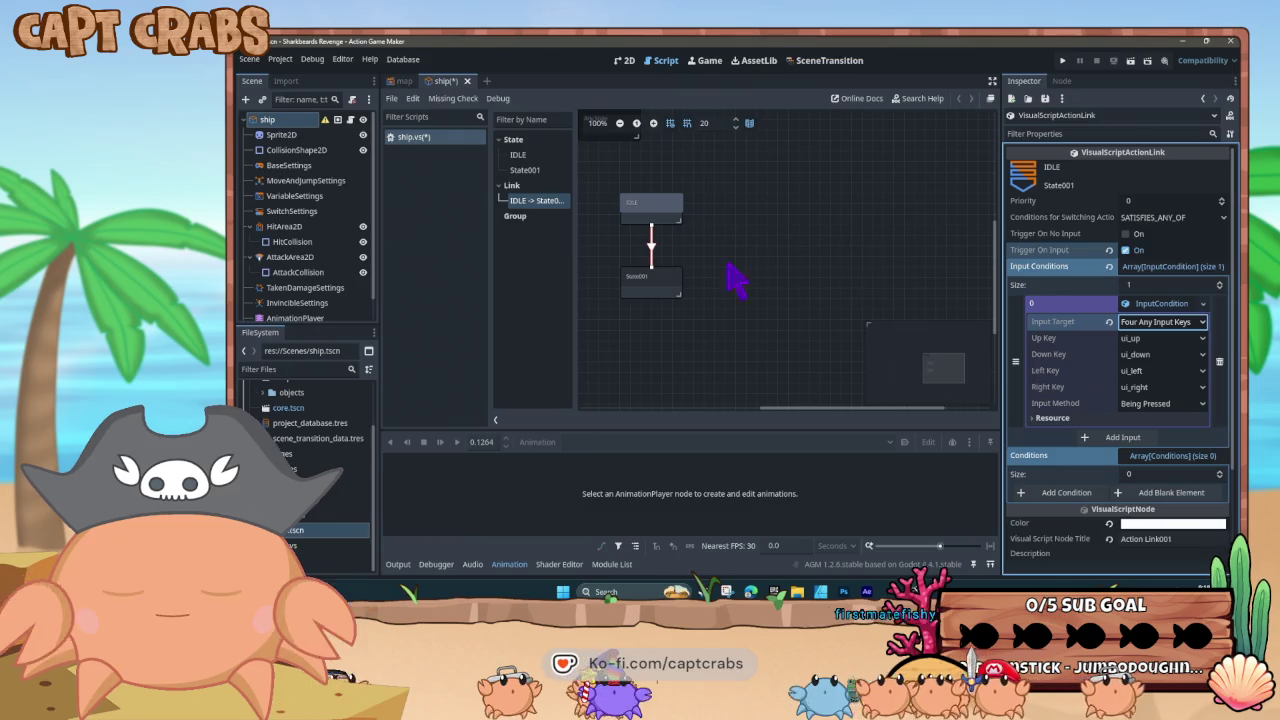
Retitle the State001 node to WALK through the Inspector's Visual Script Node Title field.
click(658, 283)
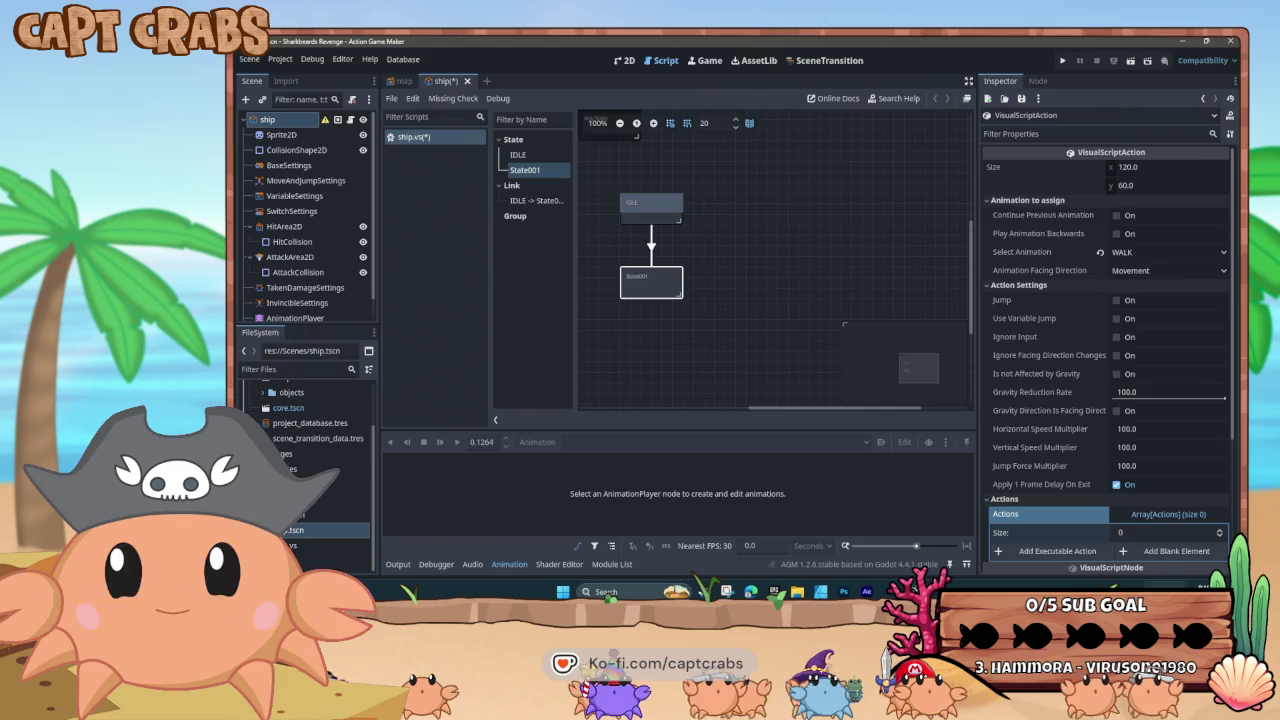
scroll(1110, 548, down, 4)
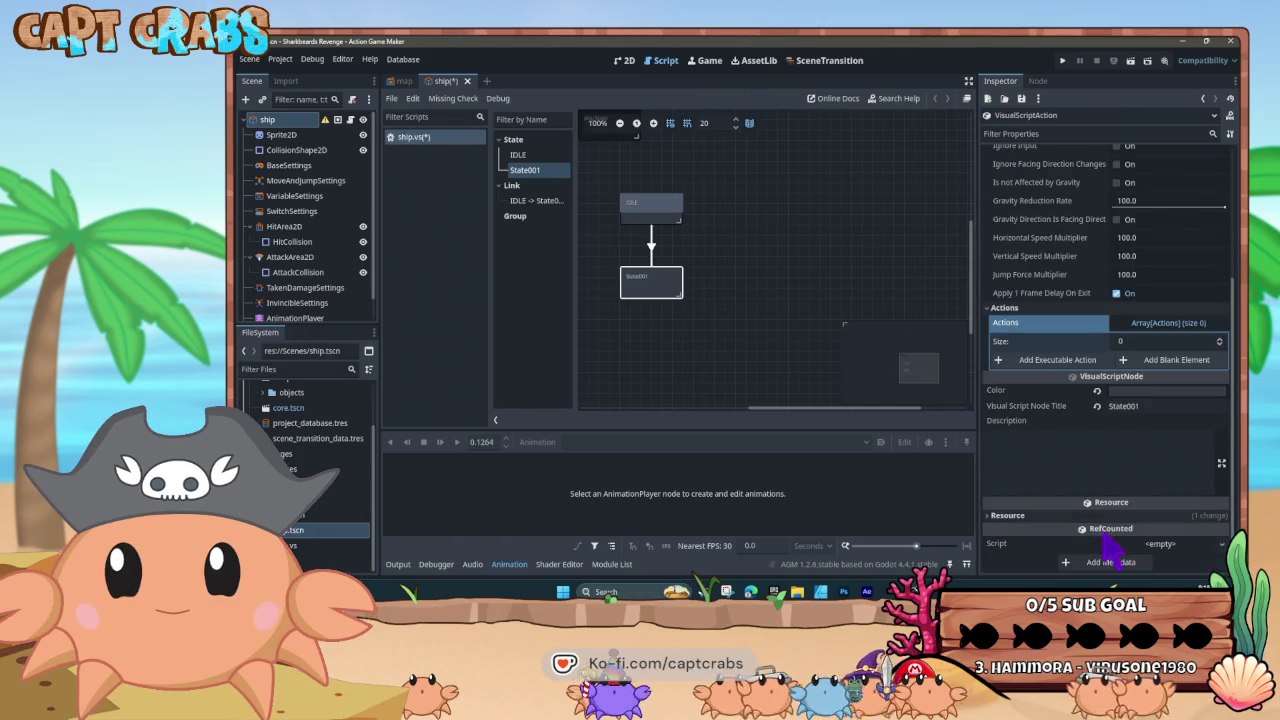
double_click(1154, 406)
text(WALK)
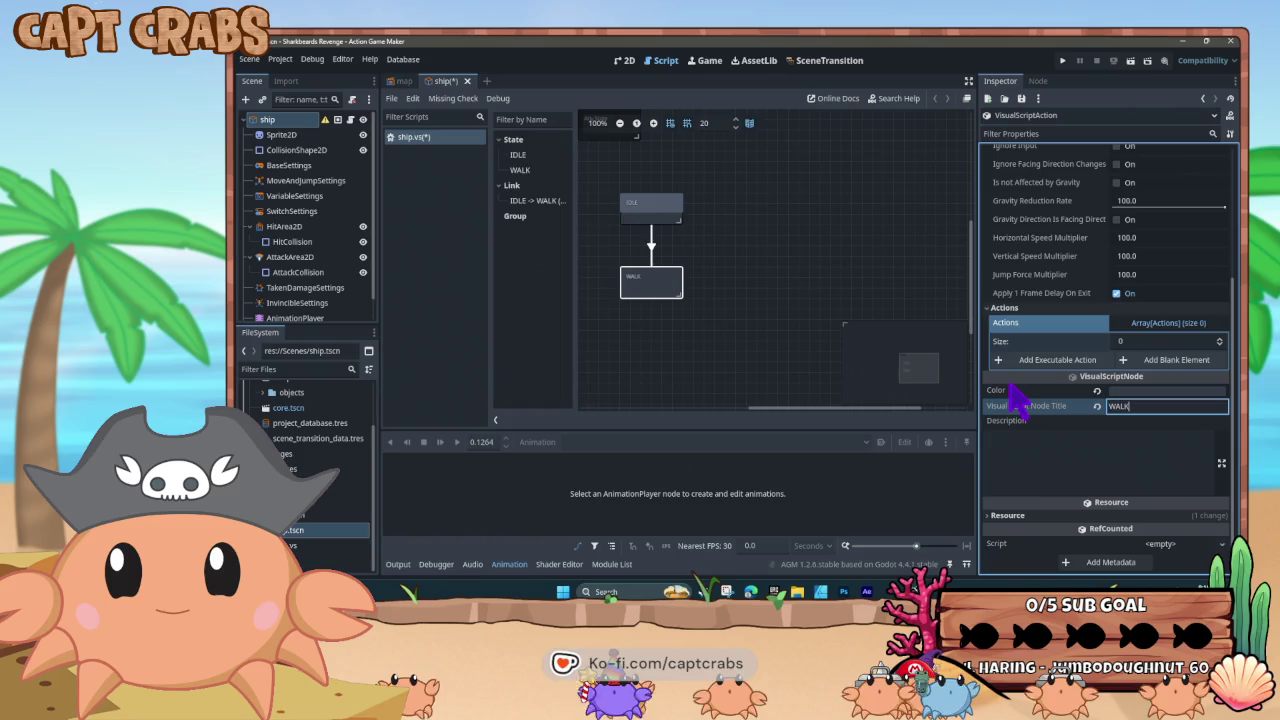
Add a WALK-to-IDLE link with Trigger On No Input, save the scene and run the game.
right_click(669, 285)
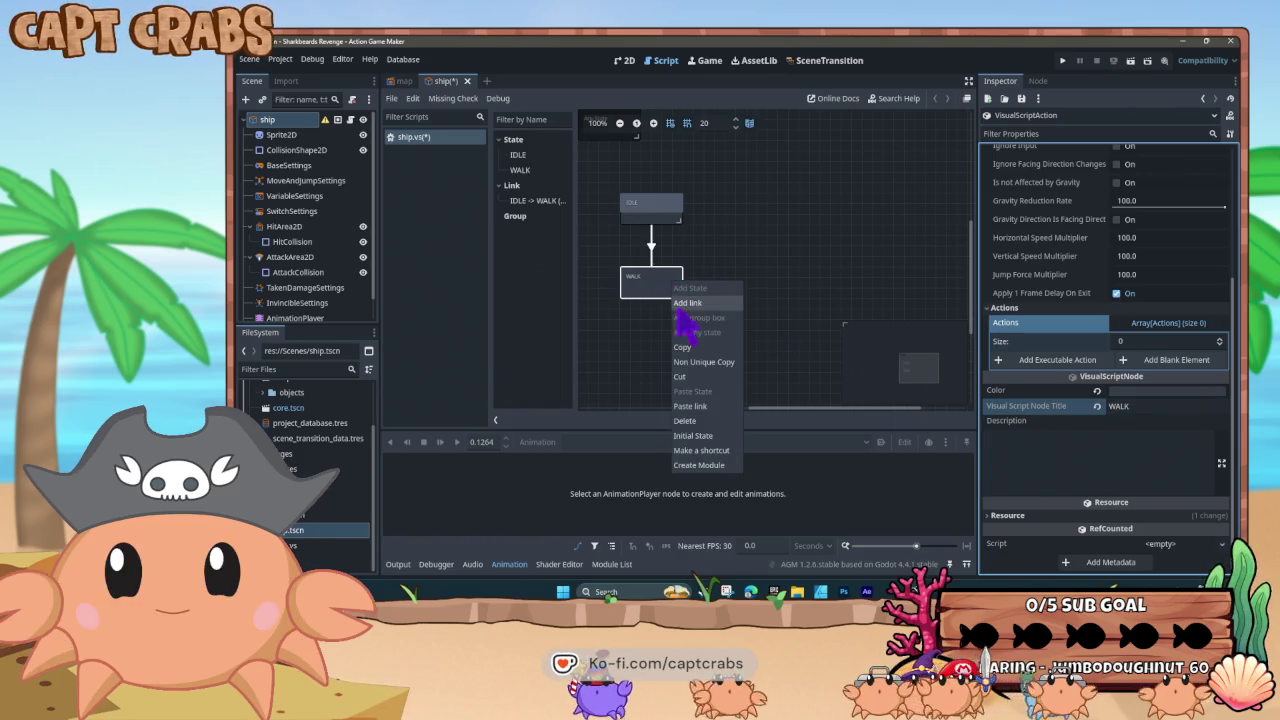
click(701, 292)
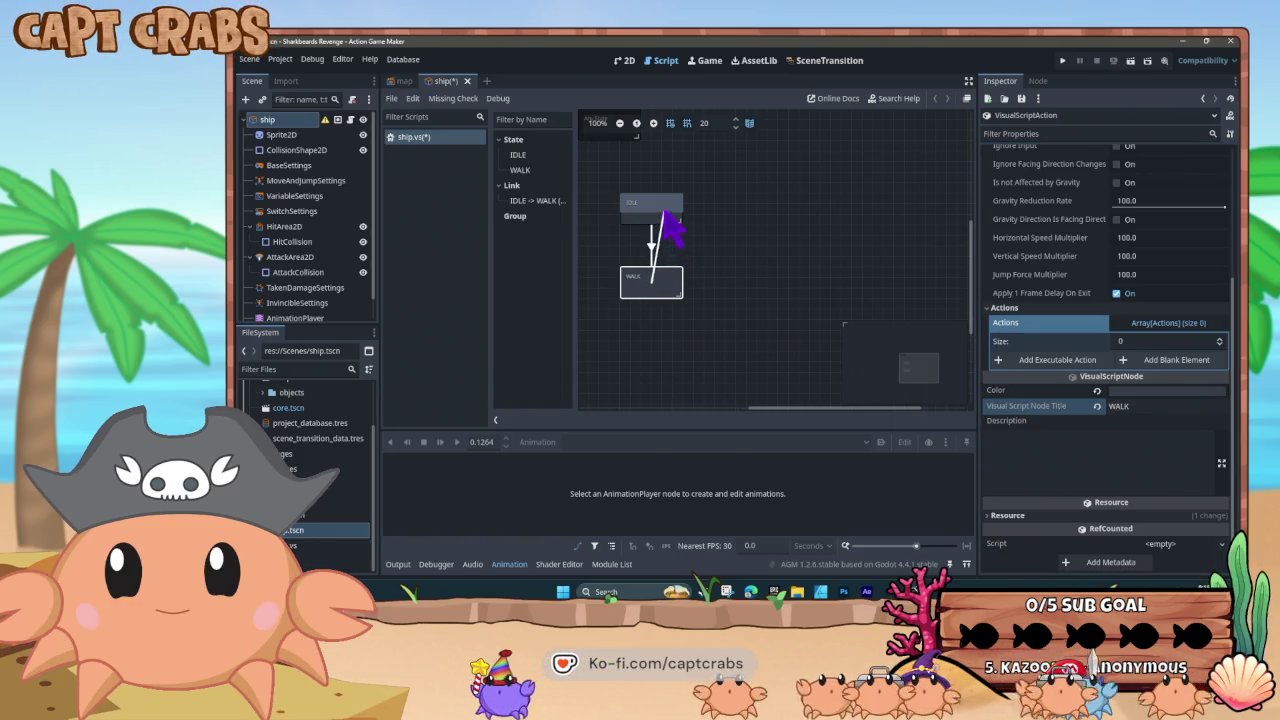
click(663, 213)
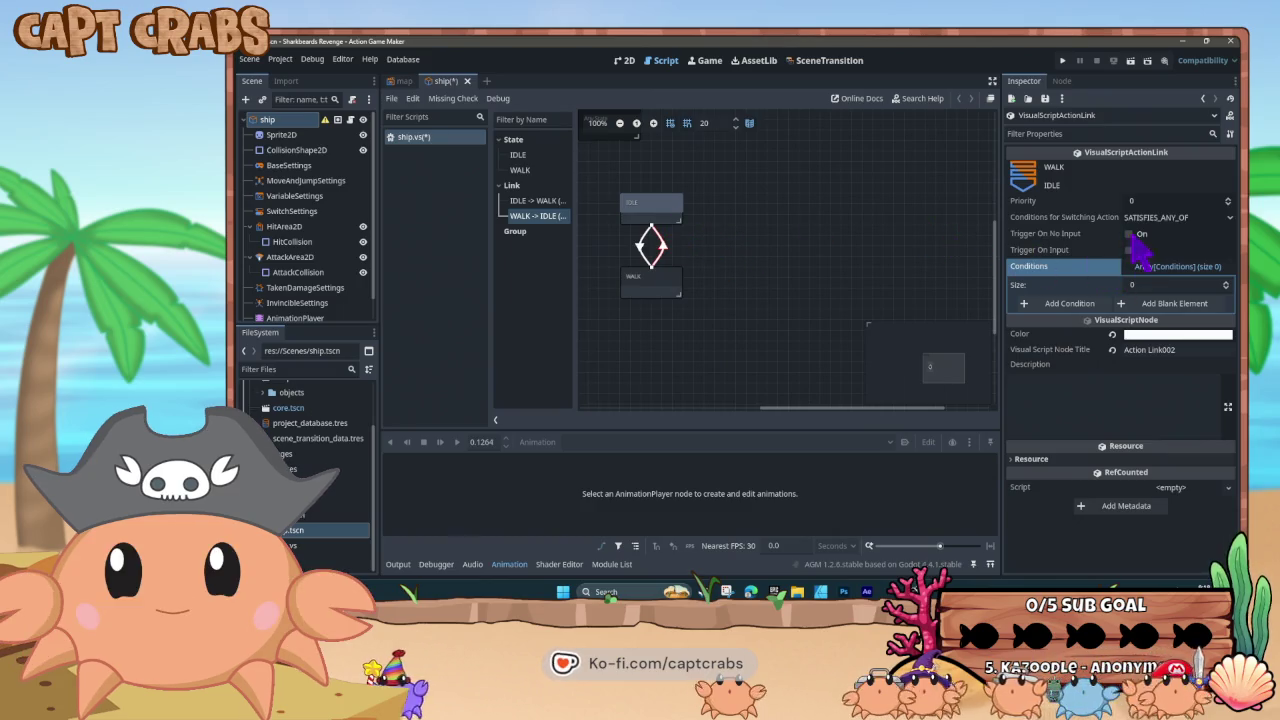
click(1129, 234)
key(ctrl+s)
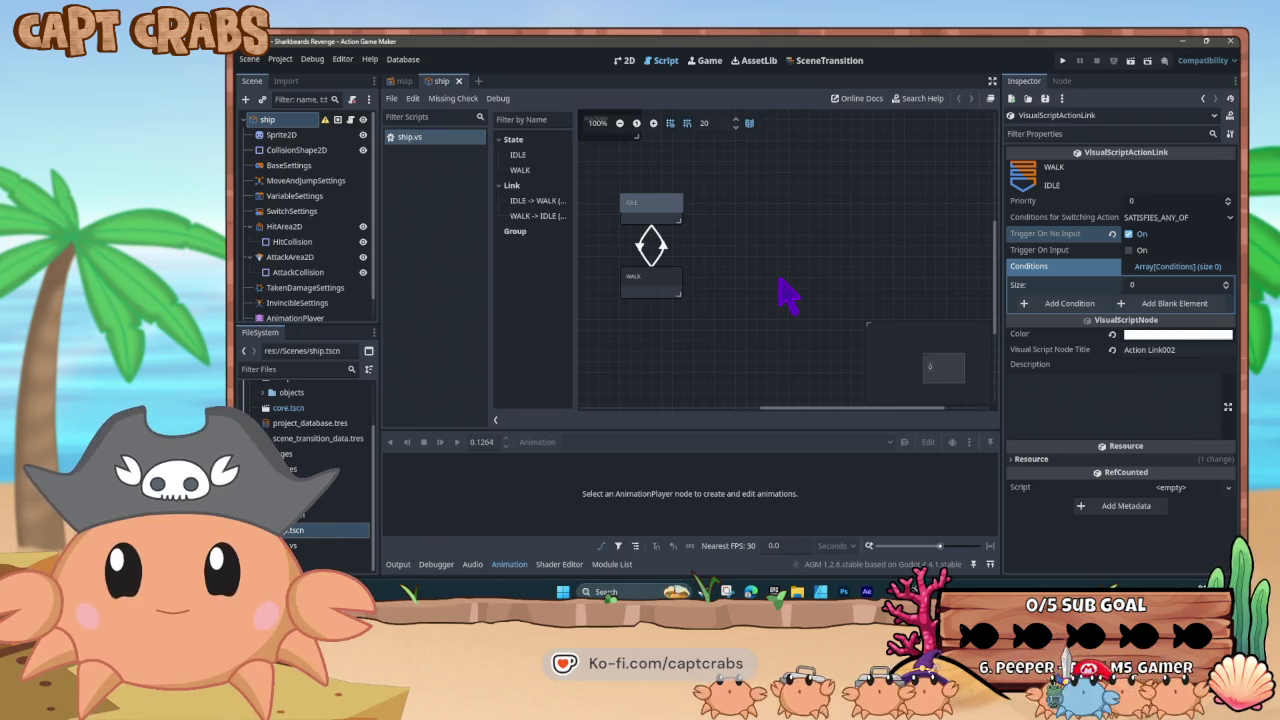
key(F5)
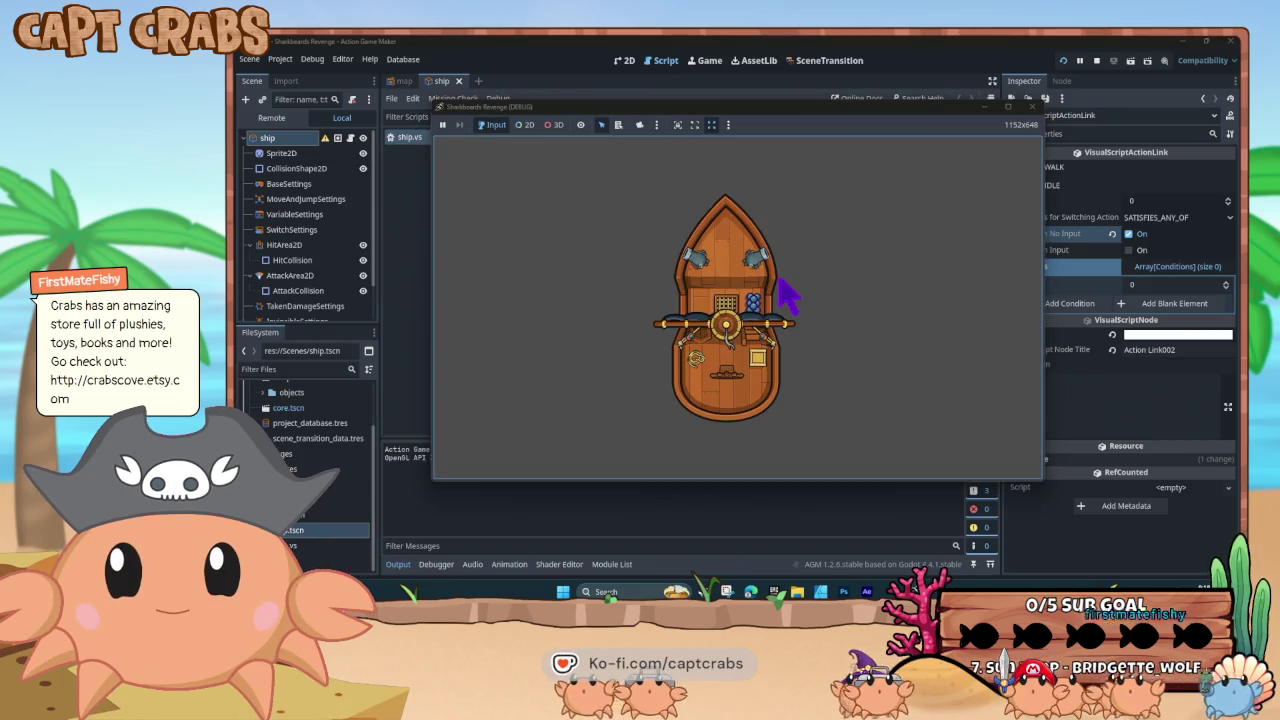
Sail the ship up, down, left and right with the arrow keys, then close the game window.
key(Up)
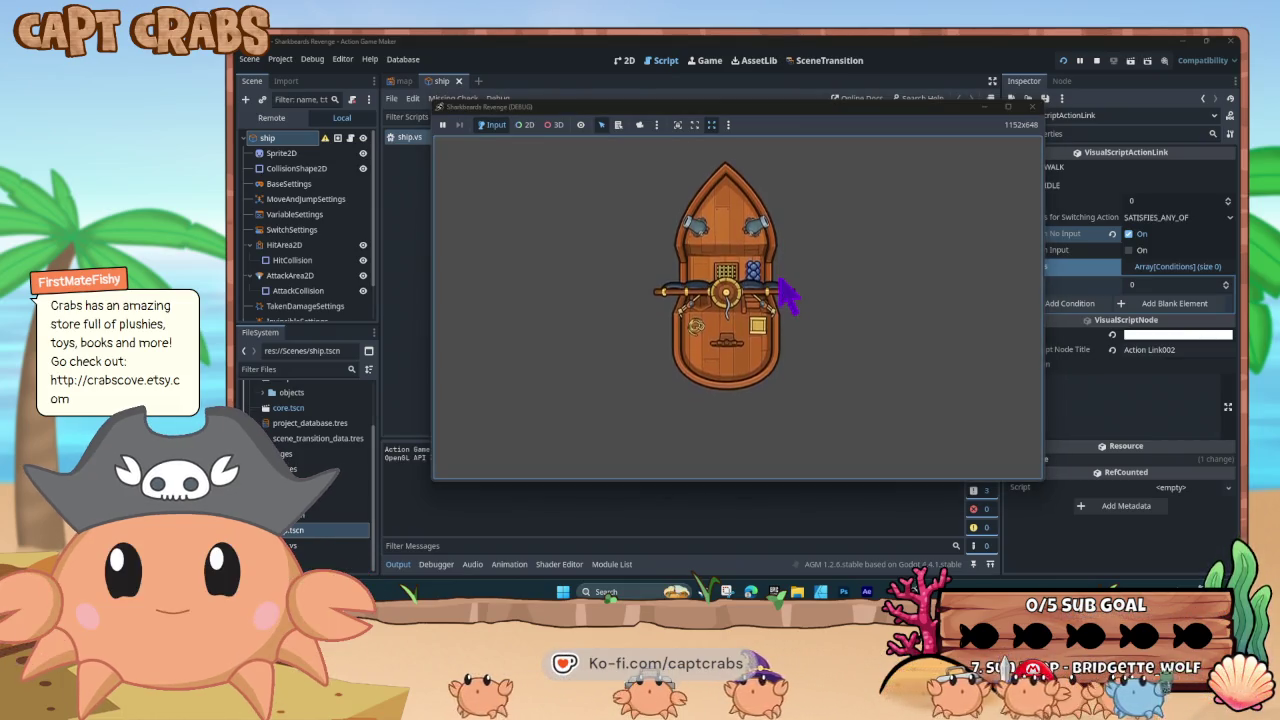
key(Down)
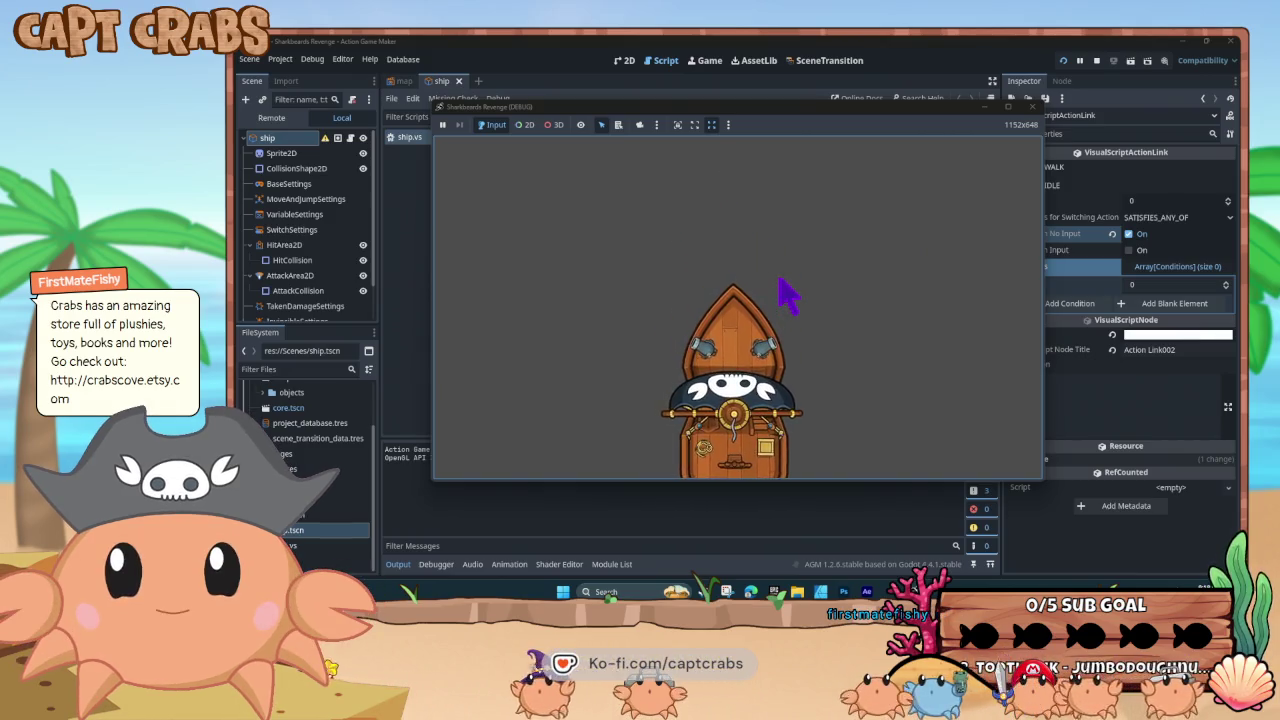
key(Right)
key(Up)
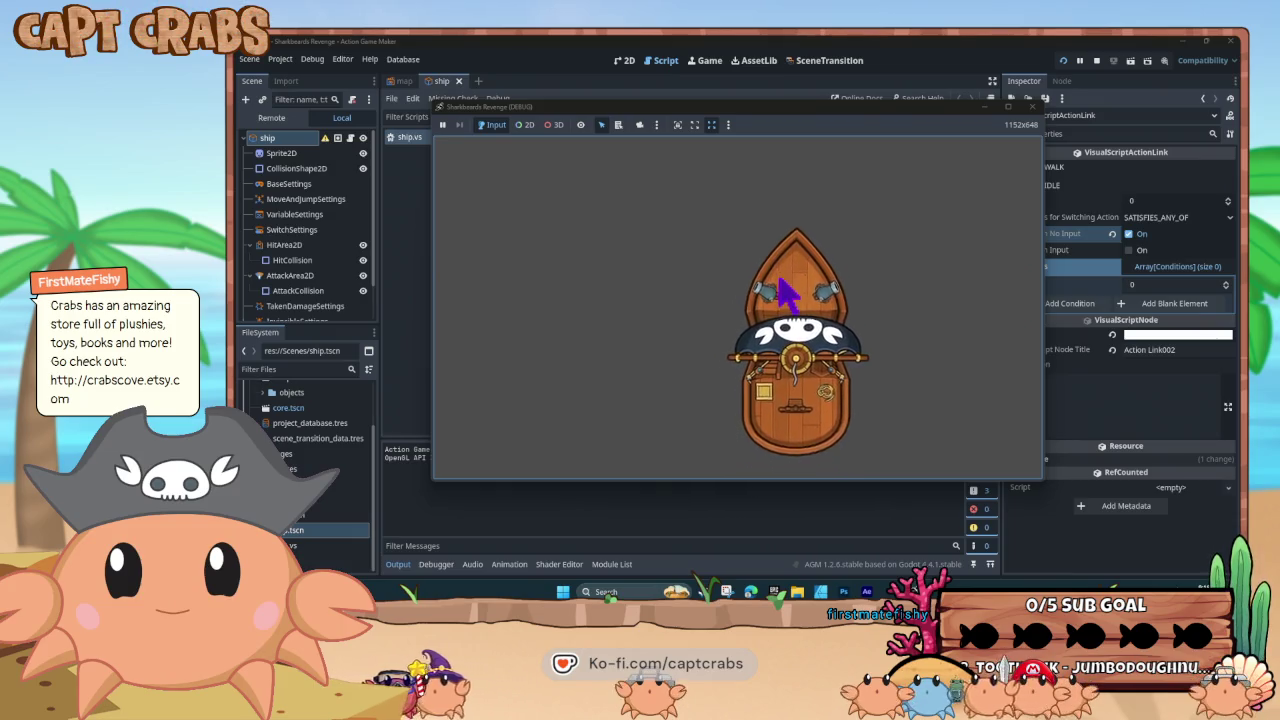
key(Left)
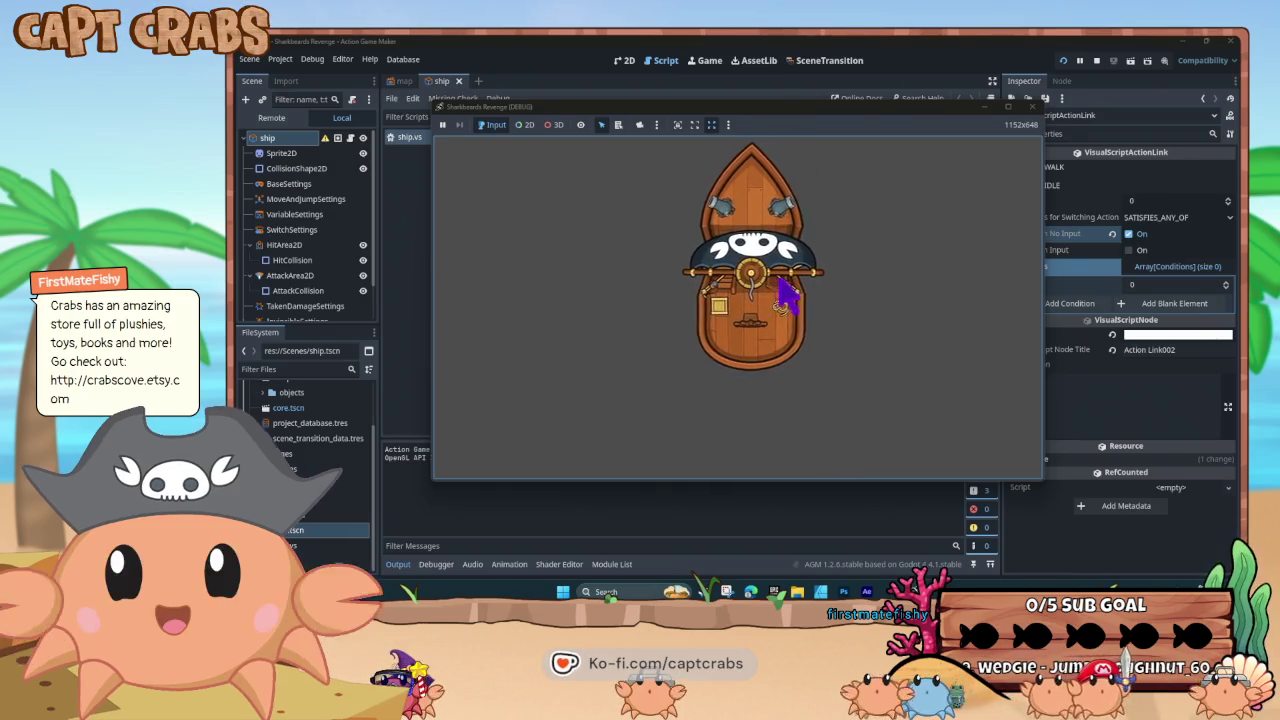
key(Down)
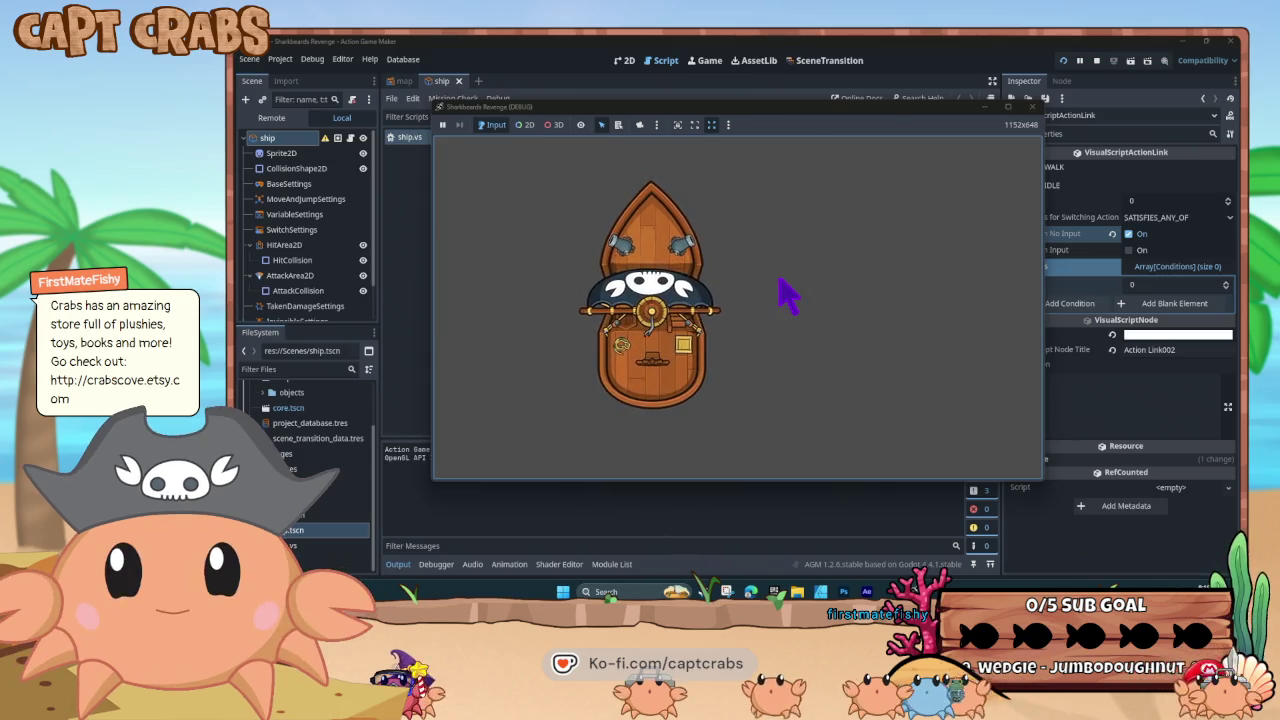
key(Right)
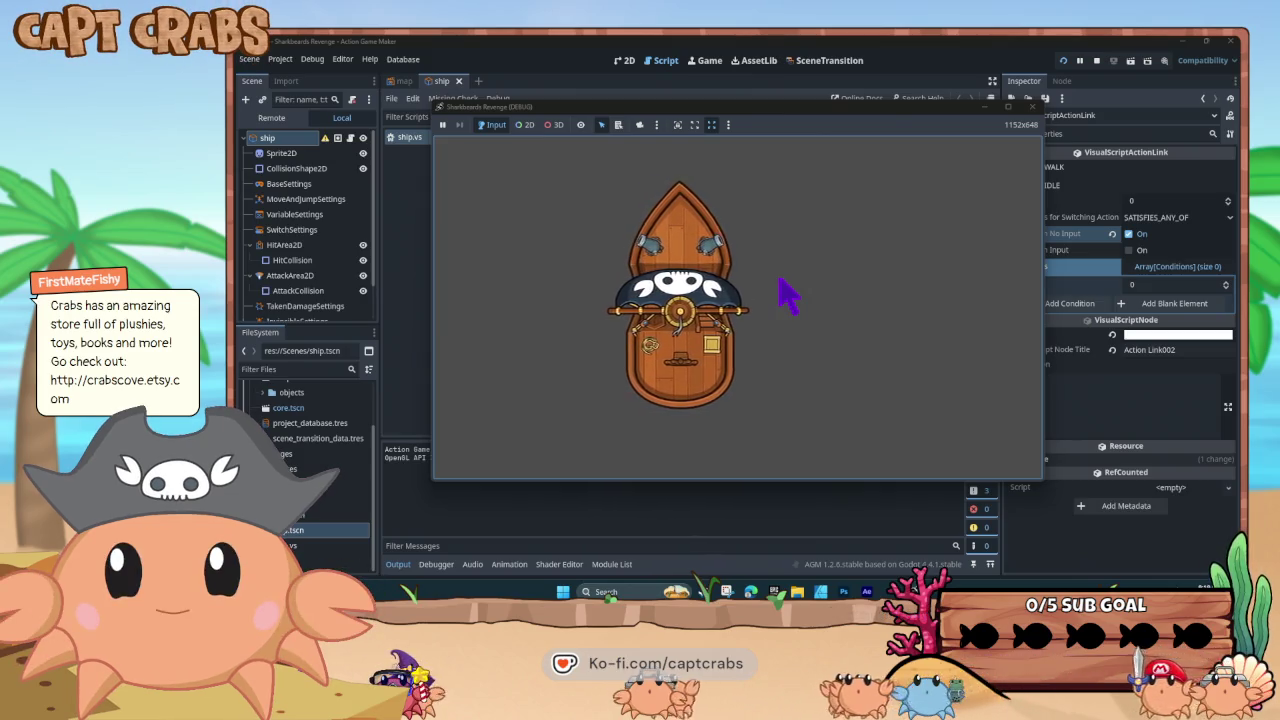
key(Right)
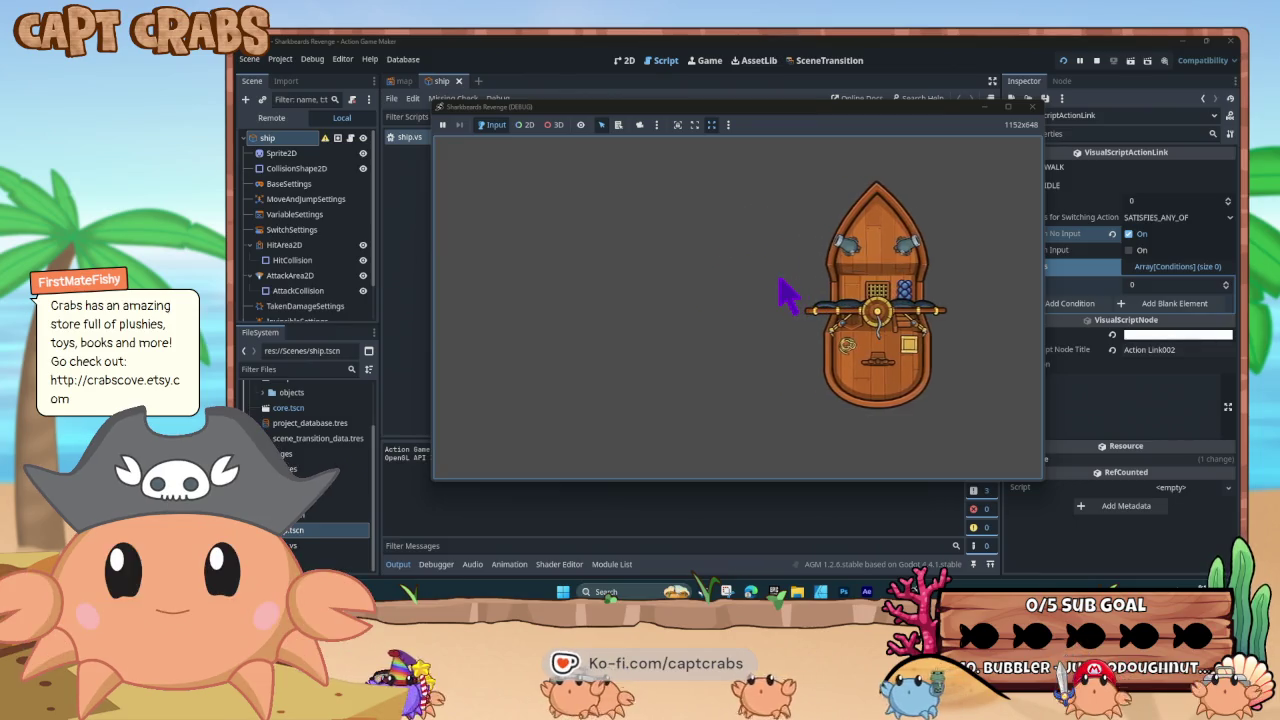
key(Left)
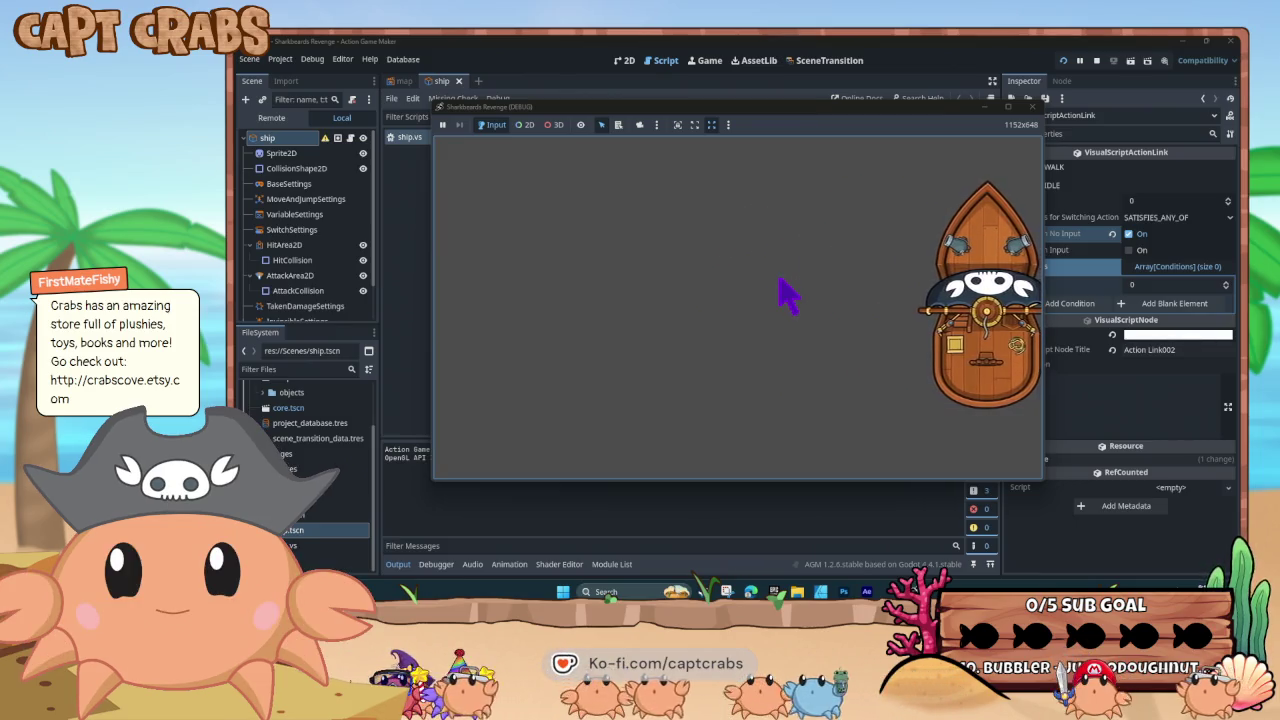
key(Left)
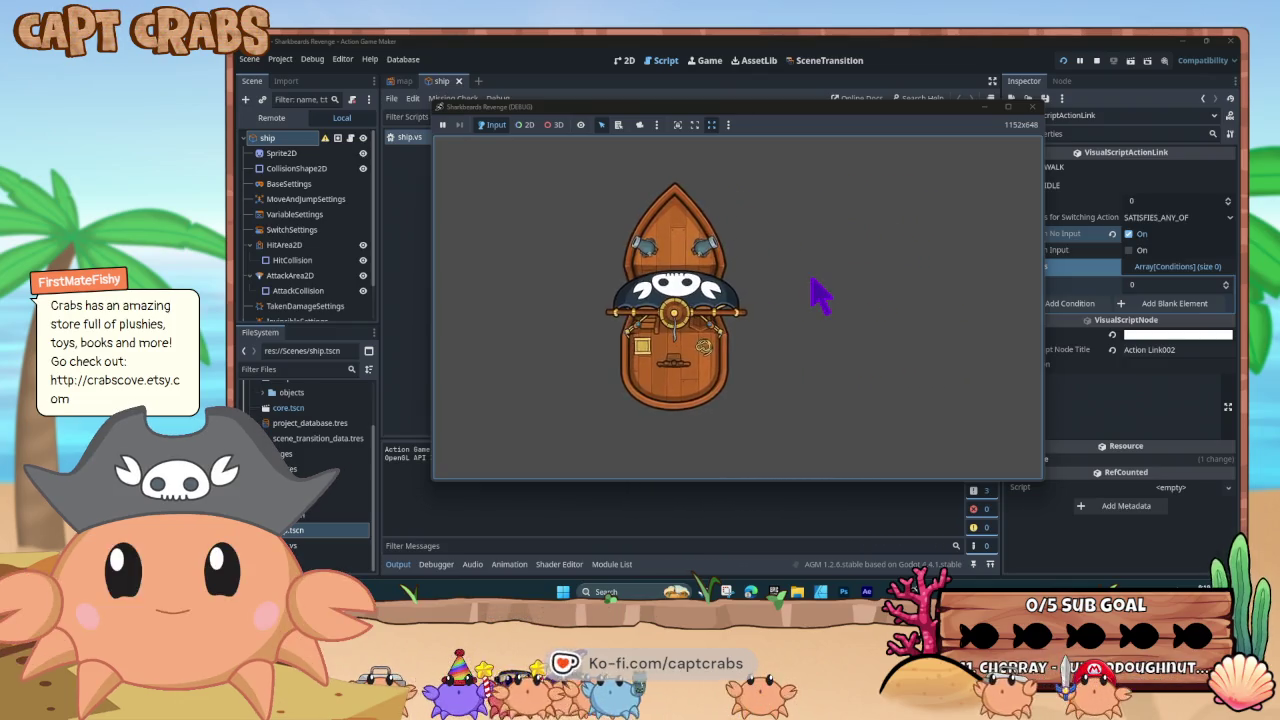
key(Down)
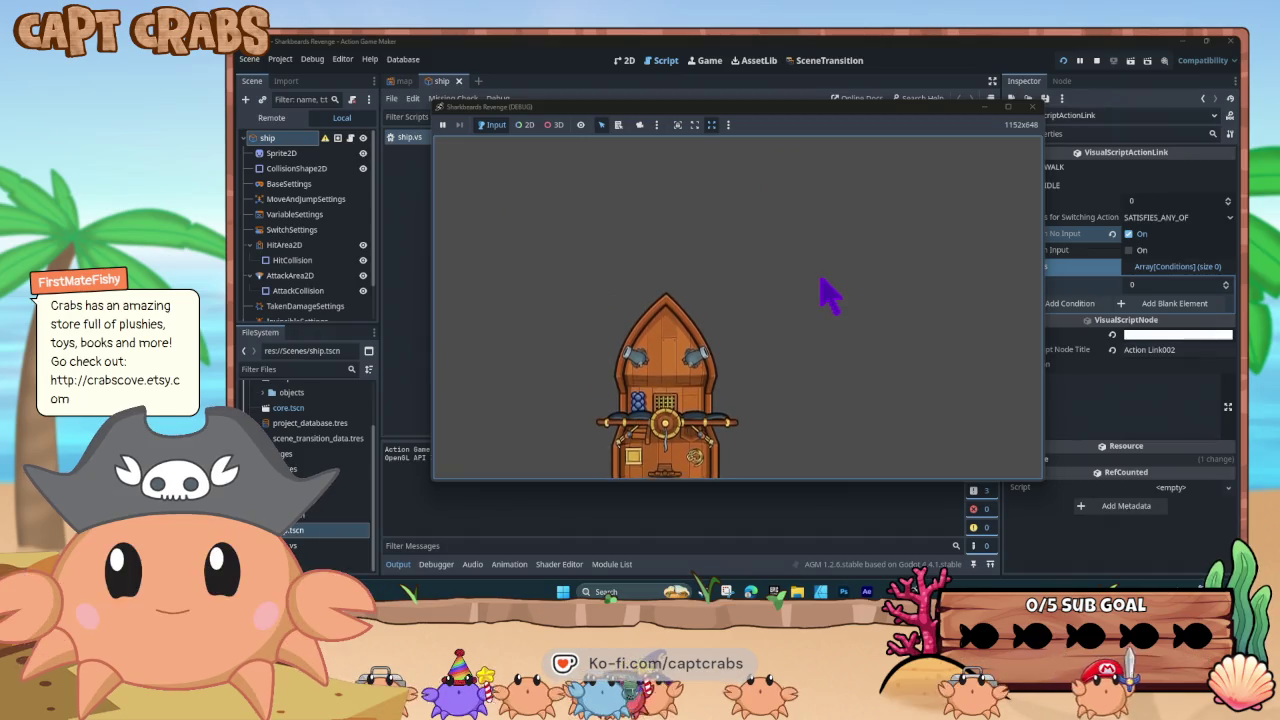
key(Down)
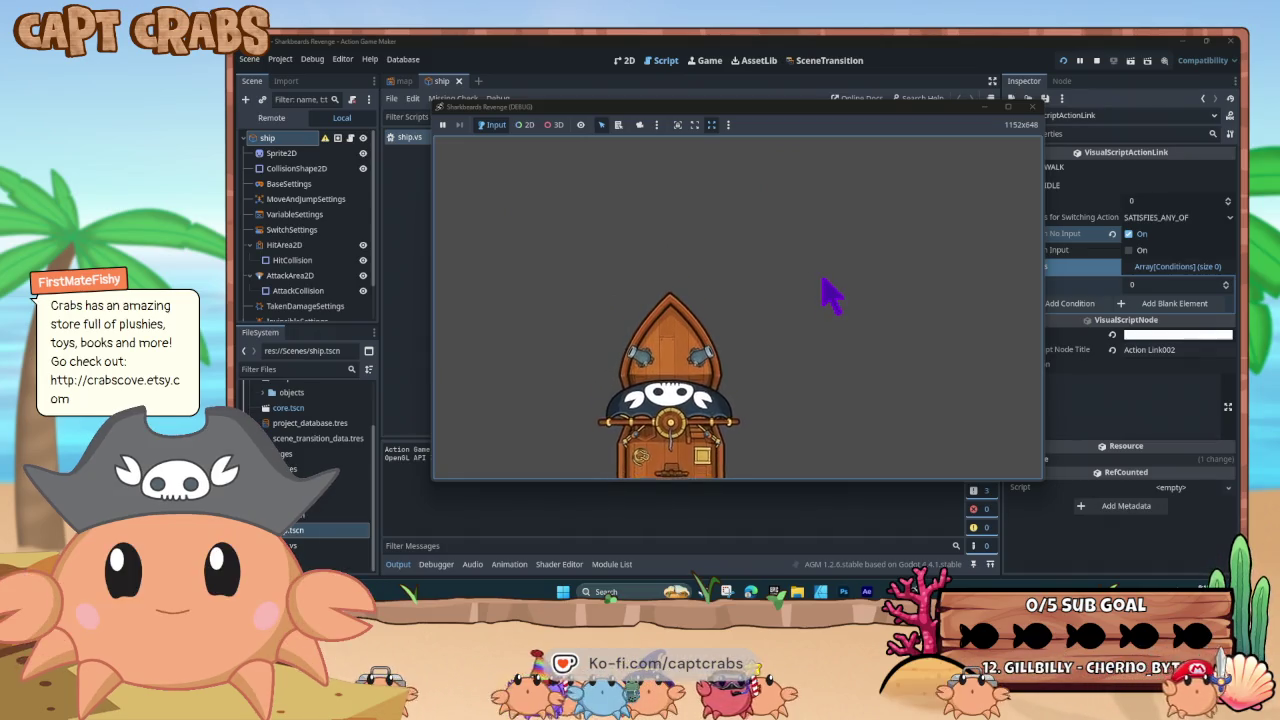
key(Up)
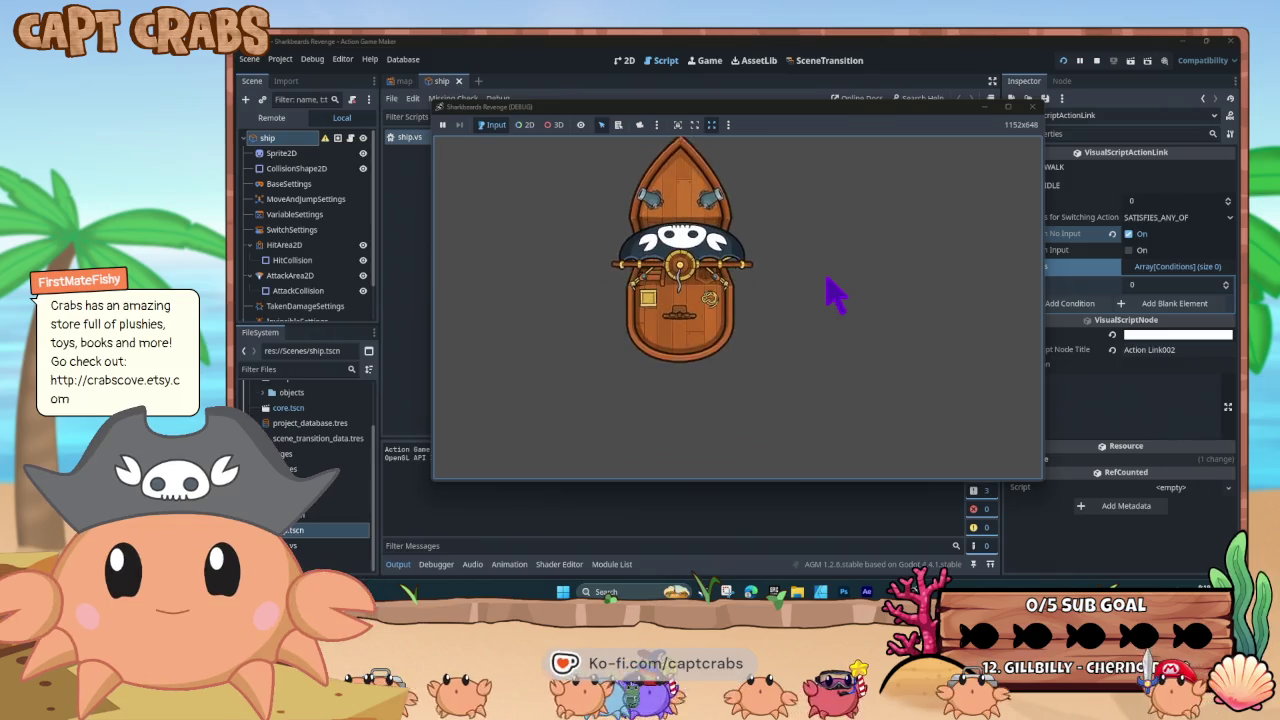
key(Up)
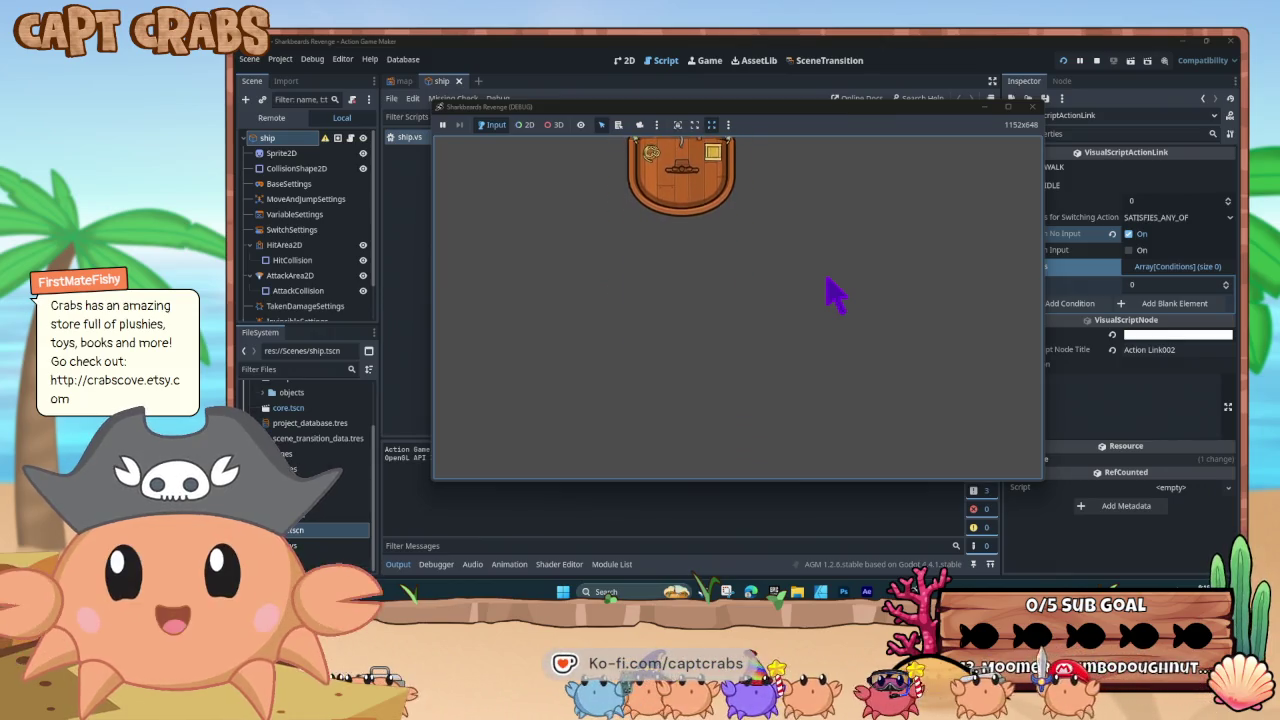
key(Down)
key(Down)
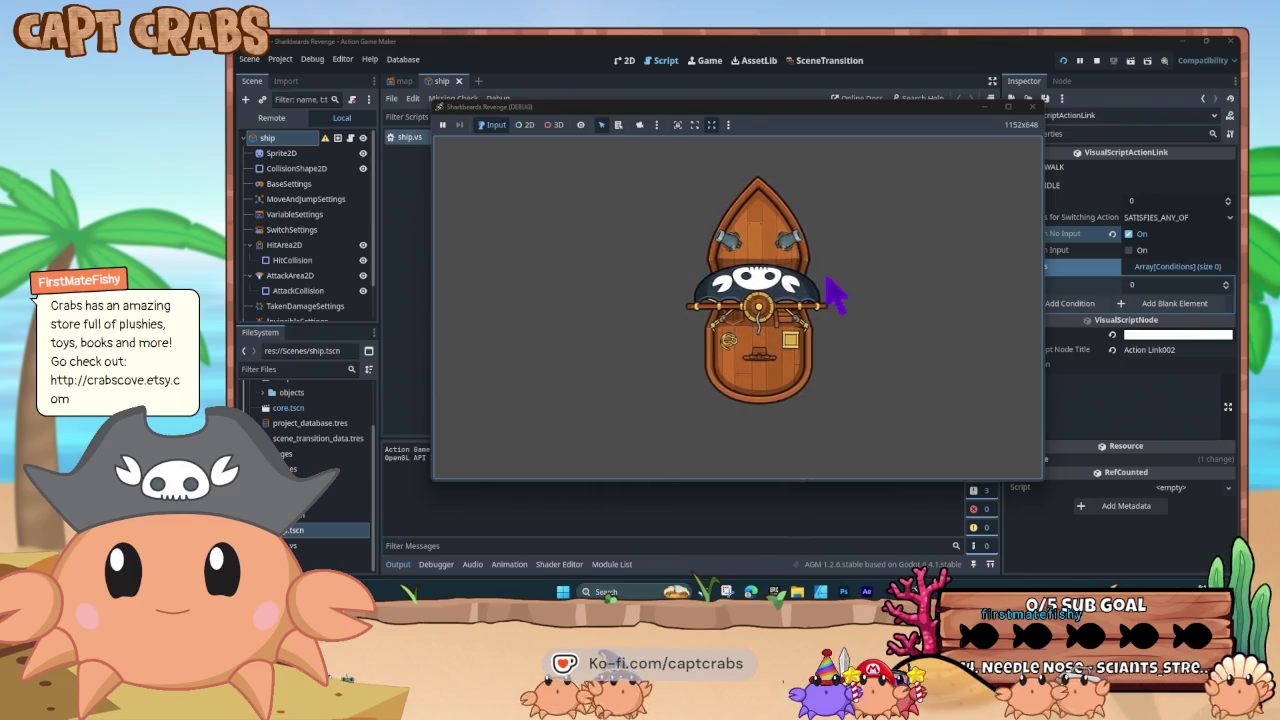
key(Right)
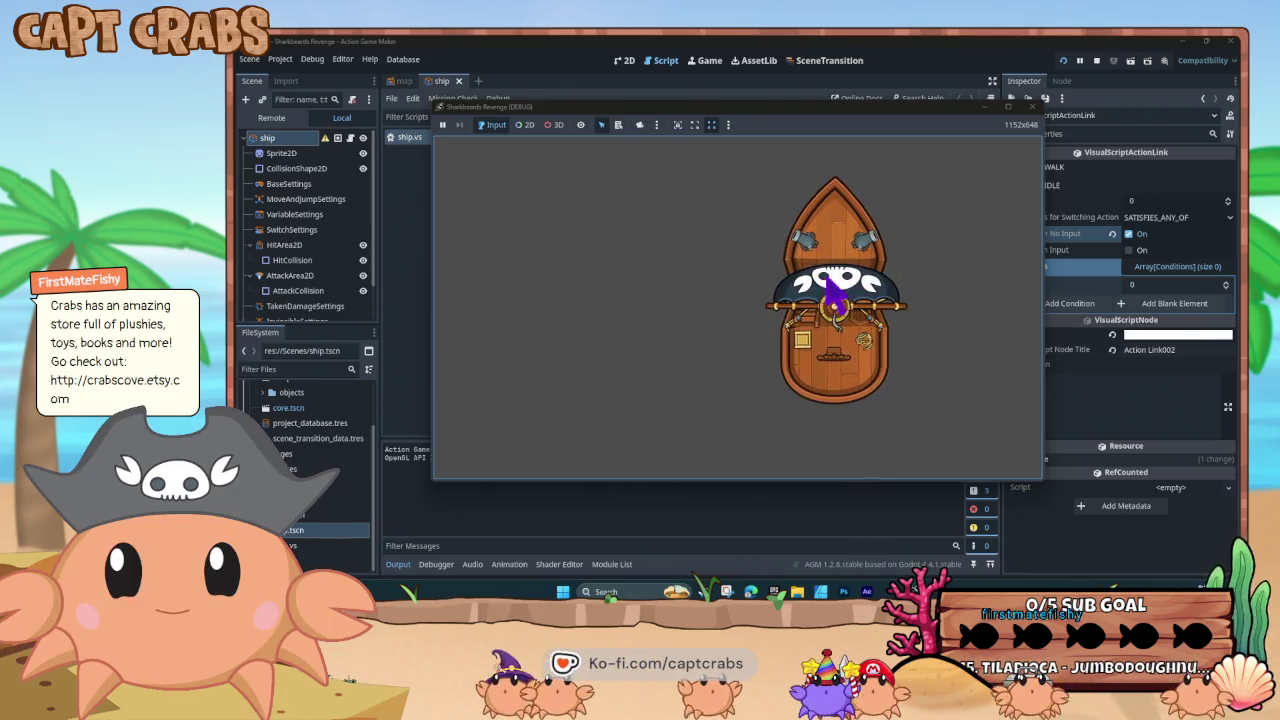
key(Left)
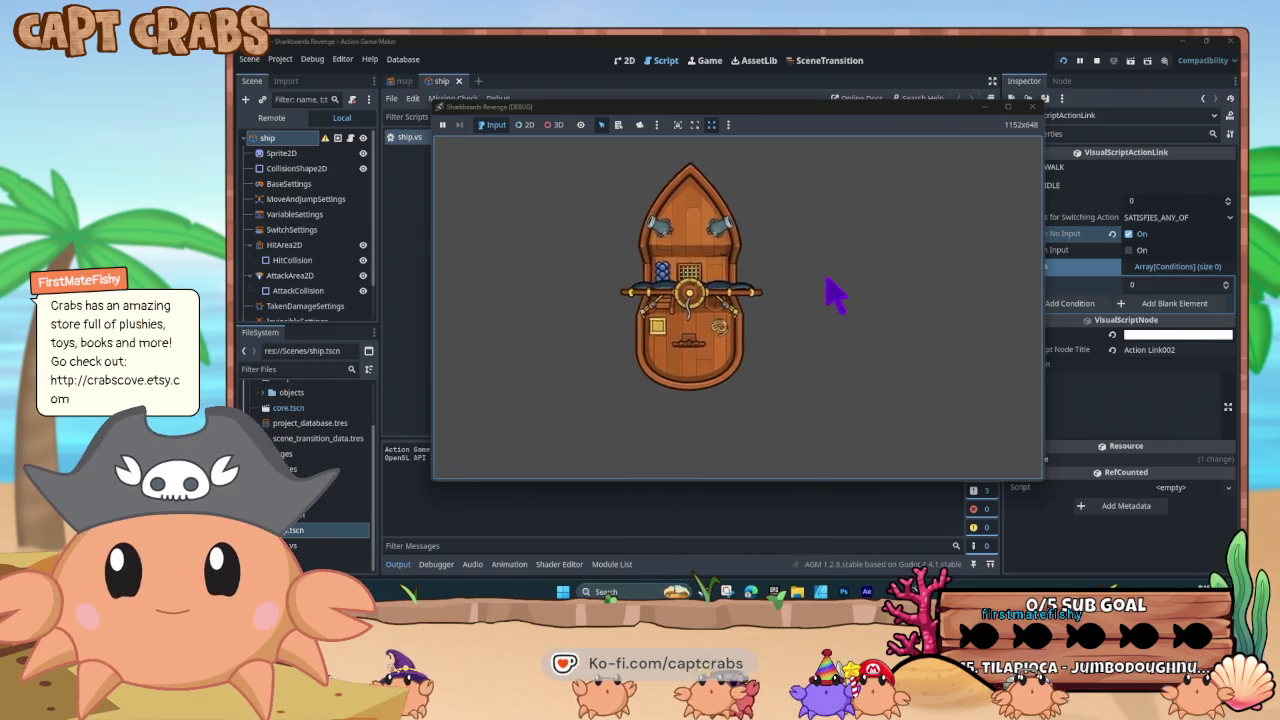
key(Down)
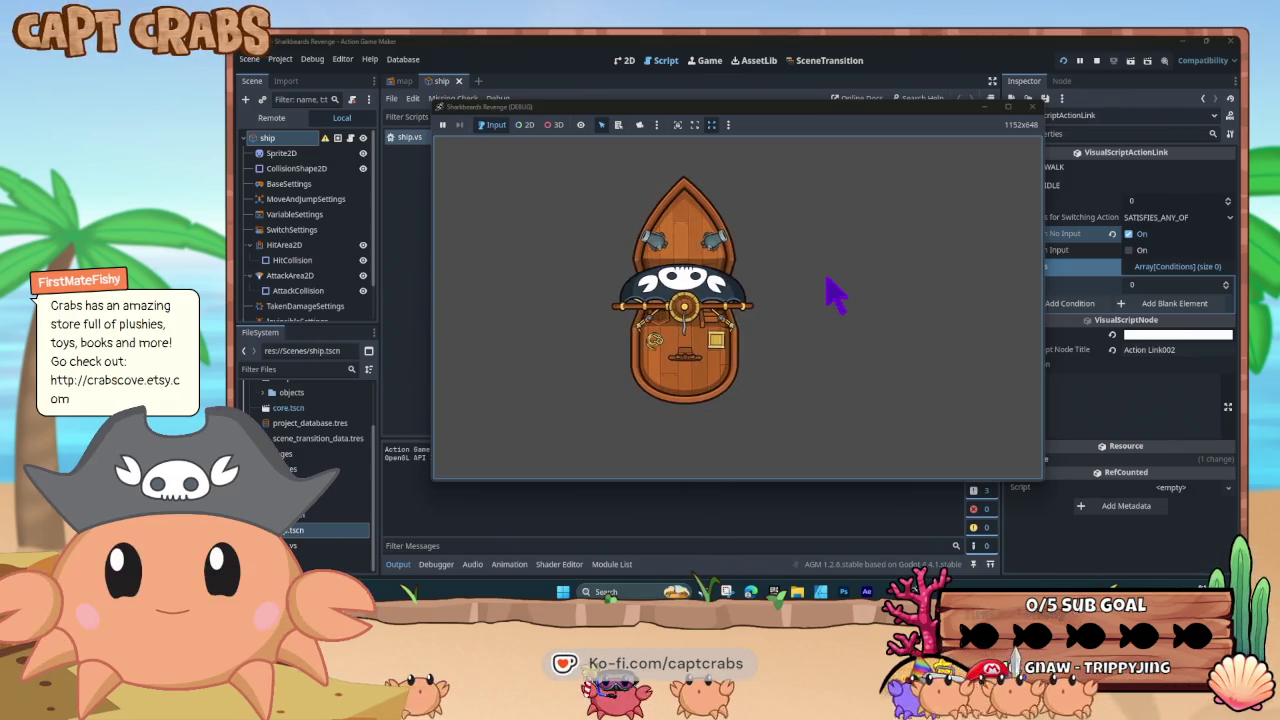
key(Right)
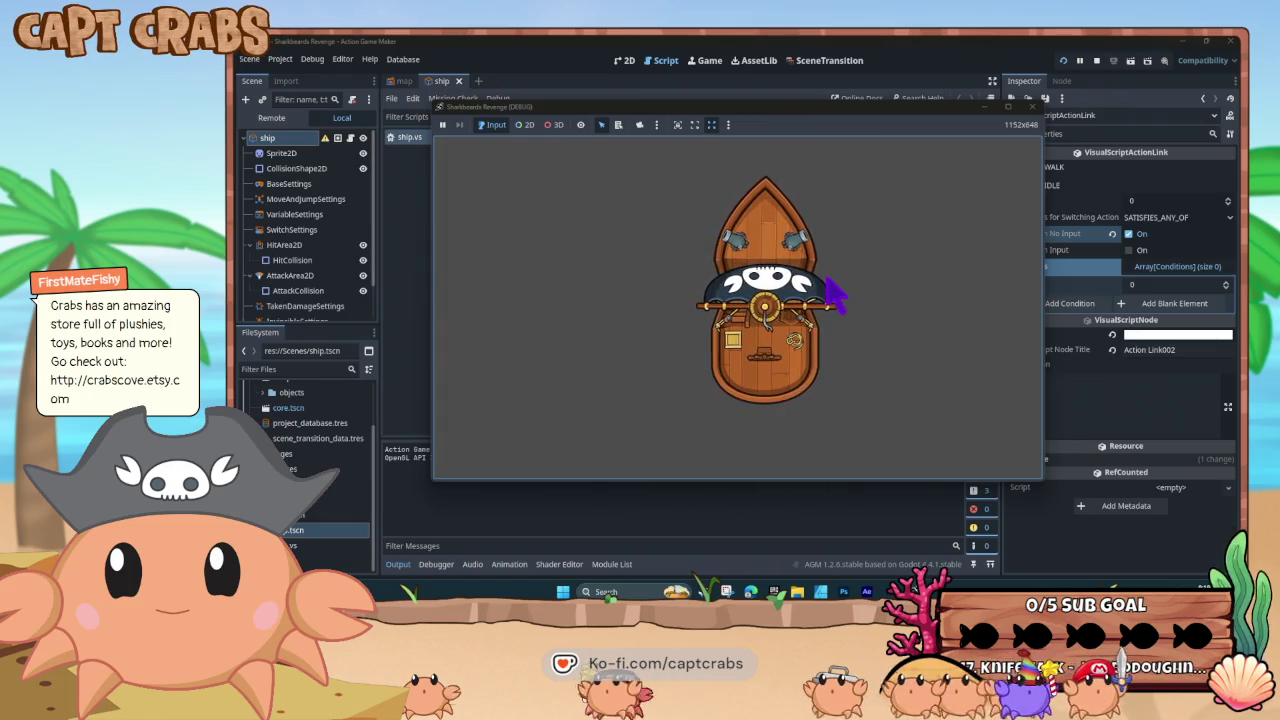
key(Left)
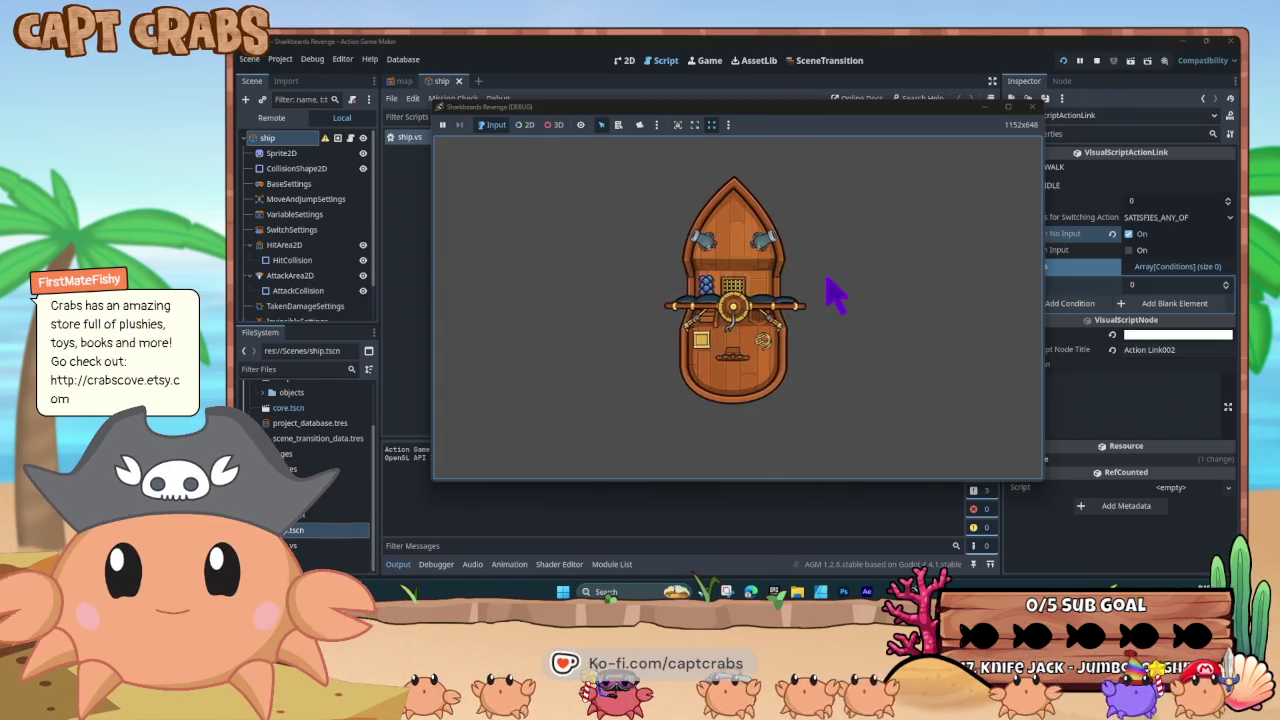
key(Right)
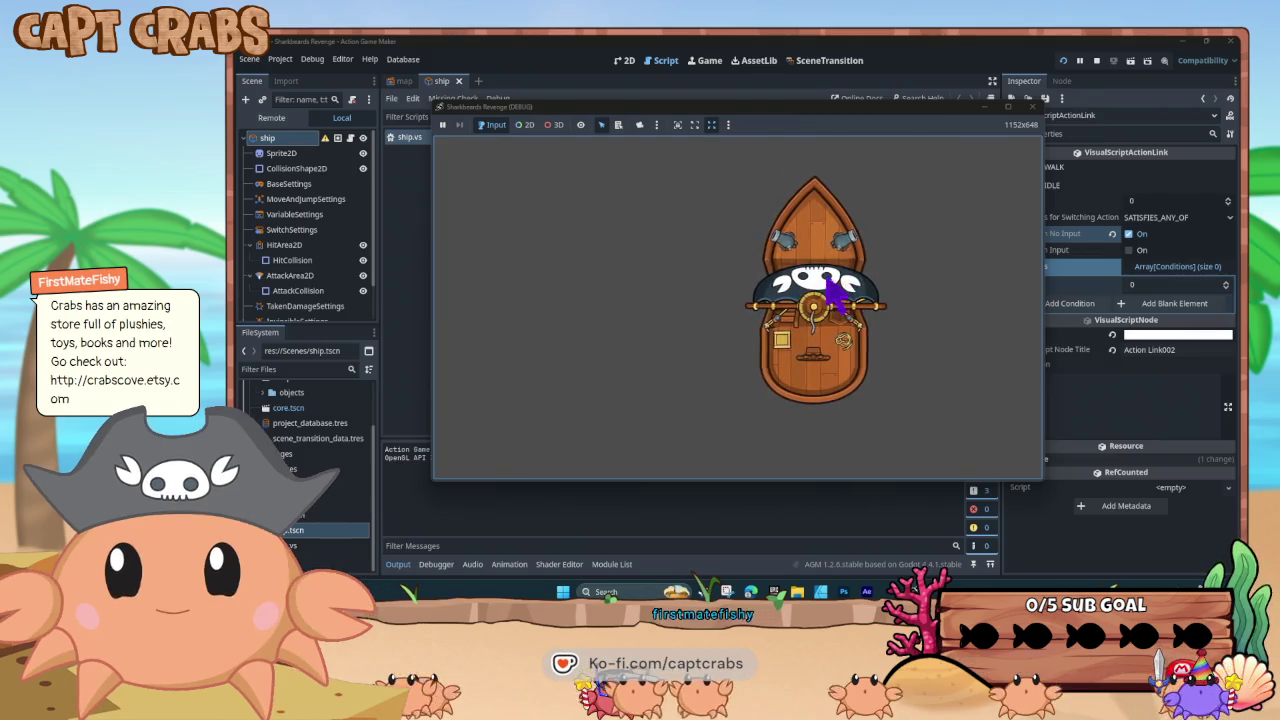
key(Up)
key(Down)
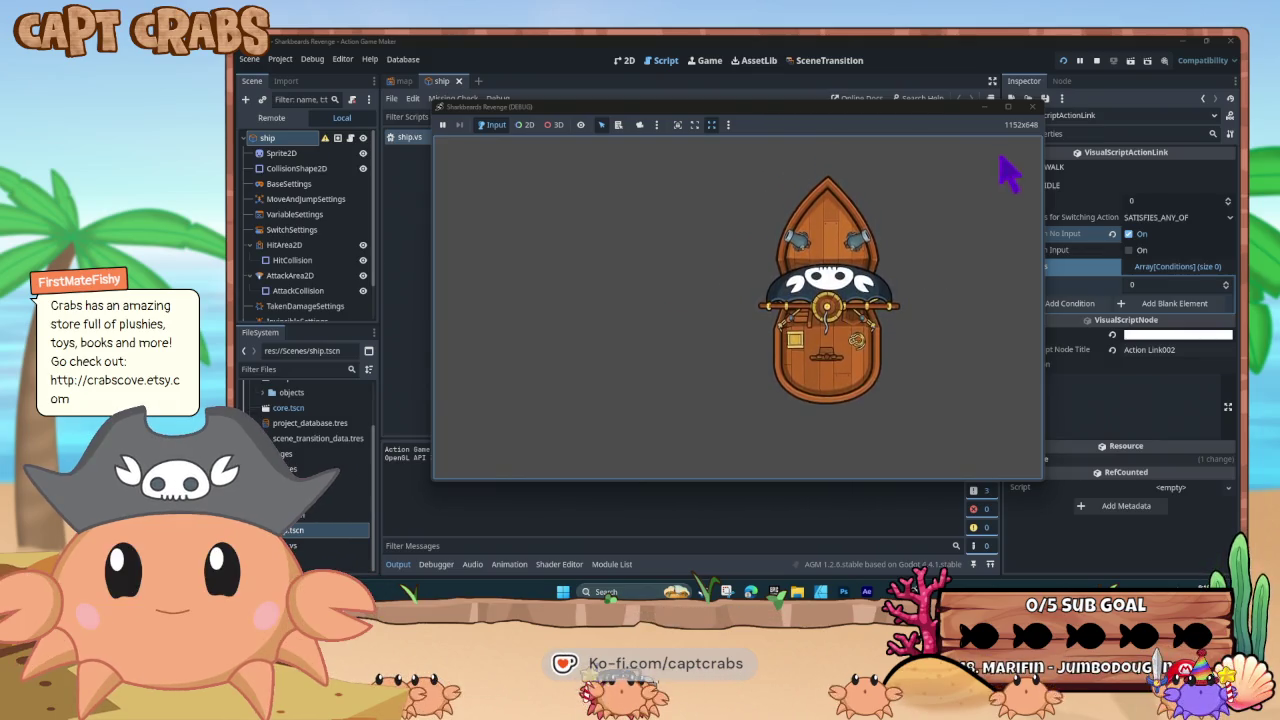
click(1031, 107)
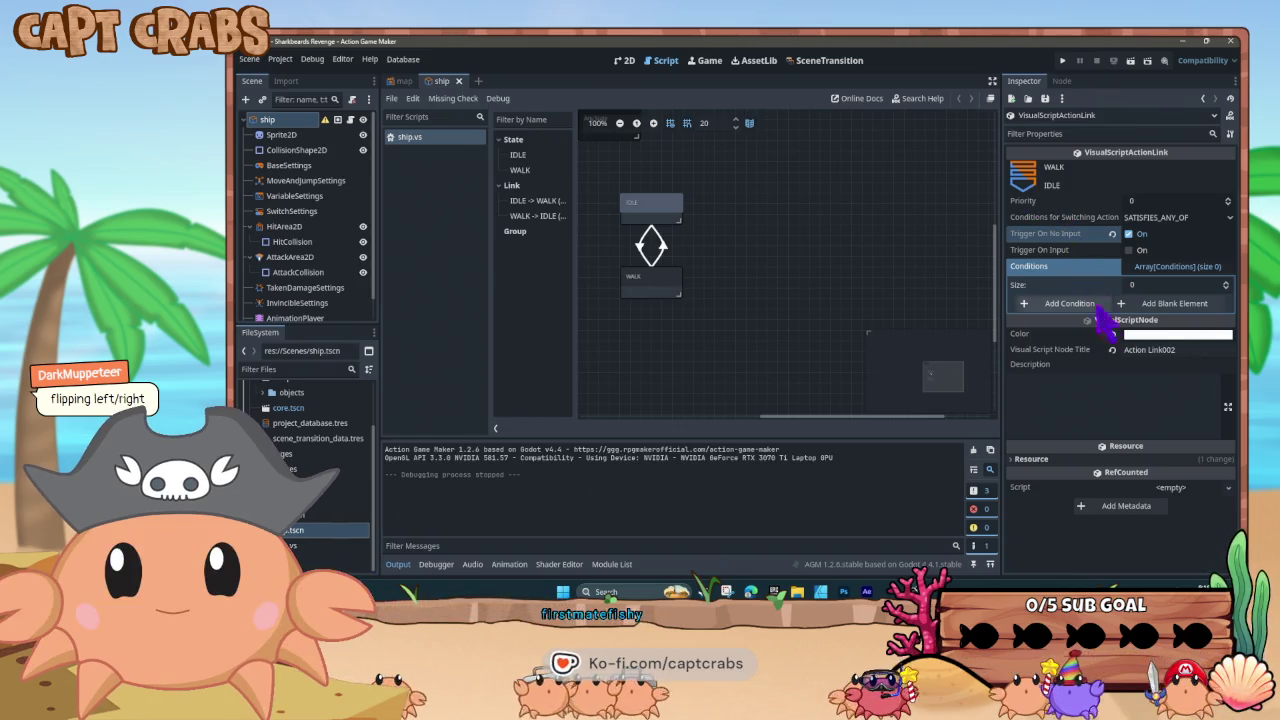
Change the WALK state's Animation Facing Direction from Movement to UseFaceDirectionSettings.
click(673, 289)
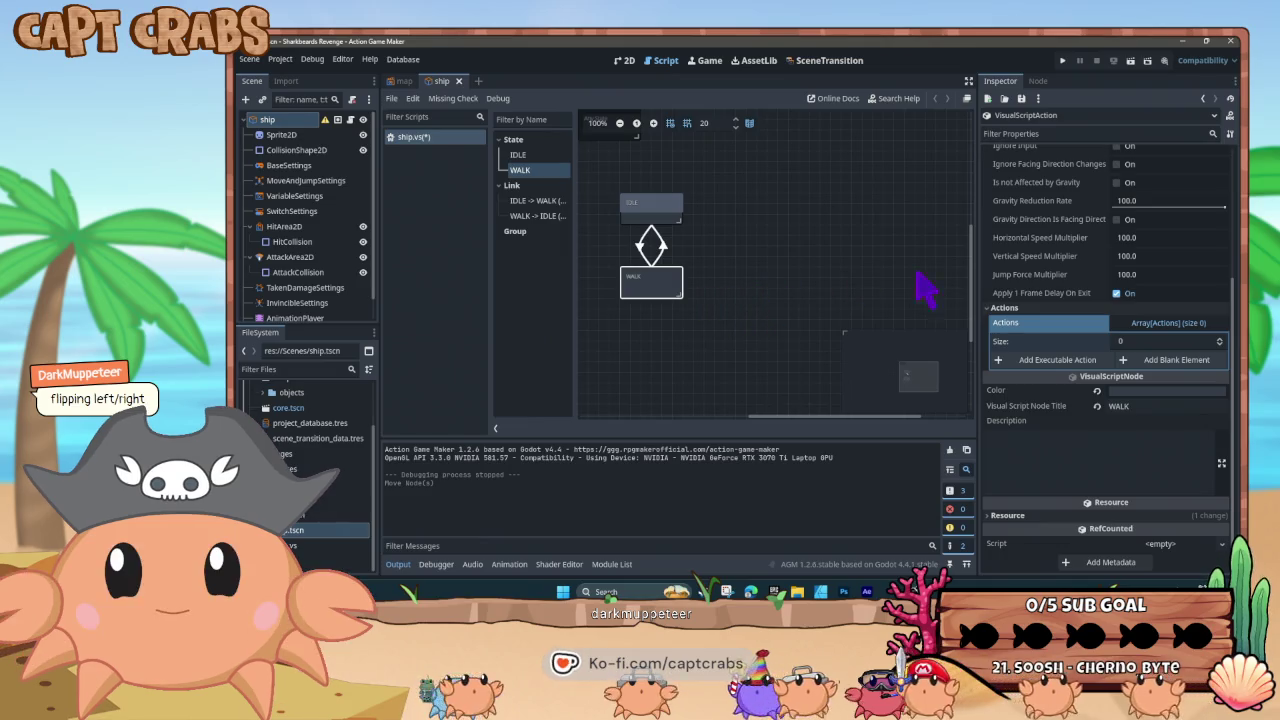
scroll(1060, 288, up, 3)
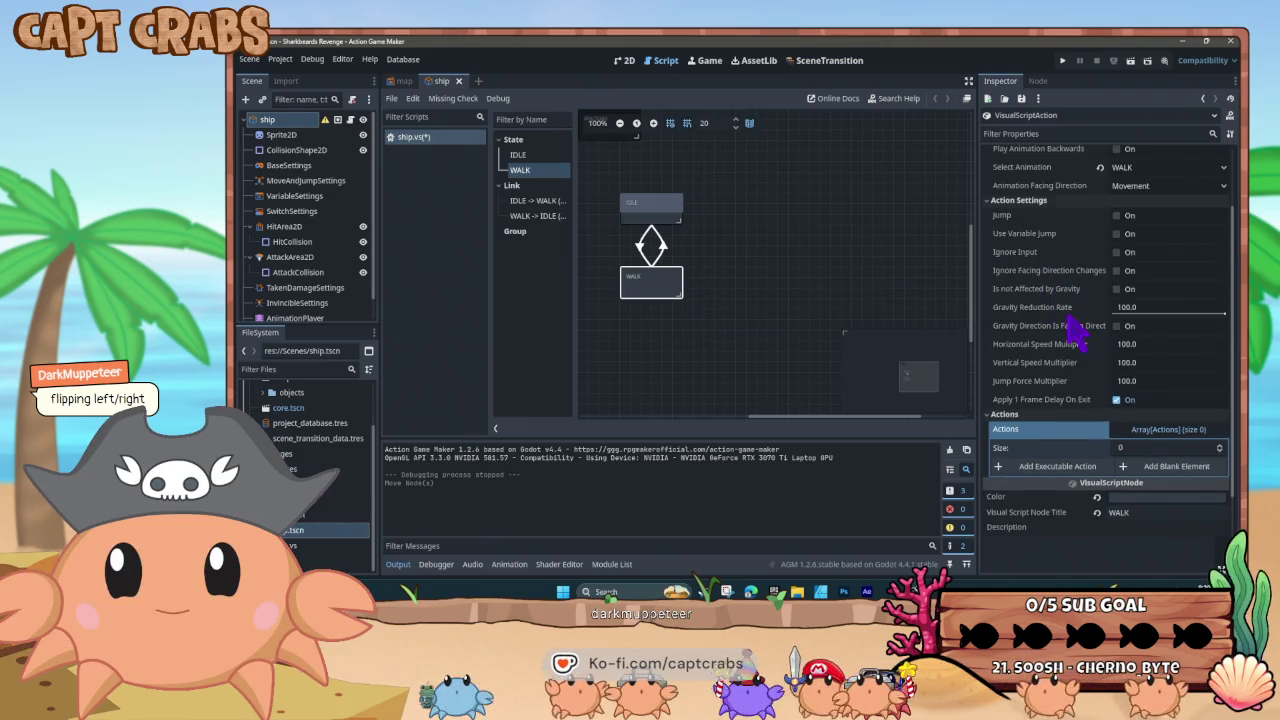
scroll(1078, 333, up, 2)
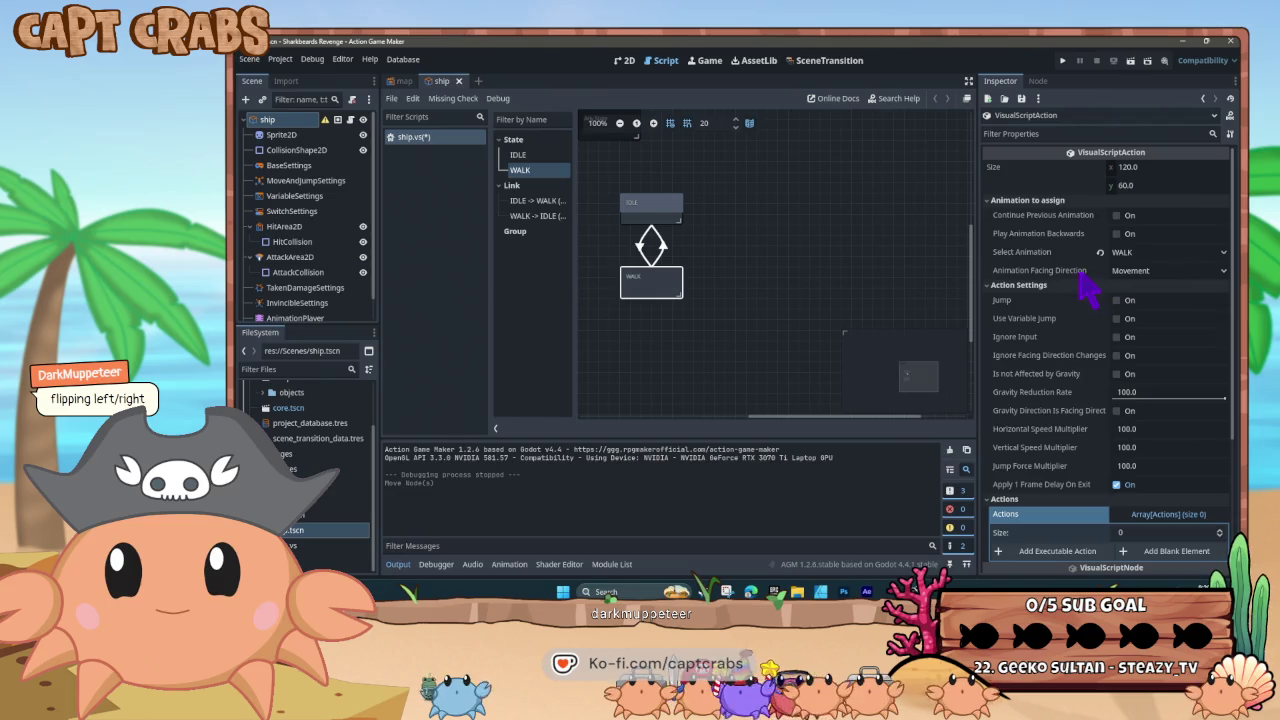
click(1176, 274)
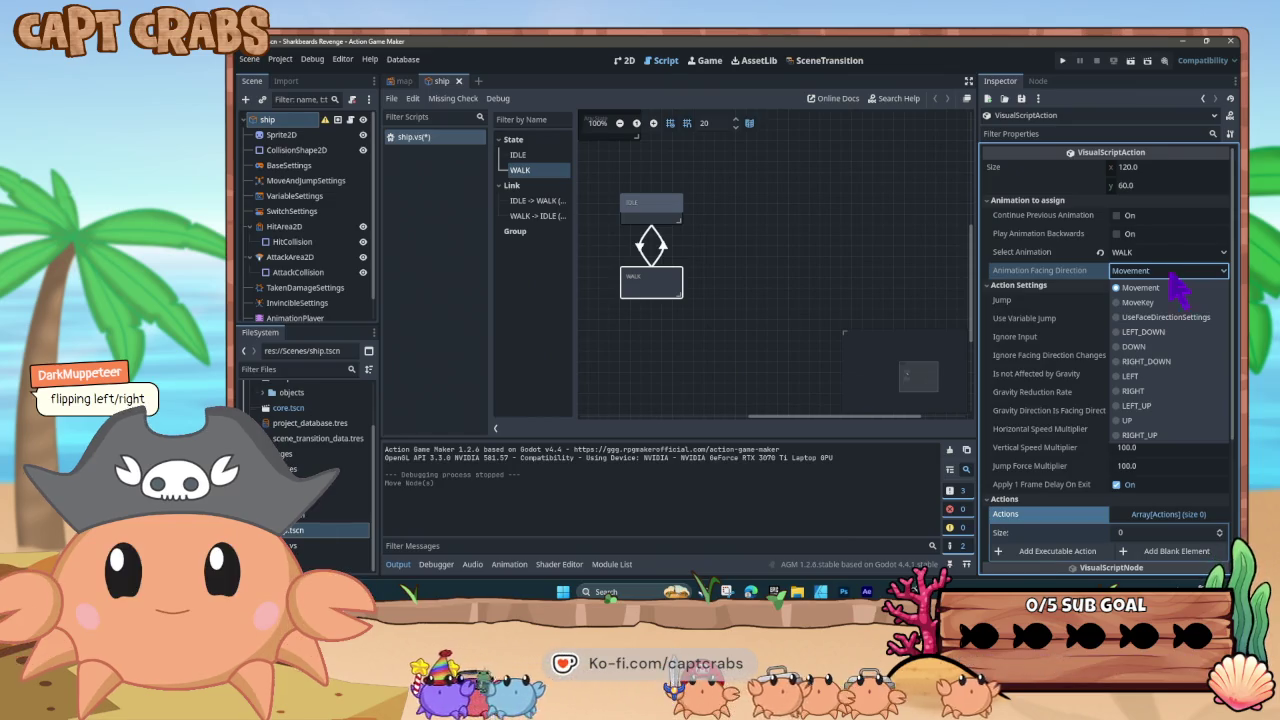
click(1126, 318)
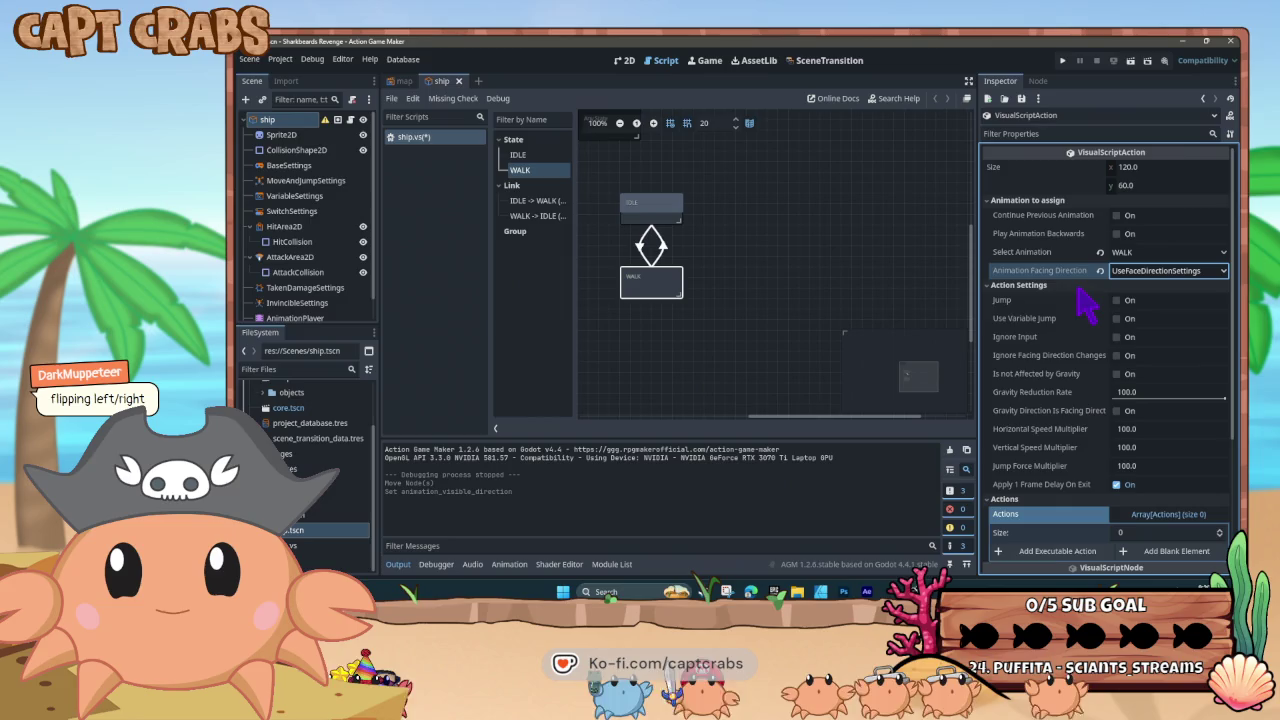
key(F5)
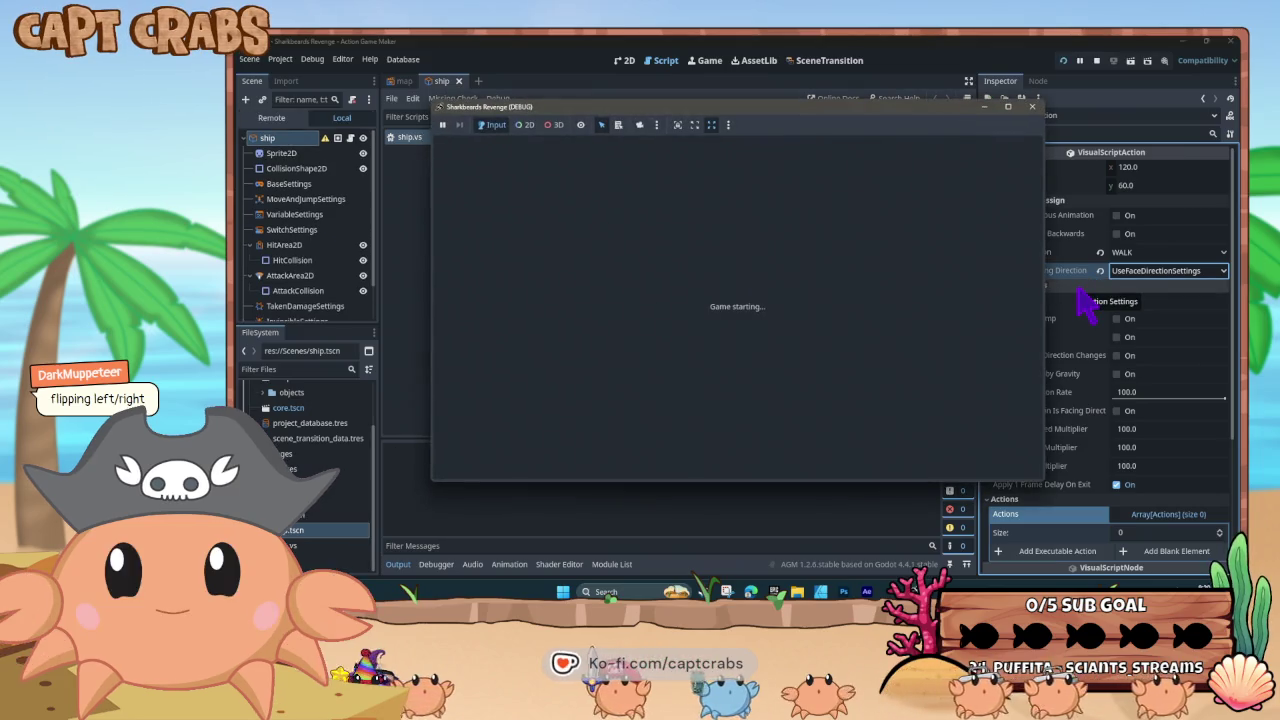
key(Right)
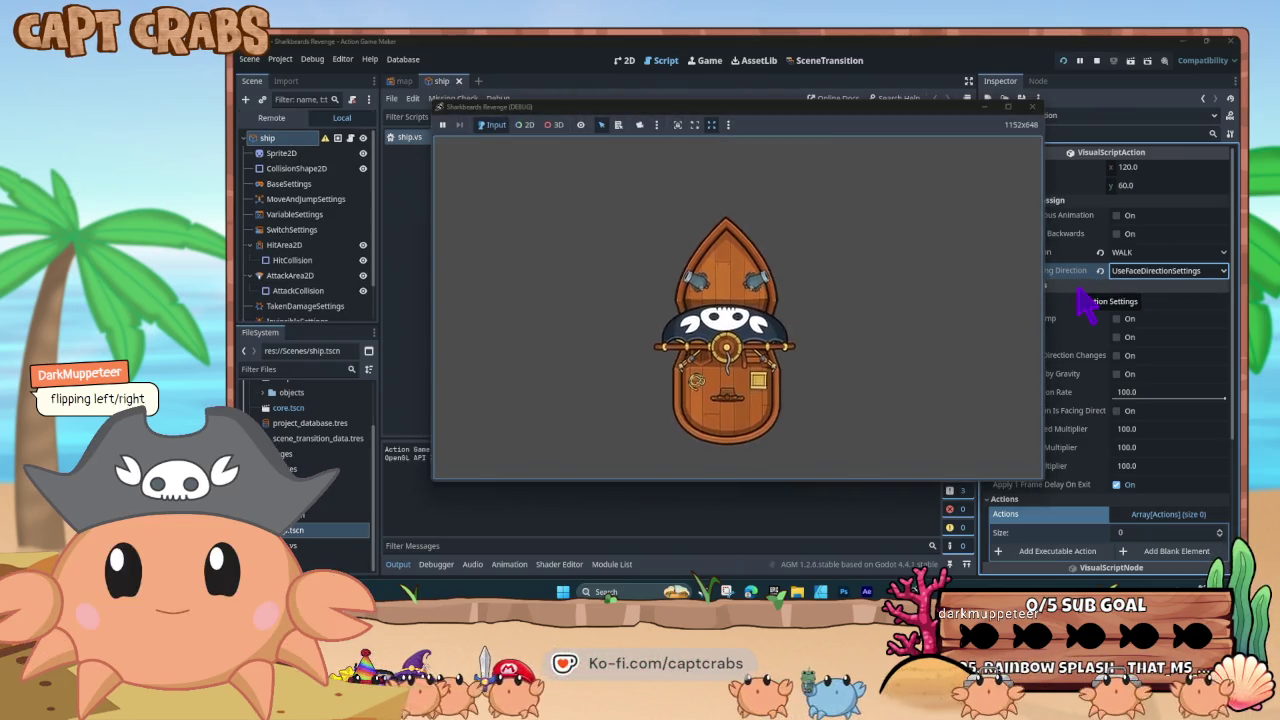
key(Up)
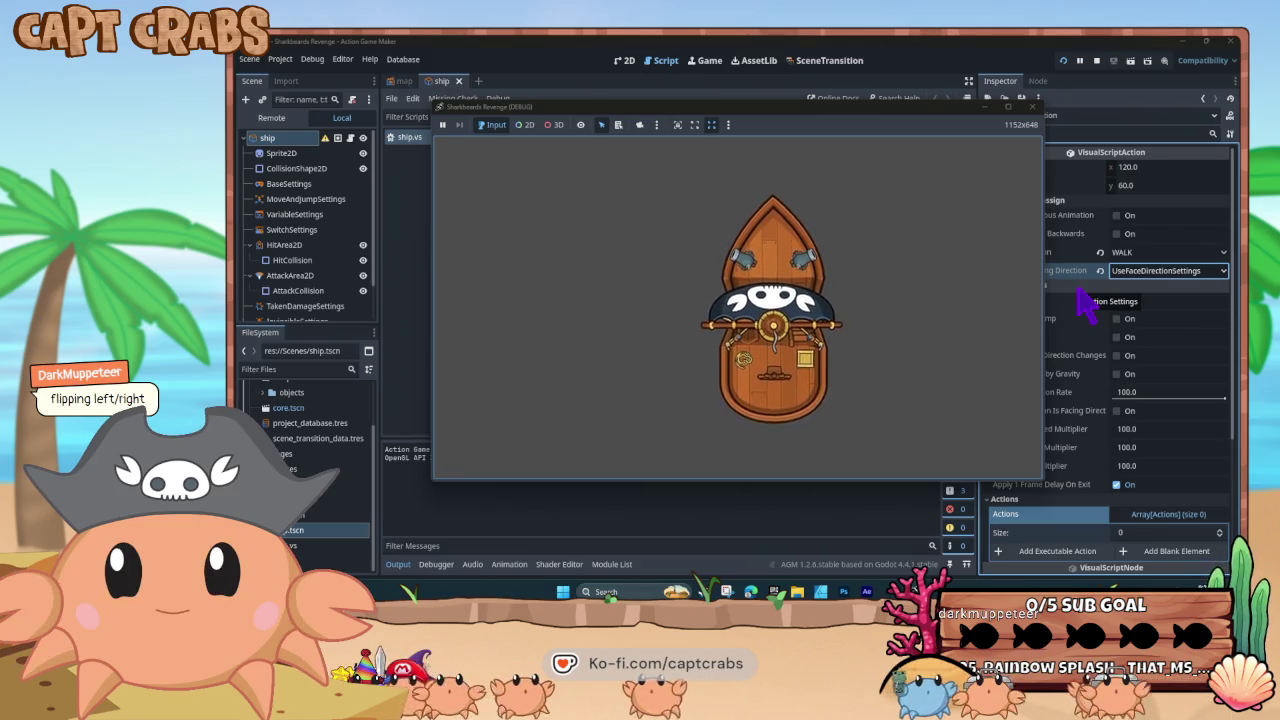
key(Left)
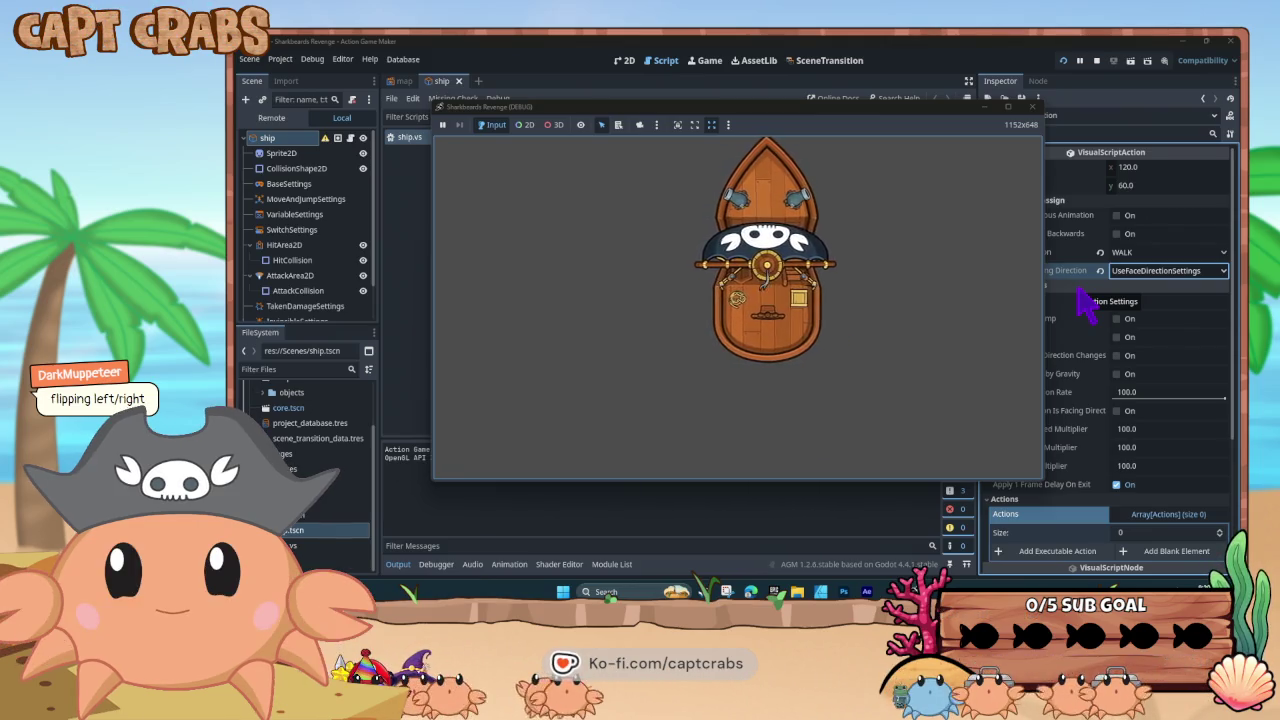
key(Left)
key(Left)
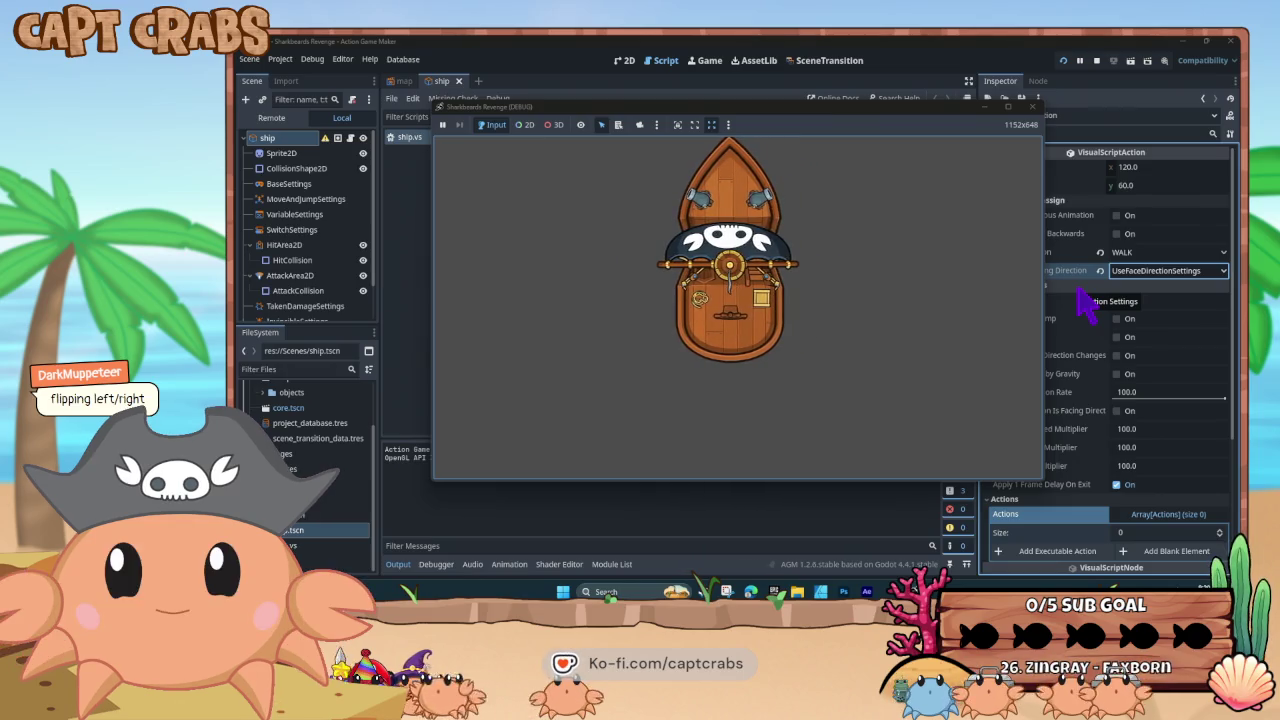
key(Right)
key(Down)
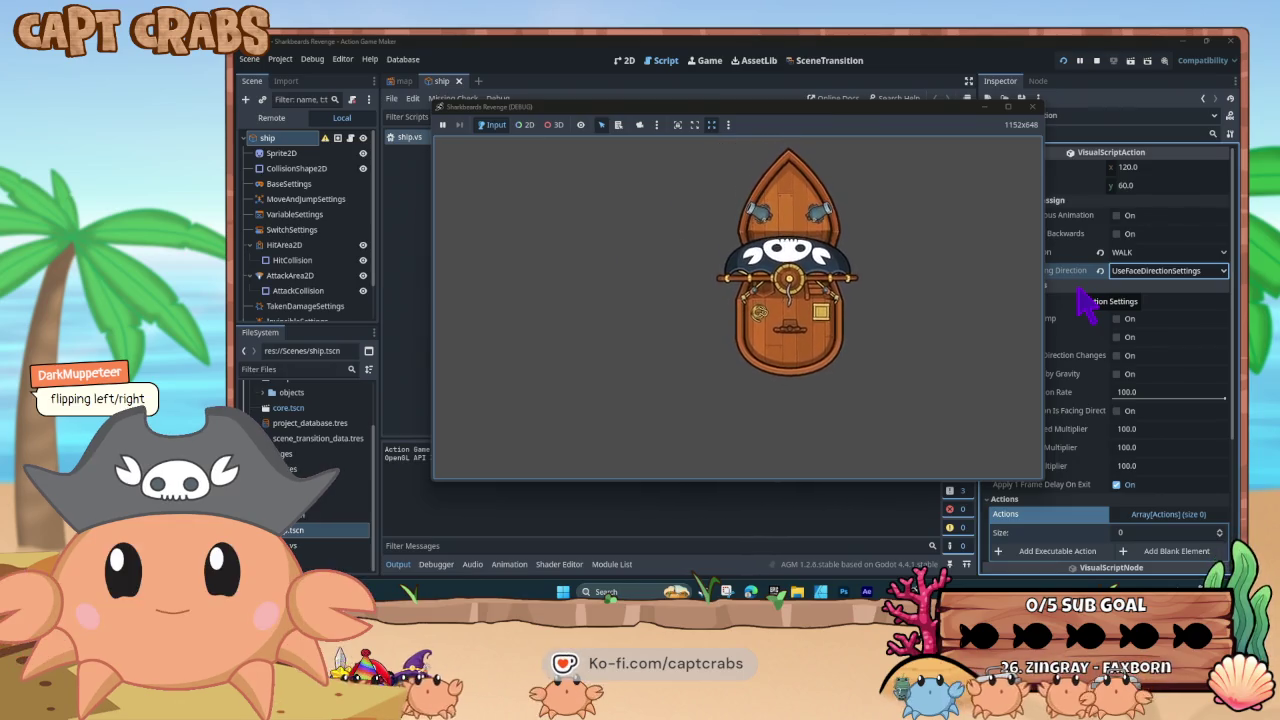
key(Down)
key(Left)
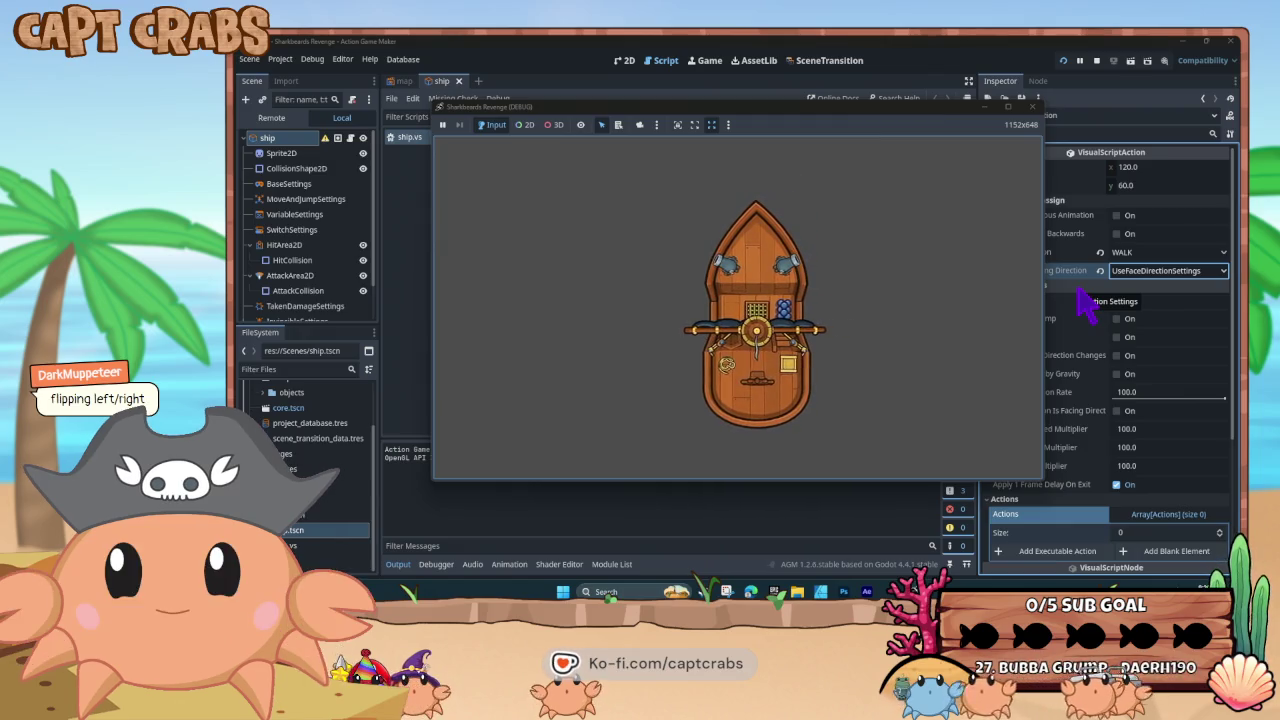
key(Left)
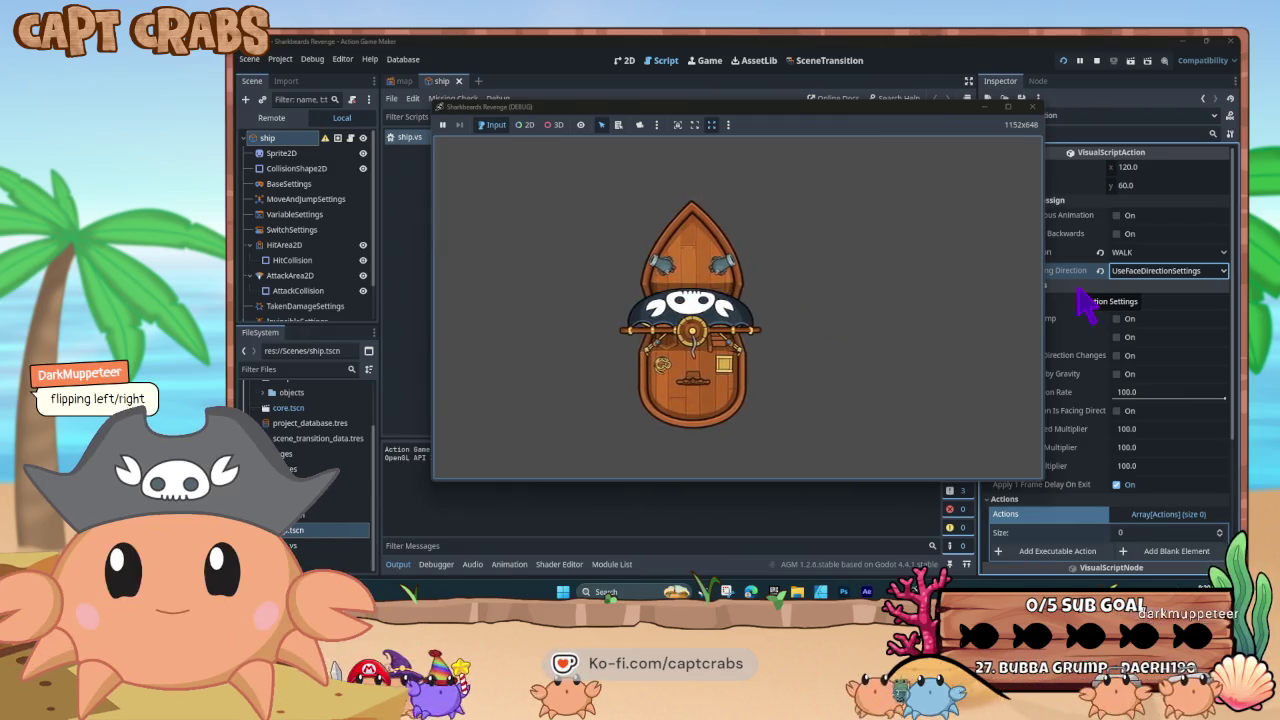
key(Left)
key(Left)
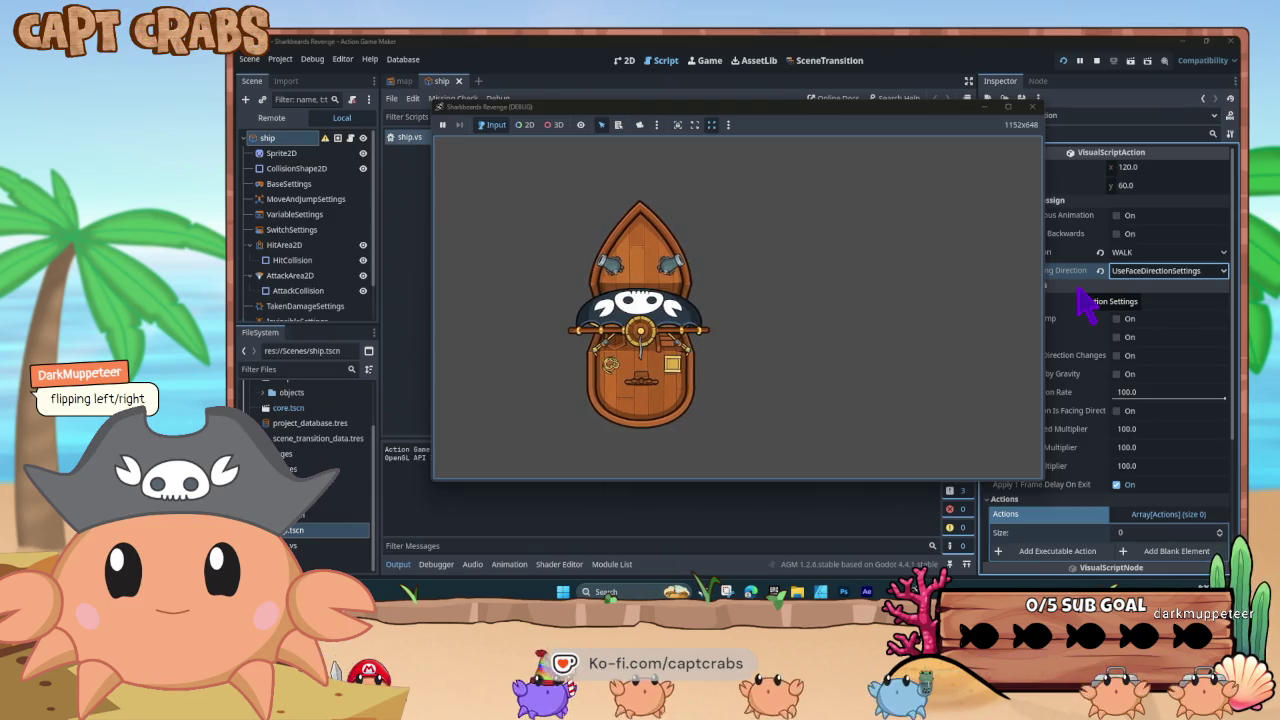
key(Right)
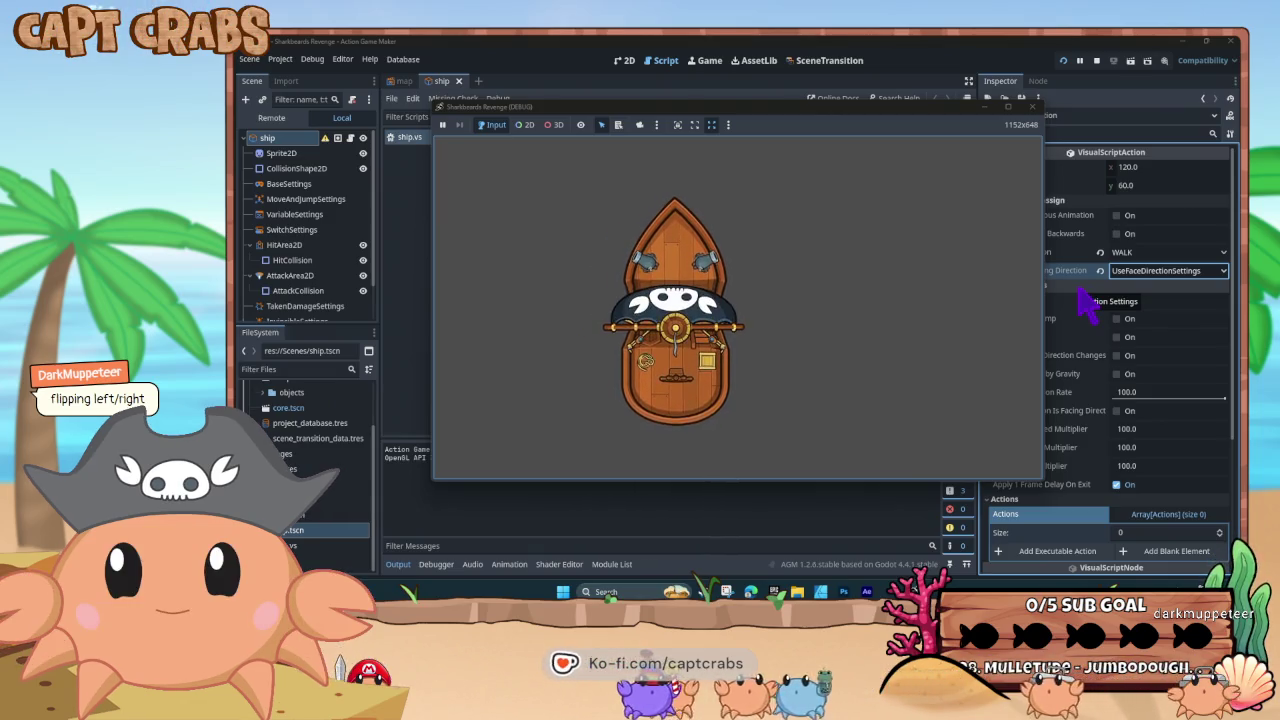
key(Up)
key(Left)
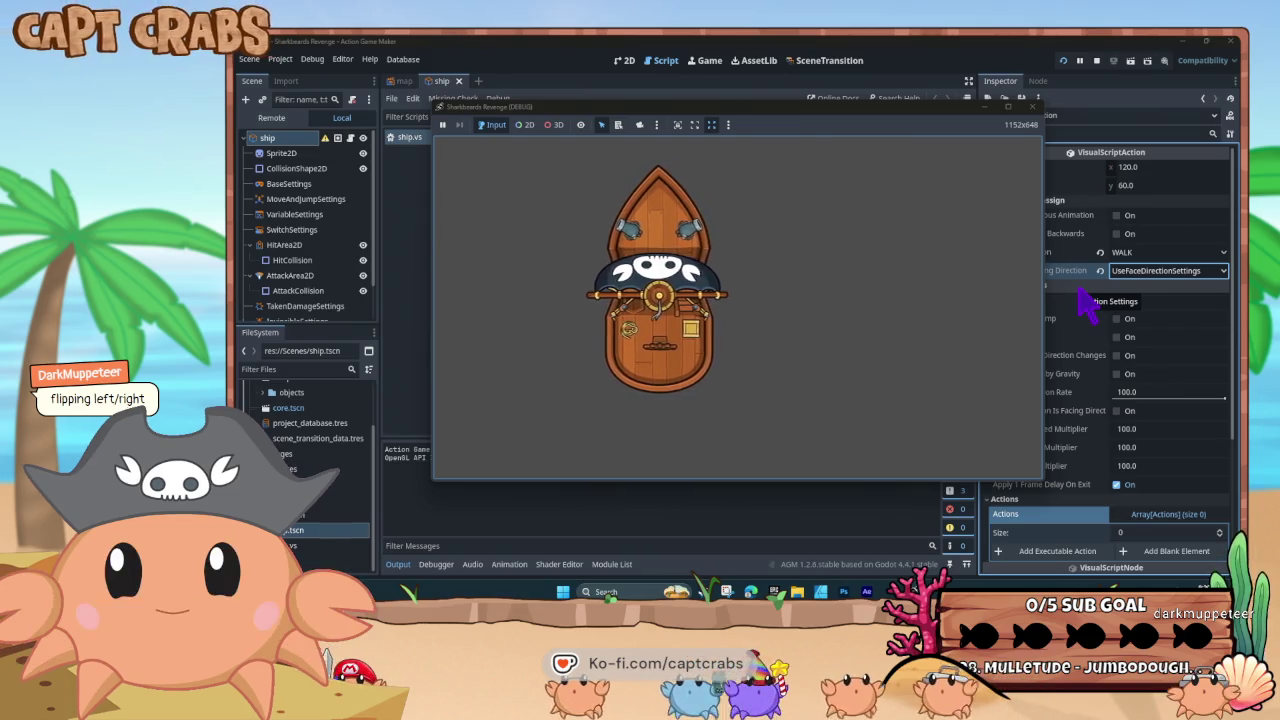
click(1030, 107)
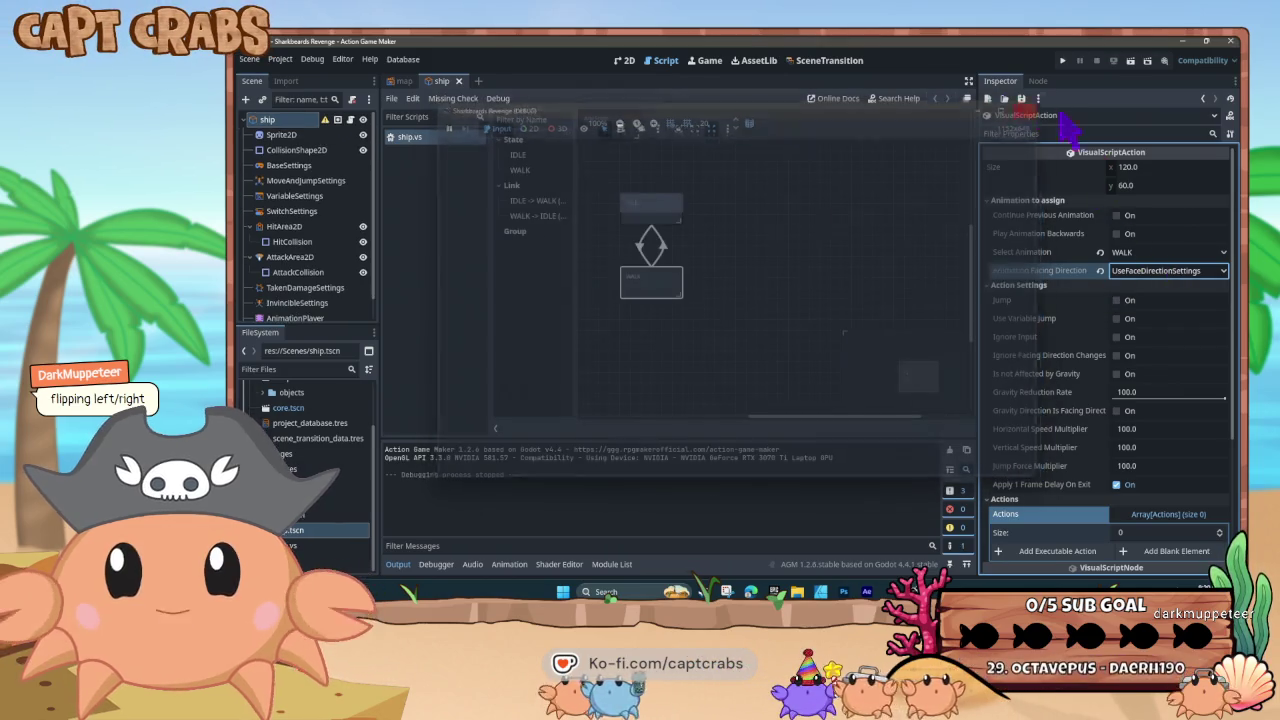
Try DOWN as the animation facing direction, test-sail the ship right, down and left, then close the game.
click(1177, 272)
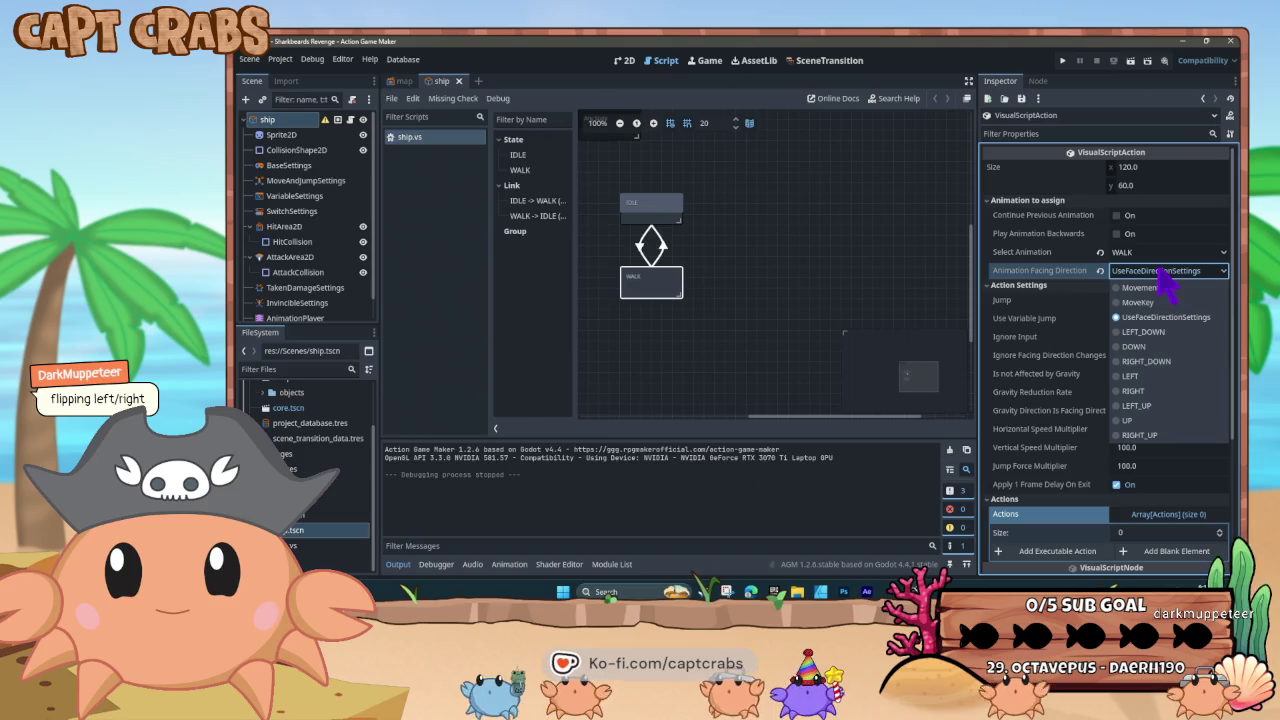
key(Escape)
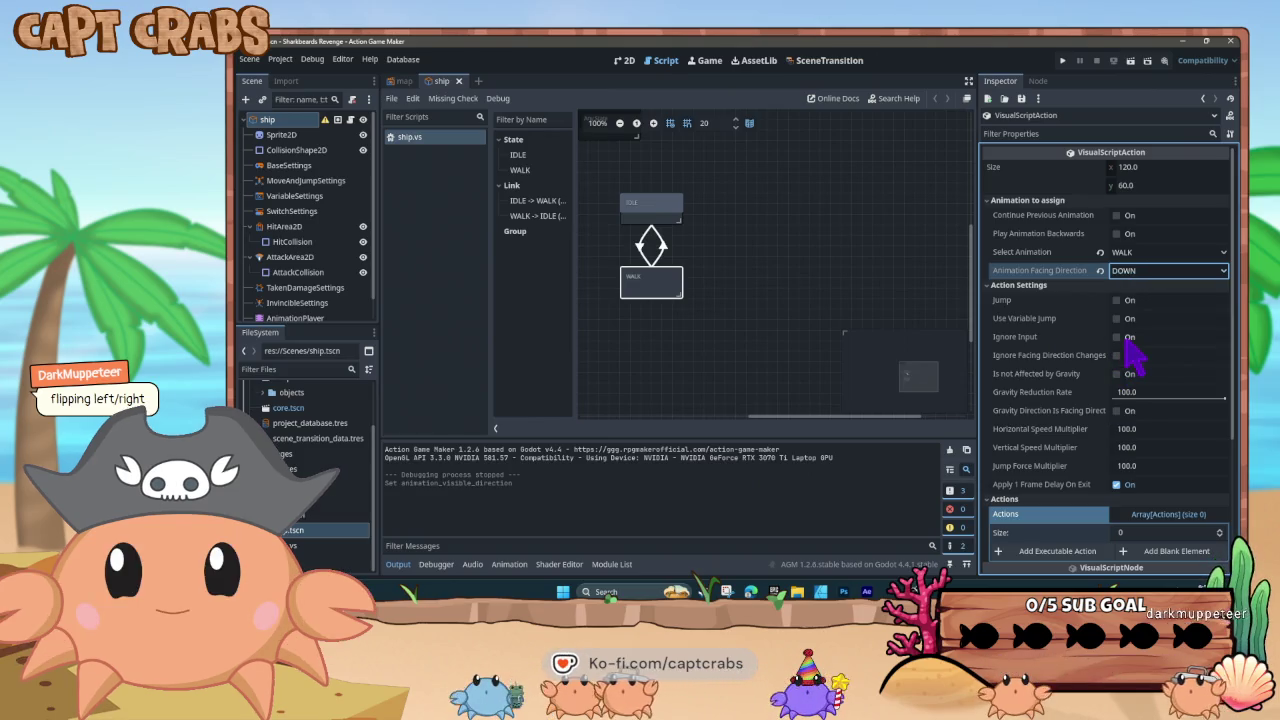
key(F5)
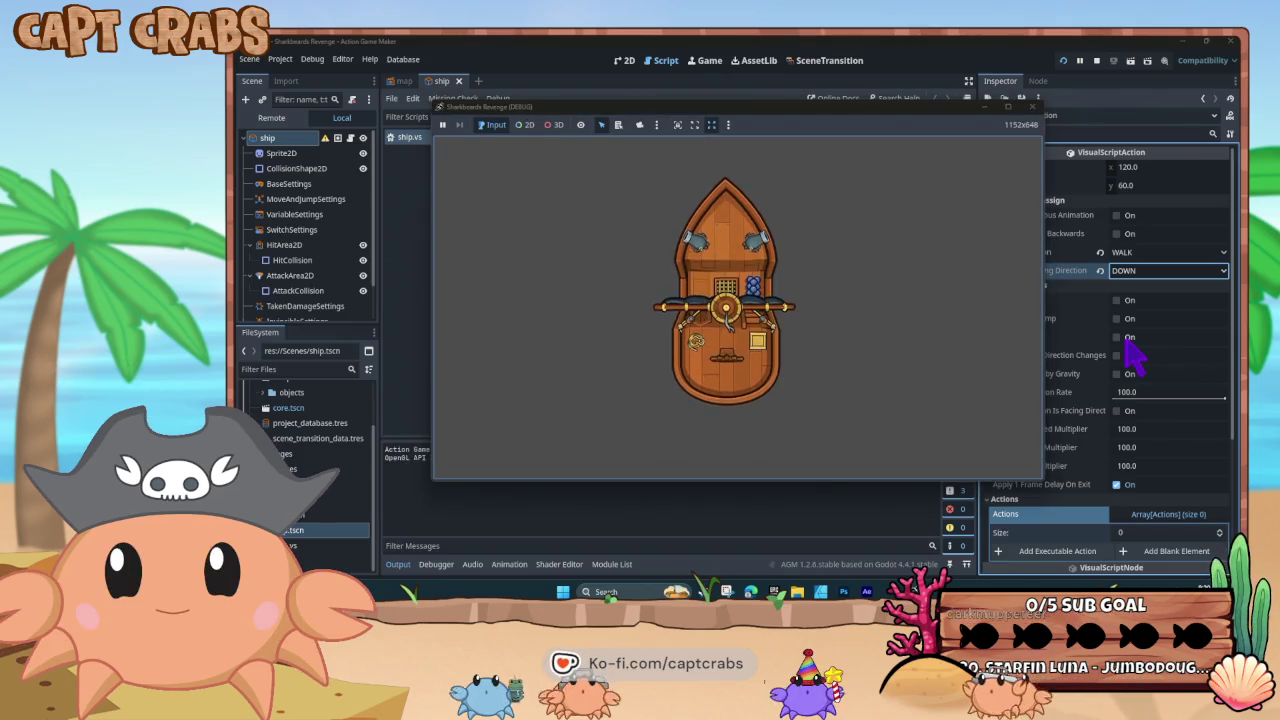
key(Right)
key(Down)
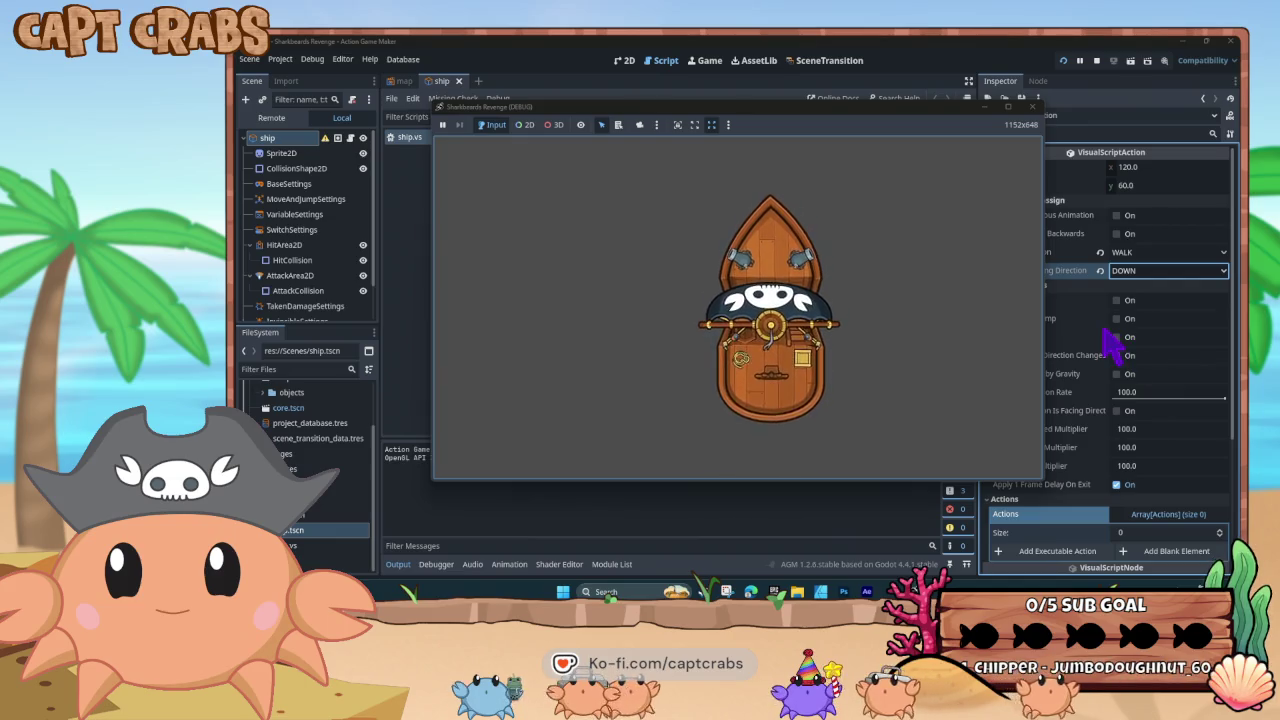
key(Left)
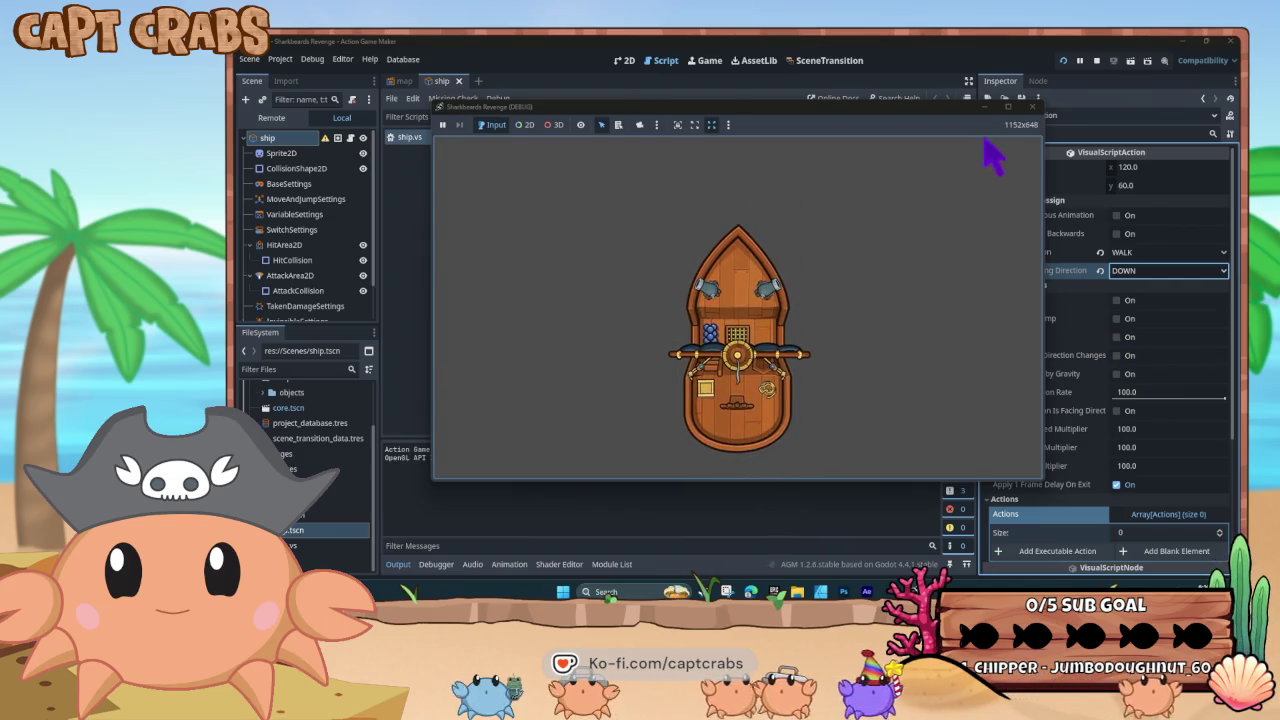
click(1030, 107)
Switch Animation Facing Direction back to Movement, then to MoveKey.
click(1168, 271)
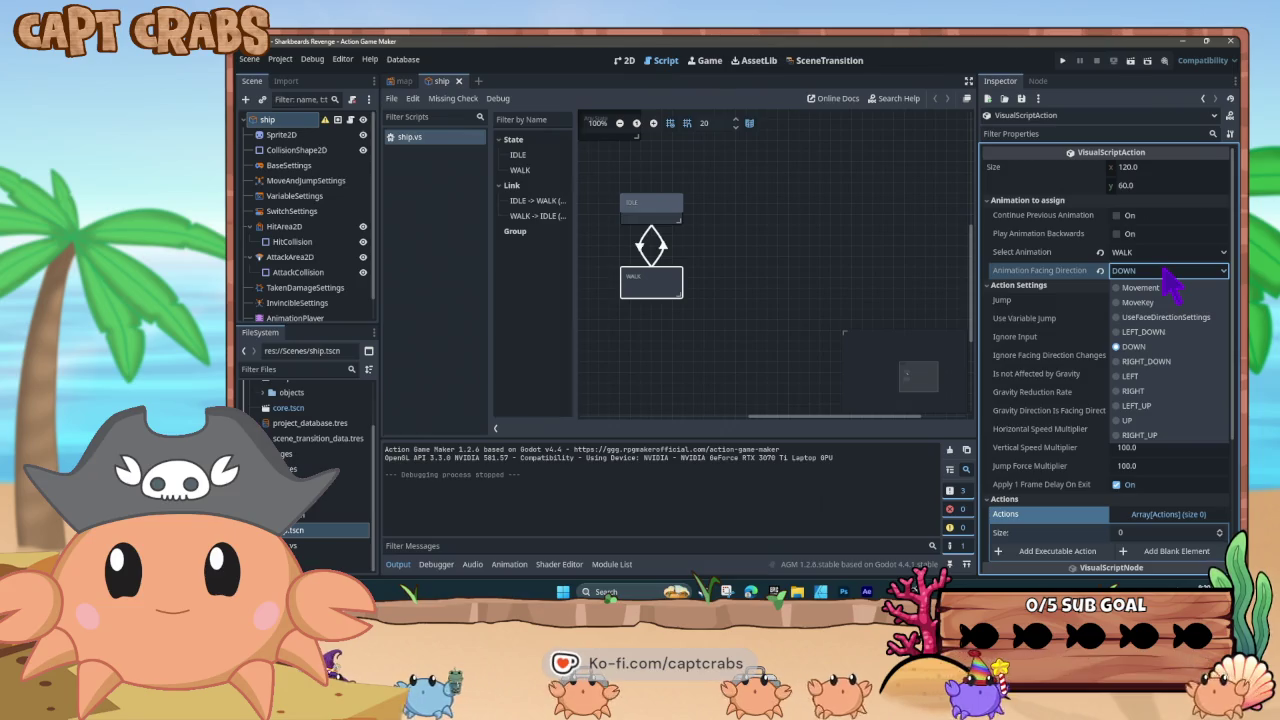
click(1140, 288)
click(1160, 271)
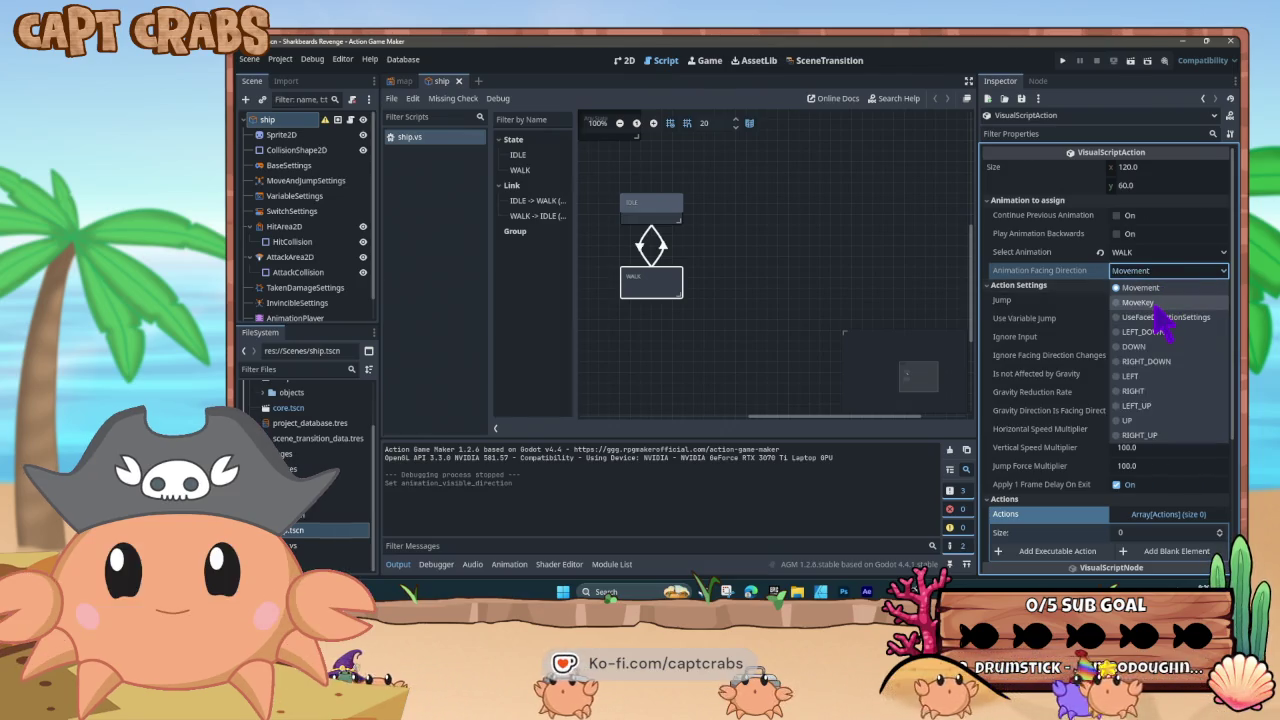
click(1140, 302)
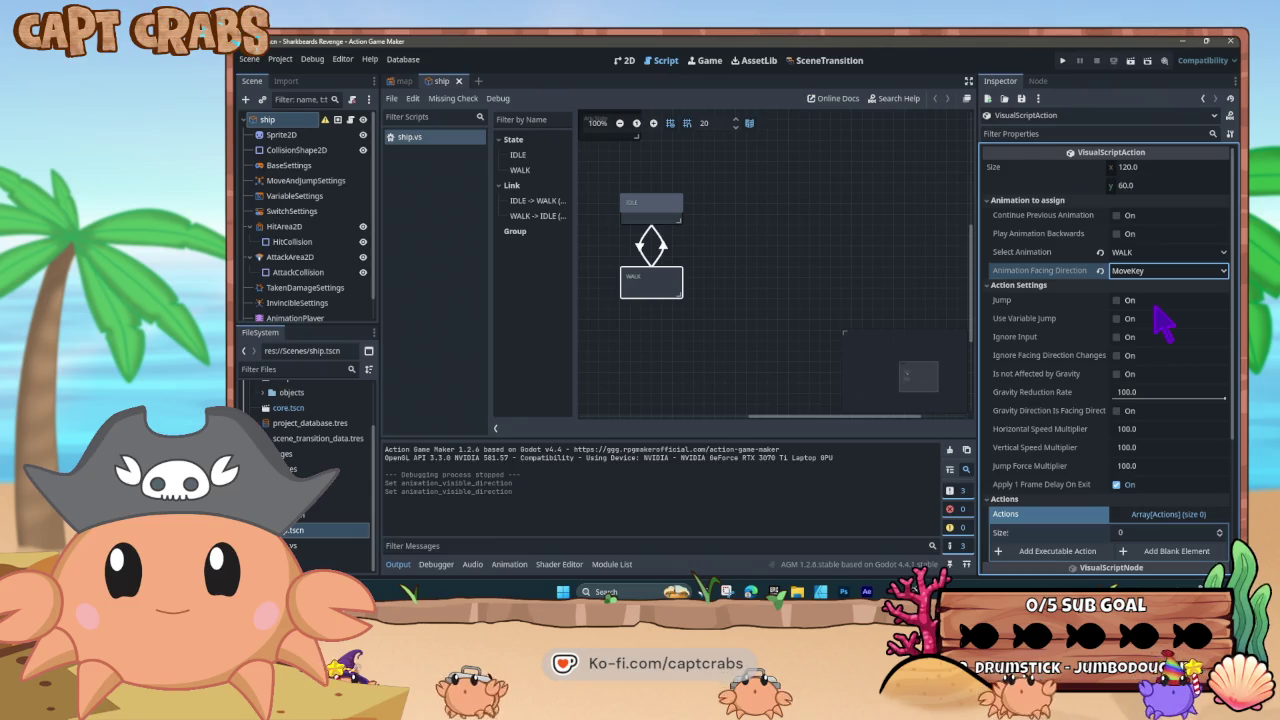
Run the game and steer the ship down, right, left and up to test MoveKey facing.
key(F5)
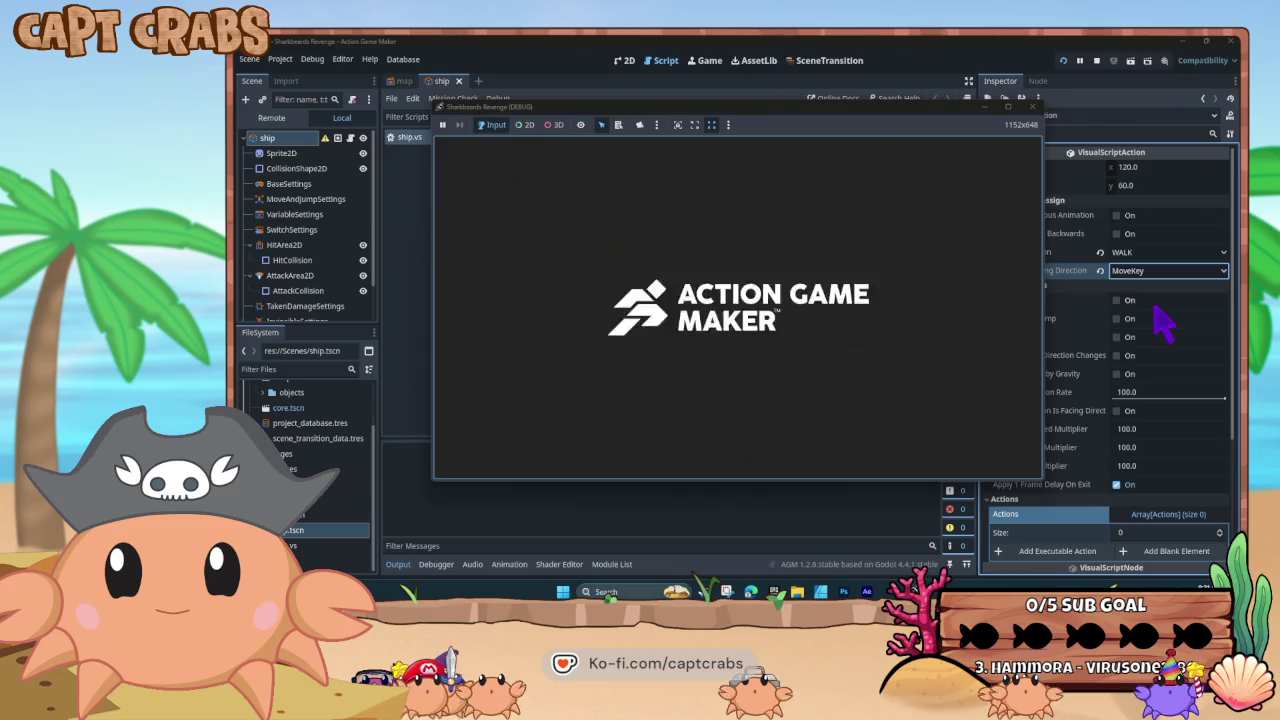
key(Down)
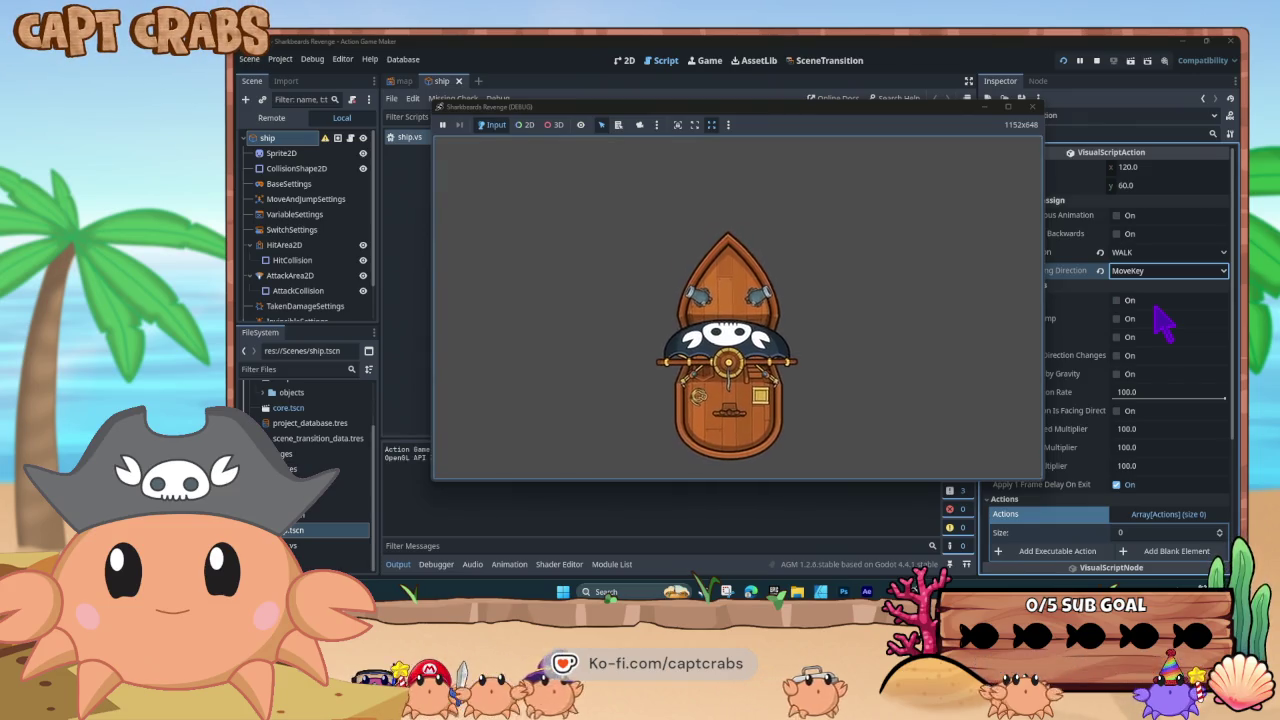
key(Right)
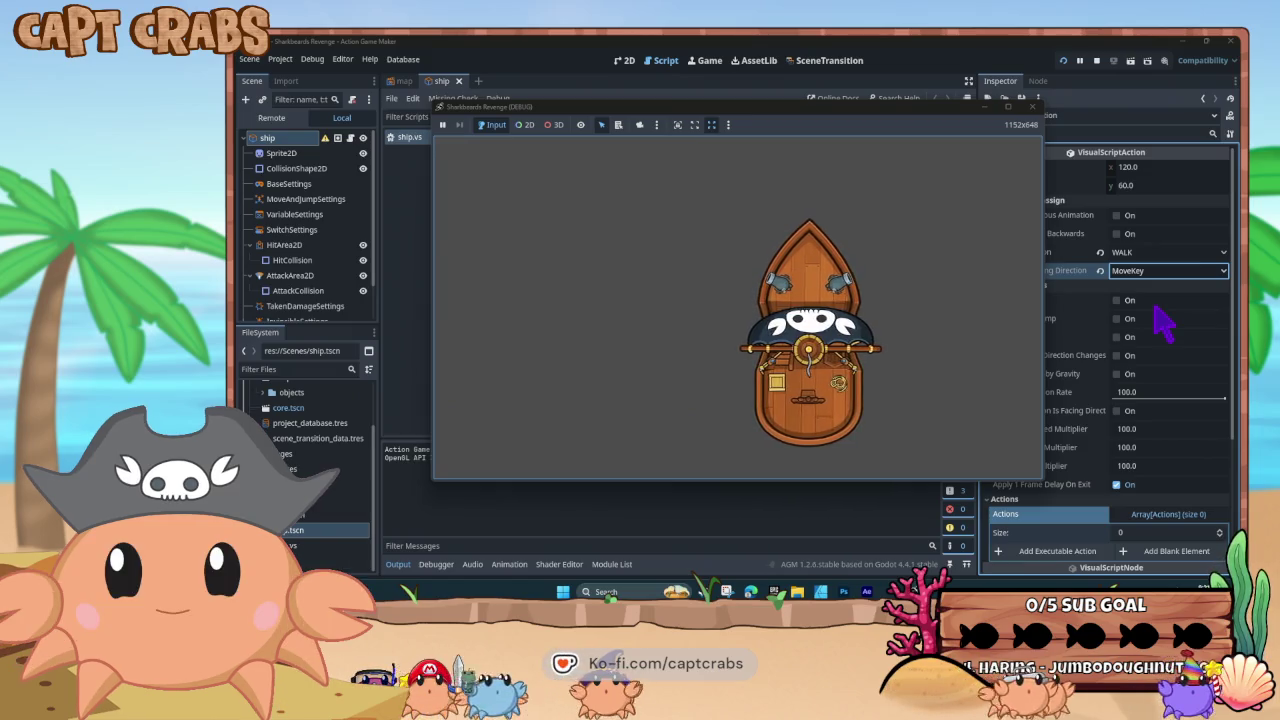
key(Left)
key(Up)
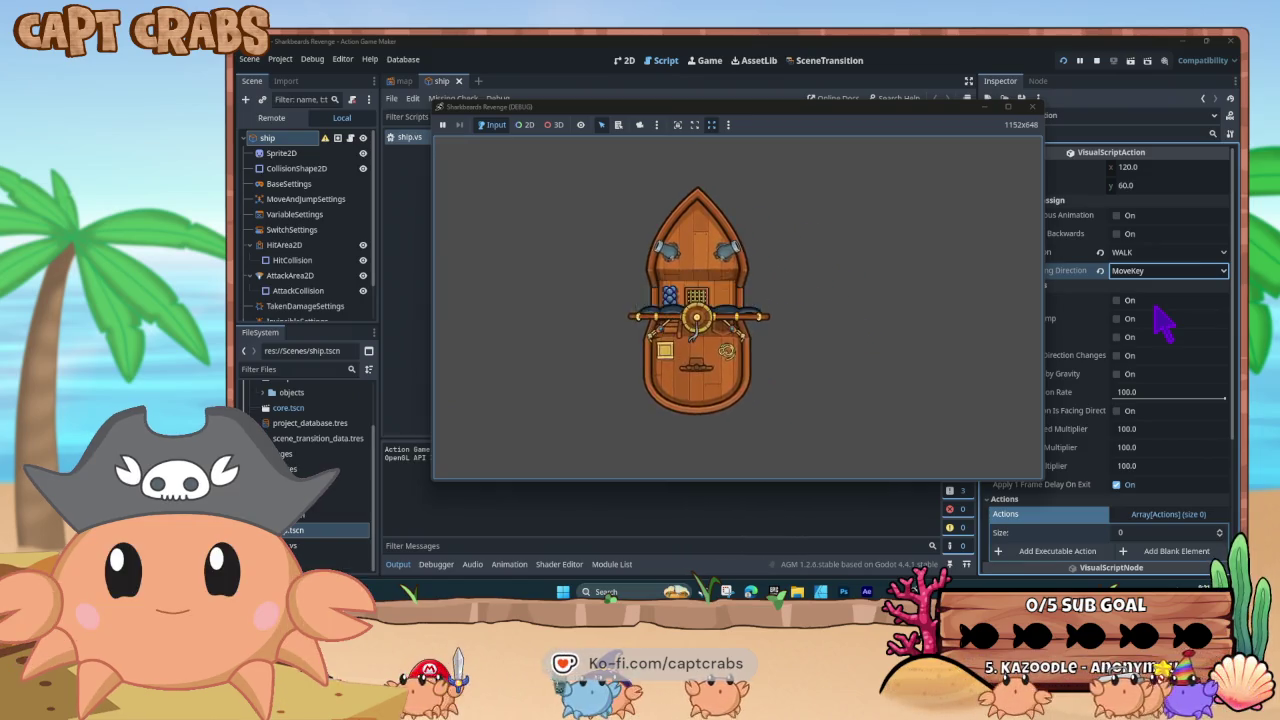
Stop the game, test-run with Gravity Direction Is Facing Direction enabled, then uncheck it for WALK.
click(1033, 107)
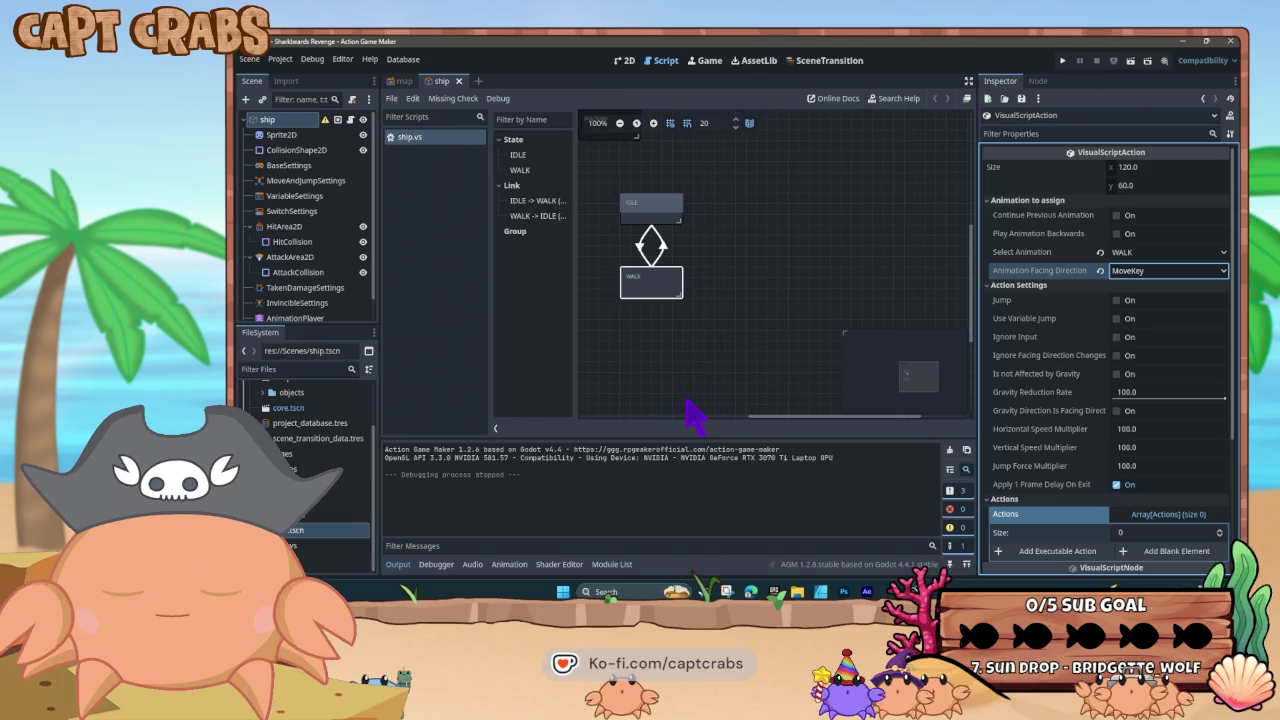
click(1116, 411)
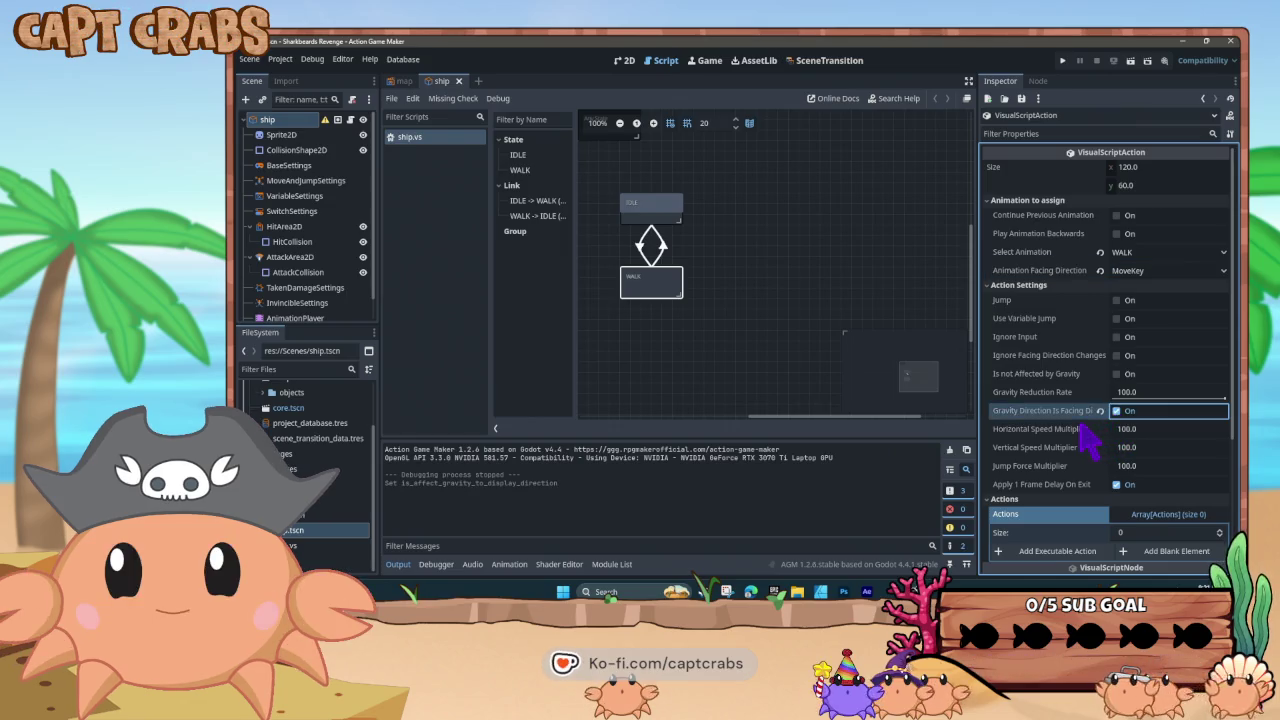
key(F5)
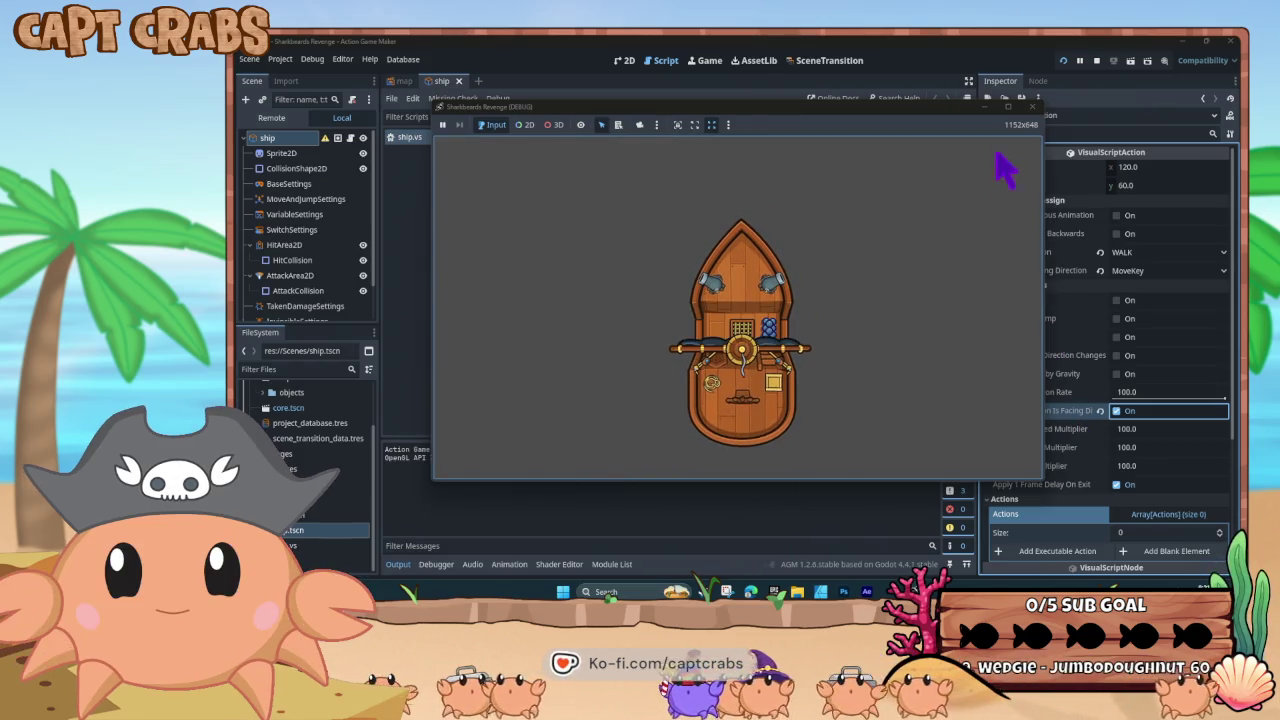
click(1028, 107)
click(1116, 411)
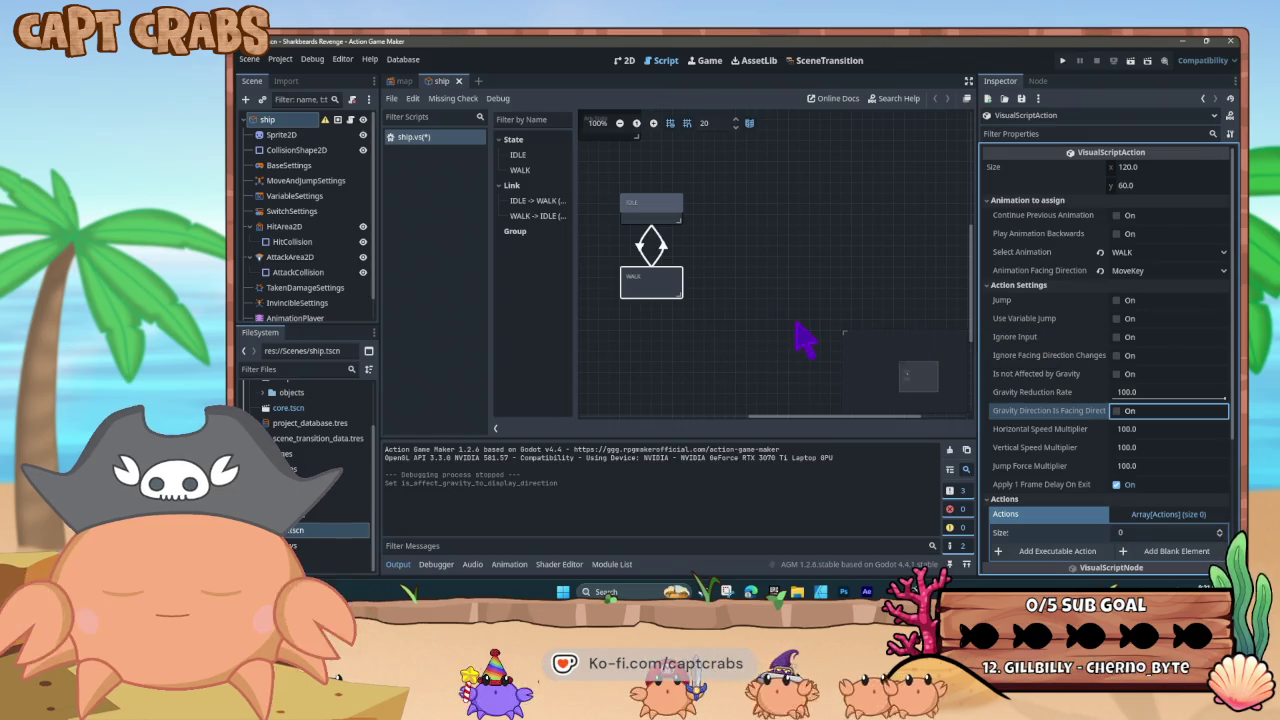
Save the state script, then select the IDLE and WALK states.
click(806, 337)
key(ctrl+s)
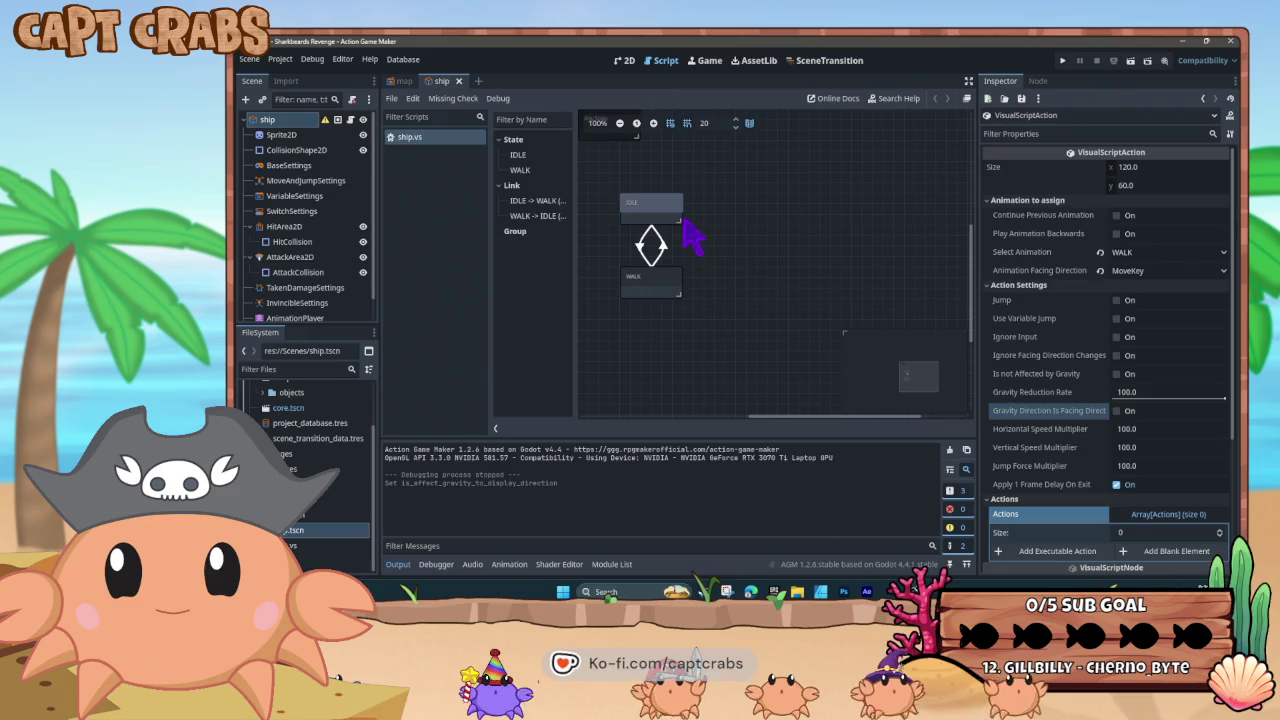
click(676, 218)
click(676, 284)
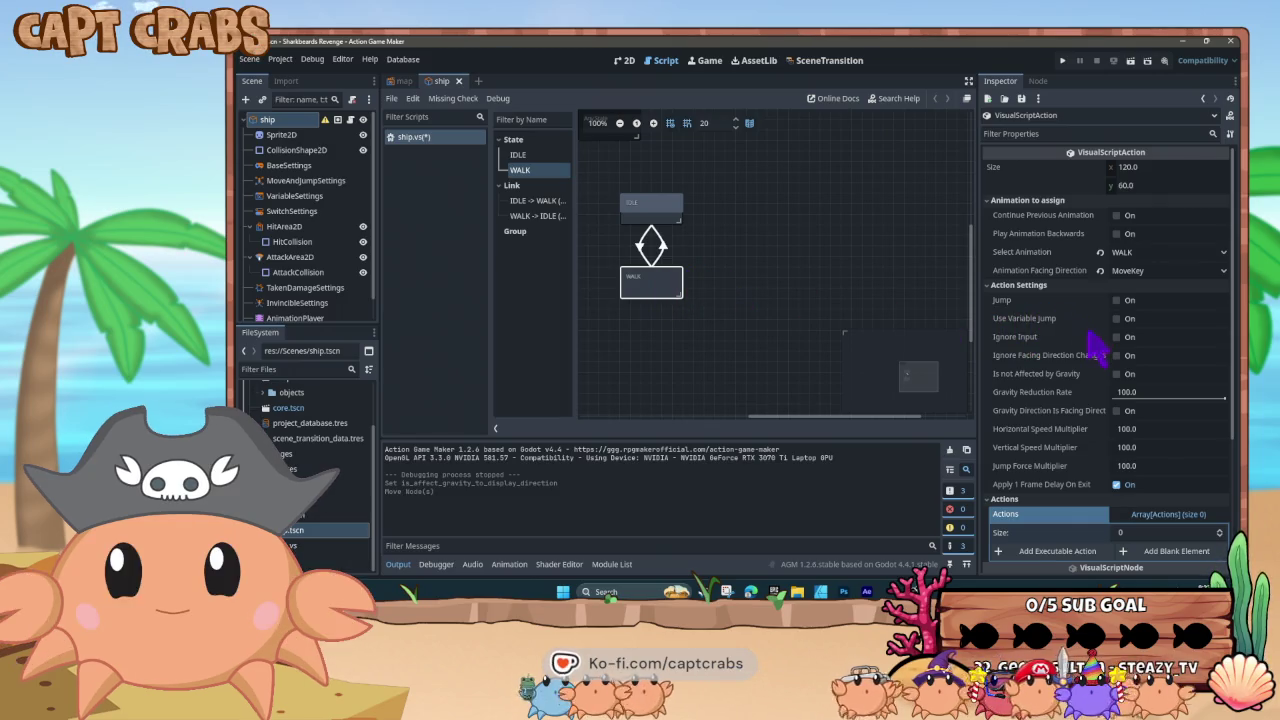
Scroll through the WALK state's action settings, then deselect it on the canvas.
mouse_move(1098, 351)
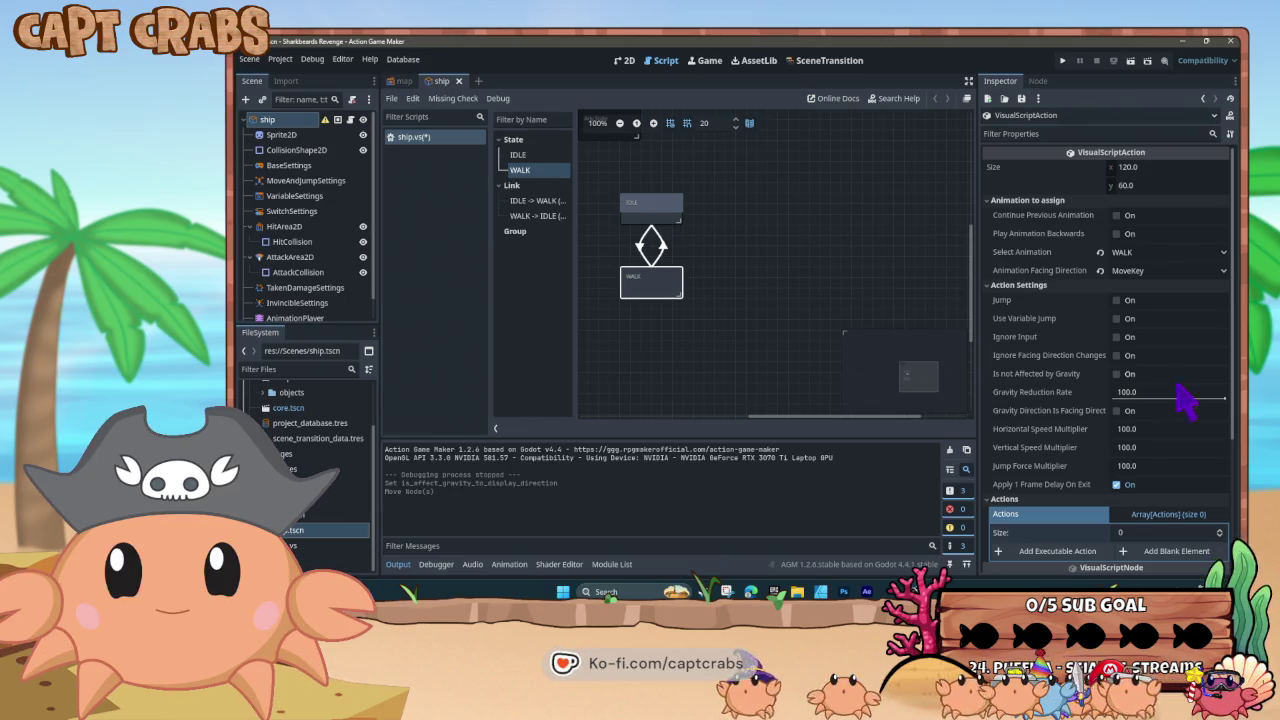
scroll(1188, 445, down, 2)
scroll(1182, 440, down, 2)
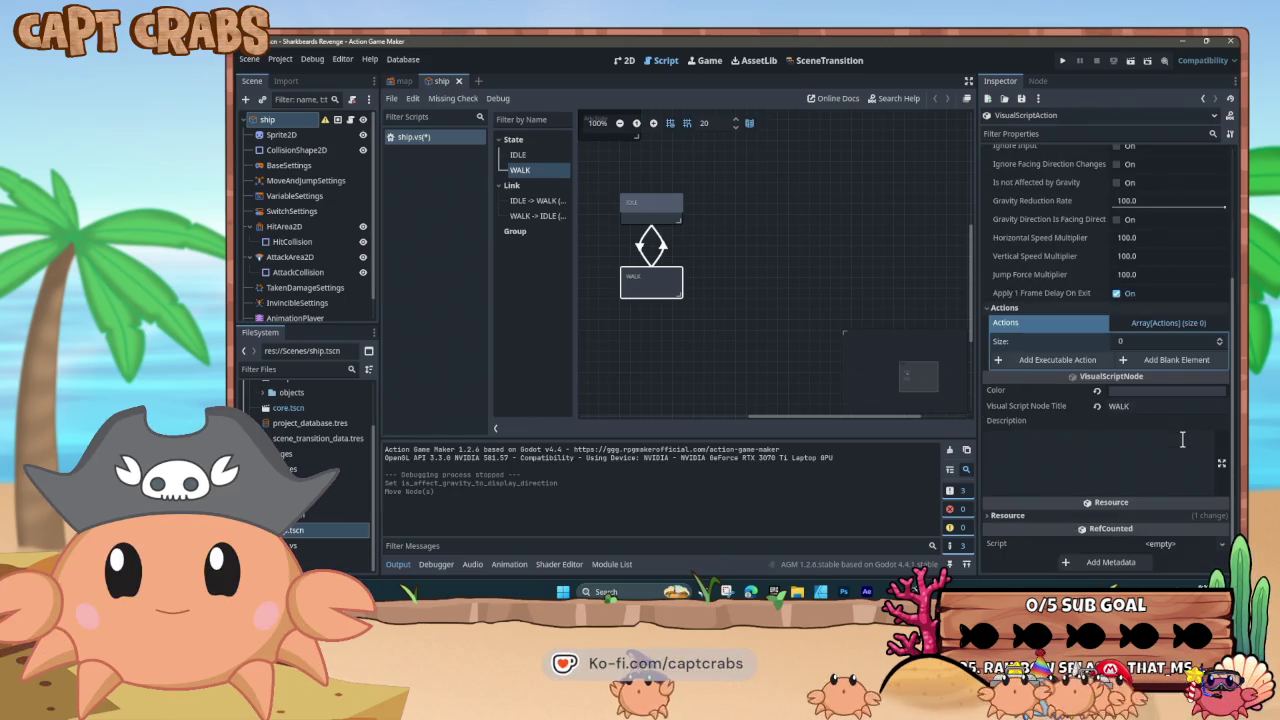
scroll(1185, 448, up, 3)
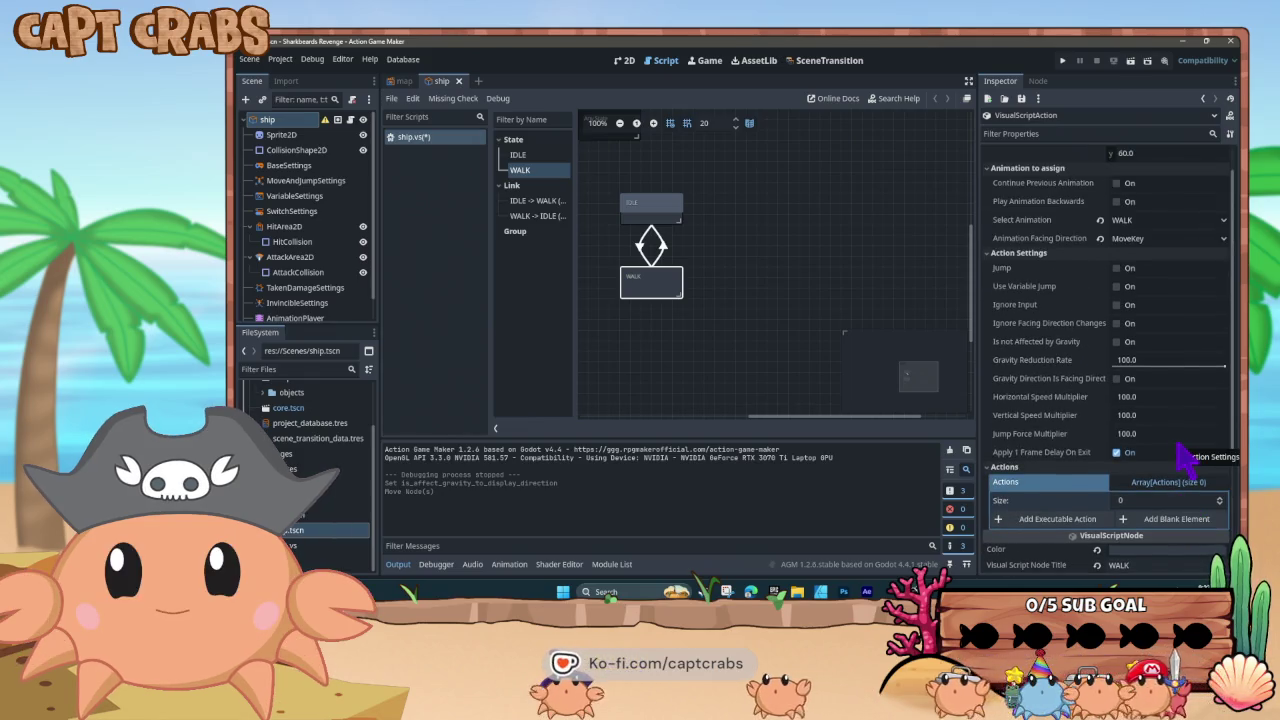
scroll(1175, 447, up, 1)
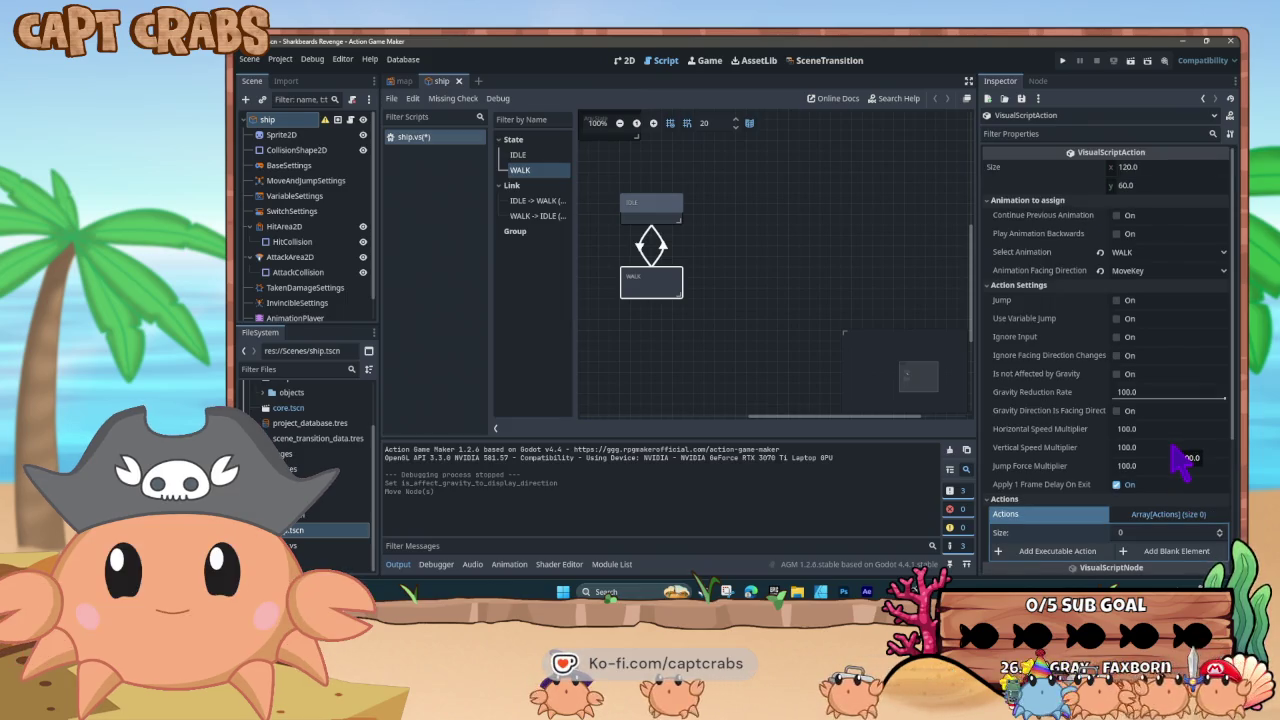
click(749, 334)
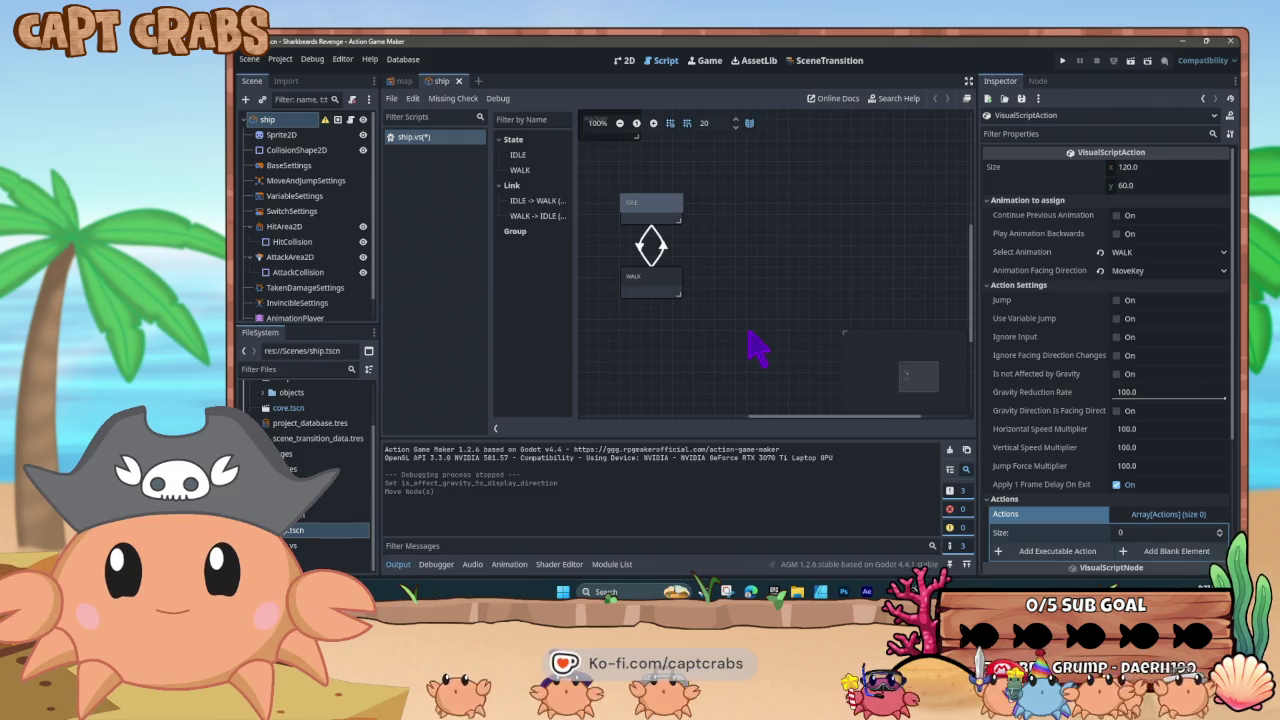
key(ctrl+s)
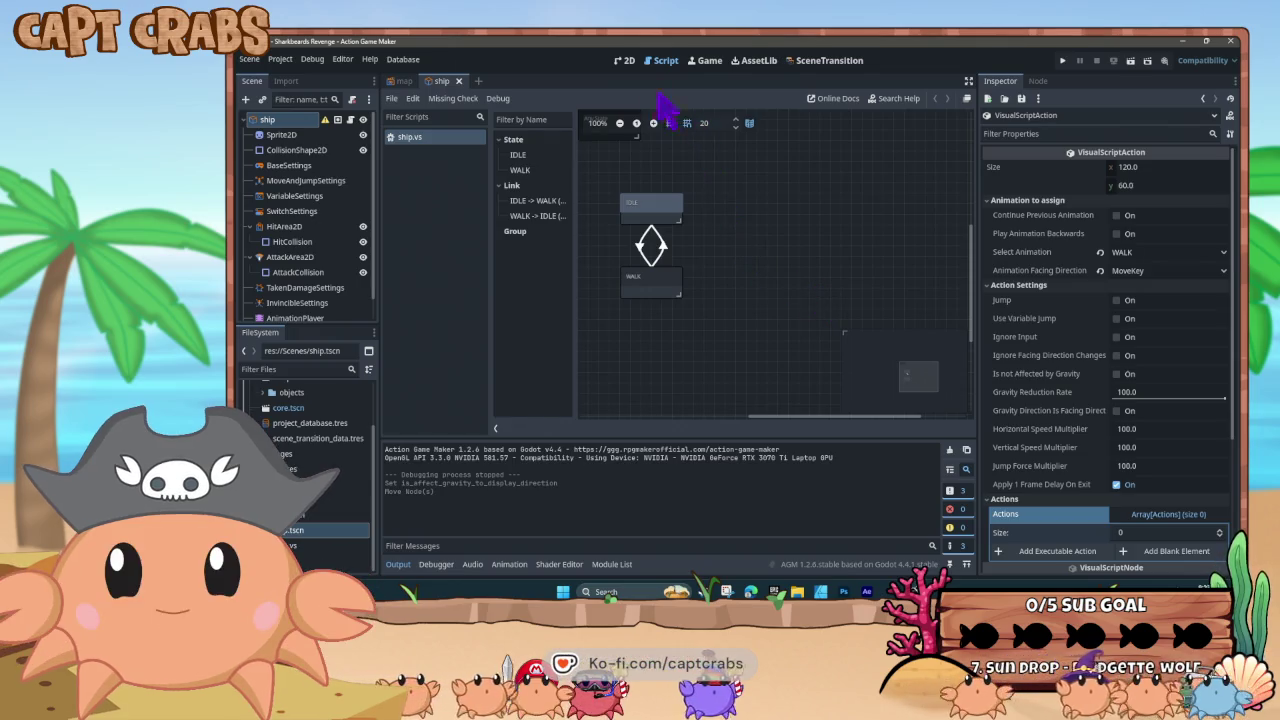
click(628, 62)
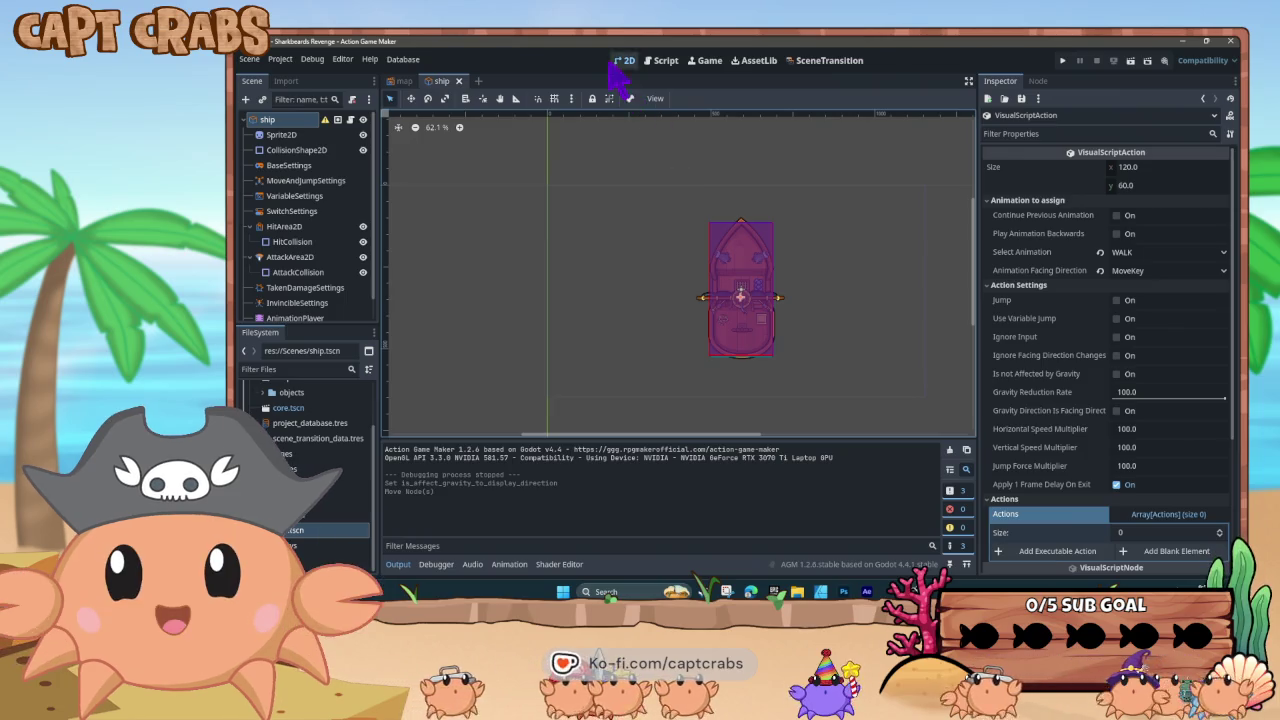
click(662, 64)
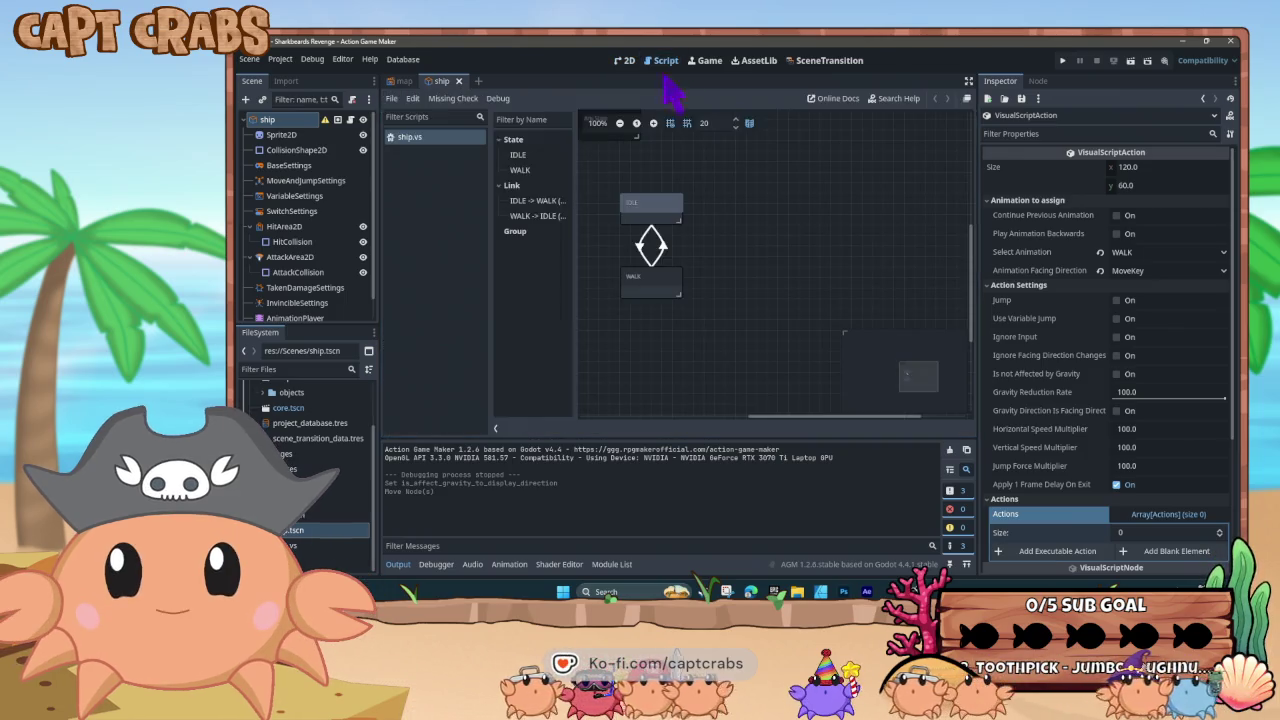
click(668, 278)
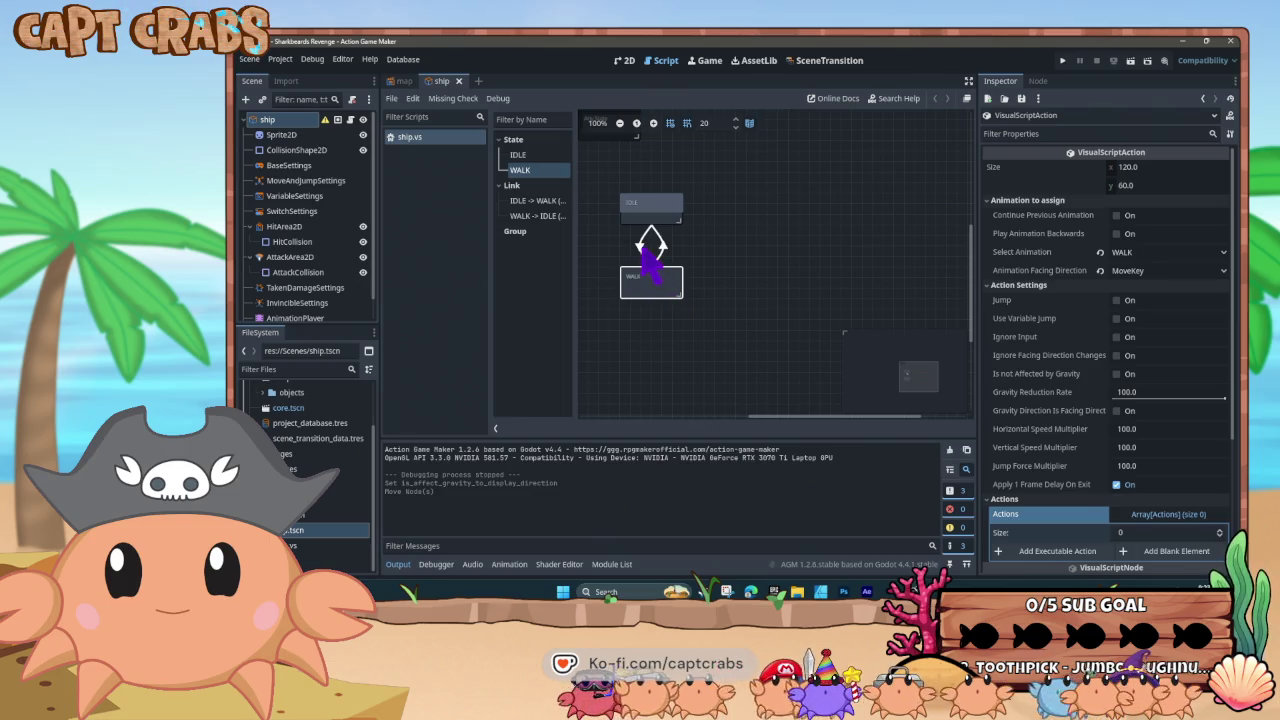
click(640, 246)
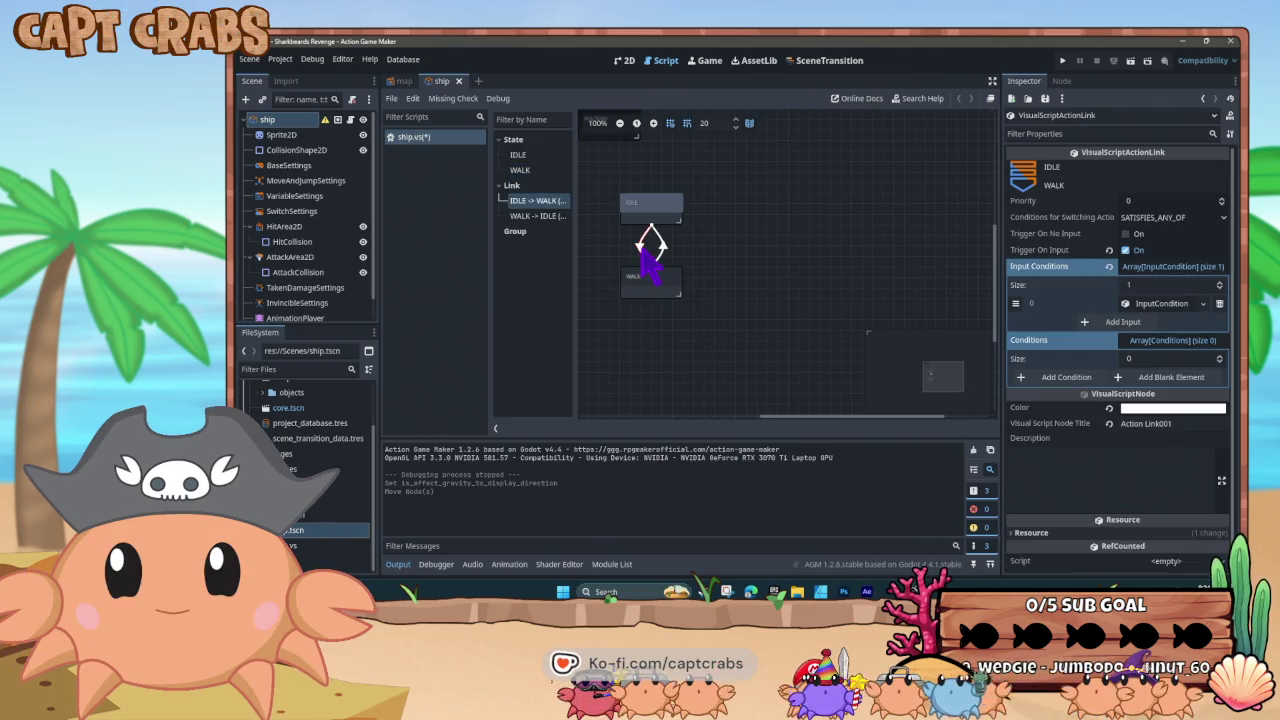
click(676, 287)
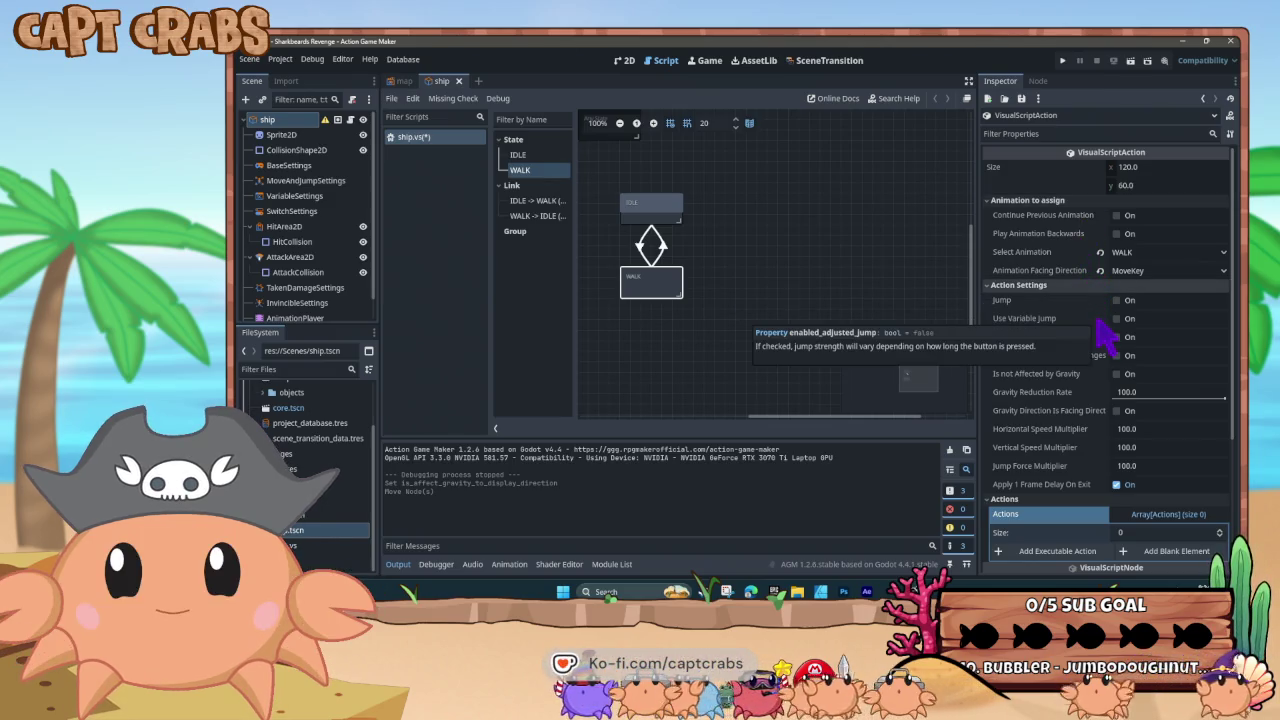
mouse_move(1103, 285)
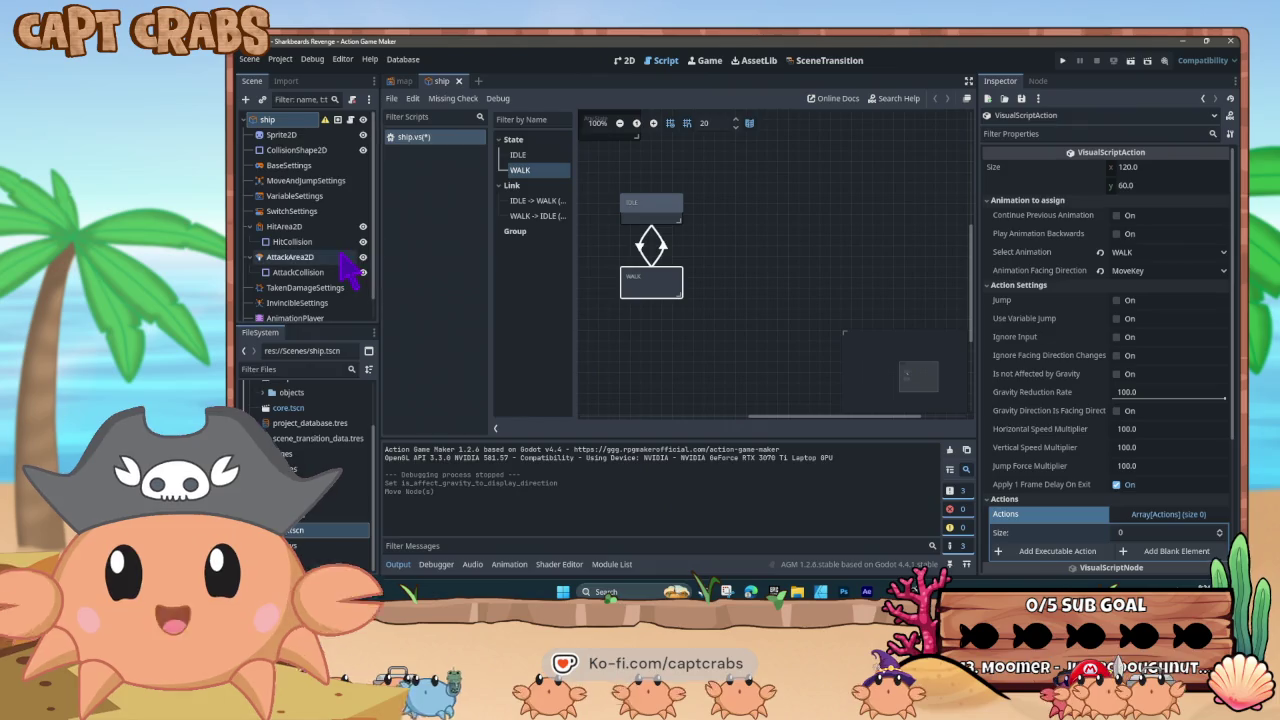
scroll(343, 275, down, 1)
Set FaceDirectionSettings Face Mode to Same As Move Key, then run a quick test and stop it.
click(325, 311)
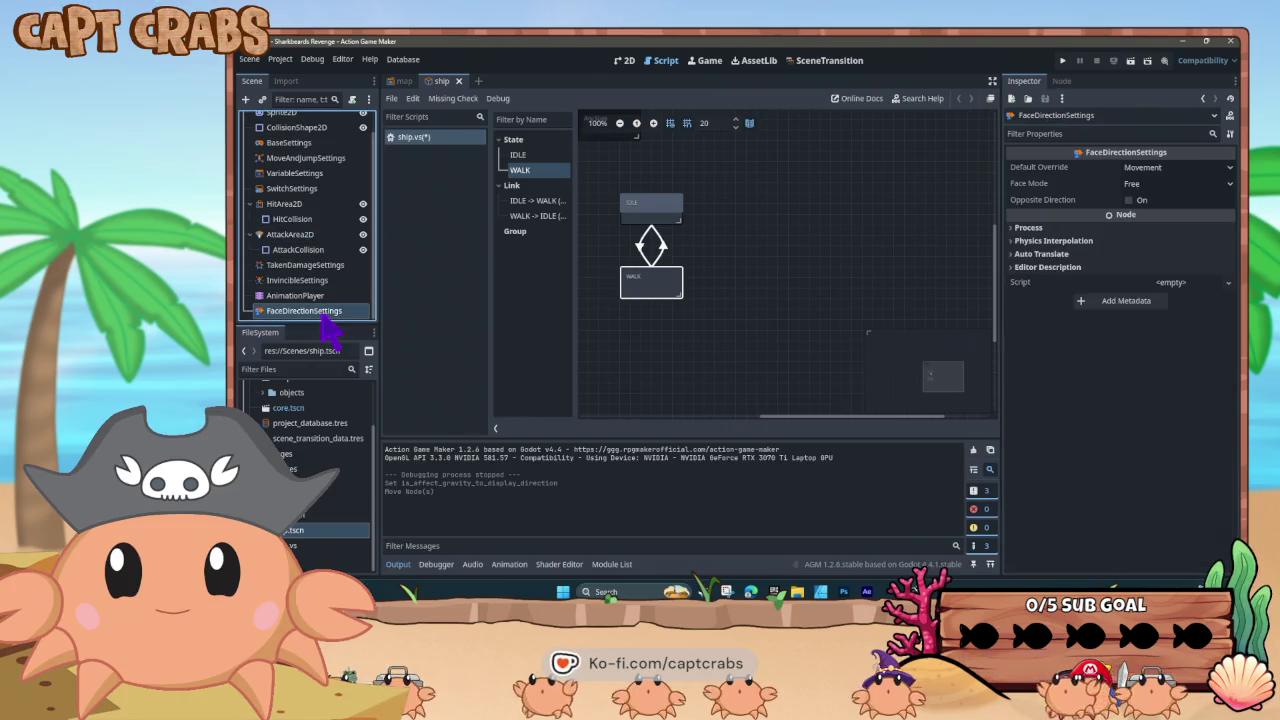
click(1160, 185)
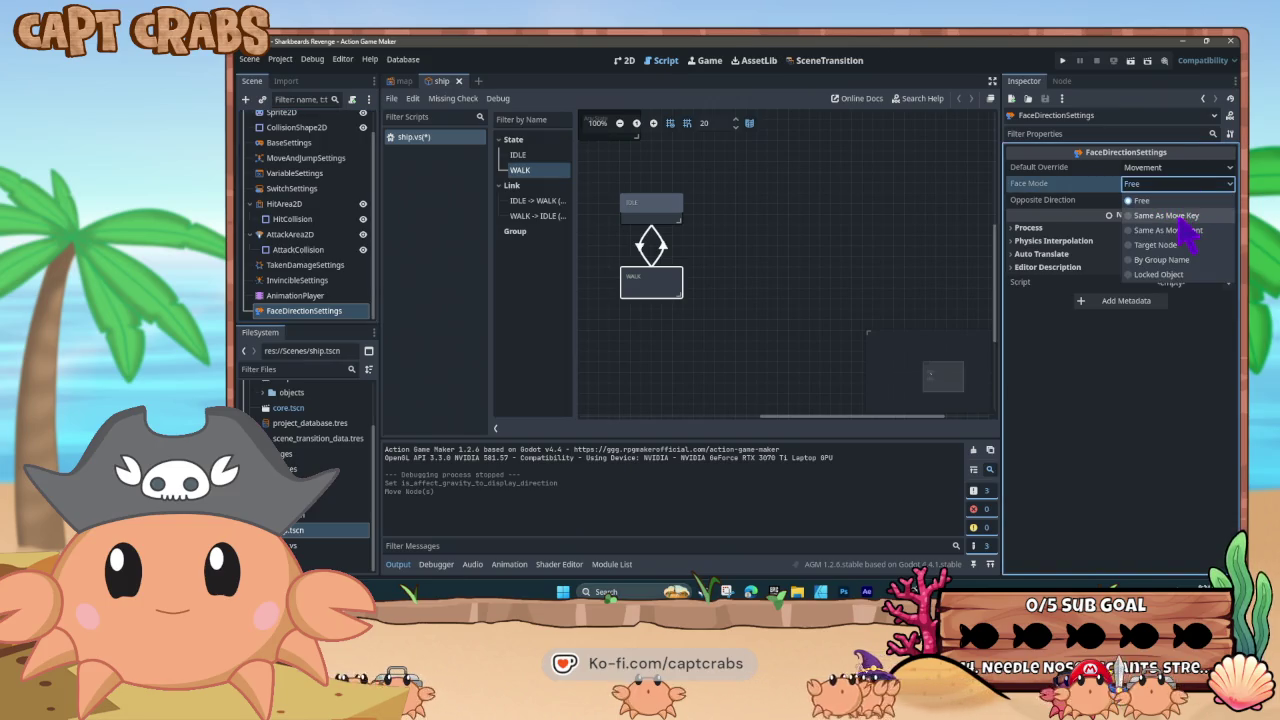
click(1182, 216)
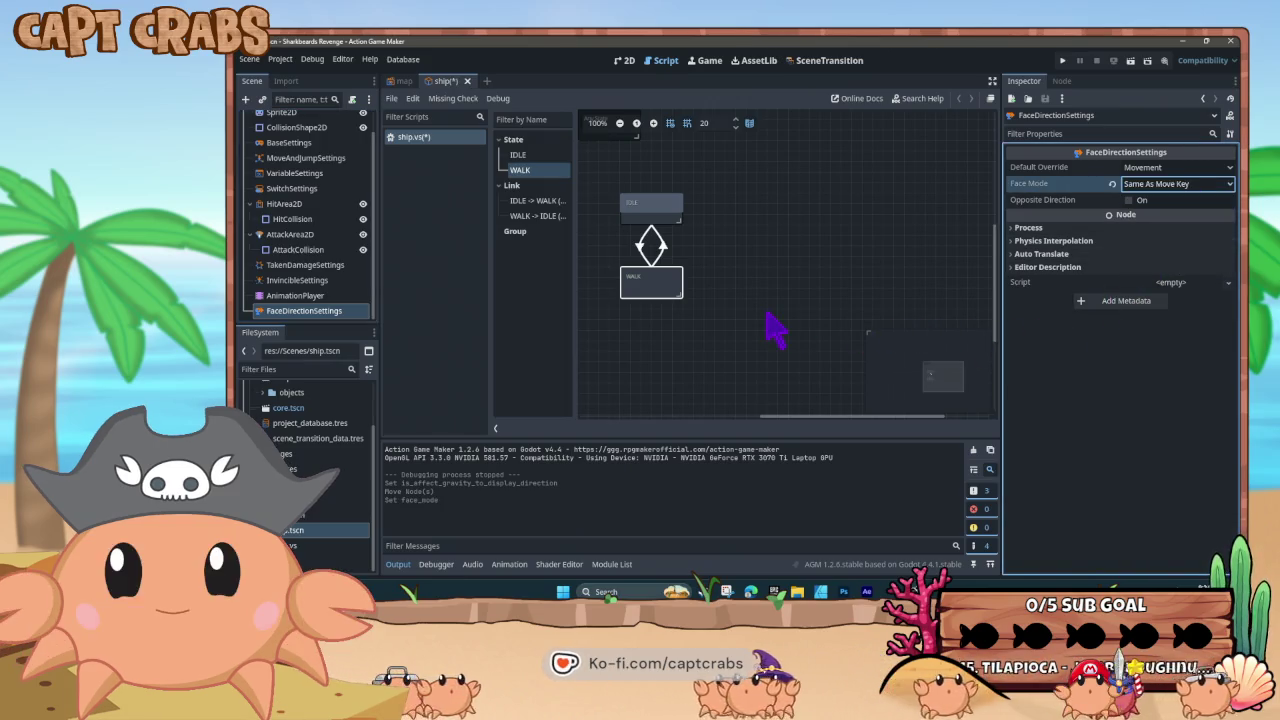
key(F5)
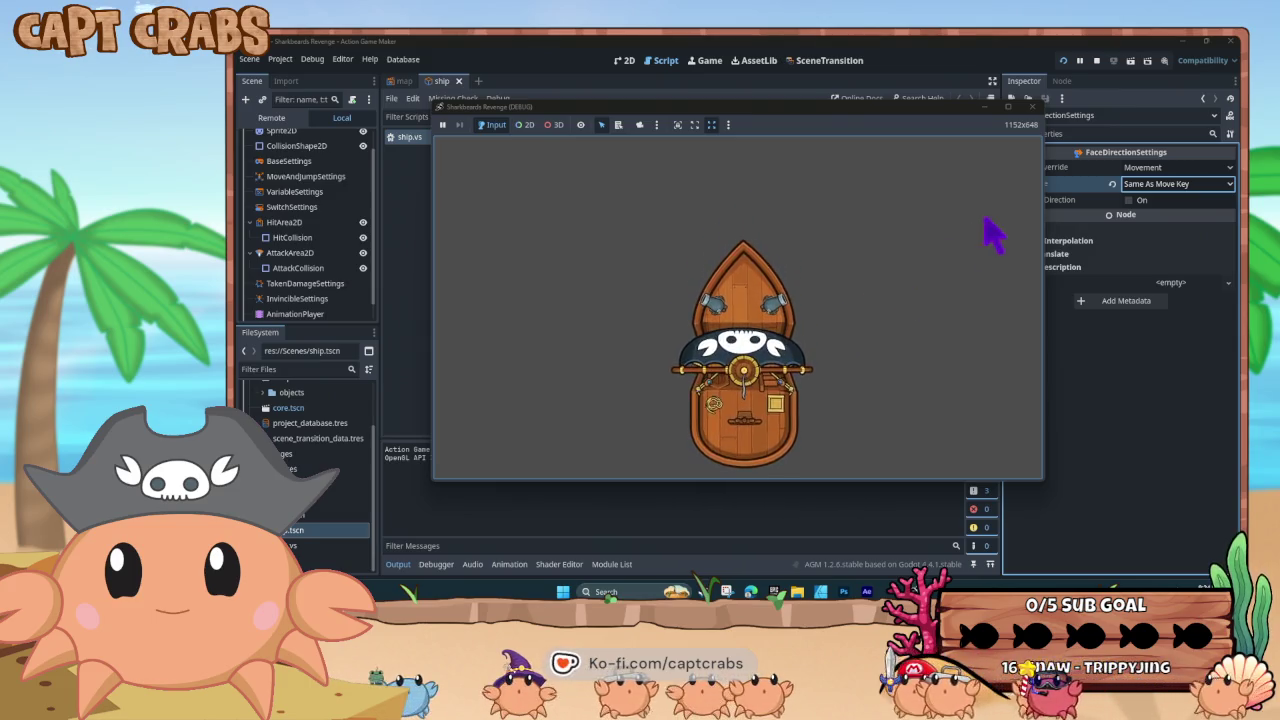
click(1031, 107)
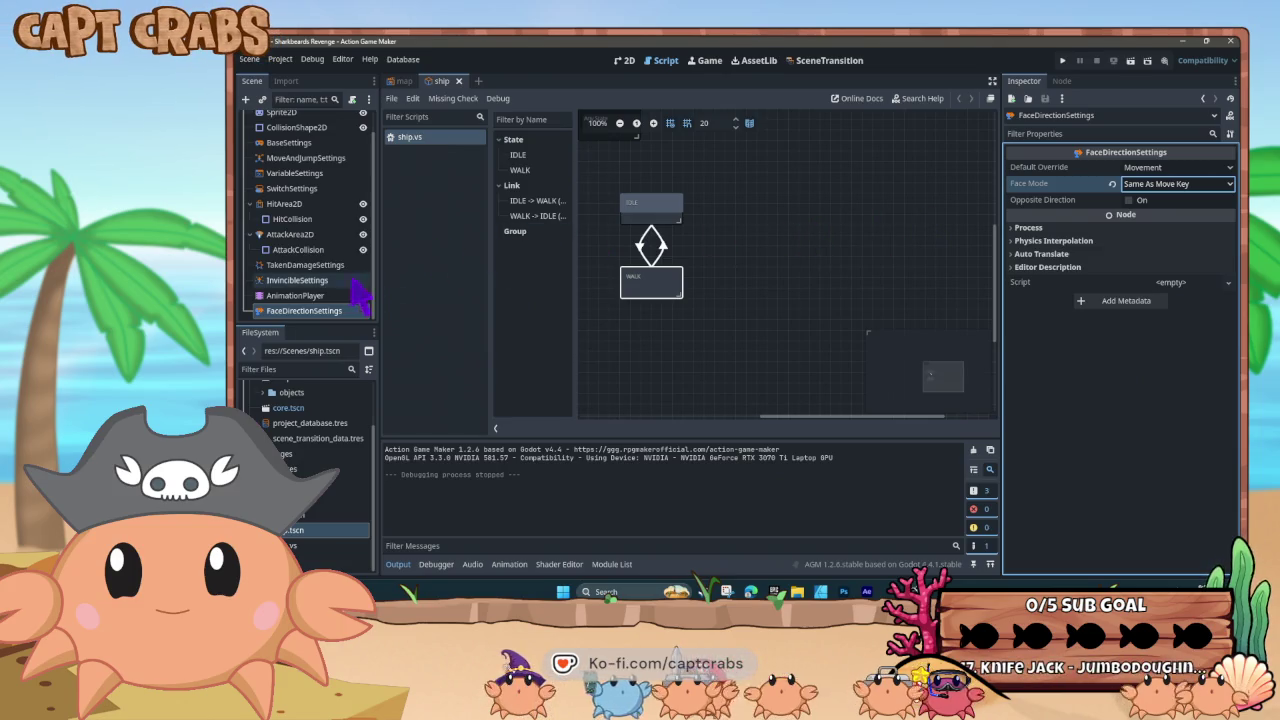
View BaseSettings and MoveAndJumpSettings, keeping horizontal input priority at LEFT.
scroll(314, 257, up, 2)
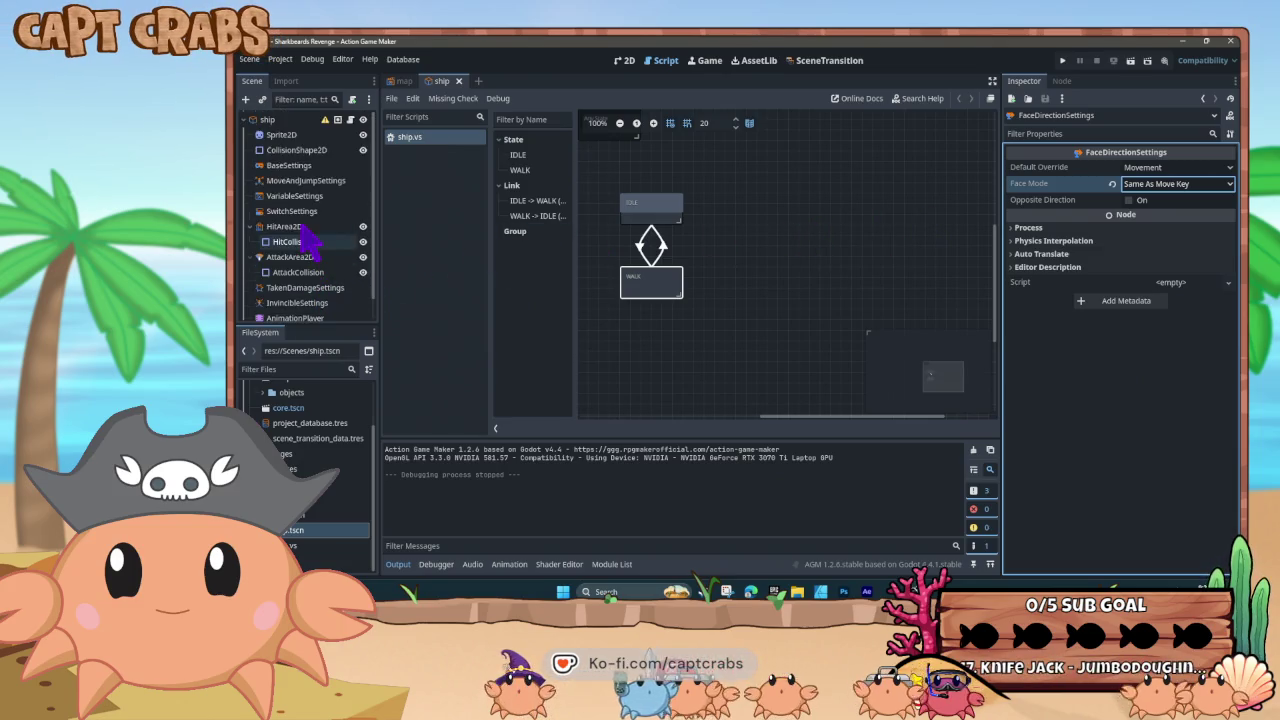
click(292, 166)
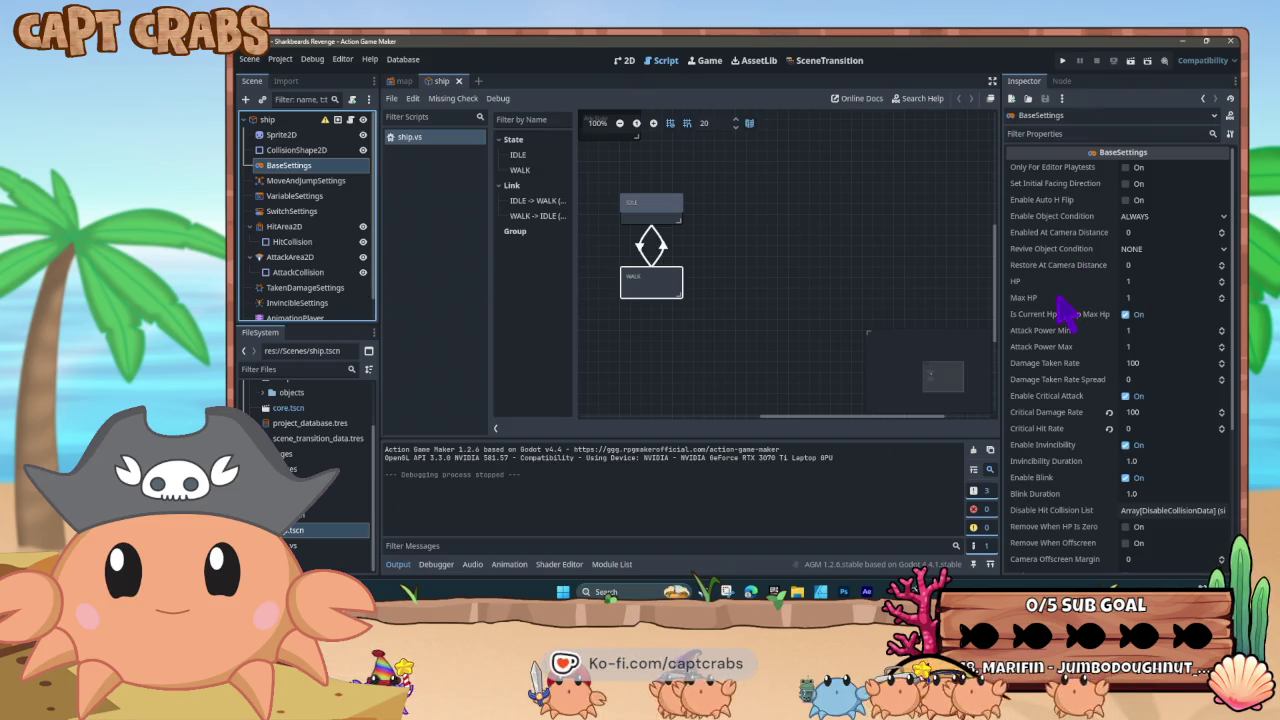
click(316, 181)
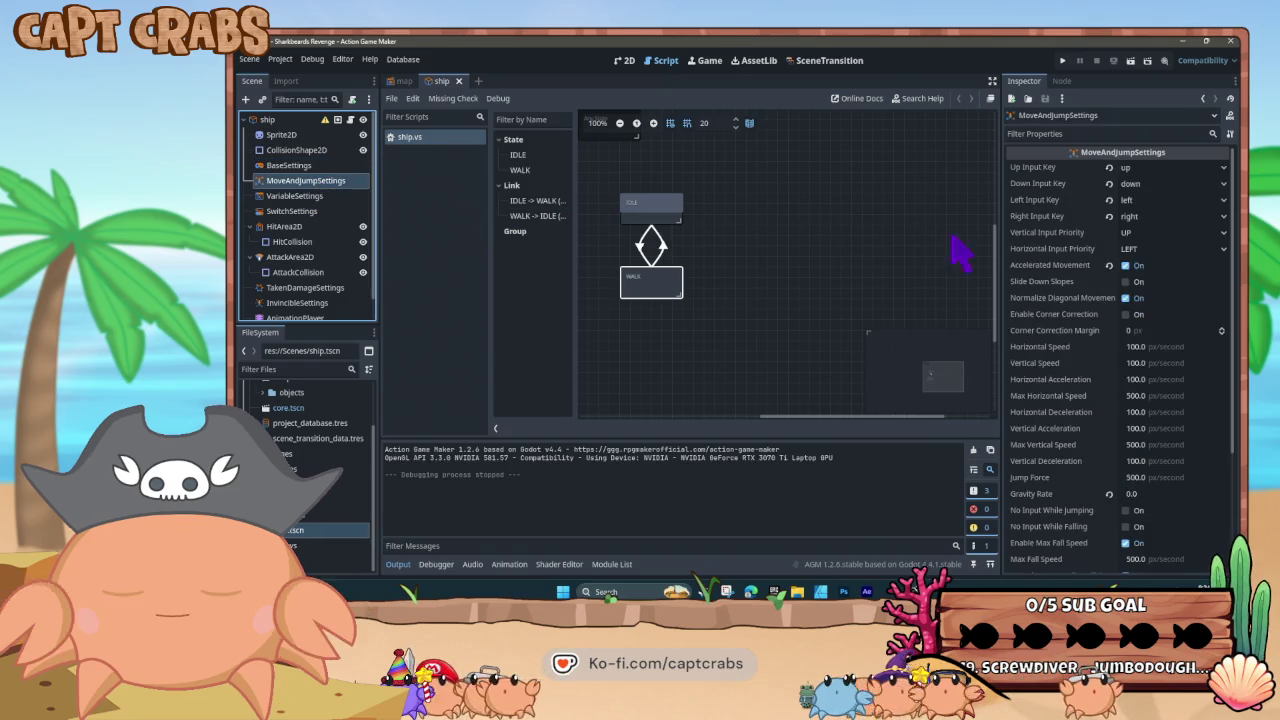
click(1168, 249)
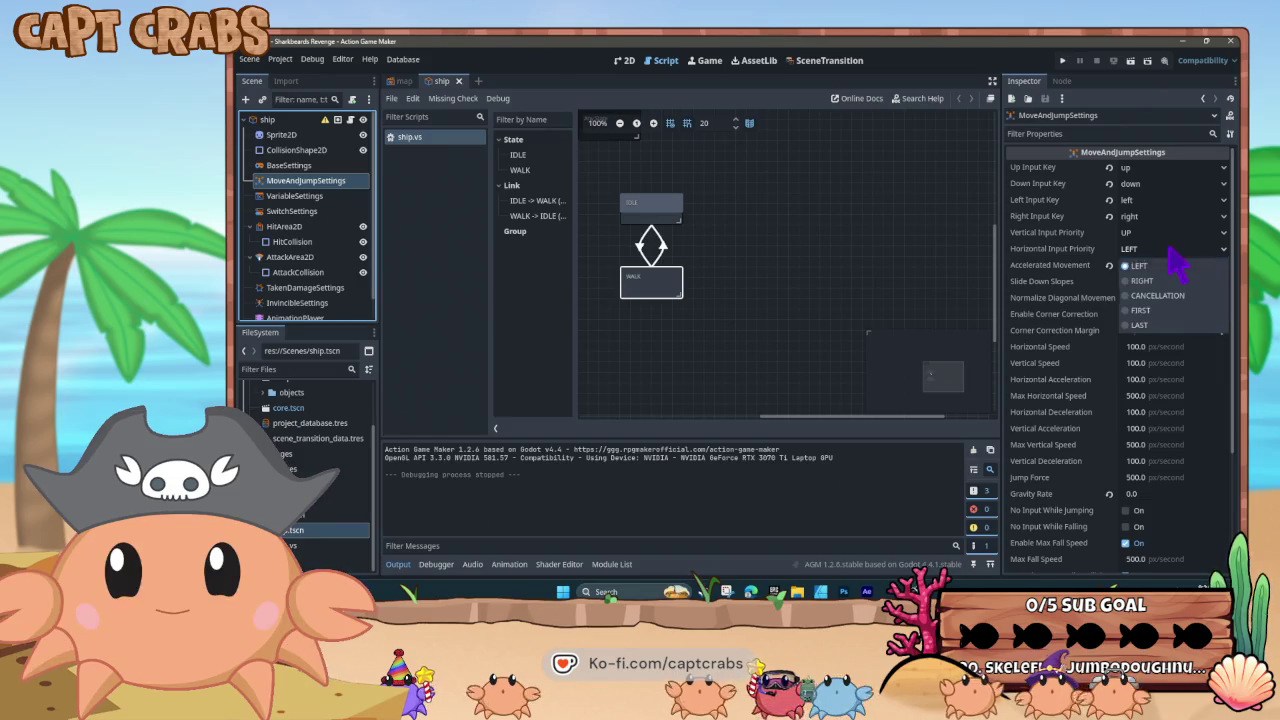
click(1180, 265)
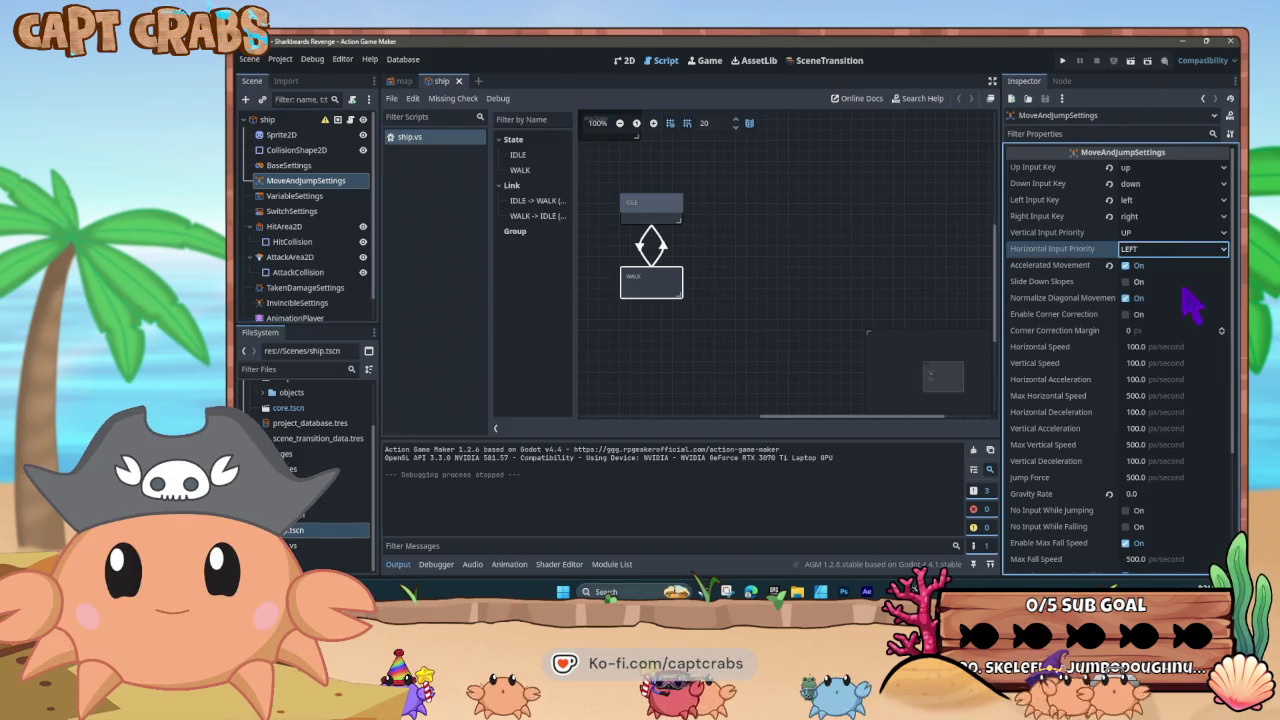
scroll(1080, 470, down, 5)
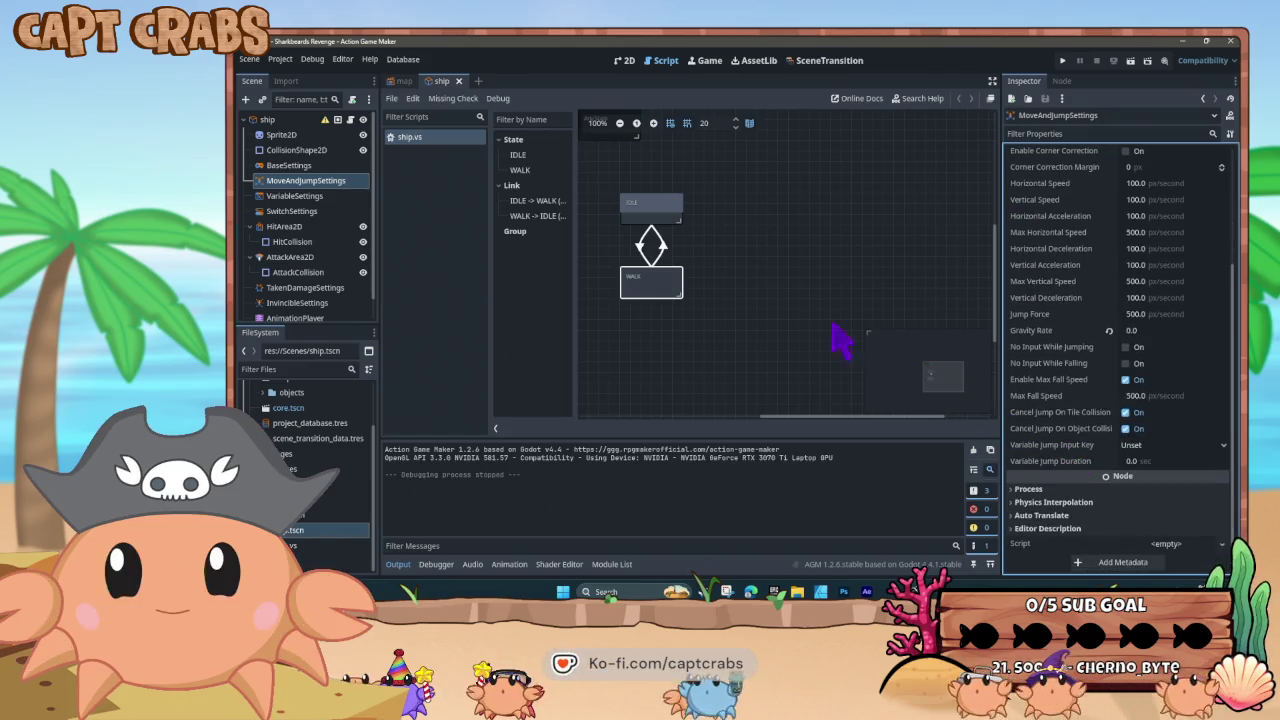
Check VariableSettings, then return to BaseSettings and scroll through its properties.
click(310, 197)
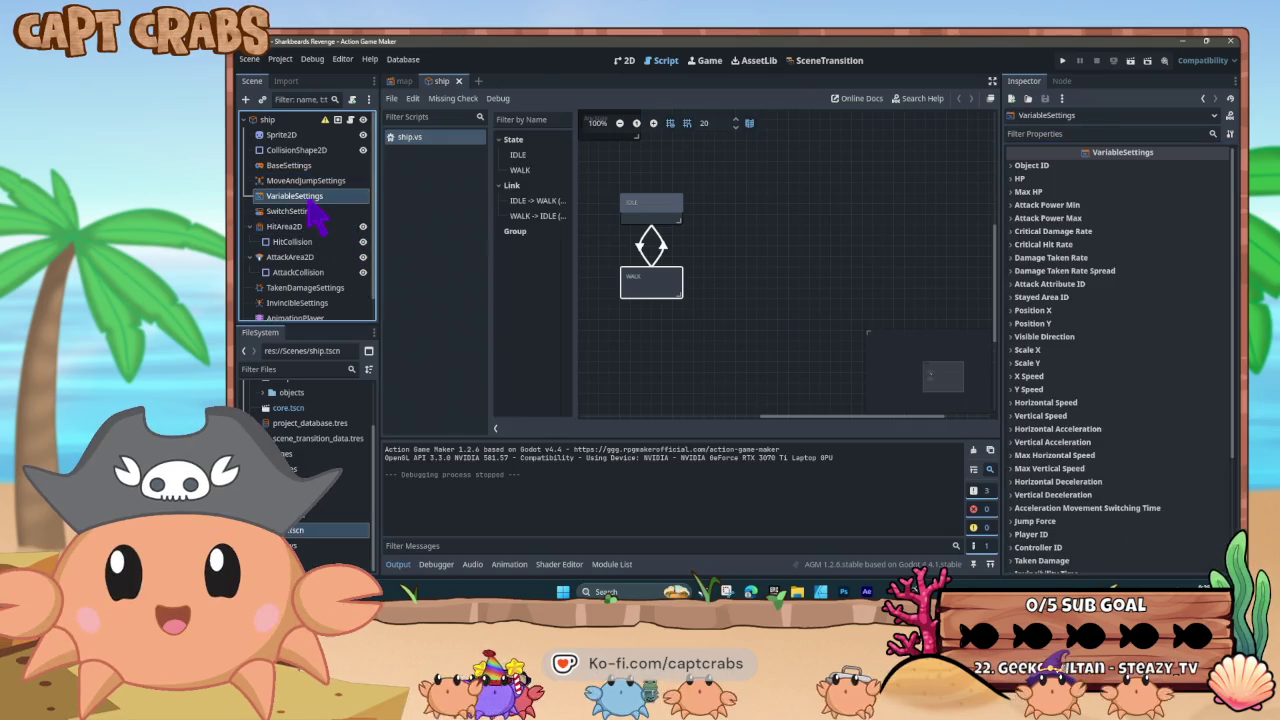
click(297, 168)
scroll(1100, 450, down, 10)
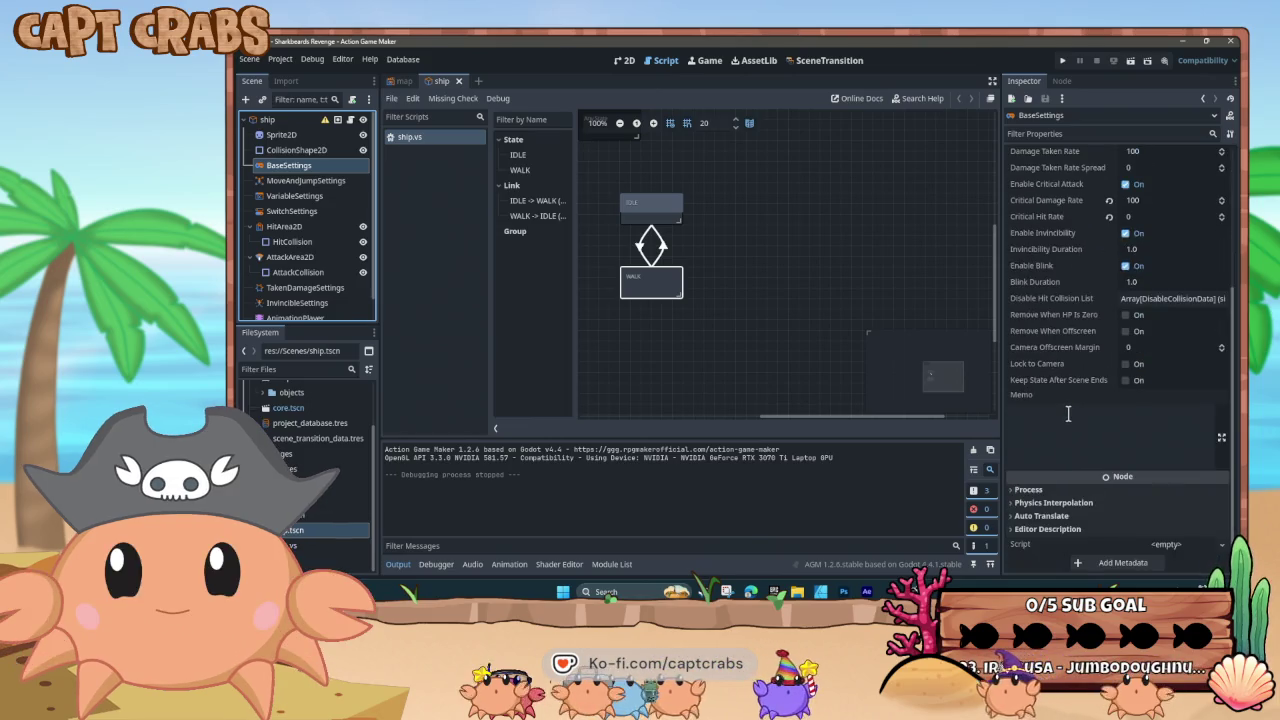
scroll(1067, 413, up, 1)
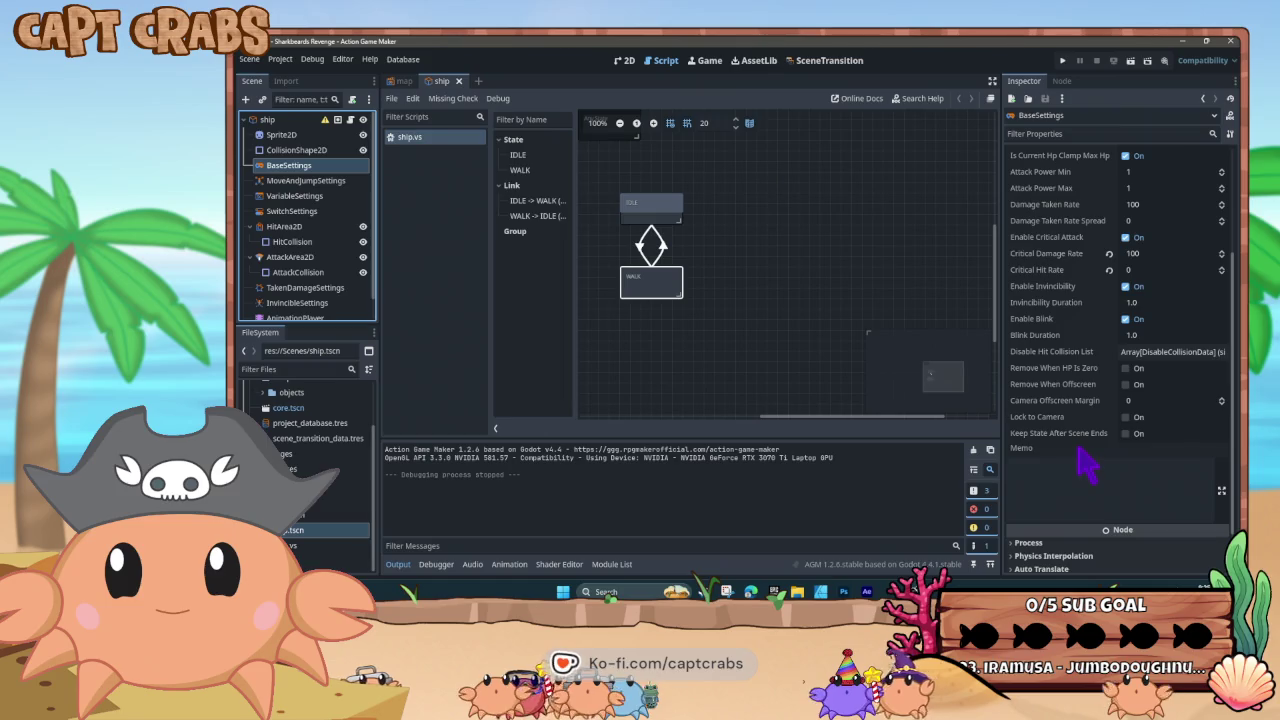
Turn on Lock to Camera and test-sail the ship up, down and right.
click(1128, 418)
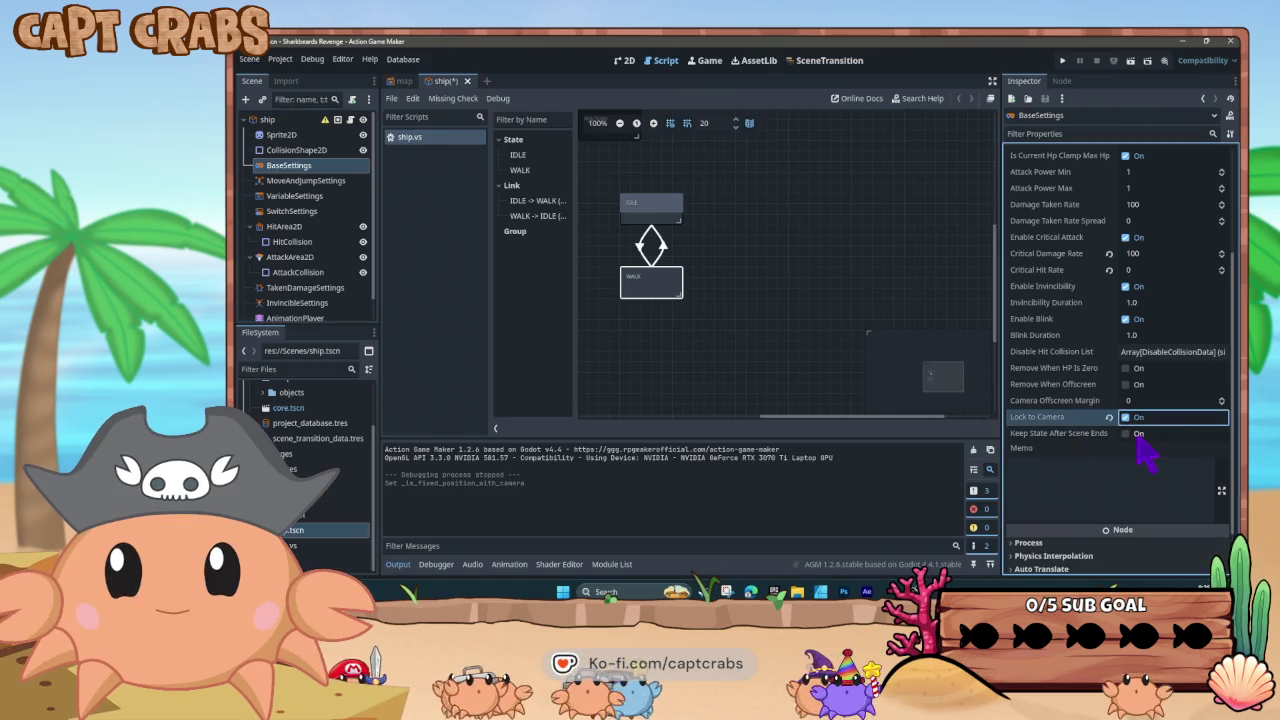
key(F5)
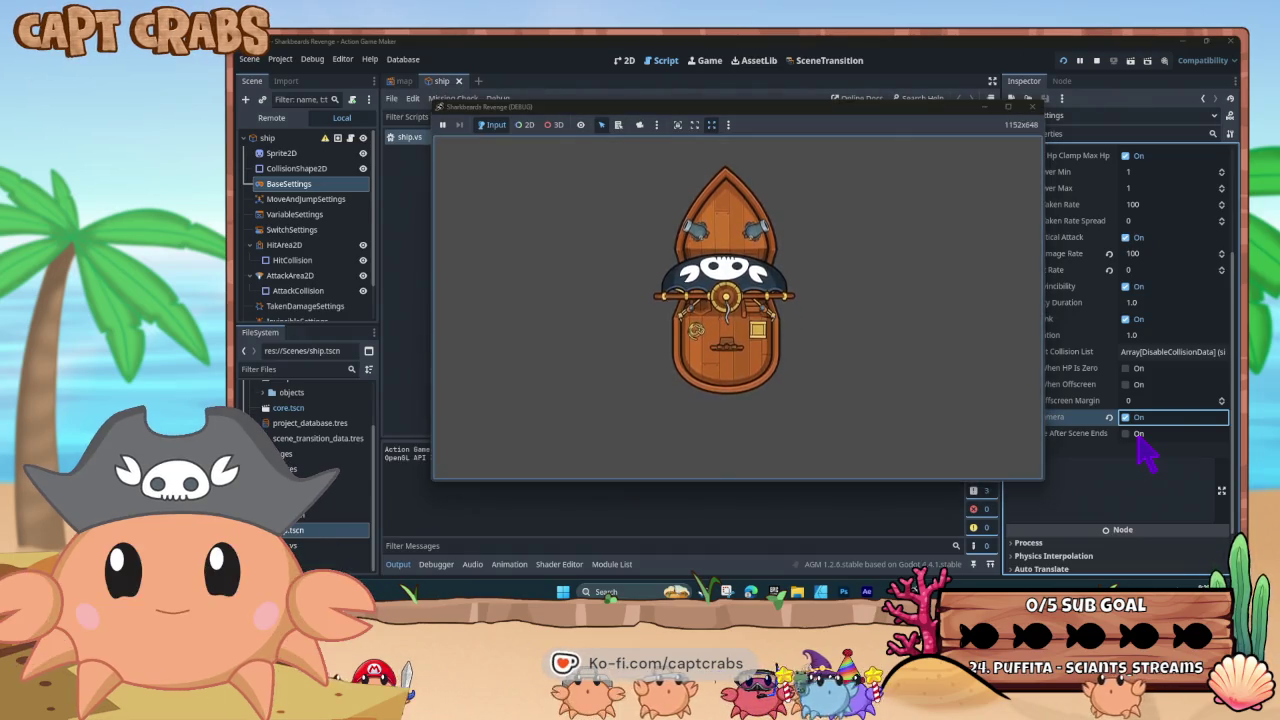
key(Up)
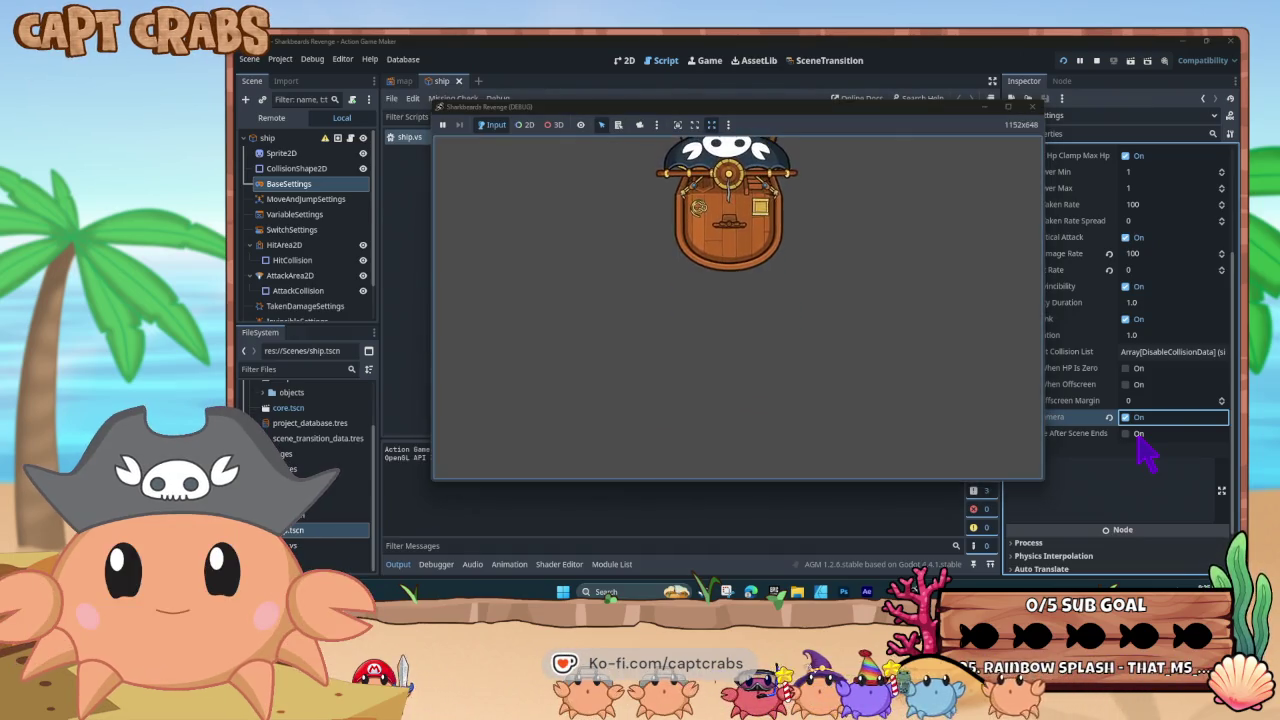
key(Down)
key(Right)
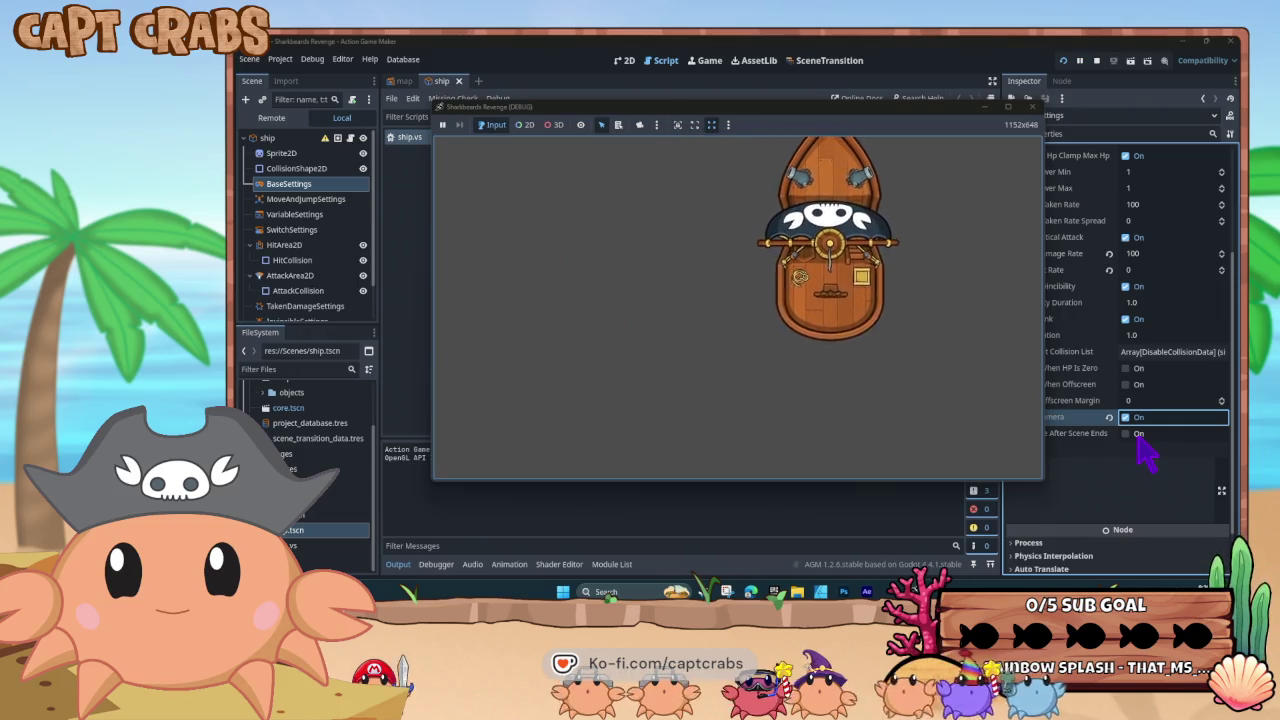
Close the game and uncheck Lock to Camera in the ship's BaseSettings.
click(1032, 107)
click(1125, 417)
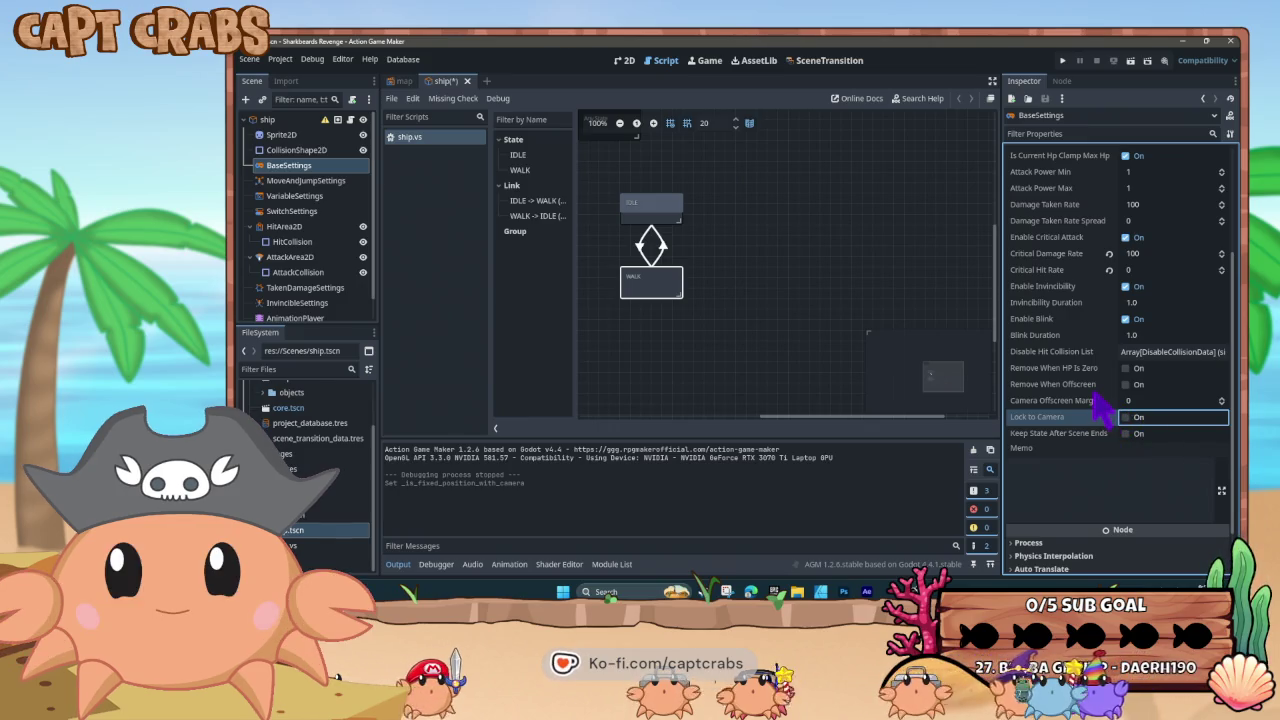
scroll(1100, 405, up, 3)
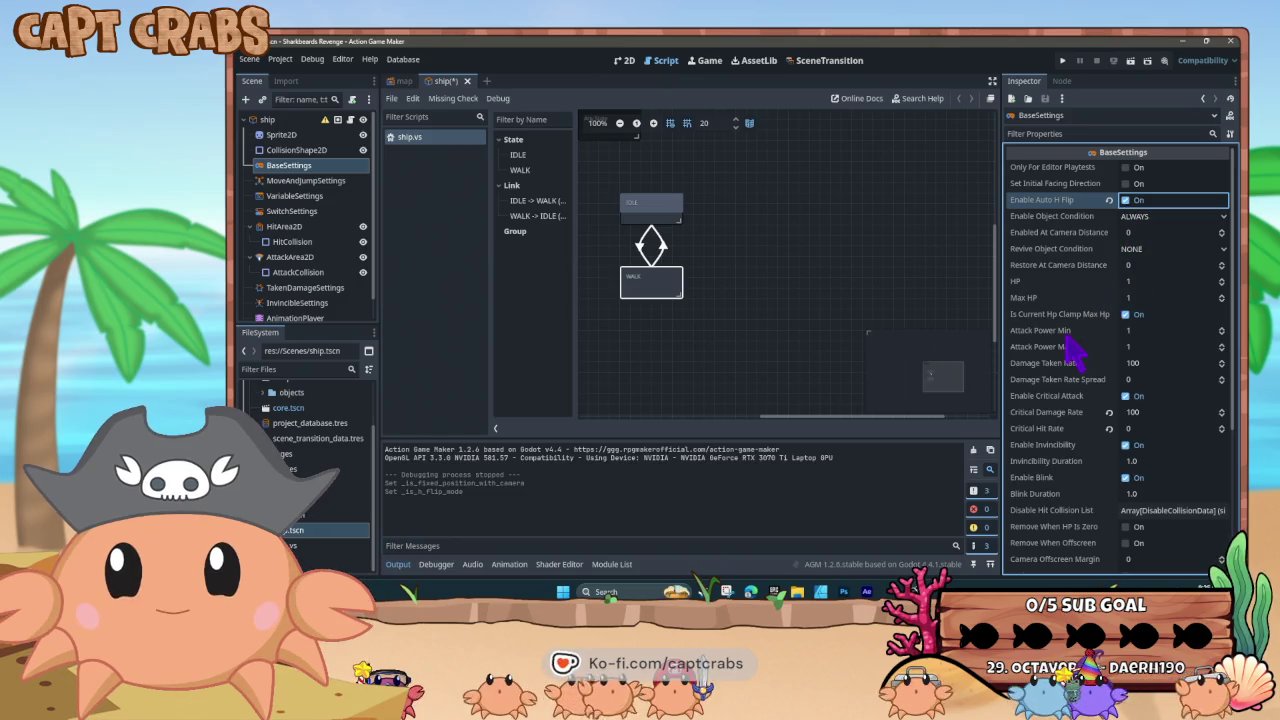
Playtest the game, steering the ship right, down, left and up to check its flipping, then close it.
key(F5)
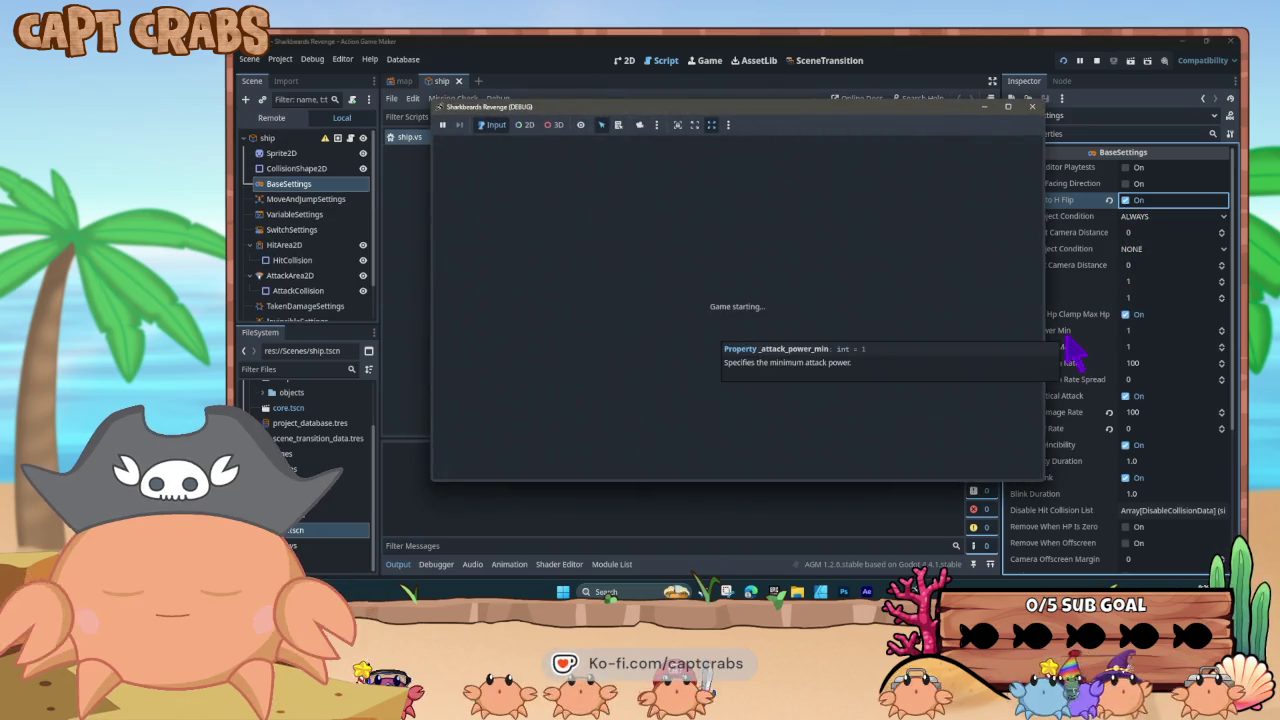
key(Right)
key(Down)
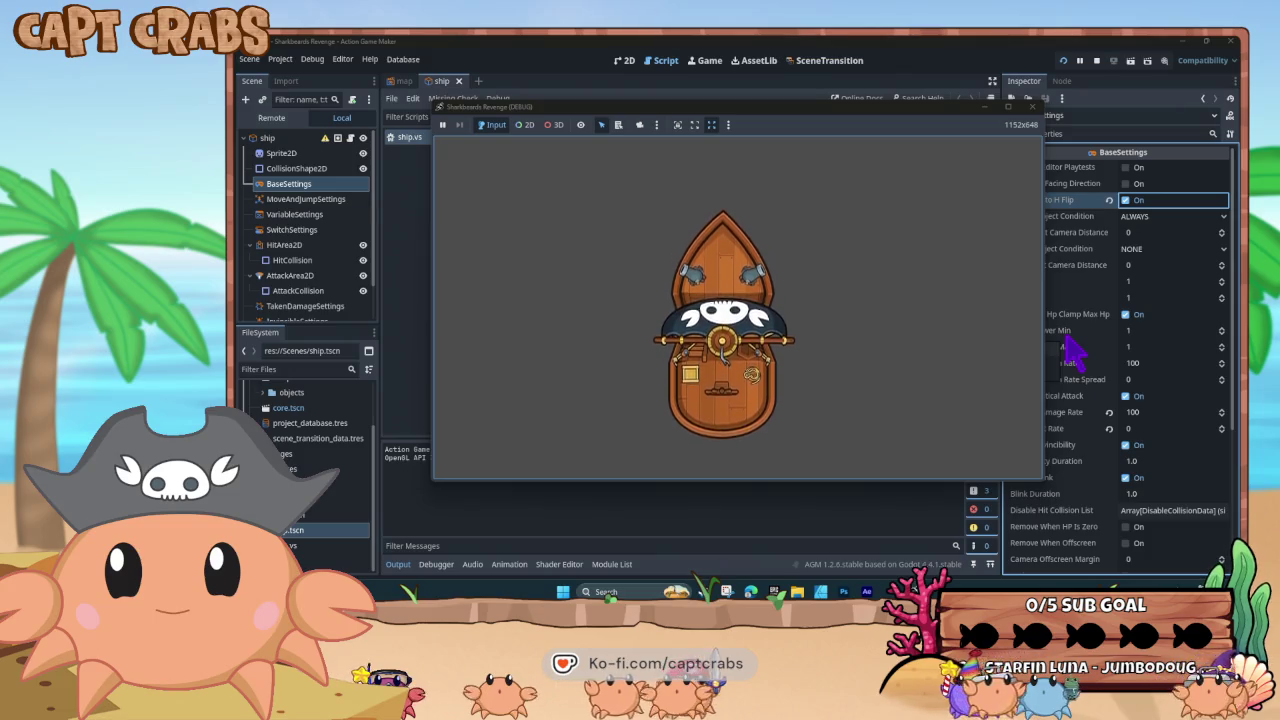
key(Left)
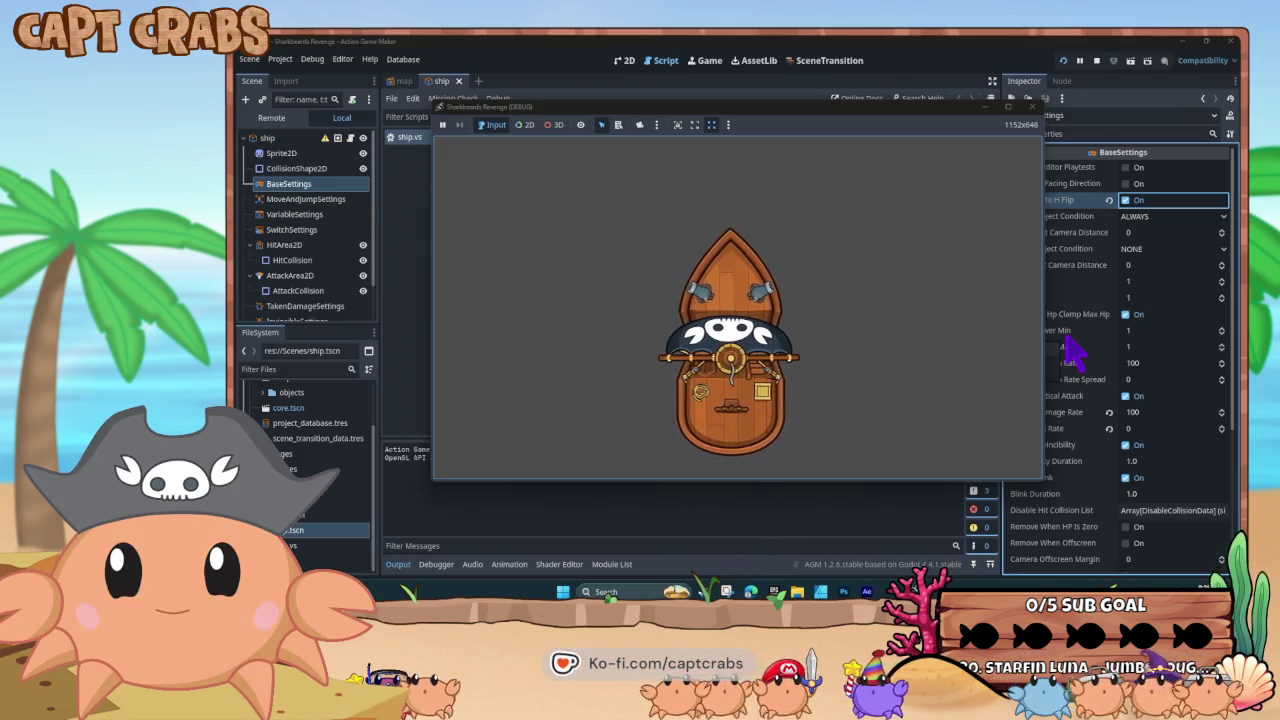
key(Up)
key(Right)
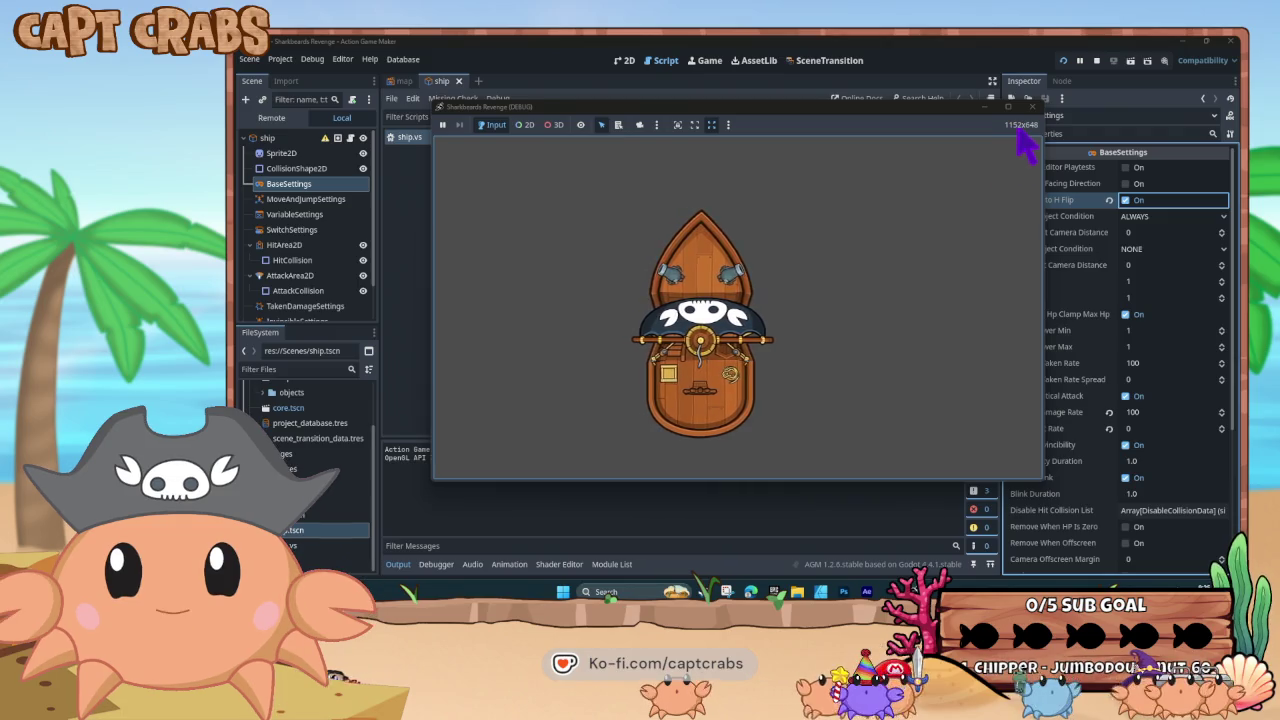
click(1032, 107)
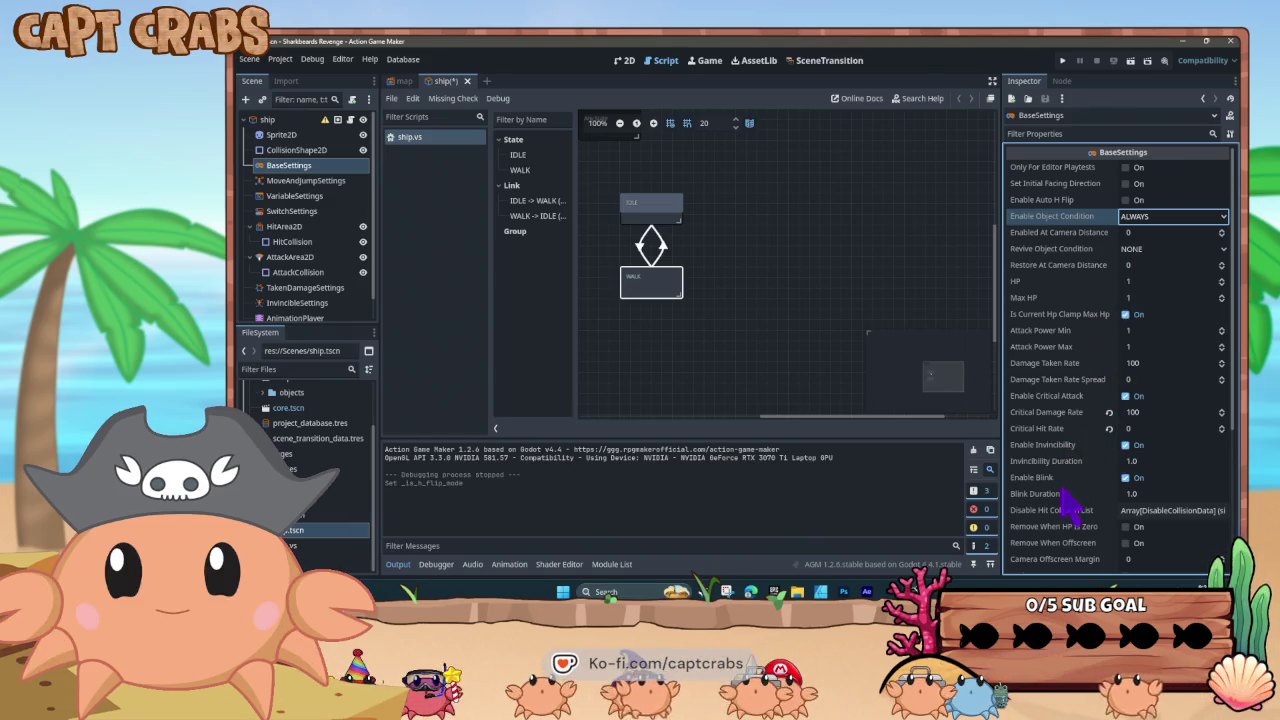
scroll(1070, 505, down, 3)
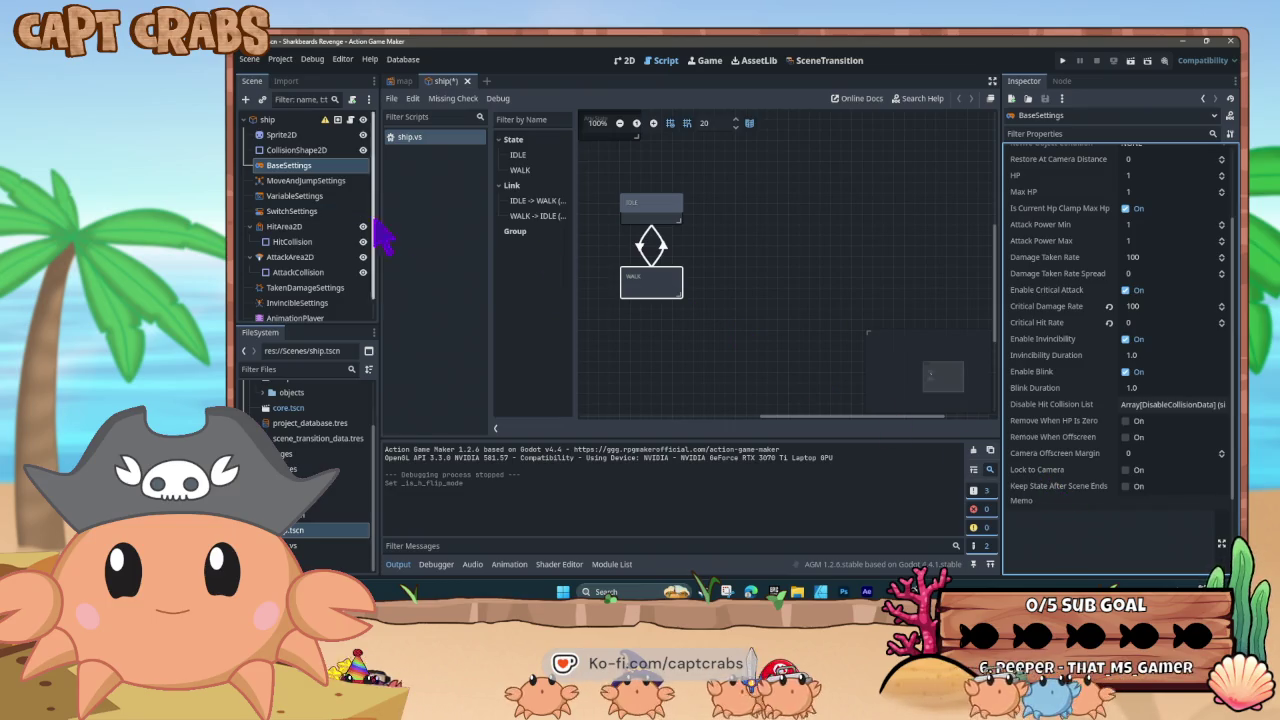
scroll(330, 310, down, 1)
On FaceDirectionSettings, set Default Override to UseFaceDirectionSettings and Face Mode to Same As Movement.
click(321, 298)
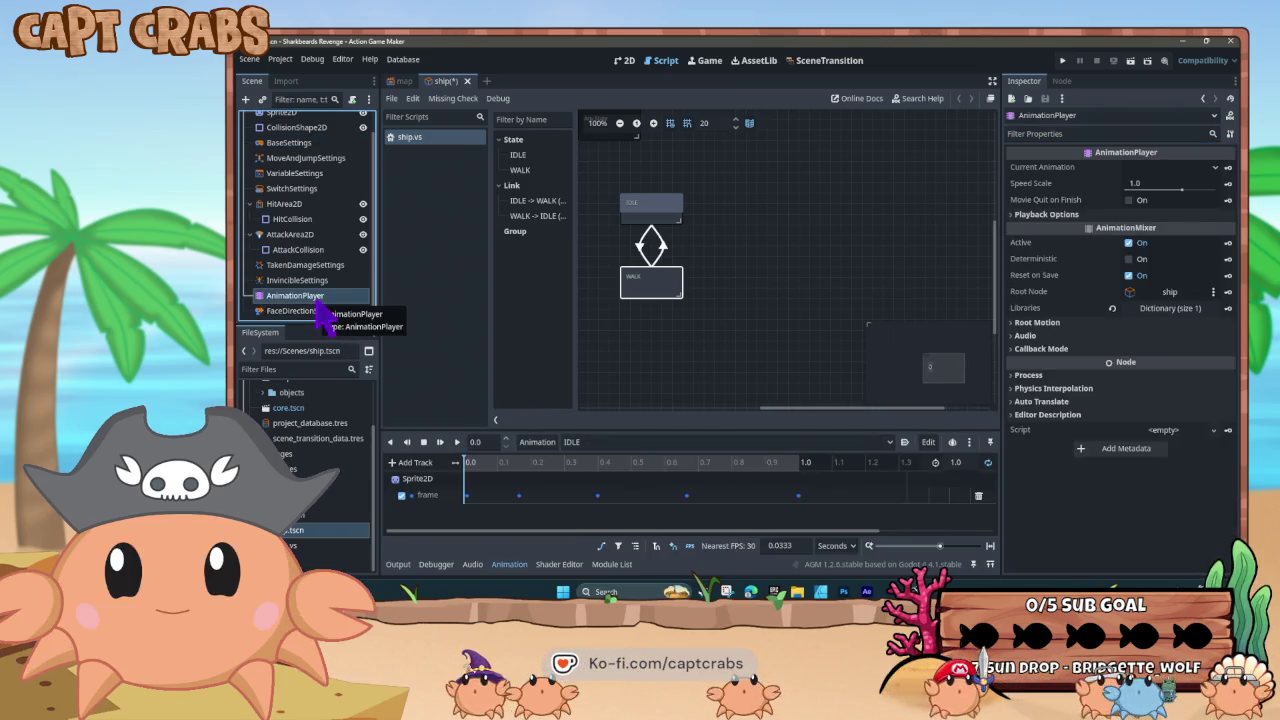
click(312, 312)
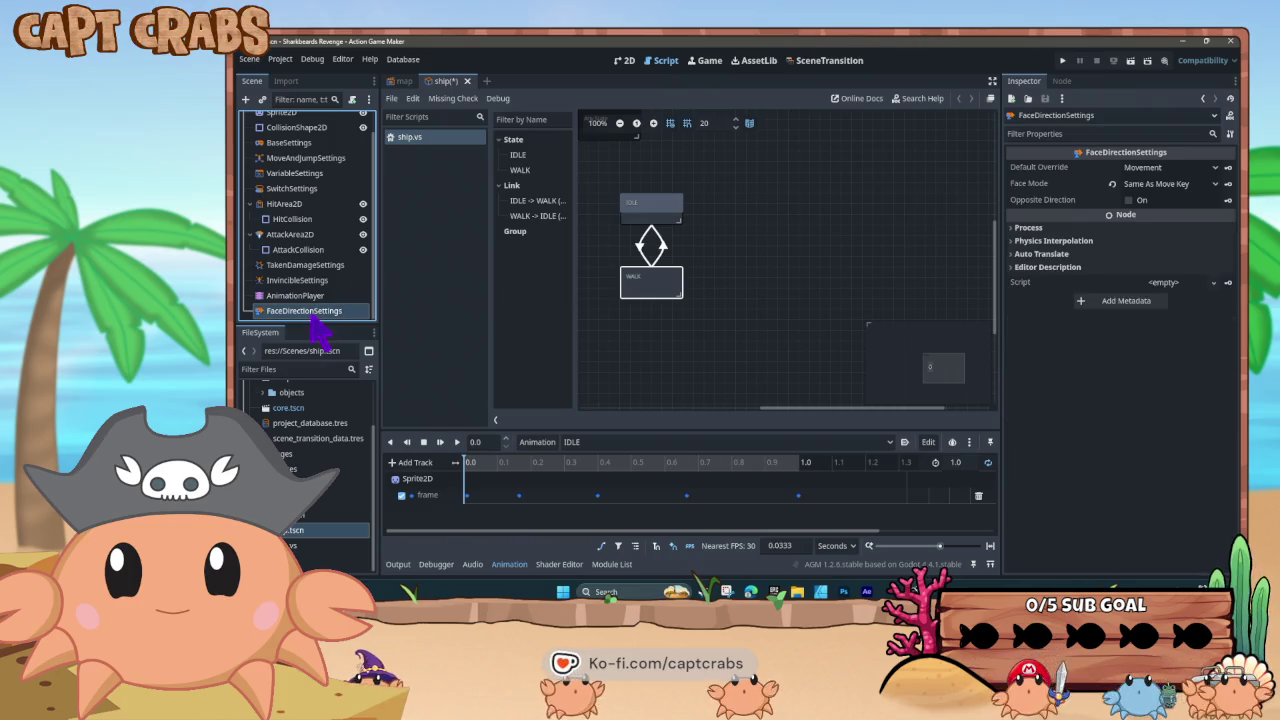
click(1173, 167)
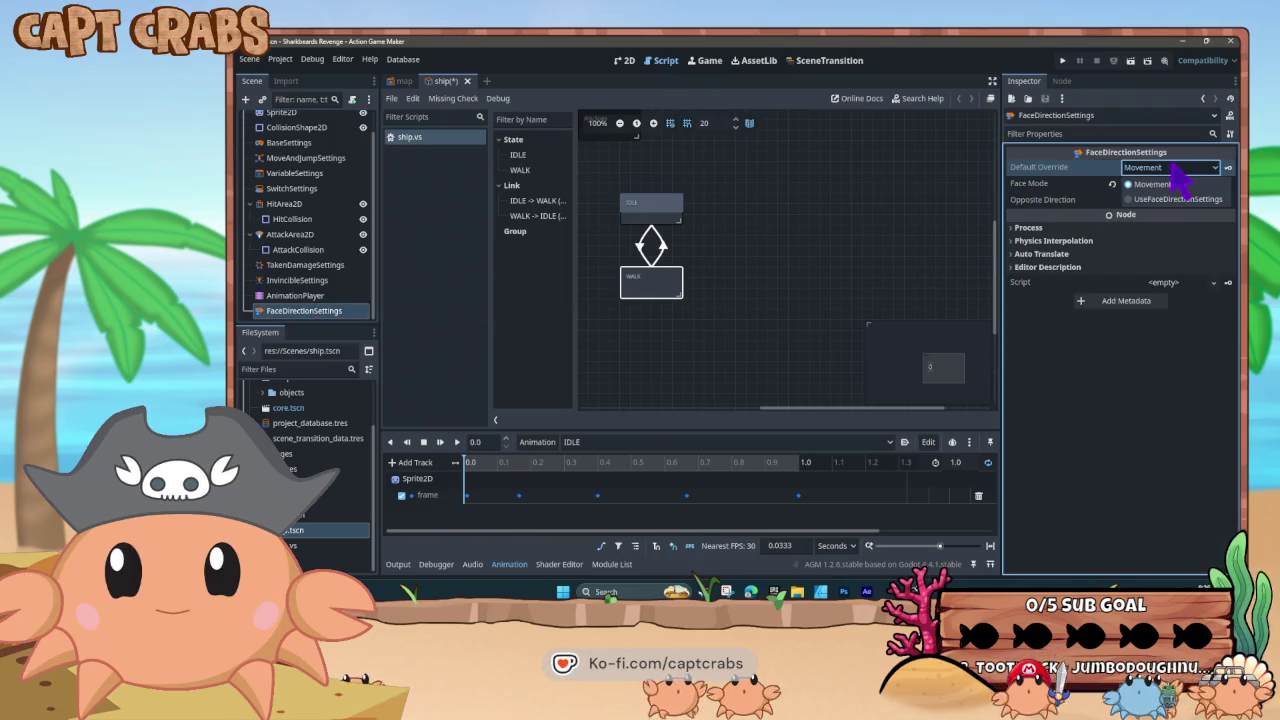
click(1166, 198)
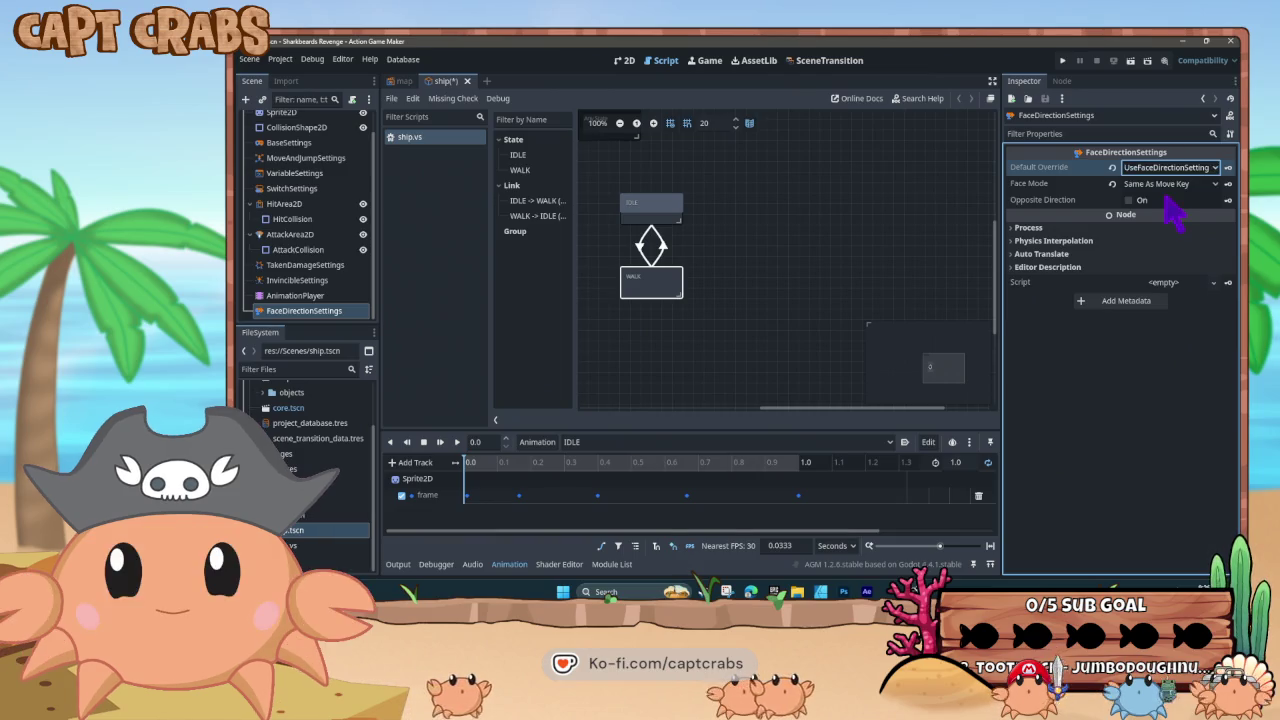
click(1164, 186)
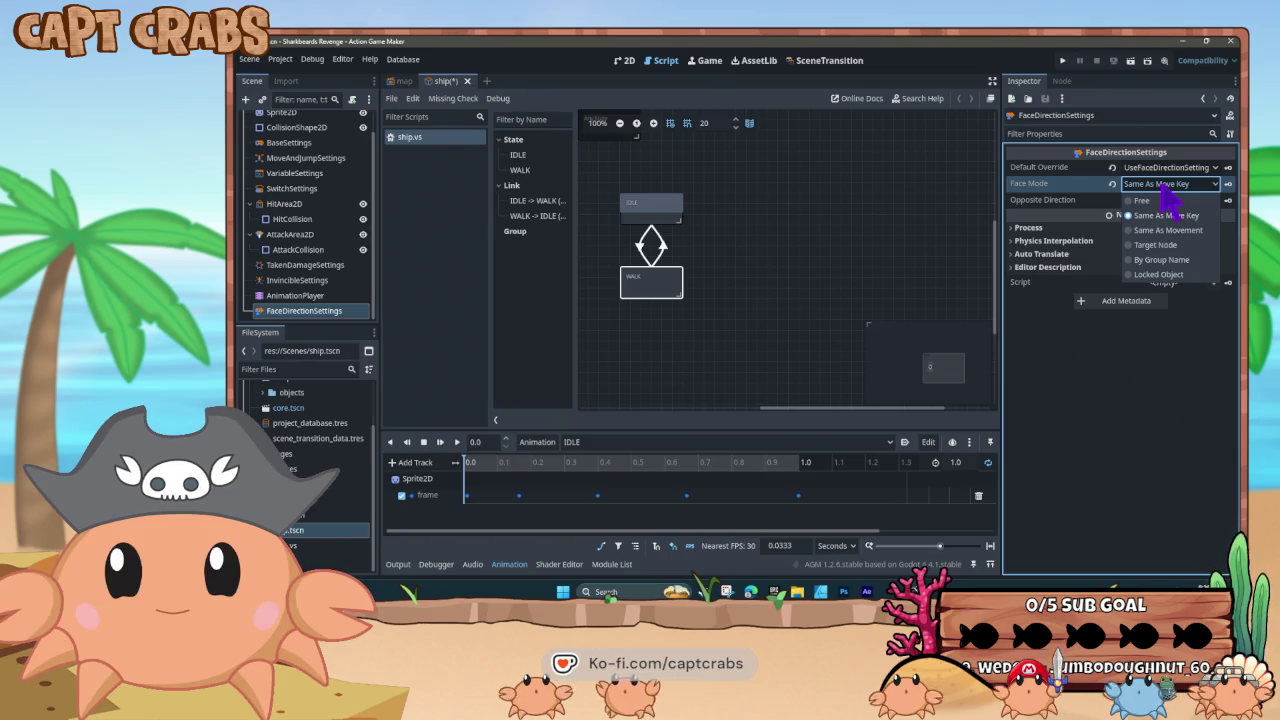
click(1172, 231)
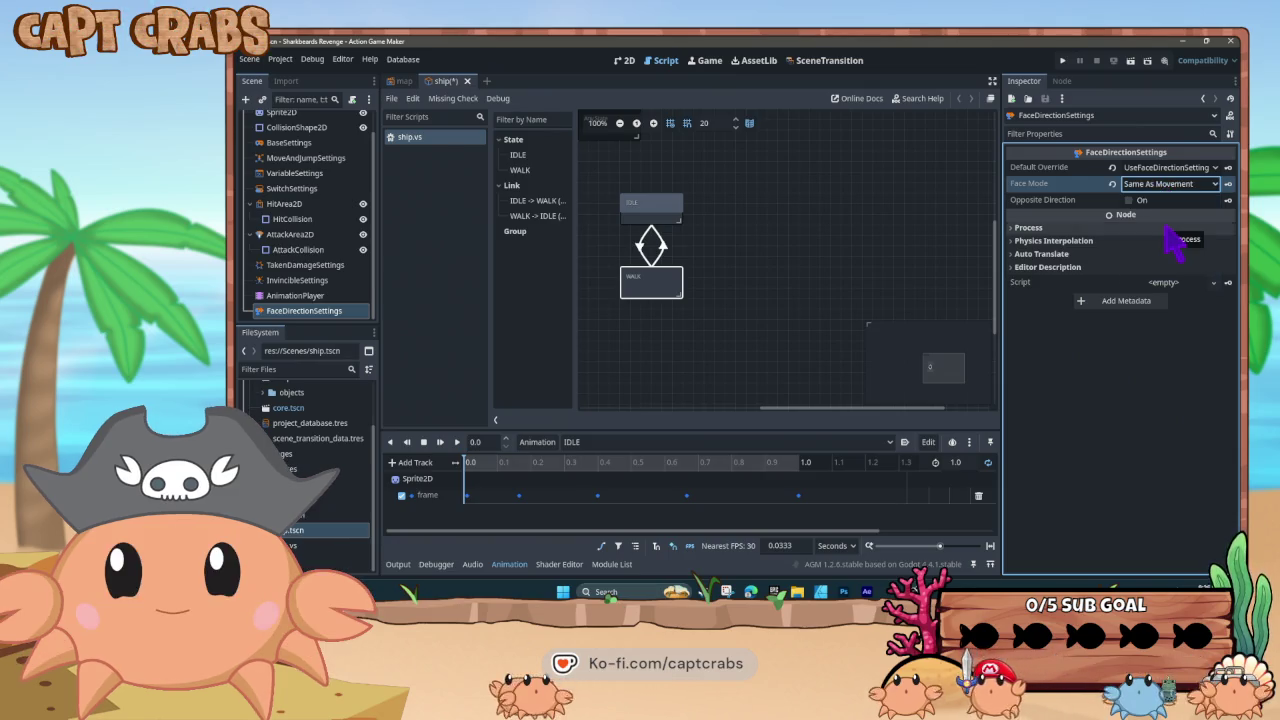
Playtest the ship's facing by steering it in all directions, then close the game.
key(F5)
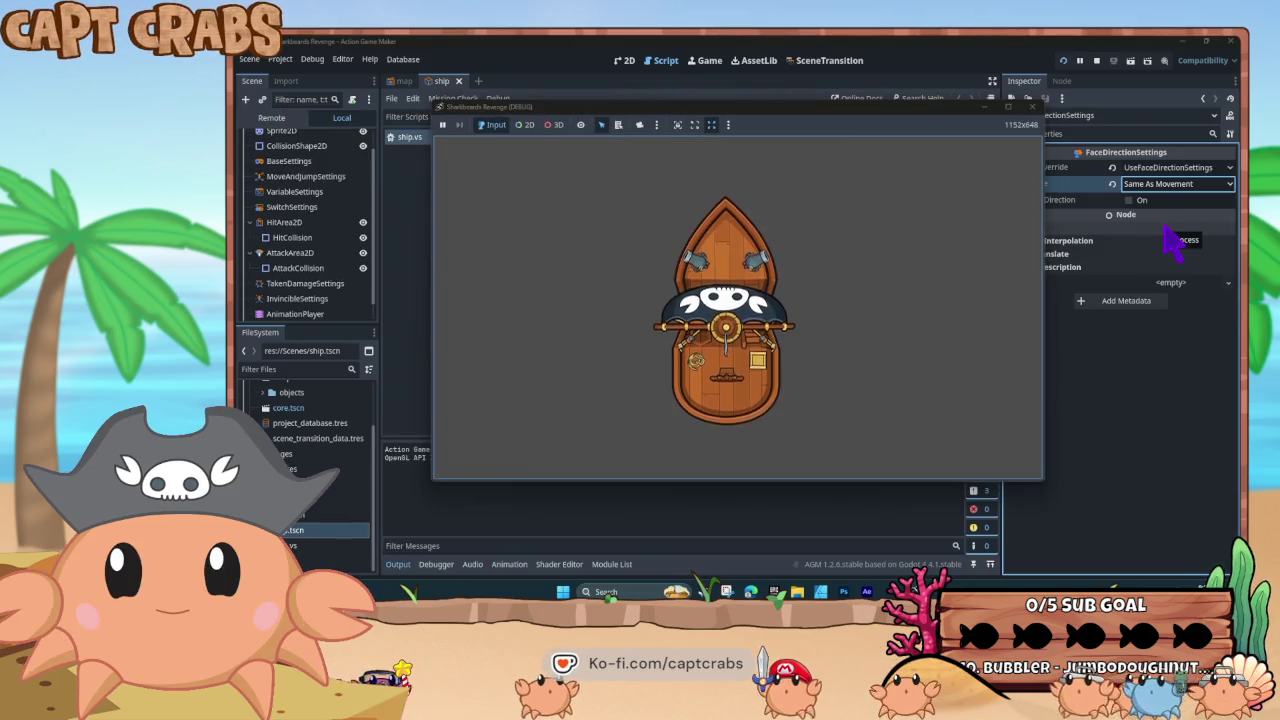
key(Right)
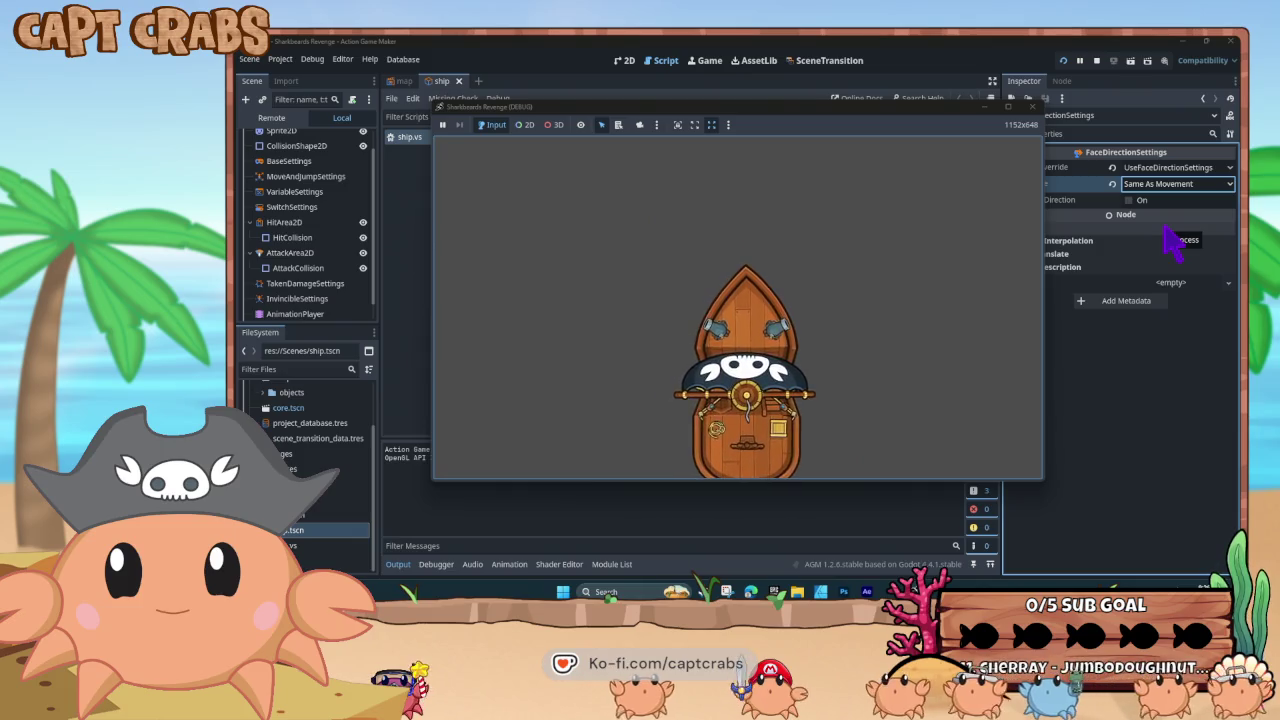
key(Up)
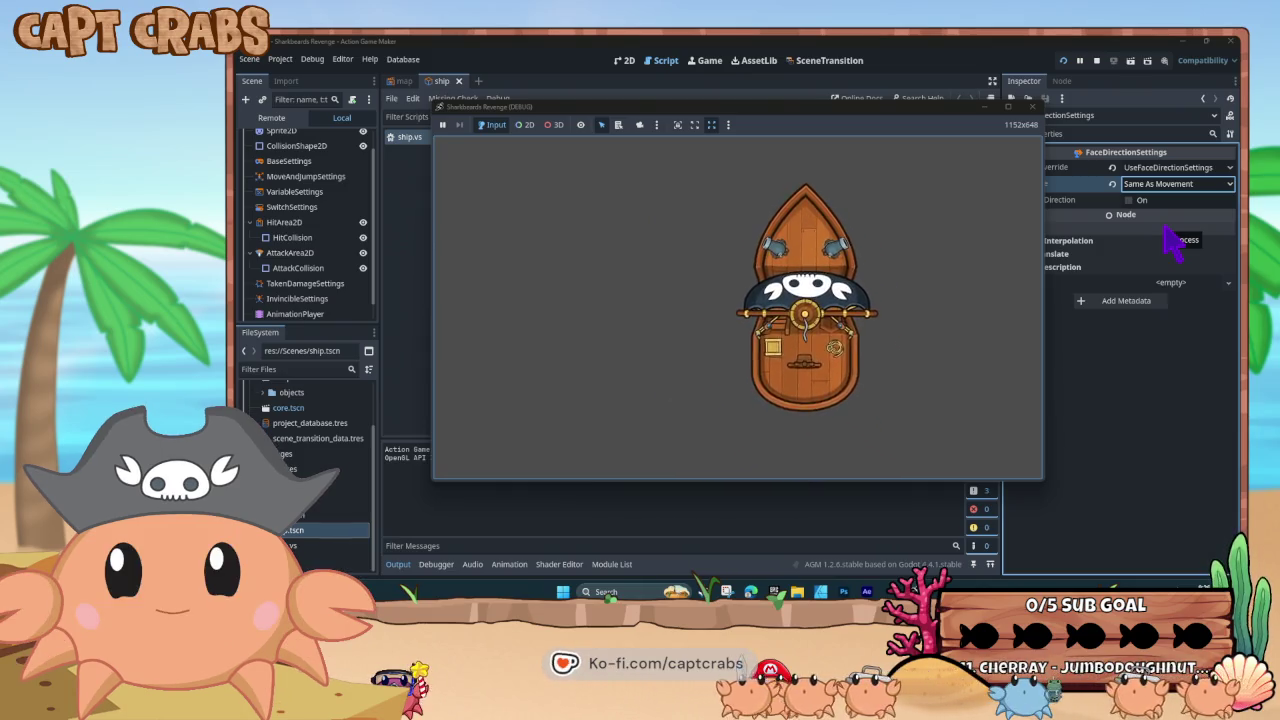
key(Right)
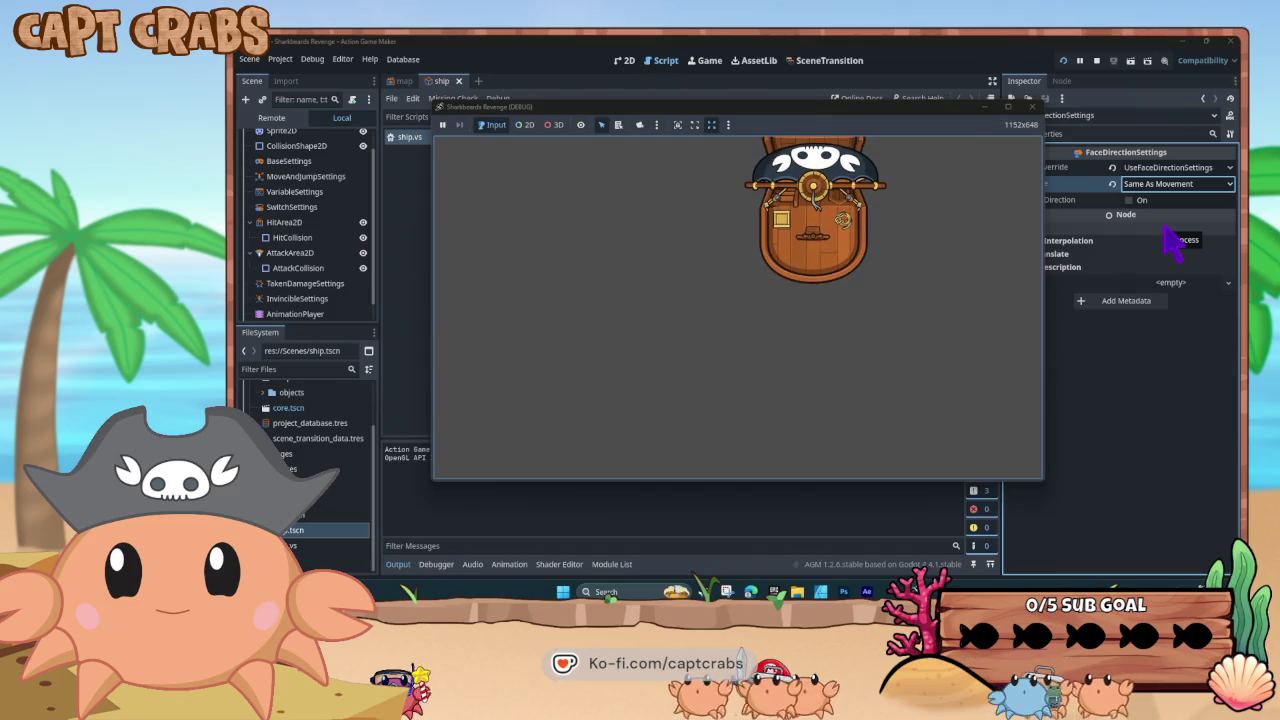
key(Down)
key(Left)
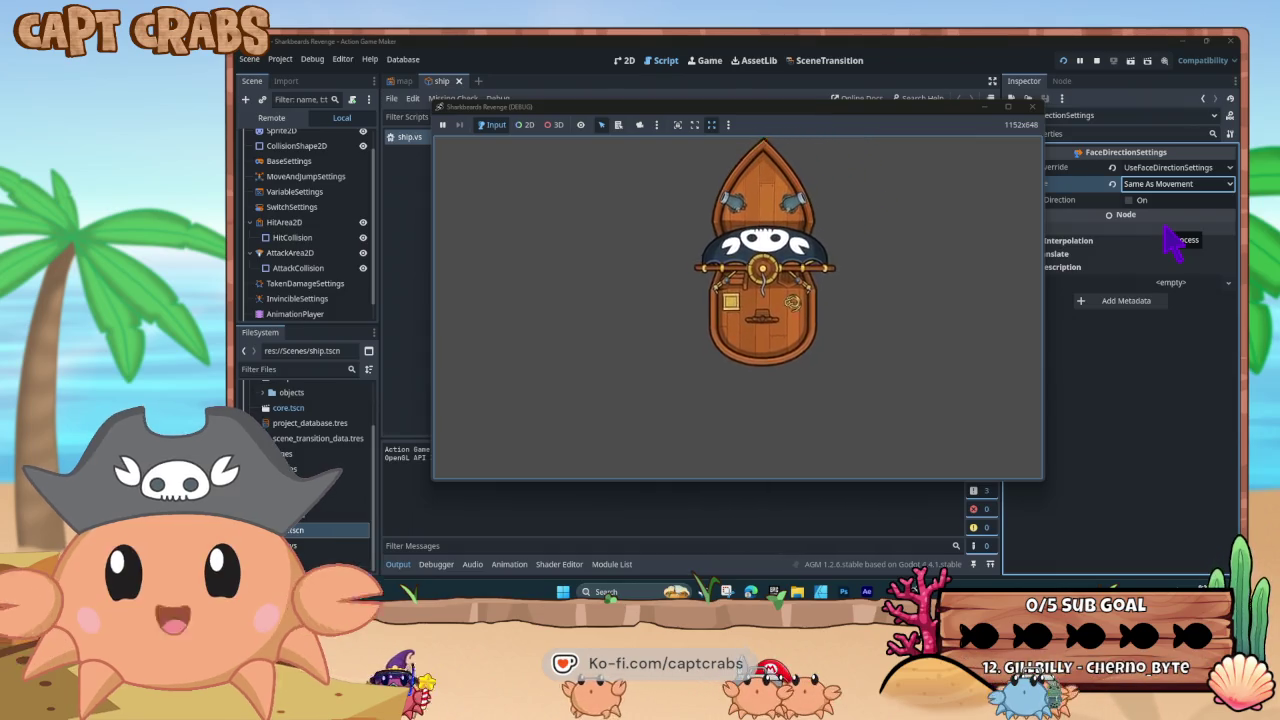
key(Right)
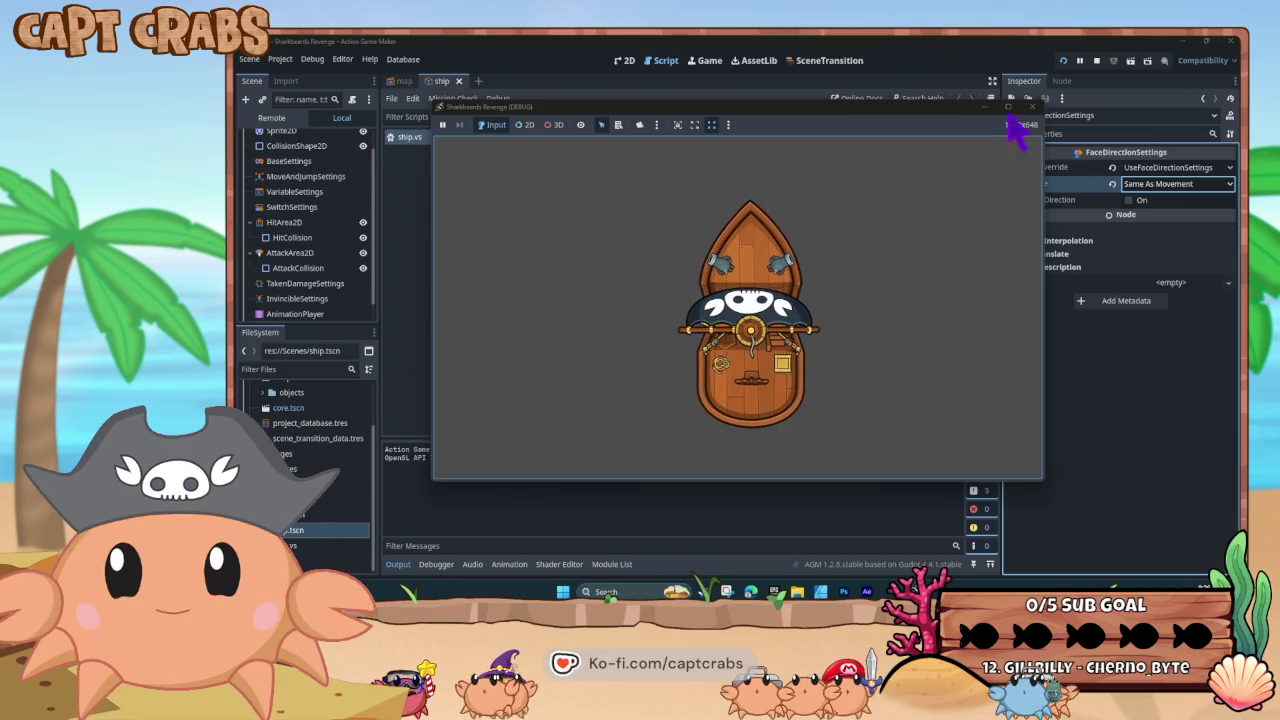
key(Right)
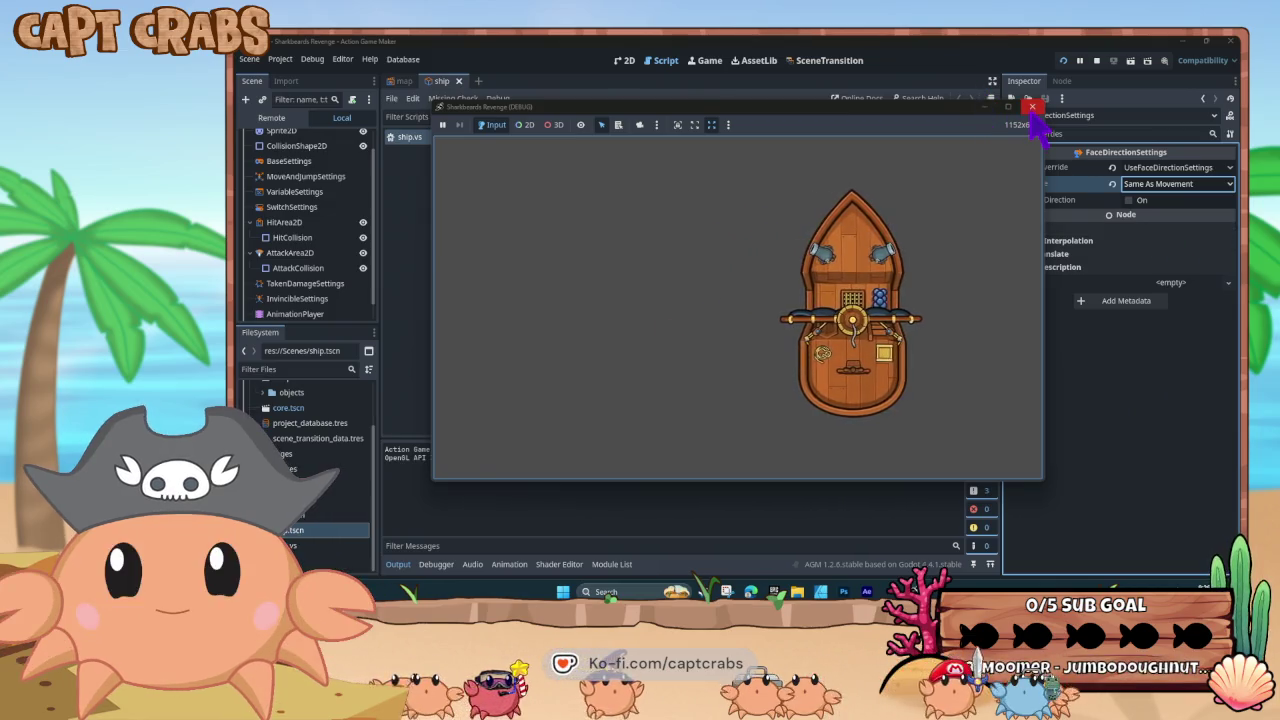
key(Left)
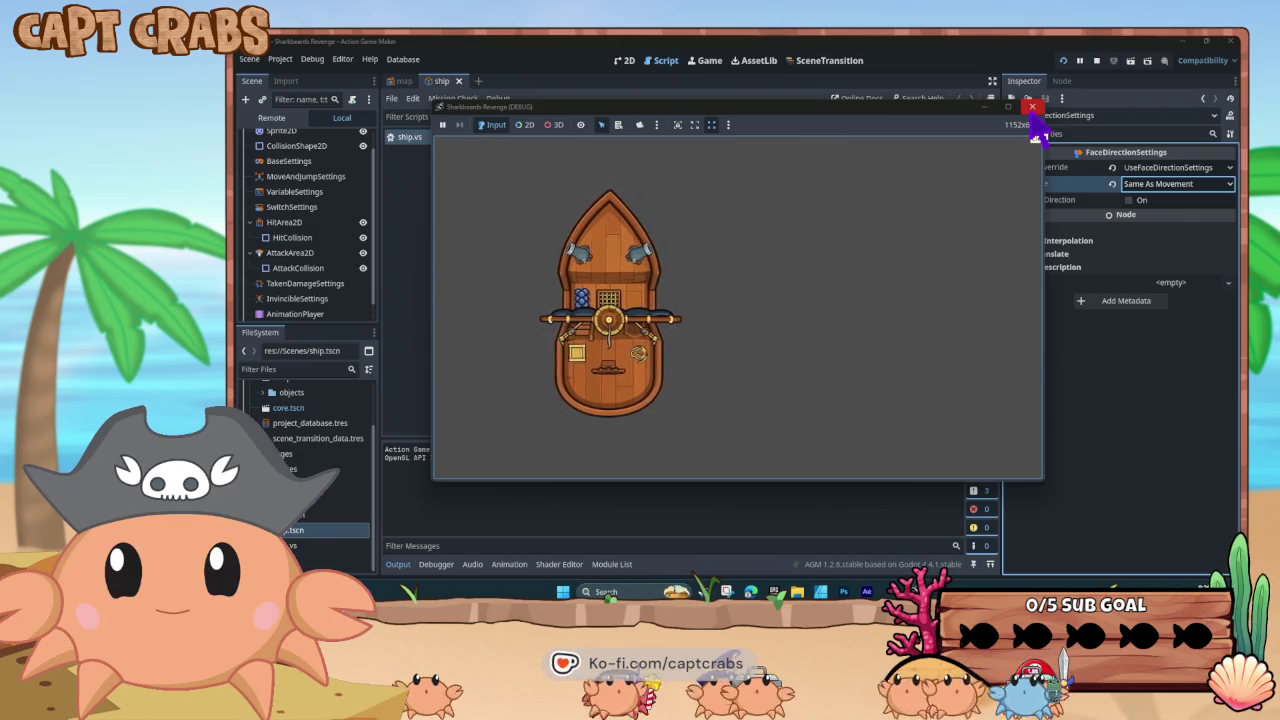
click(1033, 108)
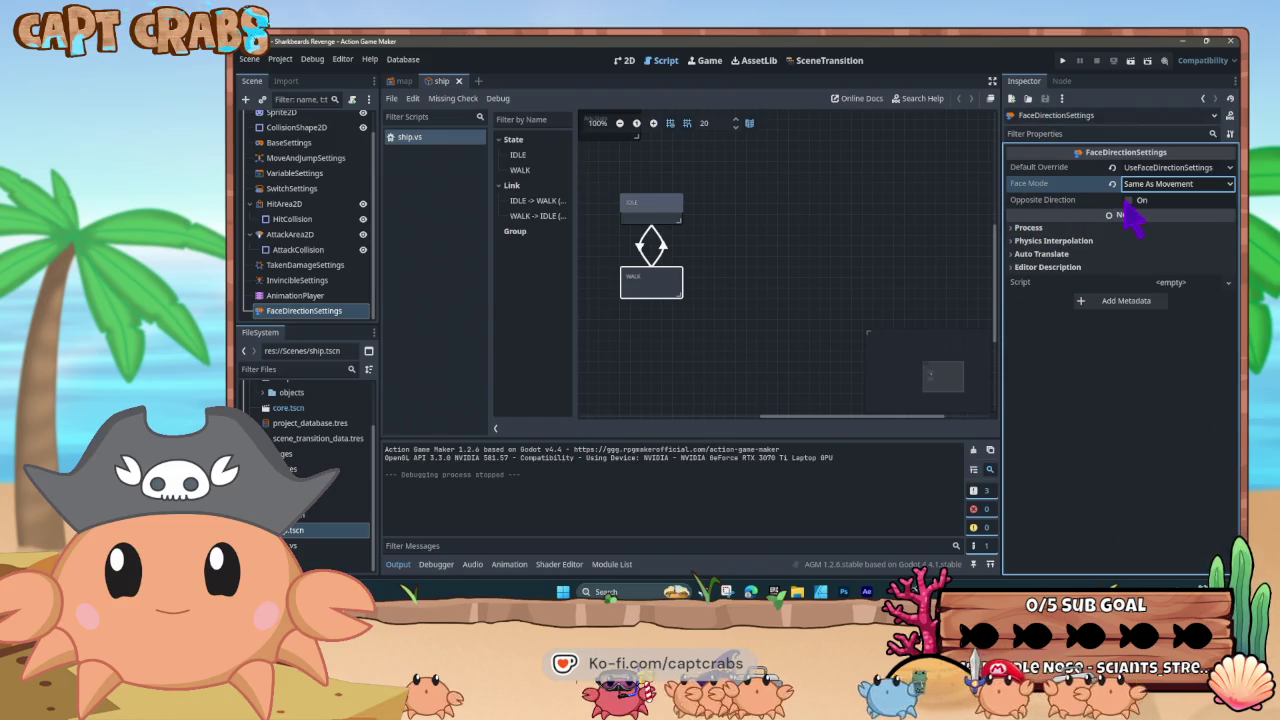
Switch Face Mode to Same As Move Key and playtest the ship steering up, right, down and left.
click(1160, 185)
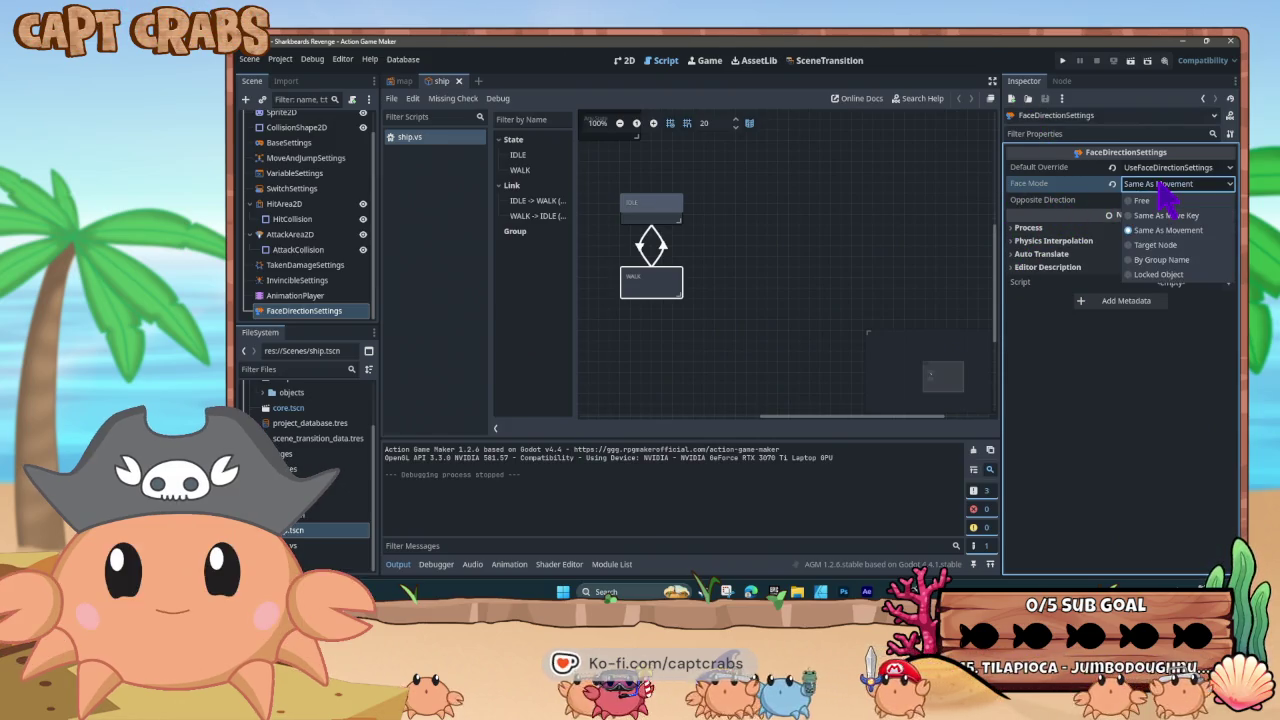
click(1140, 216)
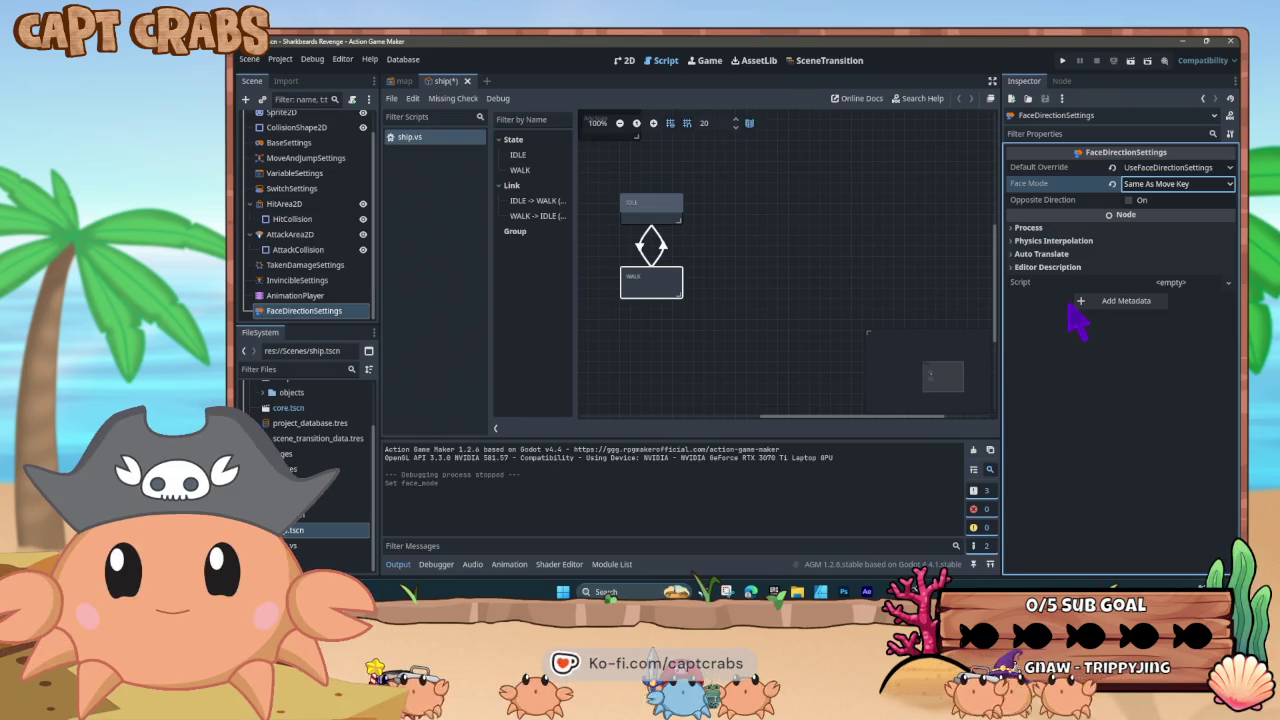
key(F5)
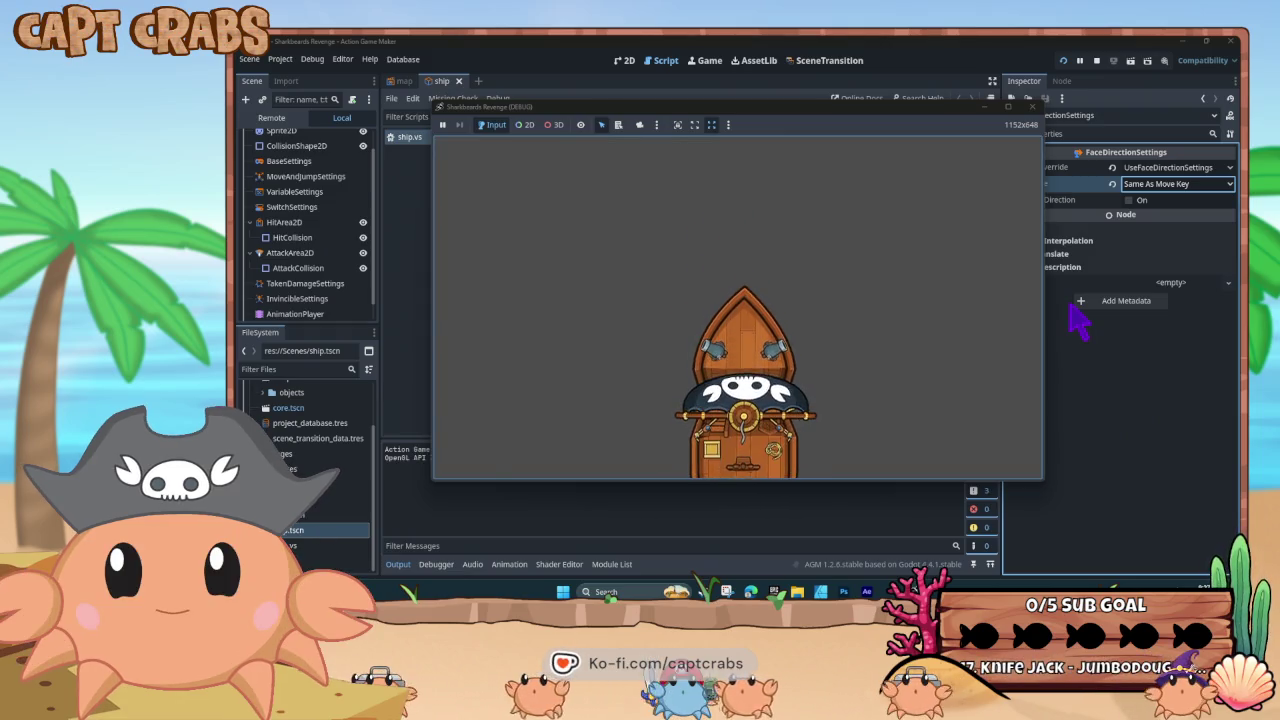
key(Up)
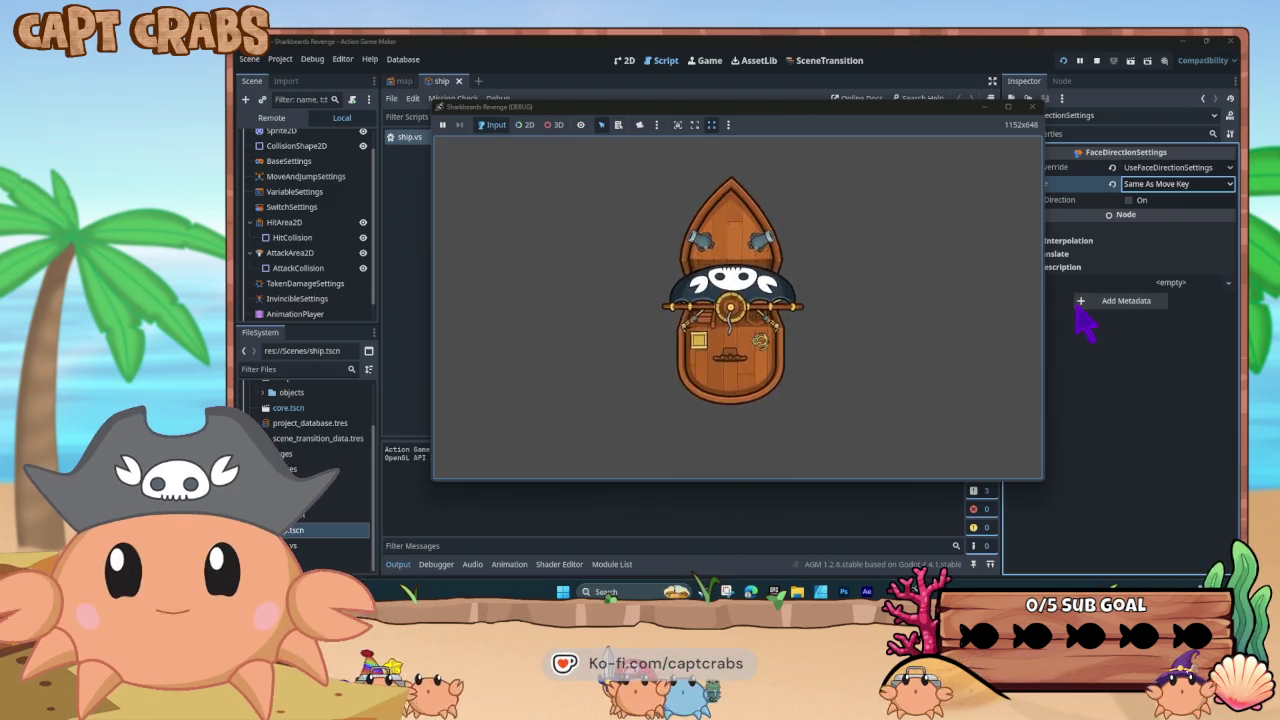
key(Right)
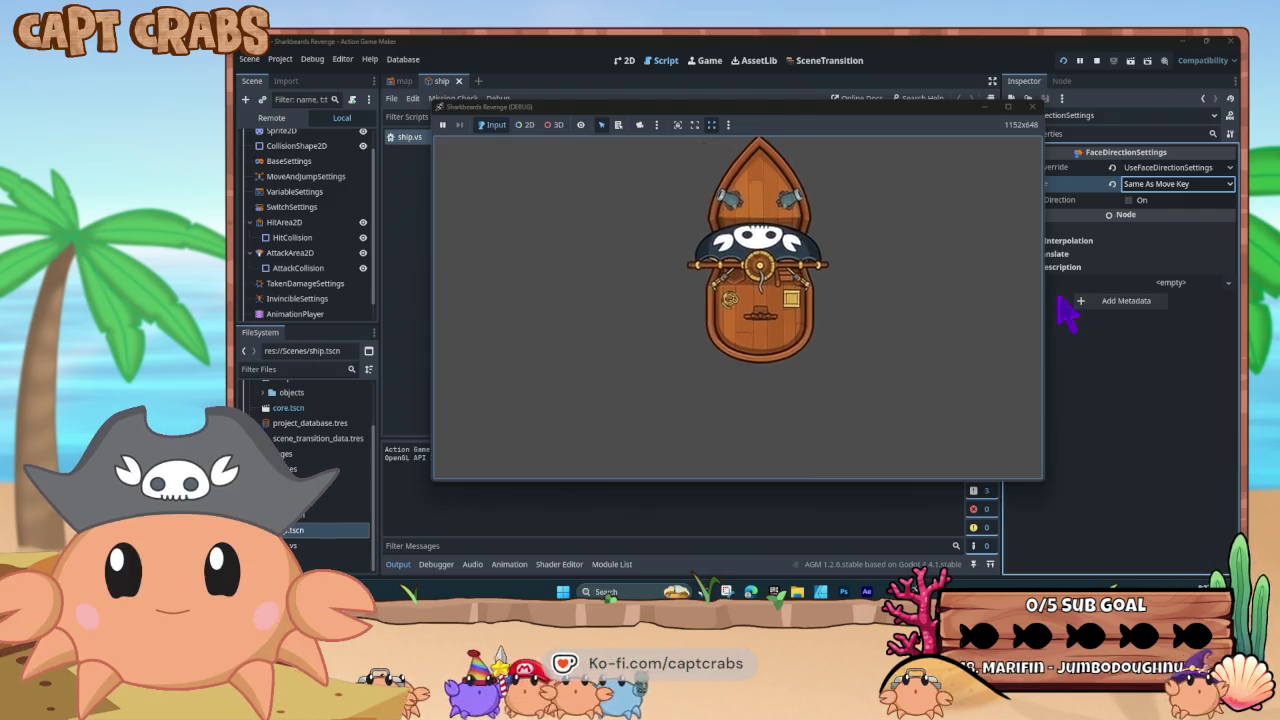
key(Down)
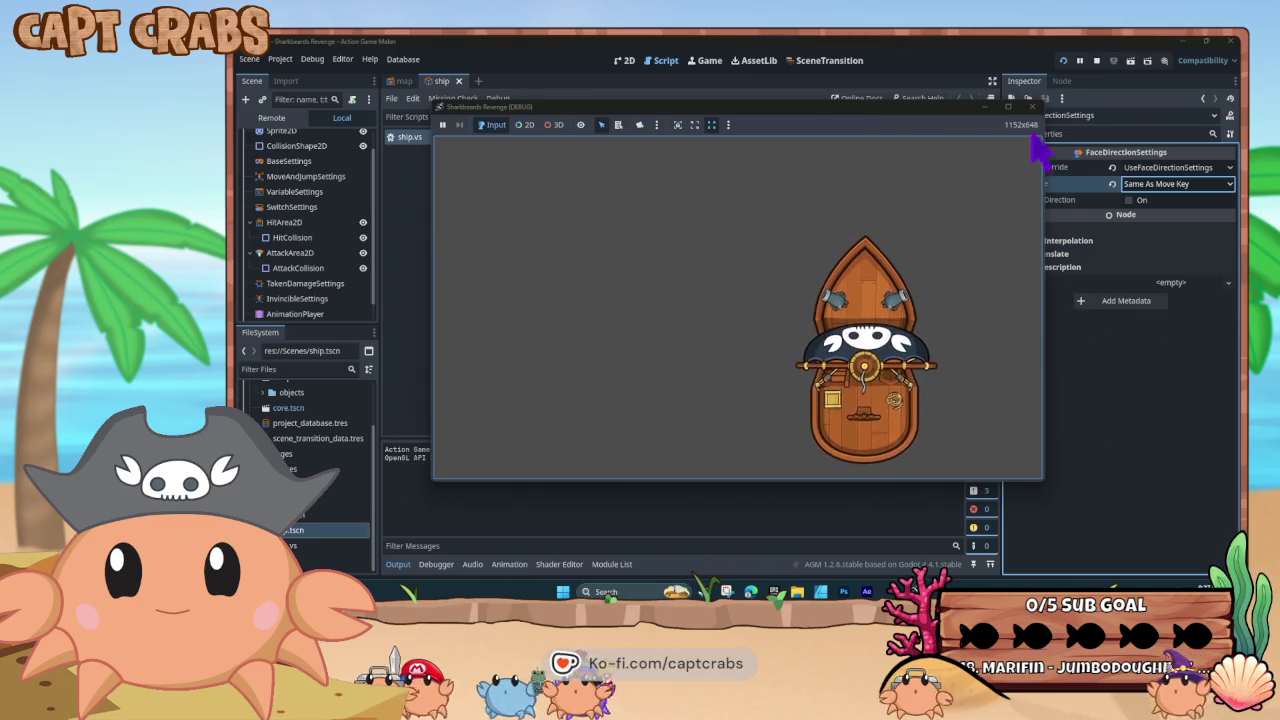
key(Left)
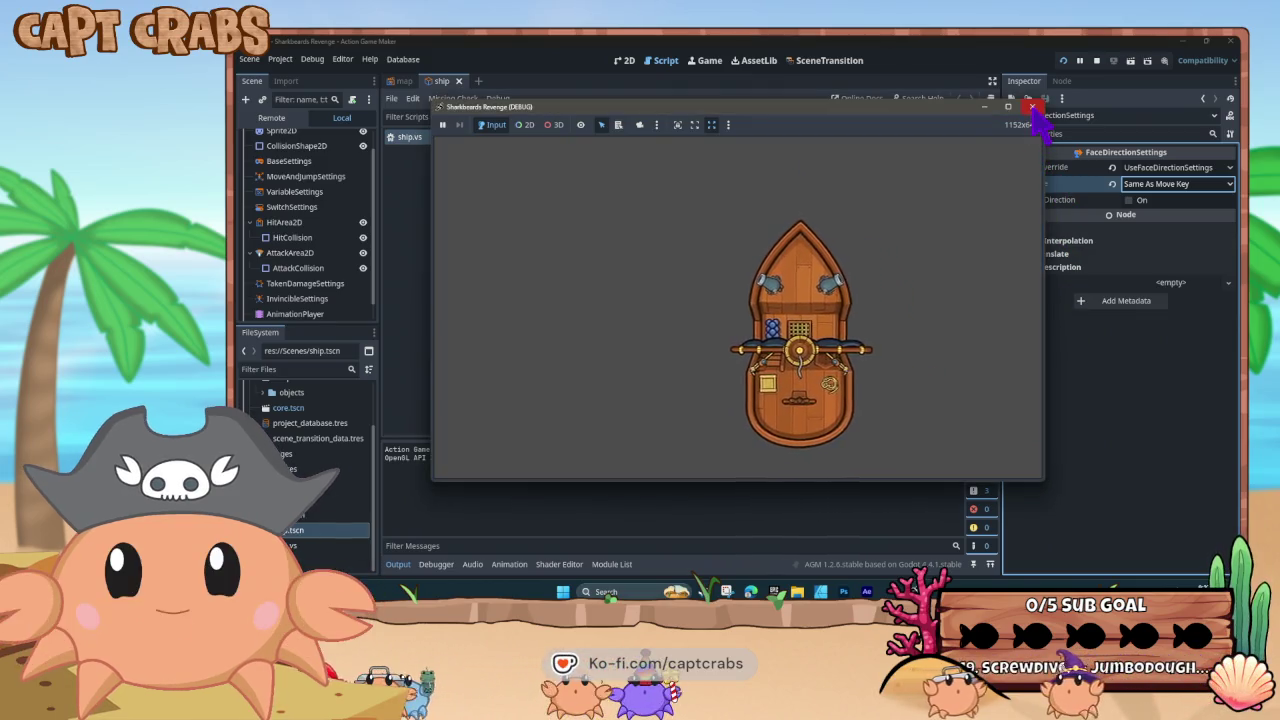
click(1032, 107)
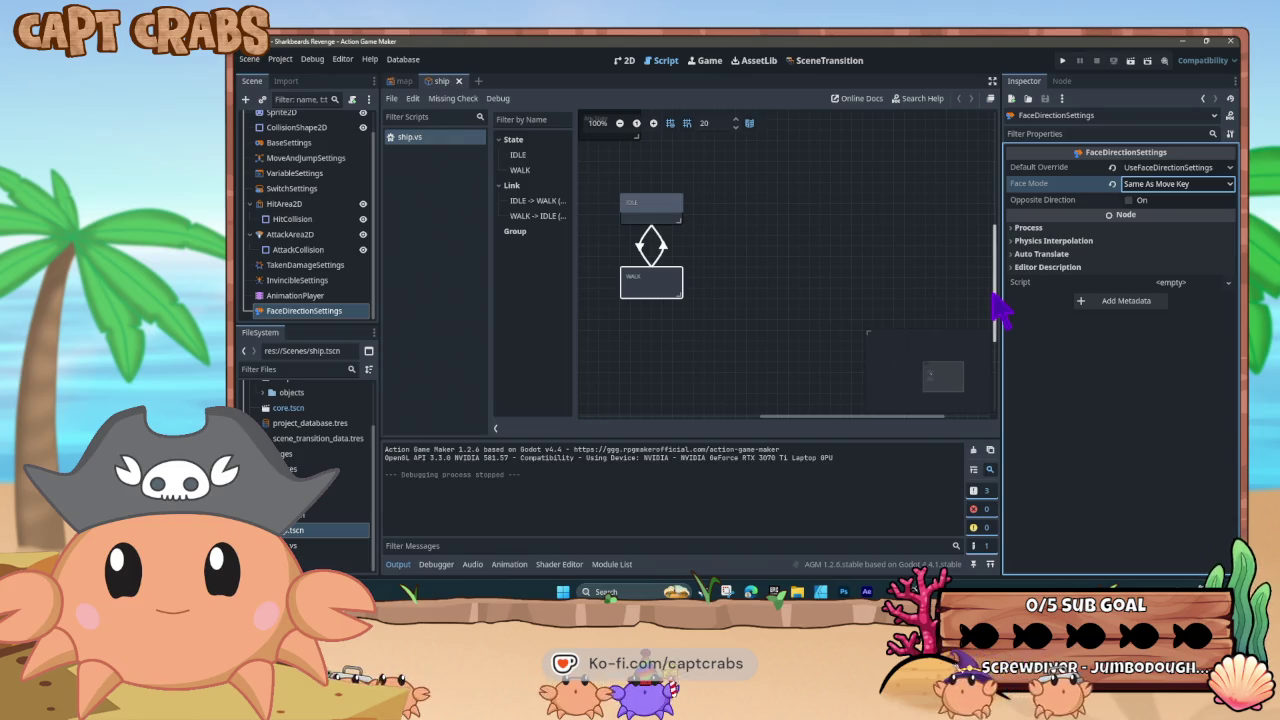
Set the WALK state's Animation Facing Direction to UseFaceDirectionSettings.
click(650, 292)
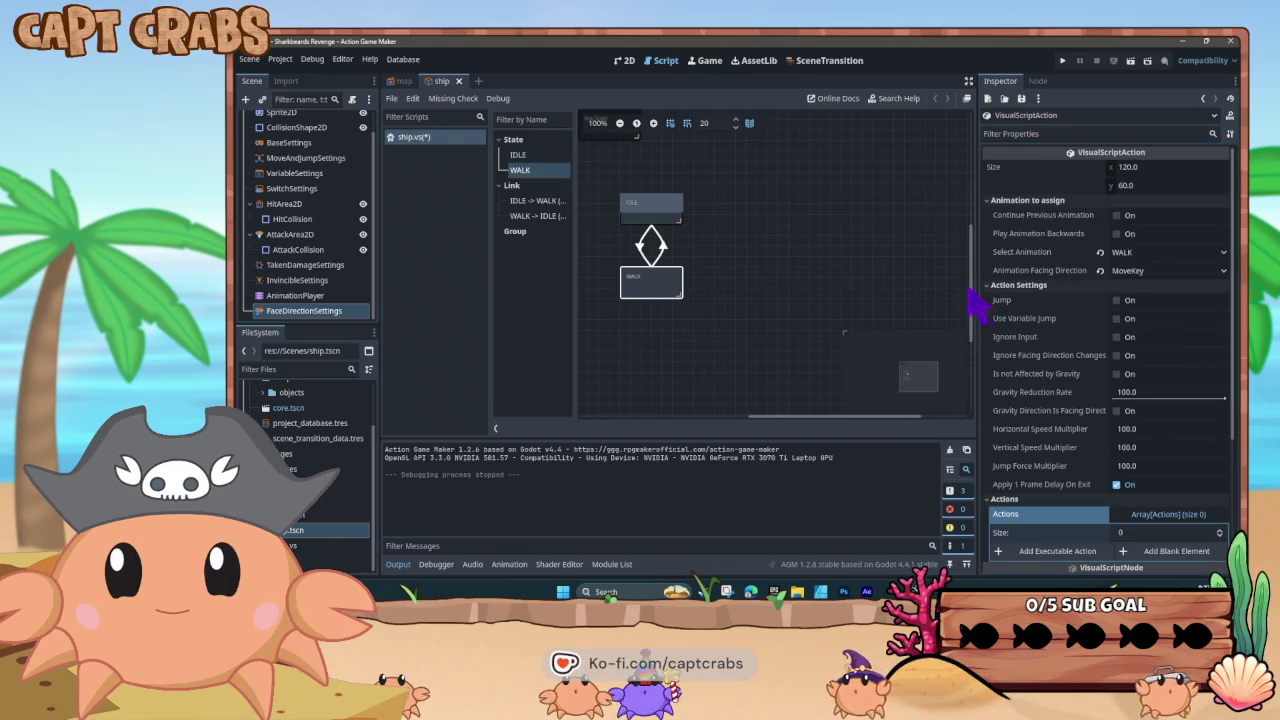
click(1150, 272)
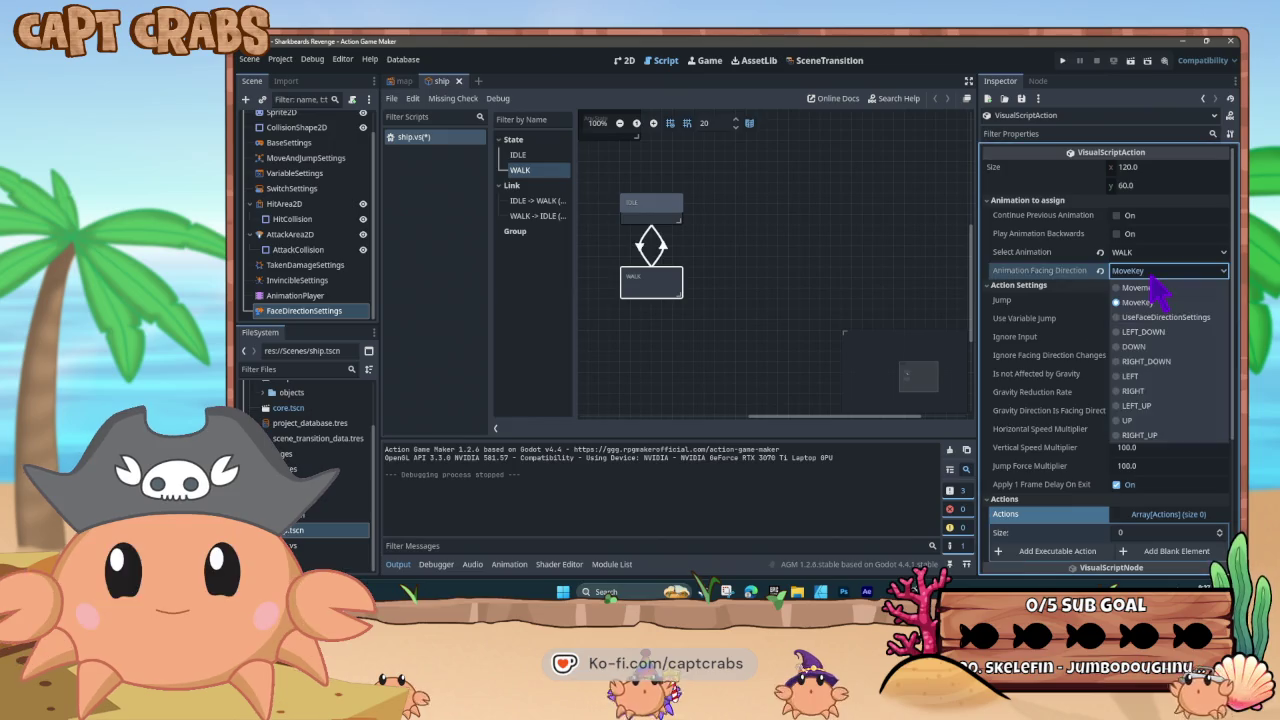
click(1190, 318)
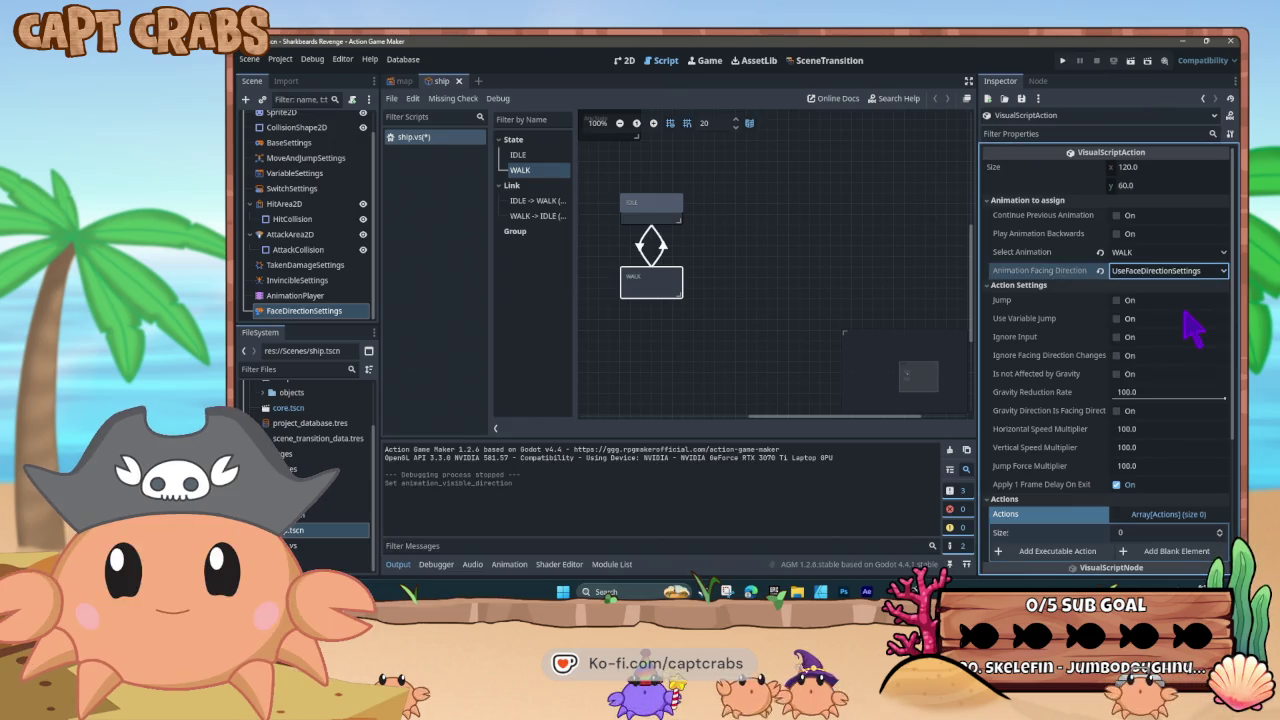
Playtest the ship steering right and left, then close the game.
key(F5)
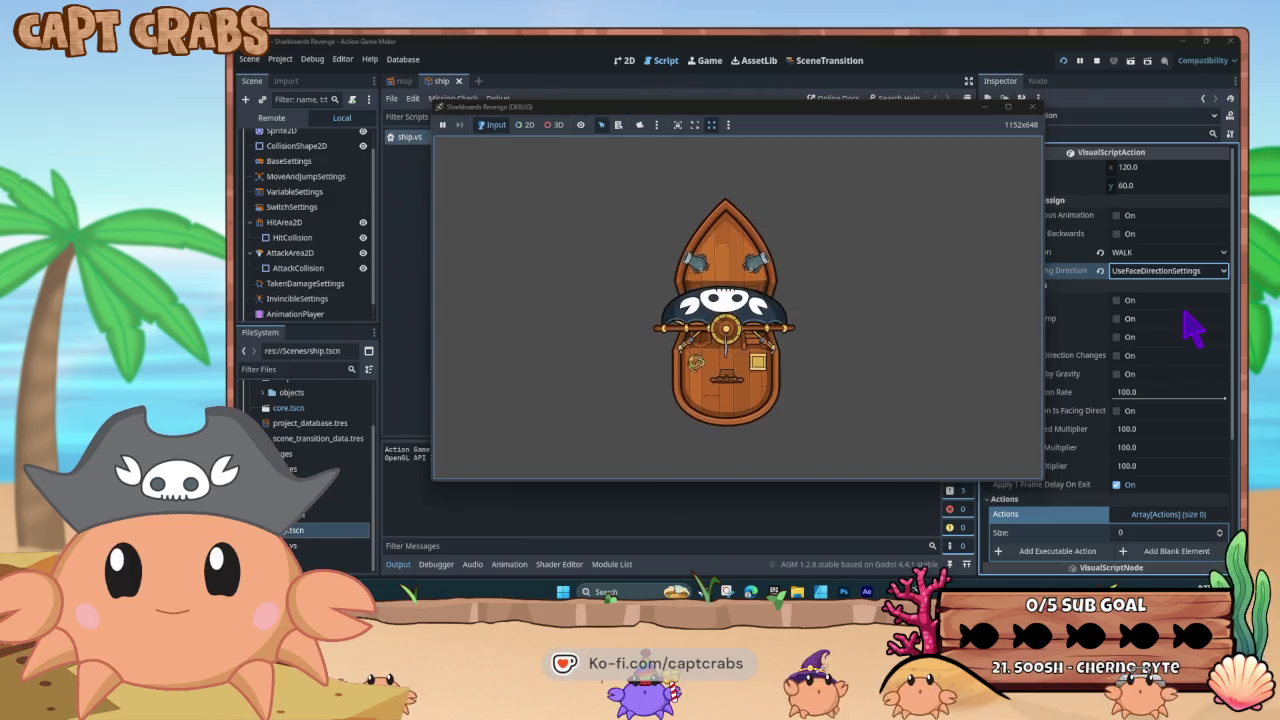
key(Right)
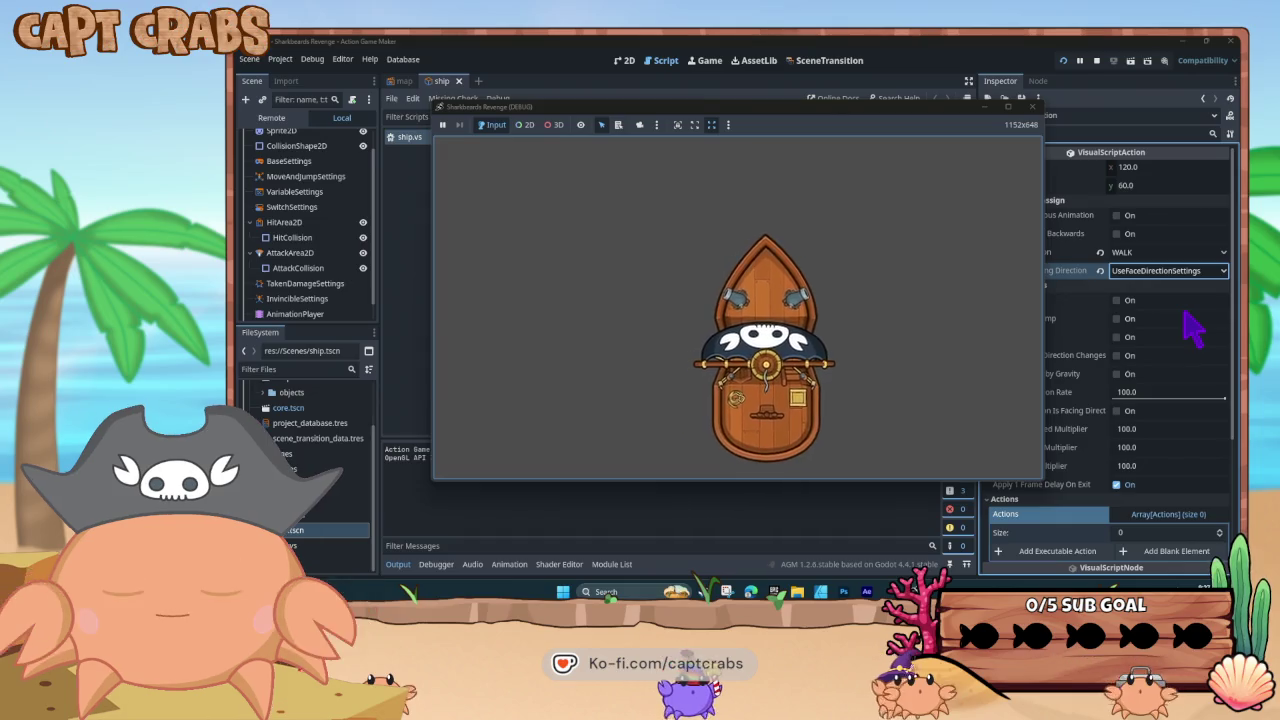
key(Left)
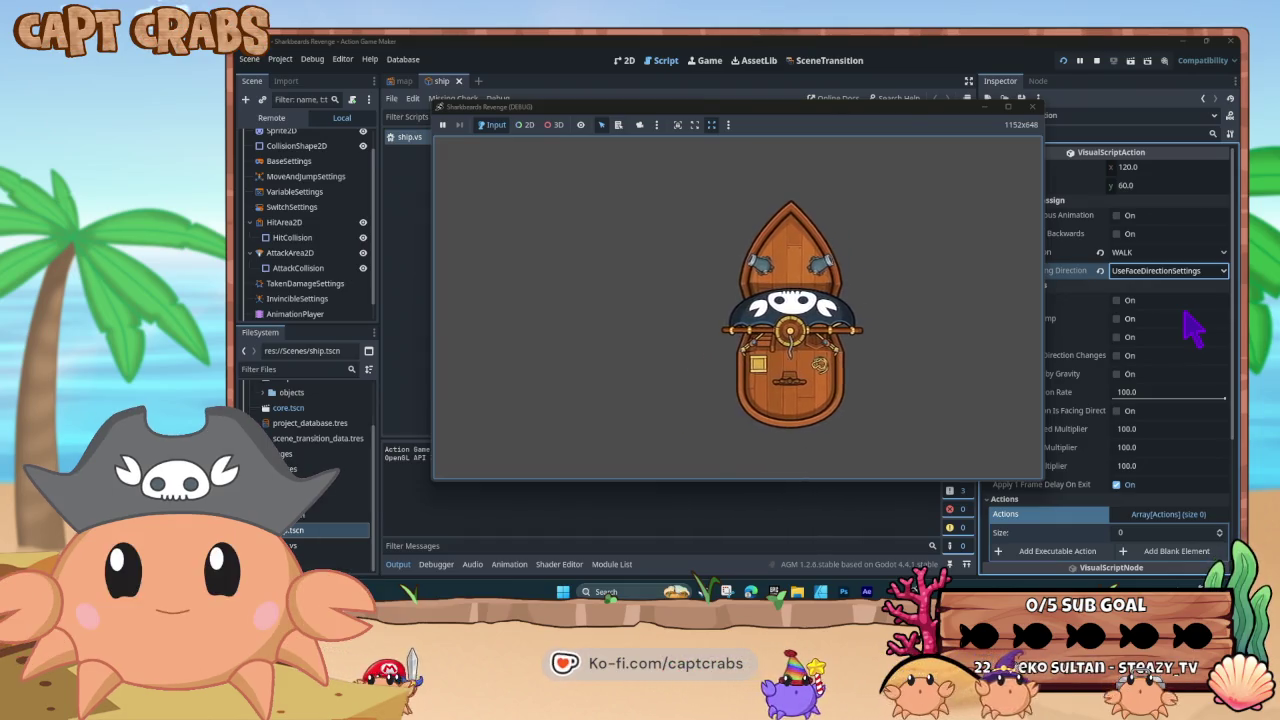
key(Left)
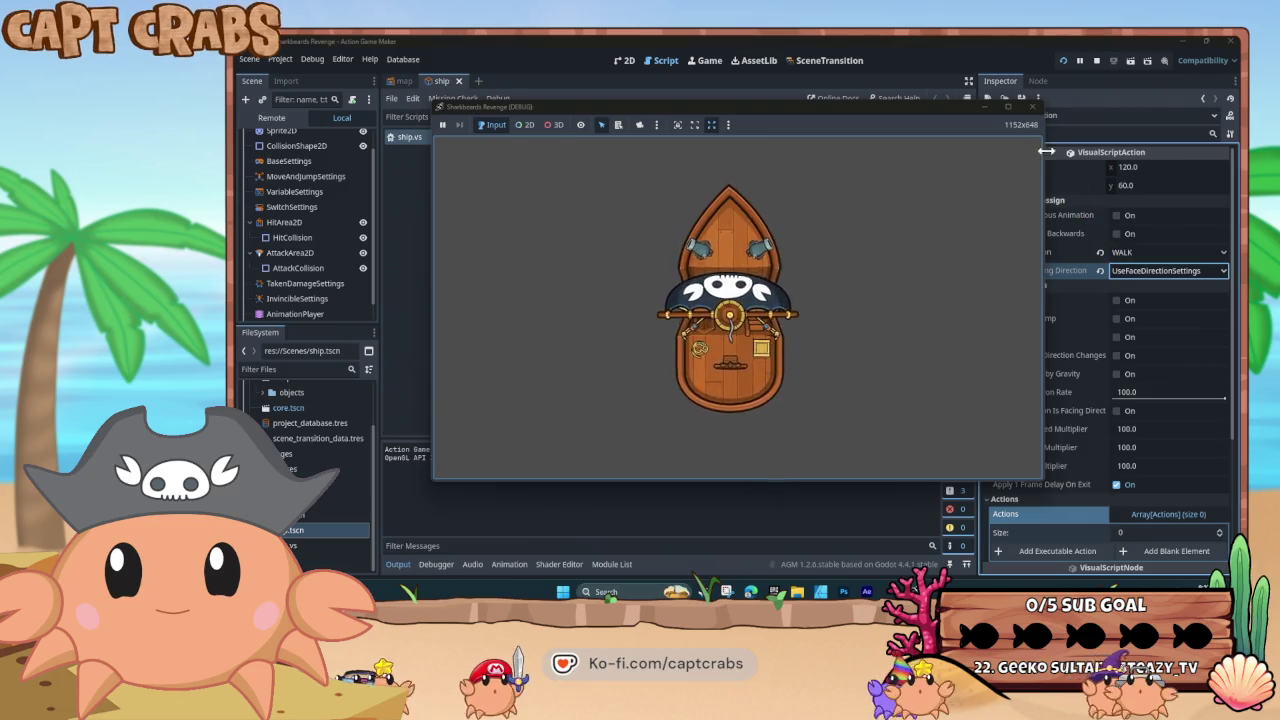
click(1033, 107)
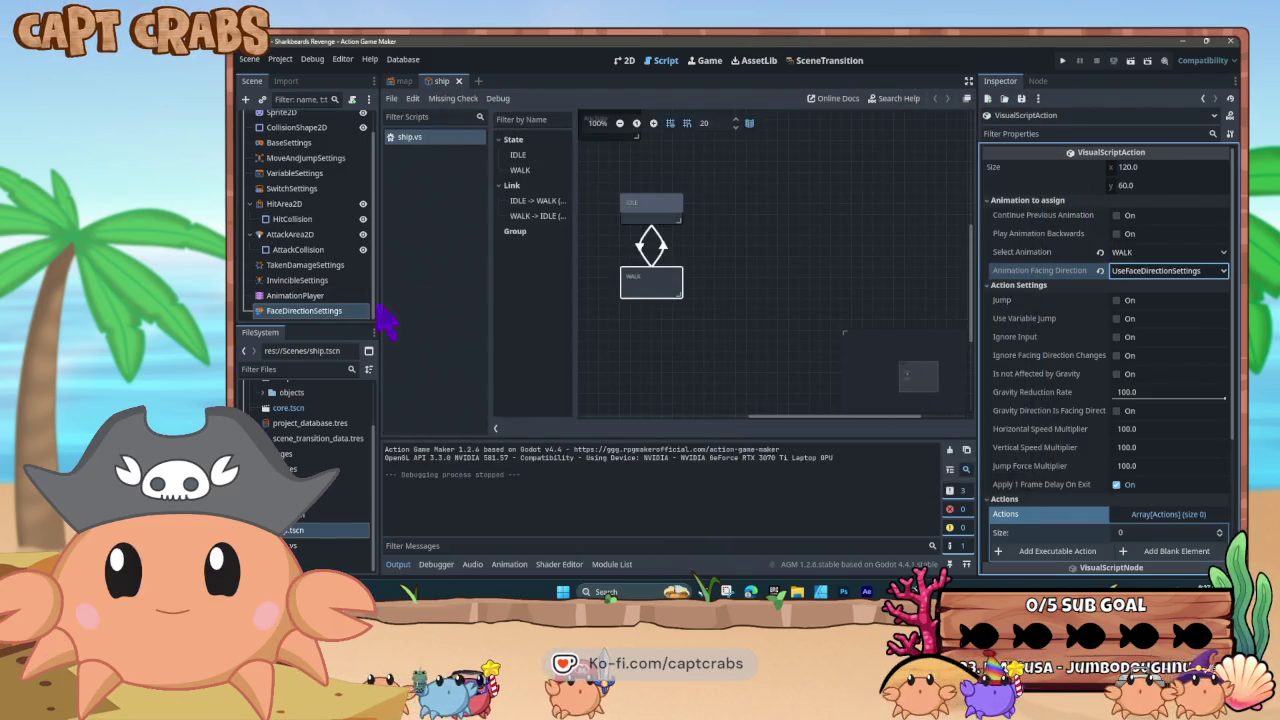
Change FaceDirectionSettings' Face Mode from Same As Move Key to Free.
click(337, 314)
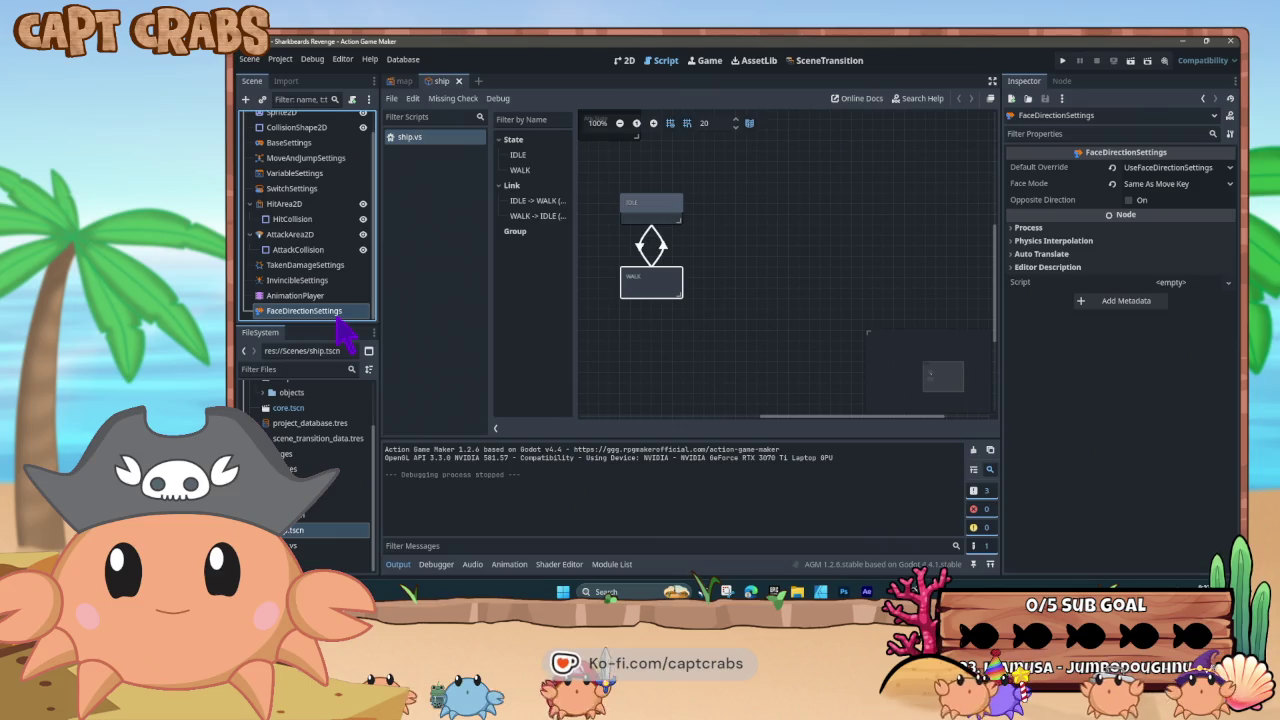
click(1165, 185)
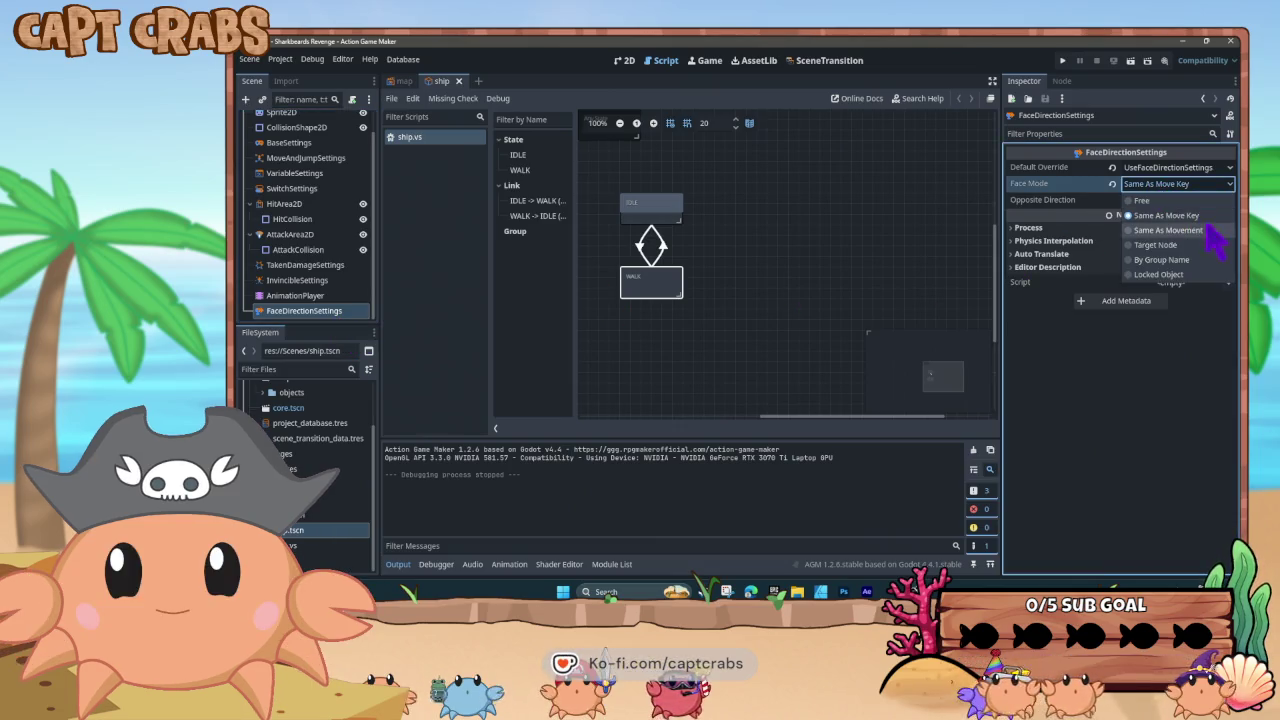
click(1140, 201)
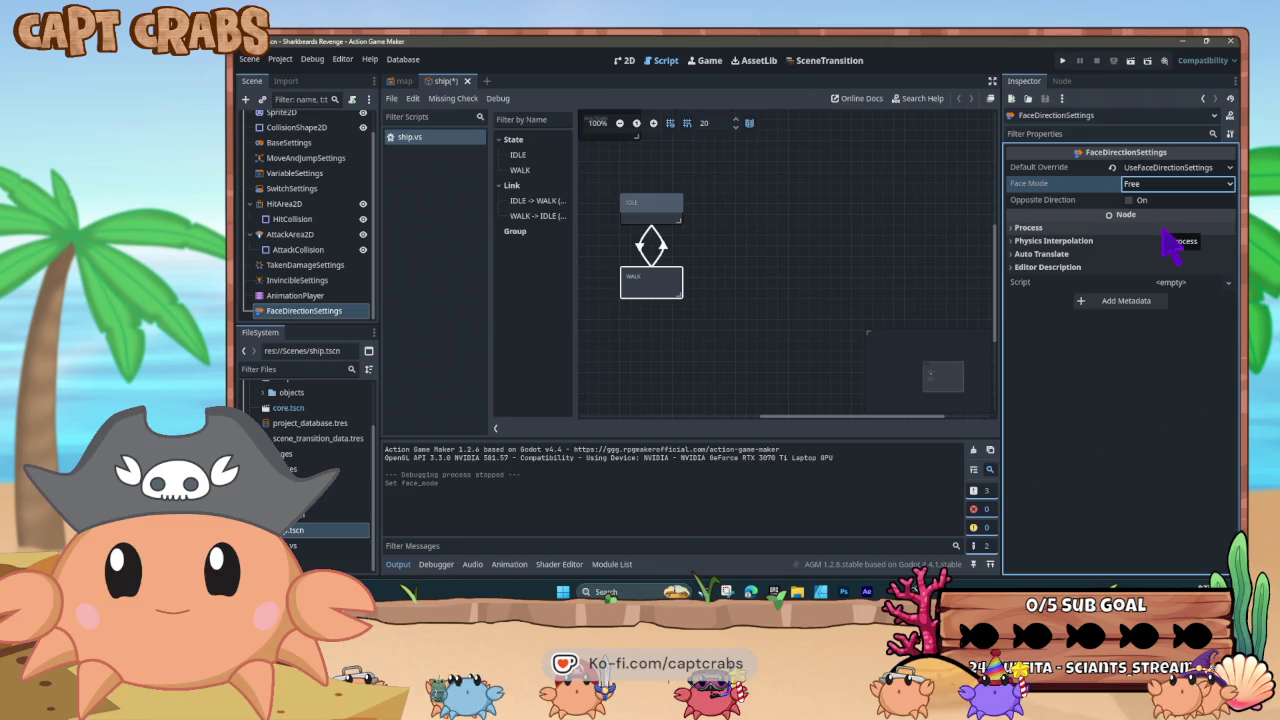
Run the game and steer the ship down, left, right and up-left under Free facing.
key(F5)
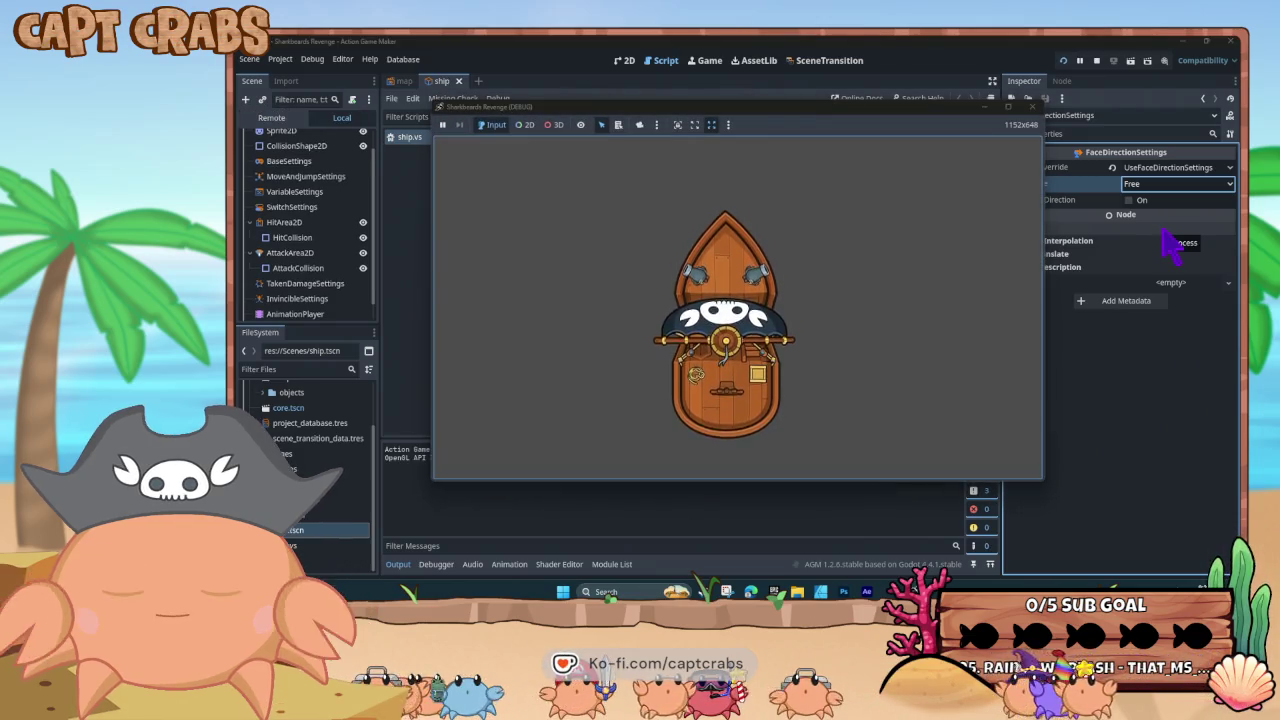
key(Down)
key(Right)
key(Left)
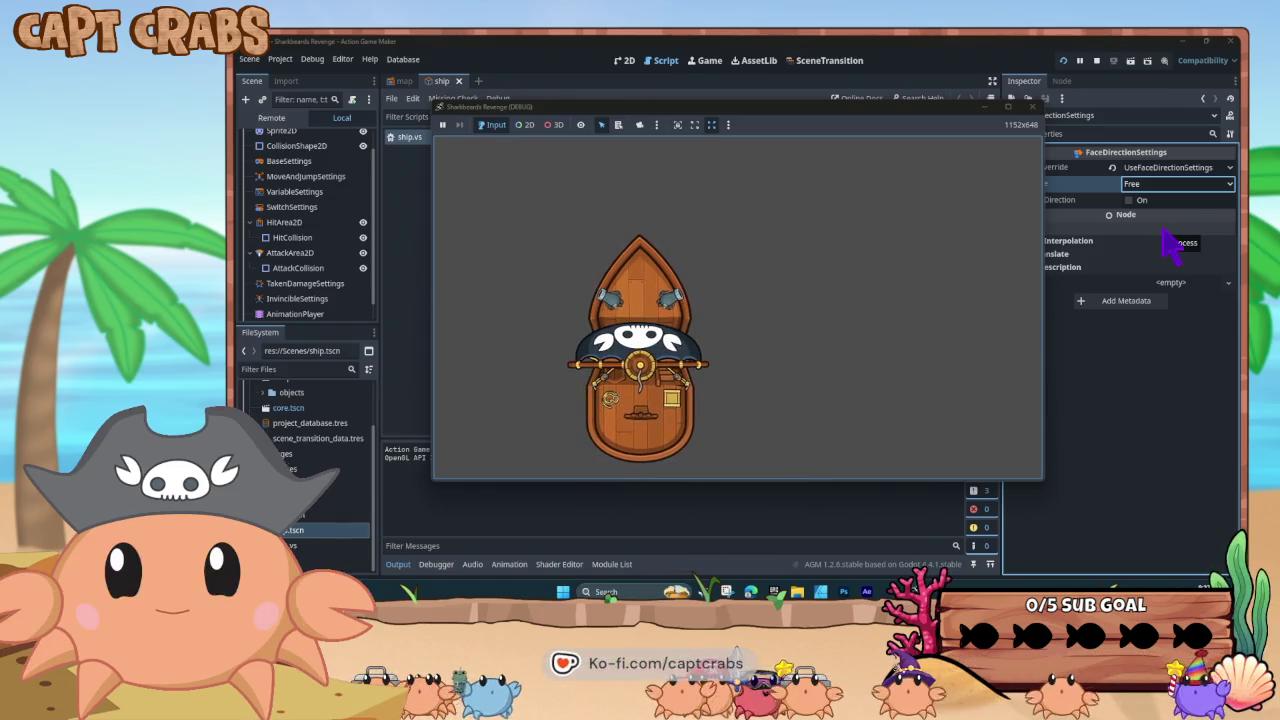
key(Right)
key(Left)
key(Up)
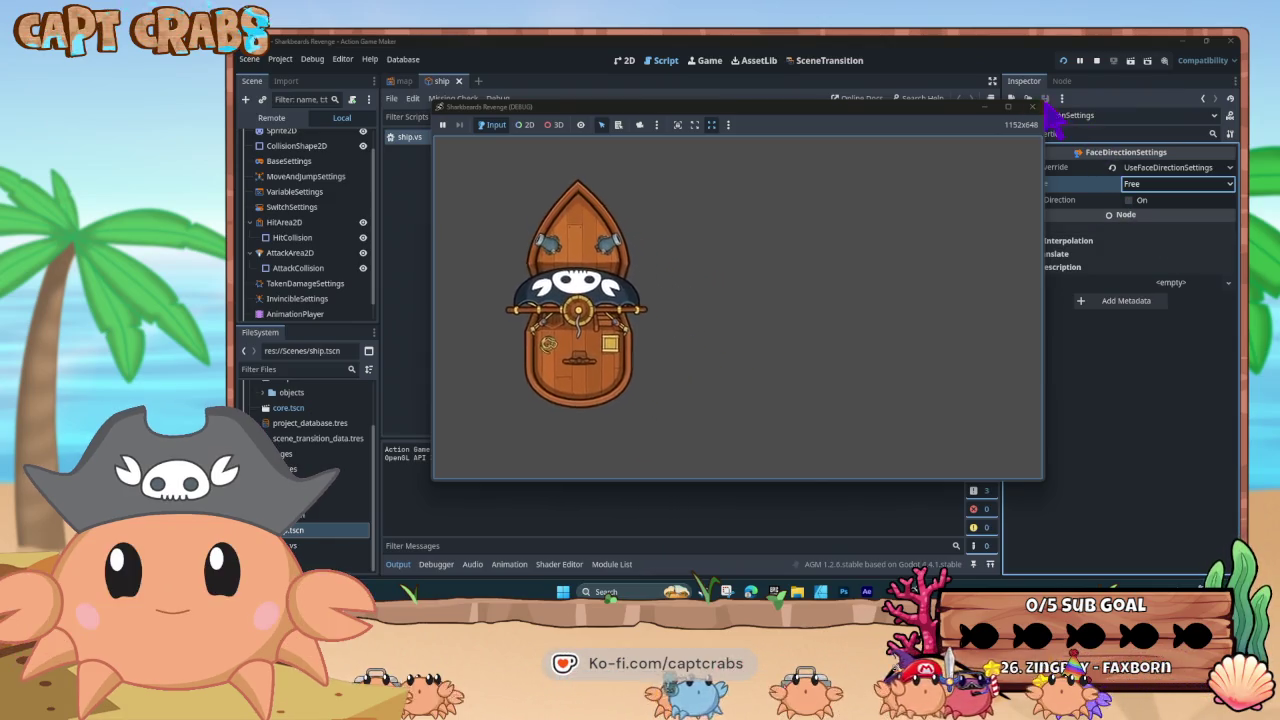
Close the Free-mode test and set Face Mode back to Same As Move Key.
click(1033, 107)
click(1155, 186)
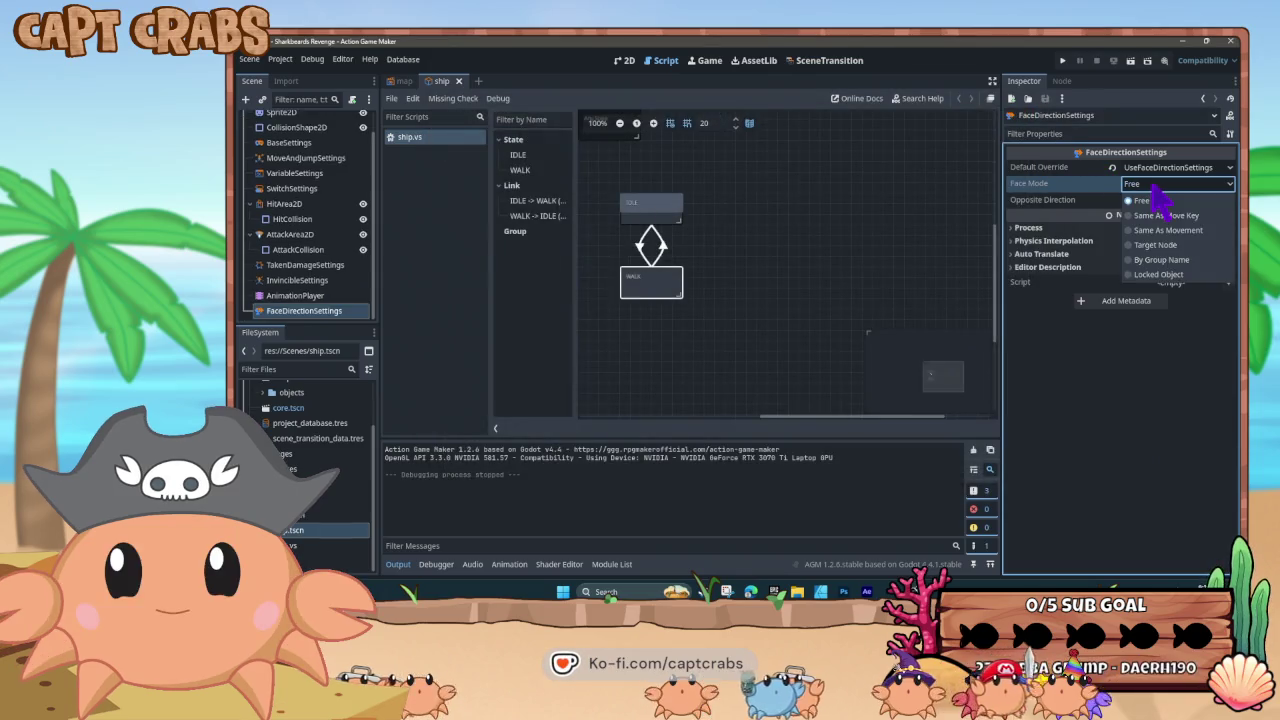
click(1140, 216)
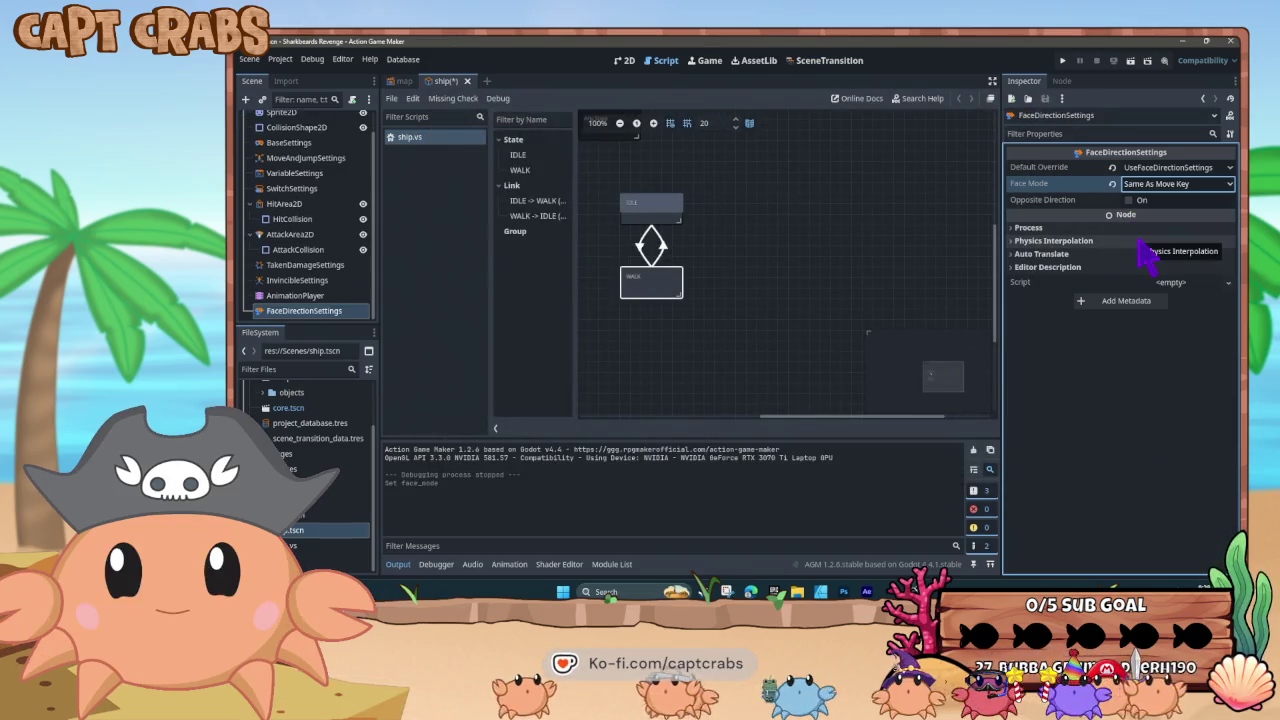
click(1015, 229)
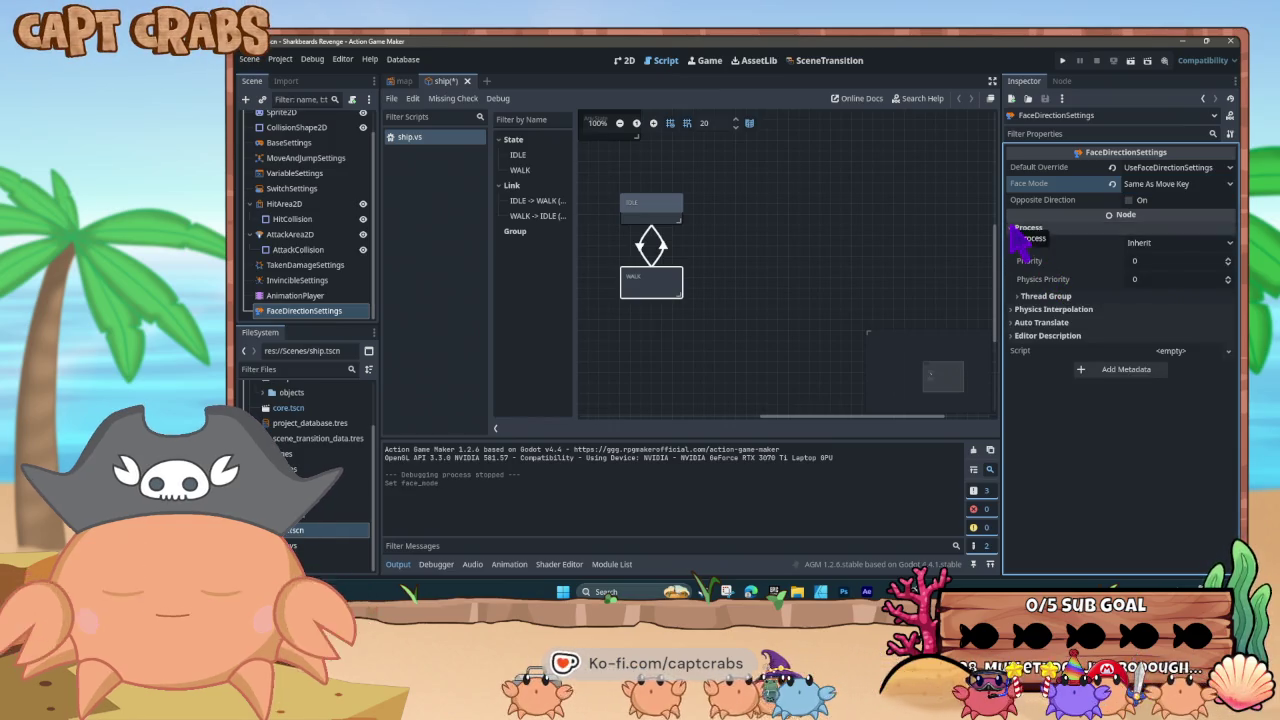
click(1015, 228)
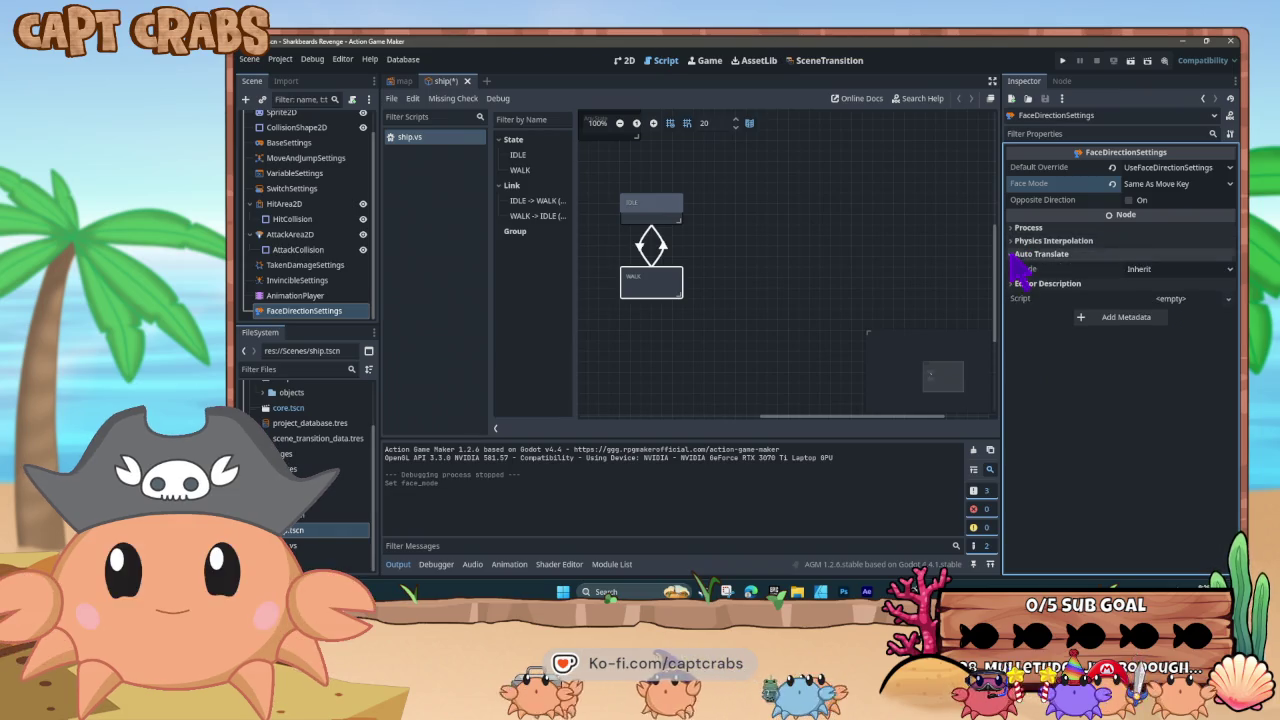
click(1012, 254)
Playtest again, steering the ship left and up-right, then close the game.
key(F5)
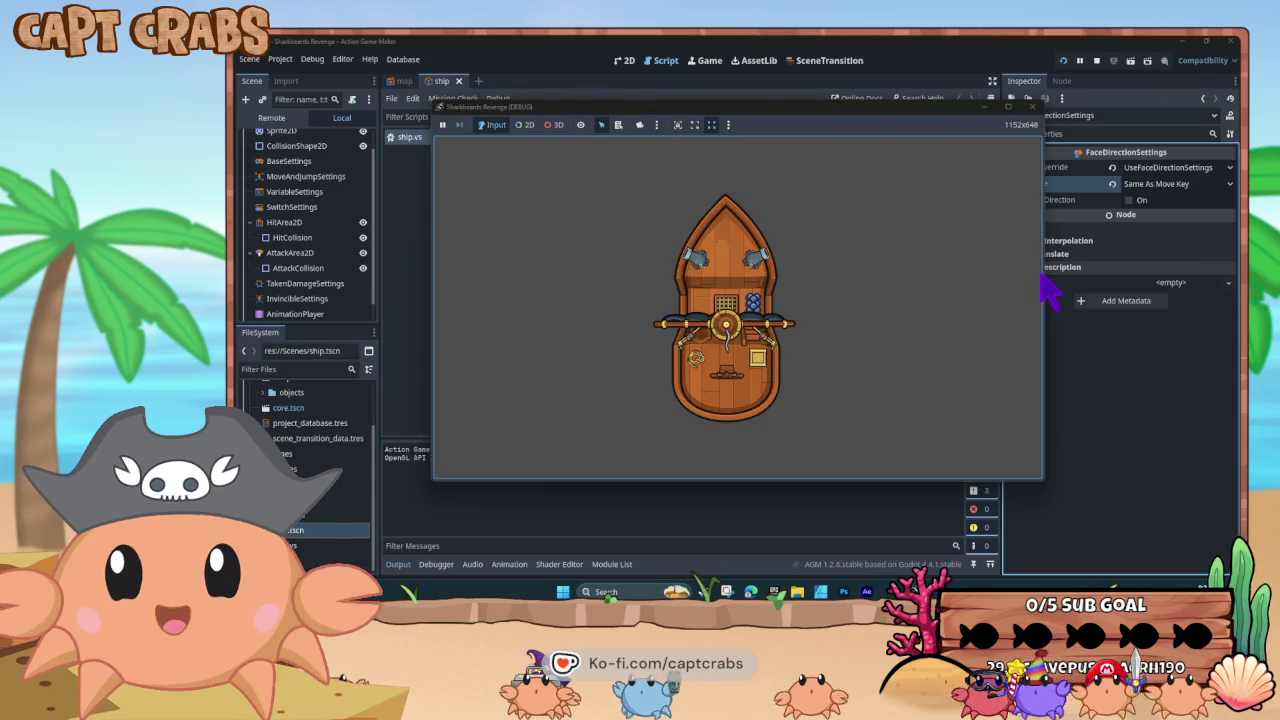
key(Left)
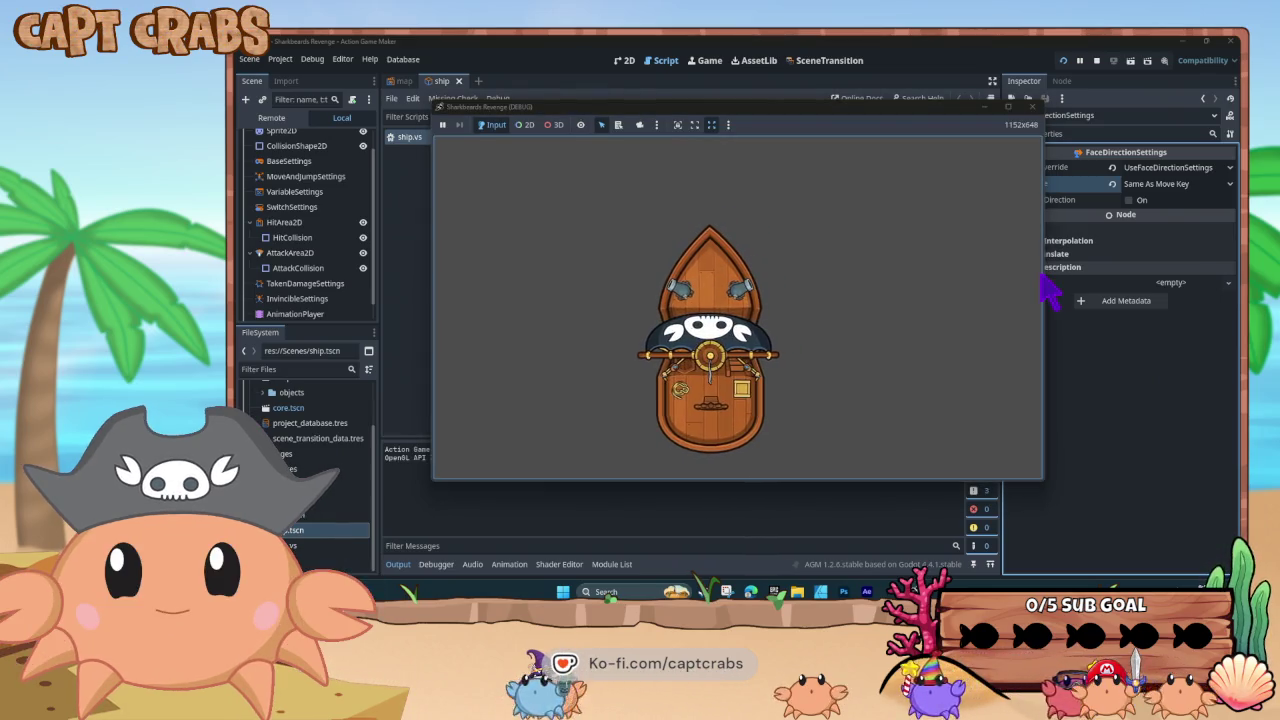
key(Up+Right)
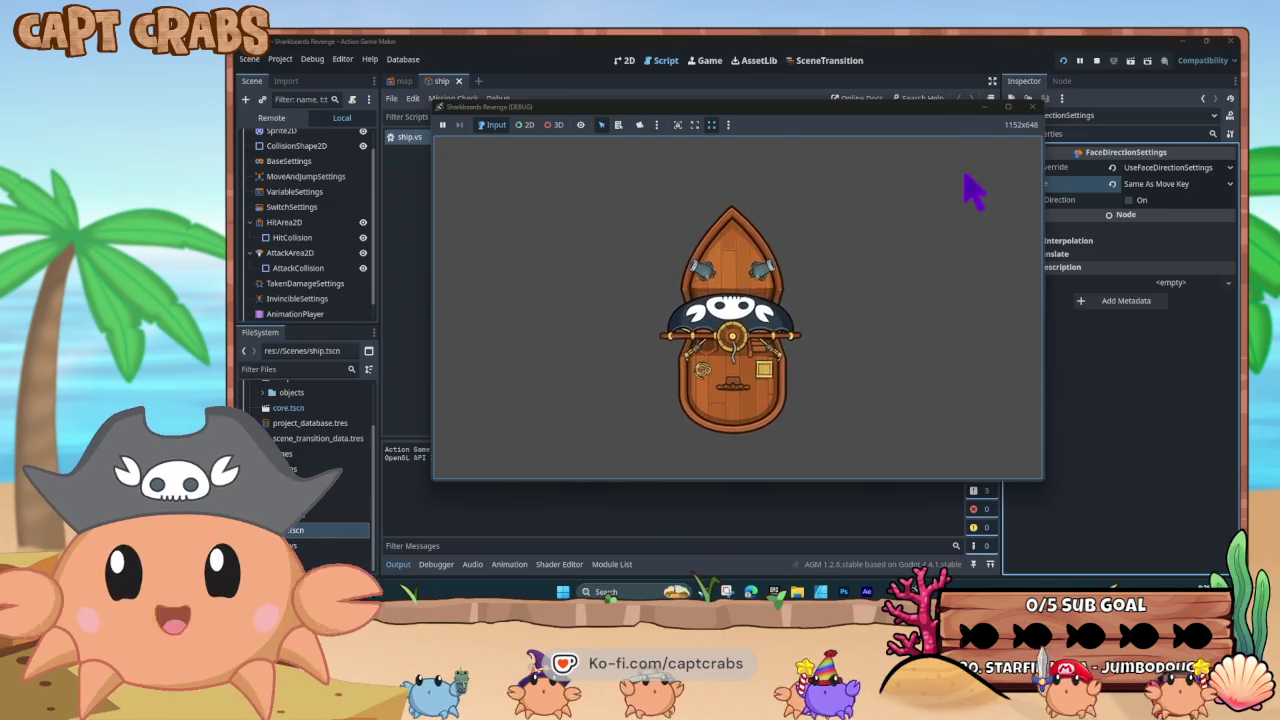
click(1032, 106)
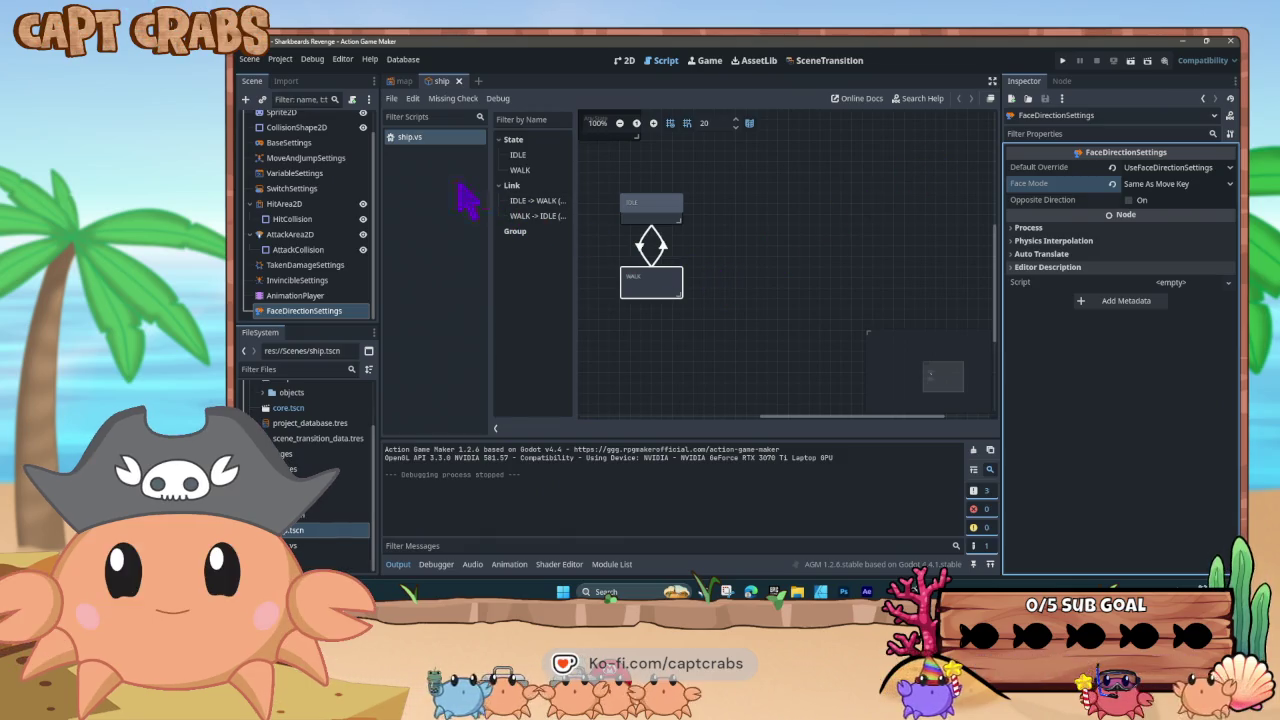
Open the map scene in 2D and review InitialCamera's anchor mode, keeping process callback Physics.
click(404, 82)
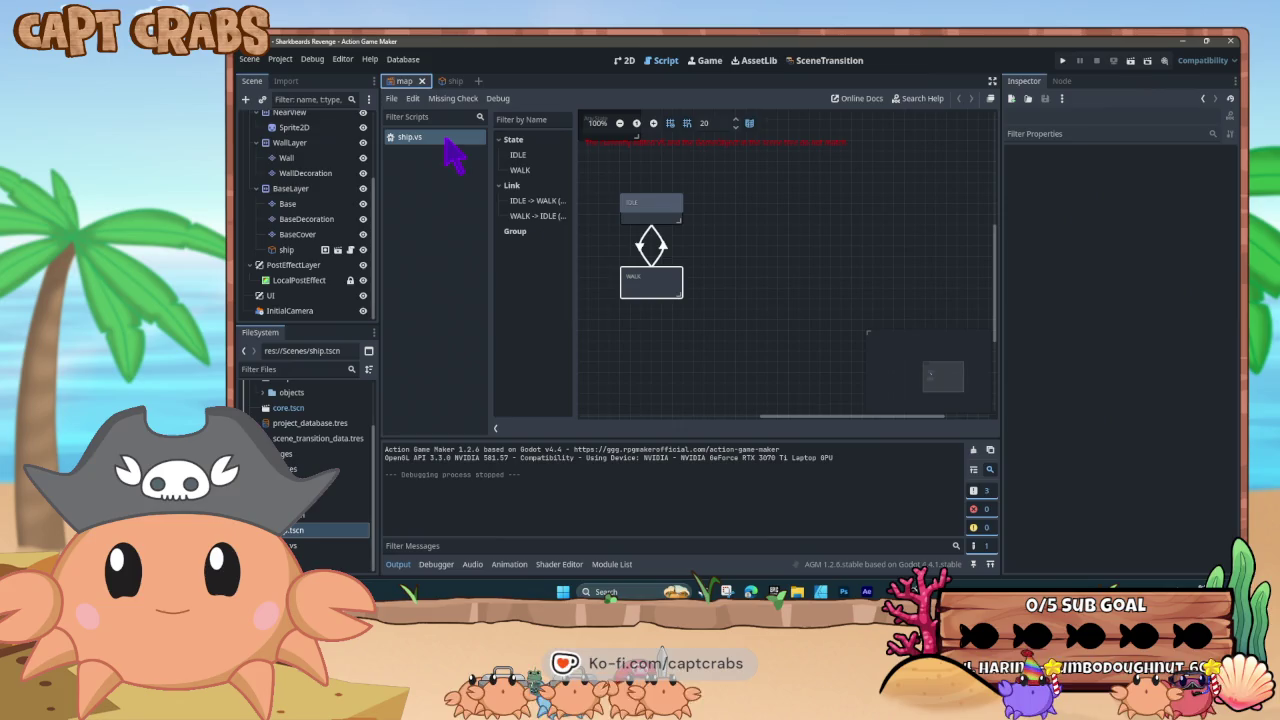
click(624, 62)
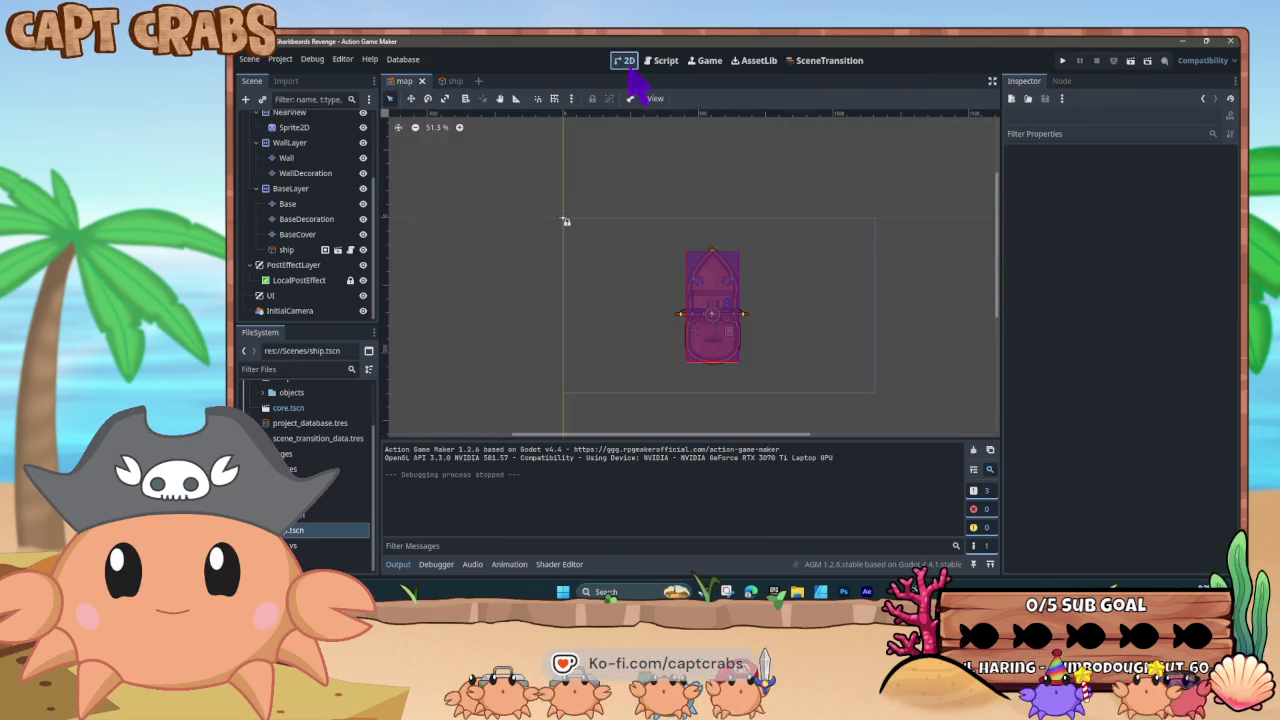
click(328, 311)
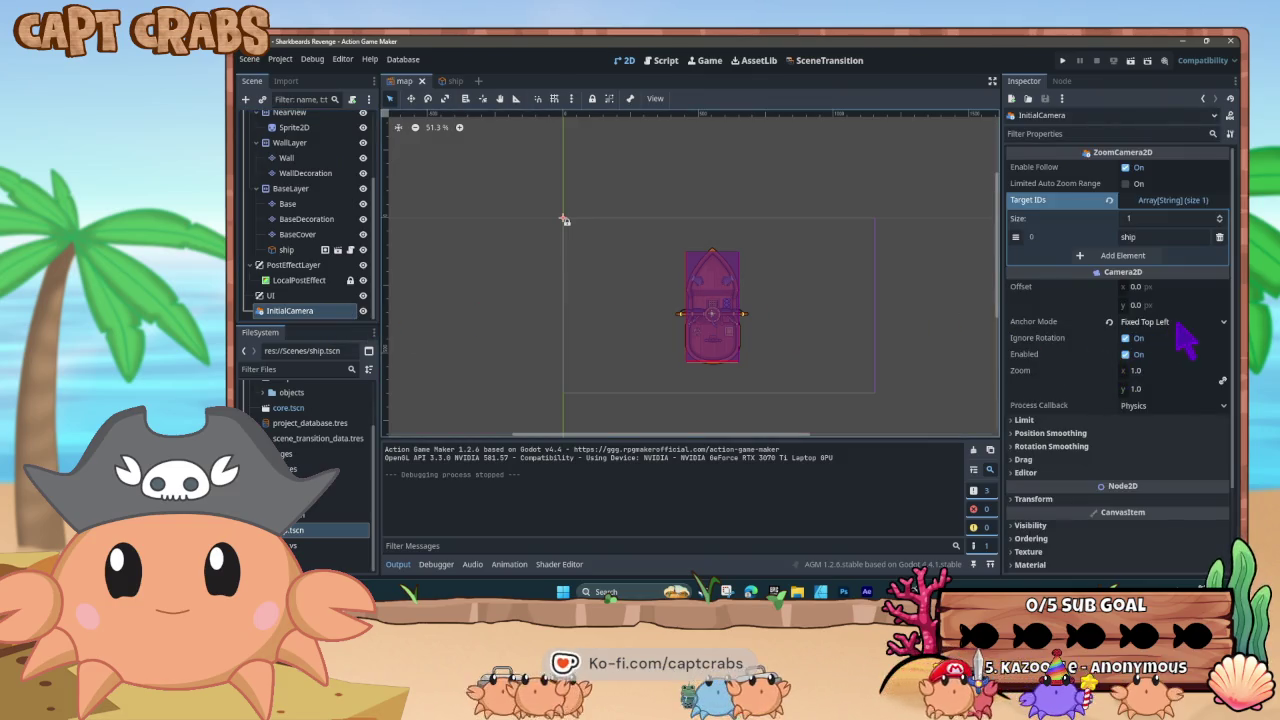
click(1180, 321)
click(1188, 321)
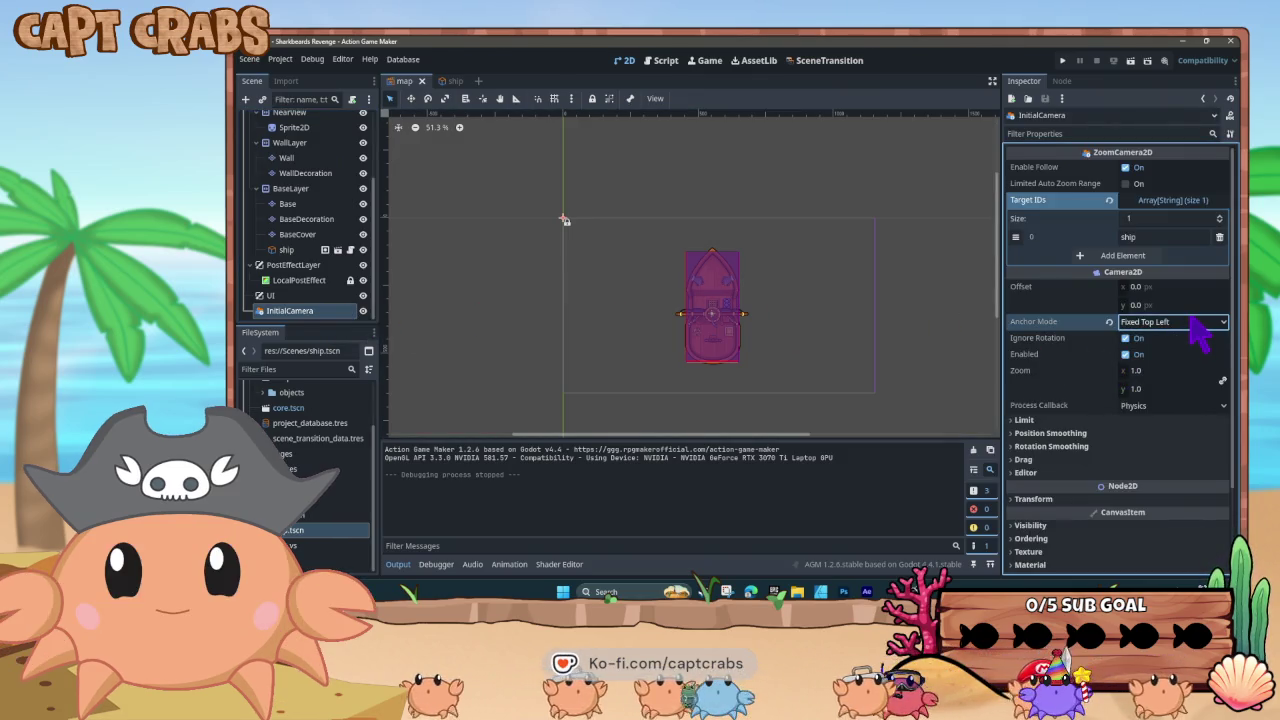
click(1178, 406)
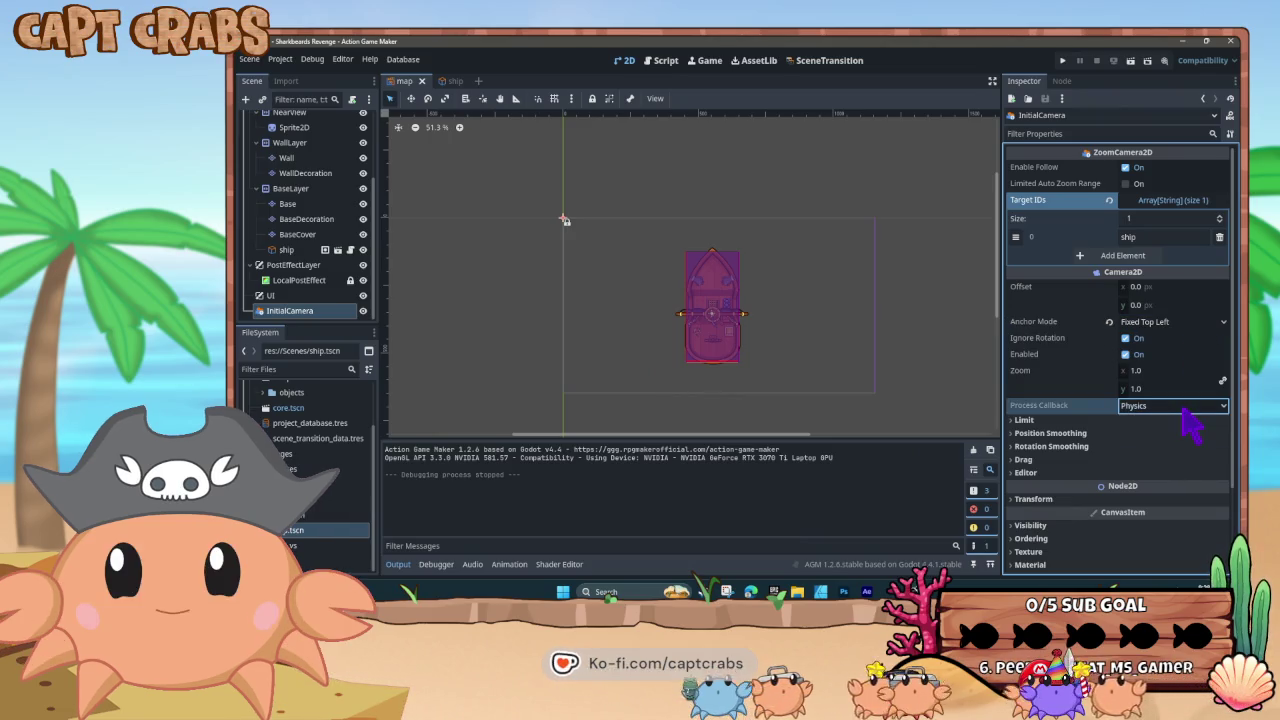
click(1184, 422)
Confirm InitialCamera's Target IDs holds 'ship' and turn on Enable Follow.
scroll(1150, 440, down, 1)
scroll(1152, 447, down, 1)
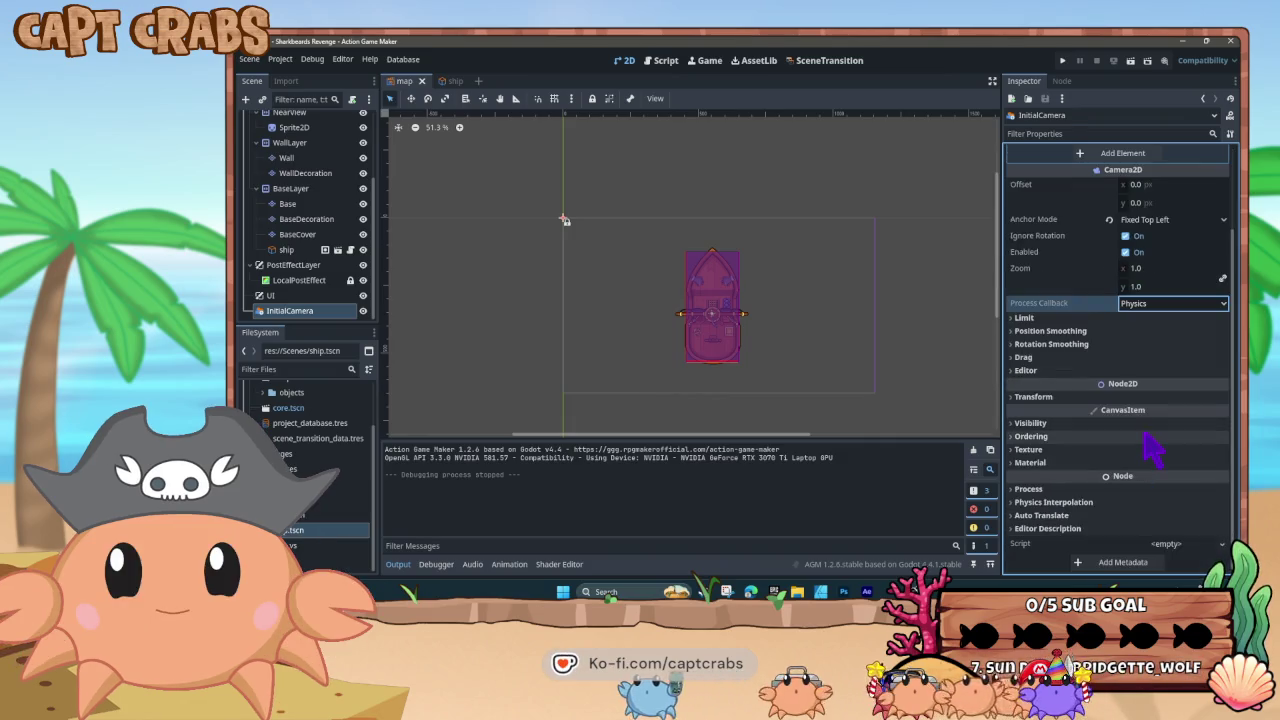
scroll(1138, 446, up, 2)
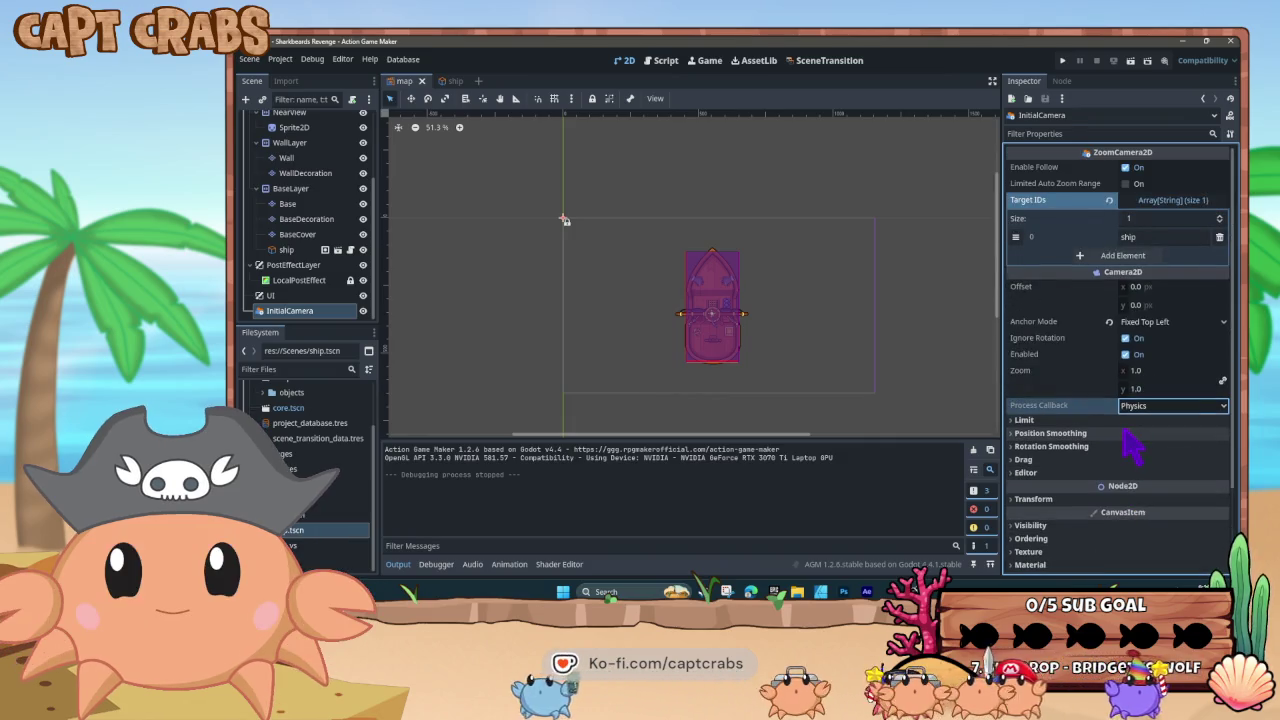
click(1184, 205)
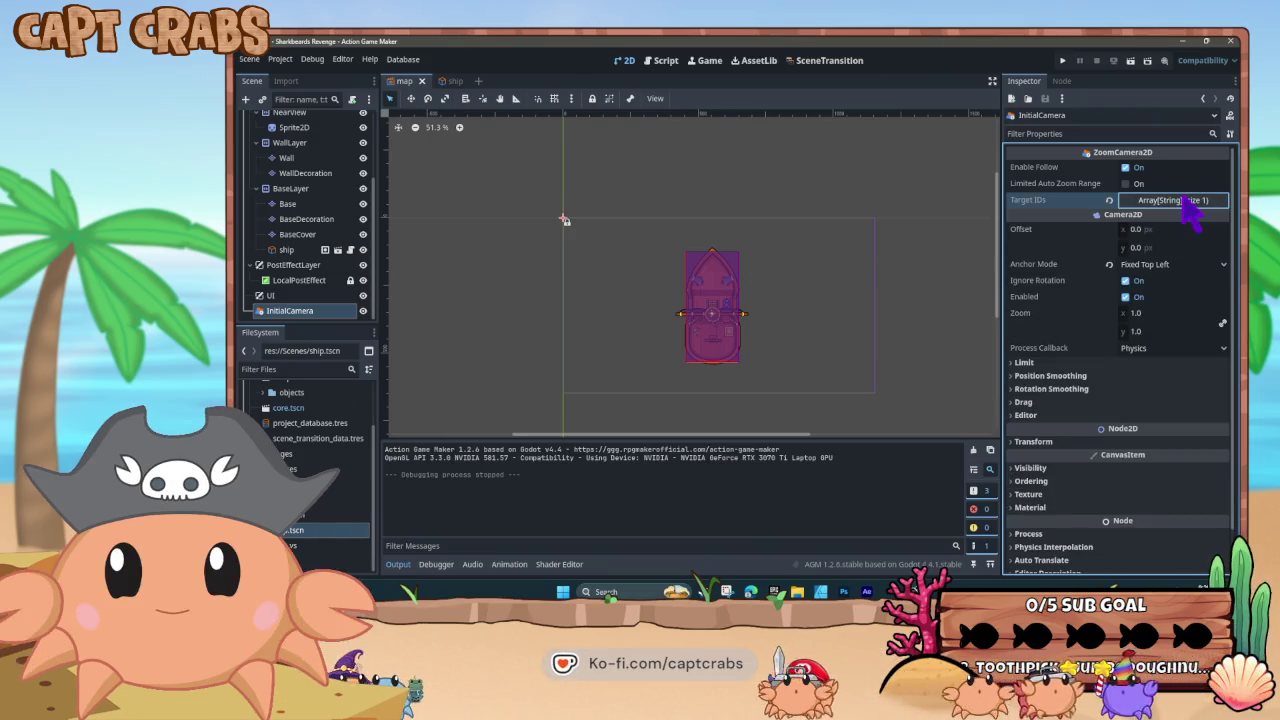
click(1184, 200)
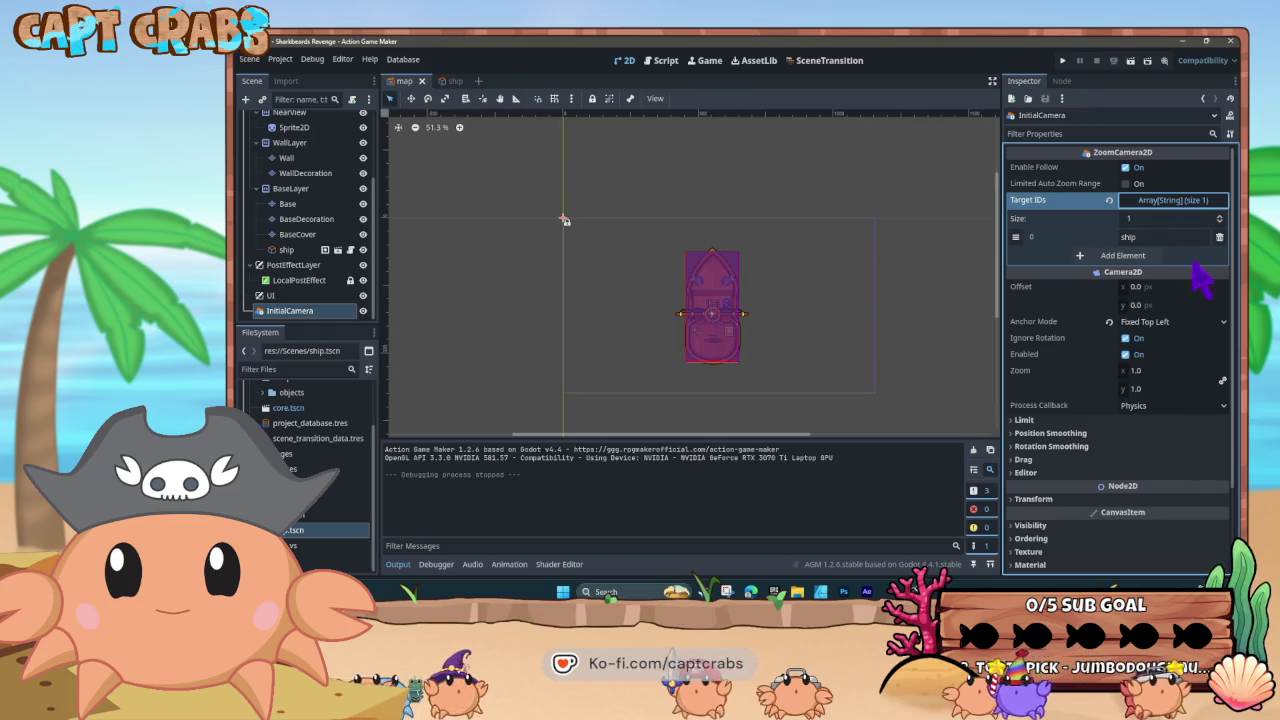
key(shift+Tab)
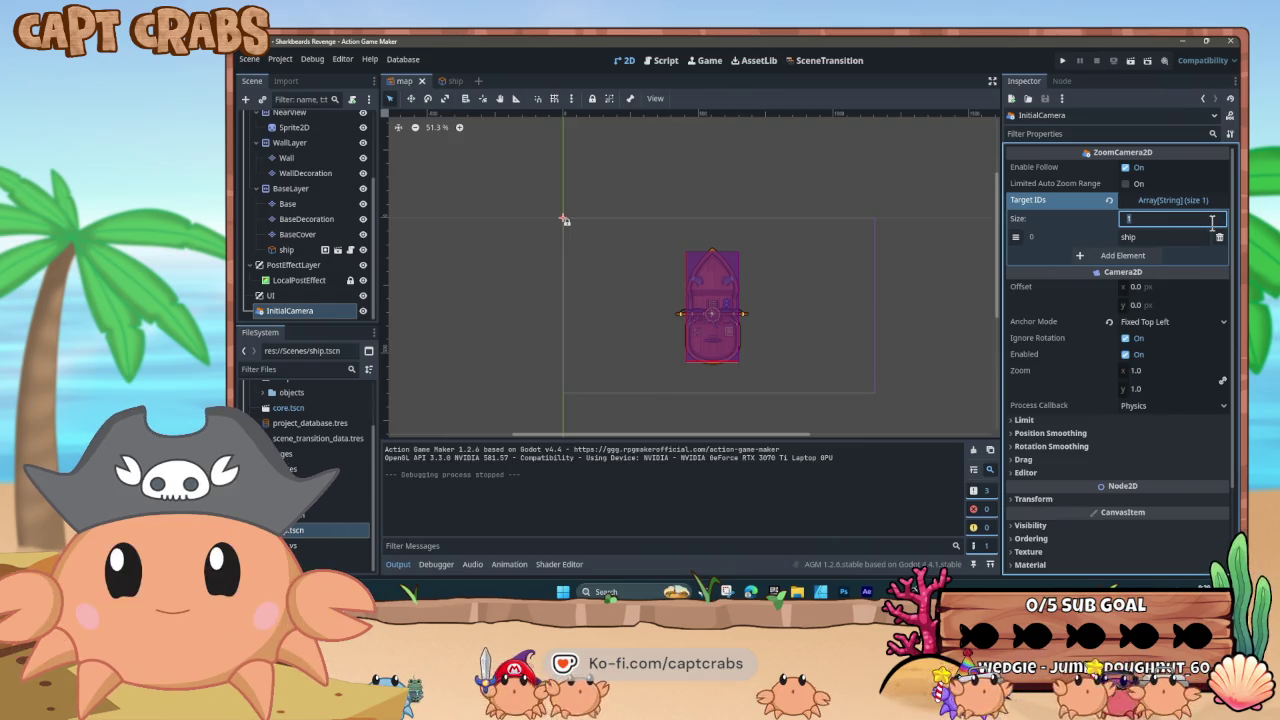
text(sh)
key(Tab)
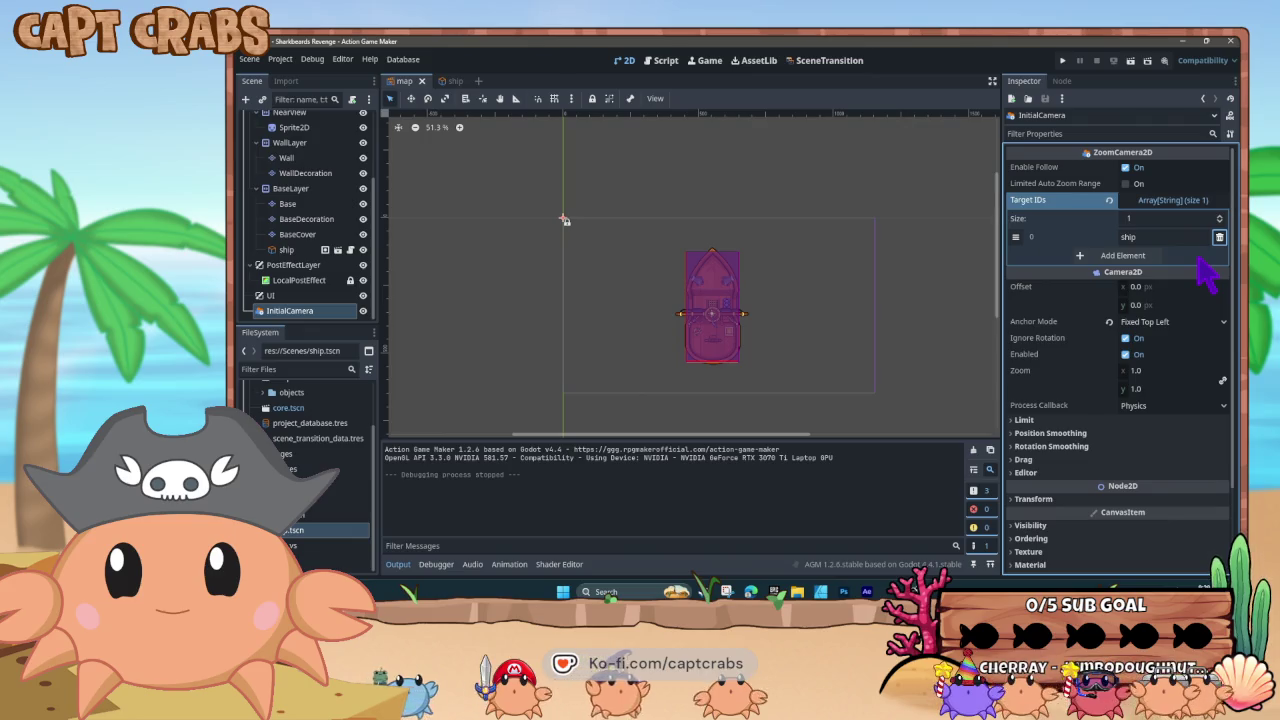
click(1129, 168)
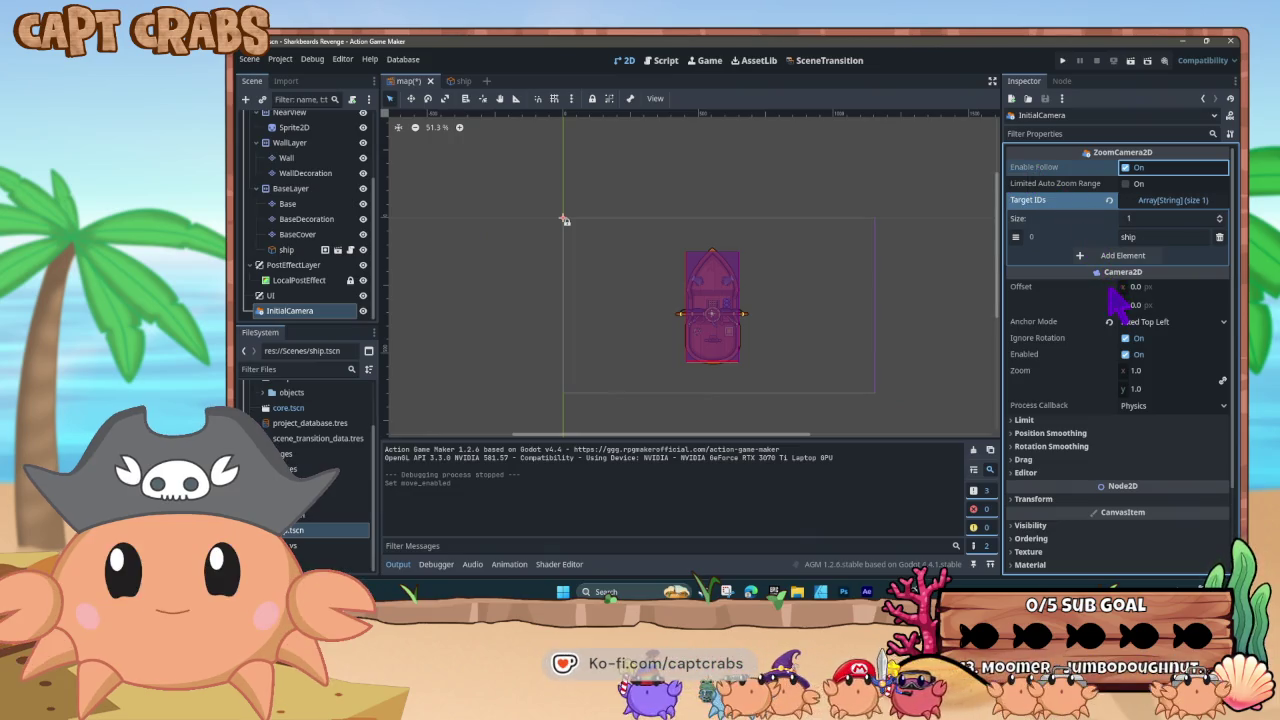
scroll(285, 280, up, 3)
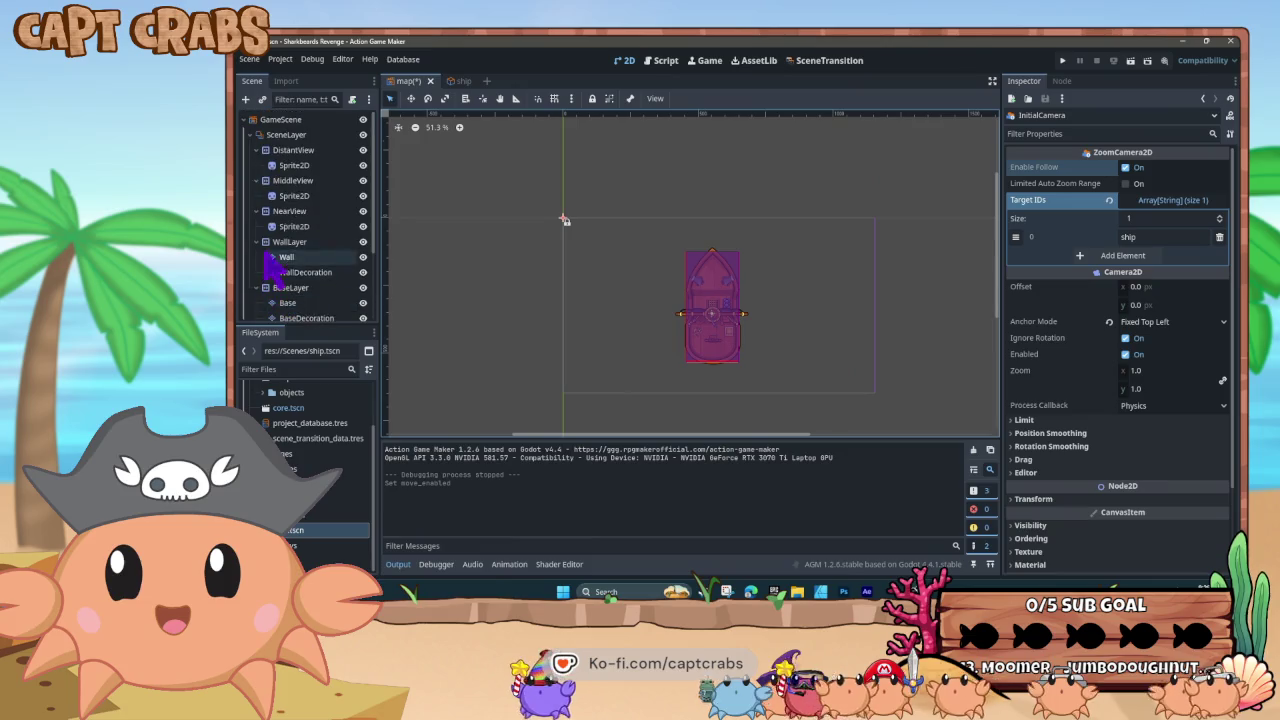
Add a CameraTargetSettings child node under GameScene via the 'cam' search.
right_click(284, 121)
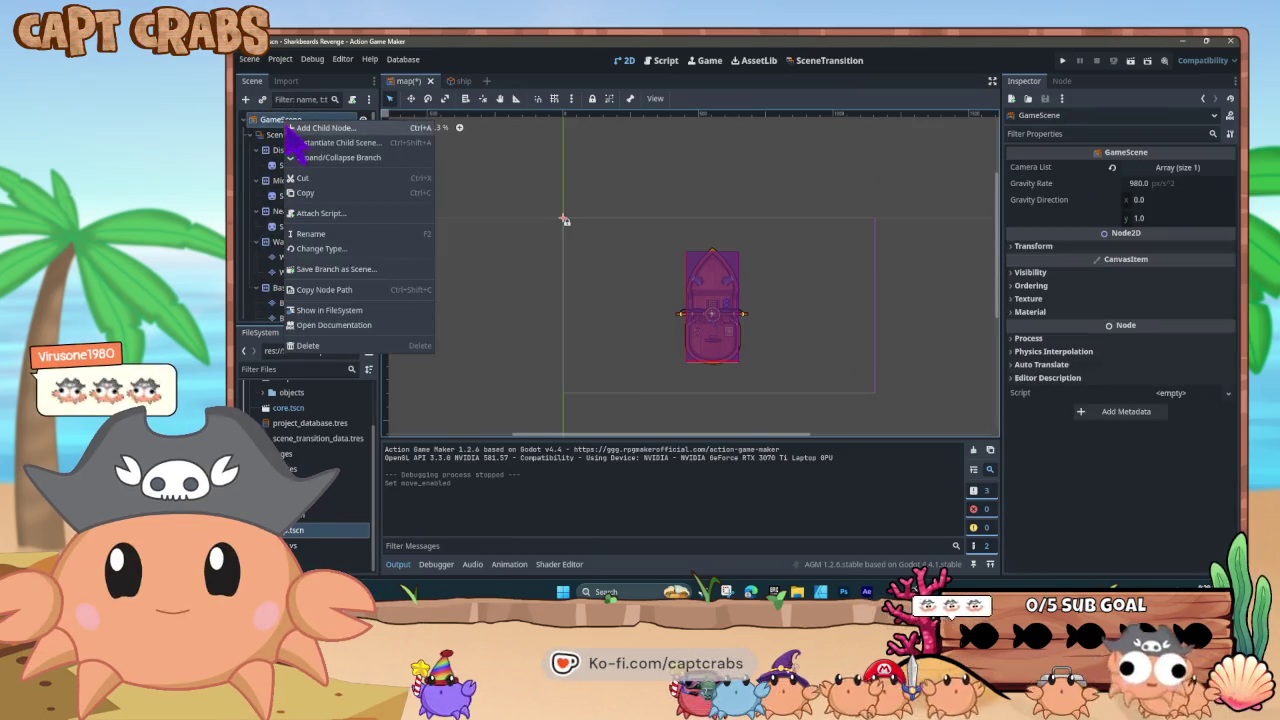
click(338, 130)
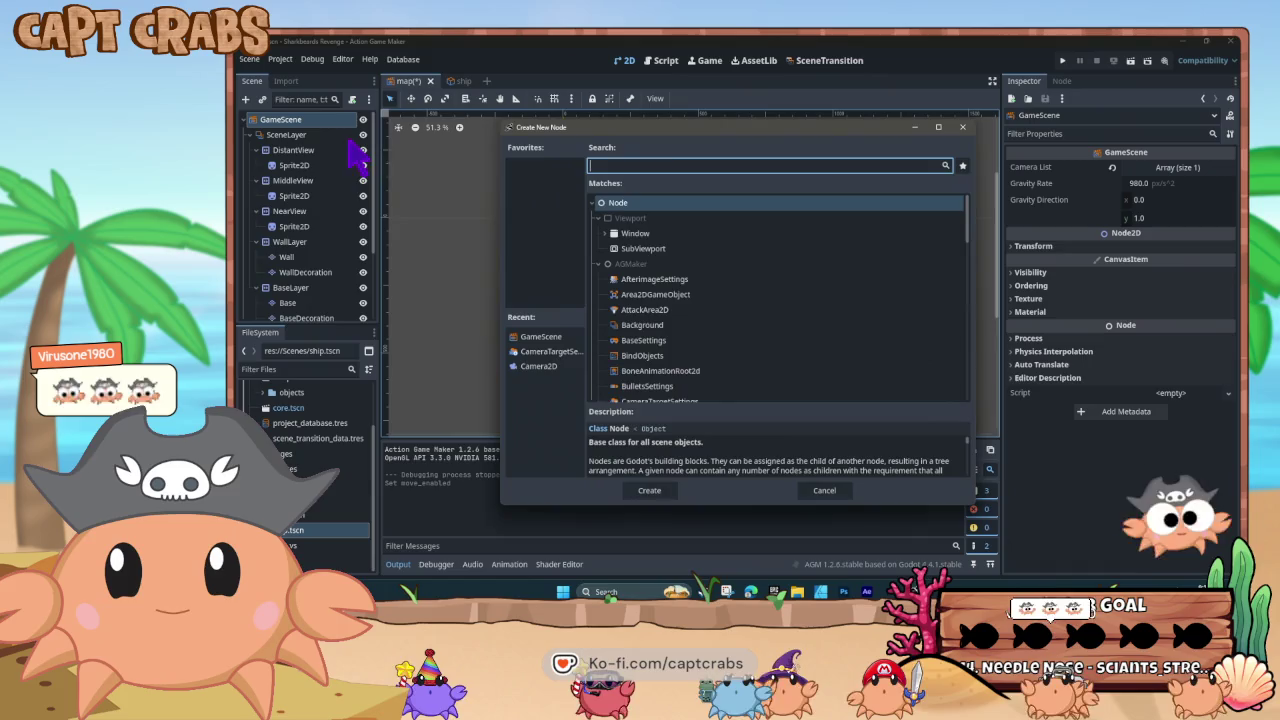
text(cam)
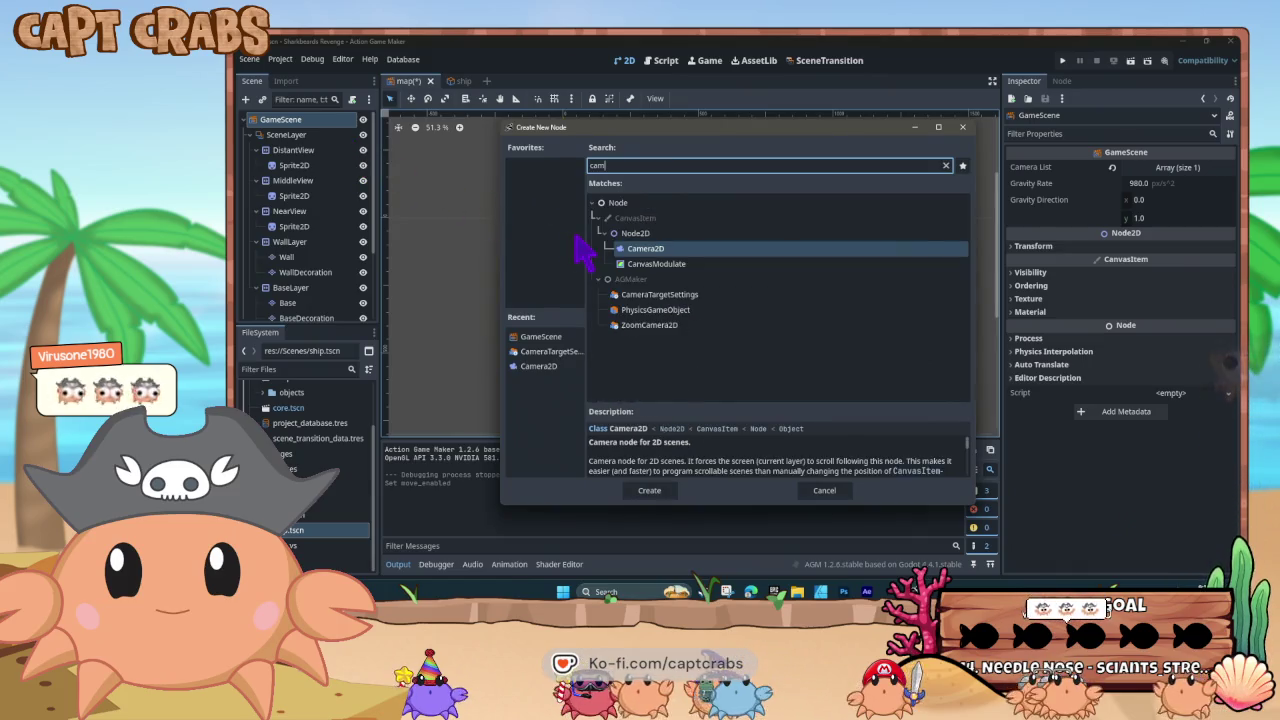
double_click(716, 296)
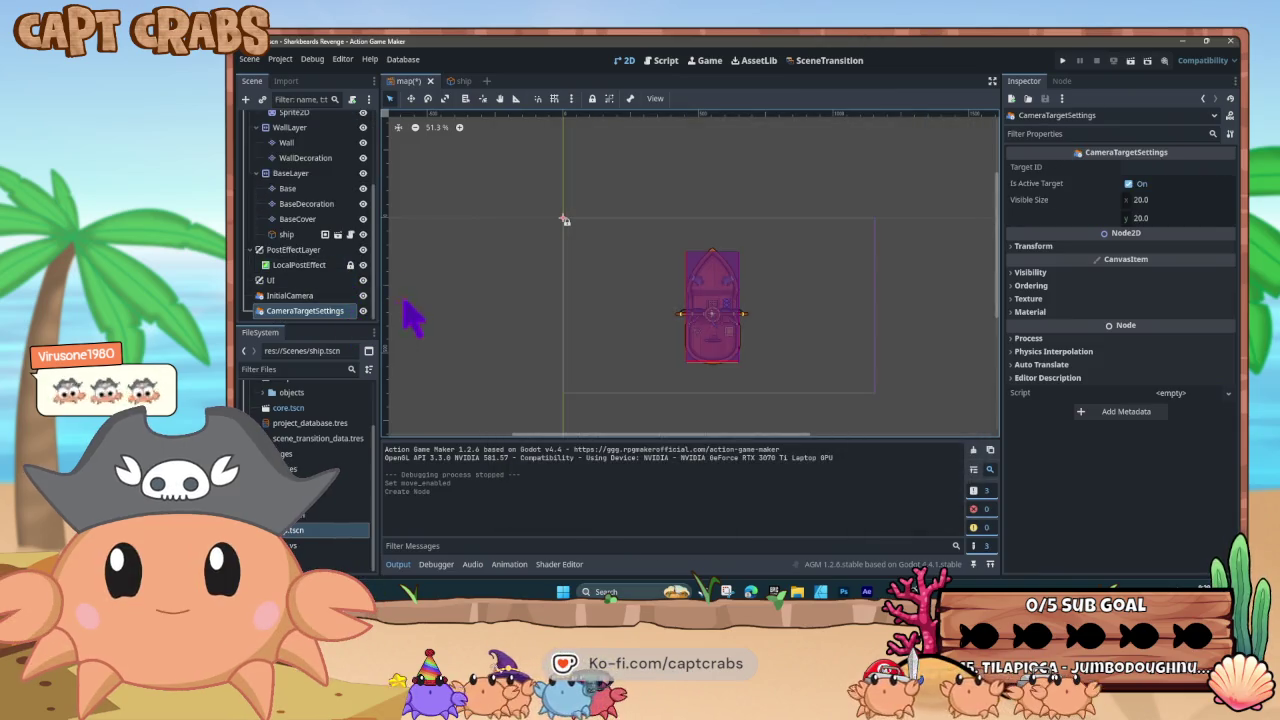
Set the CameraTargetSettings Target ID to ship and save the scene with Ctrl+S.
click(1153, 167)
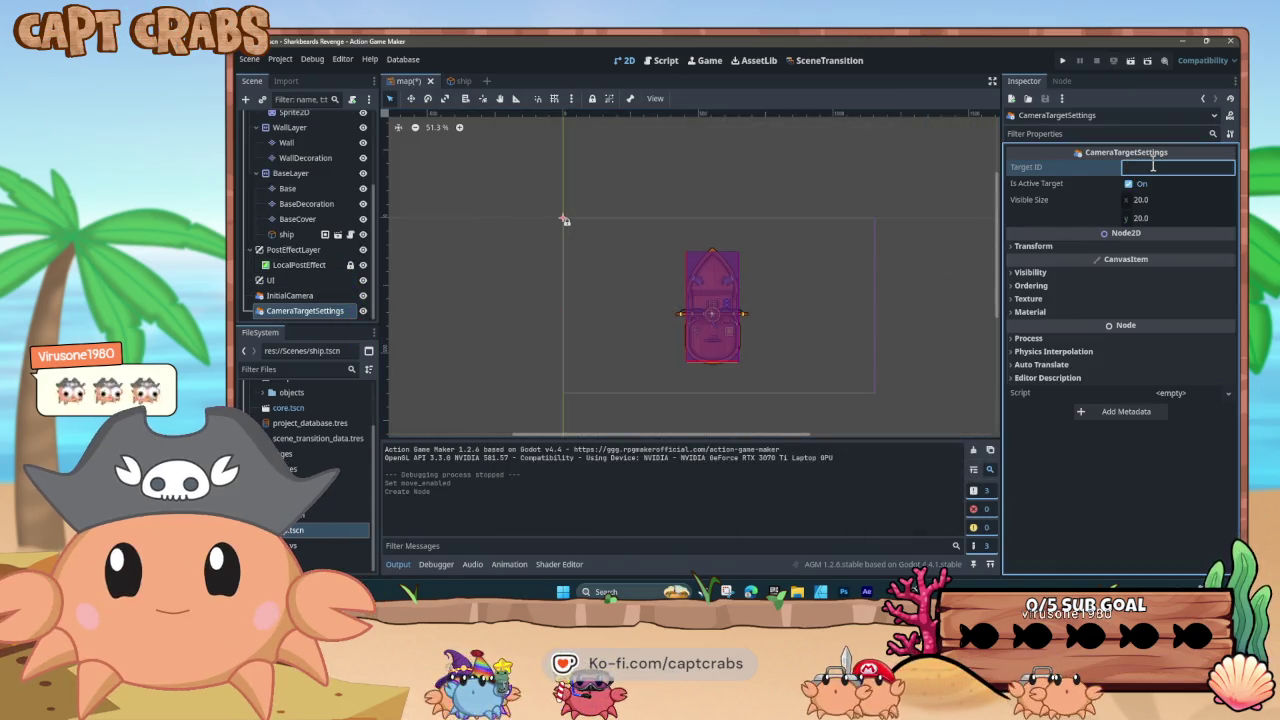
text(ship)
key(Tab)
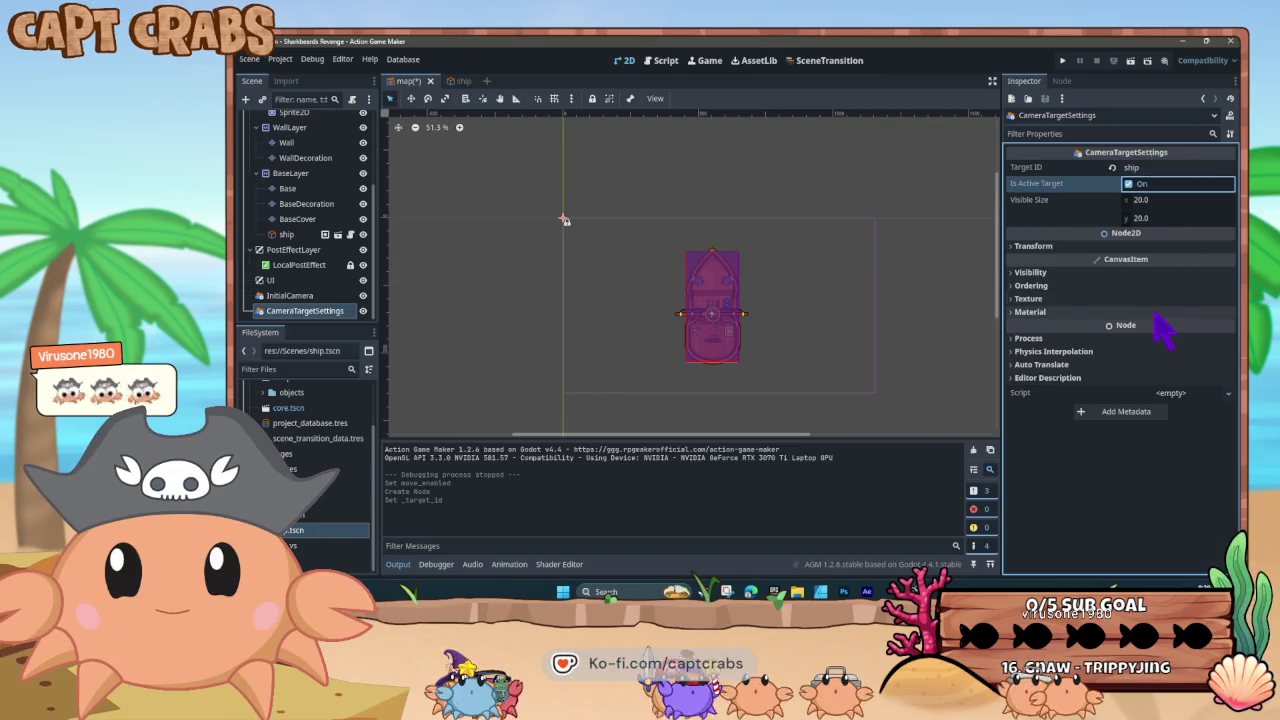
key(ctrl+s)
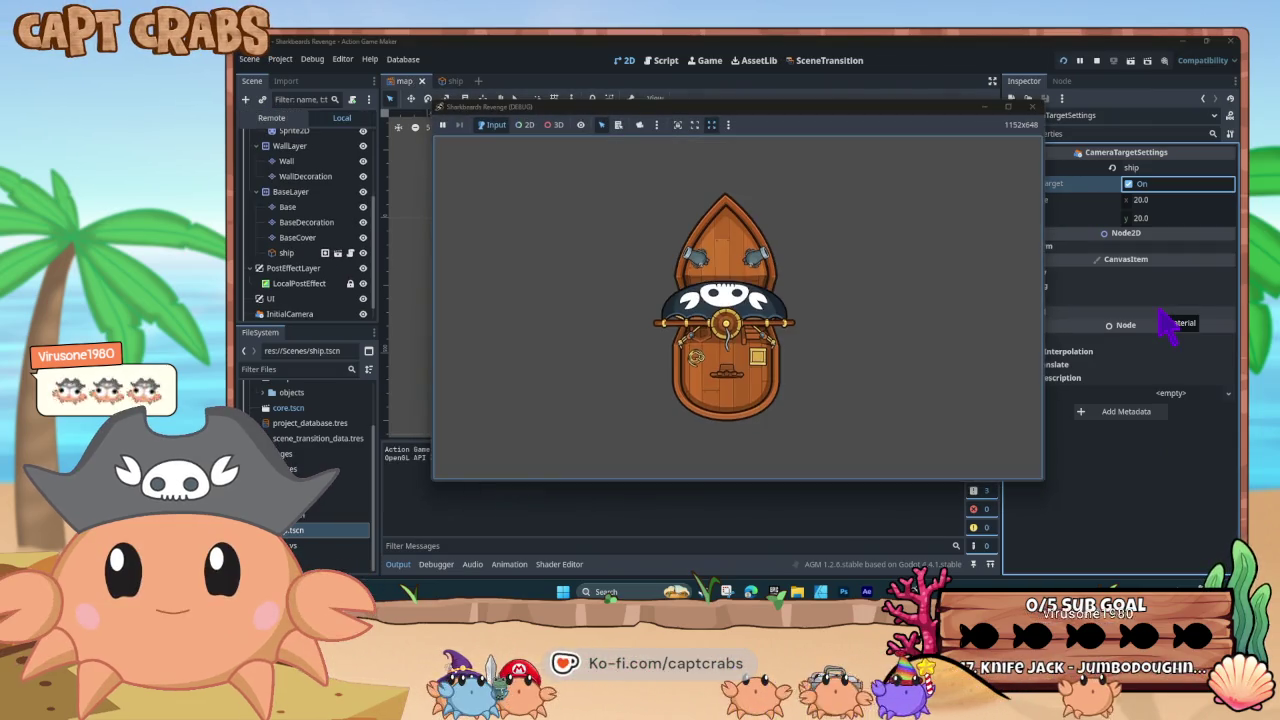
key(Up)
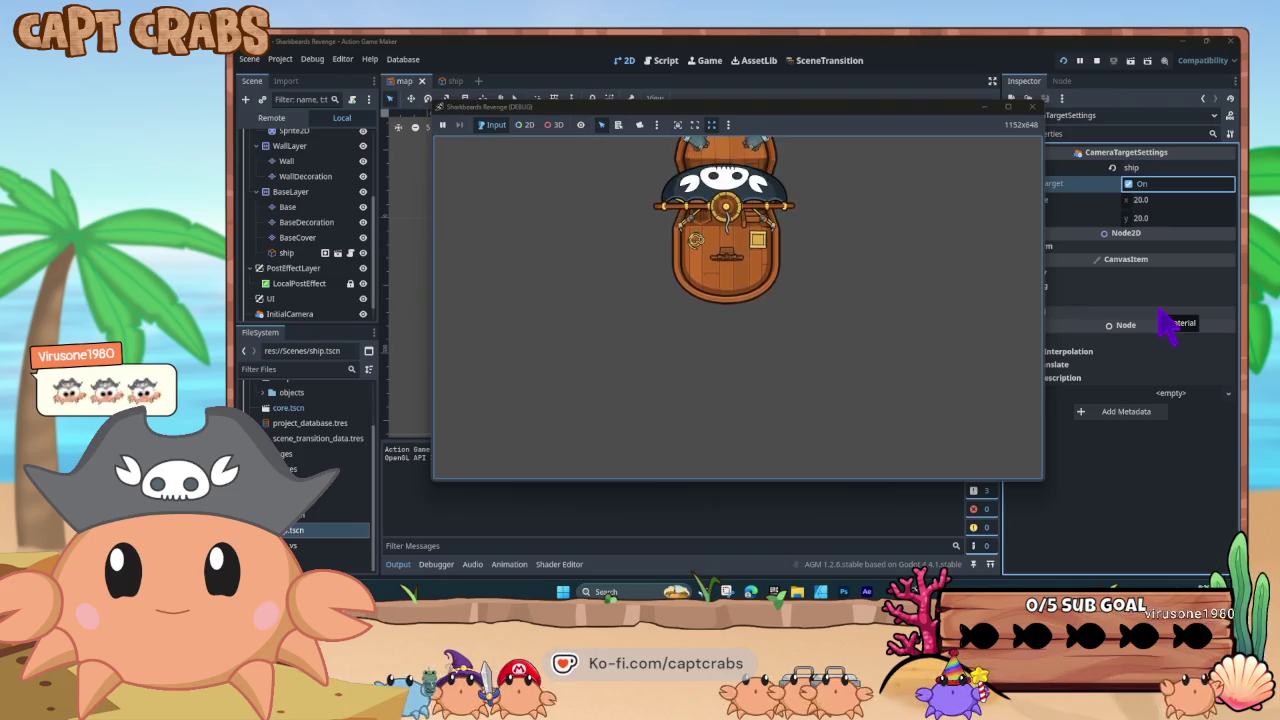
key(Right)
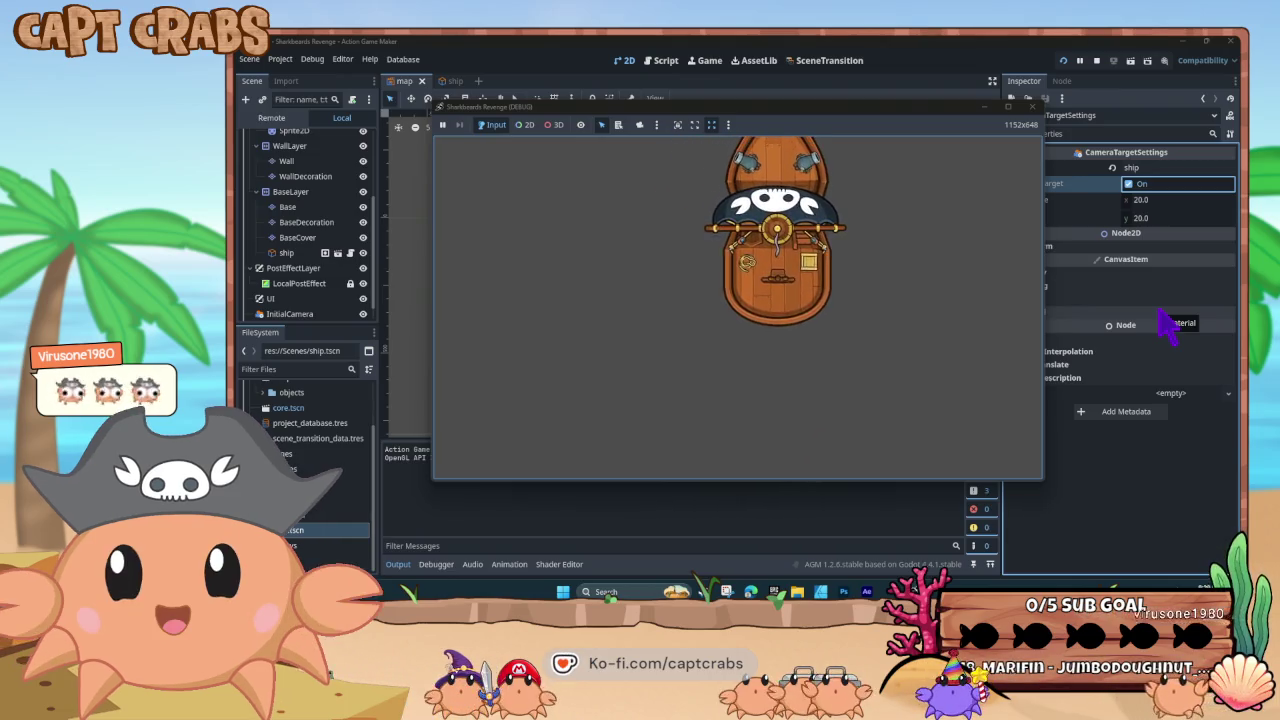
key(Down)
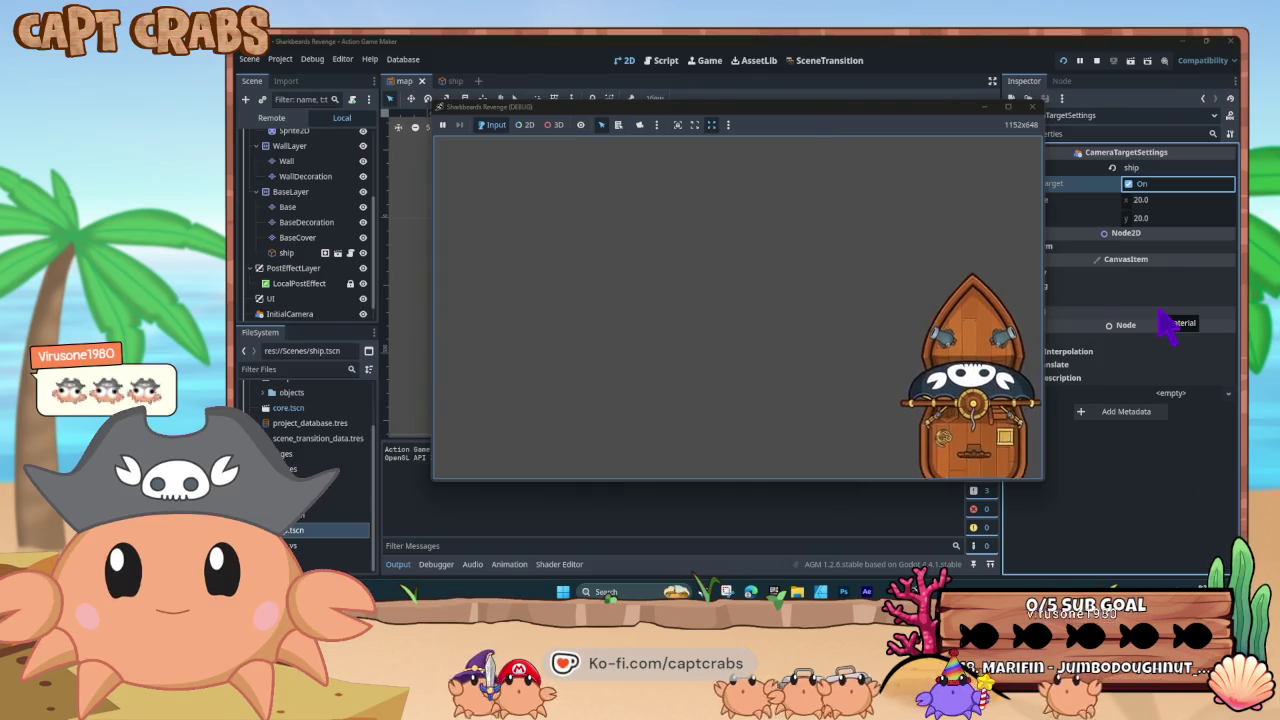
Close the running game and inspect the Visibility, Transform and Material property sections.
click(1033, 107)
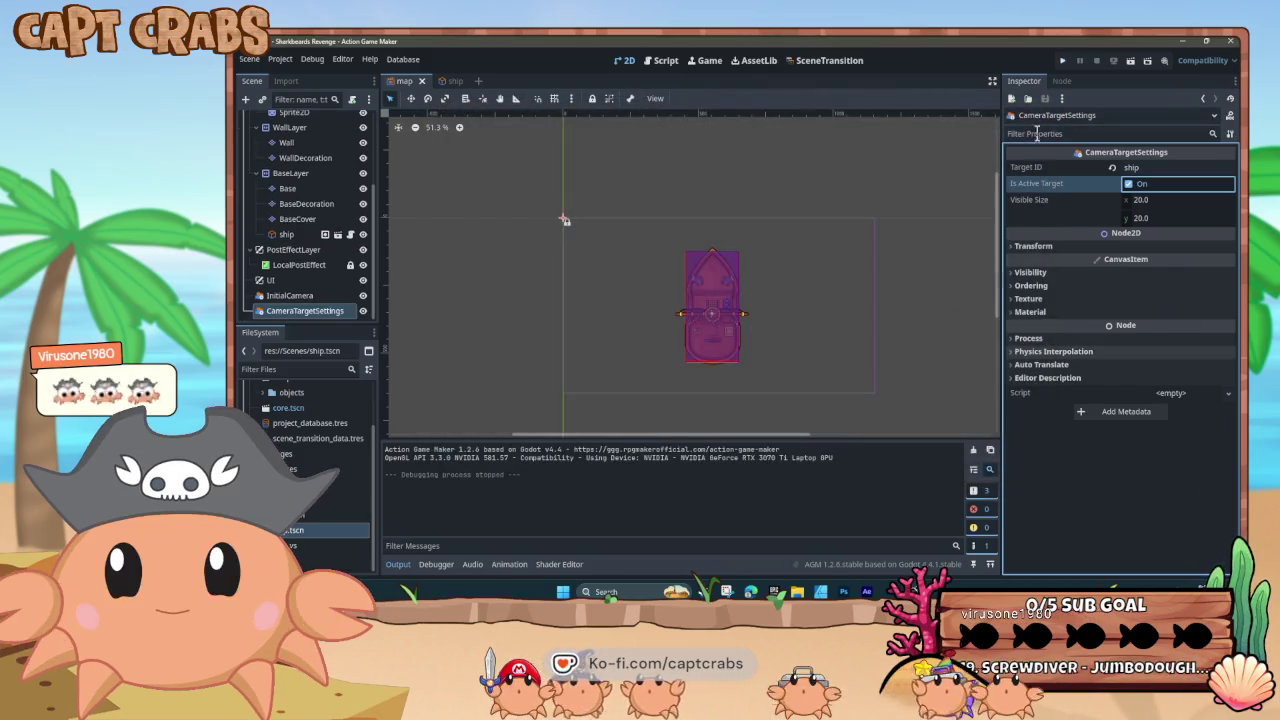
click(1015, 280)
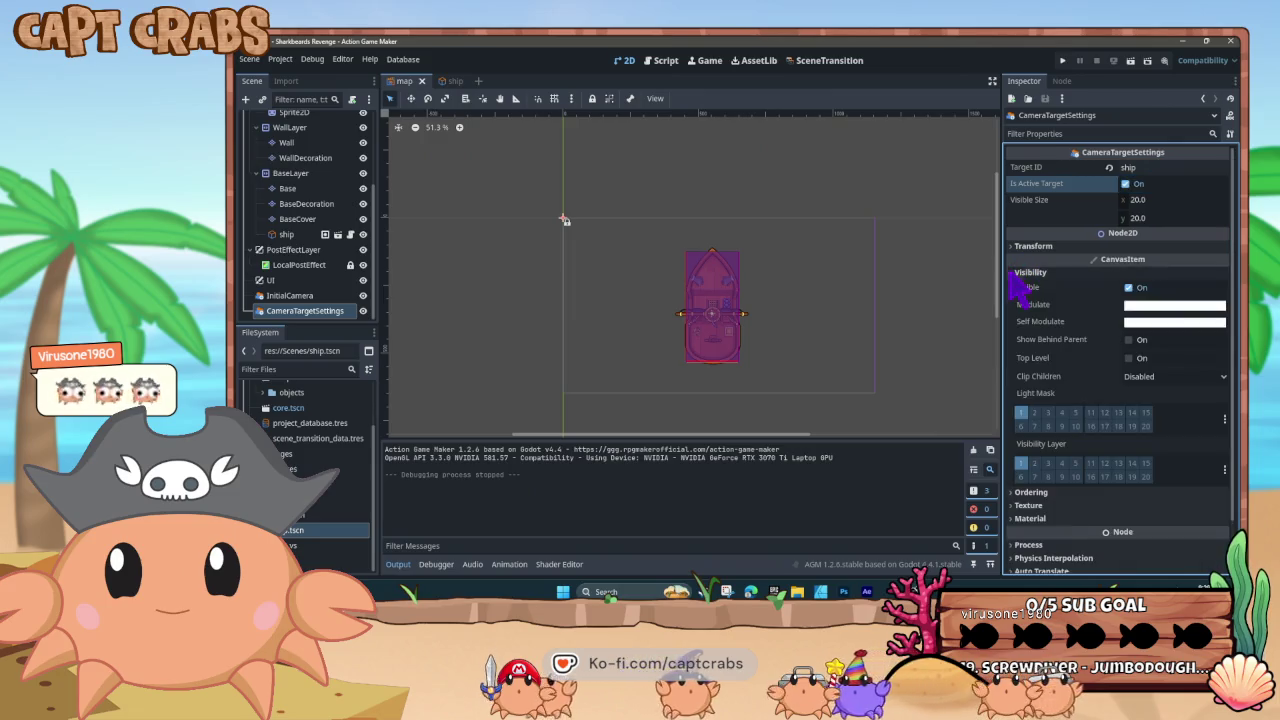
click(1016, 285)
click(1012, 247)
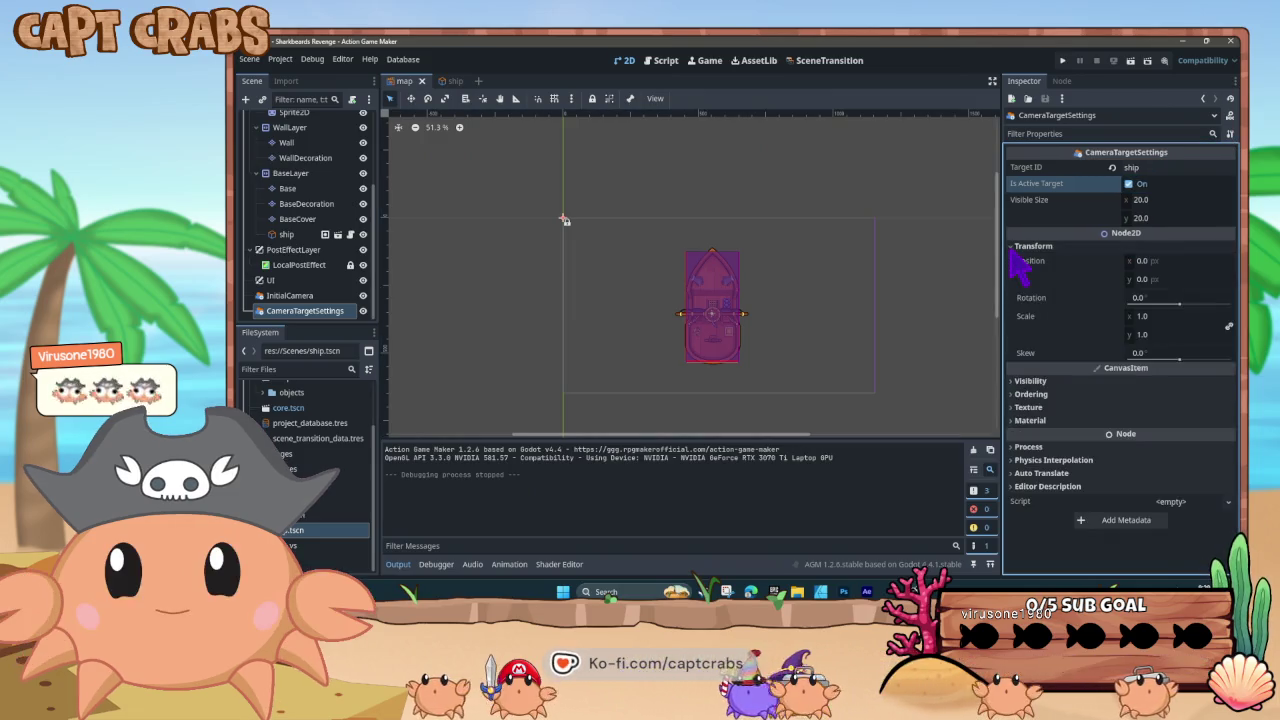
click(1012, 248)
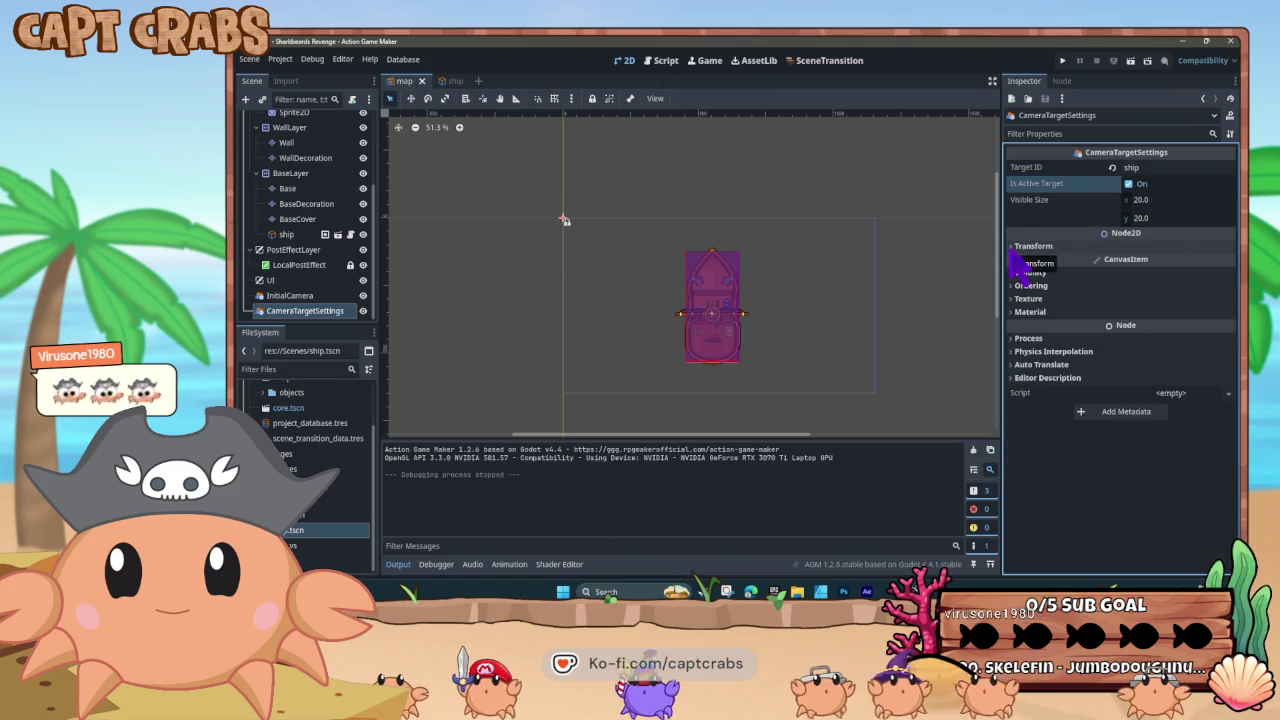
click(1018, 312)
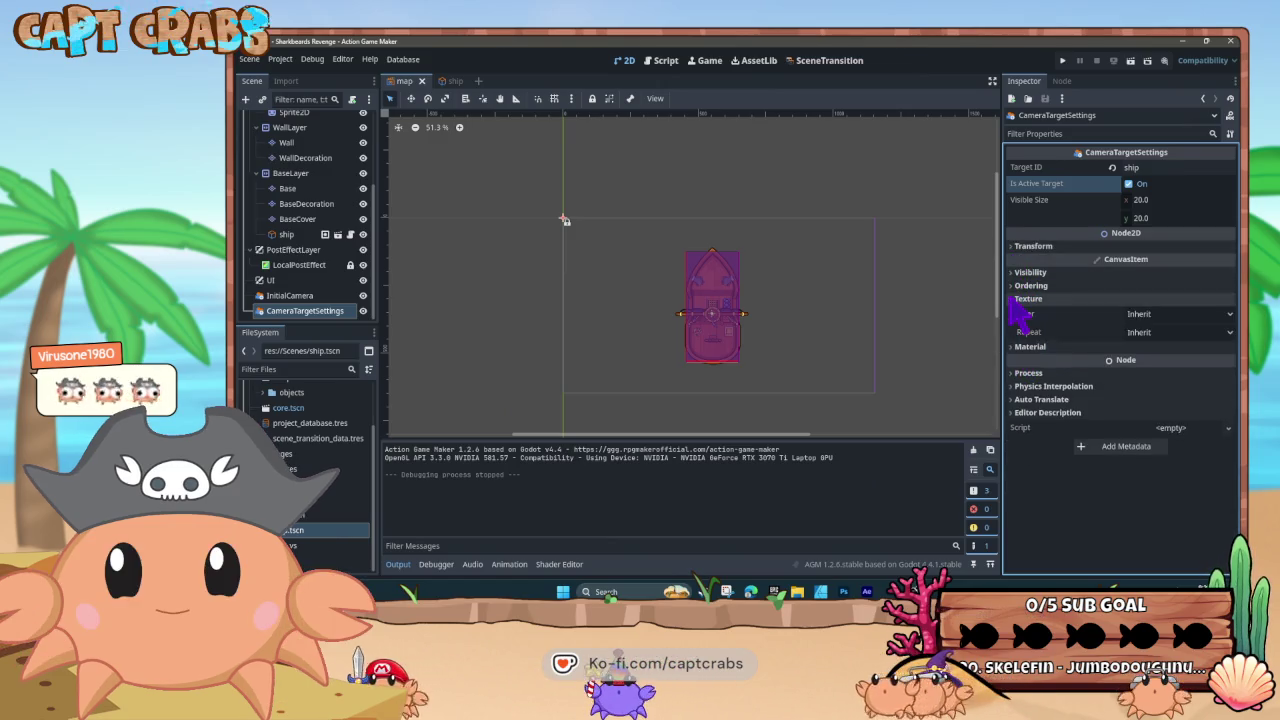
click(1017, 313)
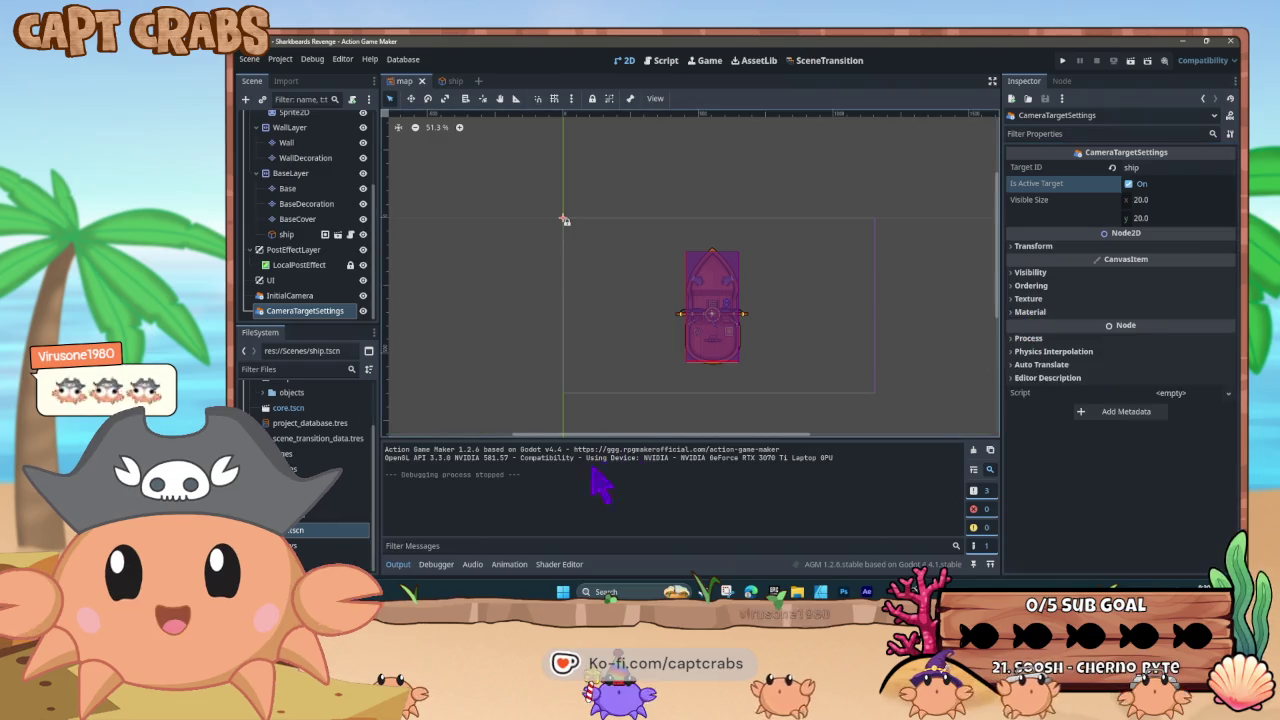
Change the camera target's Target ID to ship.tscn and launch a new test run.
mouse_move(298, 532)
mouse_down()
mouse_move(320, 540)
mouse_move(1148, 167)
mouse_up()
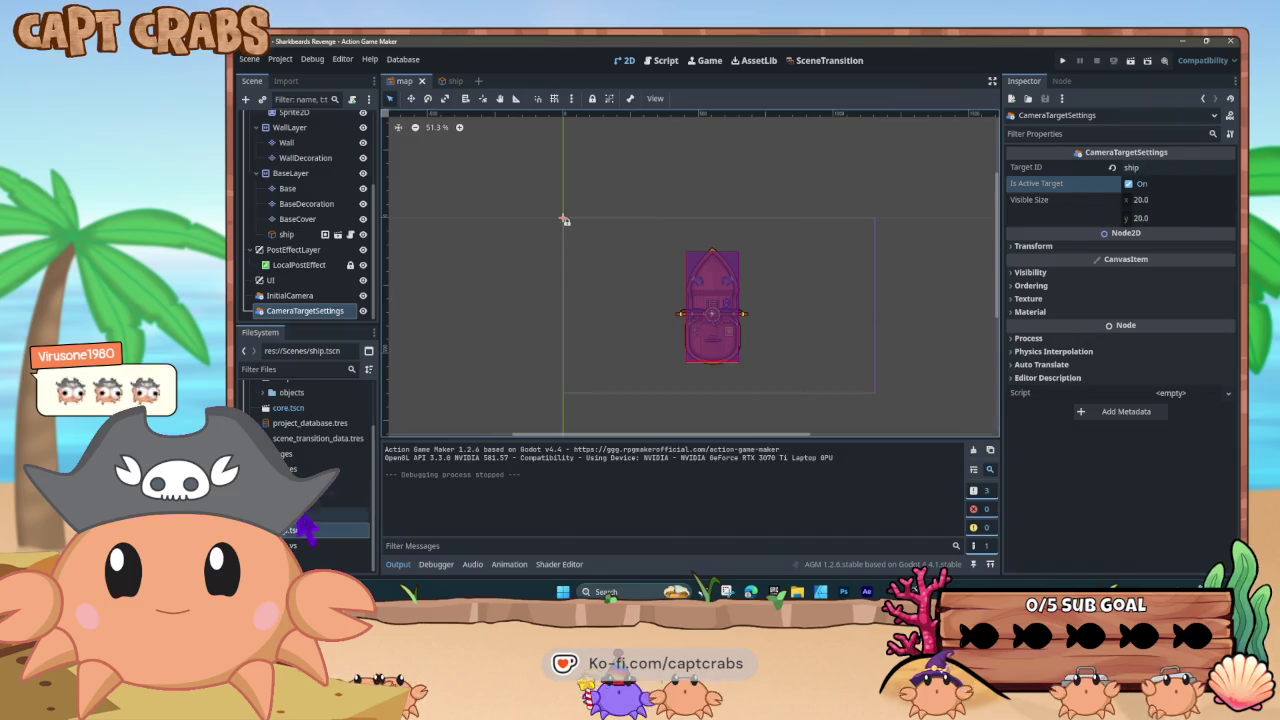
mouse_move(295, 545)
mouse_down()
mouse_move(1090, 170)
mouse_move(1150, 167)
mouse_up()
click(1150, 167)
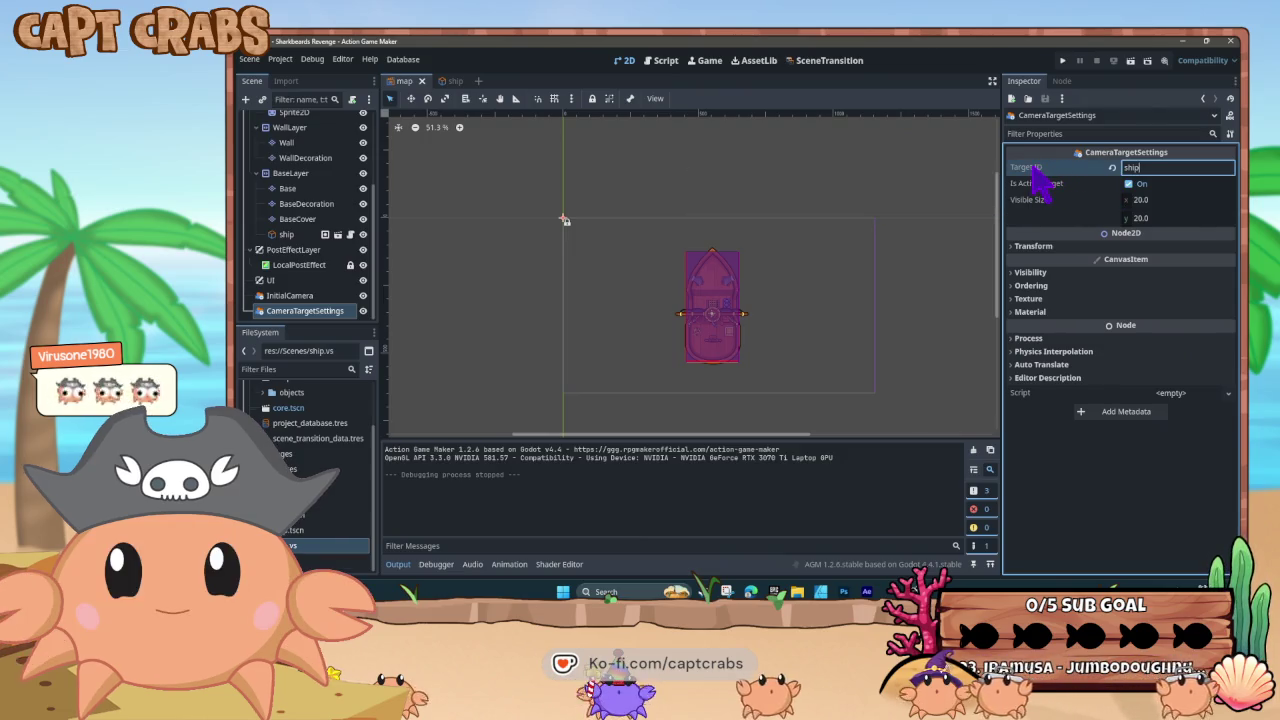
mouse_move(1043, 176)
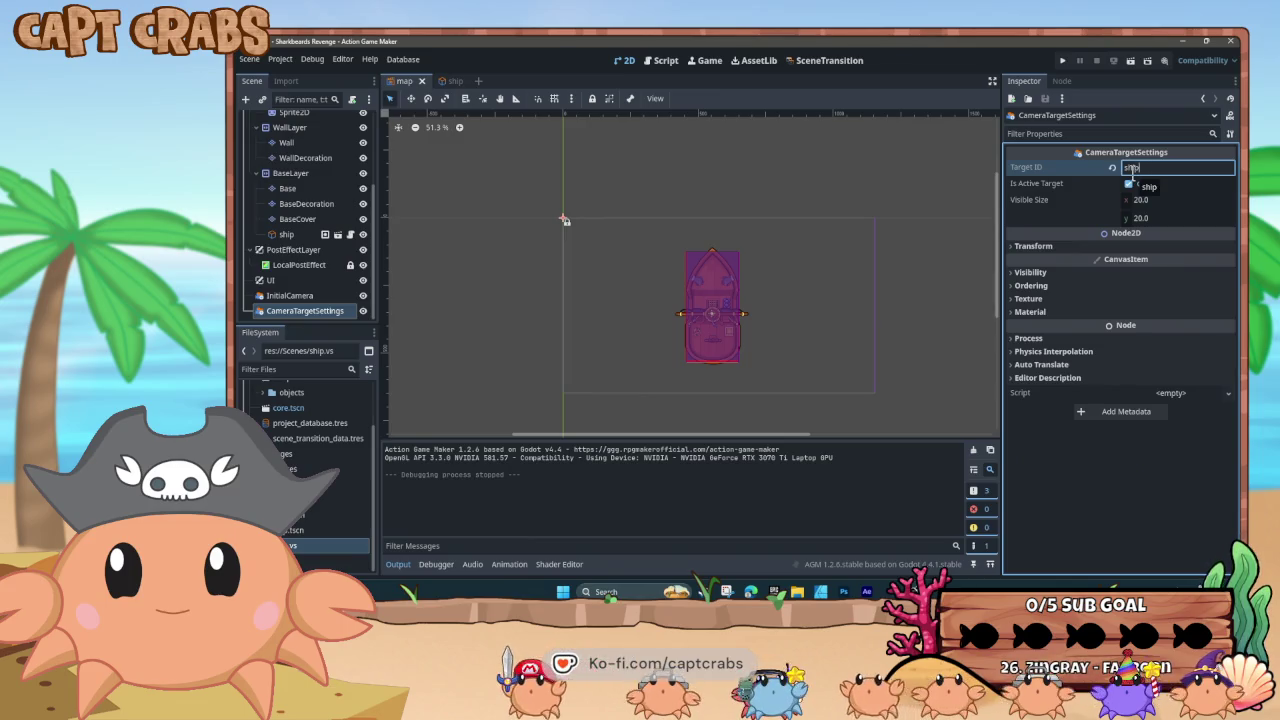
text(.tscn)
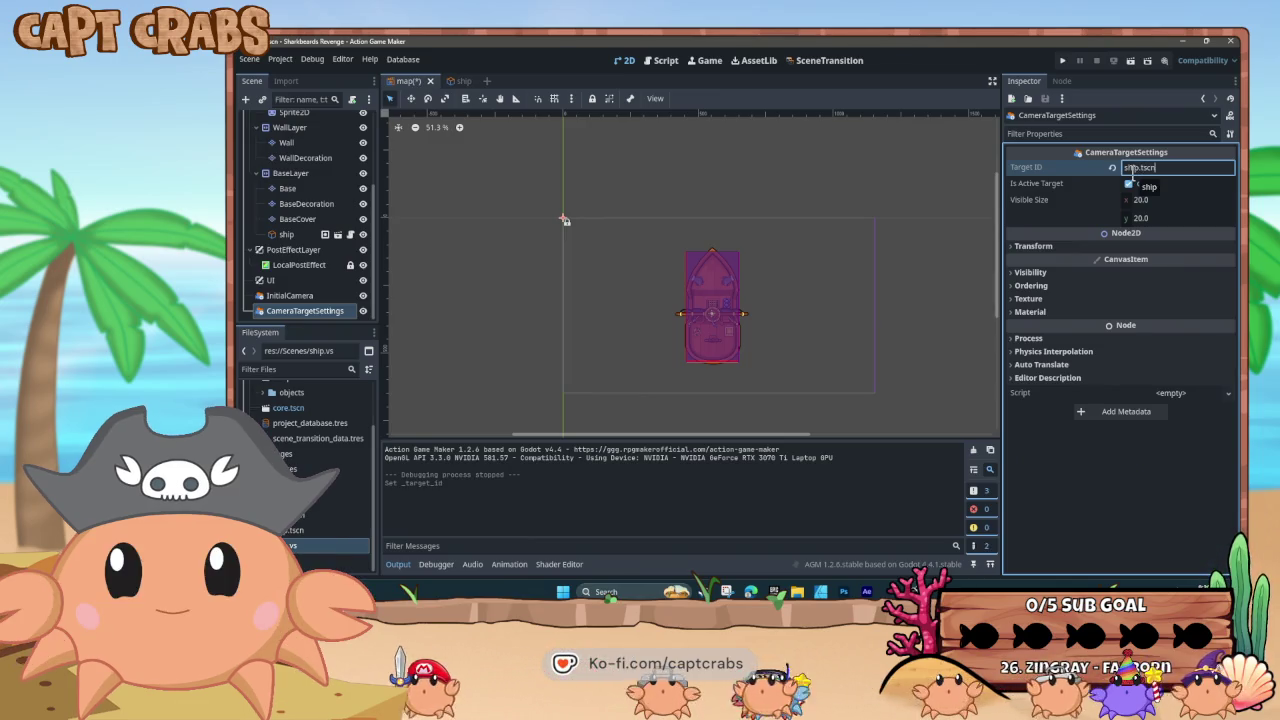
key(Tab)
key(F5)
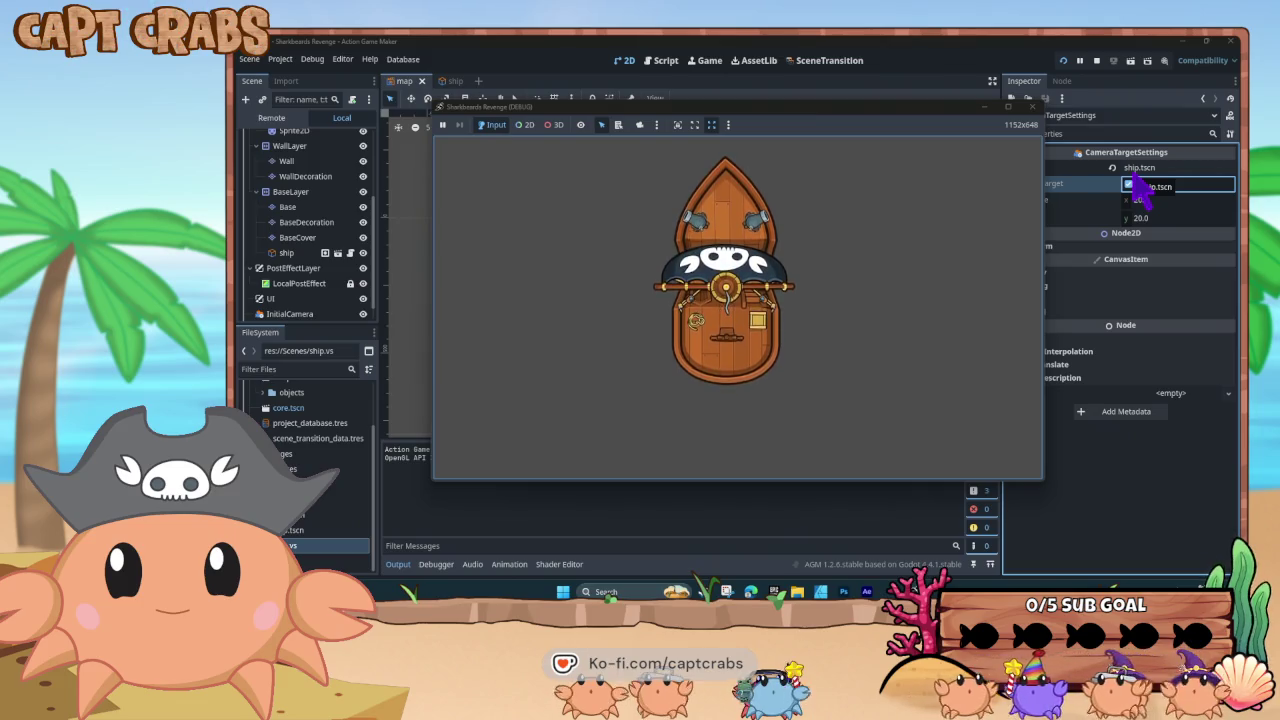
Close the test run and strip '.tscn' so the Target ID reads ship again.
click(1032, 107)
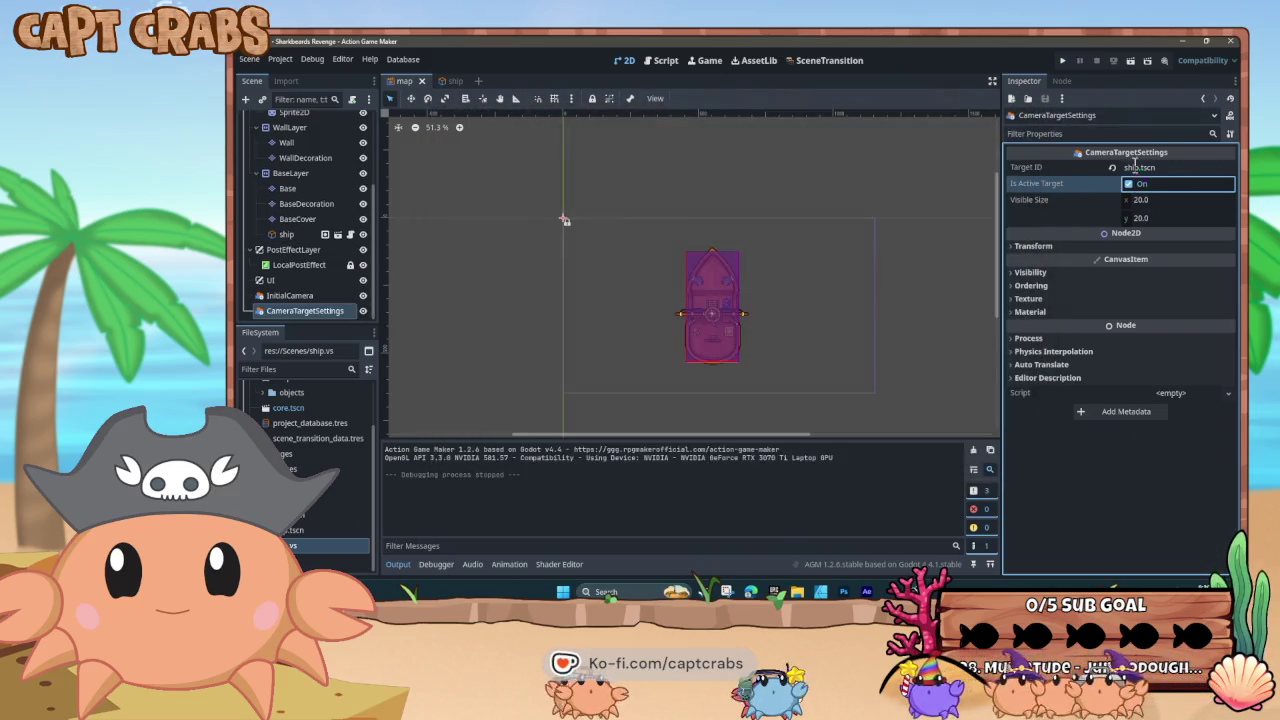
drag(1136, 167, 1187, 172)
text(p)
key(Return)
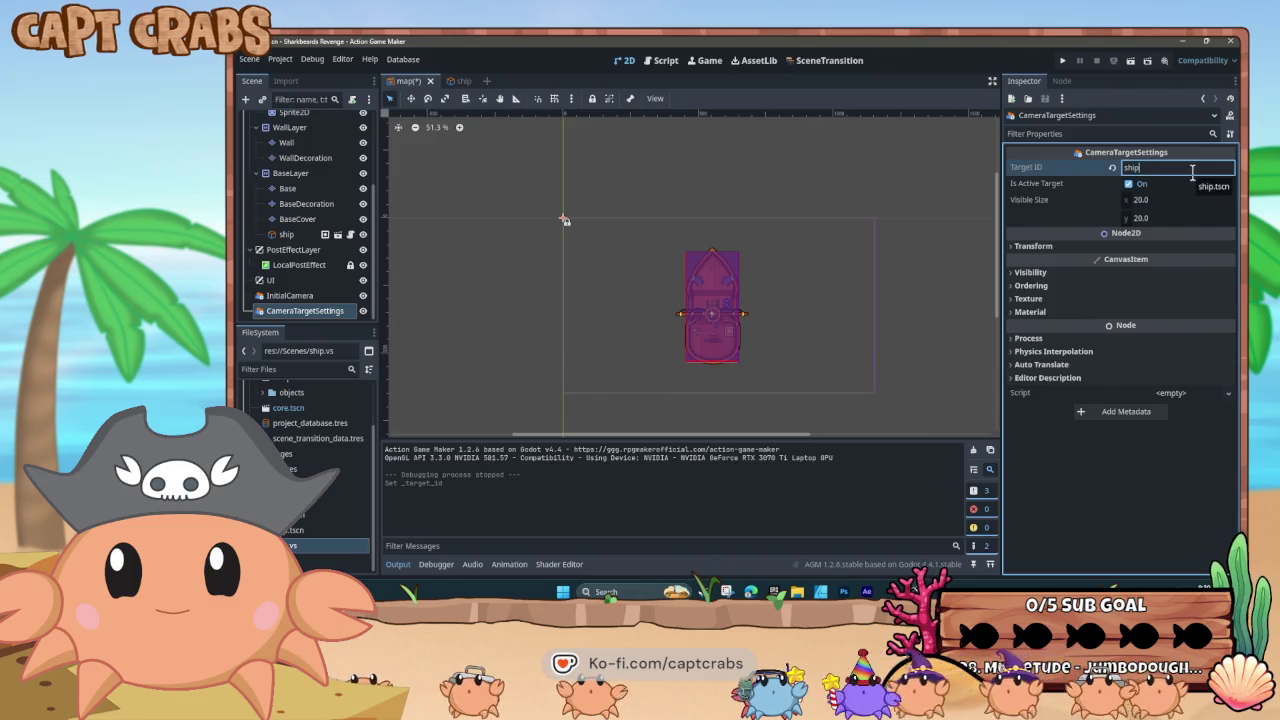
click(1060, 183)
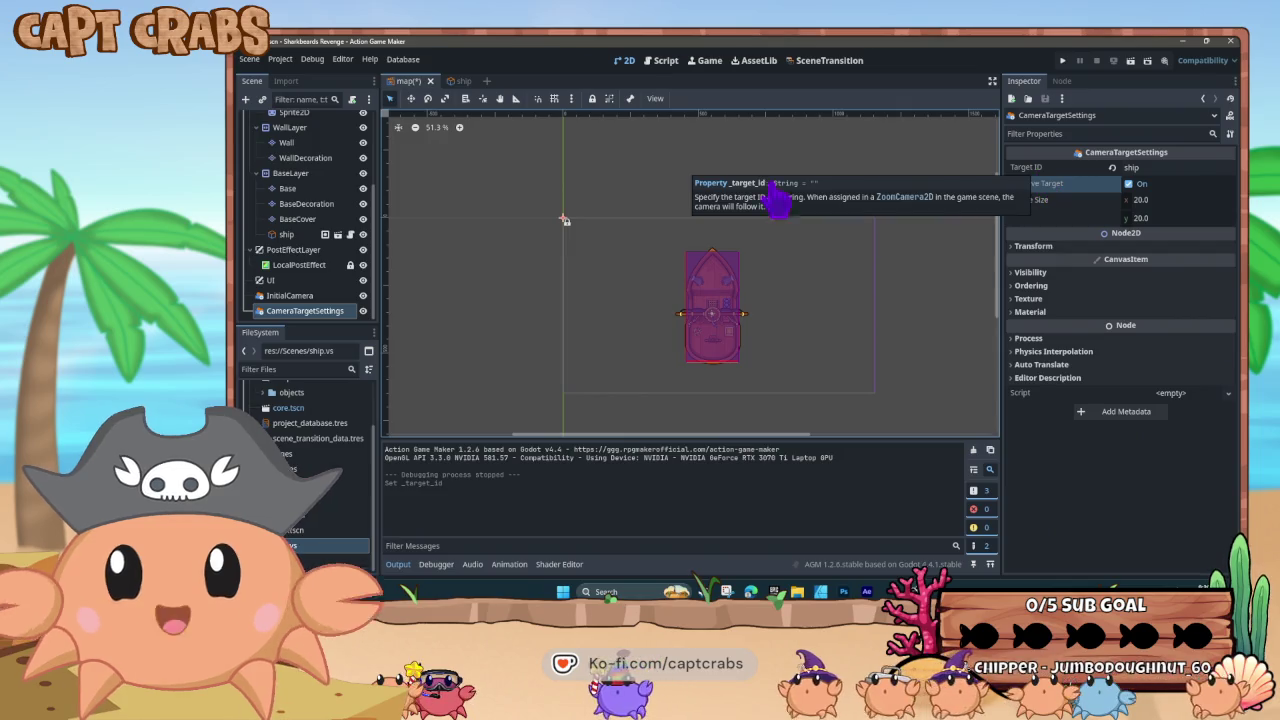
Add a ZoomCamera2D child node under CameraTargetSettings.
right_click(266, 310)
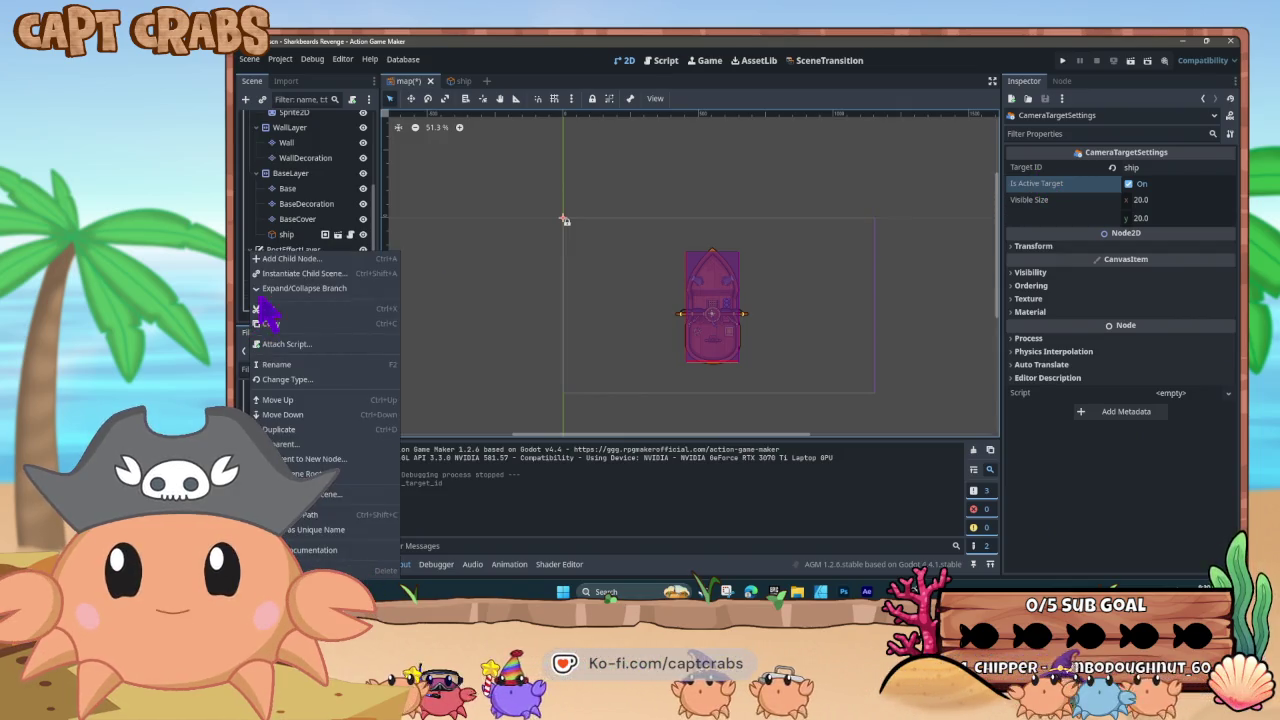
click(290, 259)
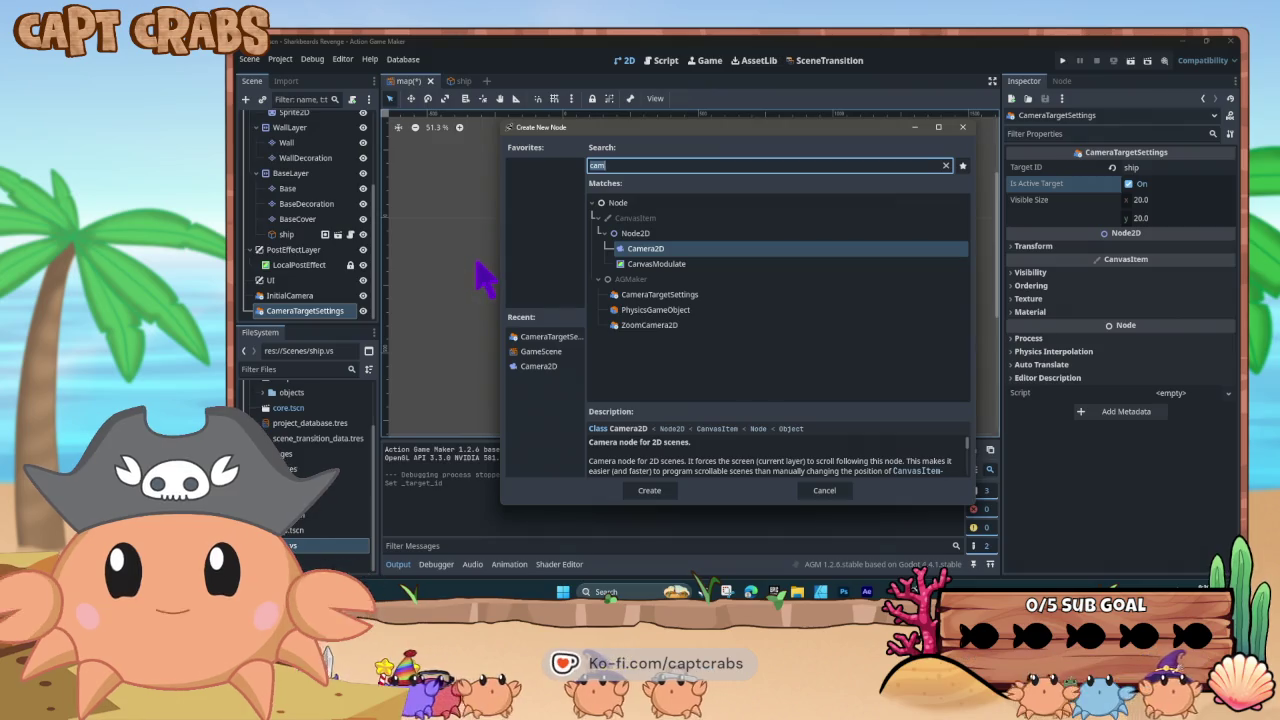
double_click(640, 325)
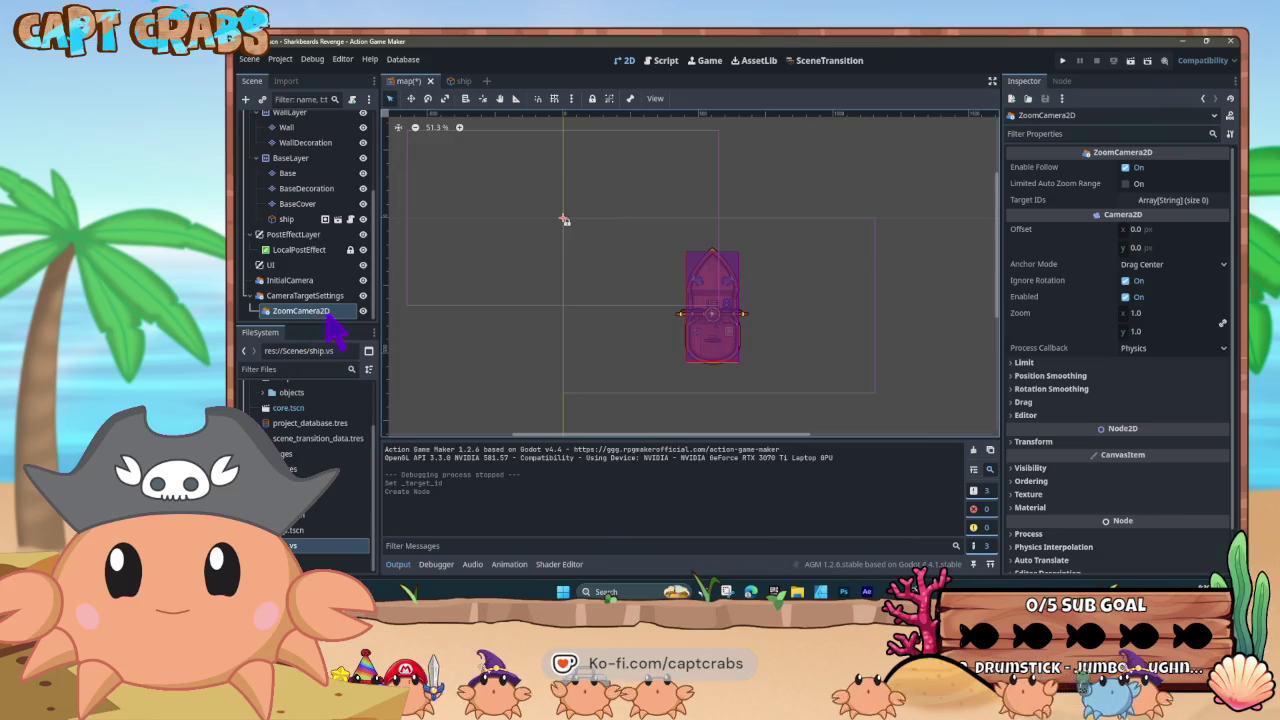
Add 'ship' as an entry in the camera's Target IDs list.
click(1155, 200)
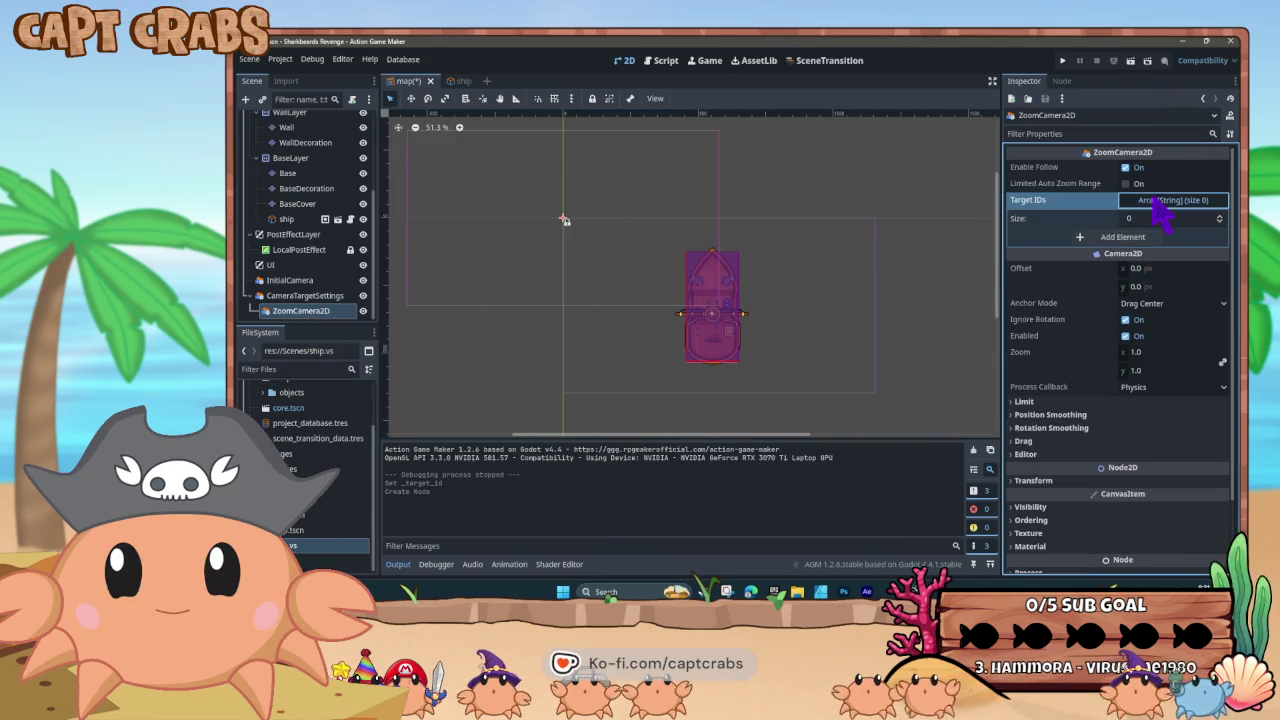
click(1150, 240)
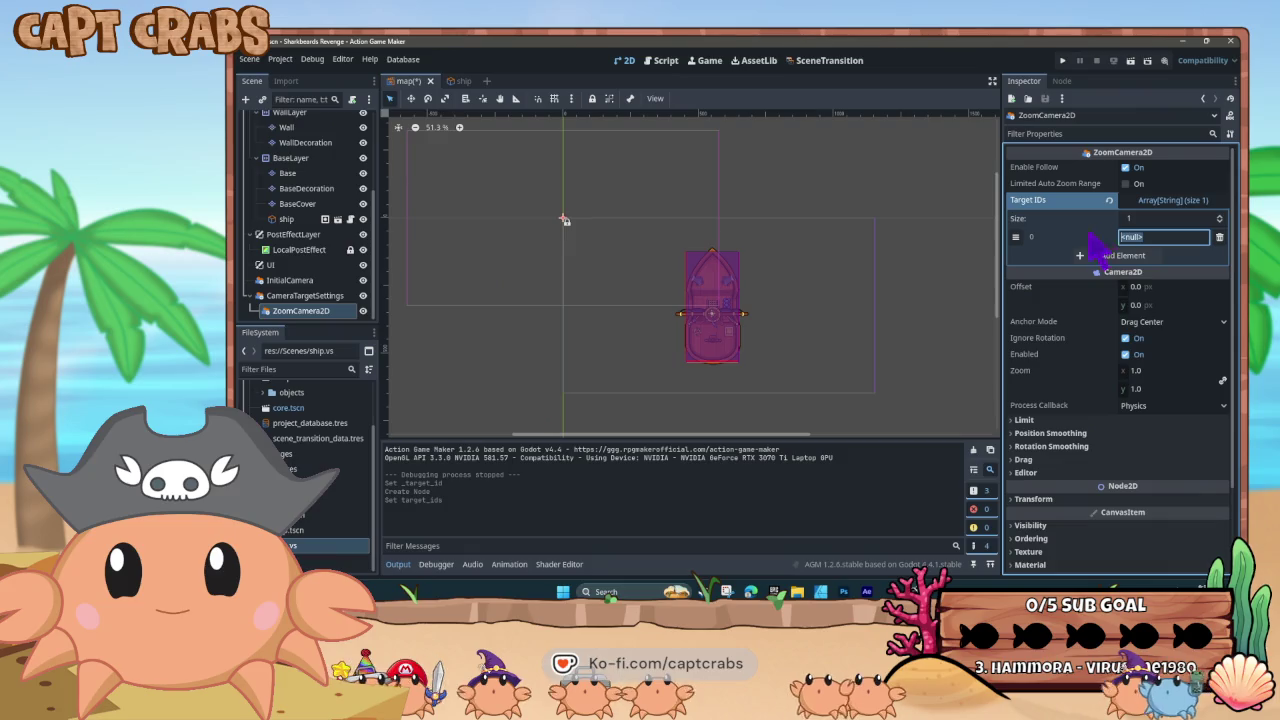
text(ship)
key(Return)
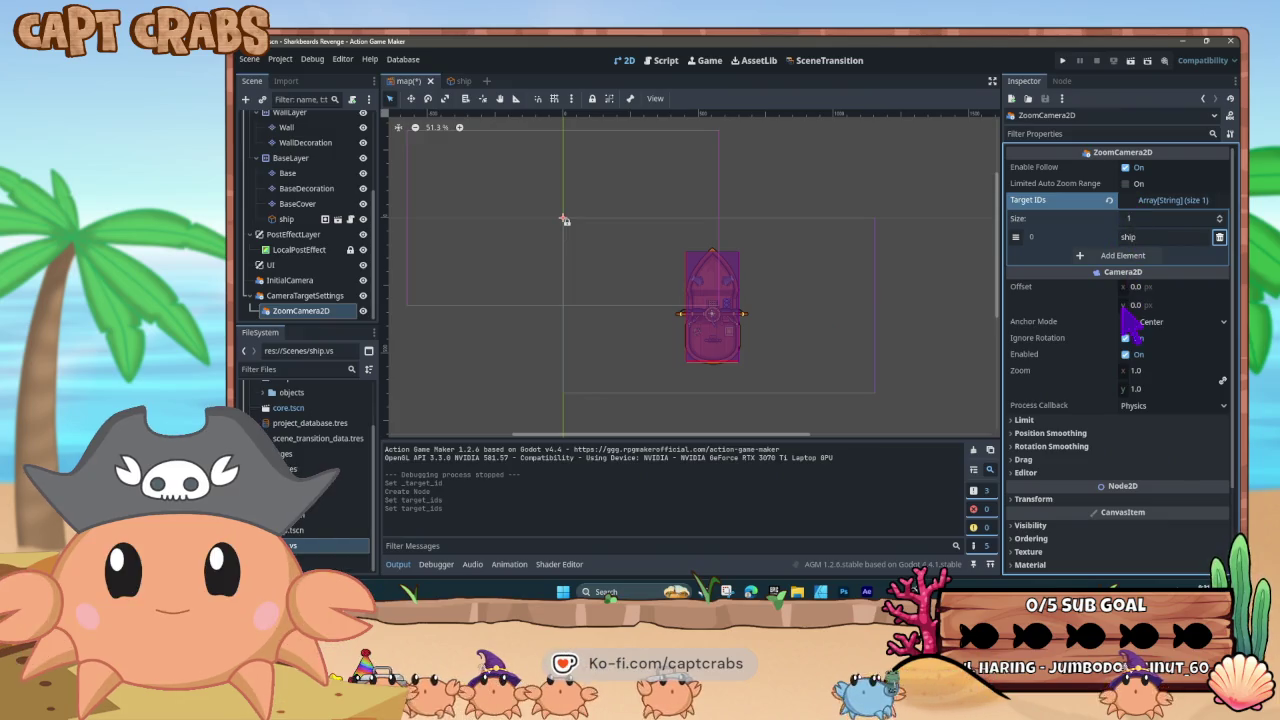
scroll(1112, 385, down, 3)
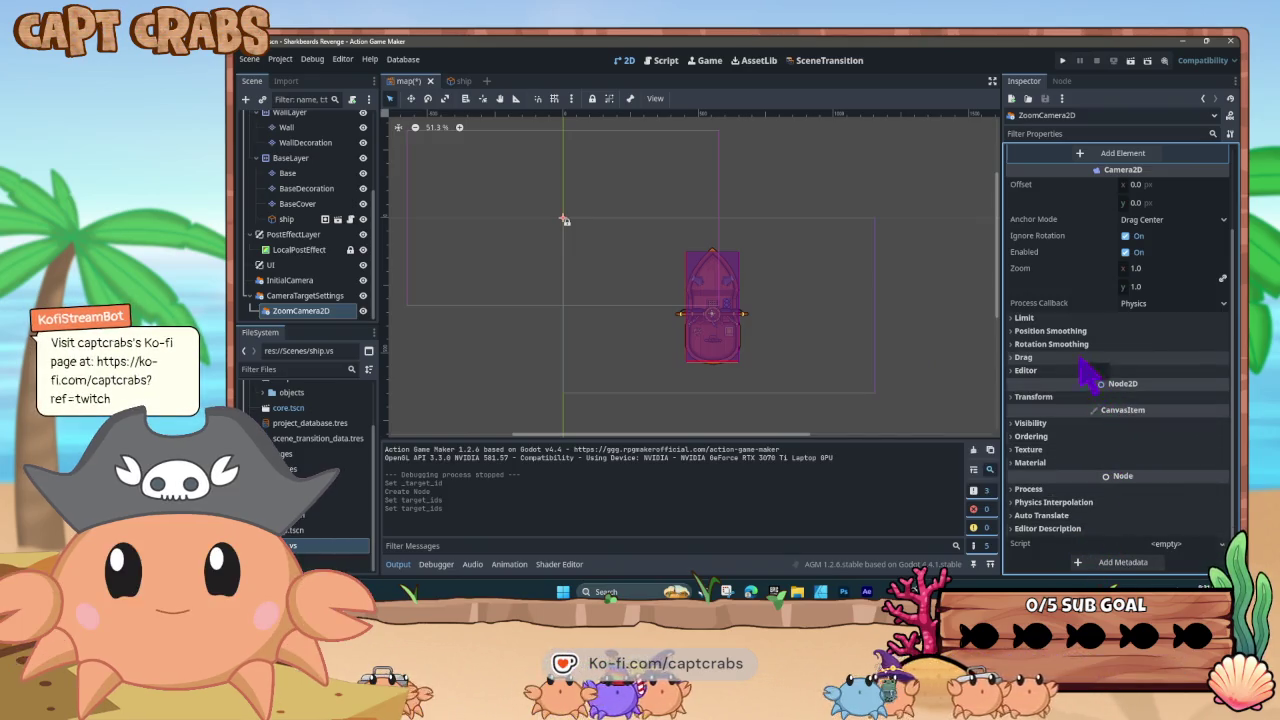
scroll(1082, 364, up, 3)
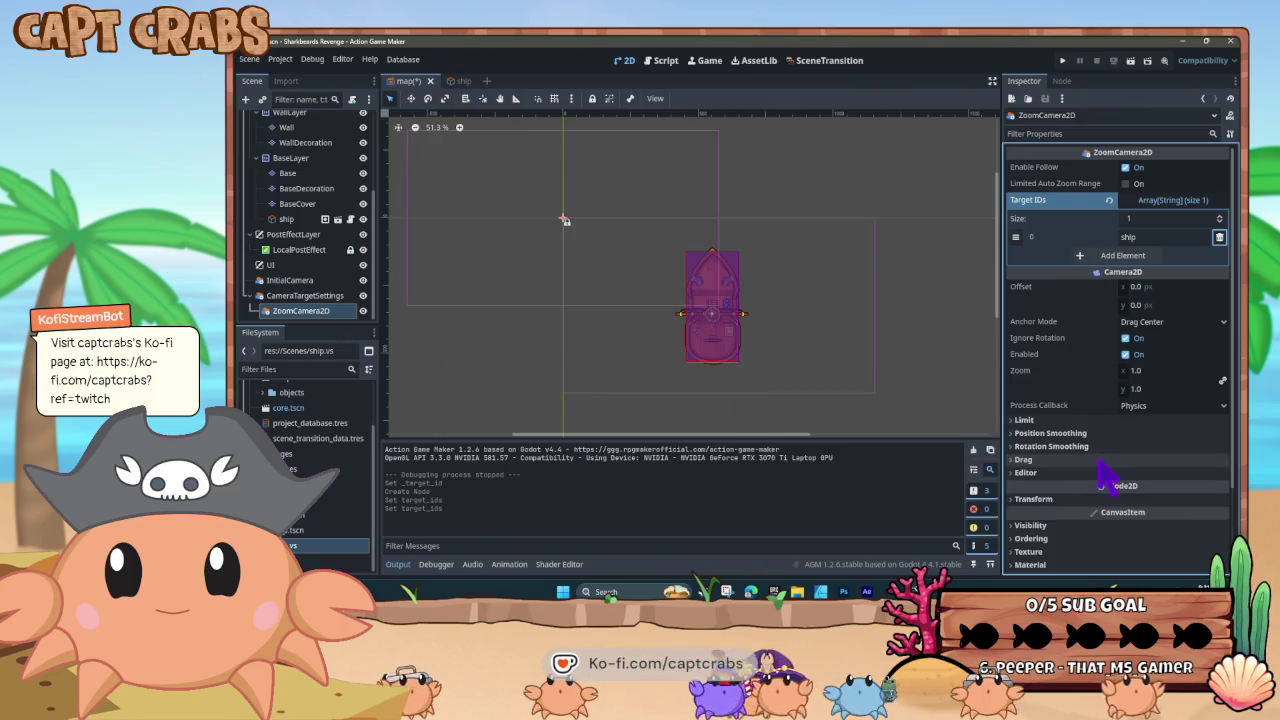
Set the camera's Anchor Mode to Fixed Top Left and run the game with F5.
click(1185, 323)
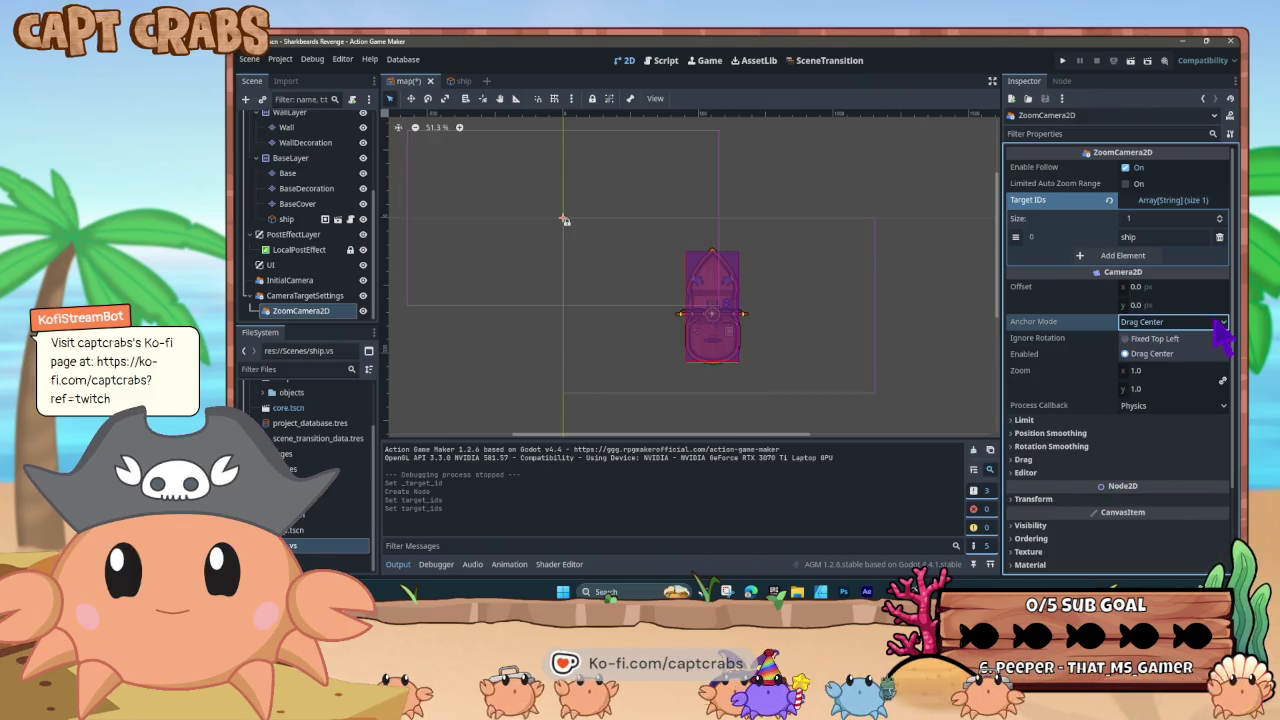
click(1208, 326)
click(1207, 327)
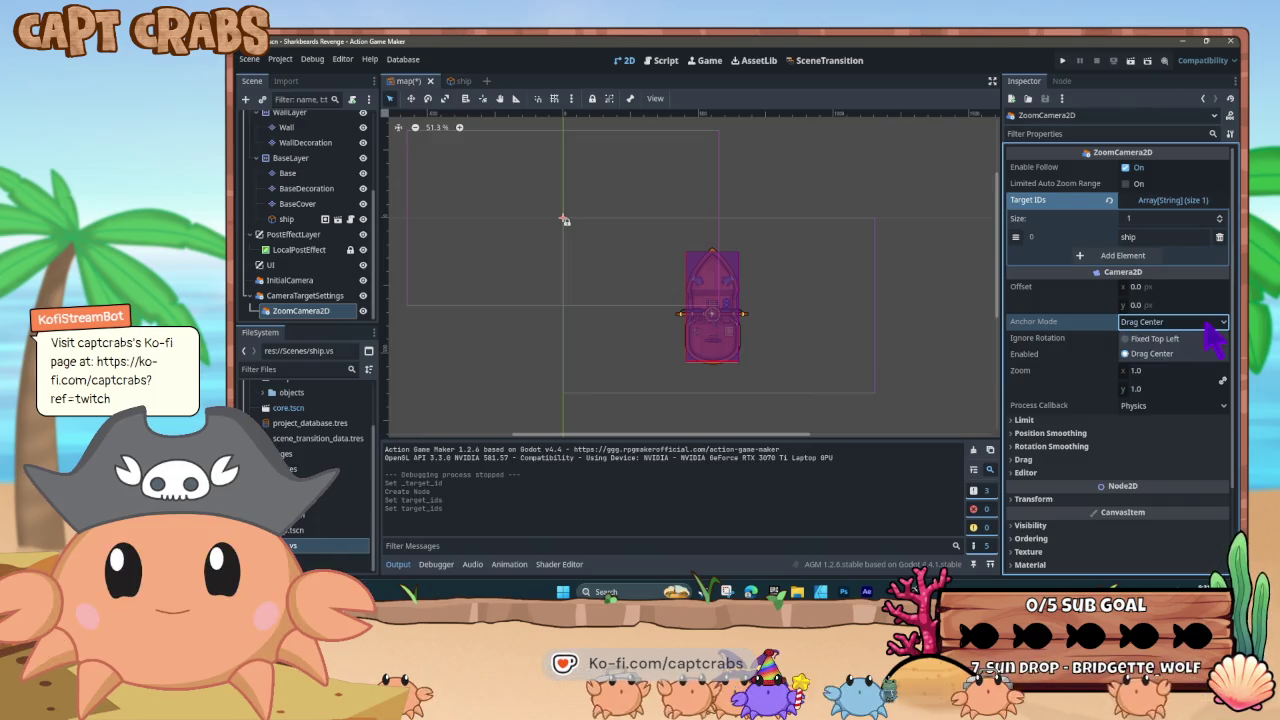
click(1187, 339)
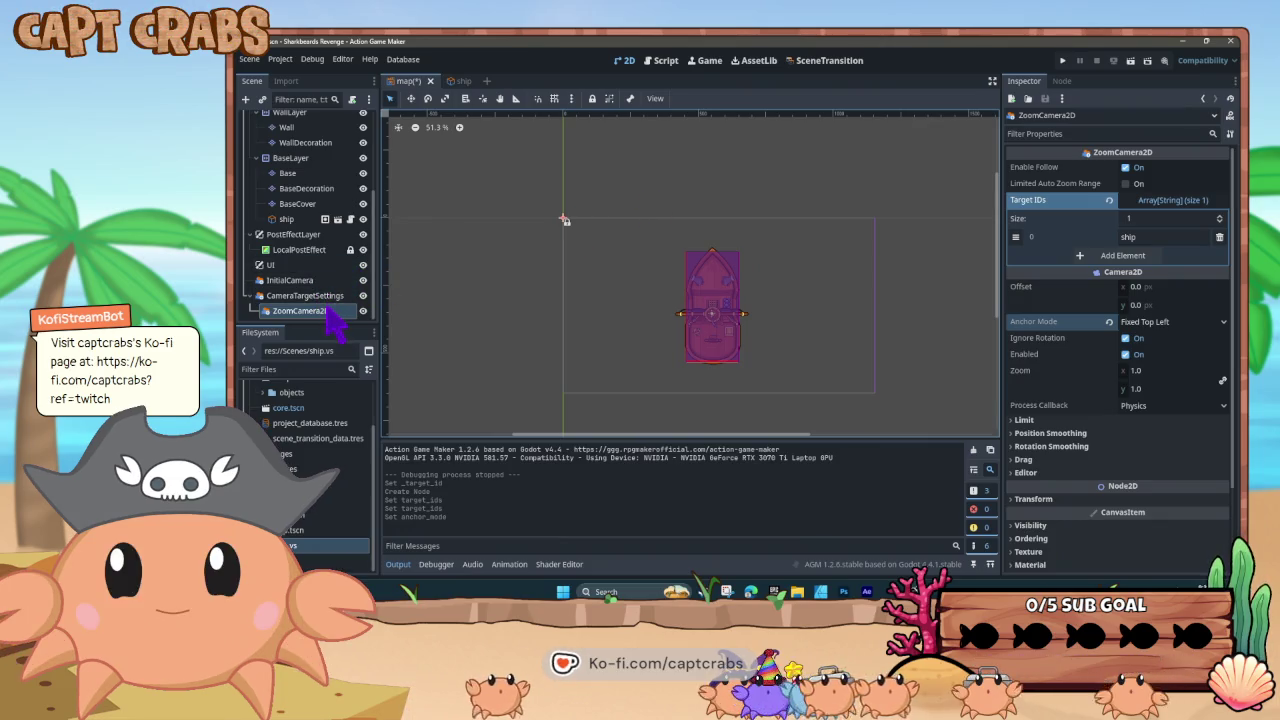
key(F5)
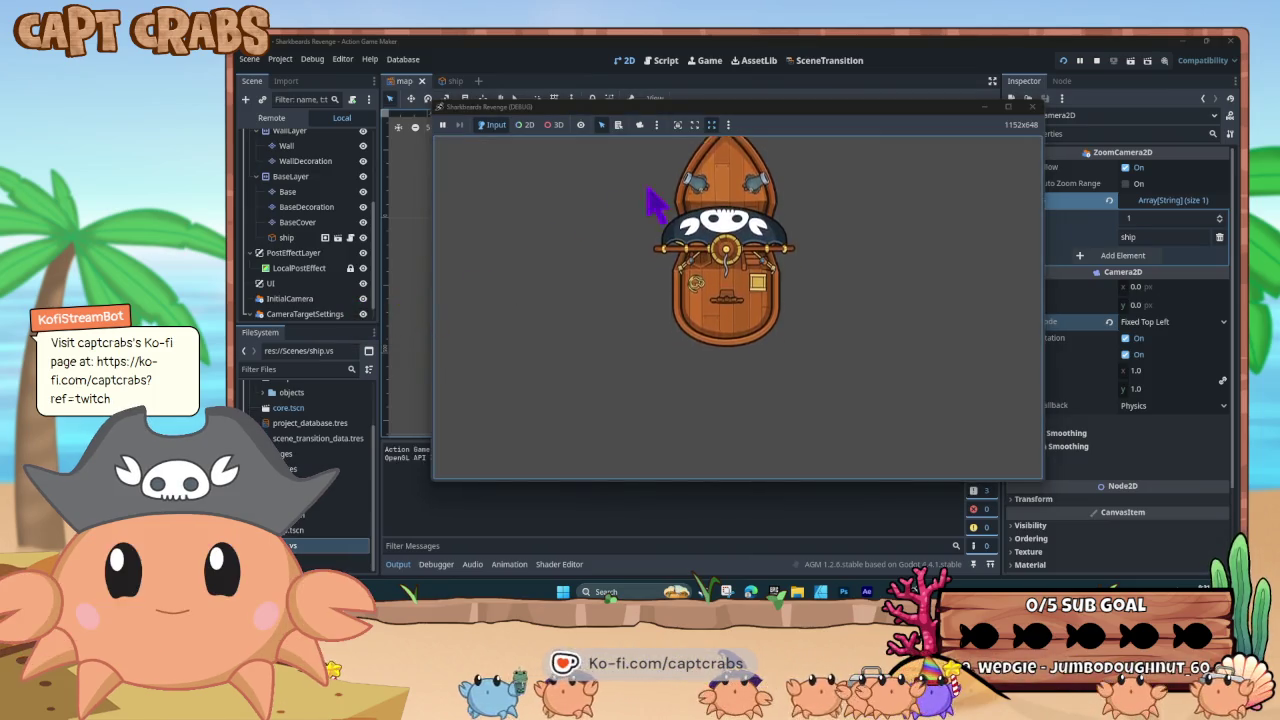
Stop the game, delete the ZoomCamera2D node, and tick Limited Auto Zoom Range on InitialCamera.
click(1031, 106)
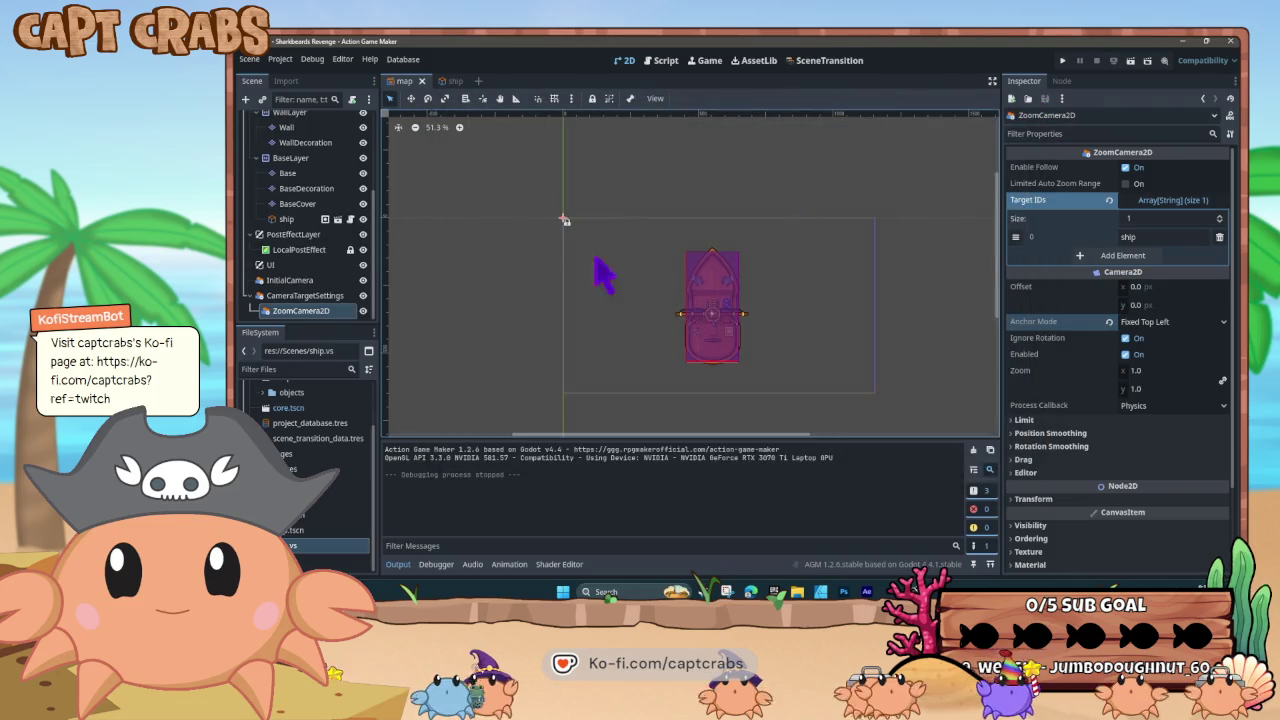
click(322, 282)
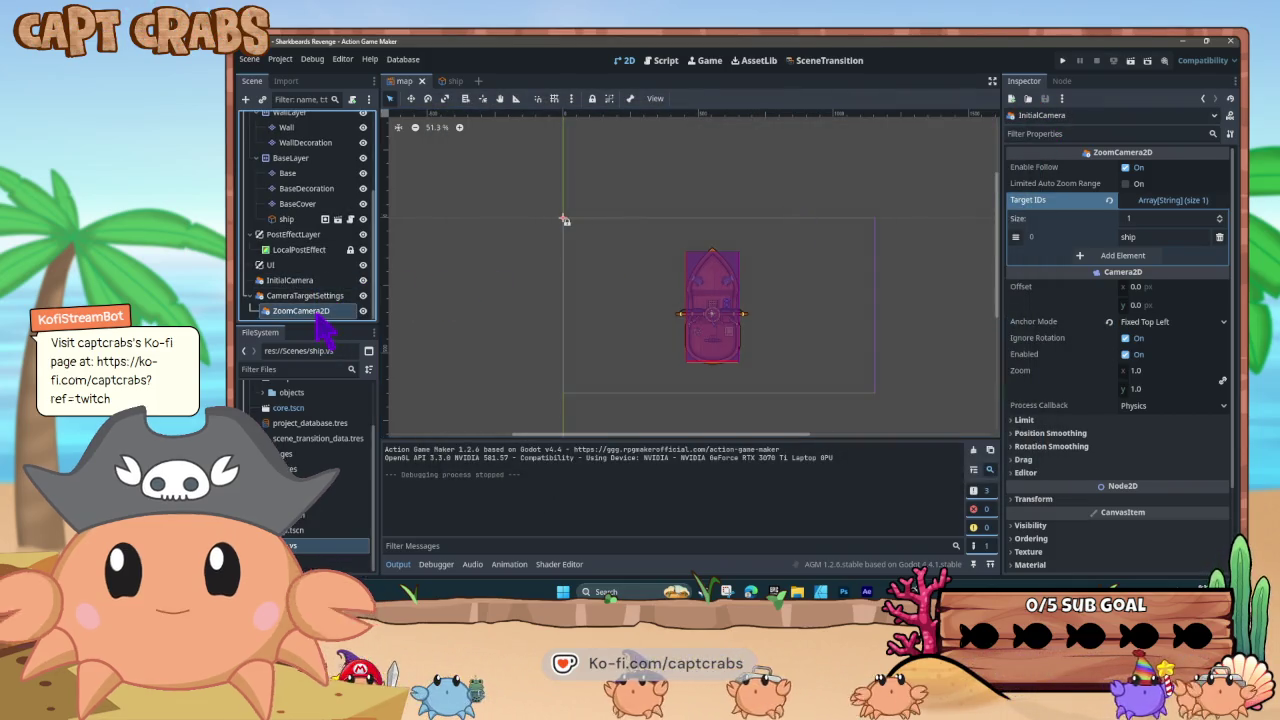
key(Delete)
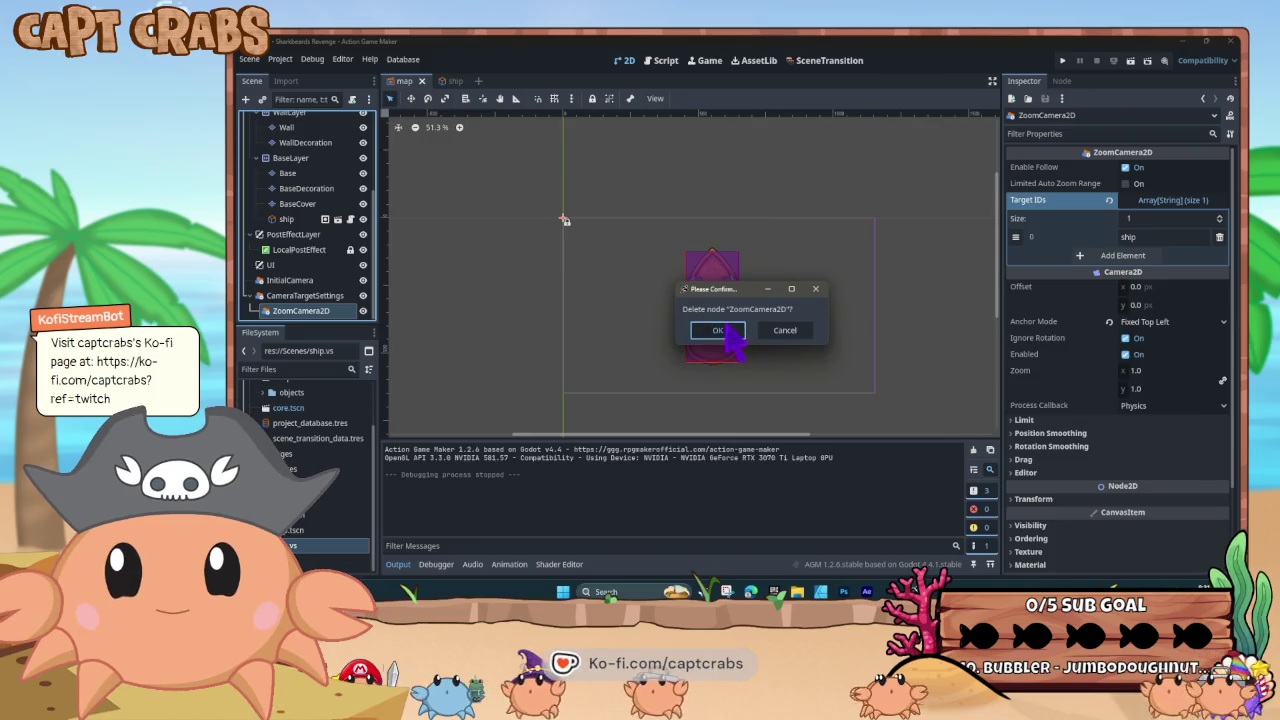
click(725, 332)
click(322, 295)
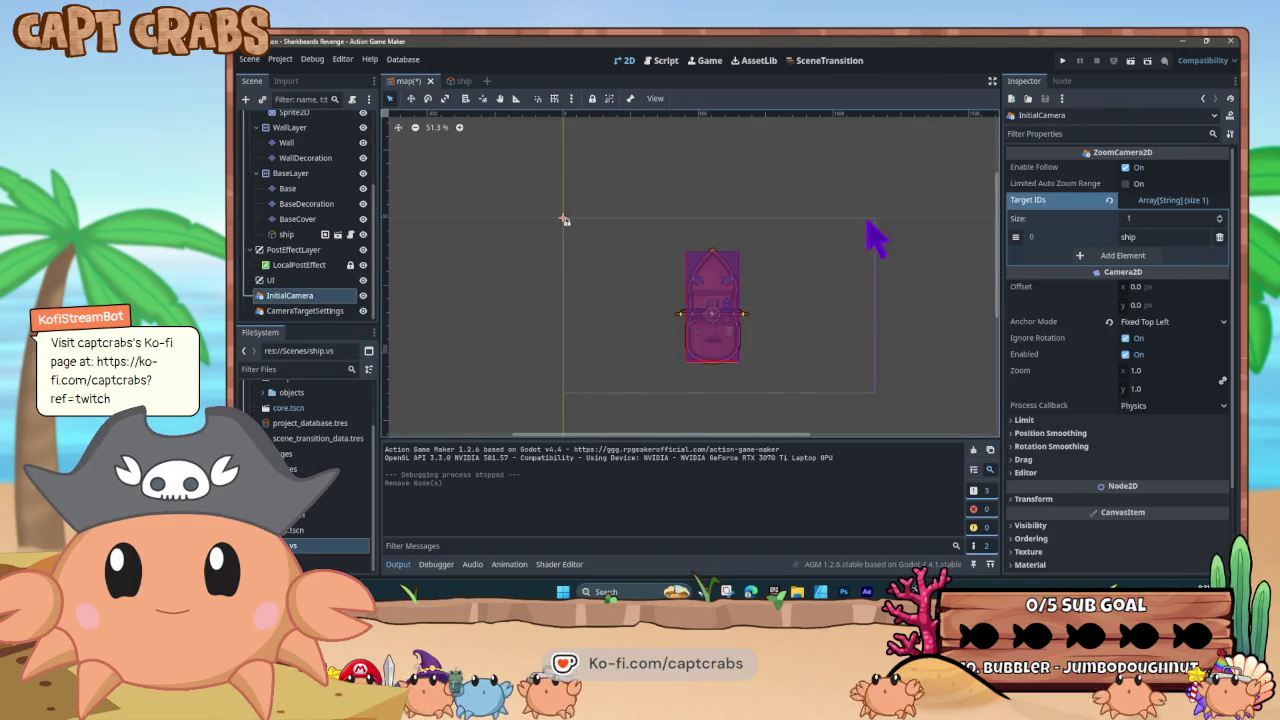
click(1133, 185)
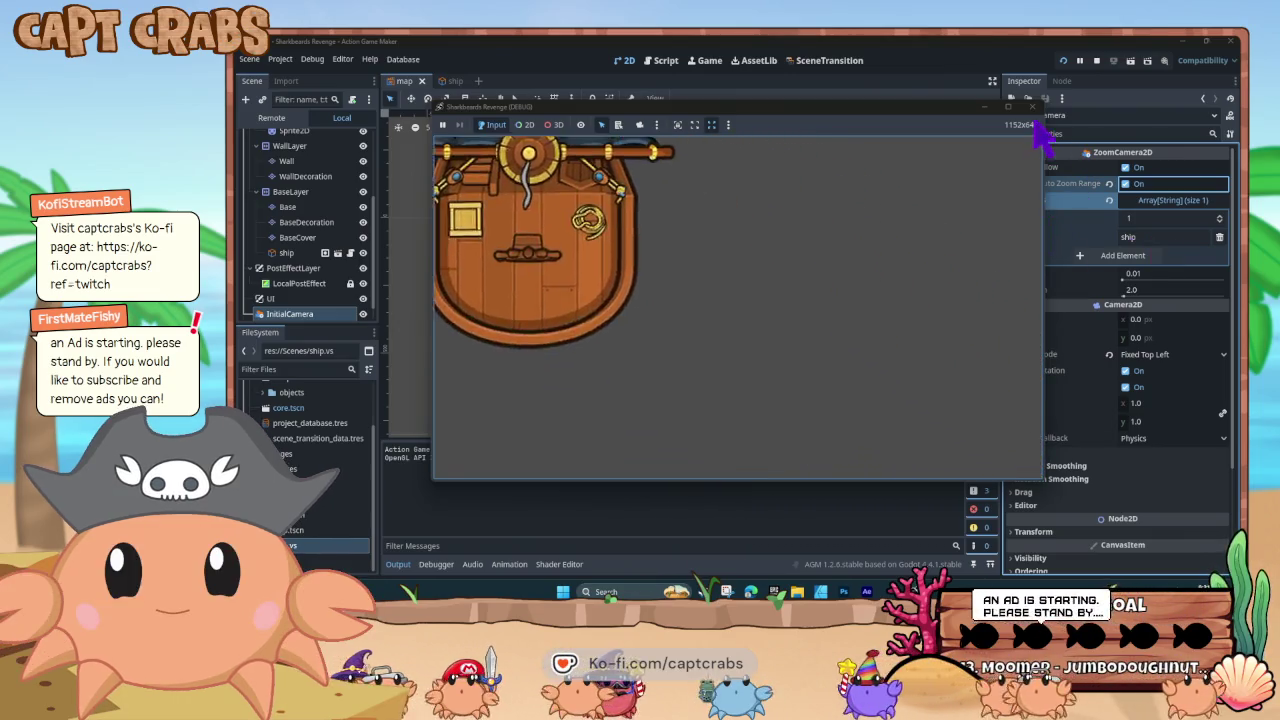
Stop the test run, save the map scene with Ctrl+S, and quit Action Game Maker with Alt+F4.
click(1032, 107)
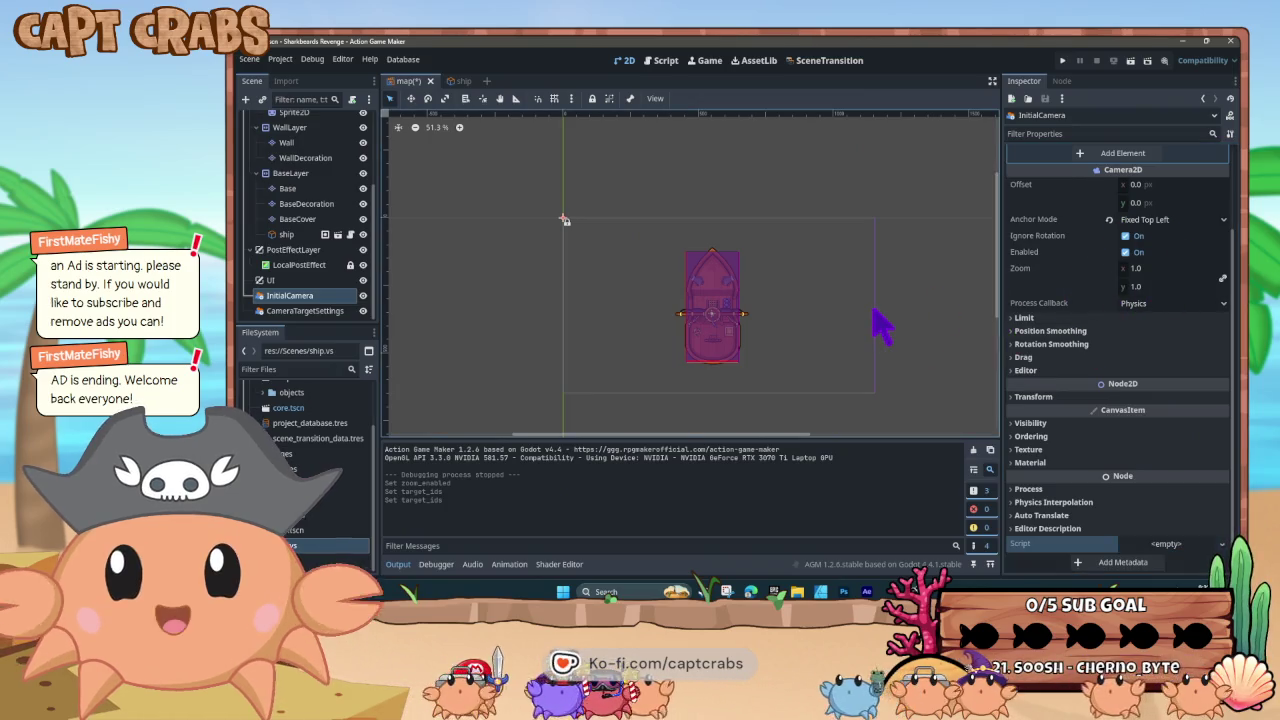
key(ctrl+s)
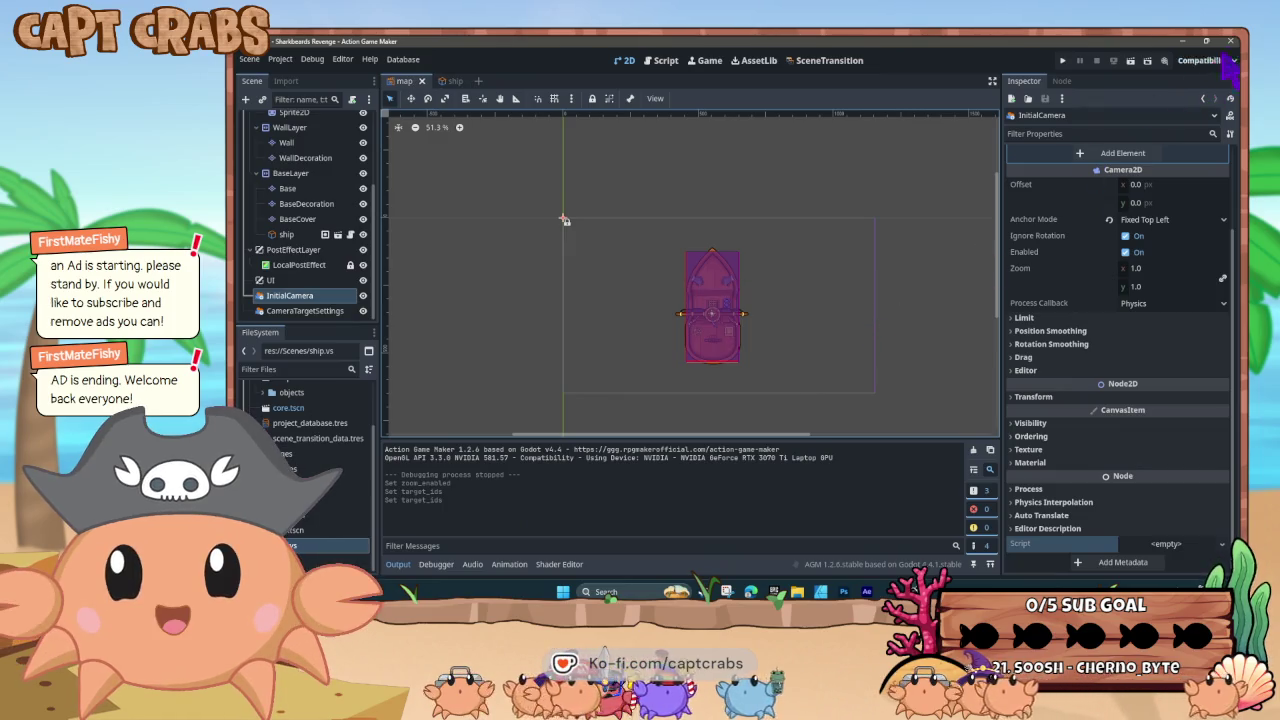
key(alt+F4)
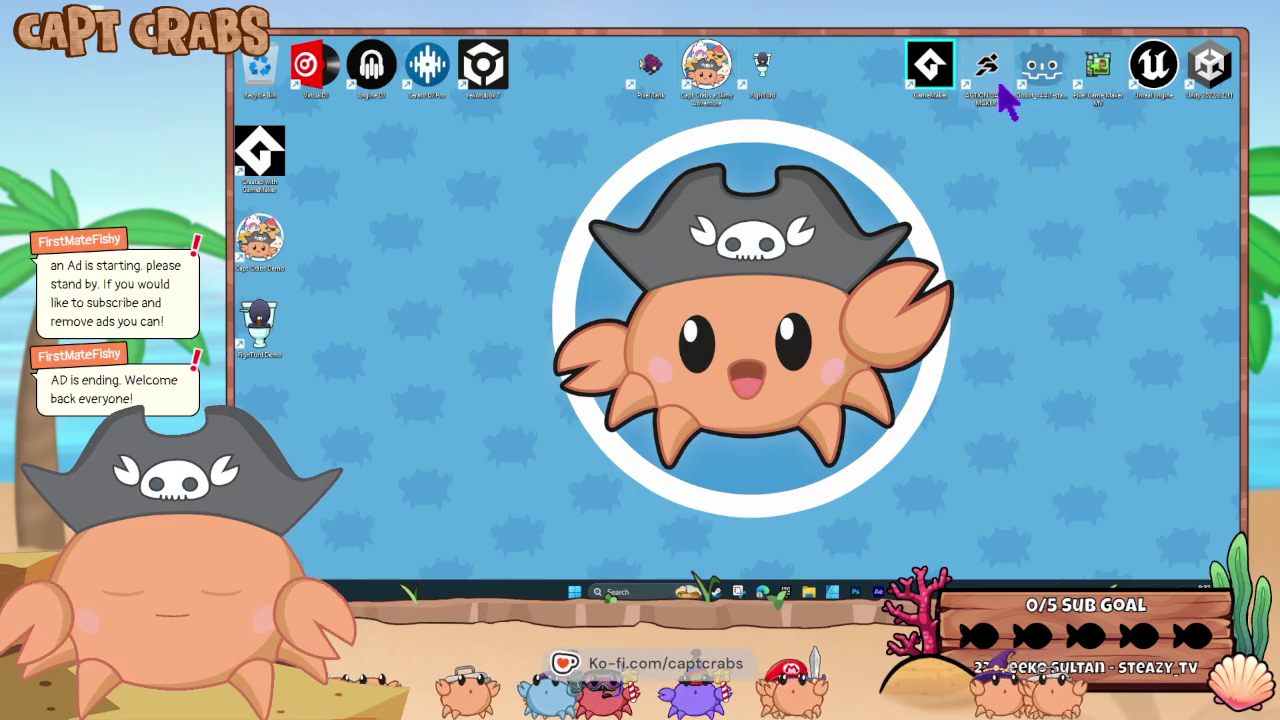
Launch GameMaker from its desktop shortcut.
double_click(930, 68)
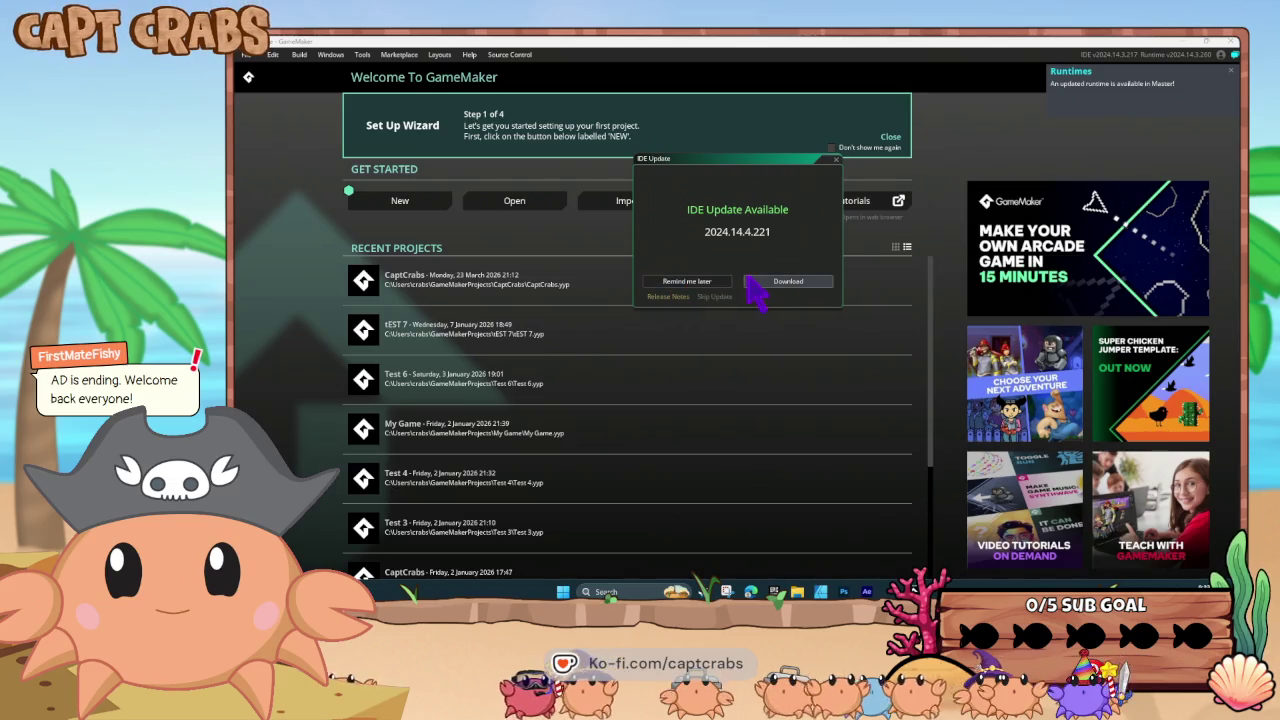
Postpone the IDE update and create a Blank Game project named Sharkbeards Revenge.
click(672, 281)
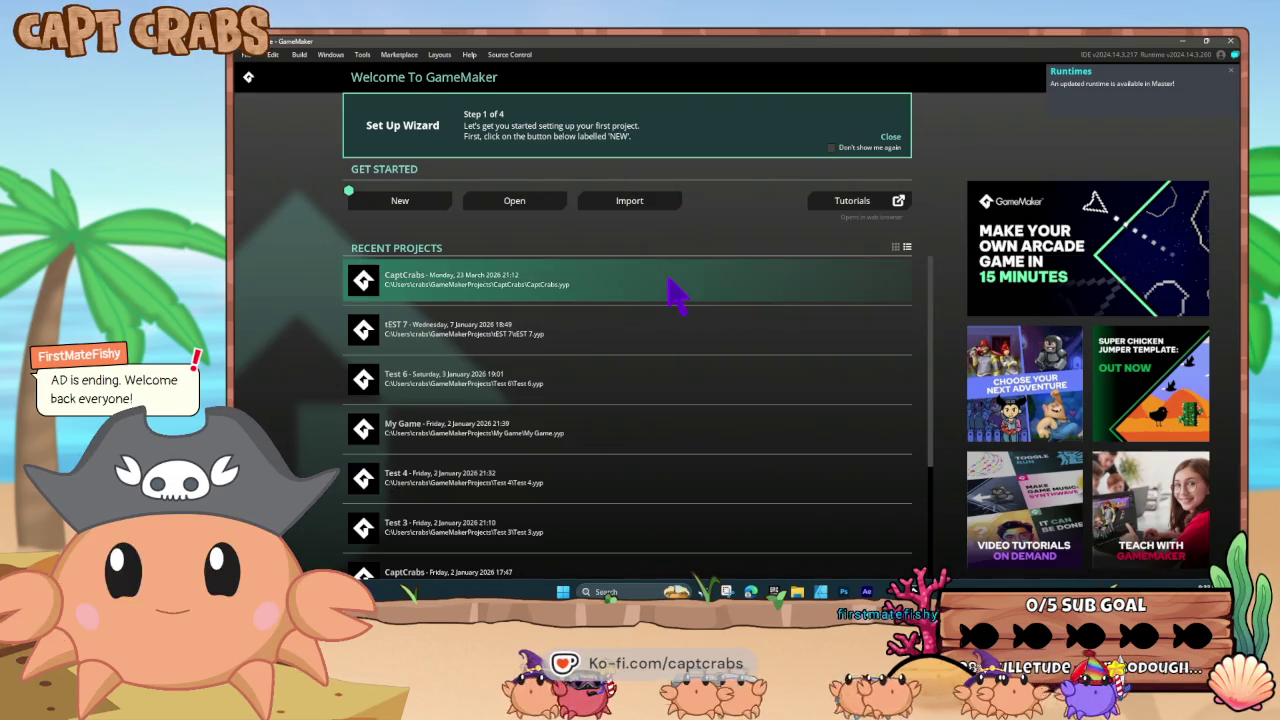
click(414, 199)
click(418, 310)
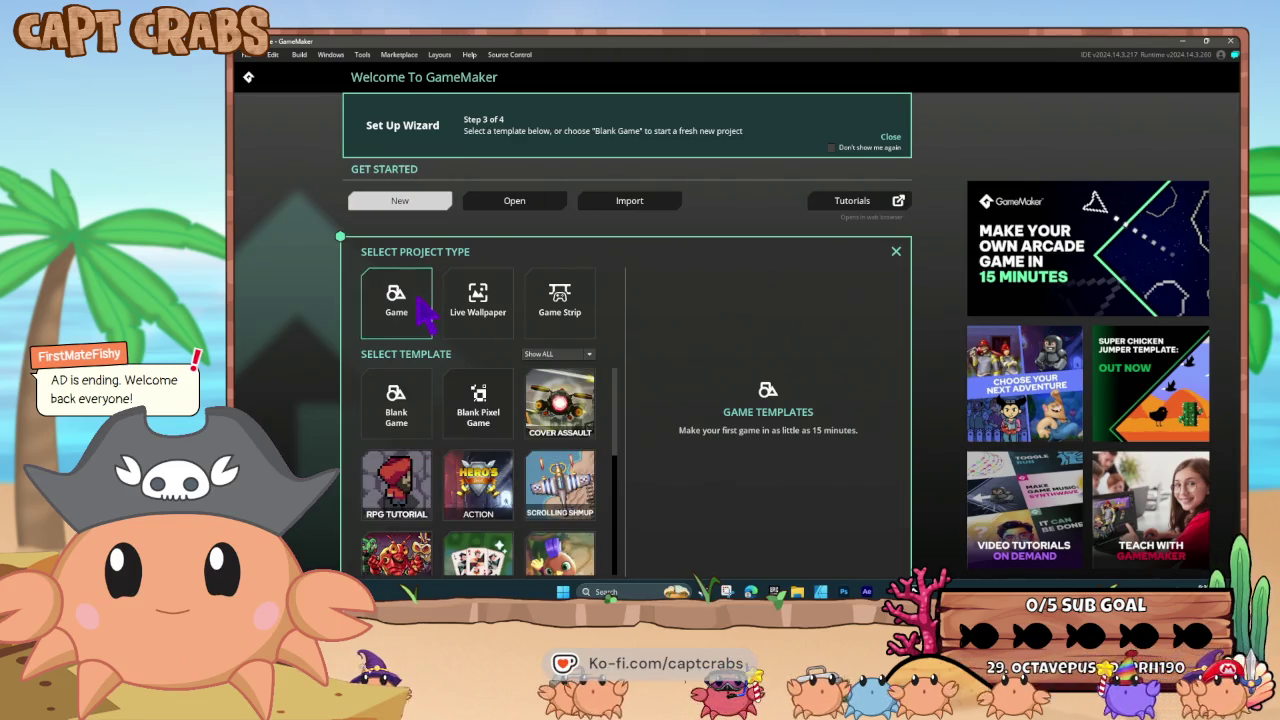
click(410, 408)
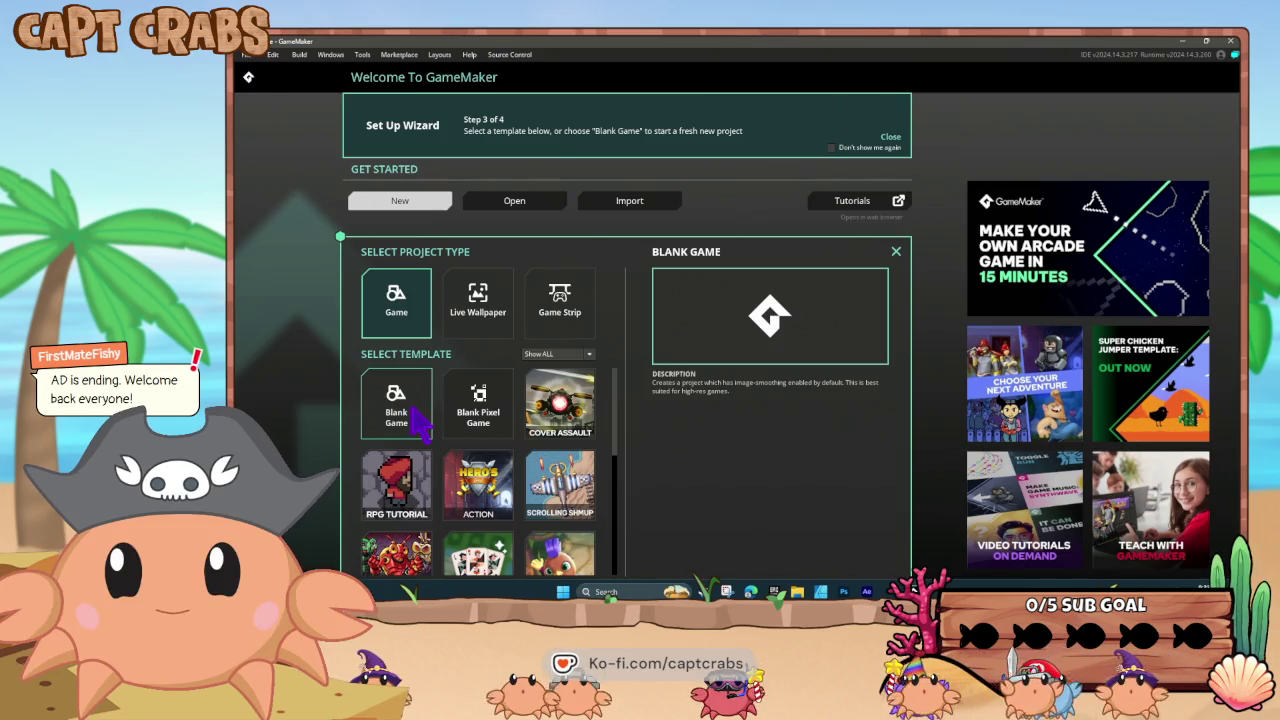
click(418, 425)
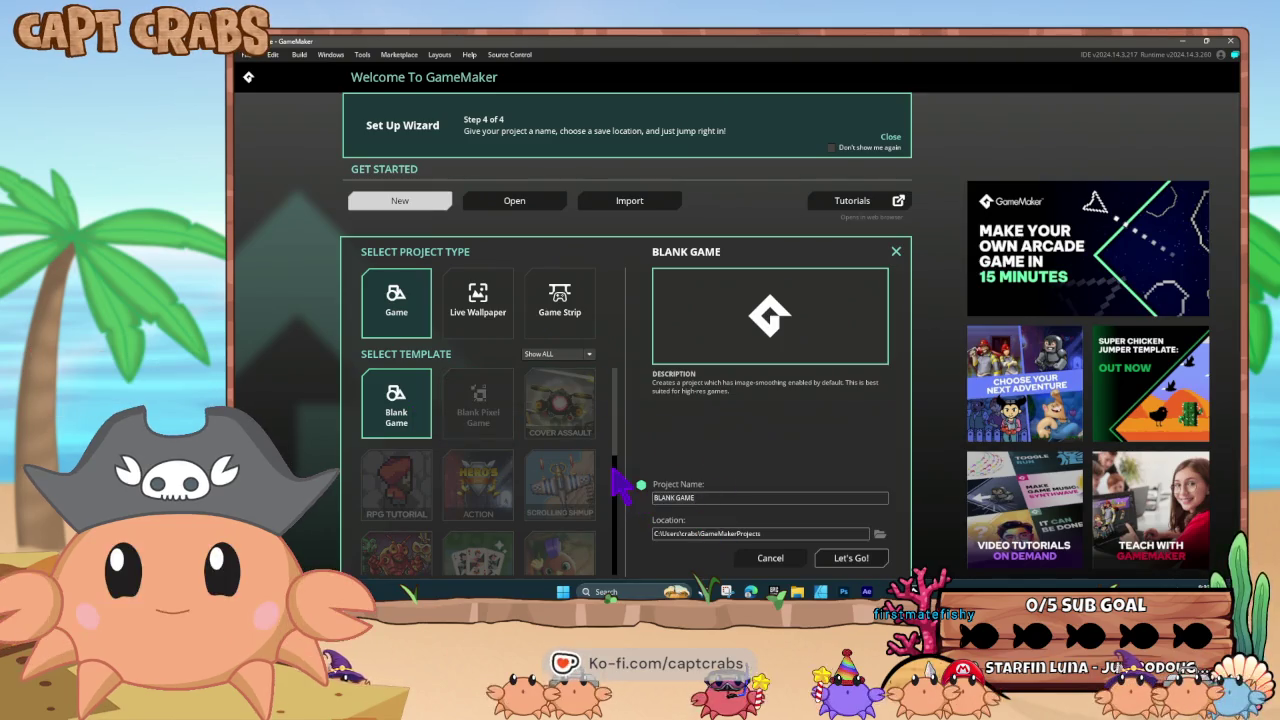
text(Sharkb)
text(ai)
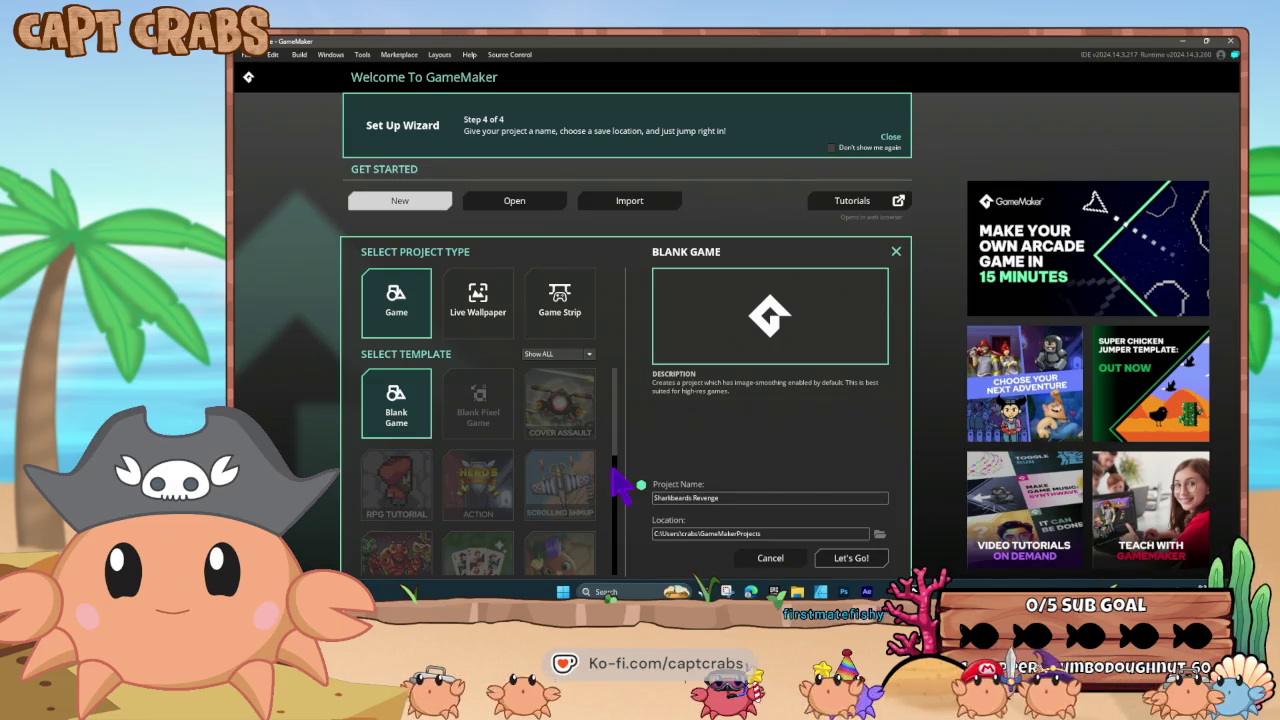
click(851, 558)
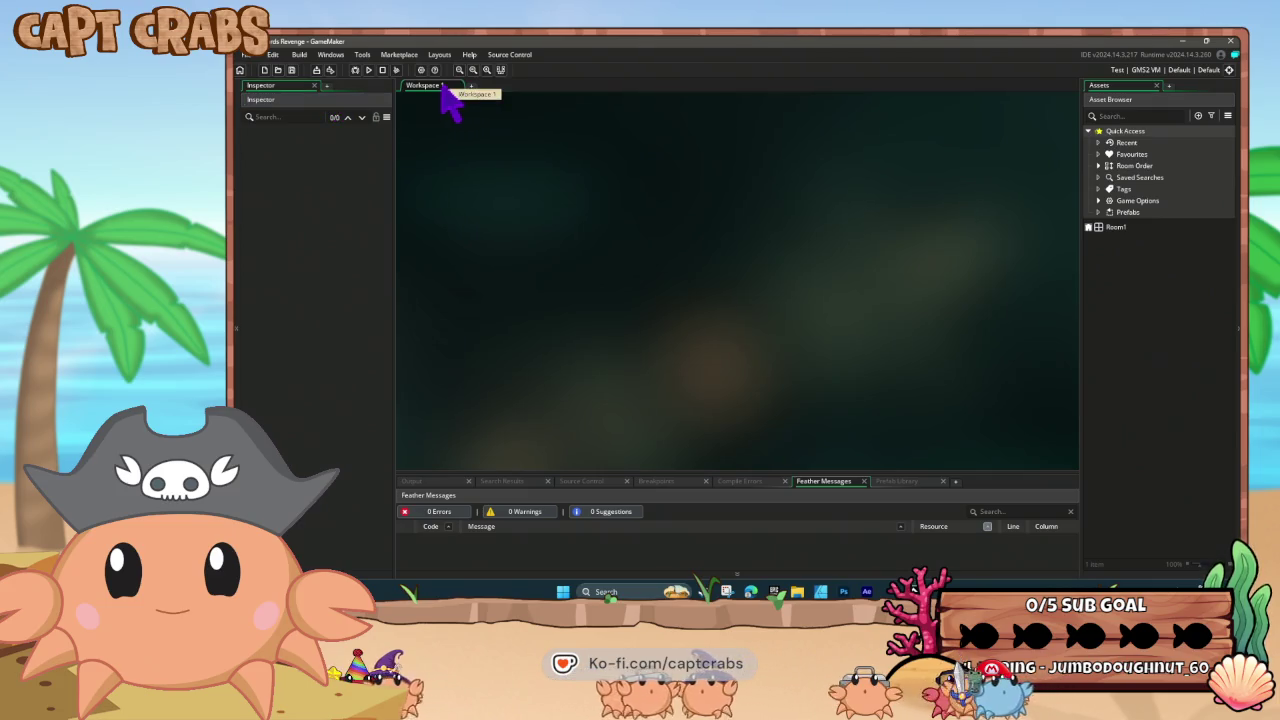
Inspect Room1's settings, including its viewport and camera options.
right_click(426, 88)
click(445, 111)
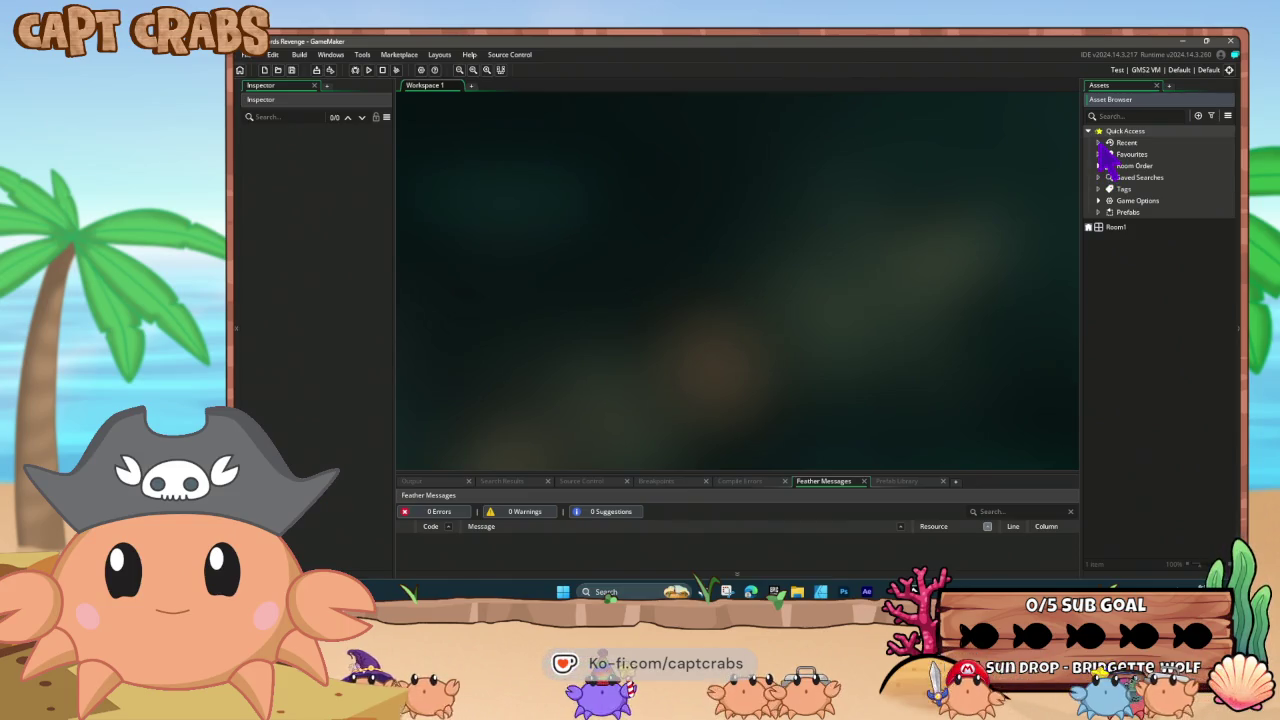
click(1122, 229)
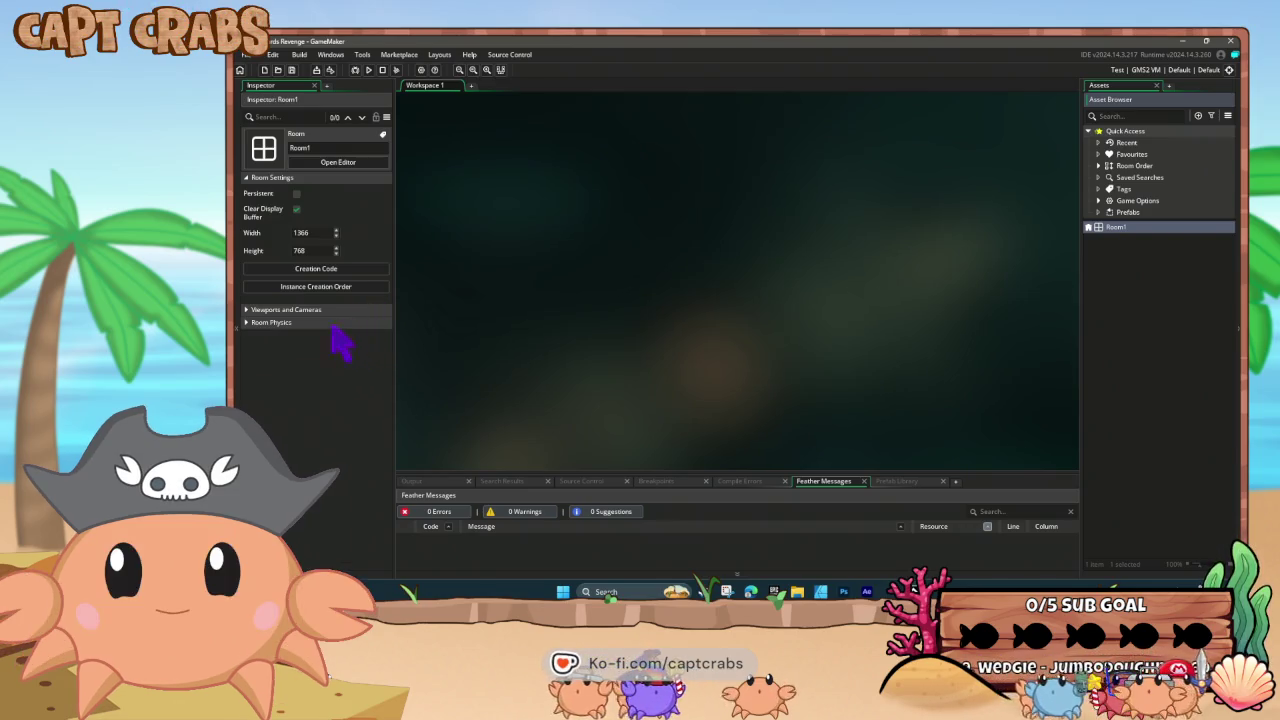
click(248, 309)
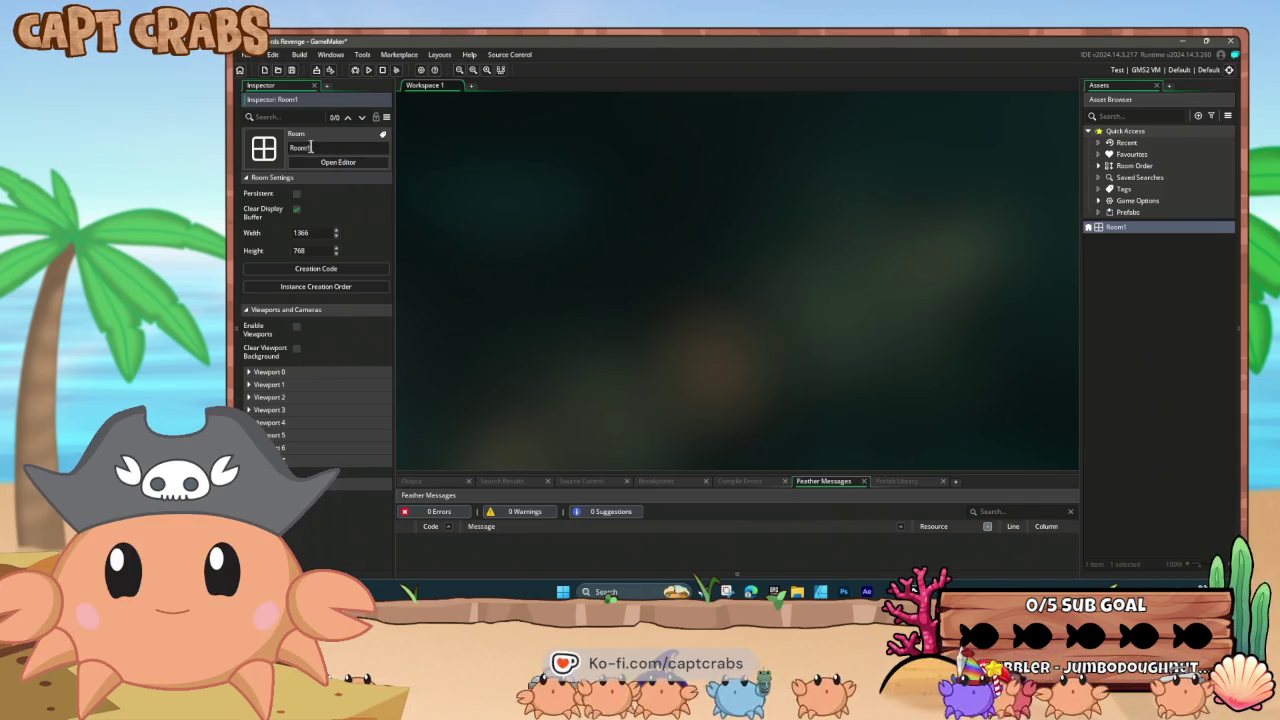
Browse the File menu, then close it without choosing anything.
click(250, 54)
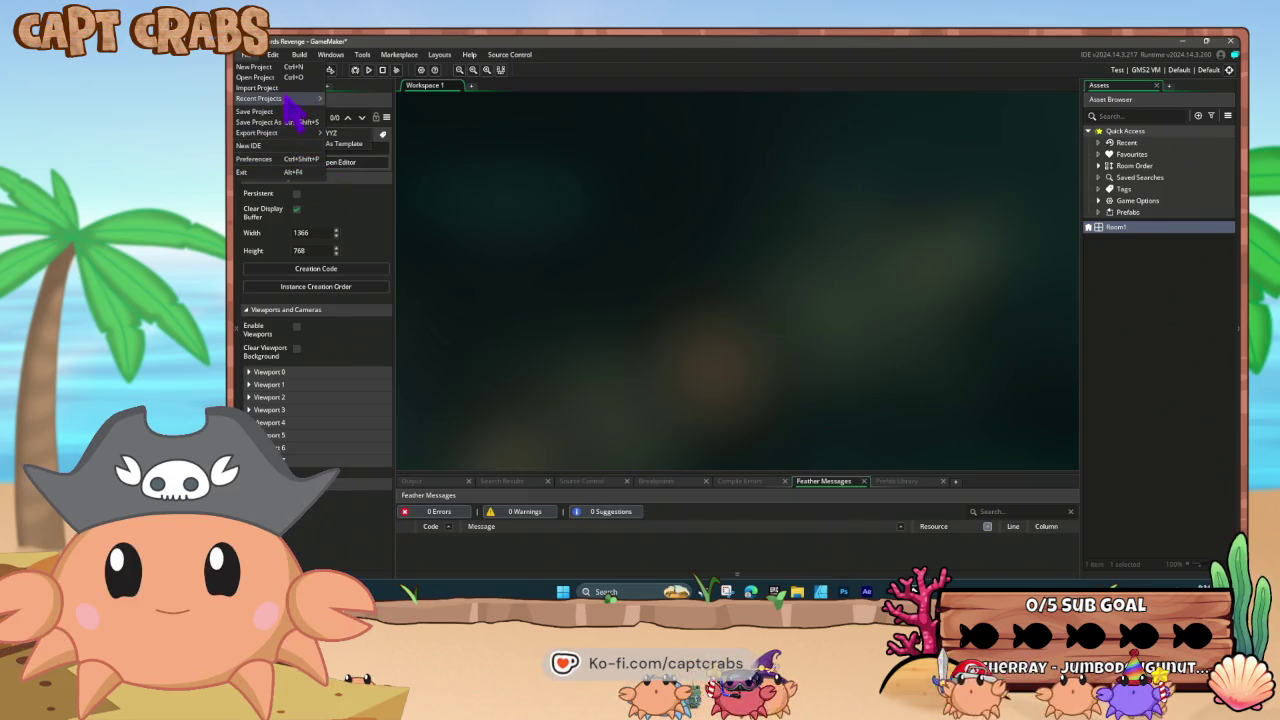
mouse_move(274, 54)
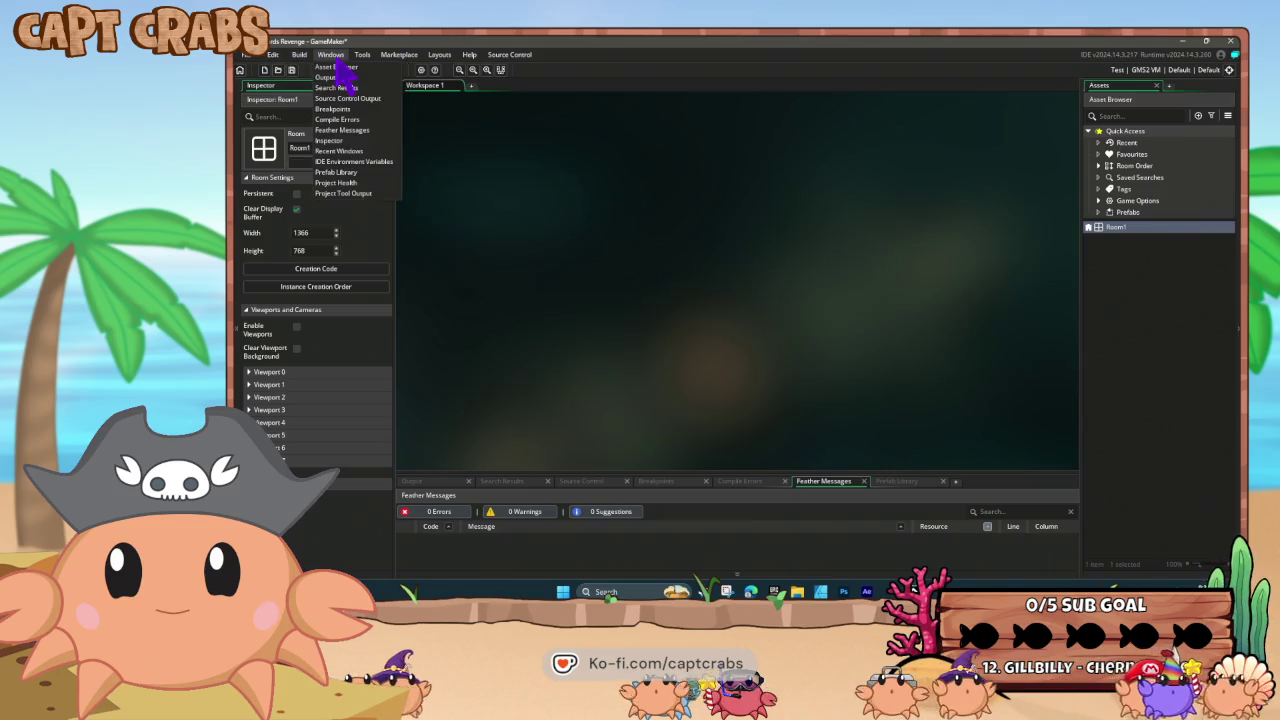
mouse_move(443, 60)
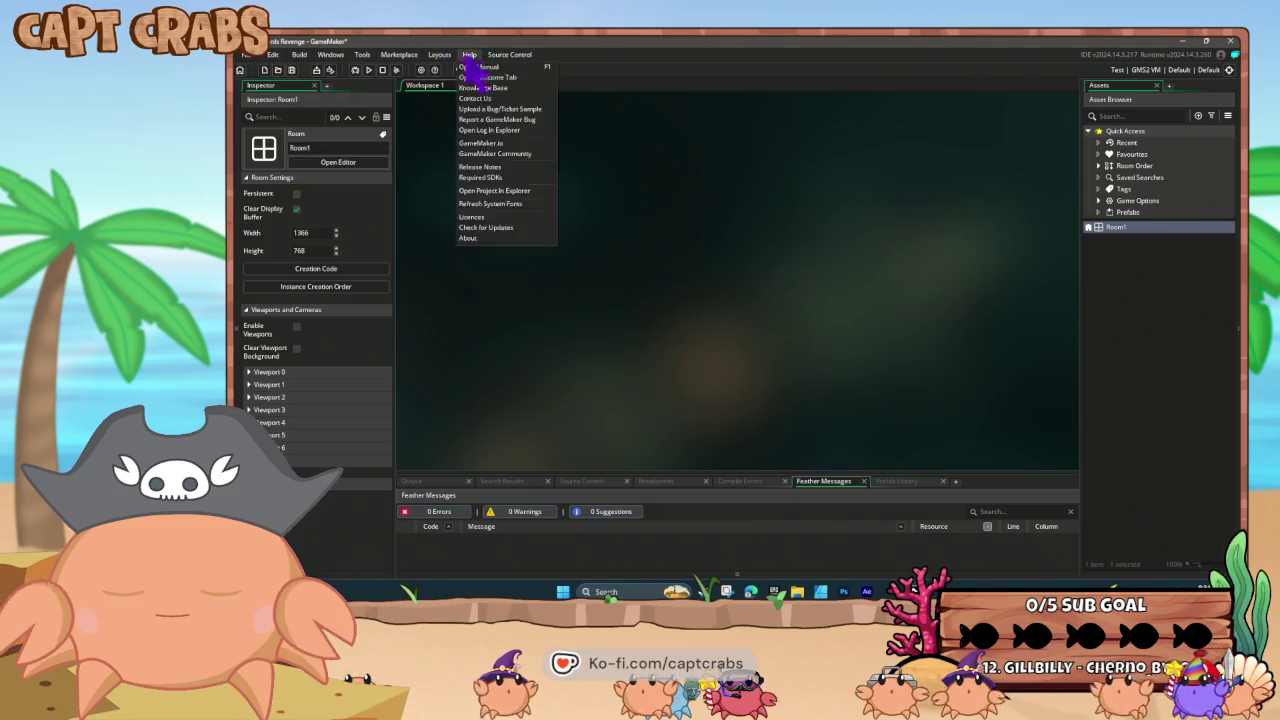
mouse_move(510, 55)
click(668, 70)
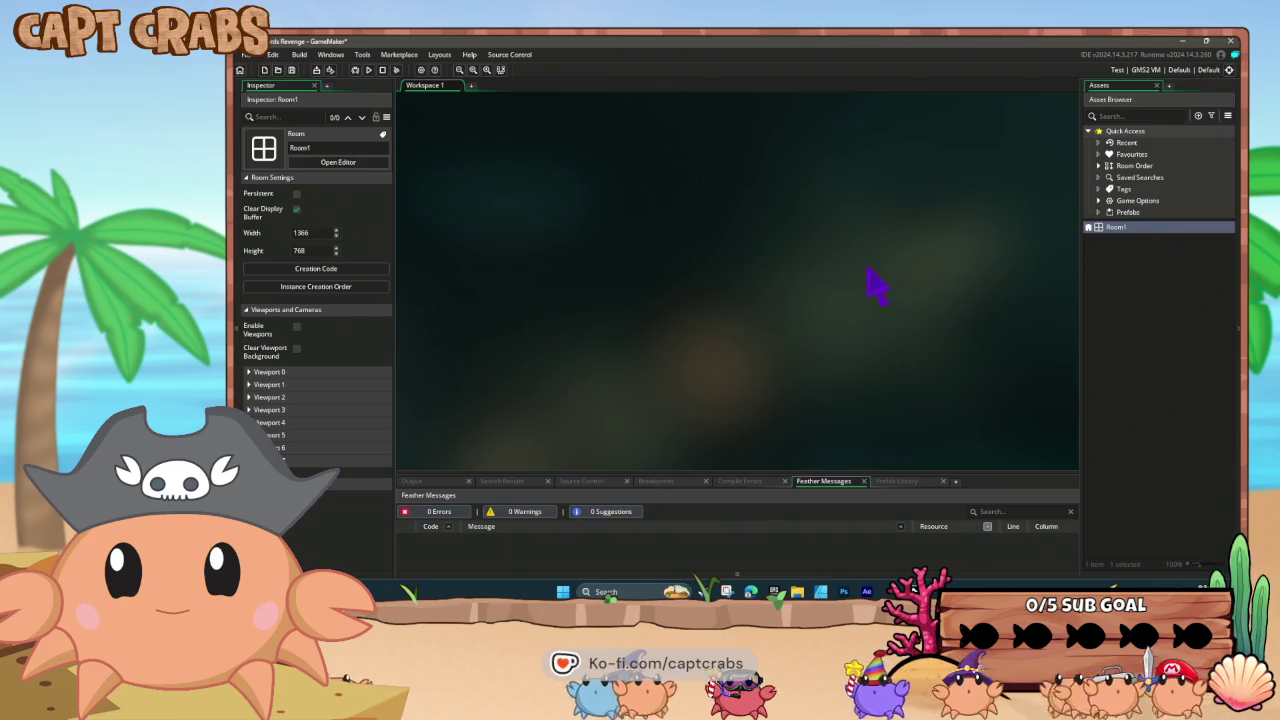
Right-click empty space in the Asset Browser to show the Create asset-type submenu.
click(1120, 288)
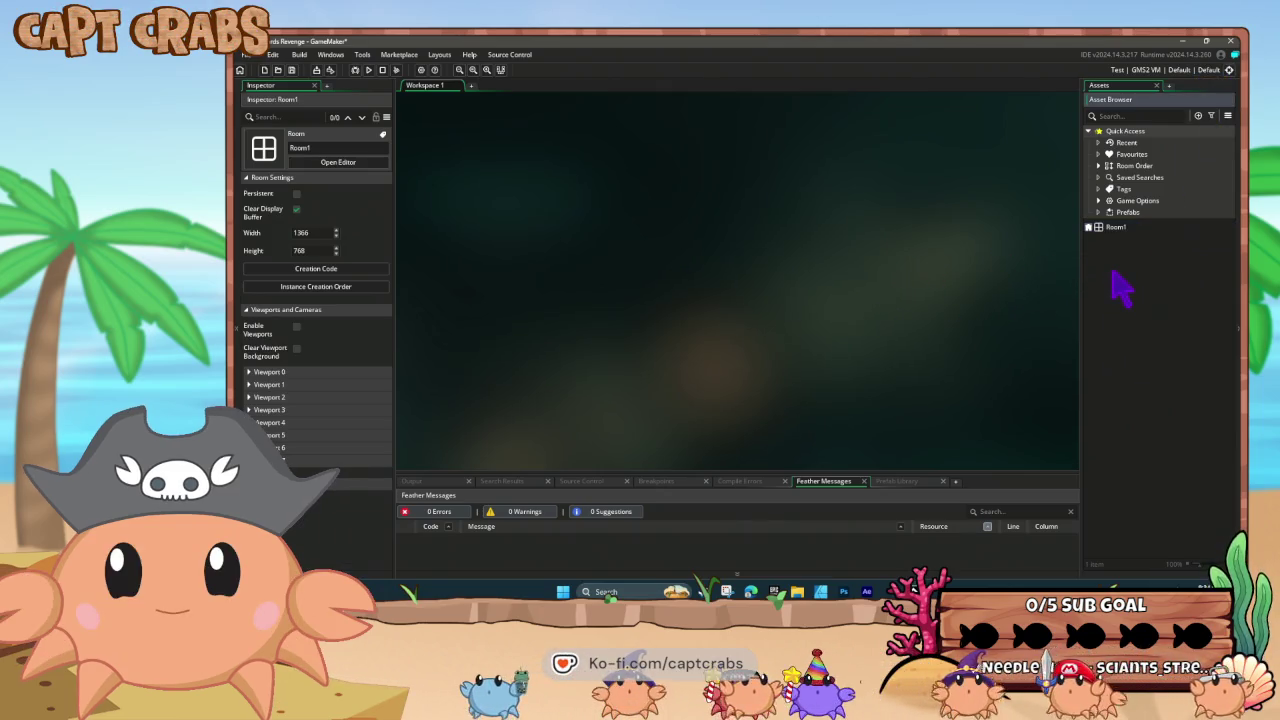
right_click(1113, 272)
mouse_move(1135, 278)
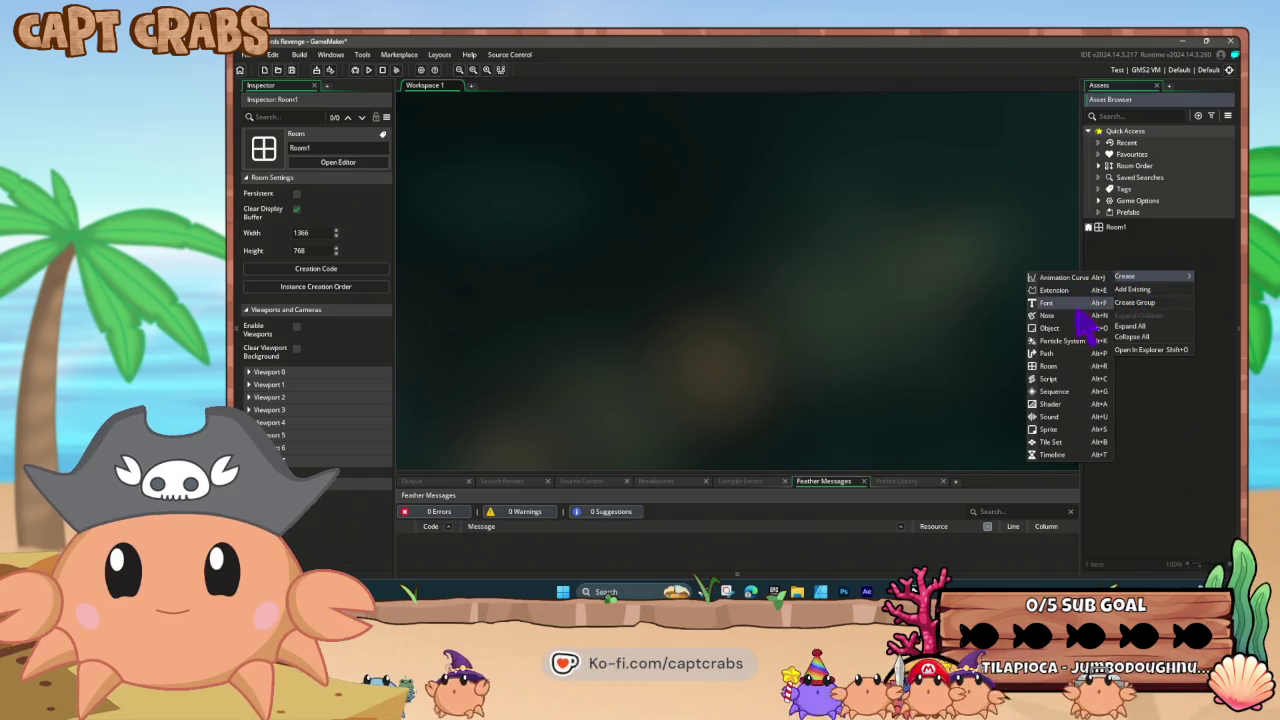
Create Sprite1 and import the sprite sheet from Capt Crabs Sharkbeards Revenge > WORK > CHARs.
click(1081, 431)
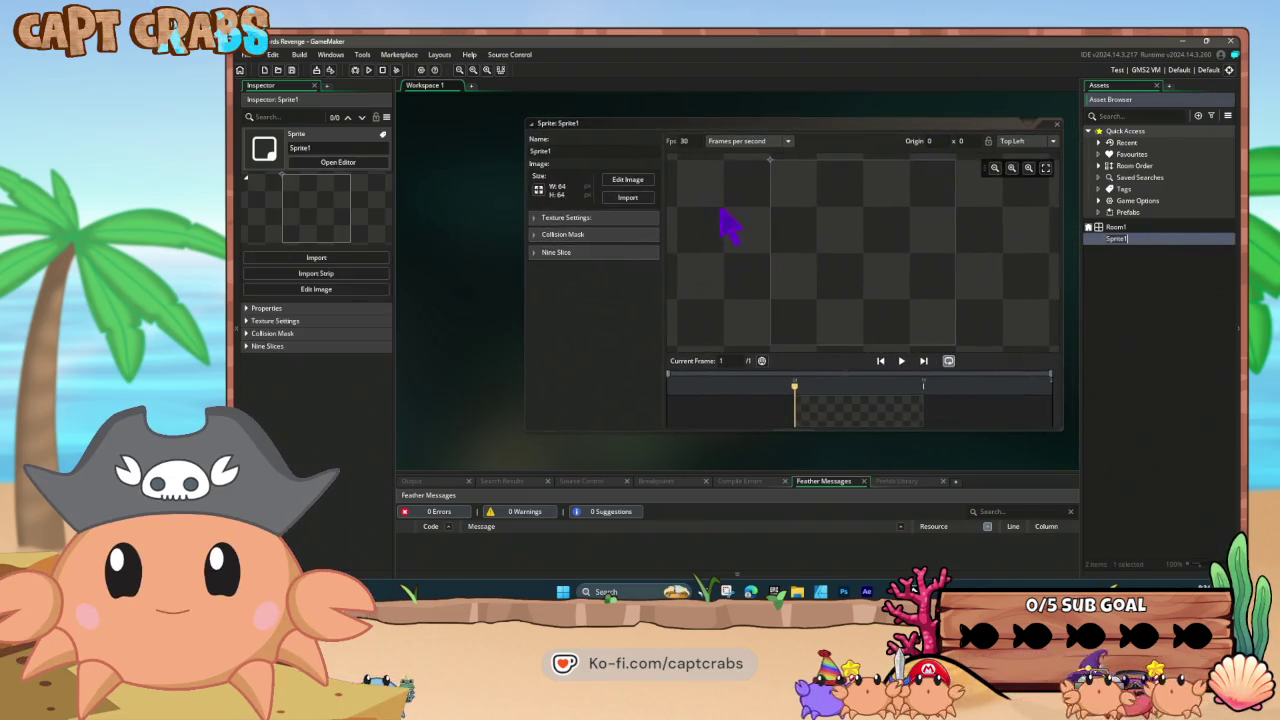
click(634, 200)
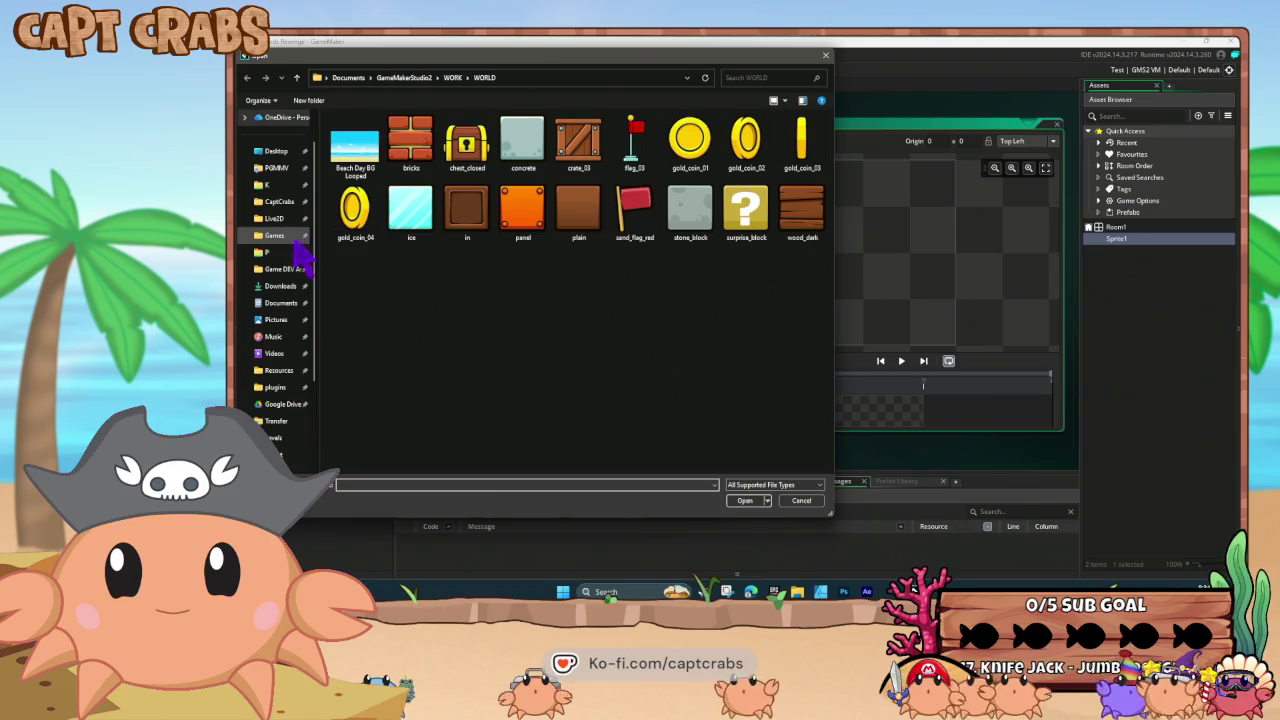
click(276, 167)
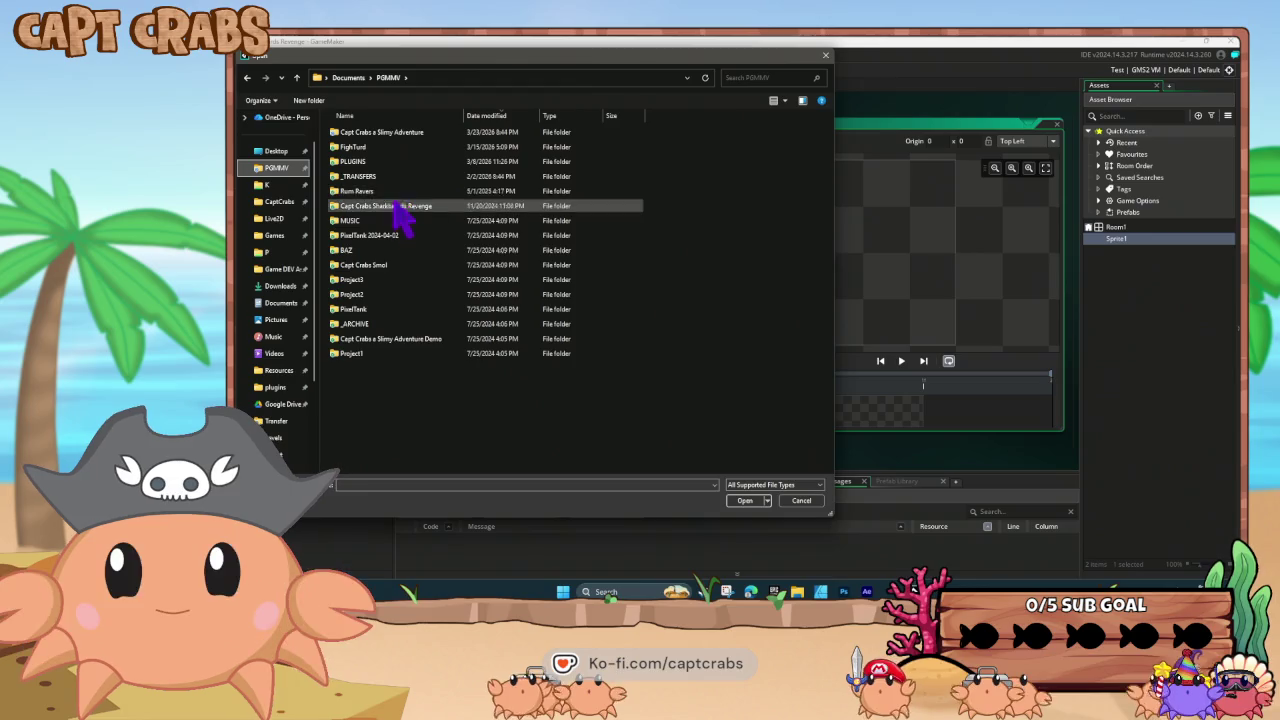
click(398, 265)
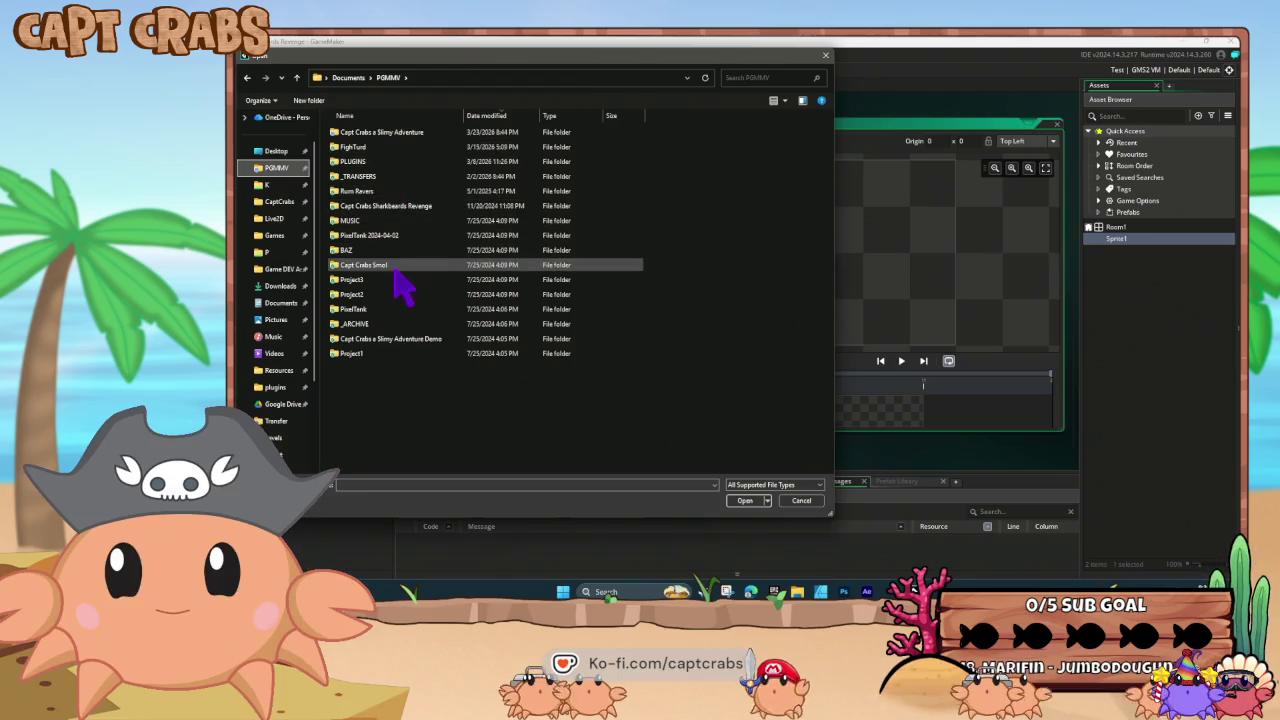
double_click(385, 206)
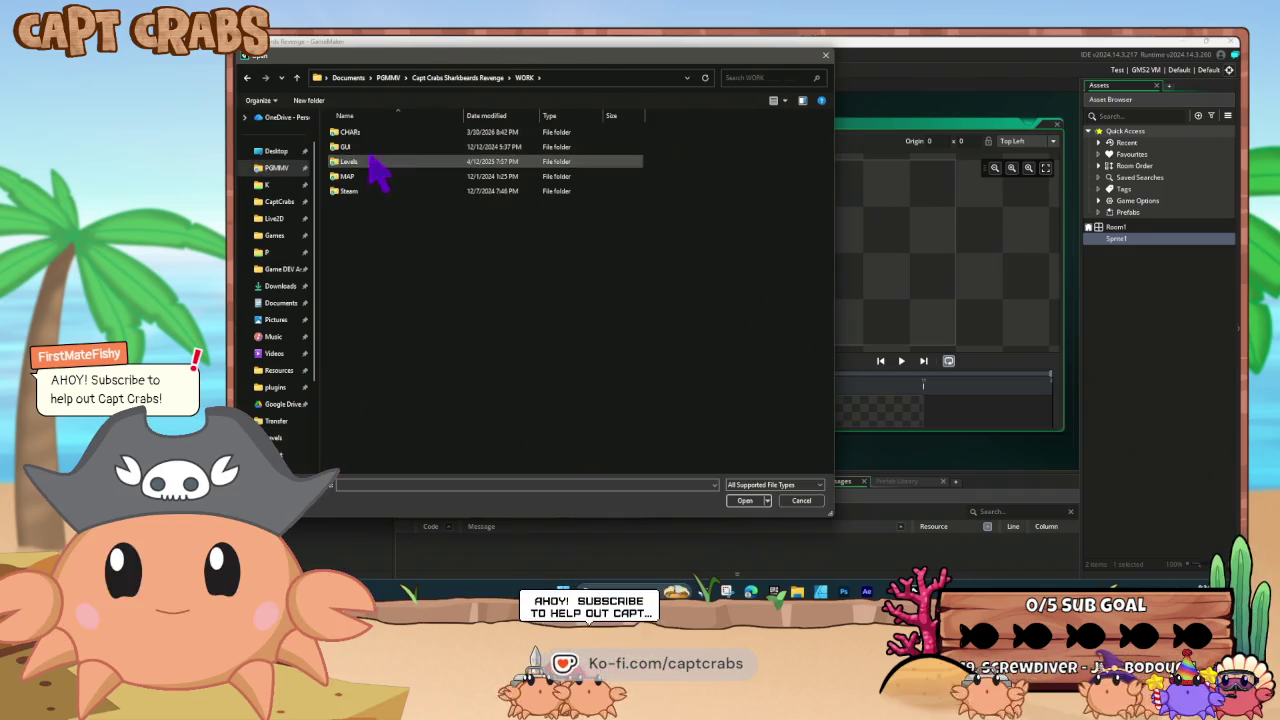
double_click(372, 162)
double_click(373, 140)
double_click(371, 160)
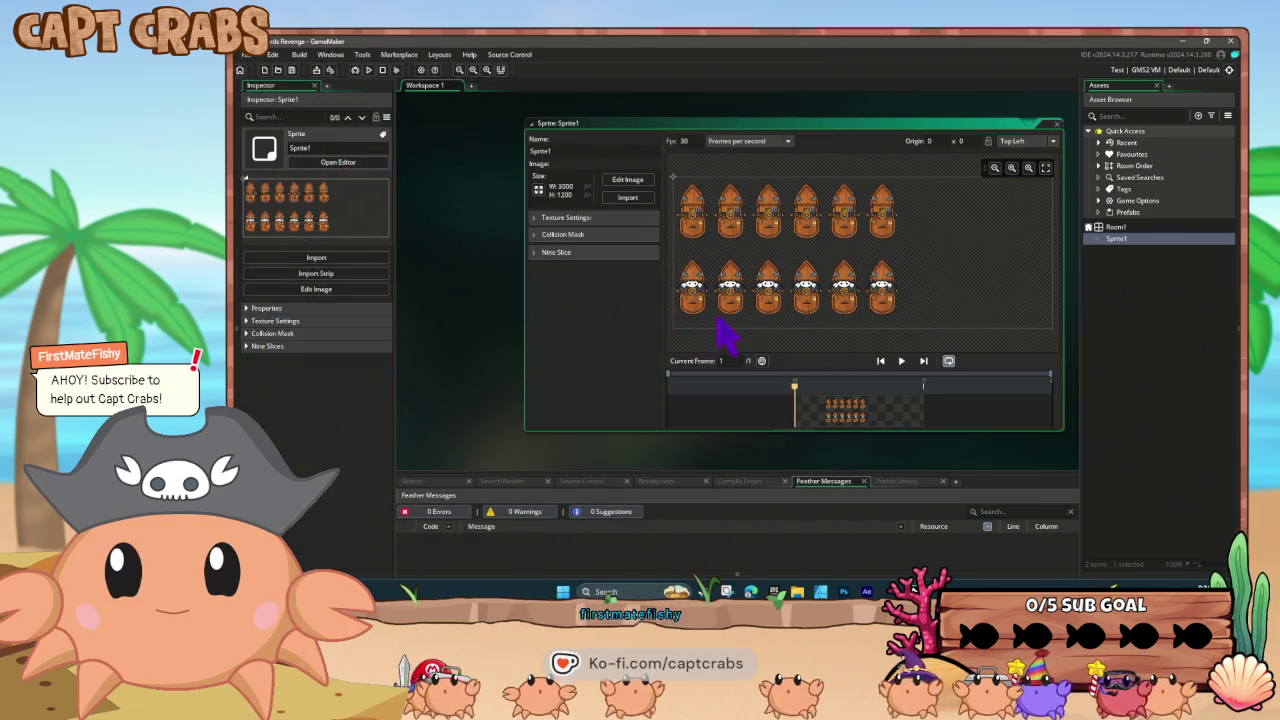
Expand Texture Settings and toggle Tile Horizontally on, then back off.
click(548, 218)
click(650, 231)
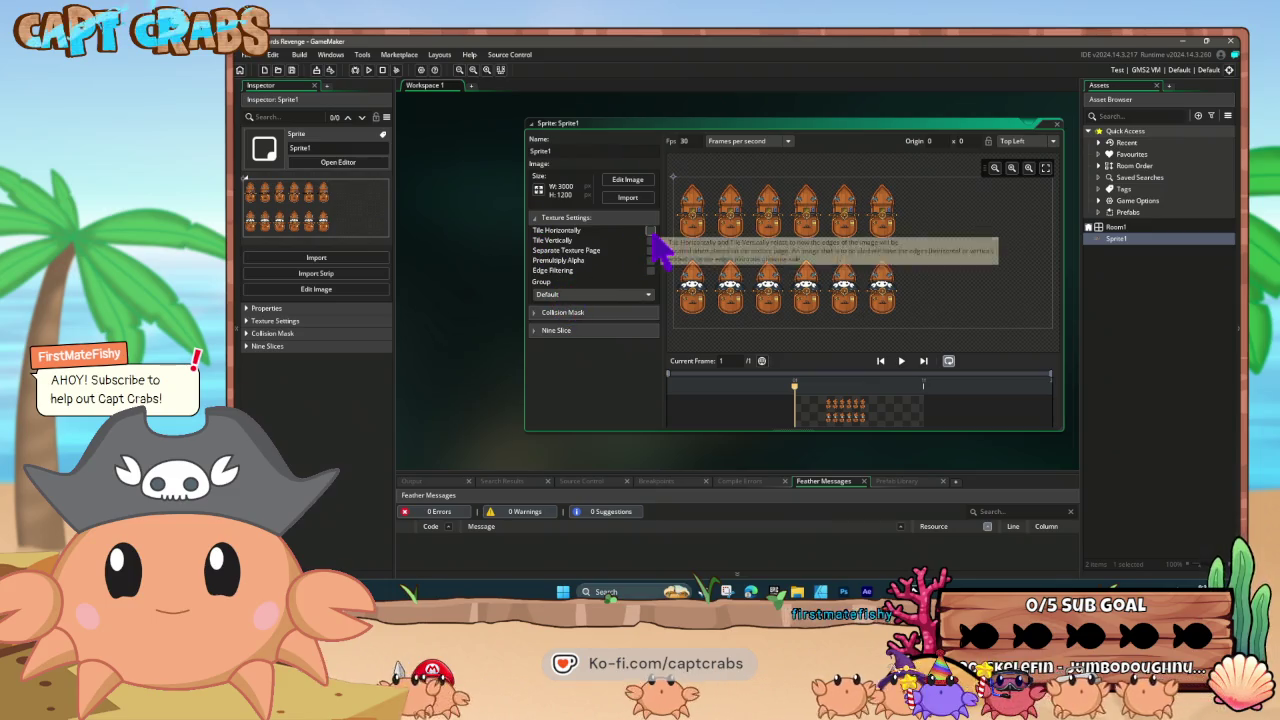
click(650, 231)
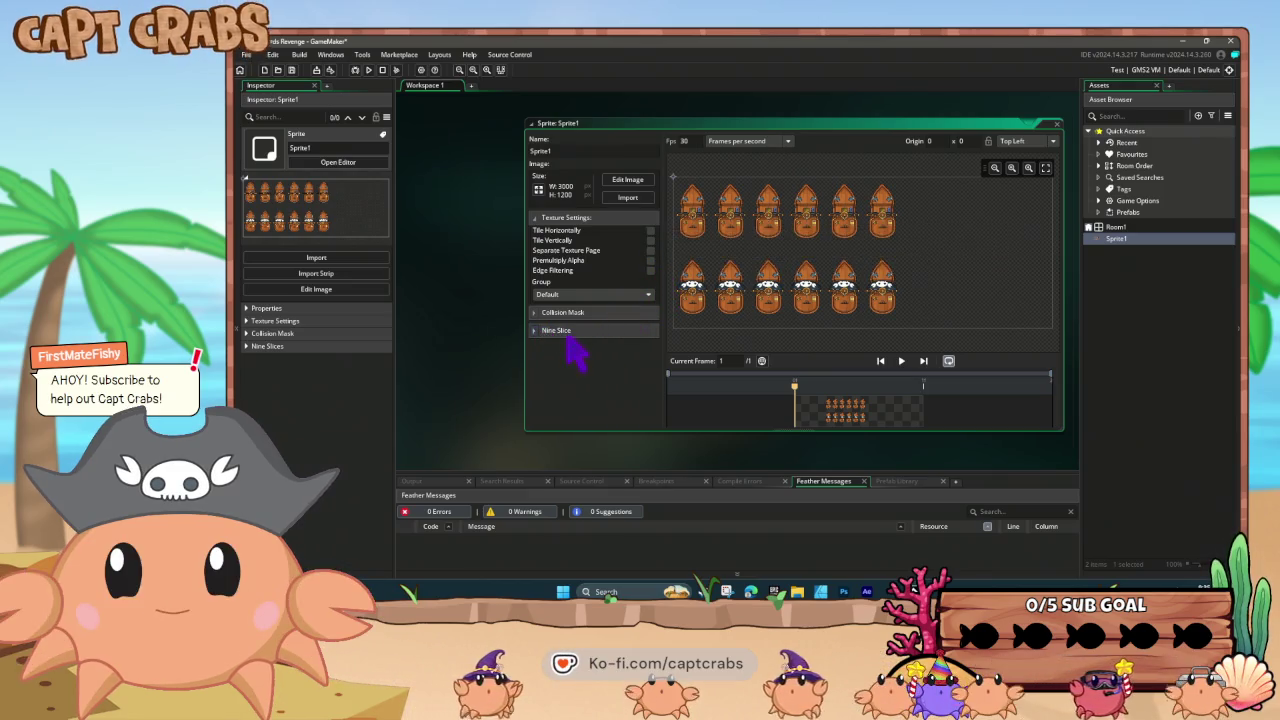
In the Nine Slice settings, set Tile Mode to Repeat after briefly trying Hide.
click(537, 331)
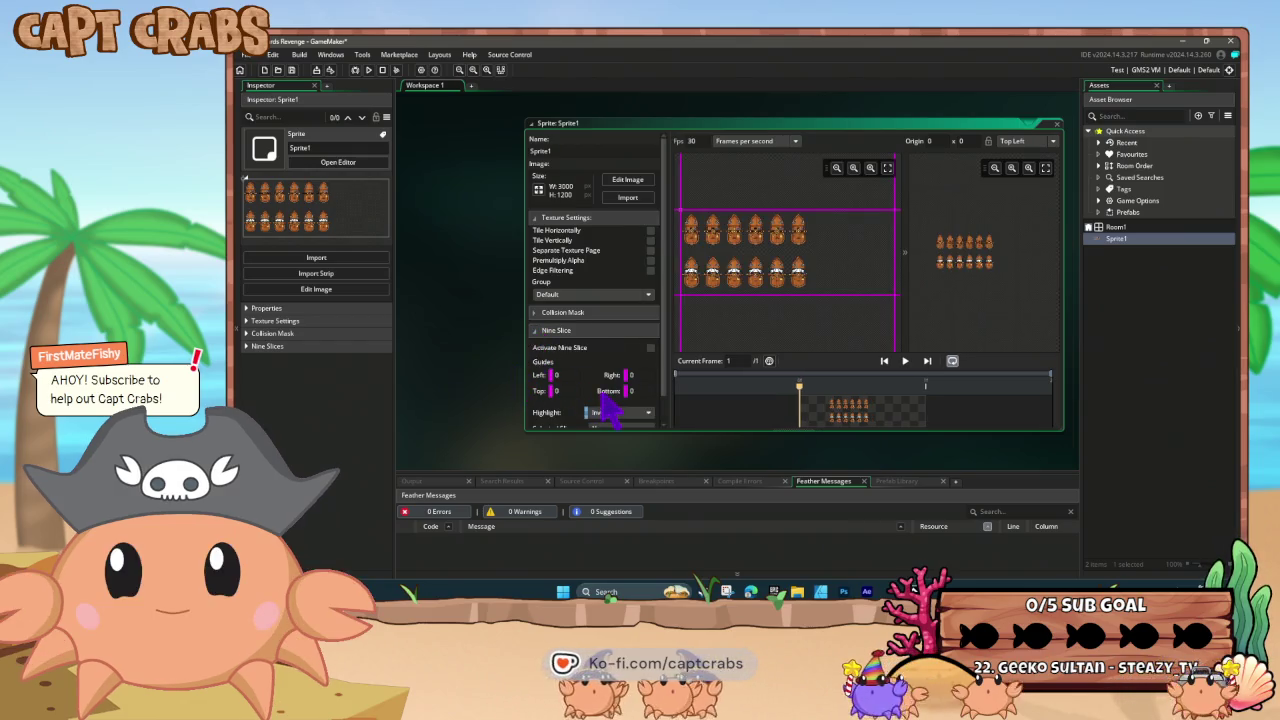
scroll(605, 360, down, 2)
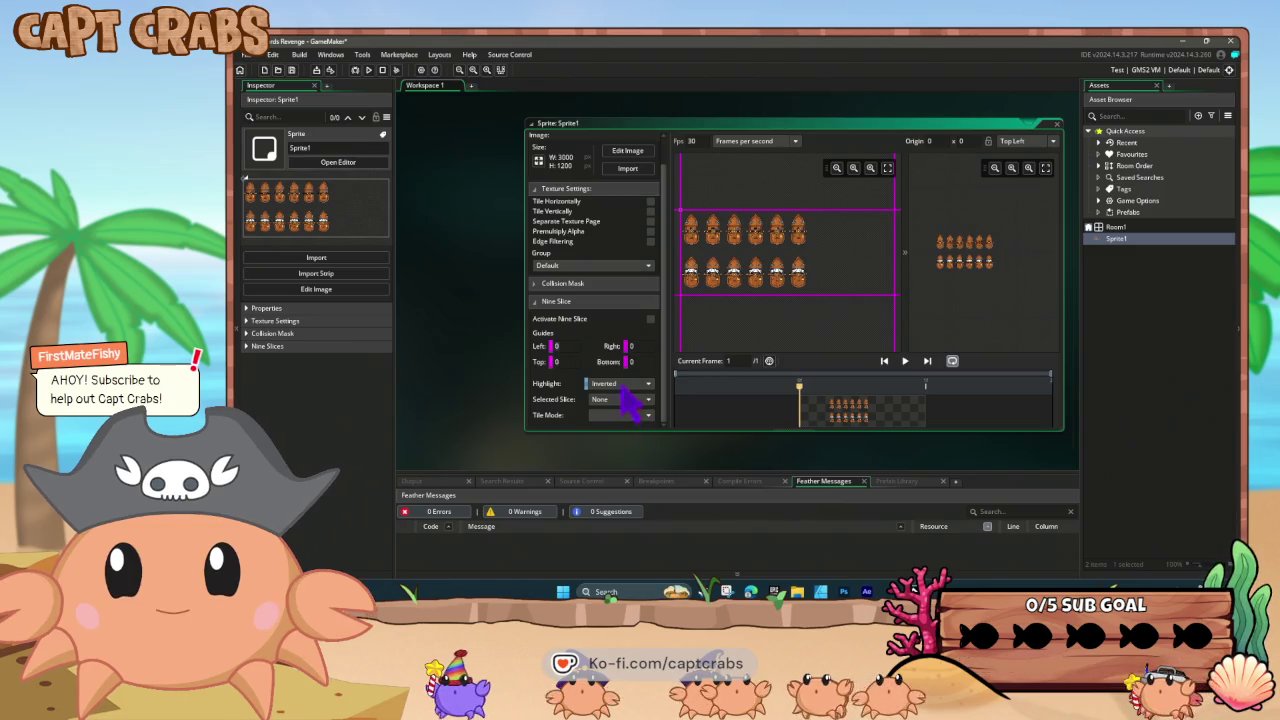
text(10)
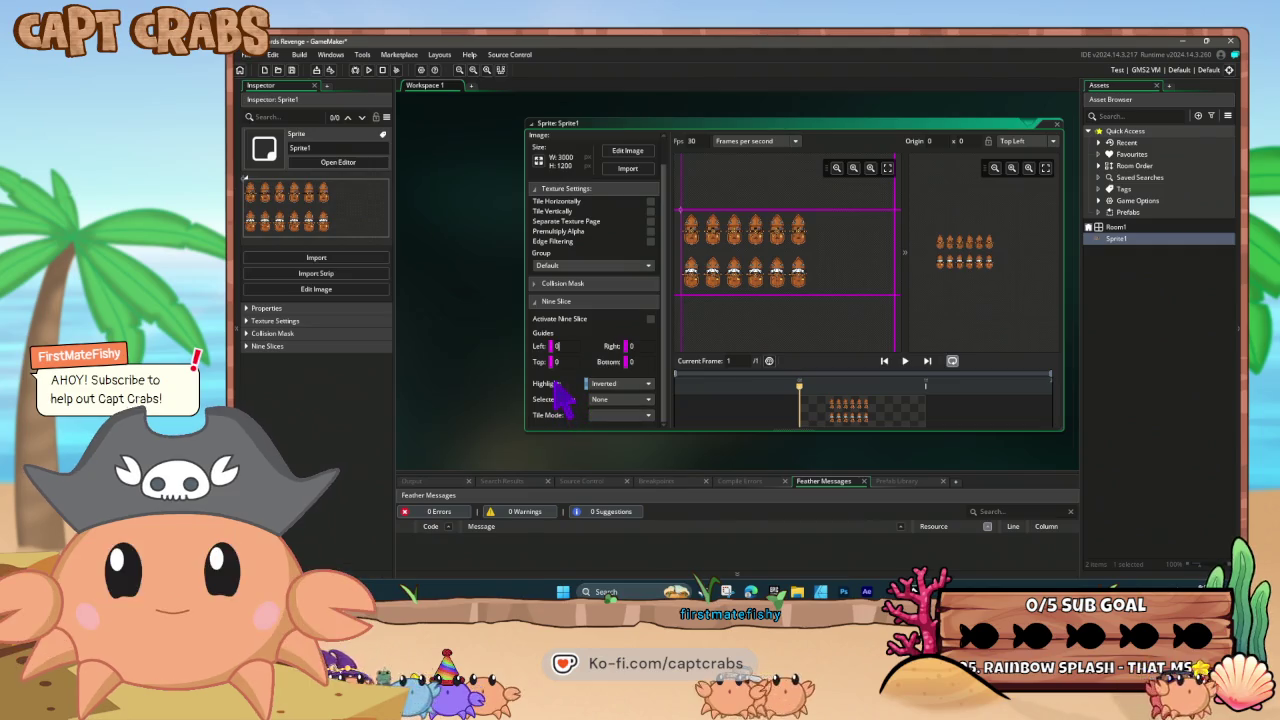
click(646, 400)
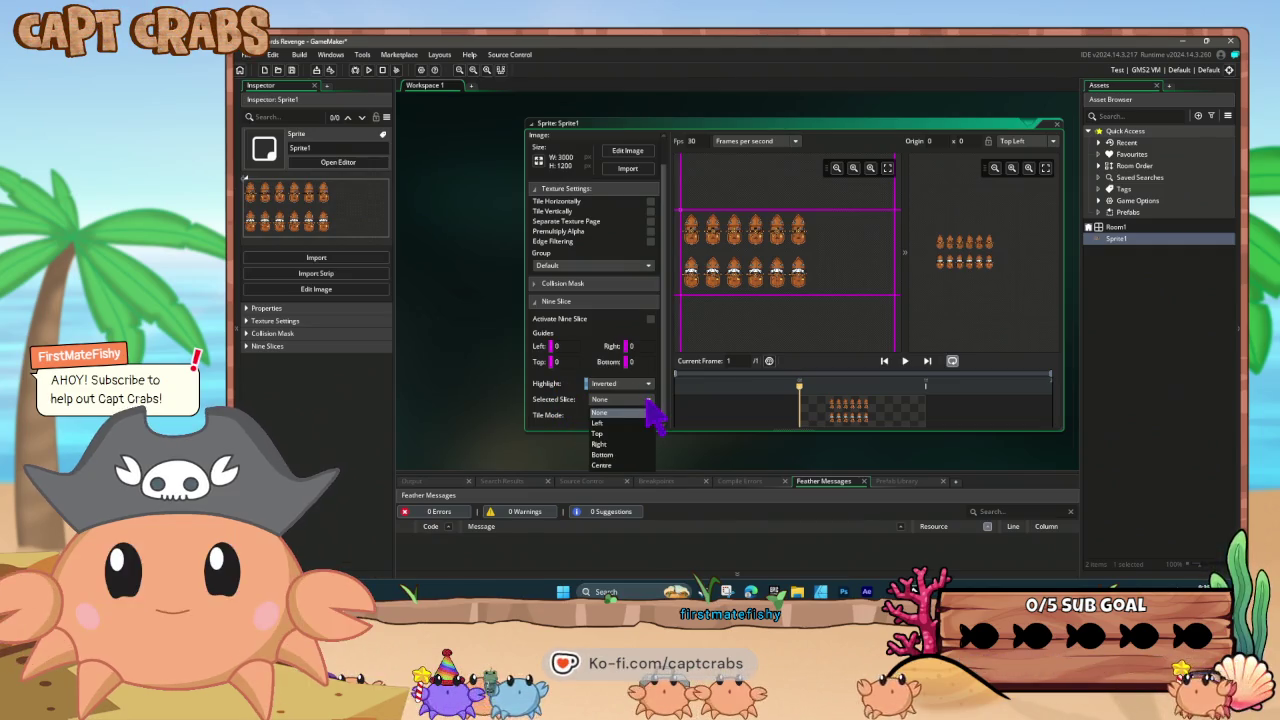
click(652, 413)
click(648, 415)
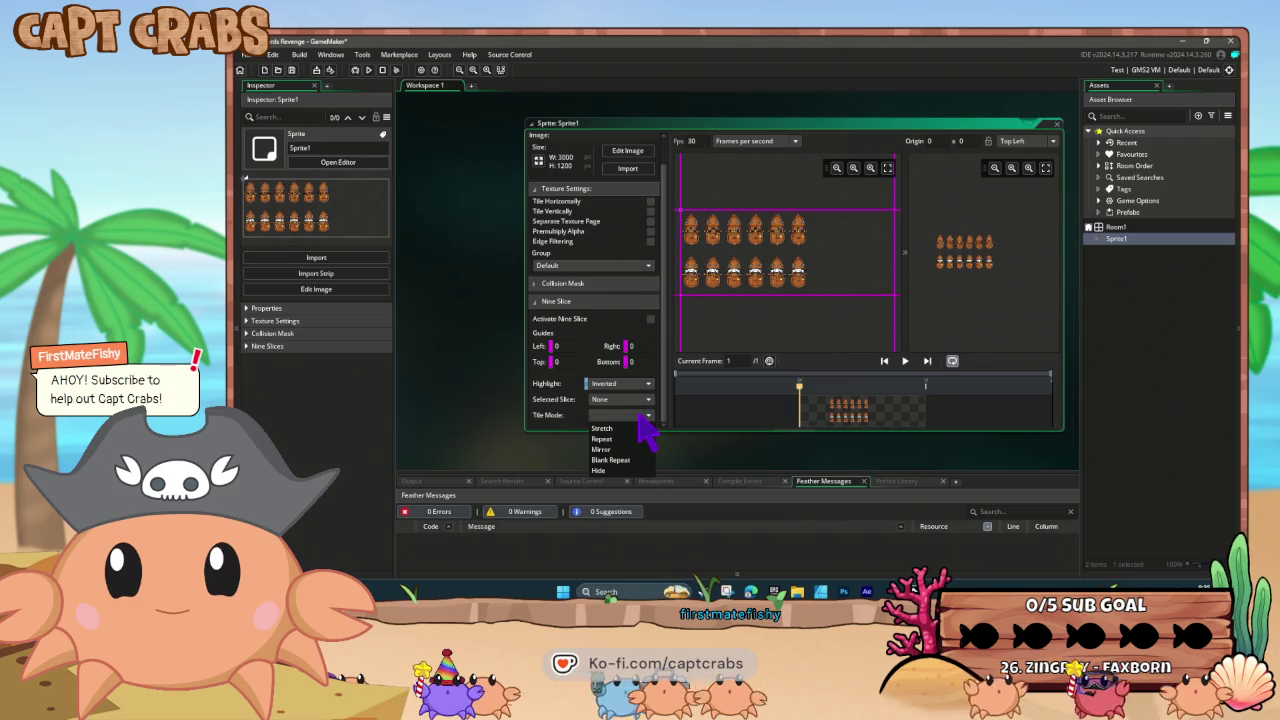
click(634, 439)
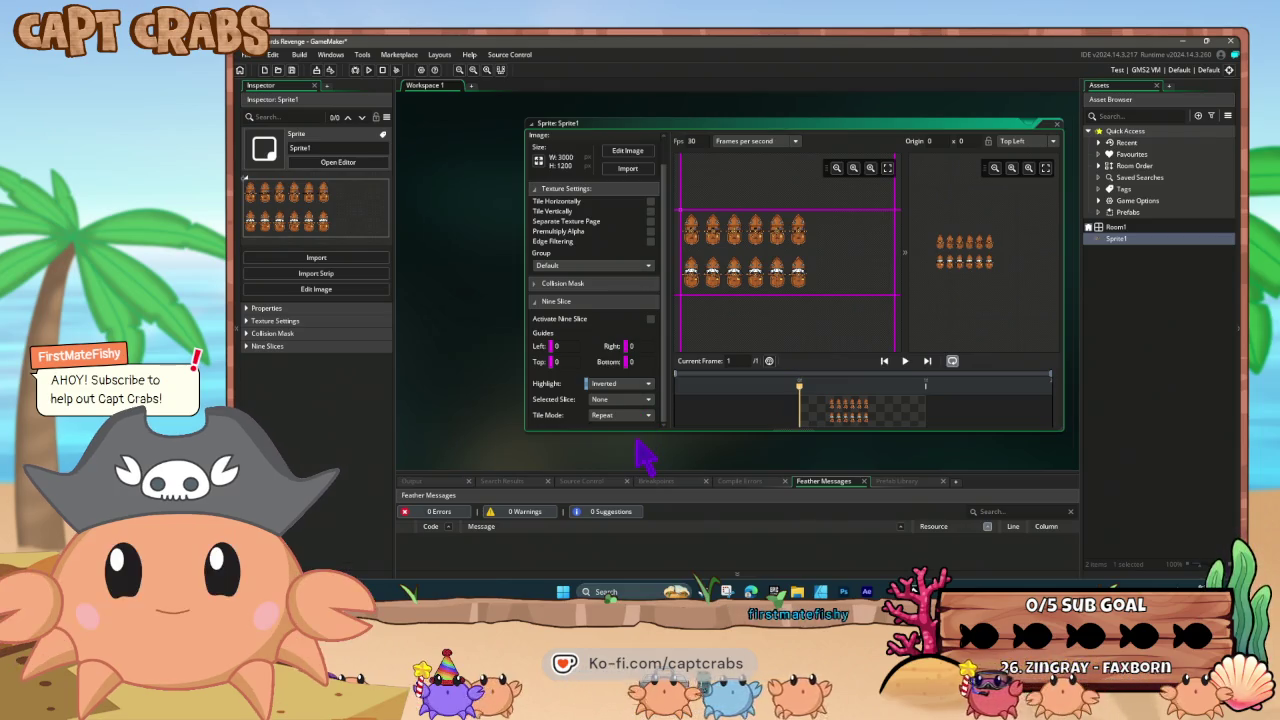
click(633, 415)
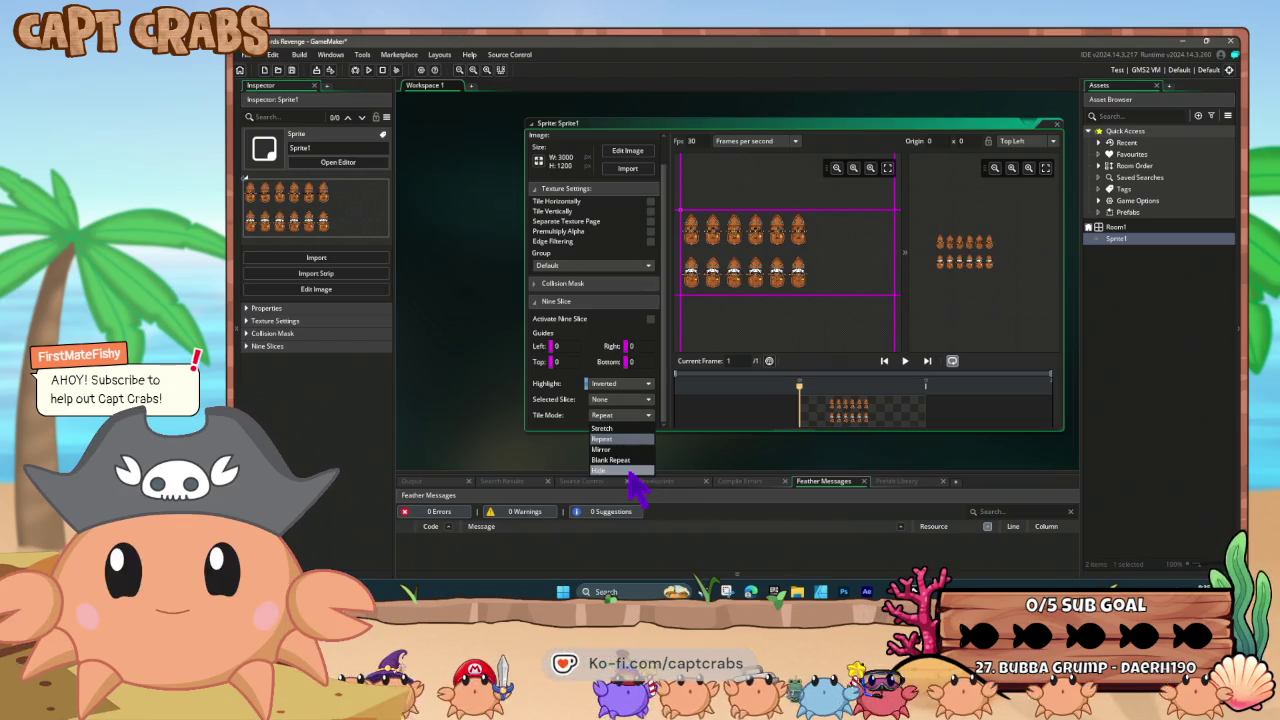
click(628, 471)
click(625, 416)
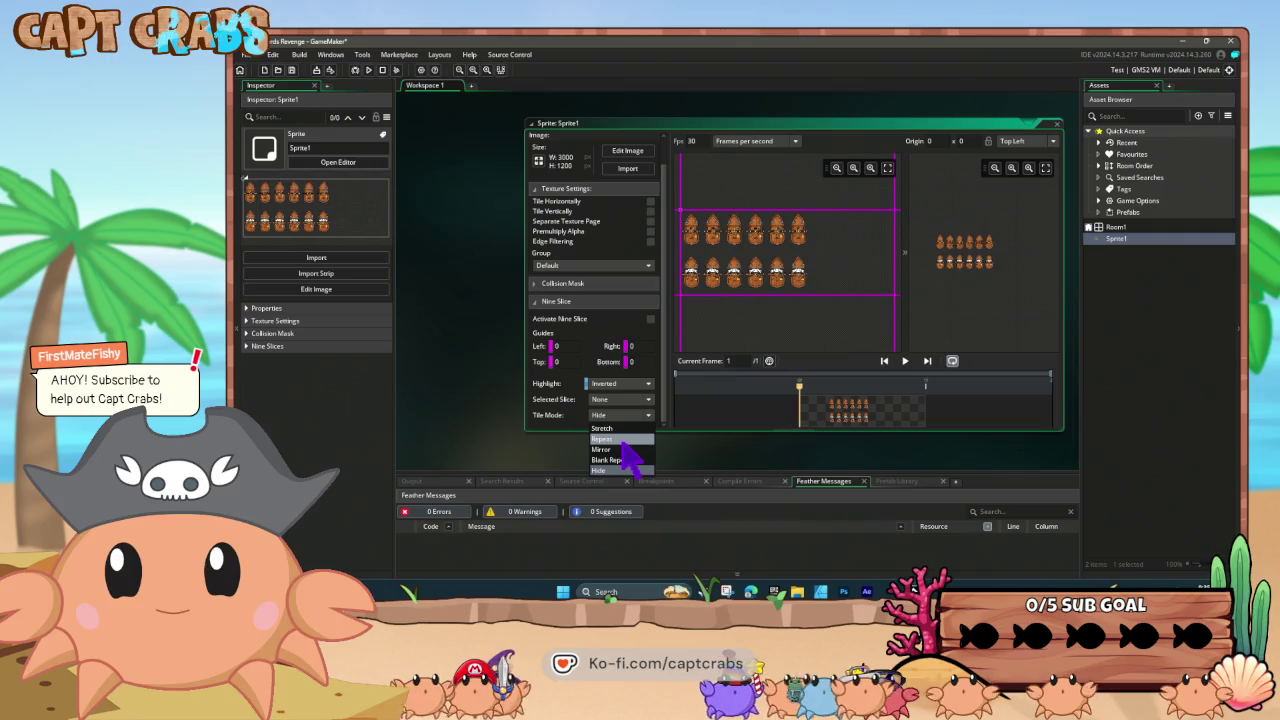
click(621, 439)
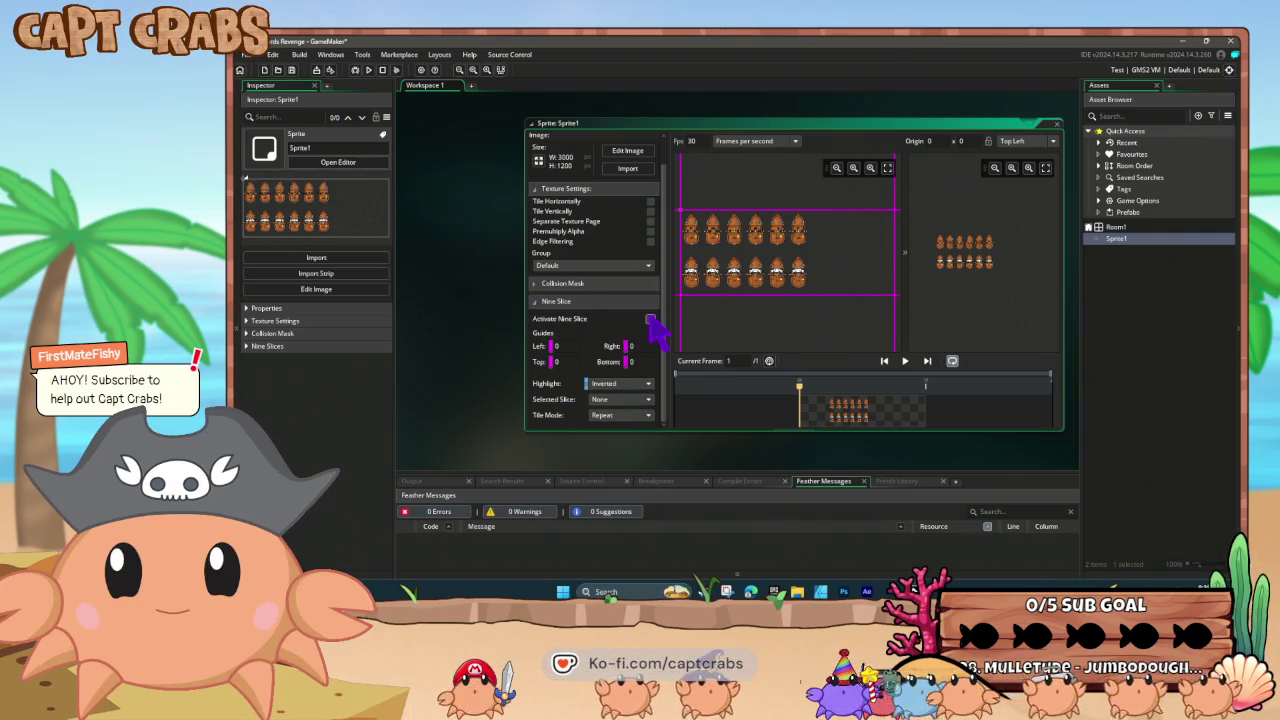
Expand Collision Mask, preview the animation, and open Resize Properties showing 3000×1200.
click(538, 303)
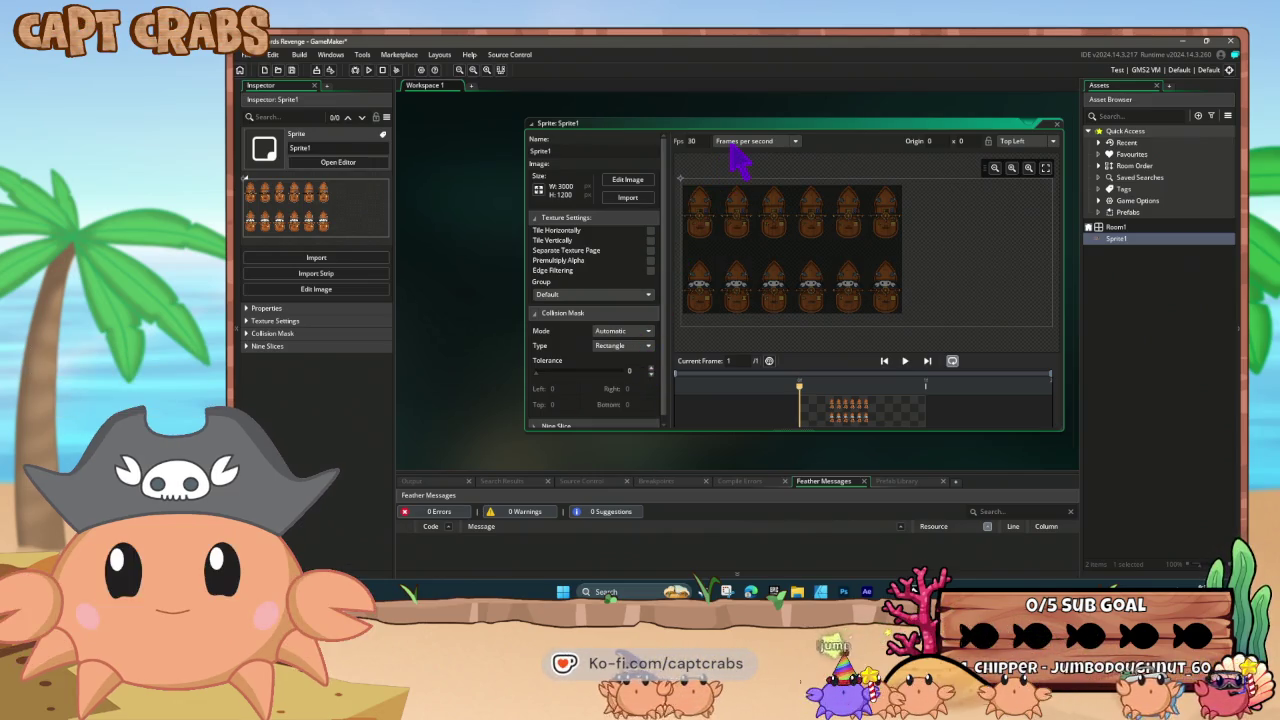
click(906, 362)
click(908, 363)
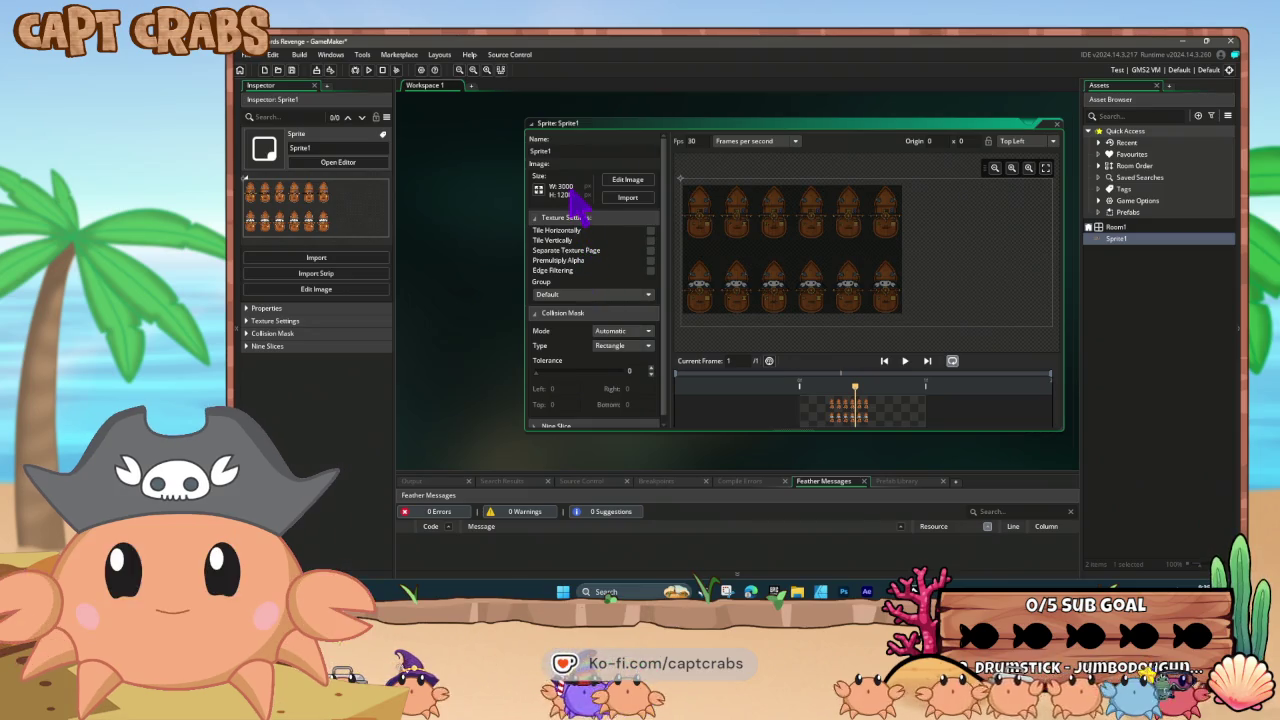
click(539, 190)
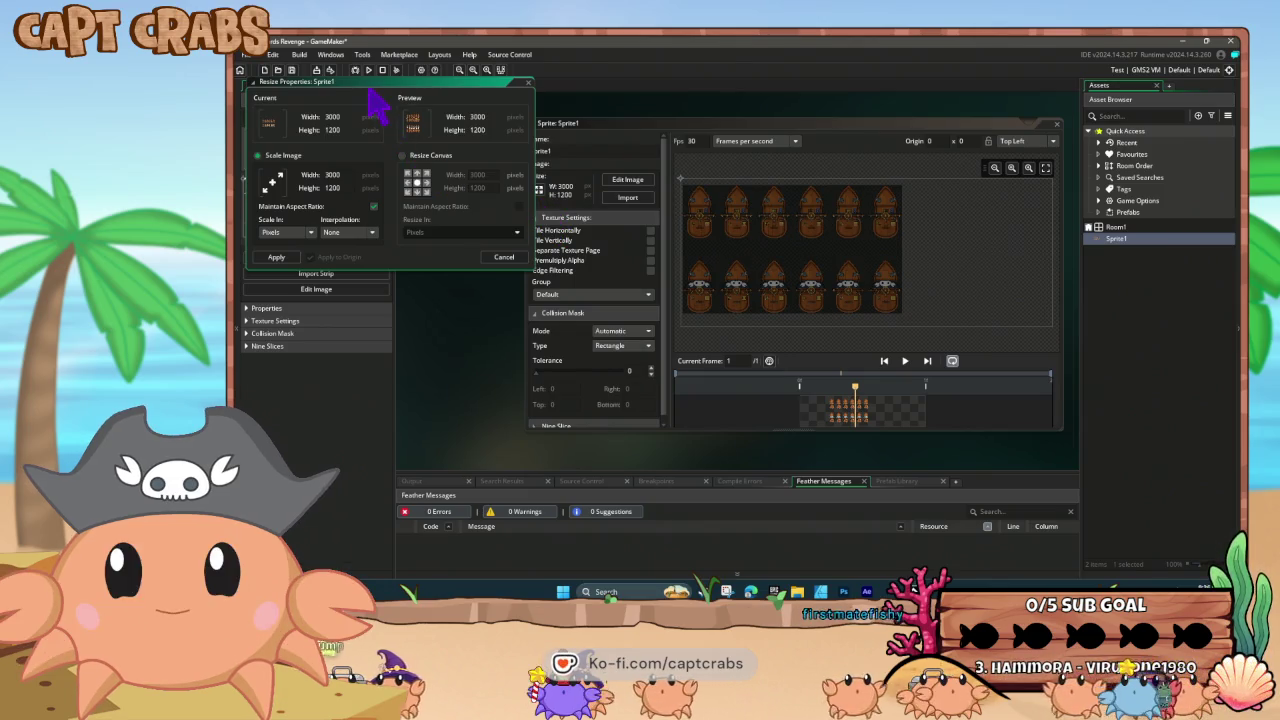
mouse_move(378, 87)
mouse_down()
mouse_move(650, 328)
mouse_move(730, 352)
mouse_up()
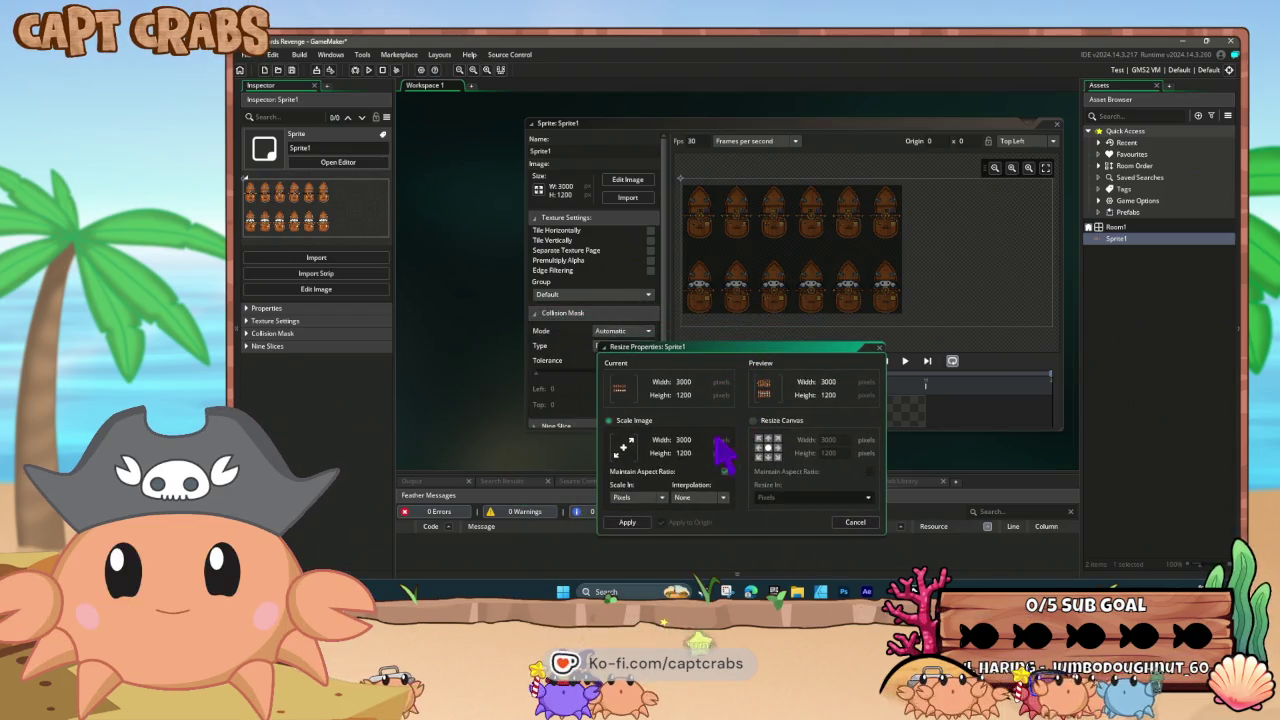
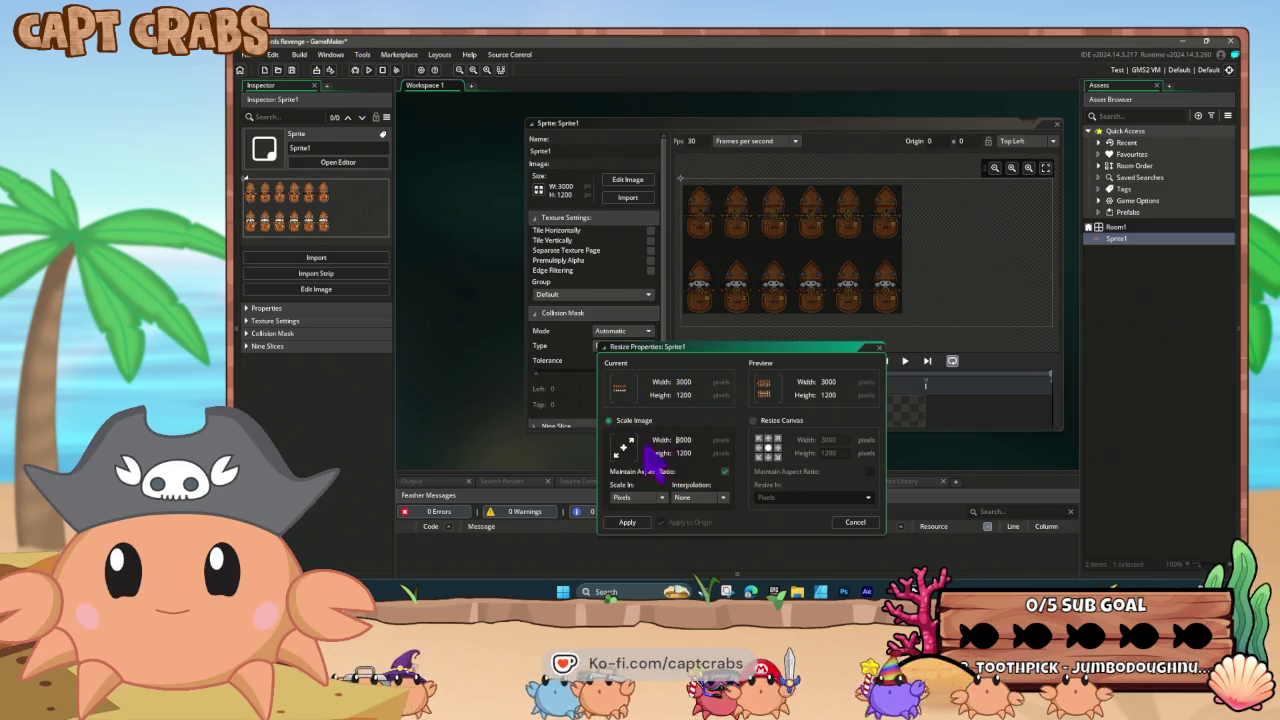
Correct the scaled width to 1500 and apply, making the boat sheet 1500×600.
key(BackSpace)
text(6)
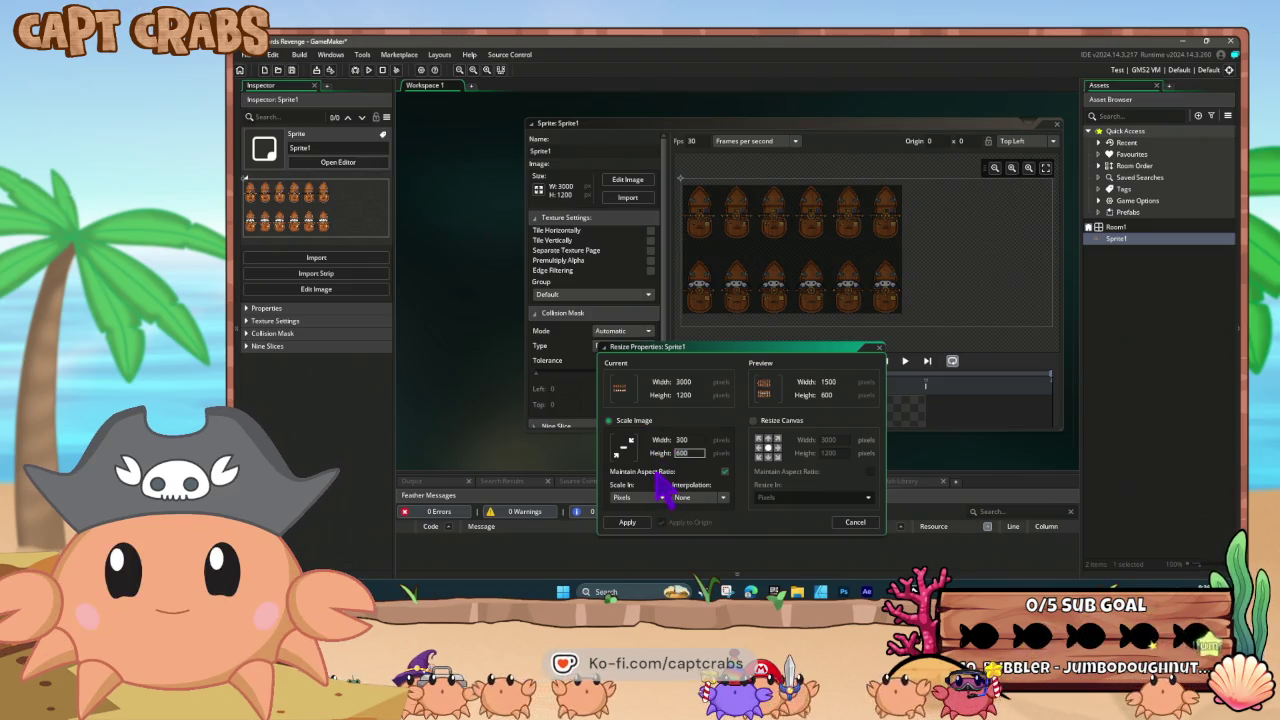
click(630, 523)
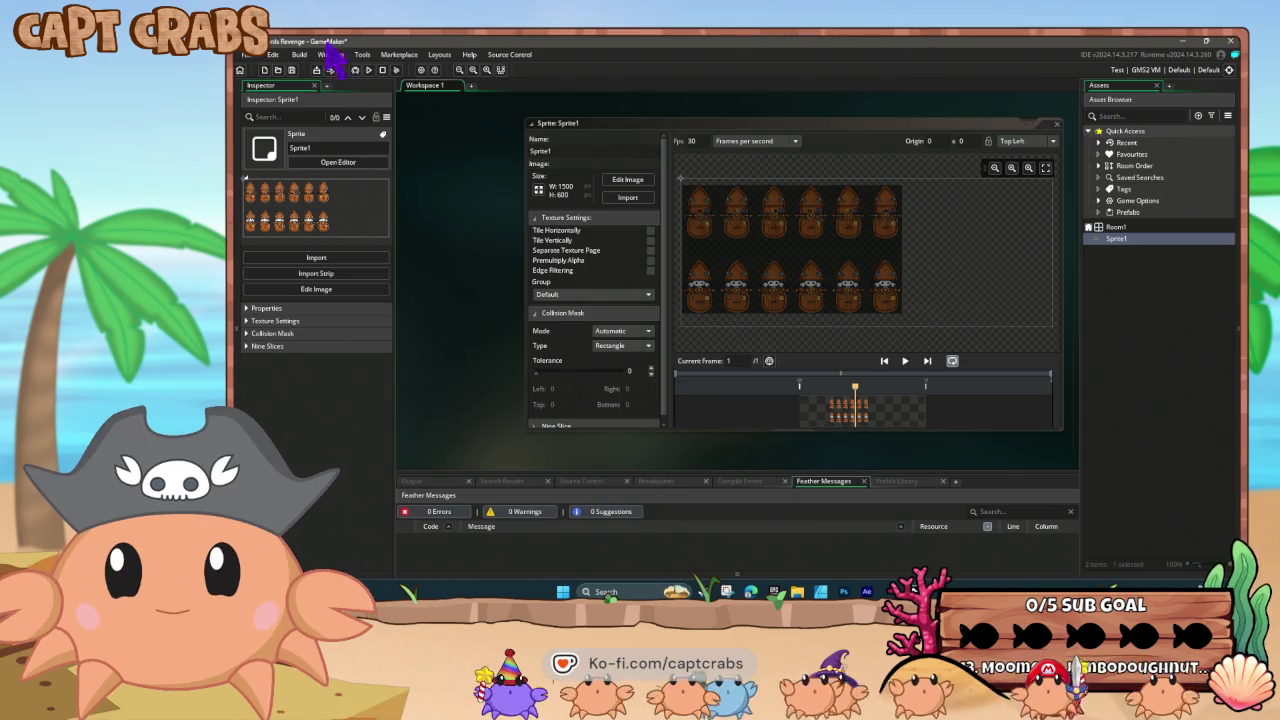
Enable horizontal and vertical texture tiling for the boat sprite.
click(650, 230)
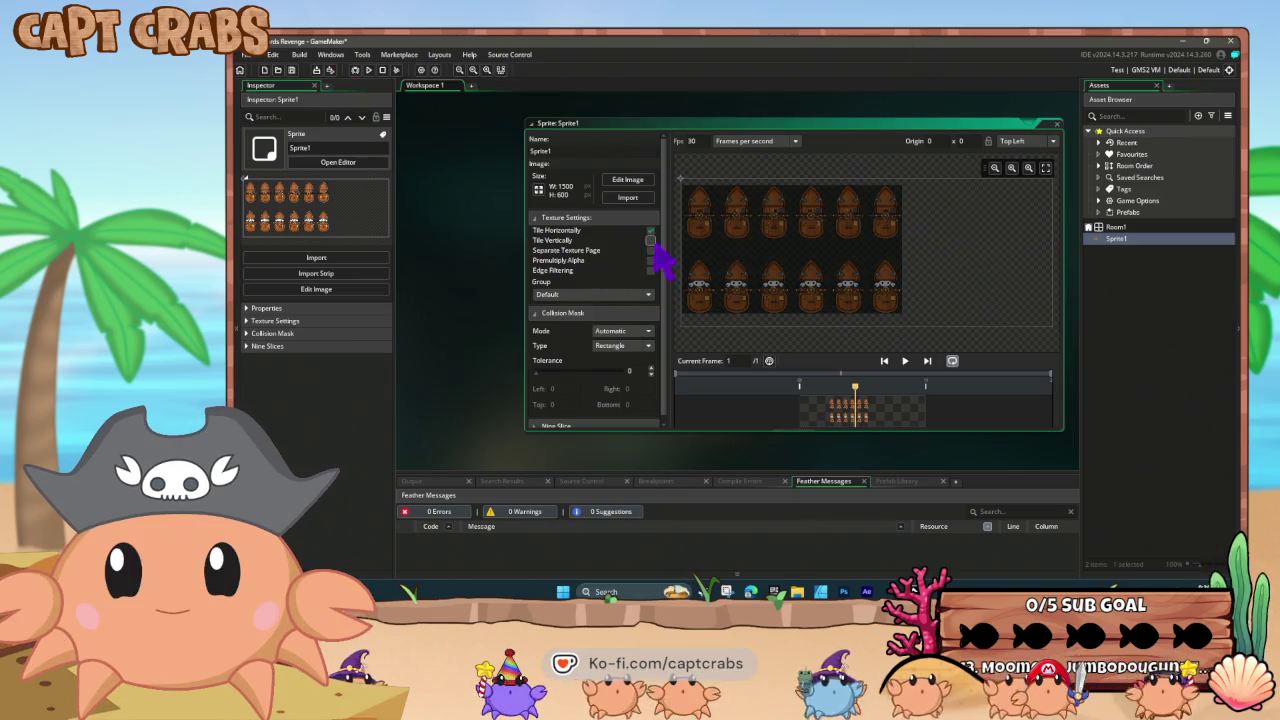
click(650, 240)
click(633, 295)
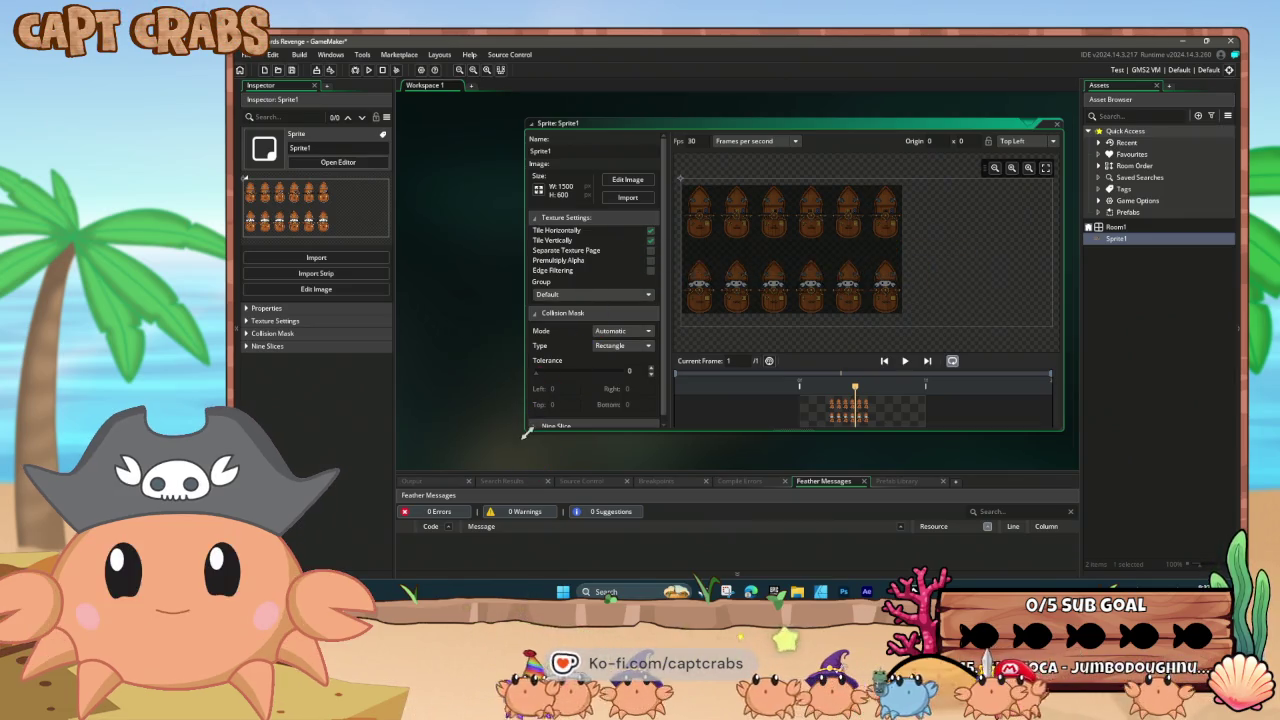
Enlarge the sprite editor and look over the Nine Slice settings without changing them.
mouse_move(528, 432)
mouse_down()
mouse_move(509, 449)
mouse_move(420, 459)
mouse_up()
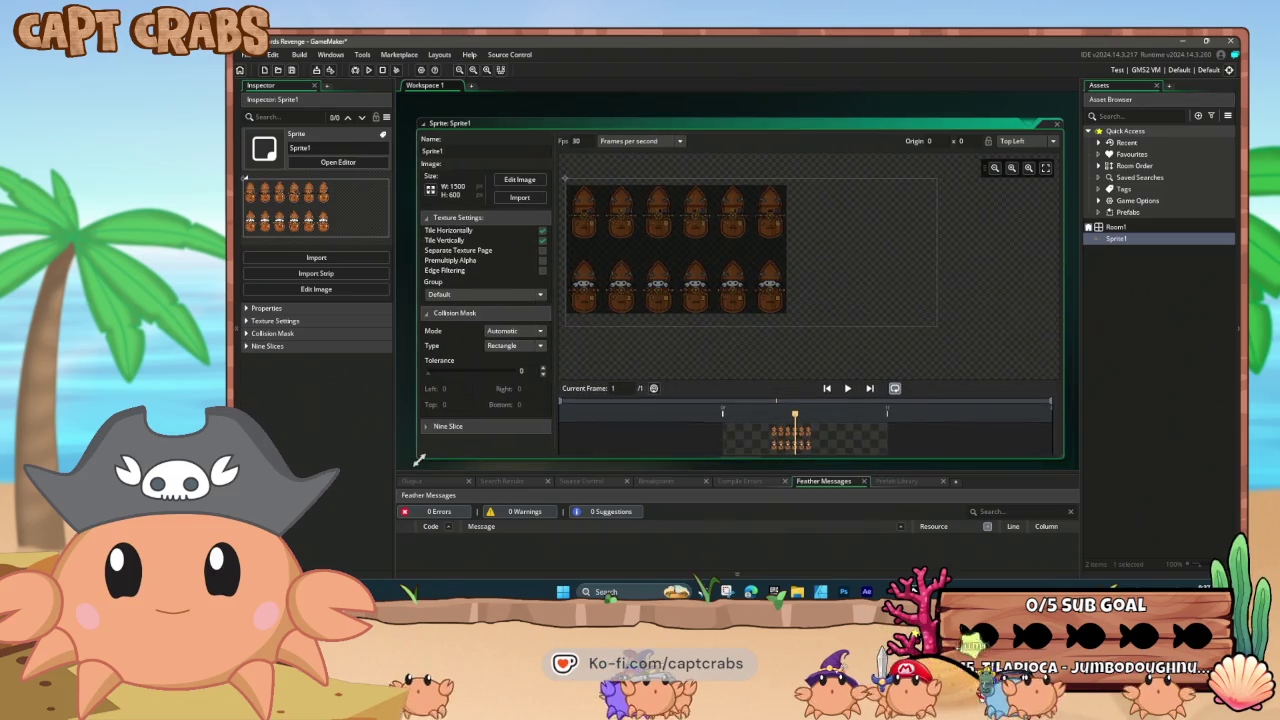
click(478, 424)
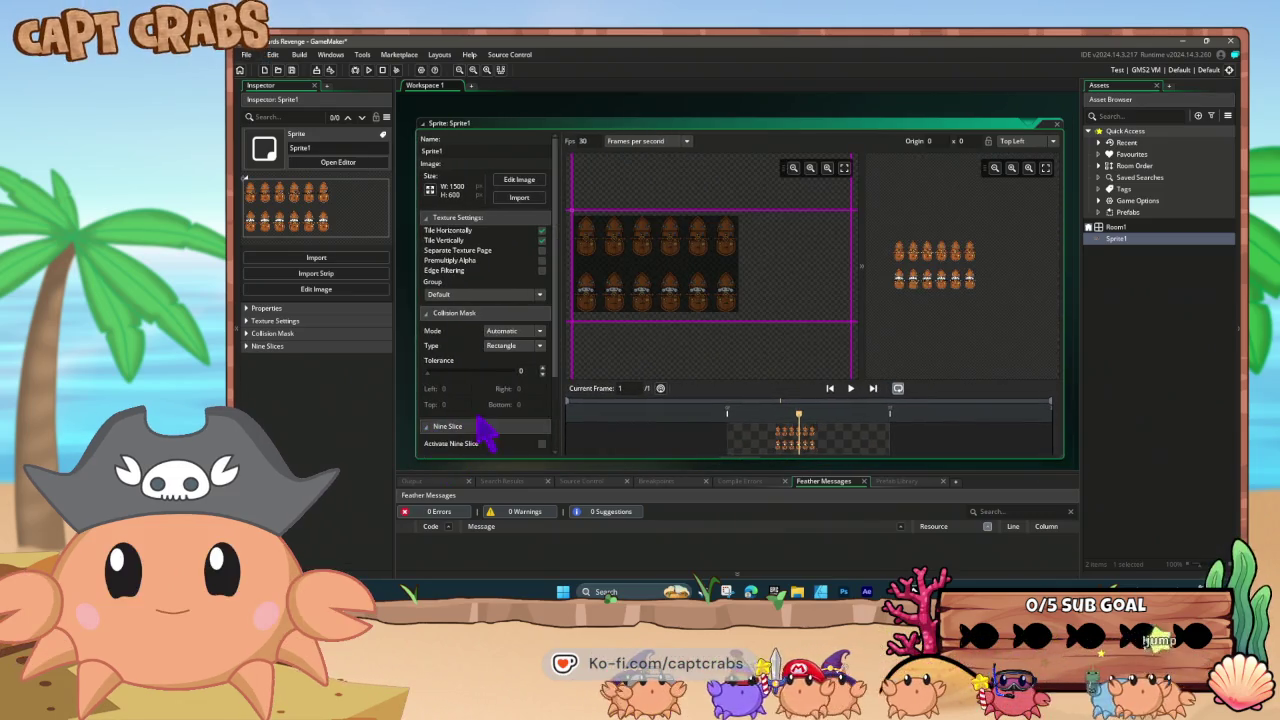
scroll(487, 430, down, 2)
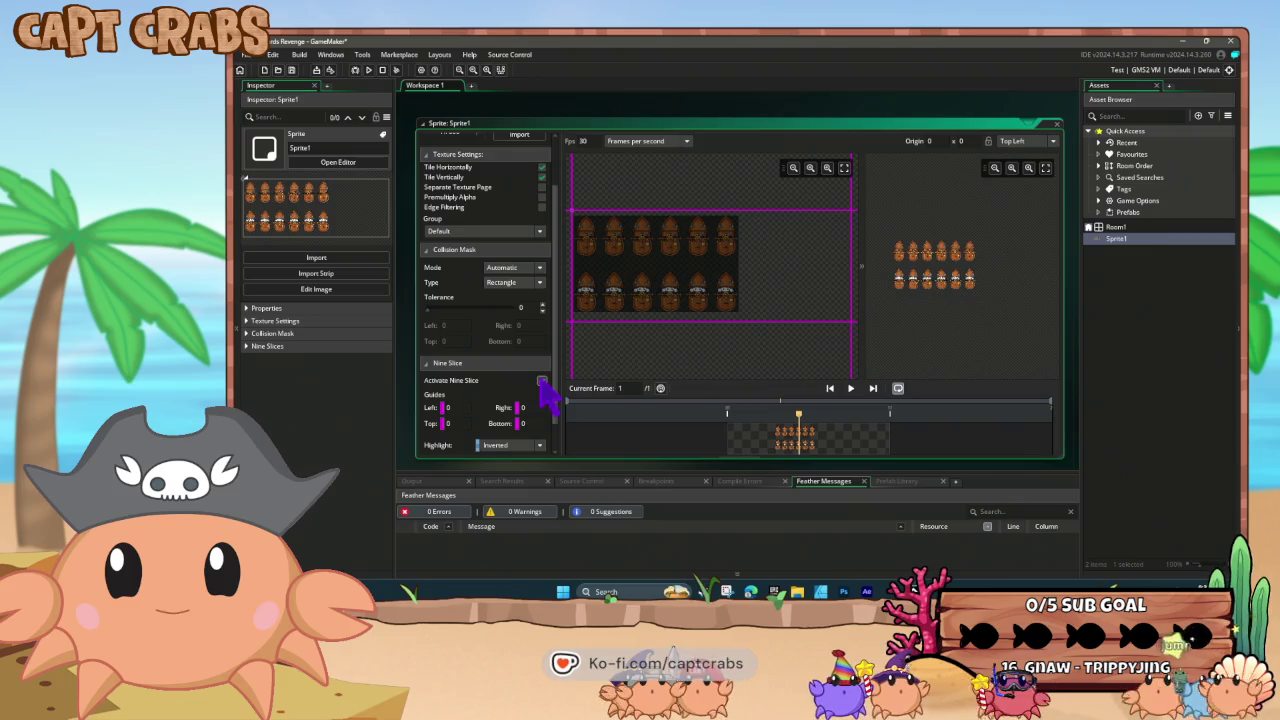
click(430, 364)
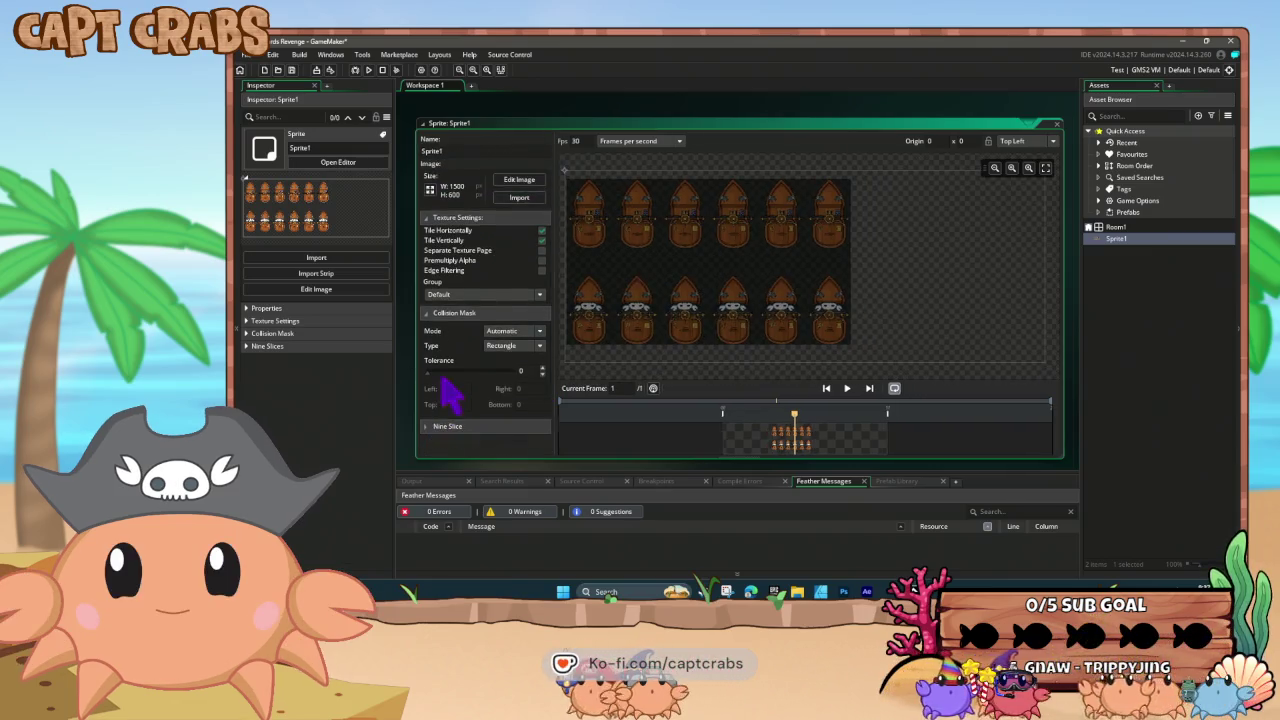
scroll(457, 388, up, 2)
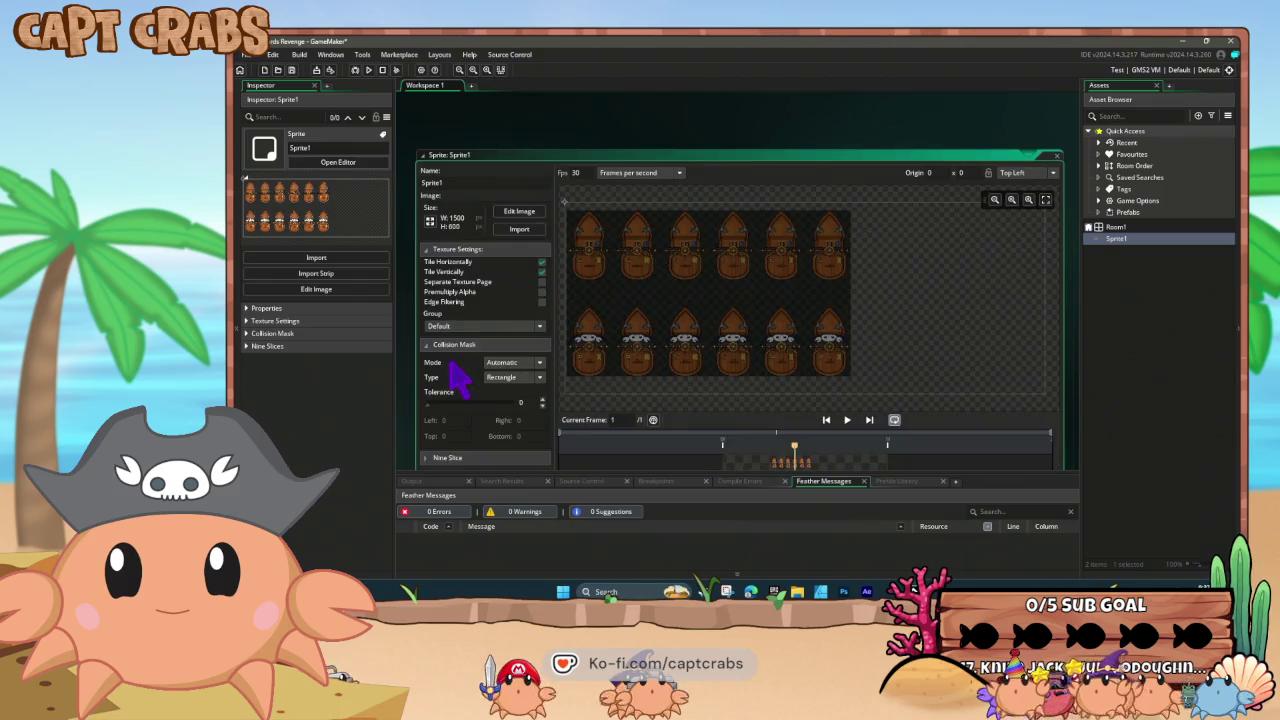
Keep Collision Mask Mode on Automatic and open the sprite in the image editor.
click(505, 362)
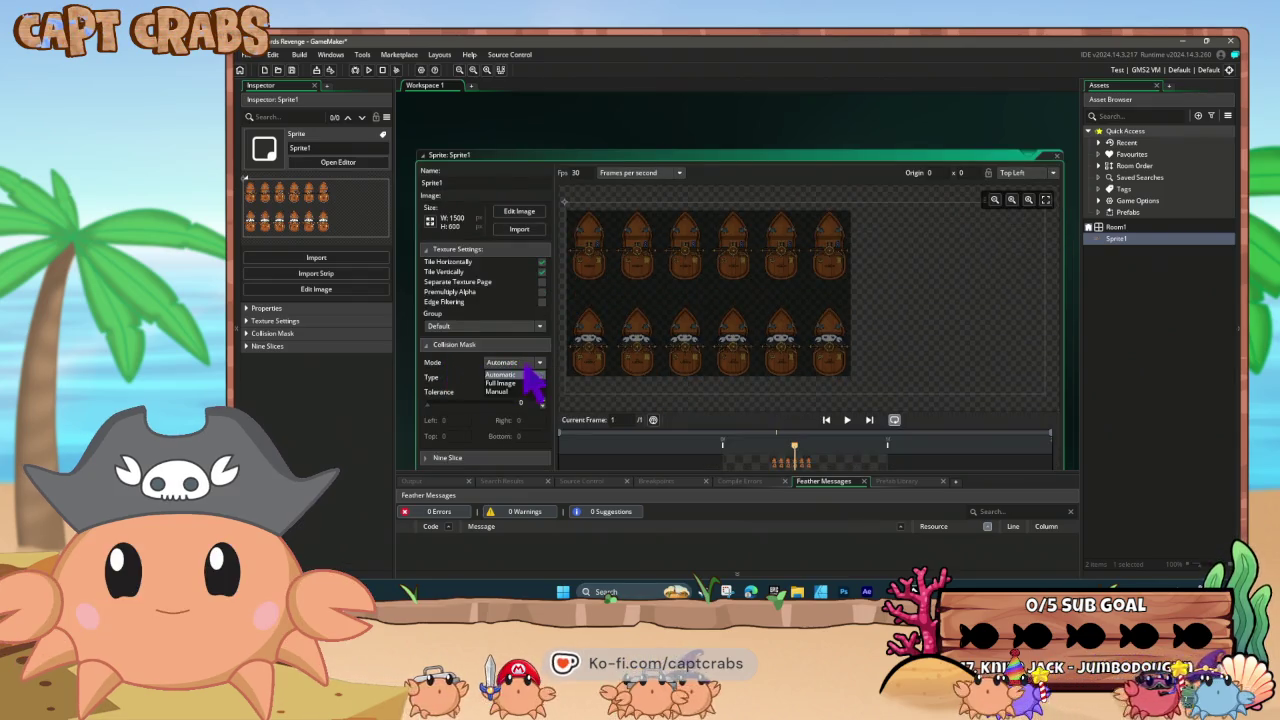
click(521, 388)
click(510, 362)
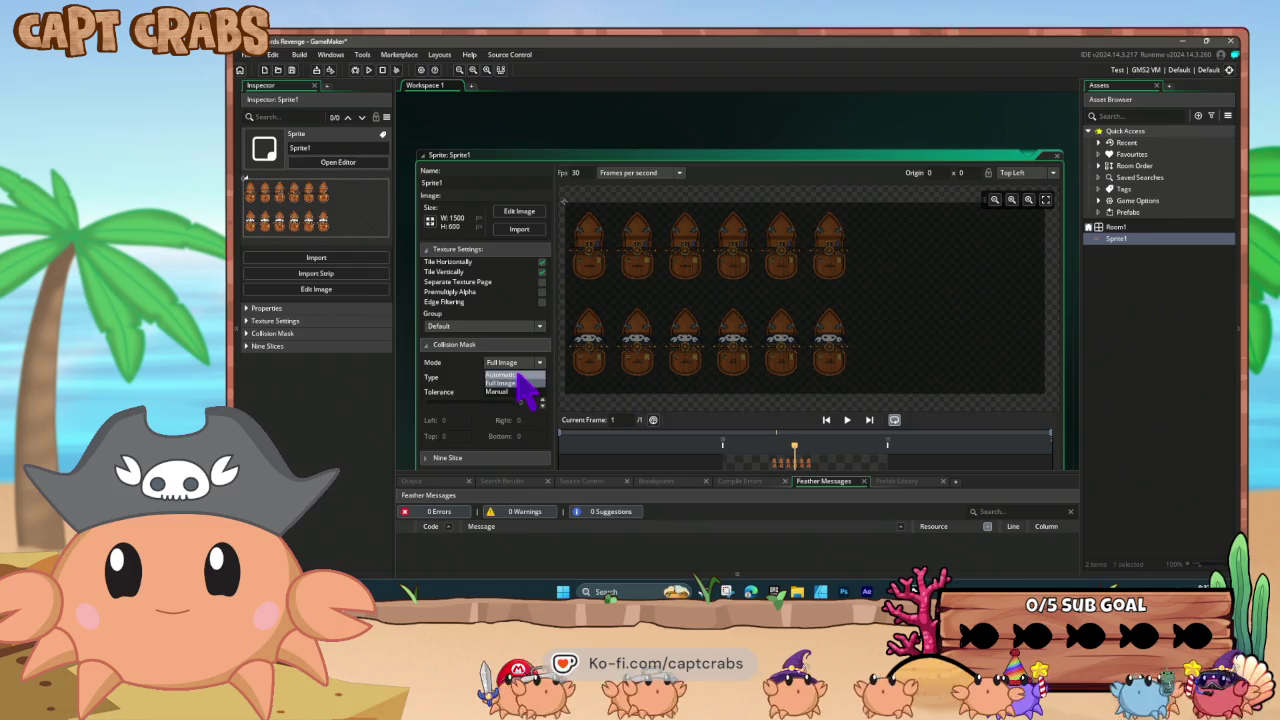
click(505, 374)
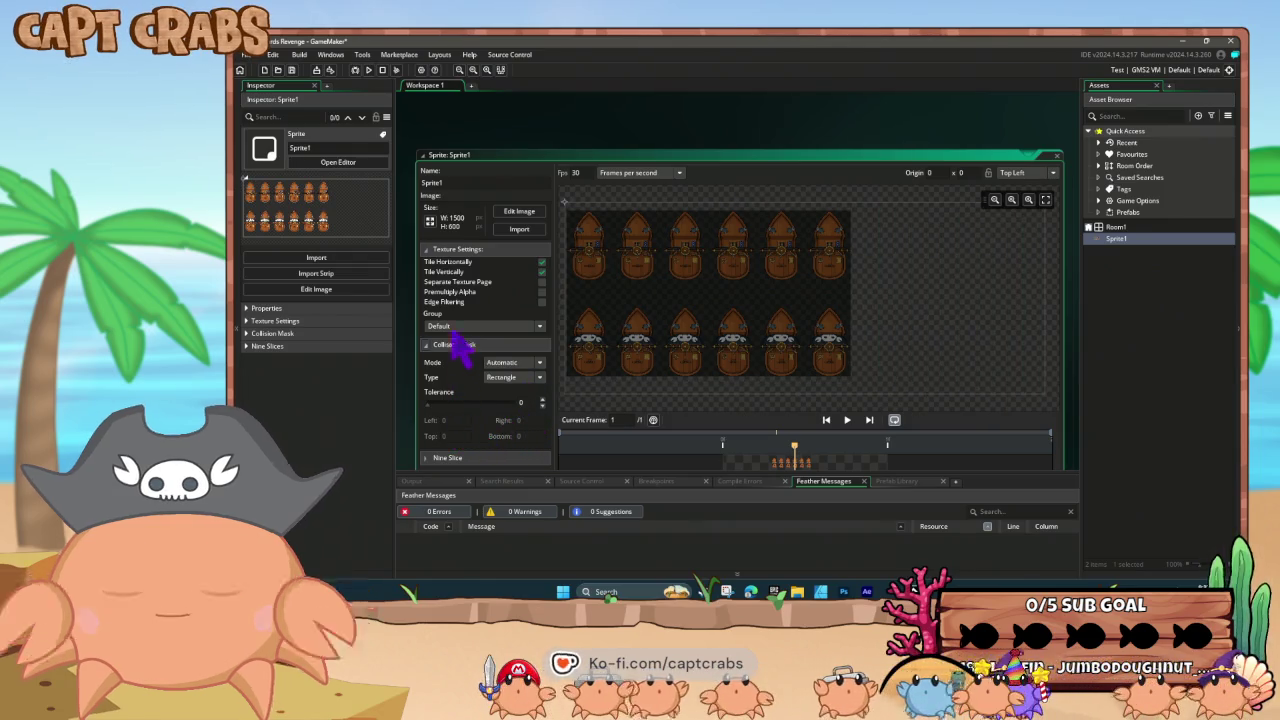
click(512, 212)
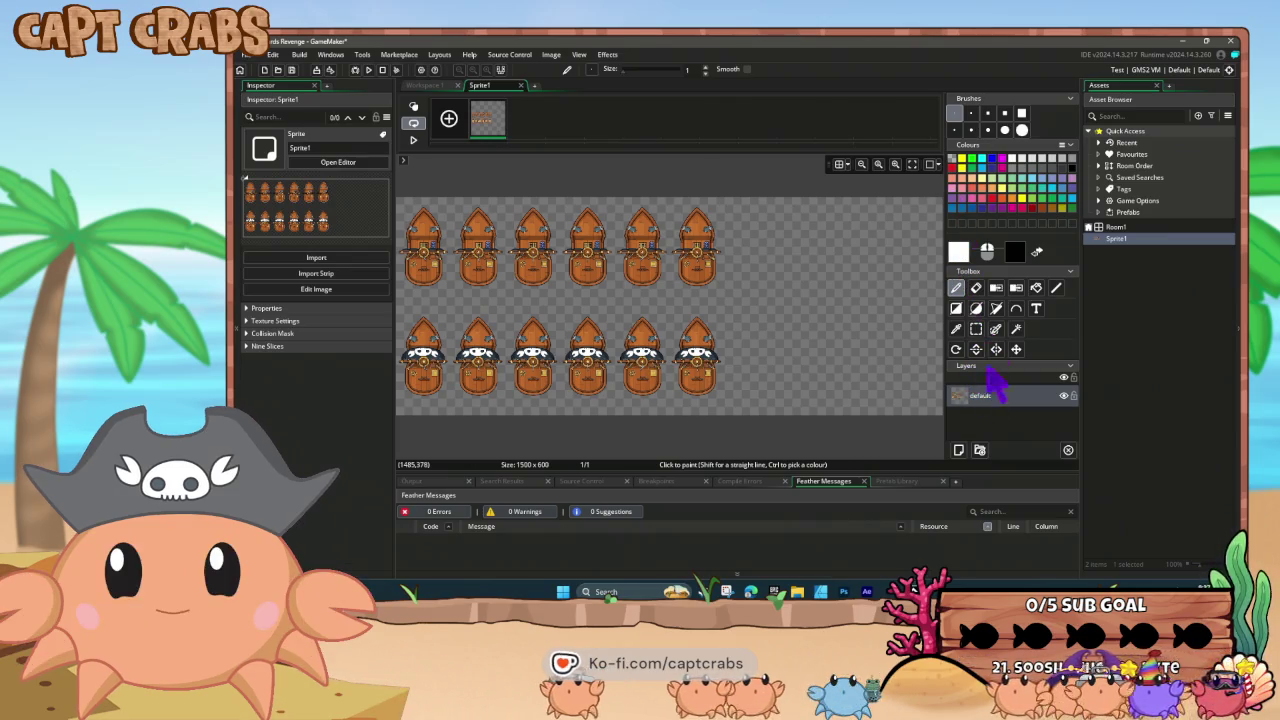
click(1068, 451)
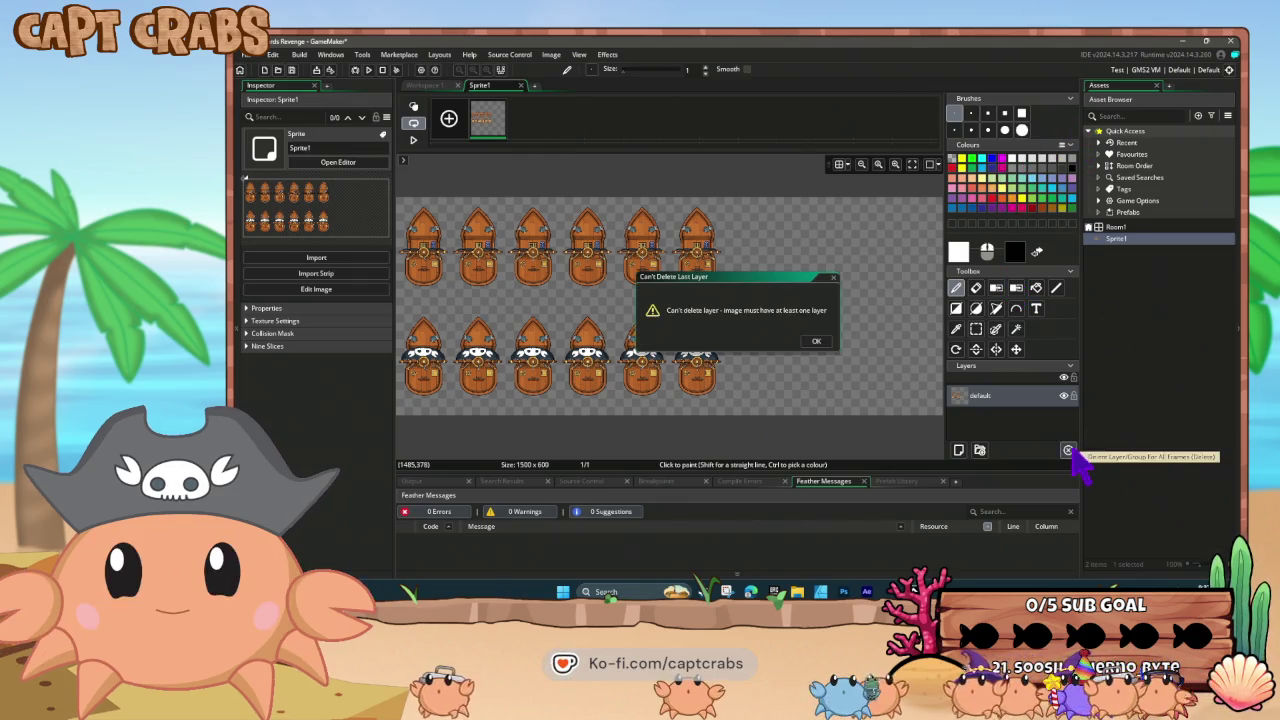
click(814, 342)
mouse_move(485, 118)
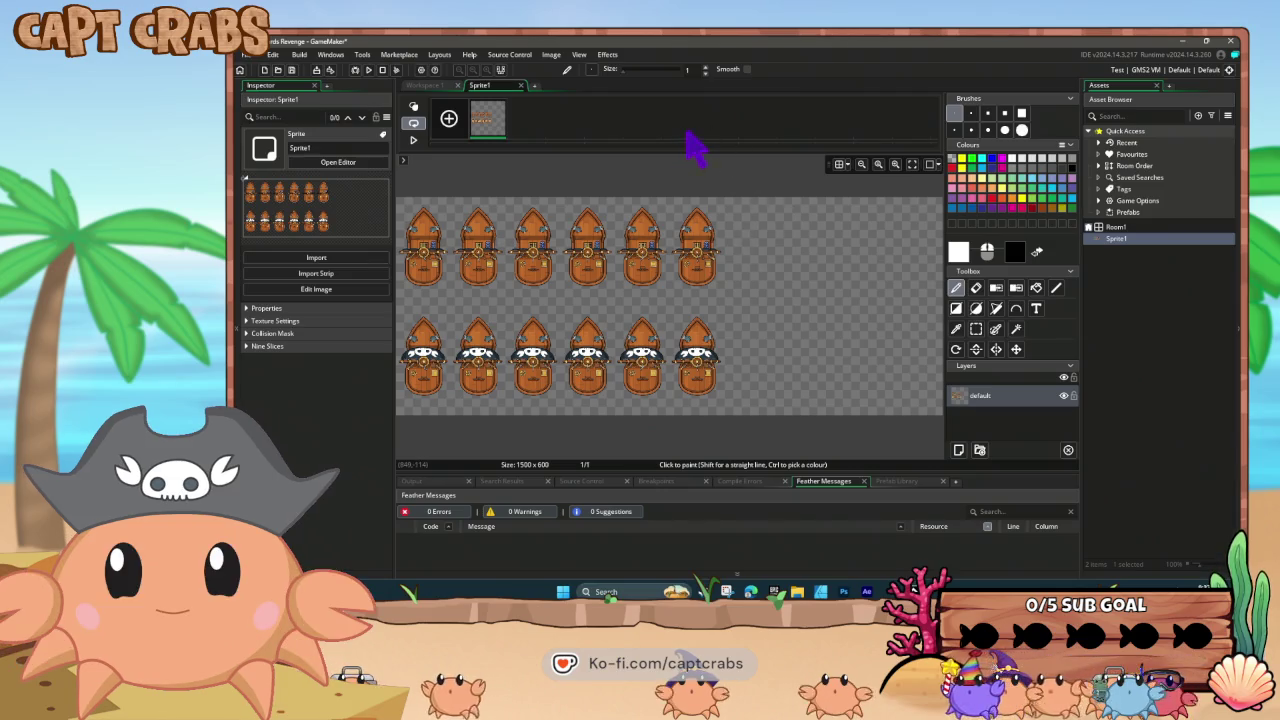
Return to the sprite, keep its origin at Top Left, and open the resize settings for 300×120.
click(520, 85)
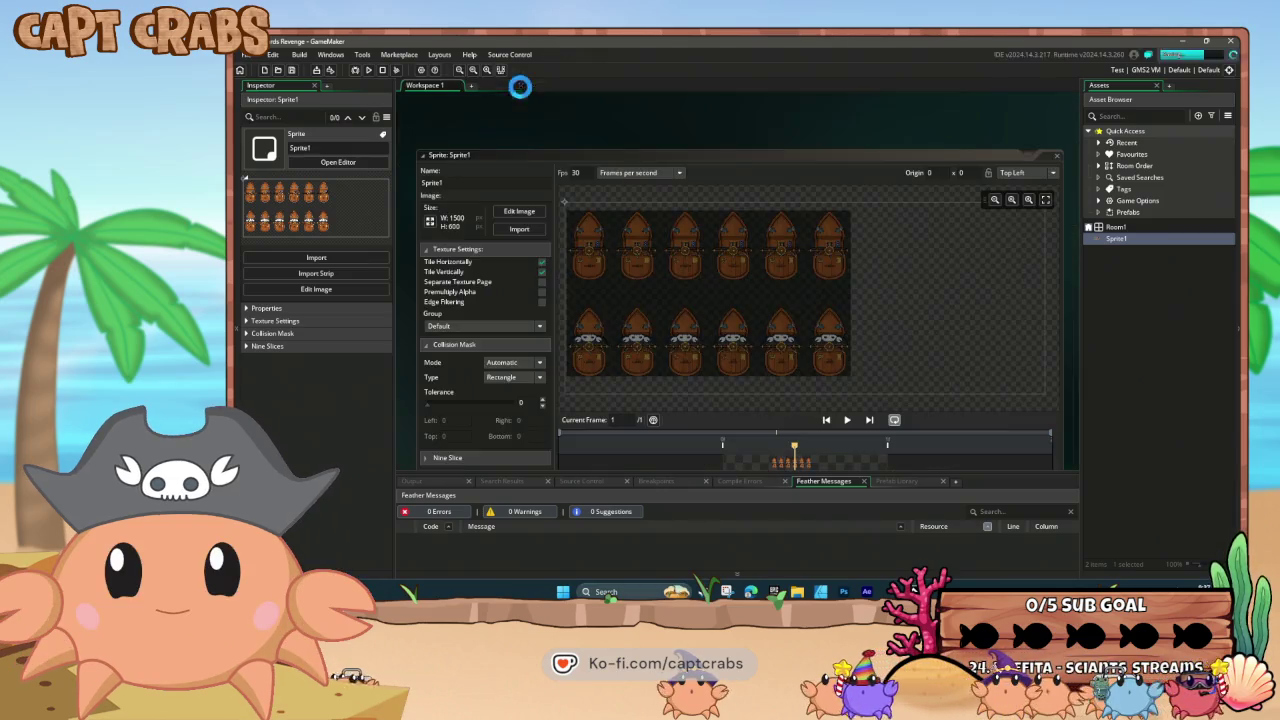
drag(622, 155, 624, 140)
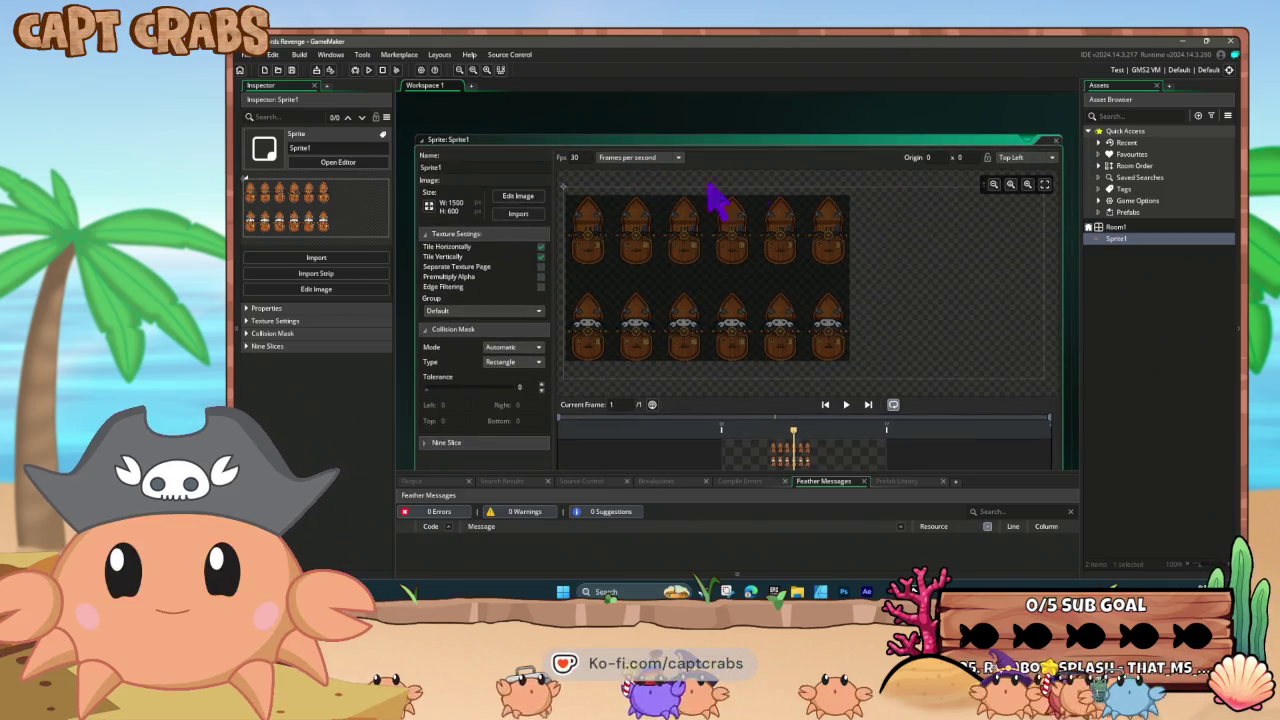
click(1051, 158)
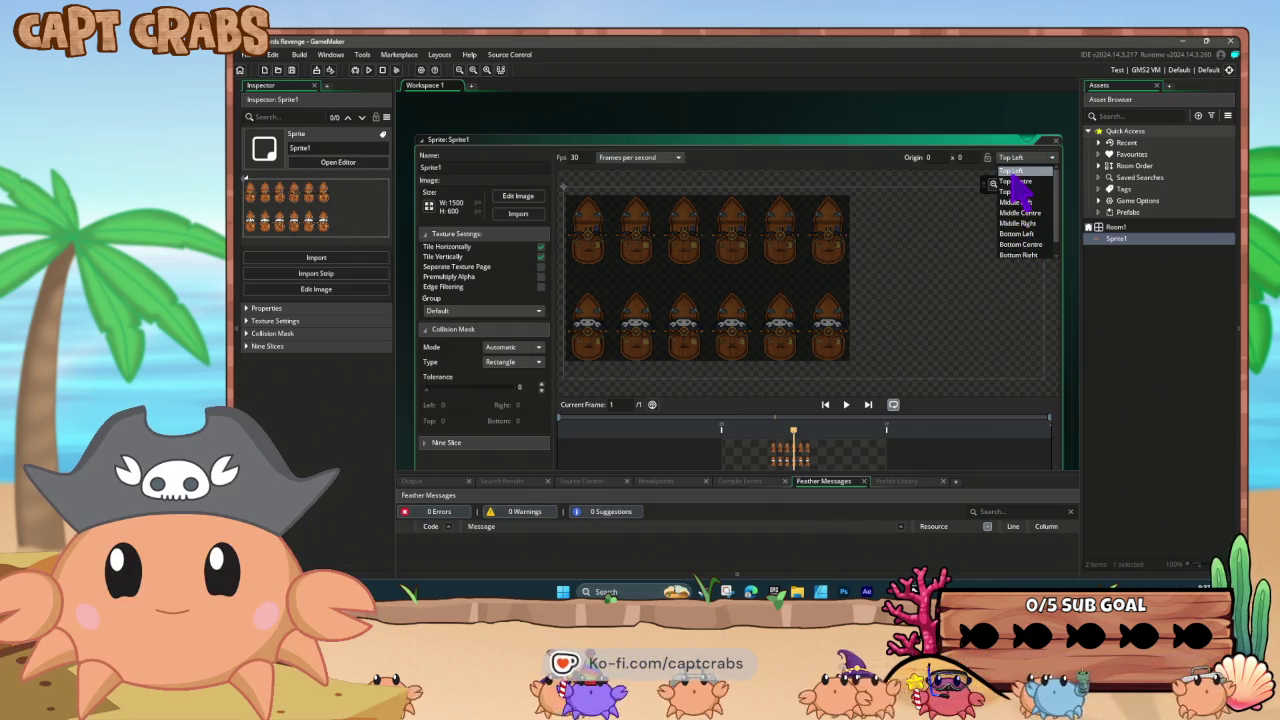
click(1013, 172)
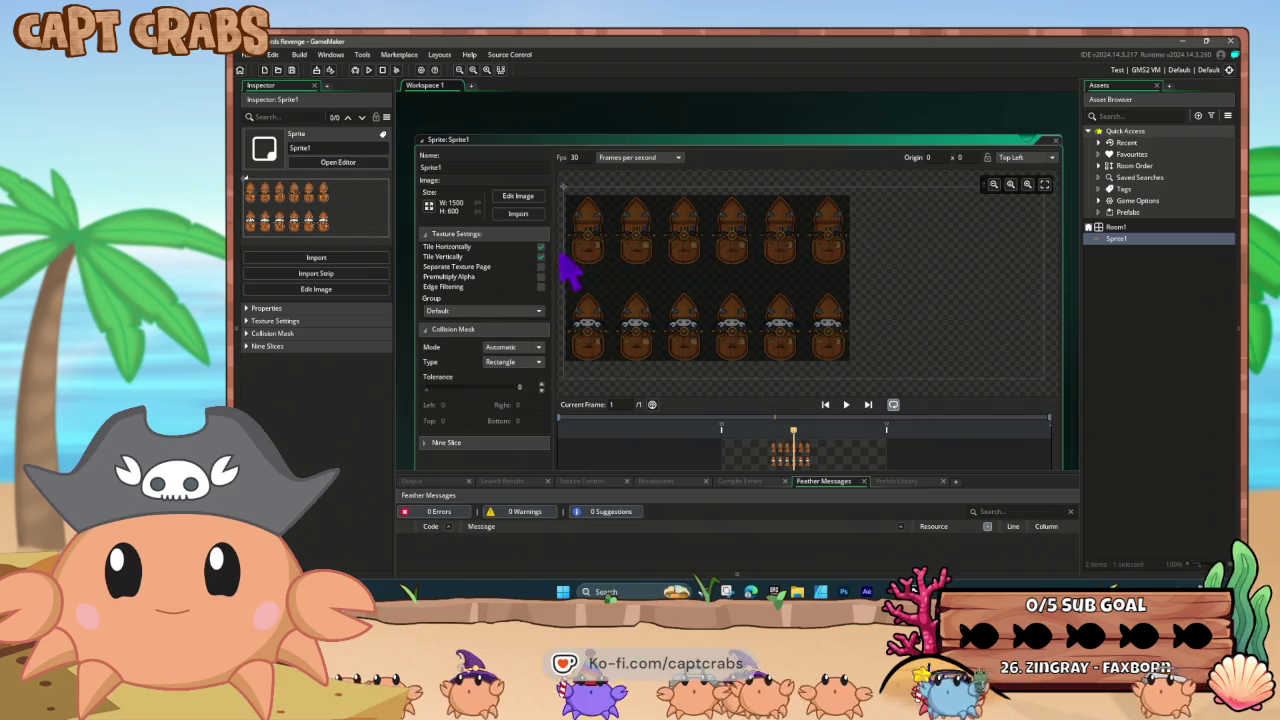
click(429, 205)
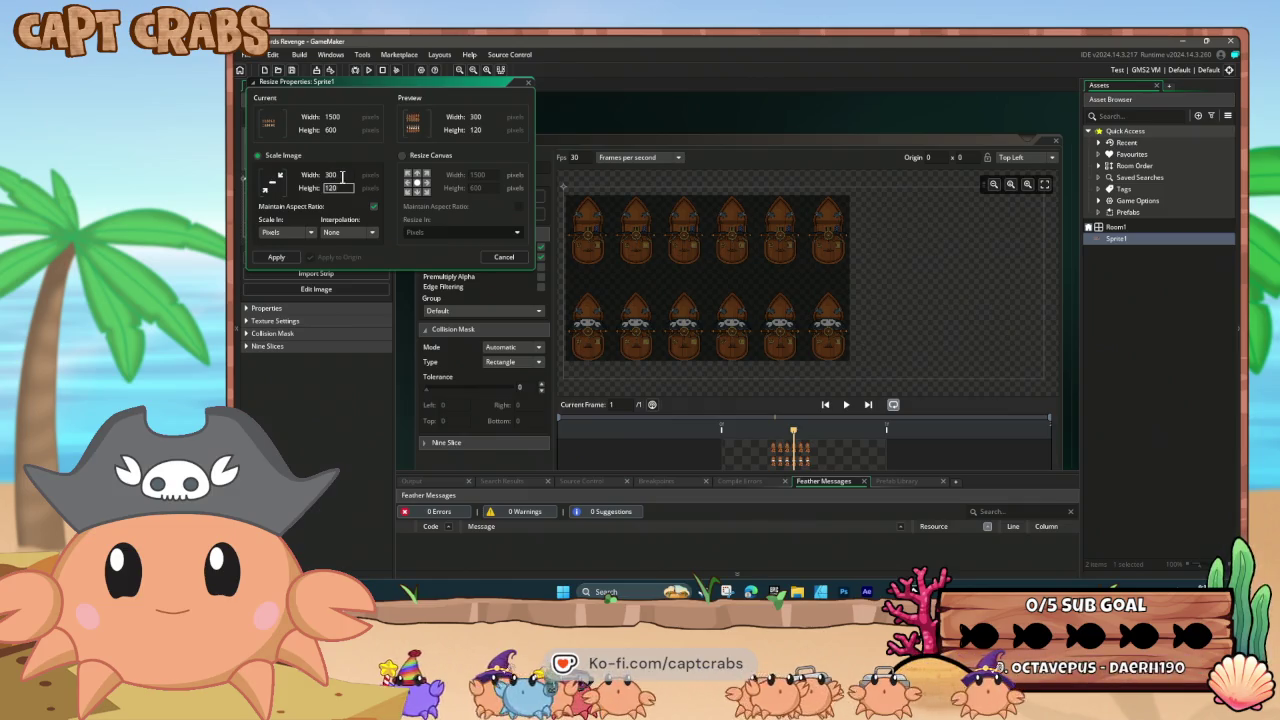
Apply the 300×120 resize, then apply the resize again with Percent as the scaling unit.
click(279, 259)
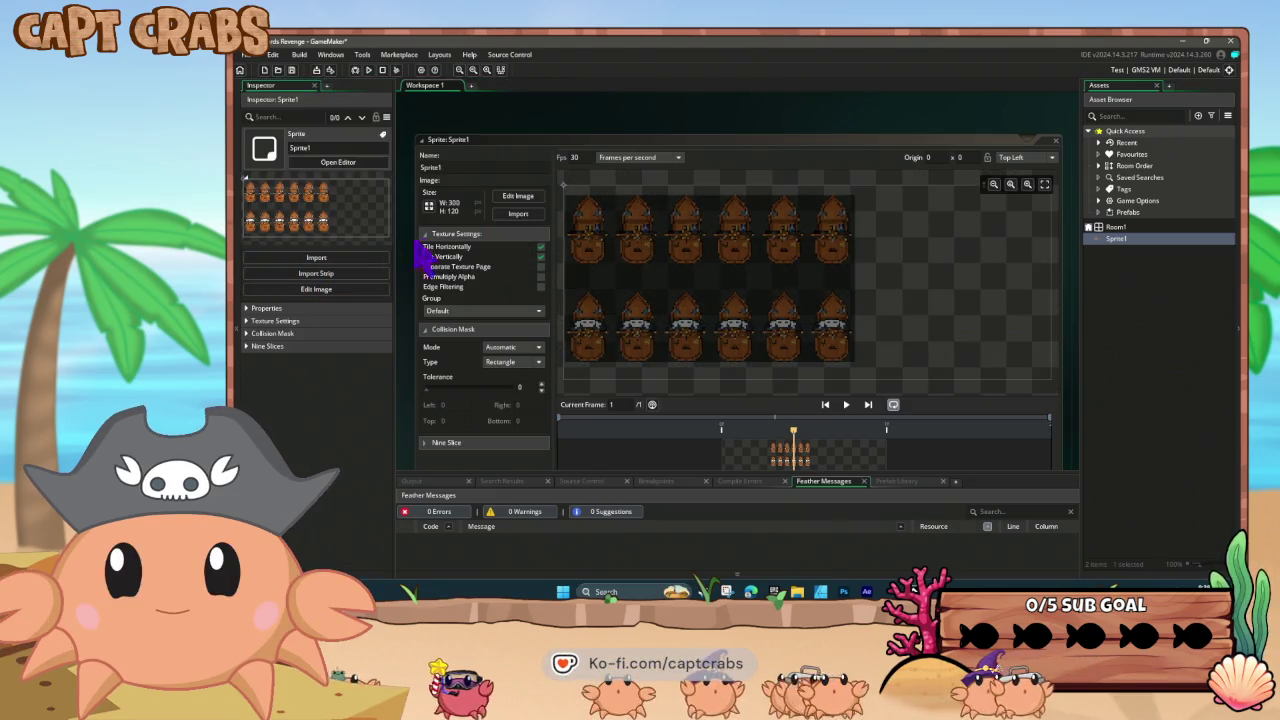
click(430, 205)
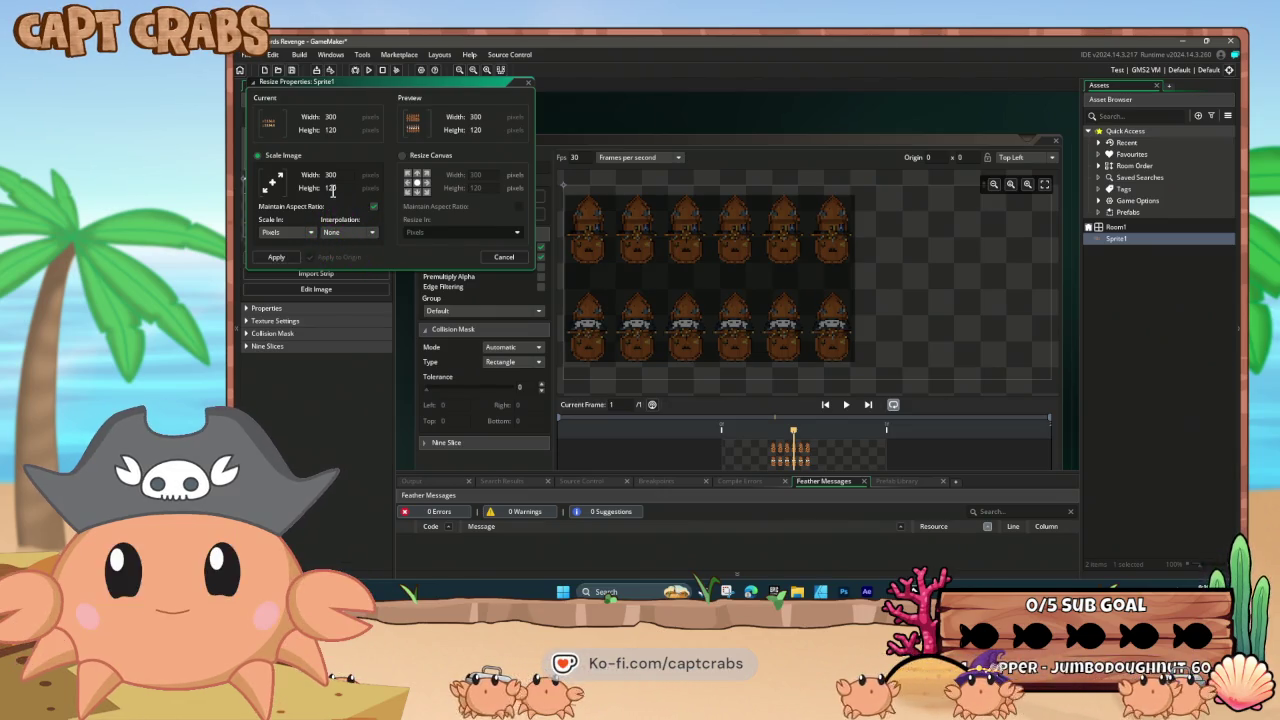
click(300, 234)
click(276, 255)
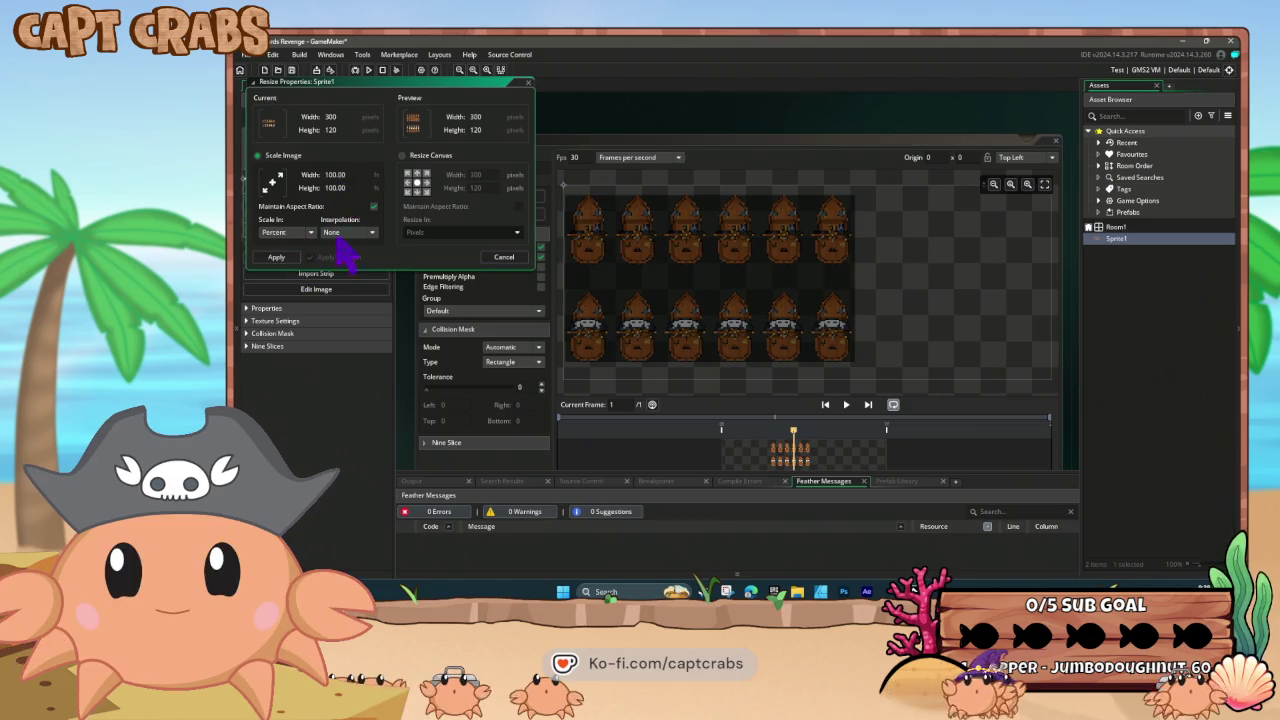
click(276, 257)
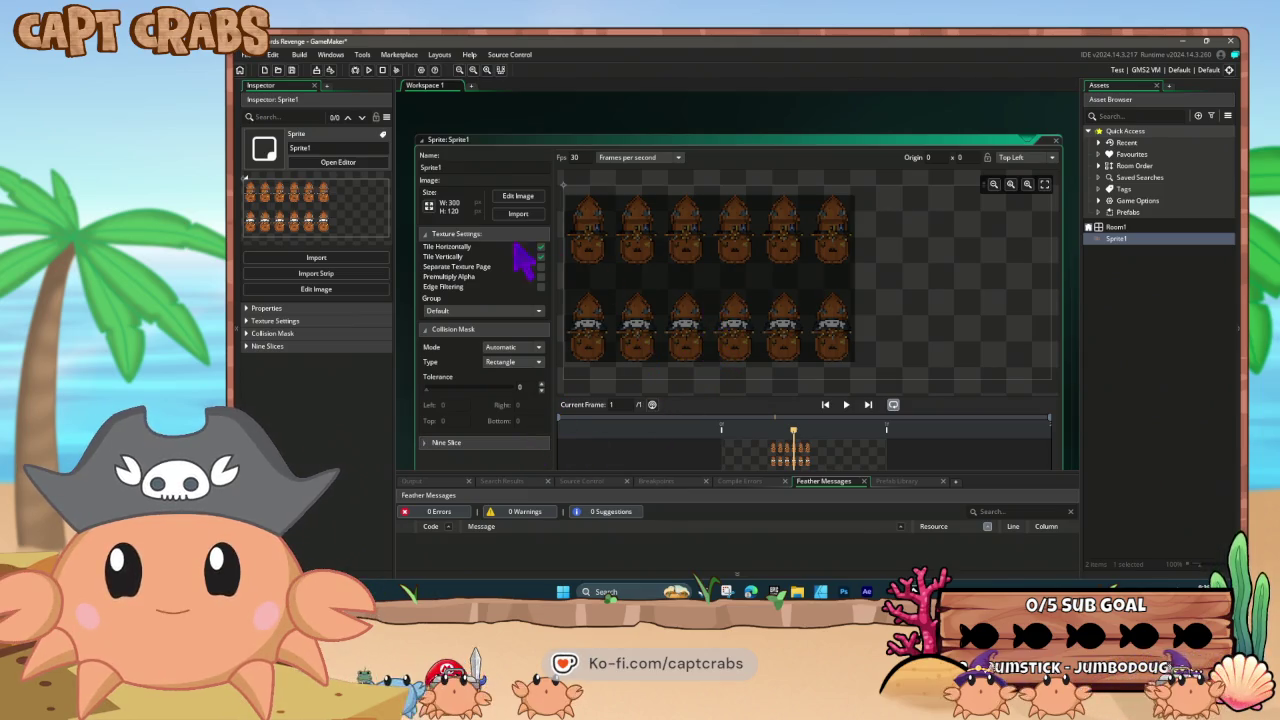
Reopen Resize Properties, toggle the aspect ratio lock, and cancel without changes.
click(429, 206)
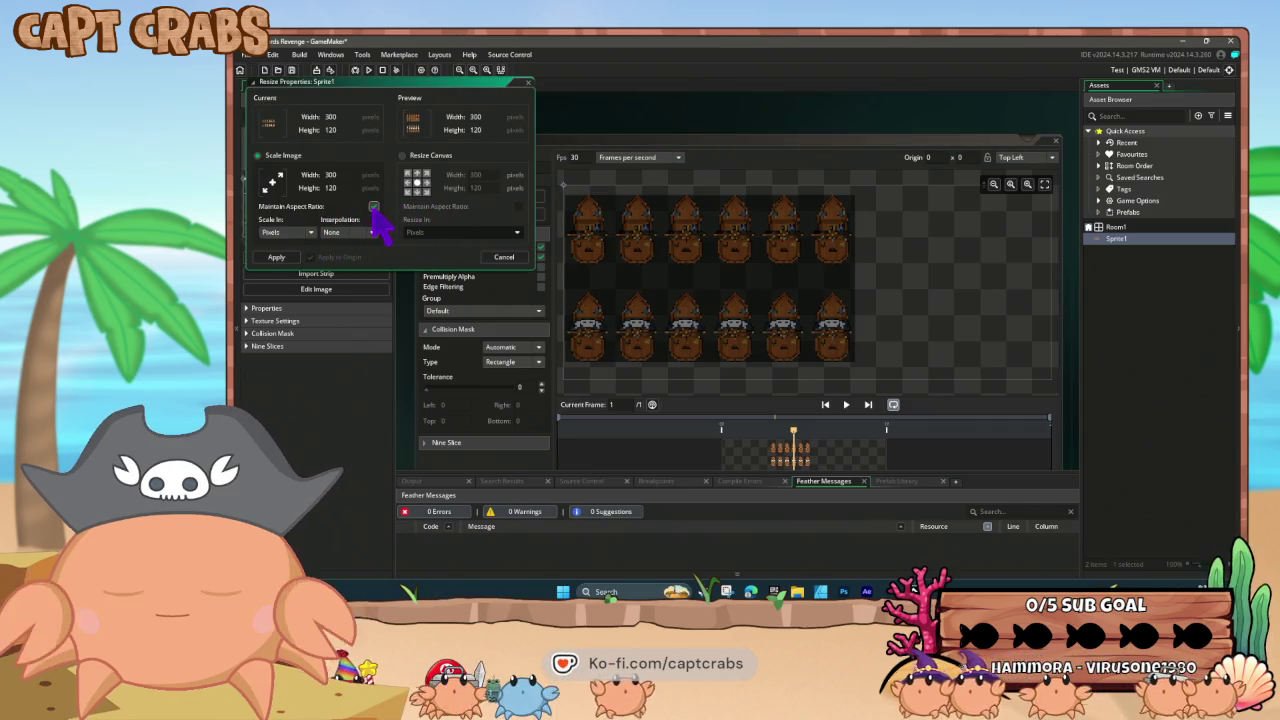
click(373, 206)
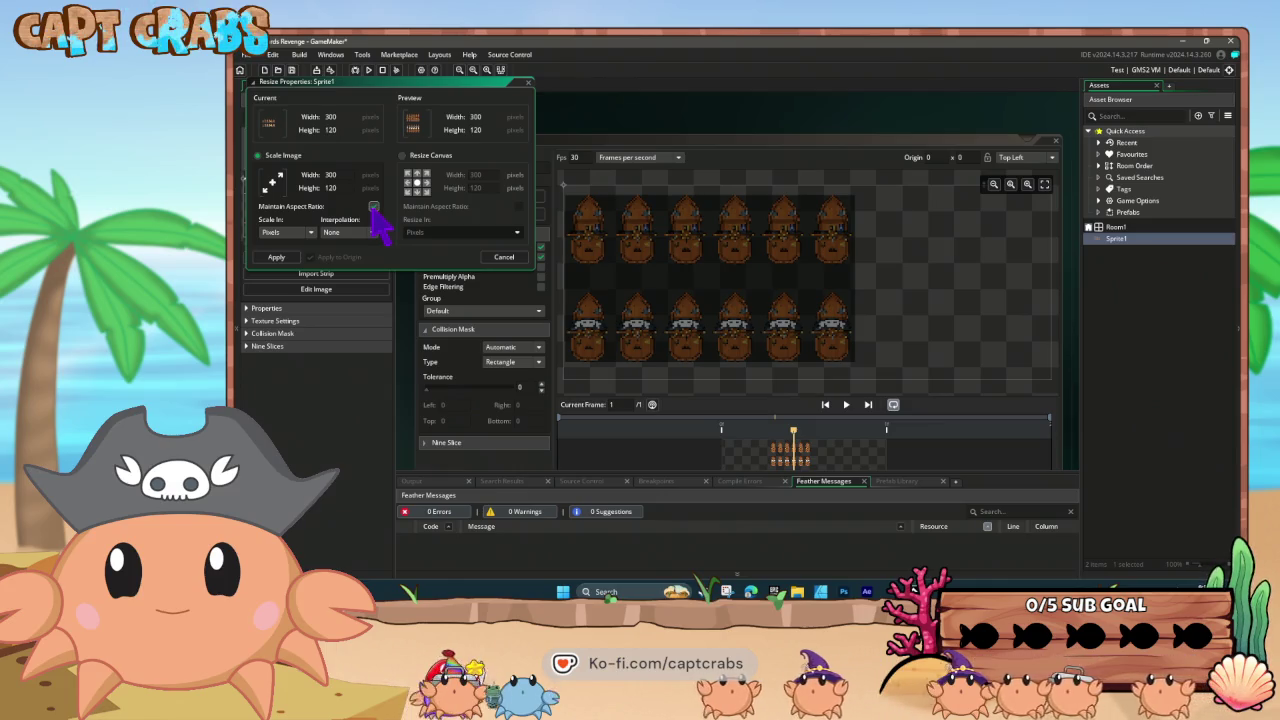
click(500, 258)
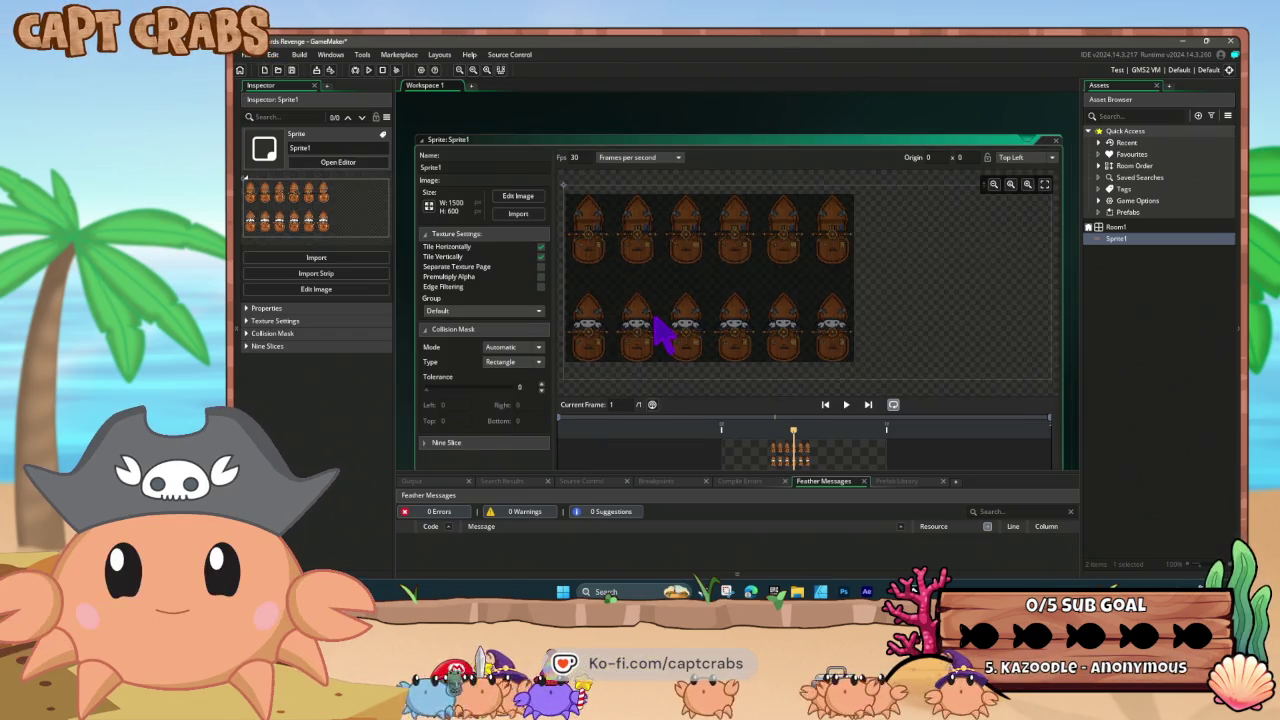
Turn off horizontal texture tiling, close the sprite editor, and quit GameMaker through the save prompt.
scroll(662, 333, down, 1)
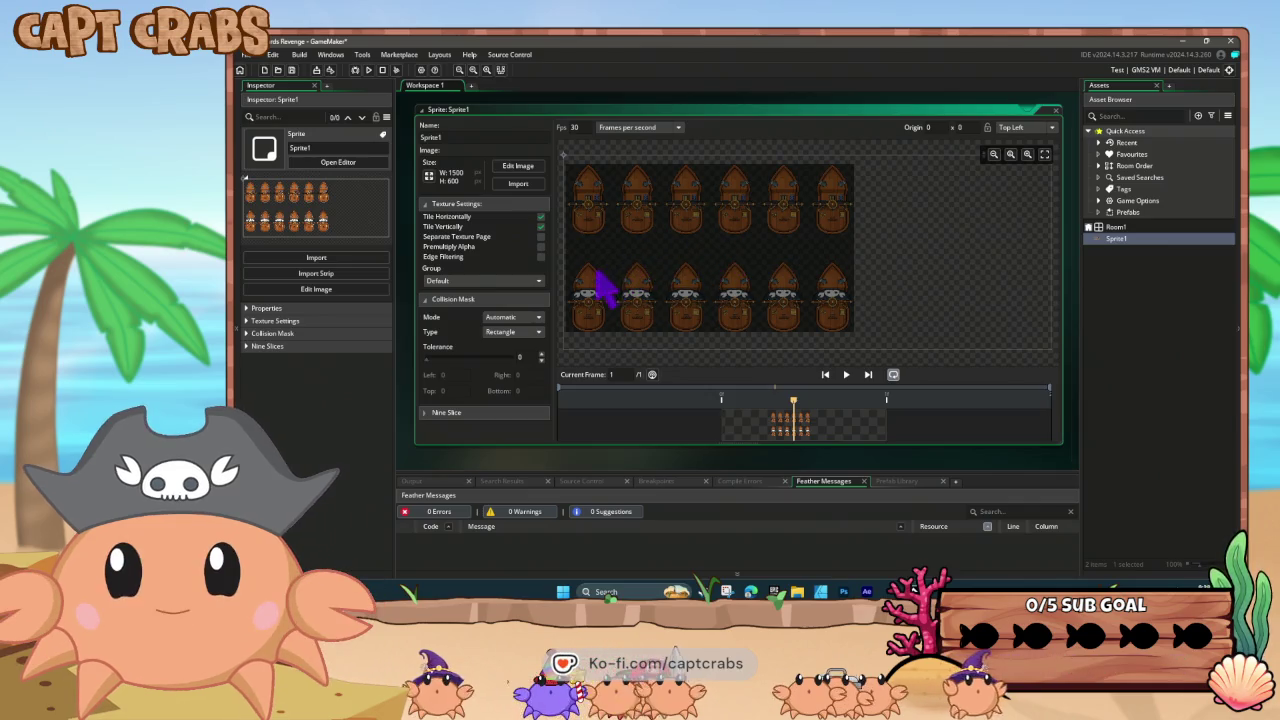
click(540, 217)
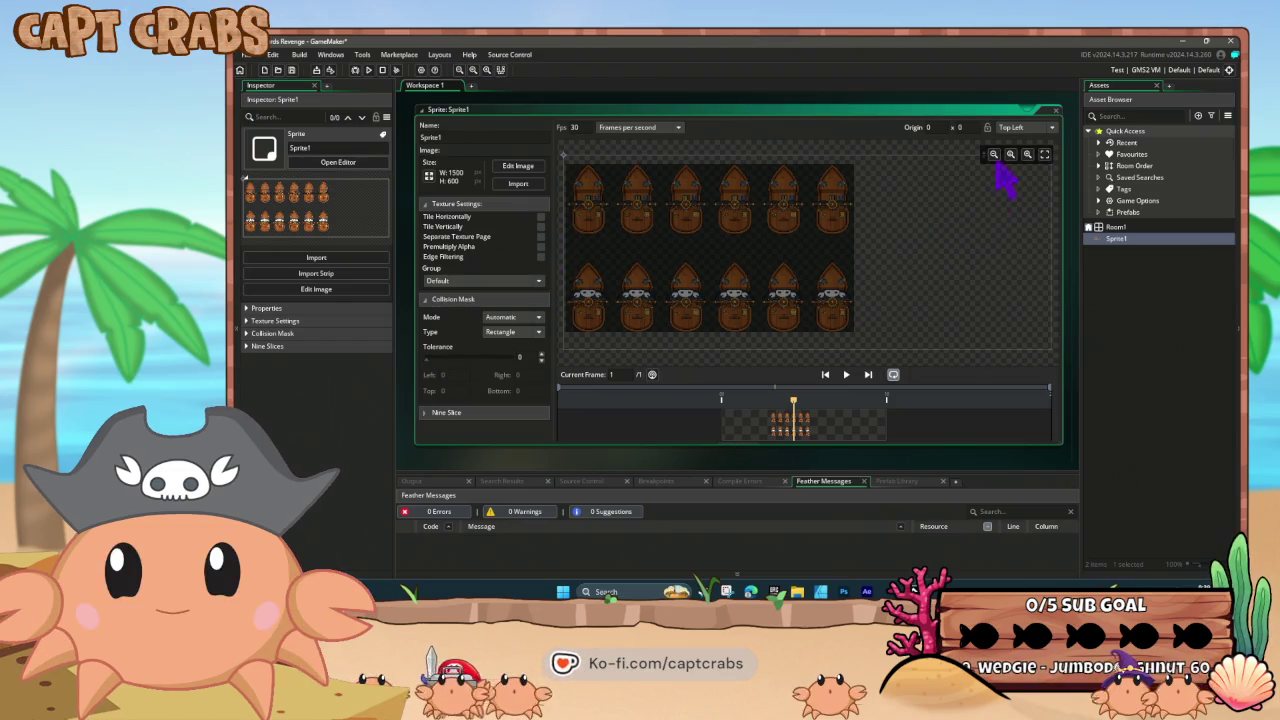
click(1054, 111)
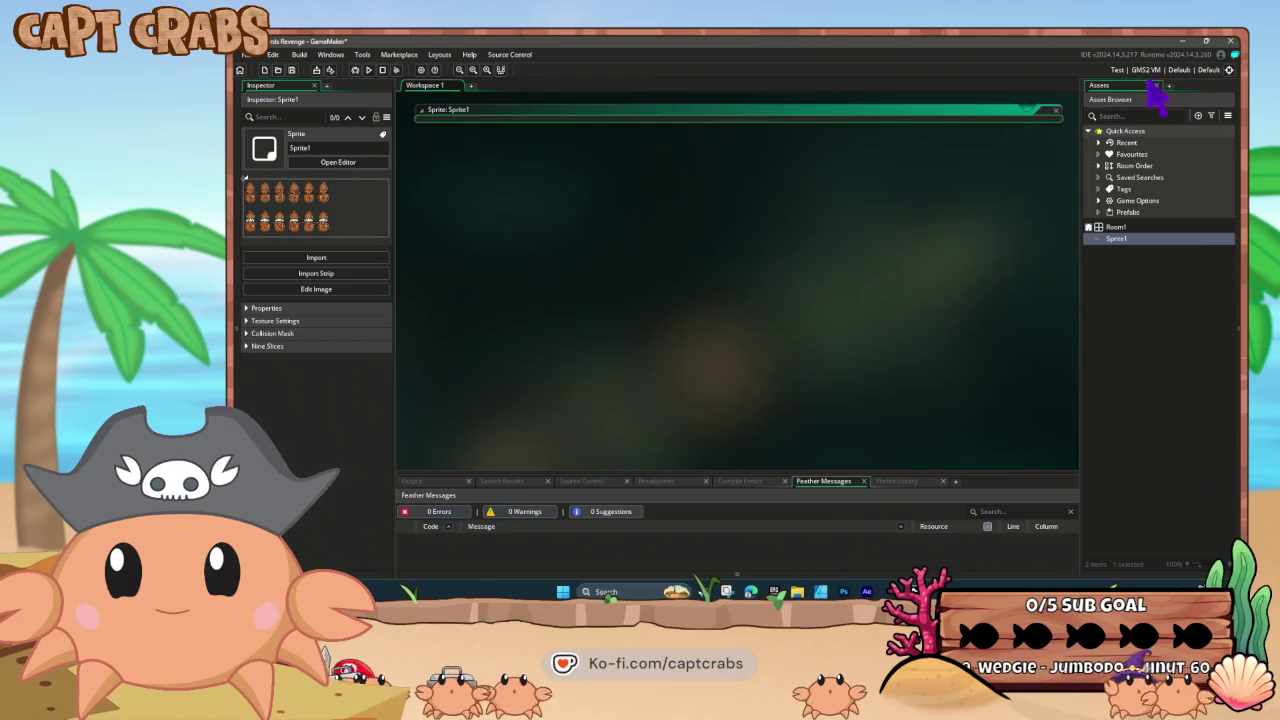
click(1230, 41)
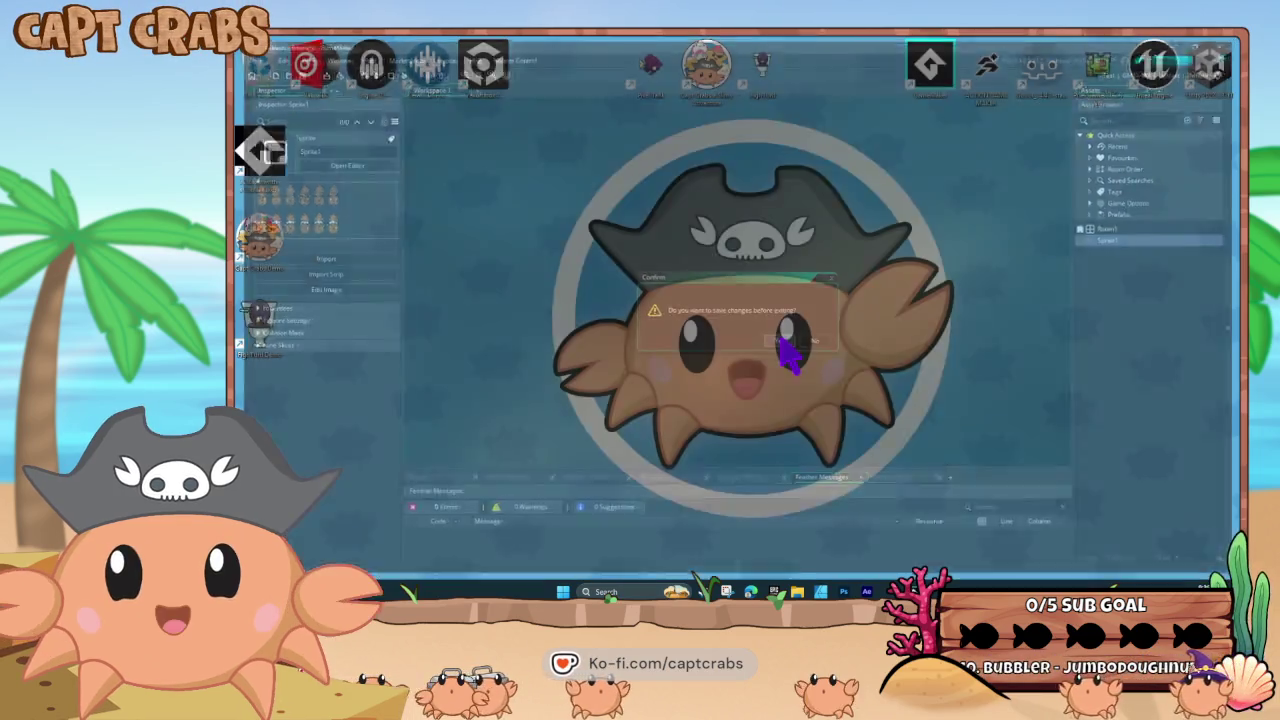
click(781, 341)
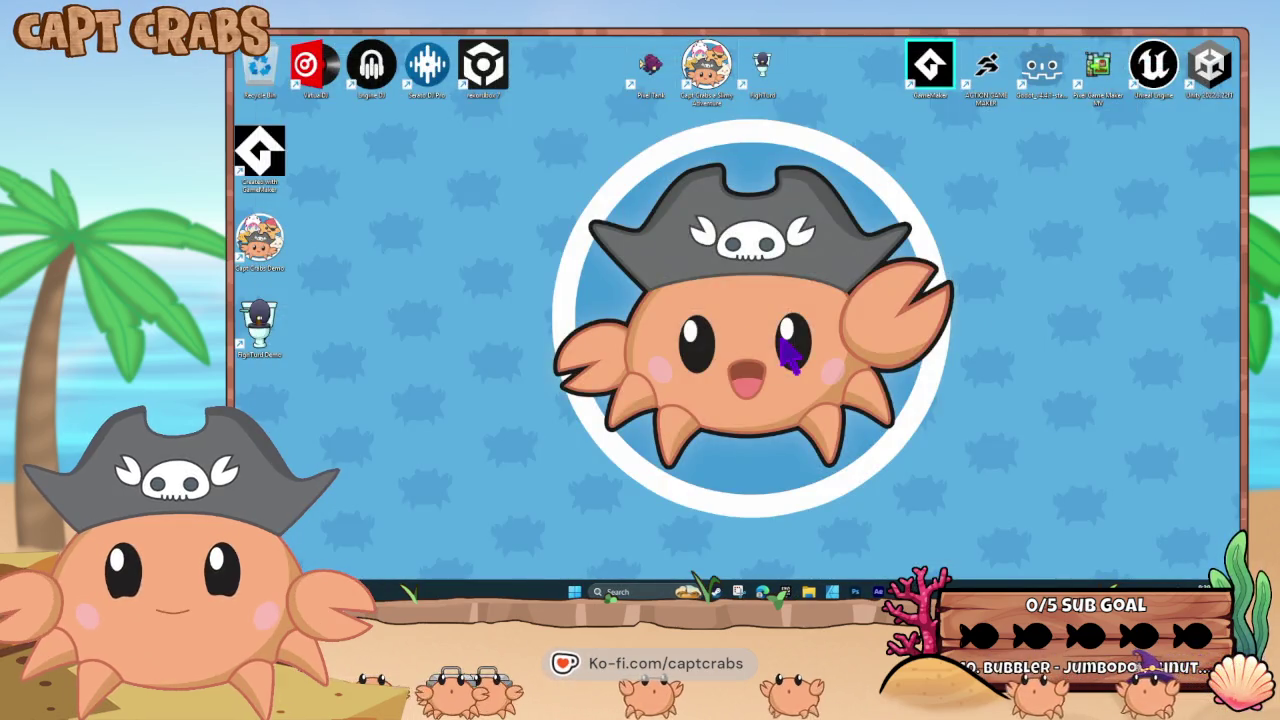
Launch Pixel Game Maker MV, open Sharkbeards Revenge from Recent Projects, and show its title scene.
double_click(1098, 72)
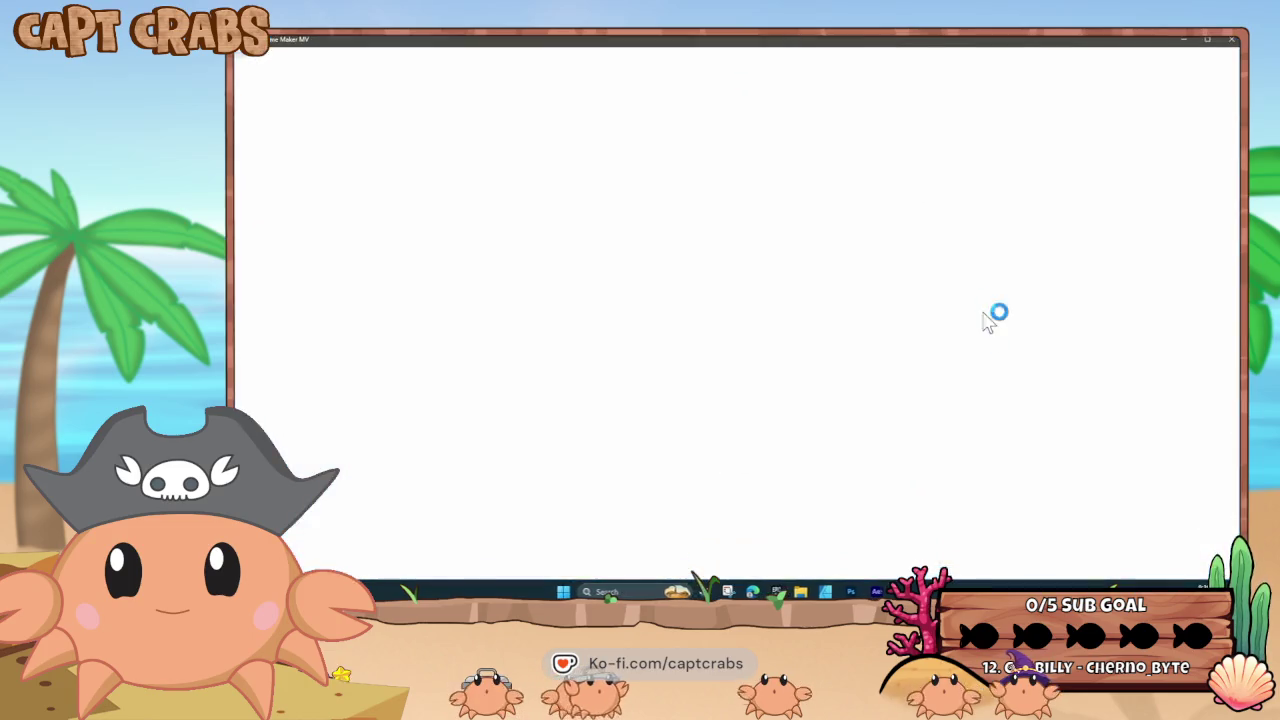
scroll(986, 335, down, 3)
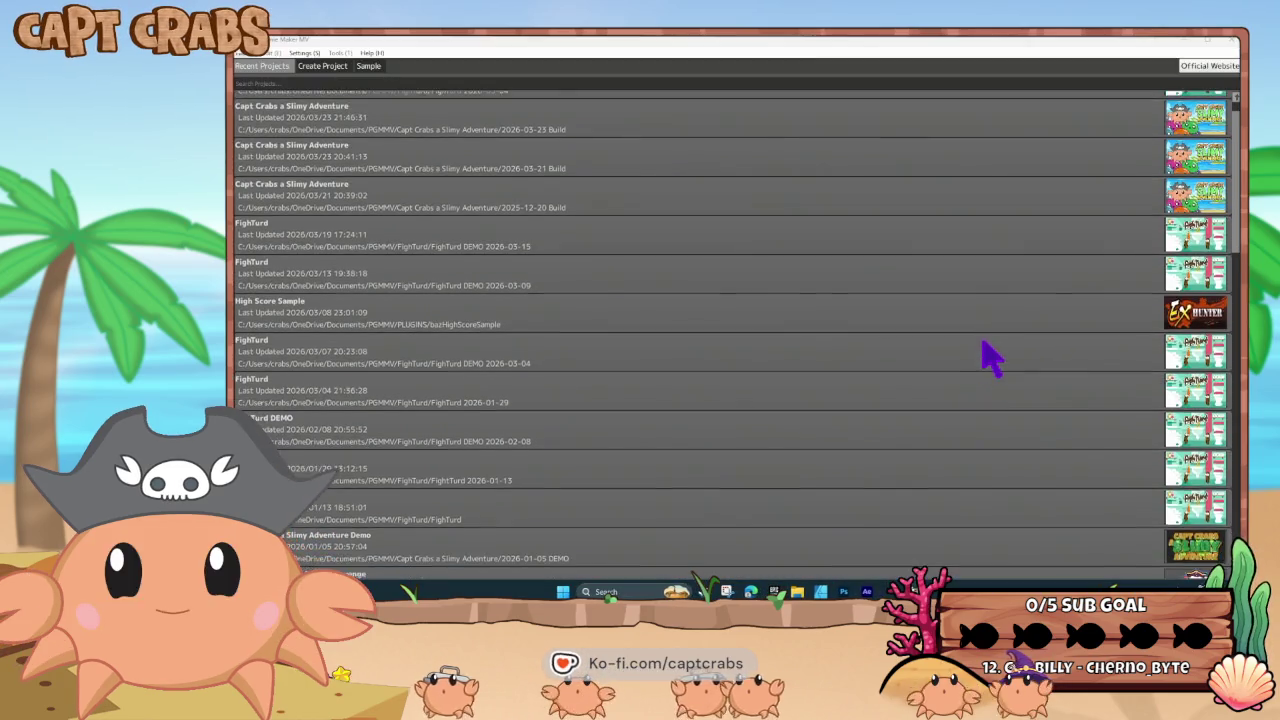
double_click(818, 506)
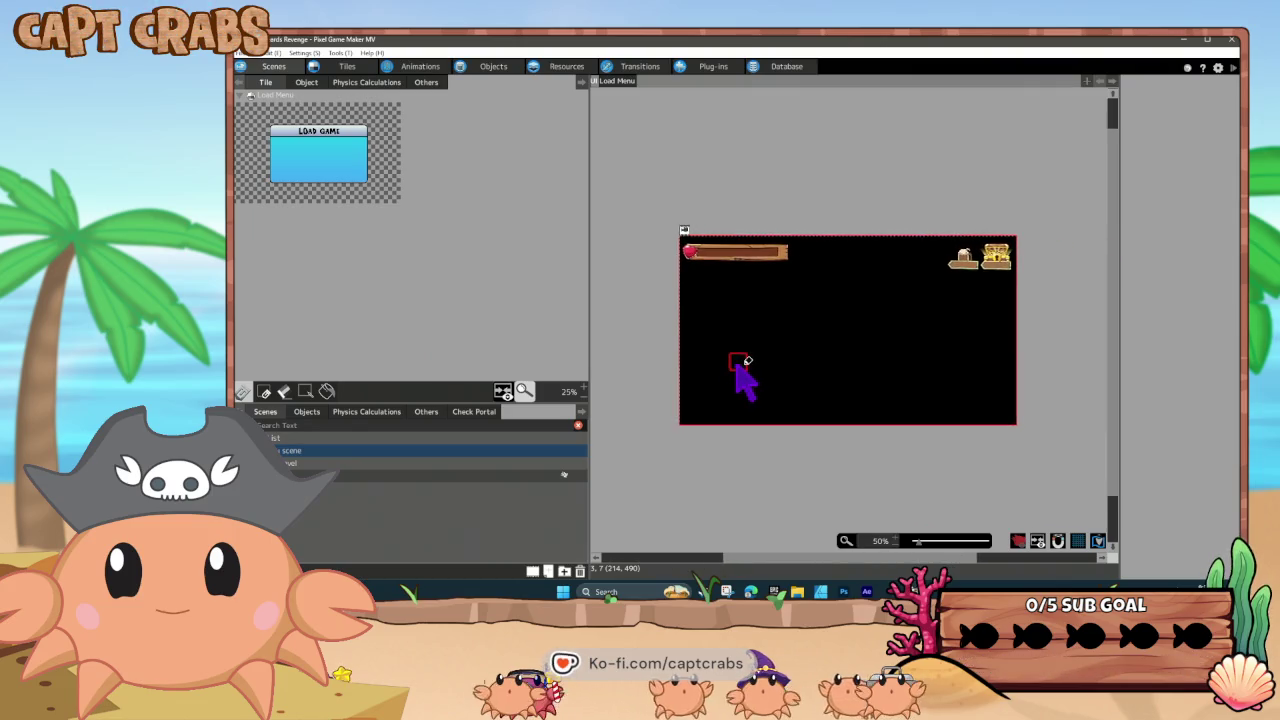
click(337, 476)
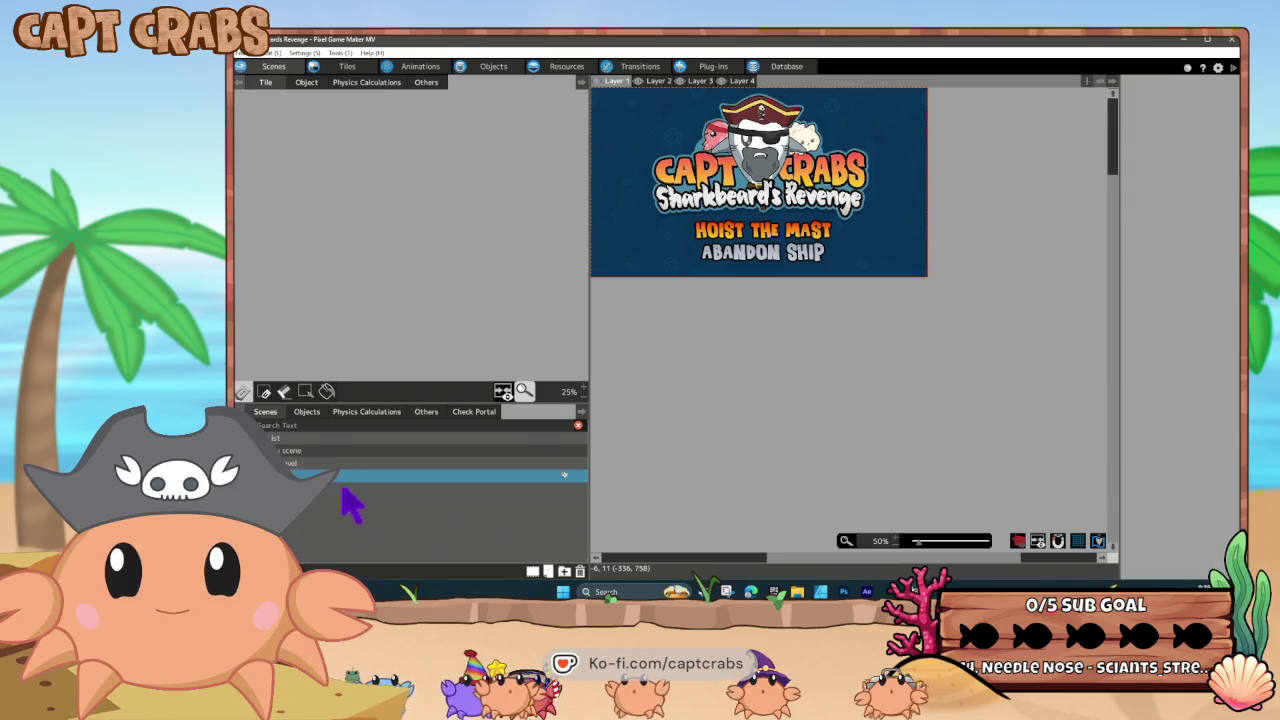
Add a new scene from the Scenes list menu and replace scene001 with the name Map.
right_click(322, 513)
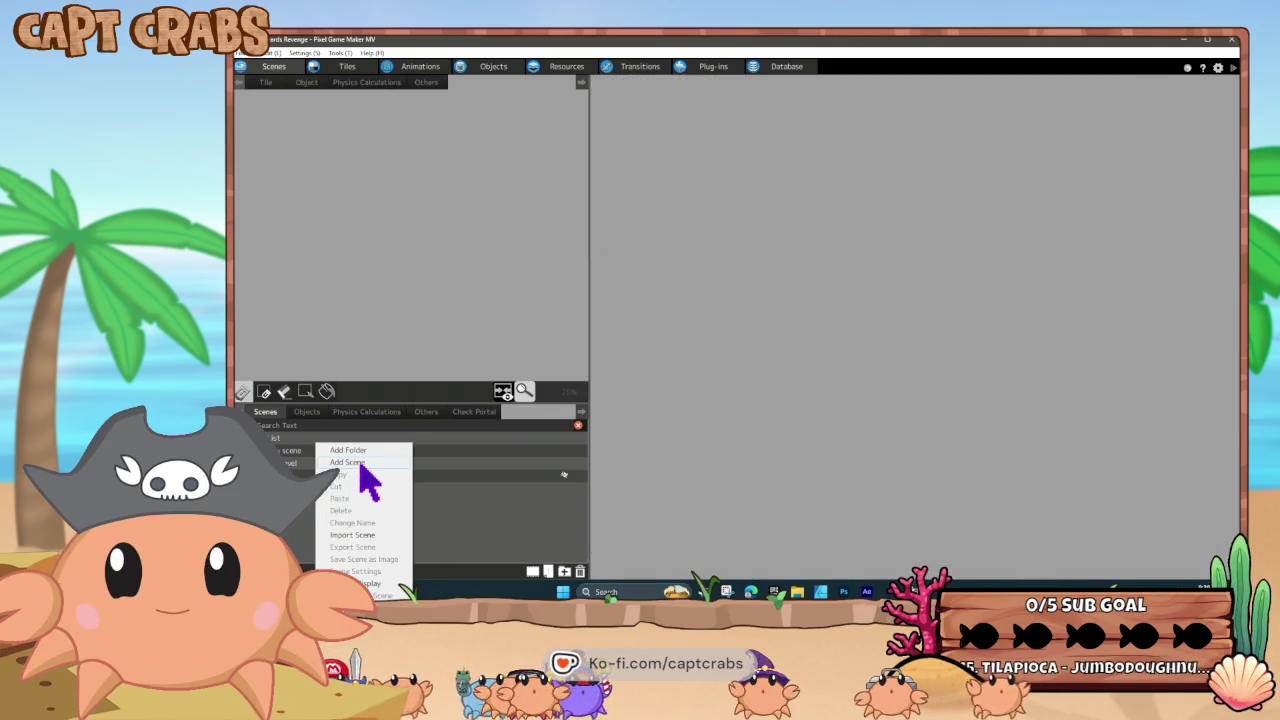
click(348, 463)
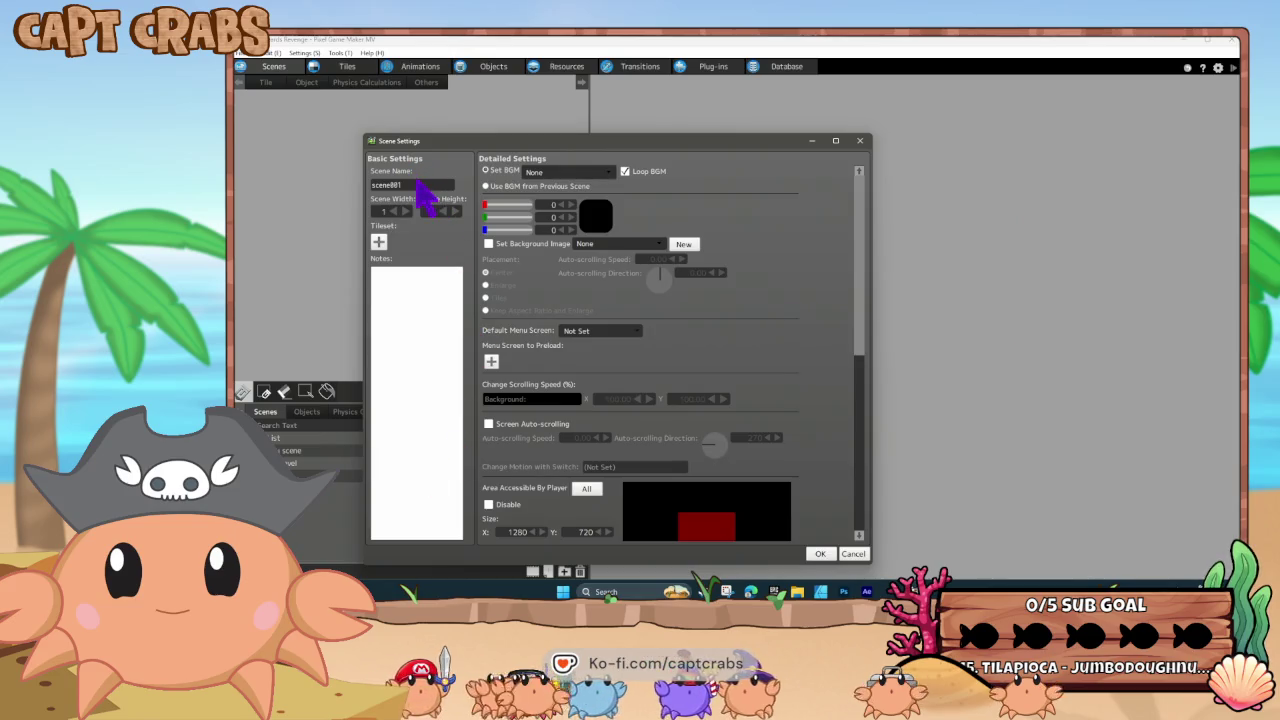
mouse_move(388, 200)
mouse_down()
mouse_move(423, 206)
mouse_move(337, 206)
mouse_up()
text(Map)
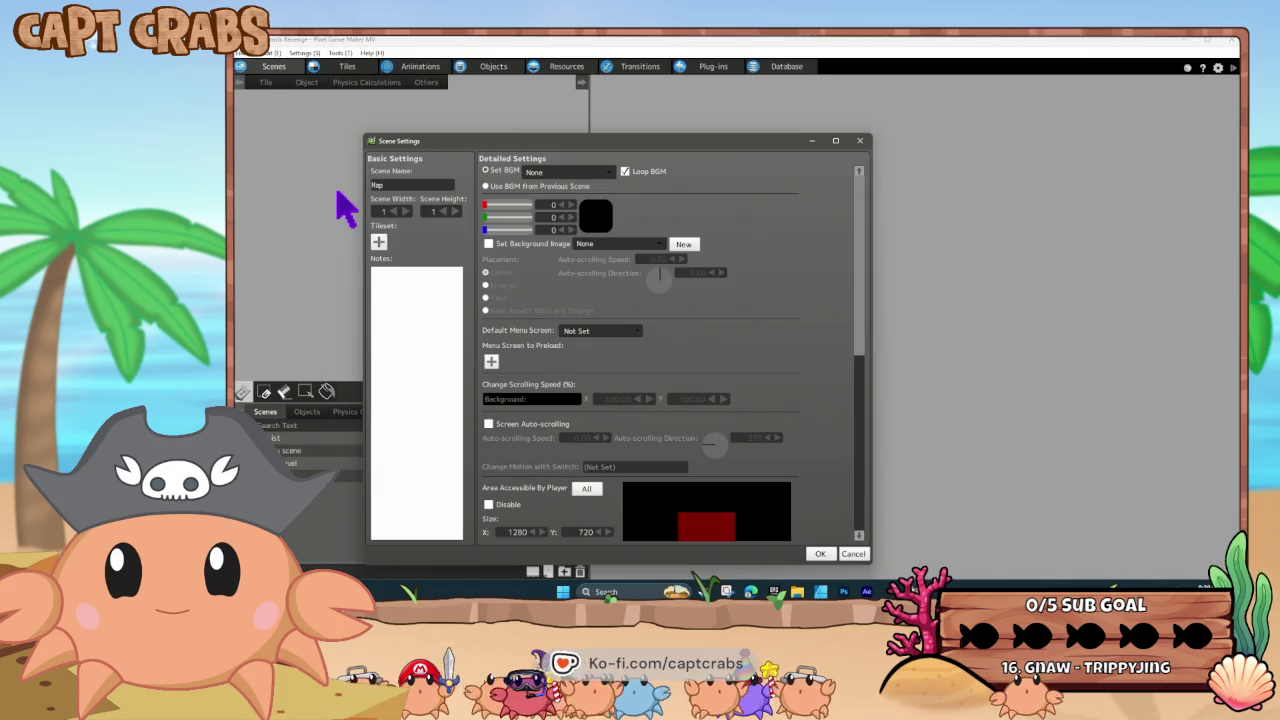
scroll(600, 385, down, 1)
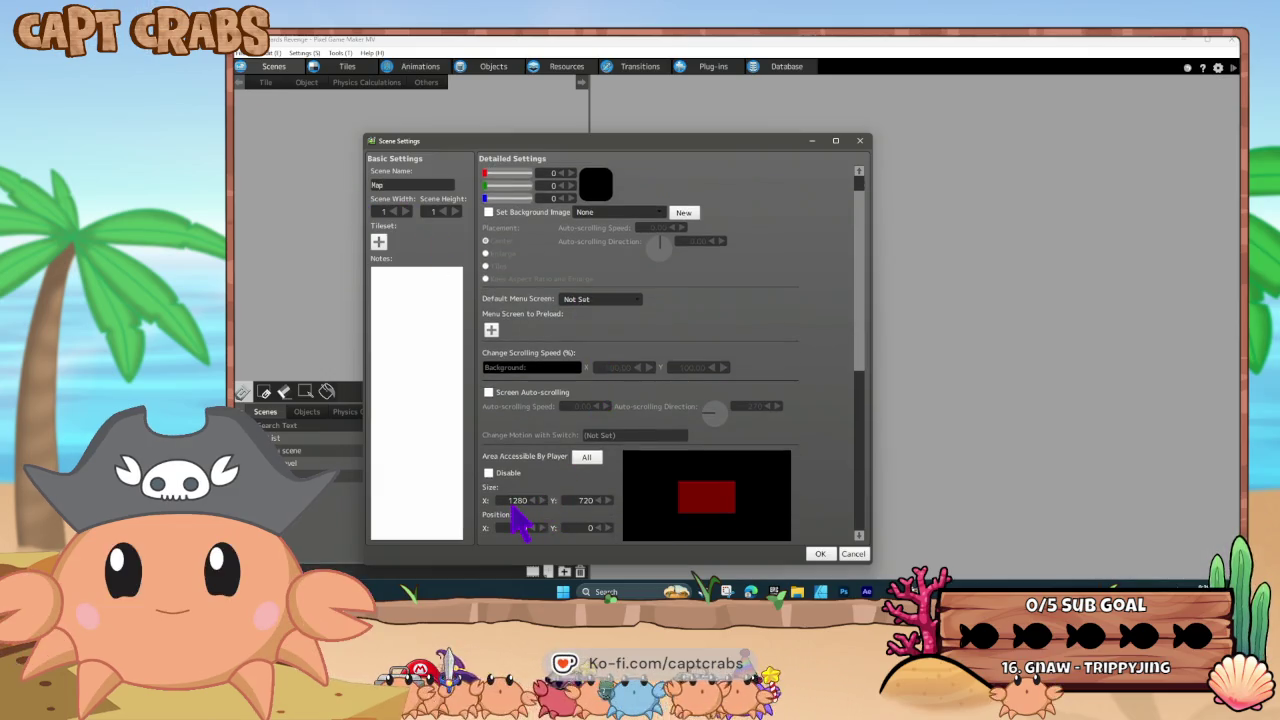
Confirm the Map scene, then set the 16:9 resolution to 1920x1080 in Basic Settings.
click(820, 555)
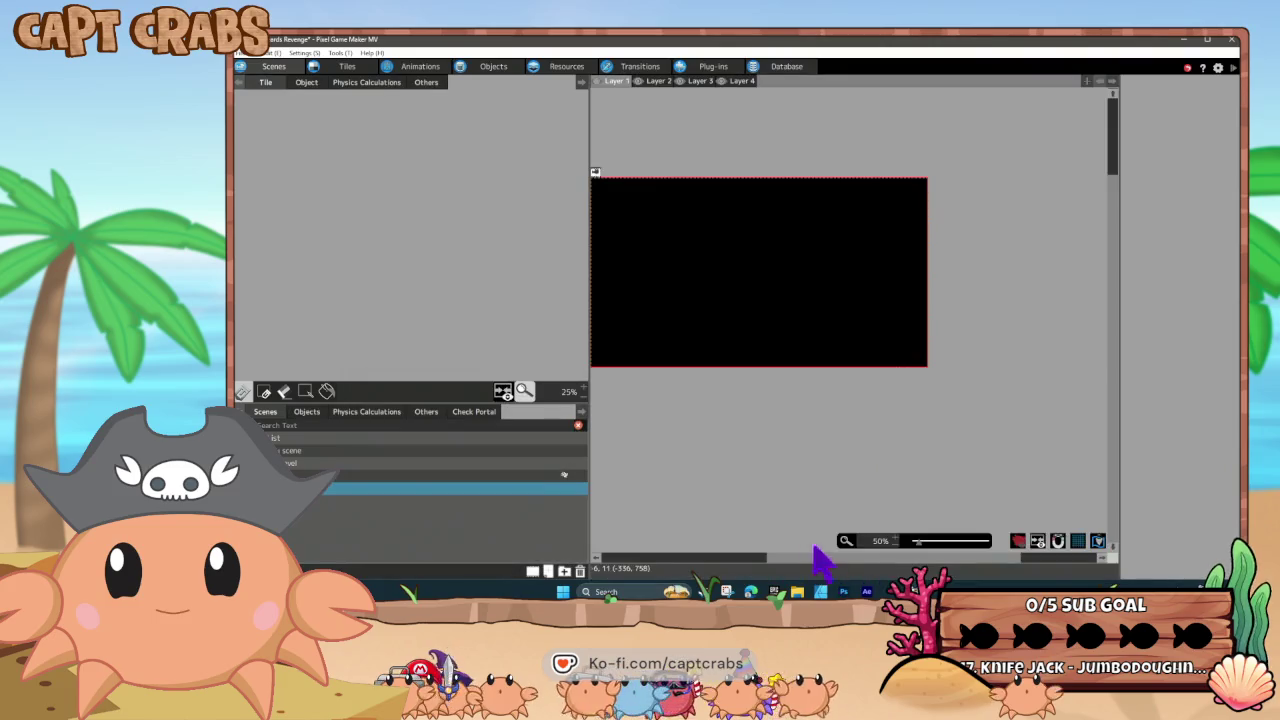
click(312, 53)
click(330, 78)
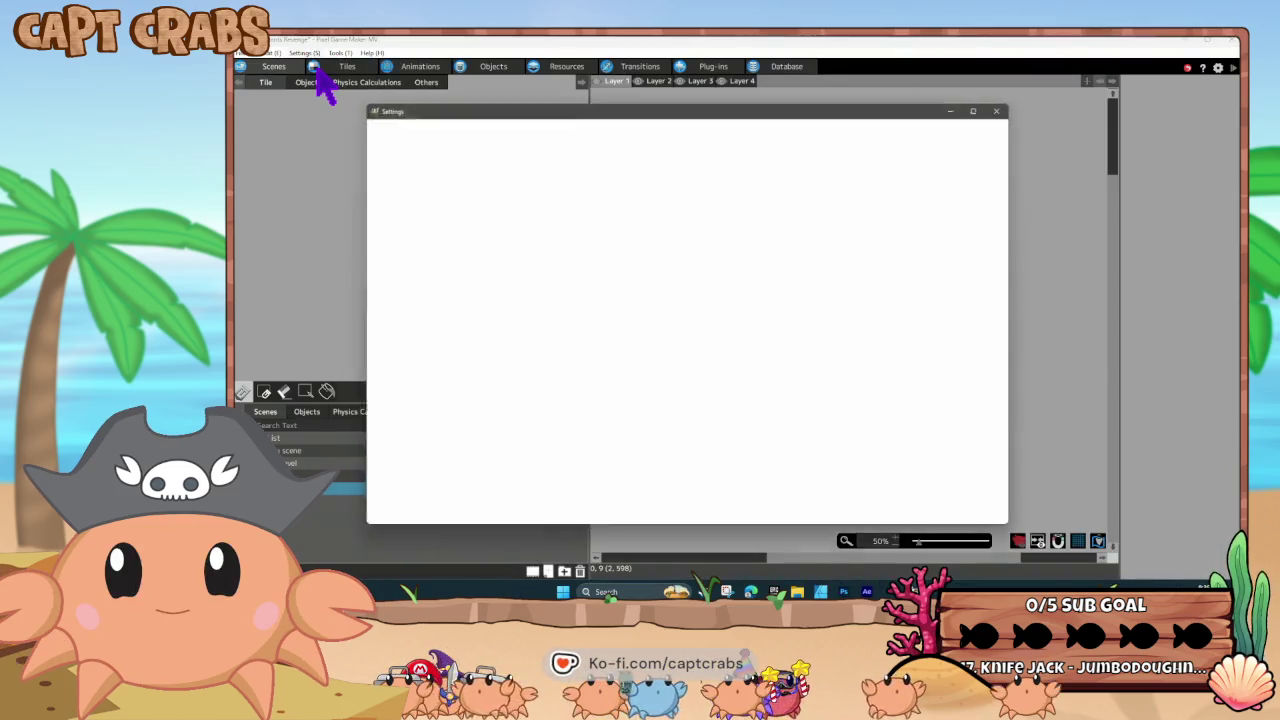
click(566, 284)
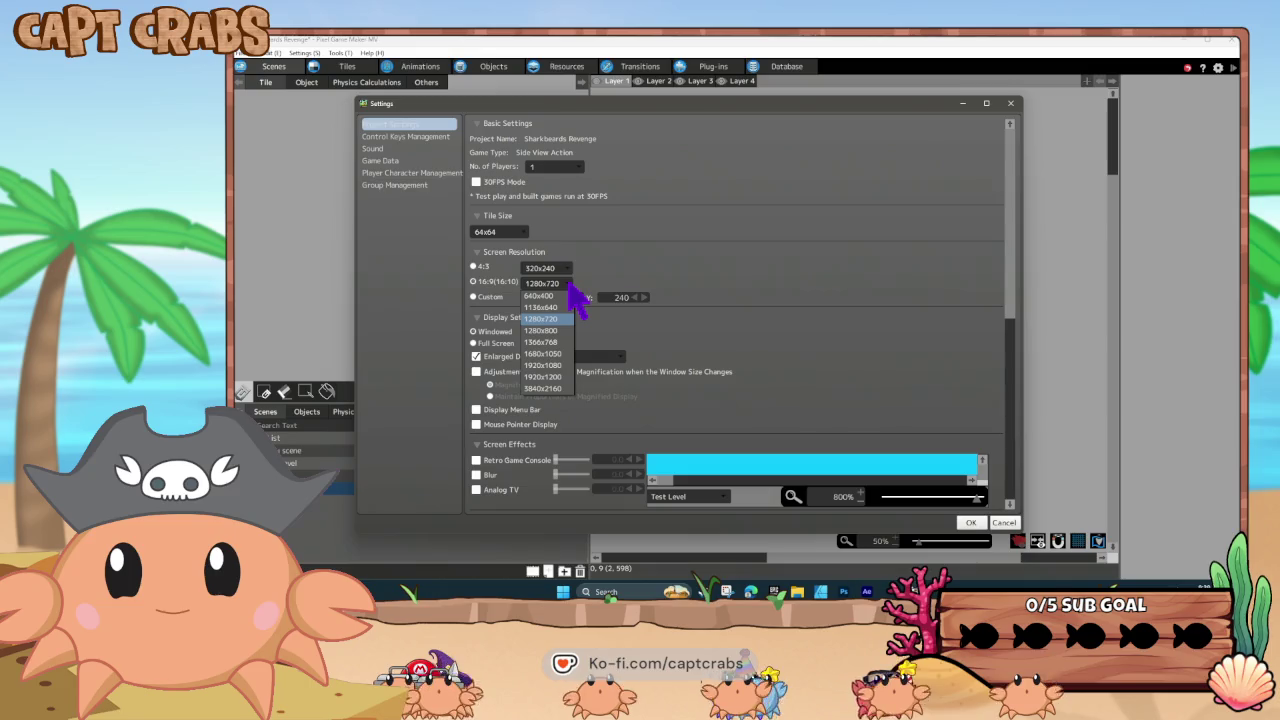
click(545, 366)
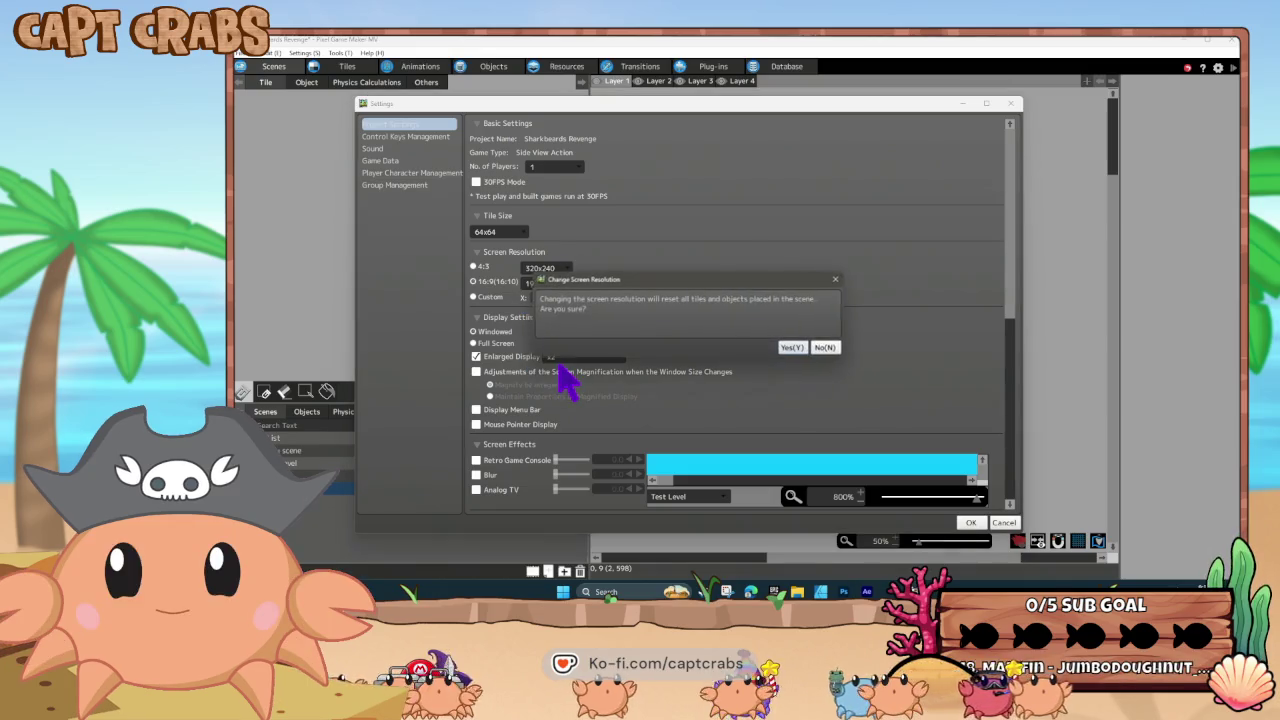
click(797, 348)
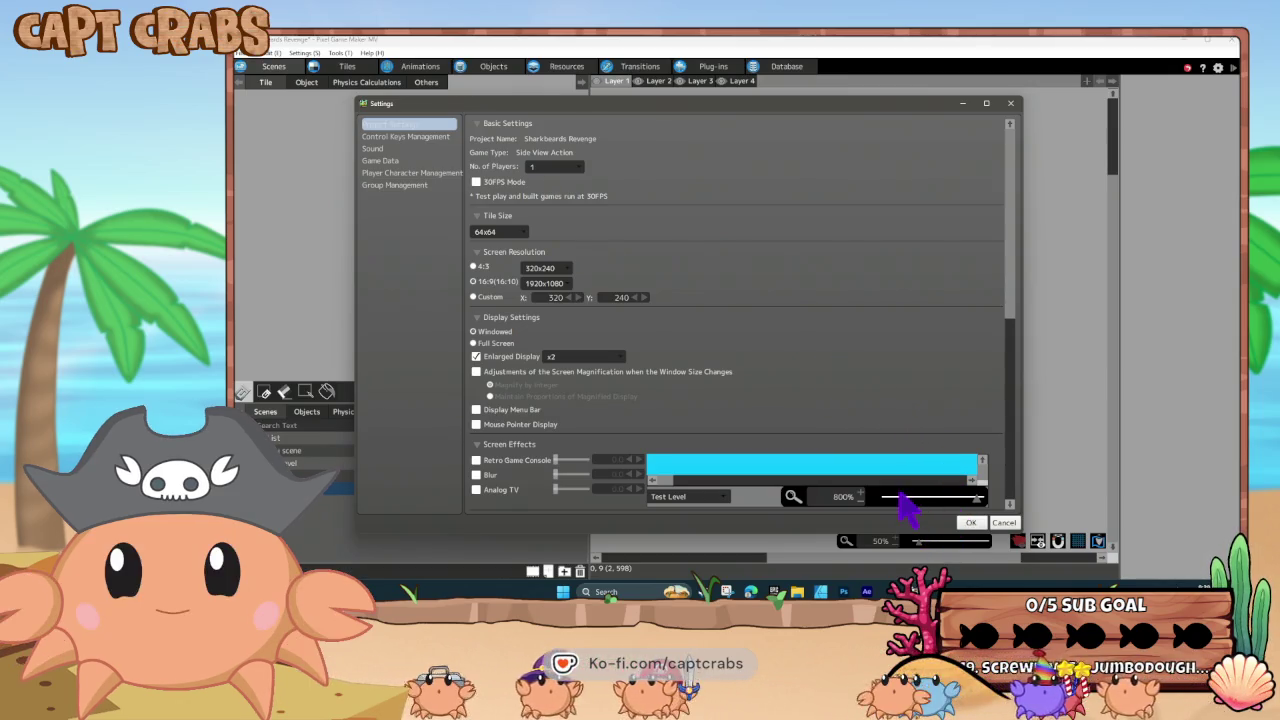
click(984, 521)
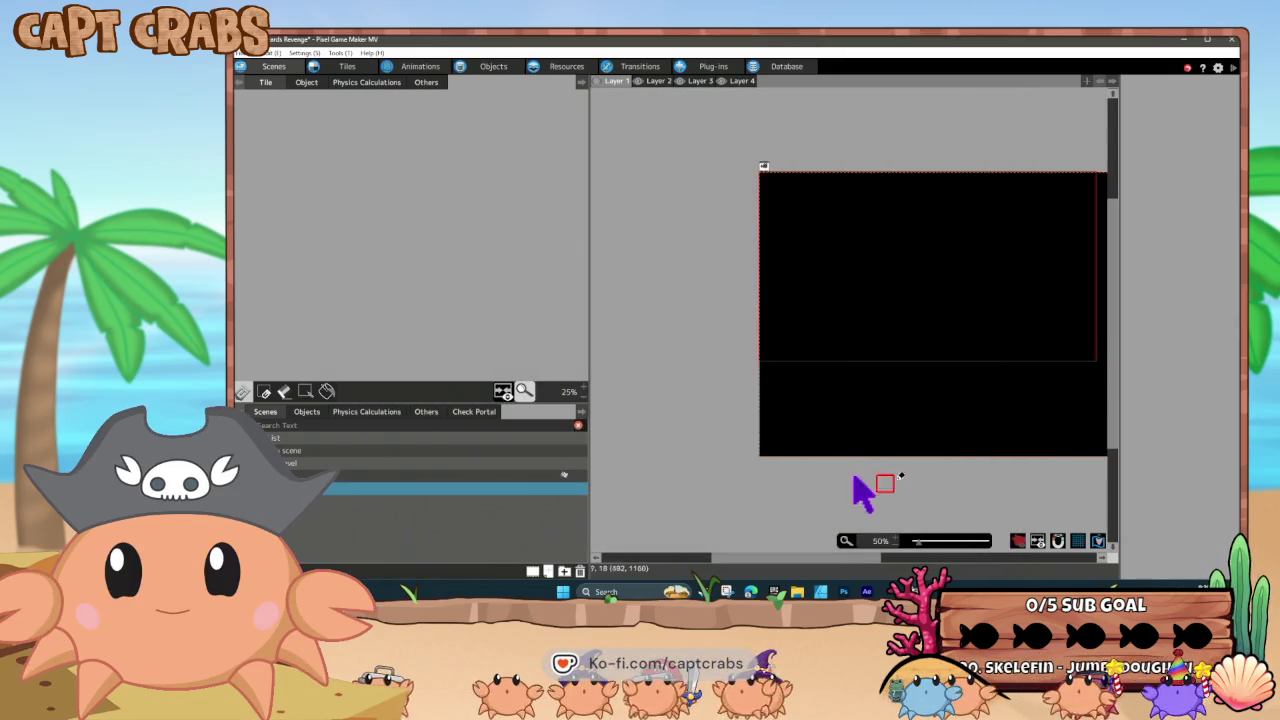
Turn off Enlarged Display and let screen magnification adjust when the window size changes.
click(305, 52)
click(325, 67)
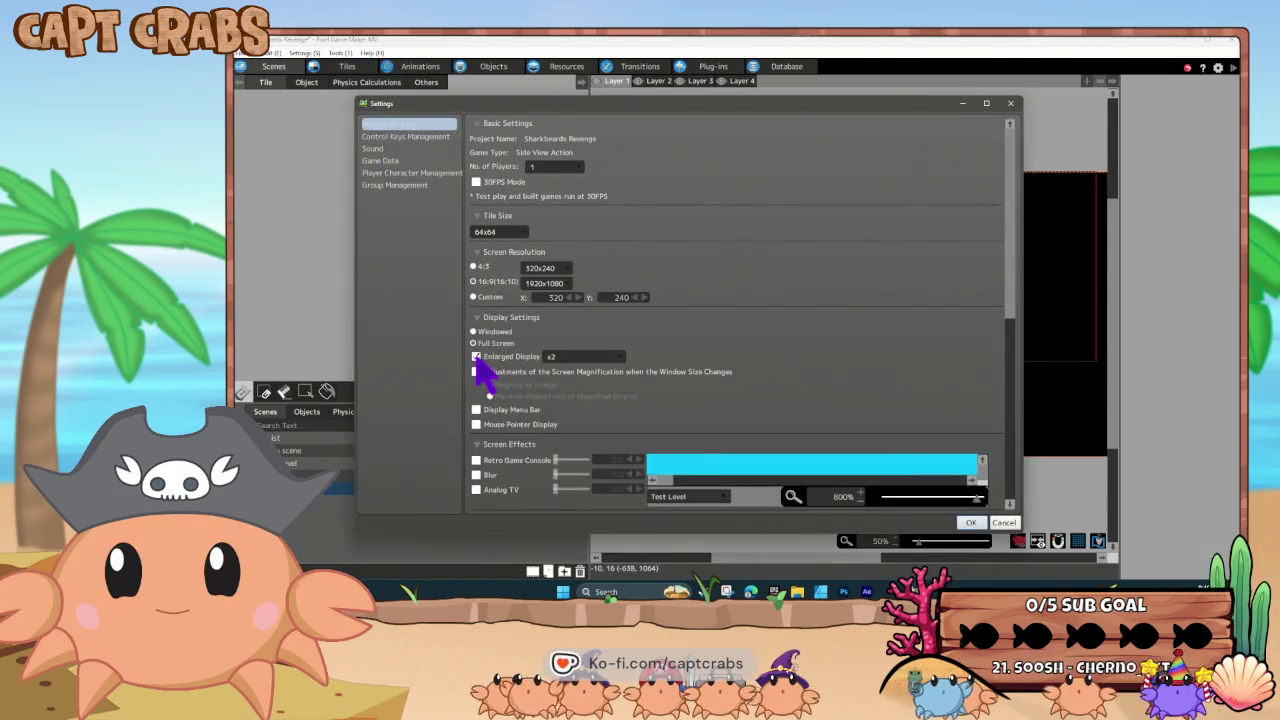
click(476, 357)
click(480, 372)
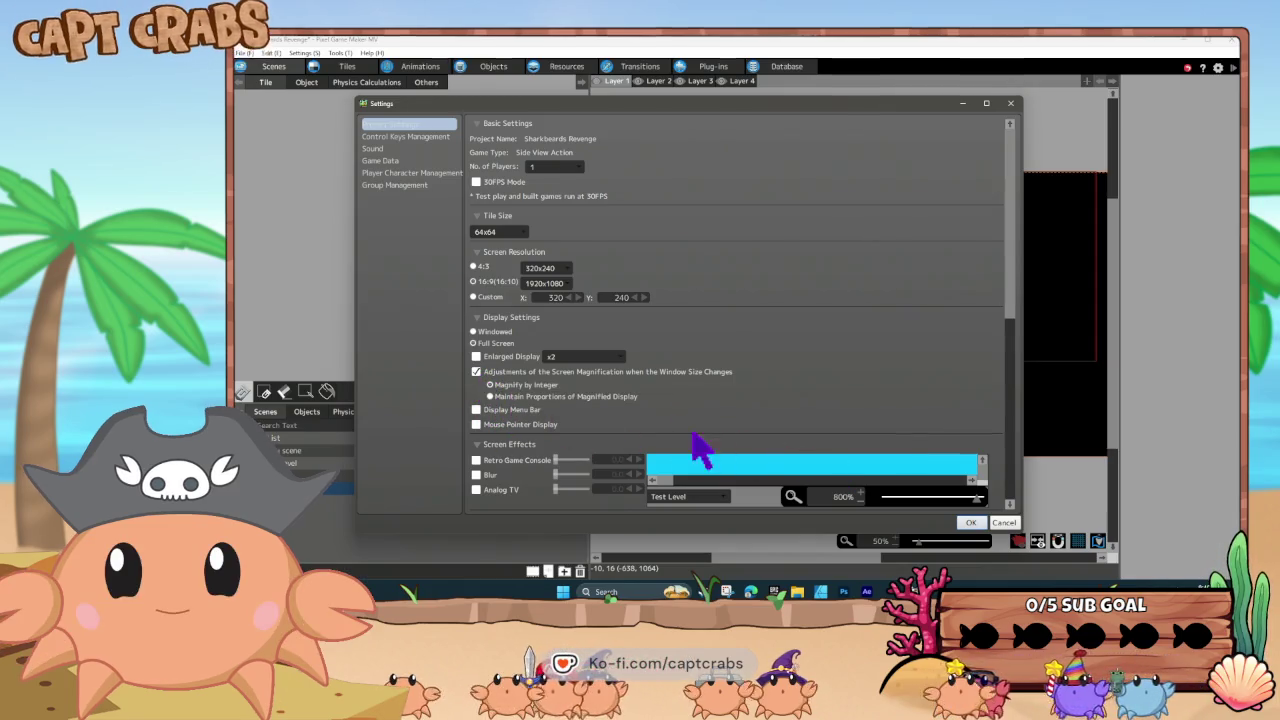
Leave the Loading Scene as Not Set and apply the settings.
scroll(760, 430, down, 1)
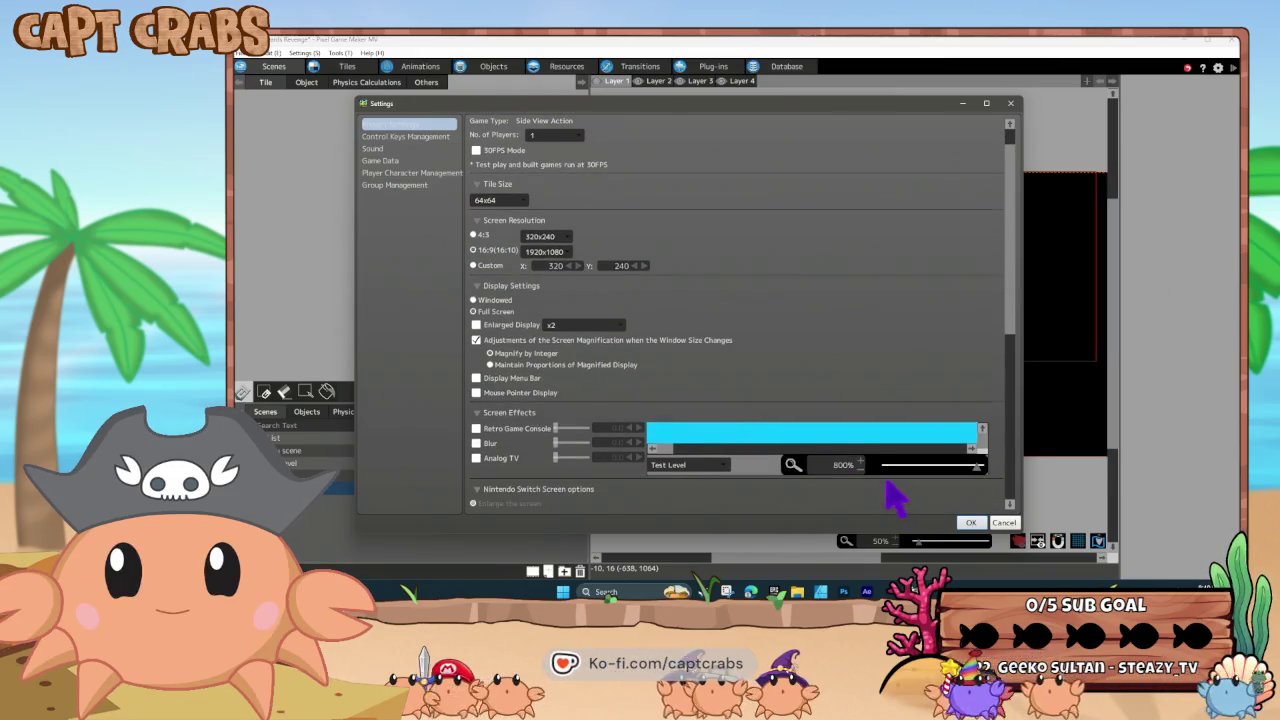
scroll(893, 497, down, 8)
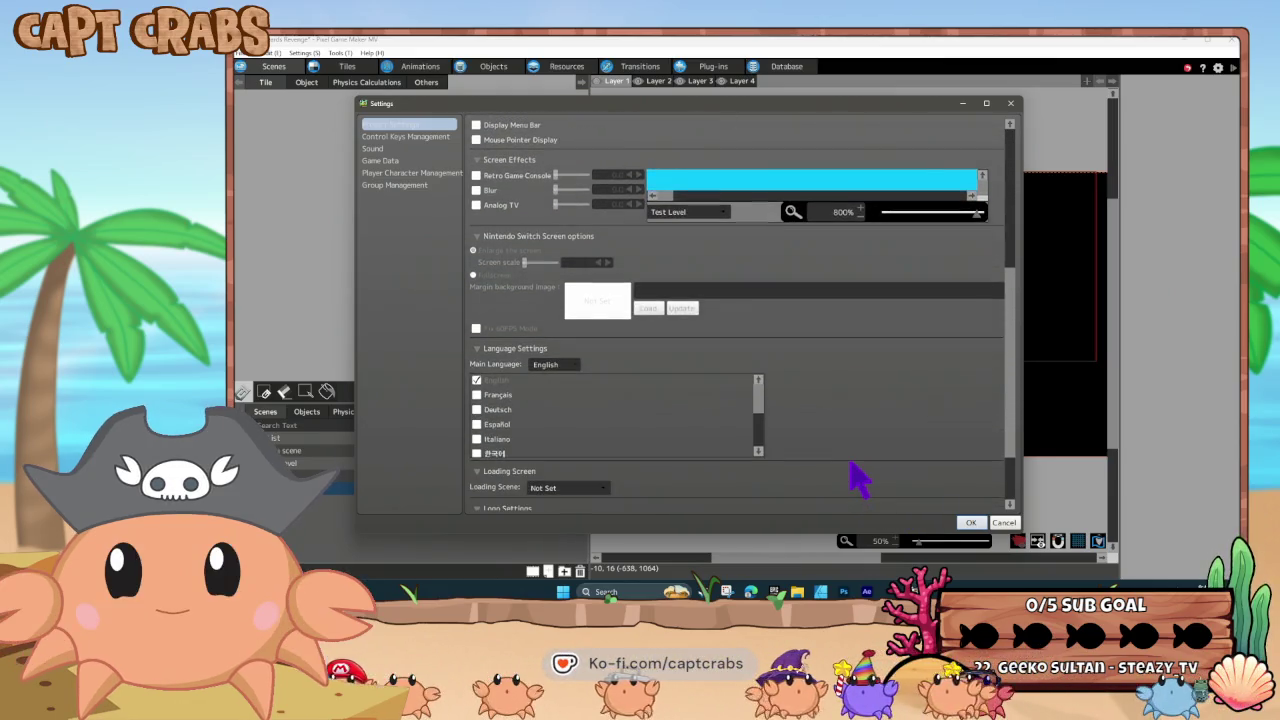
scroll(860, 480, down, 2)
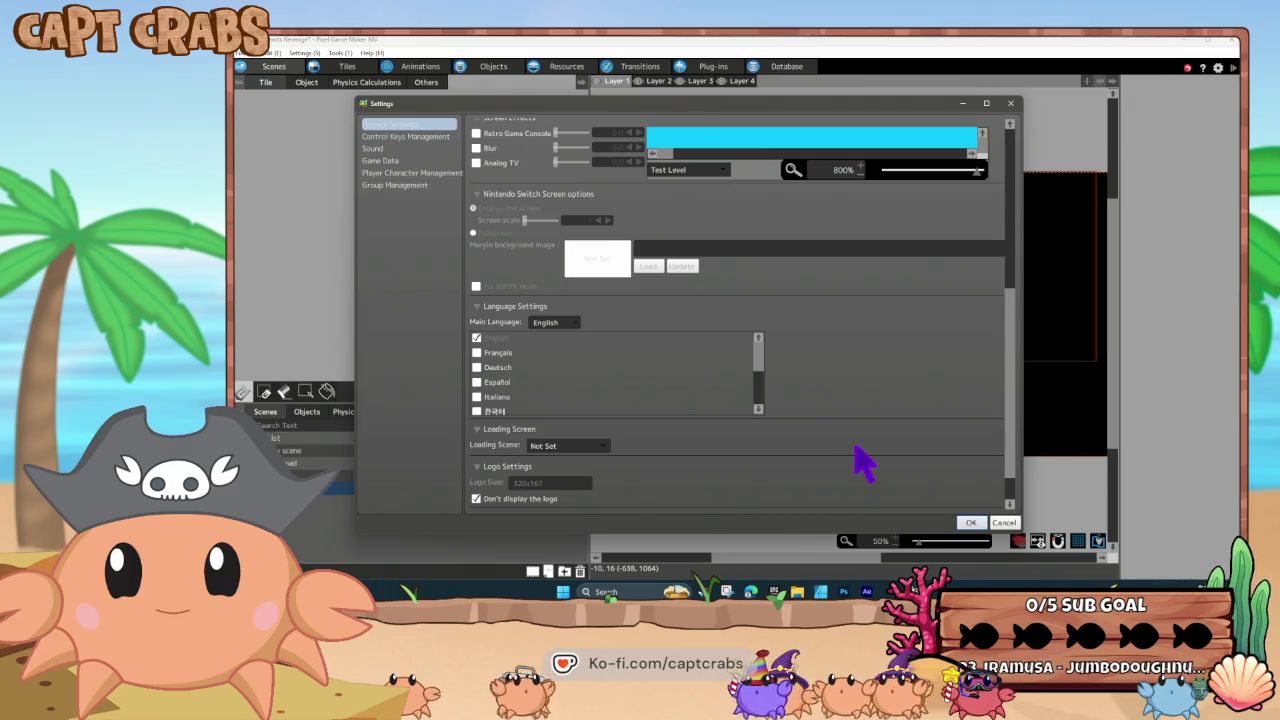
scroll(856, 448, down, 2)
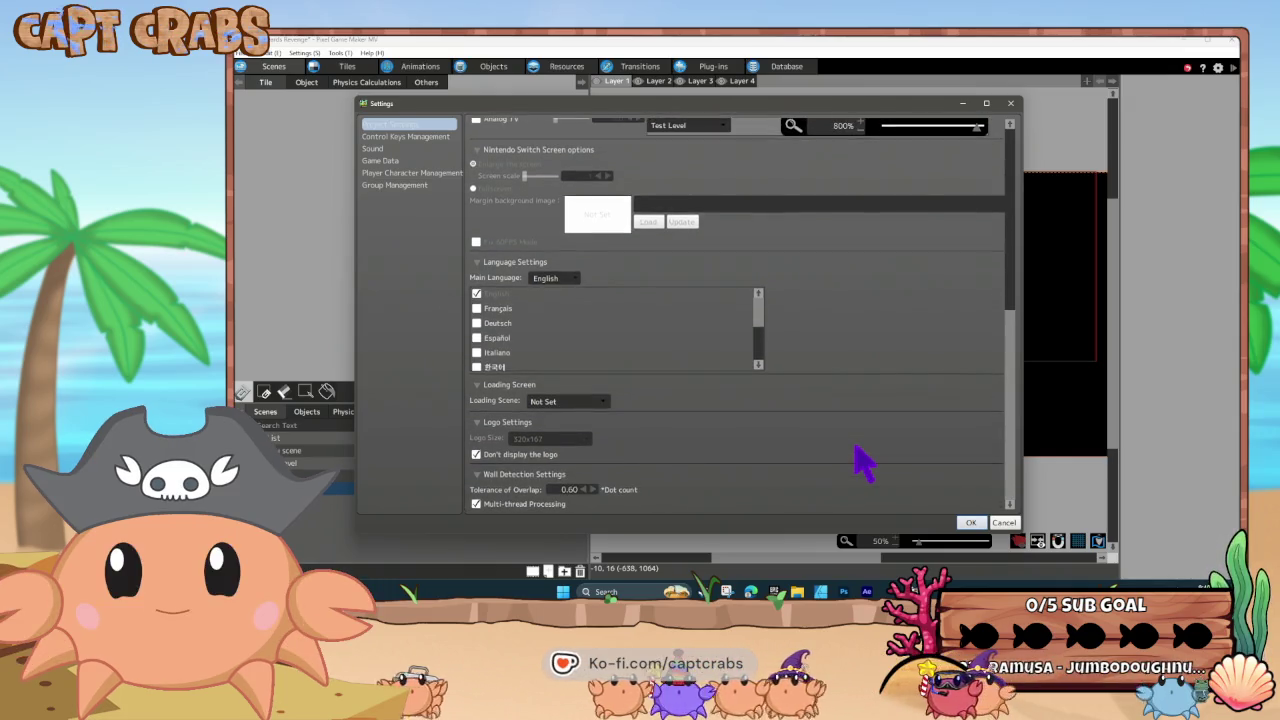
click(592, 406)
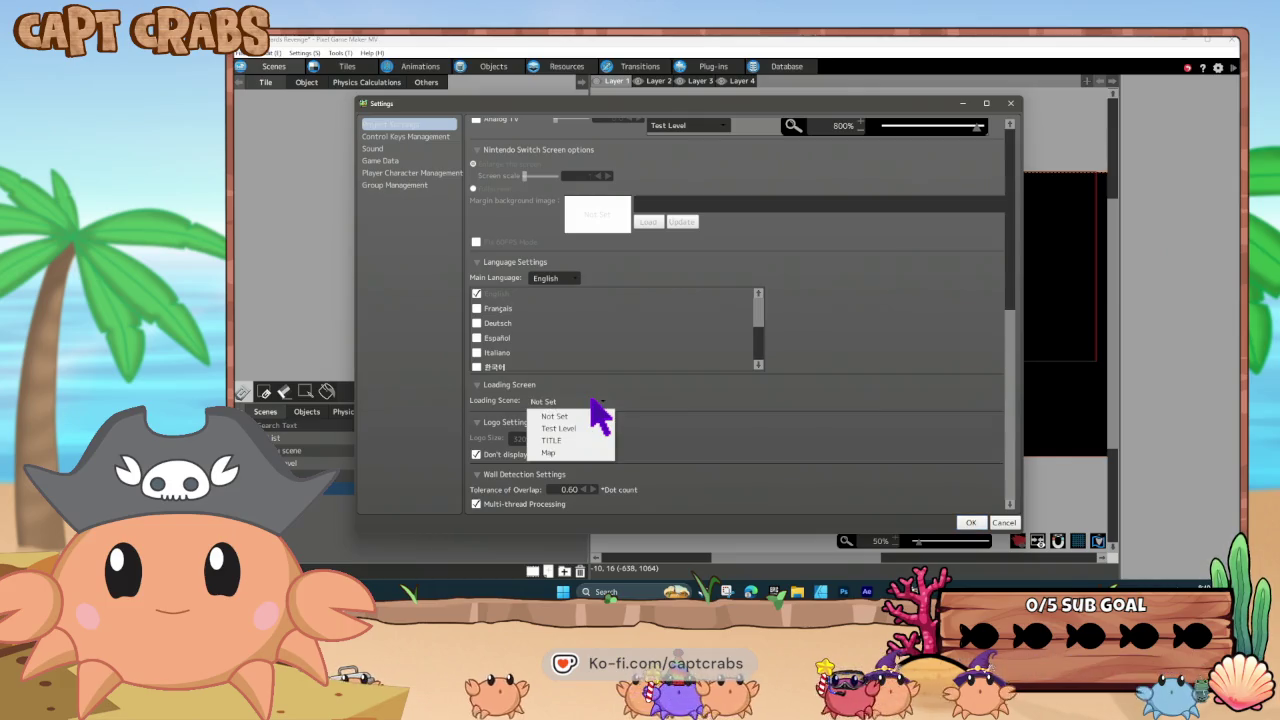
click(598, 414)
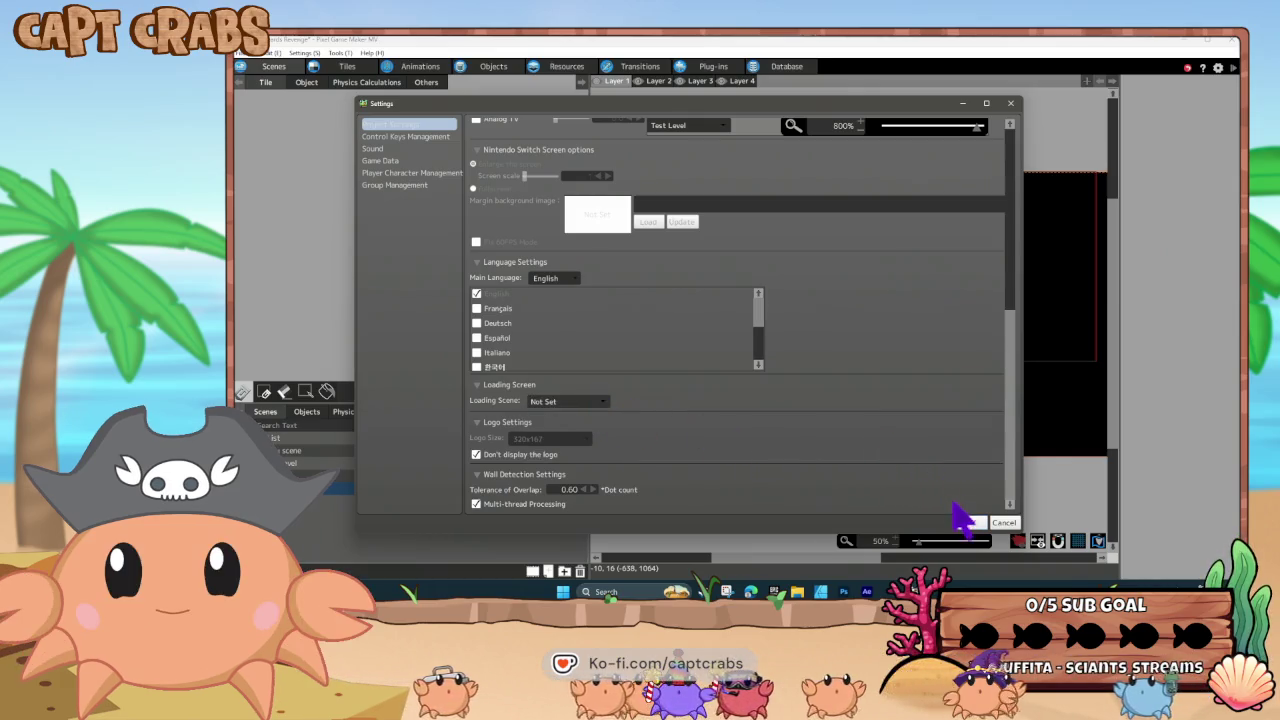
scroll(905, 478, up, 5)
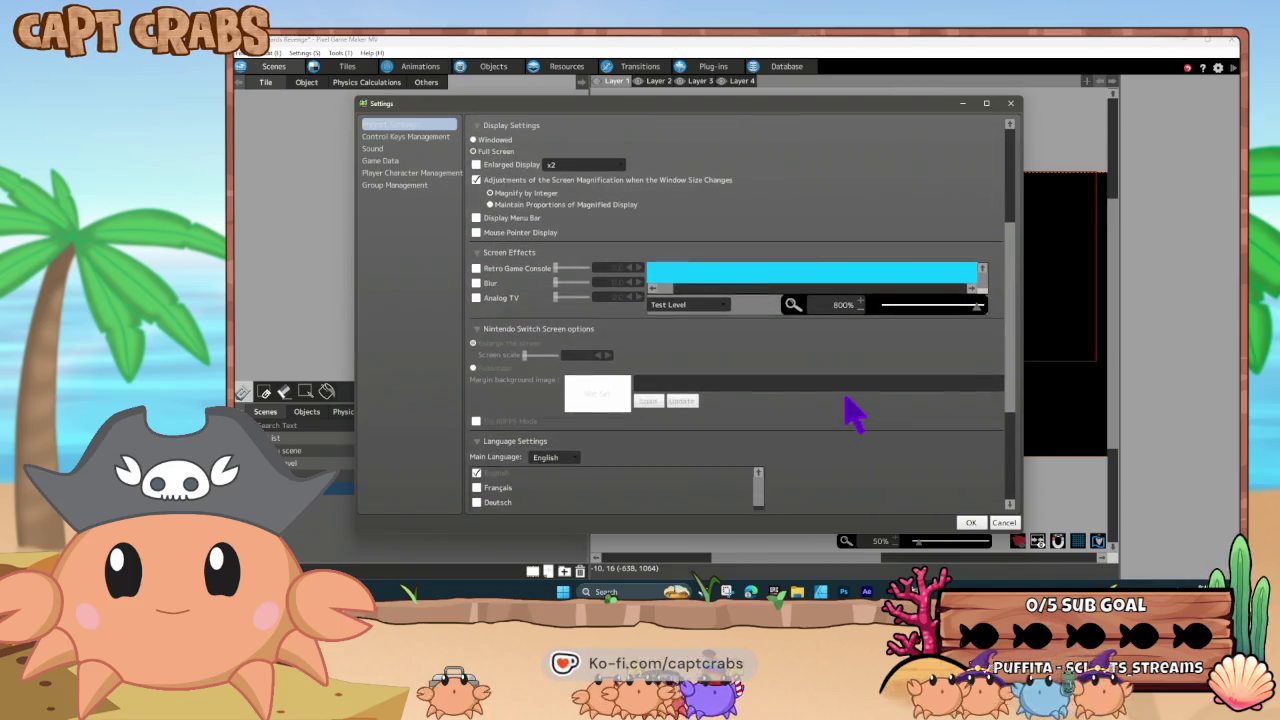
scroll(900, 240, up, 2)
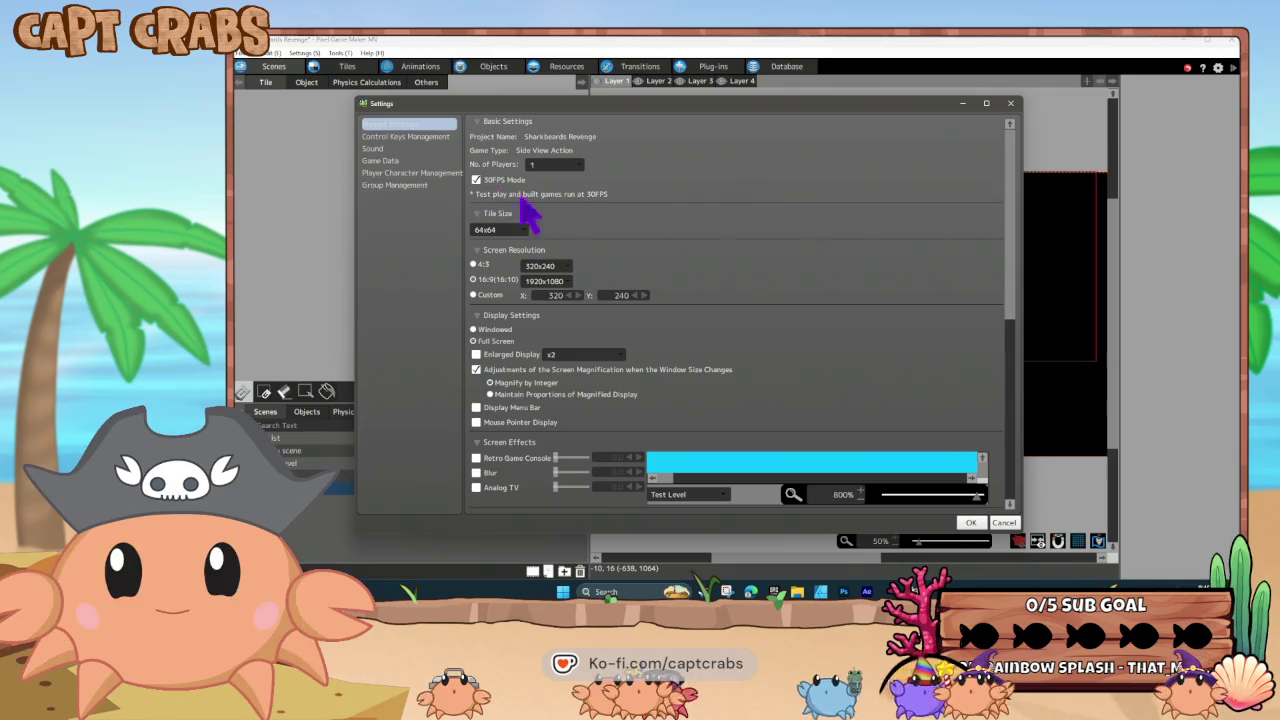
click(972, 520)
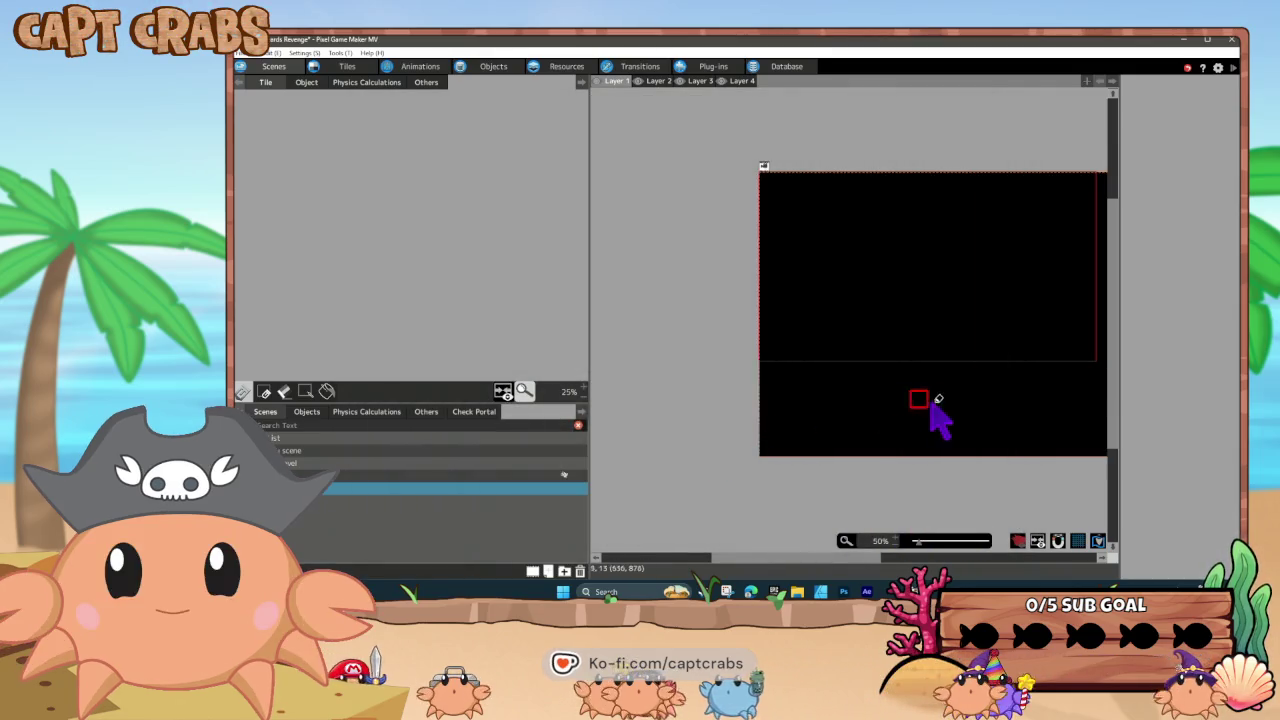
Pan the scene view and load the Test Level scene from the Scenes list.
drag(766, 382, 789, 389)
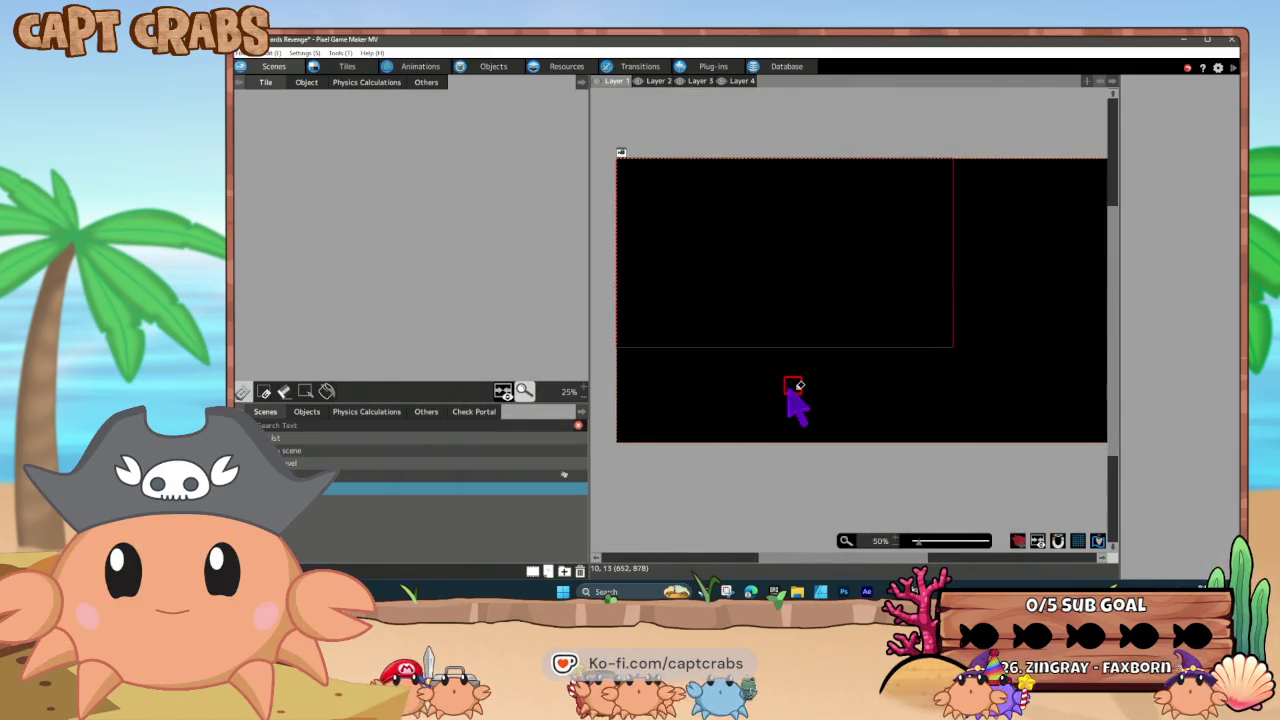
right_click(416, 500)
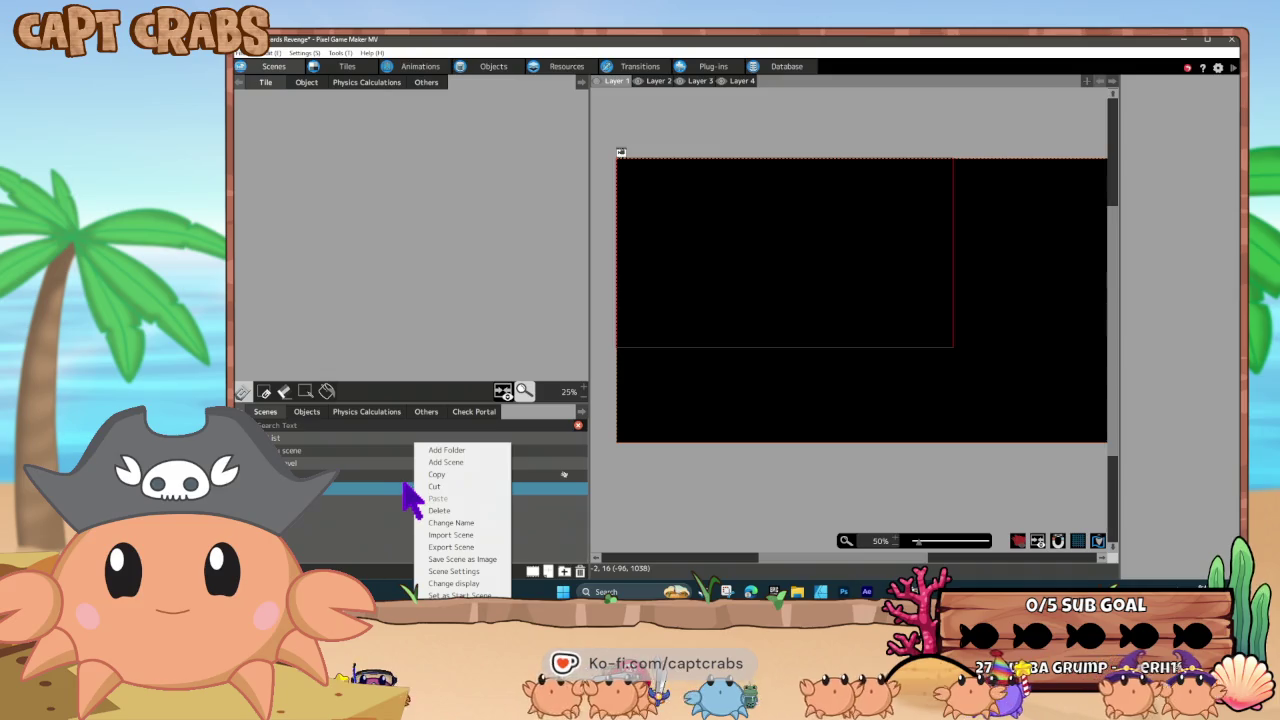
double_click(320, 464)
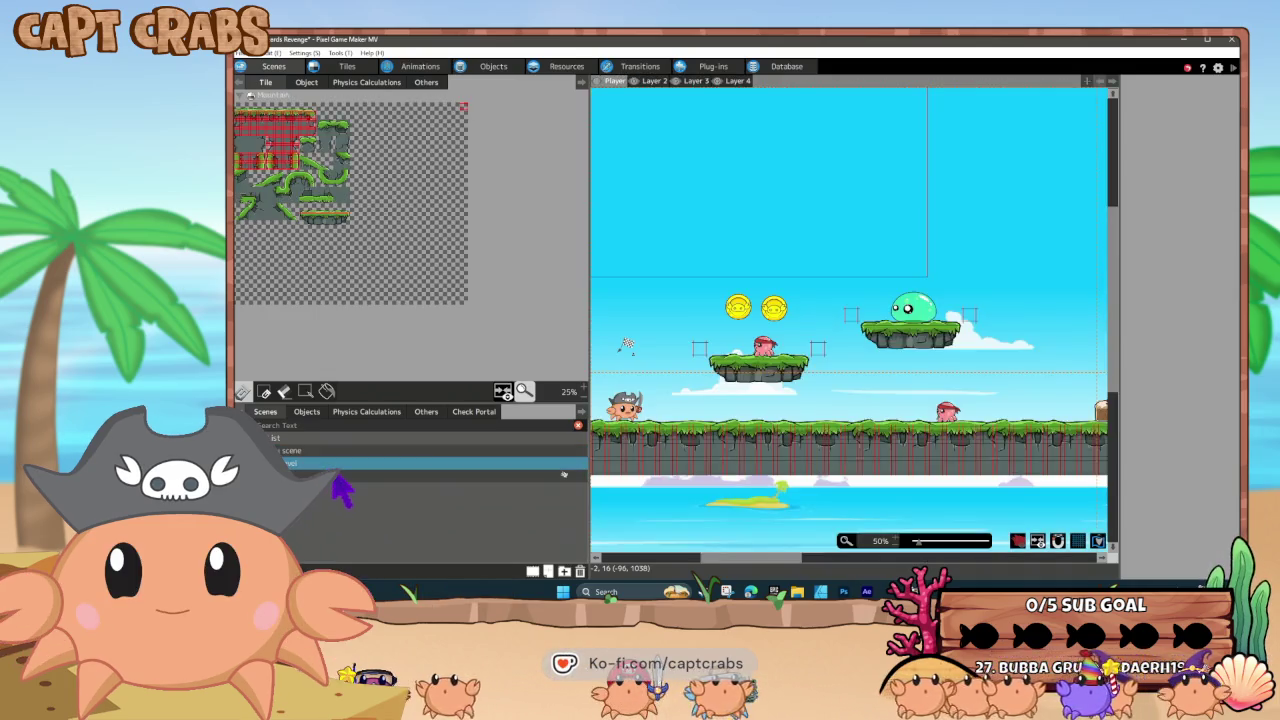
right_click(400, 466)
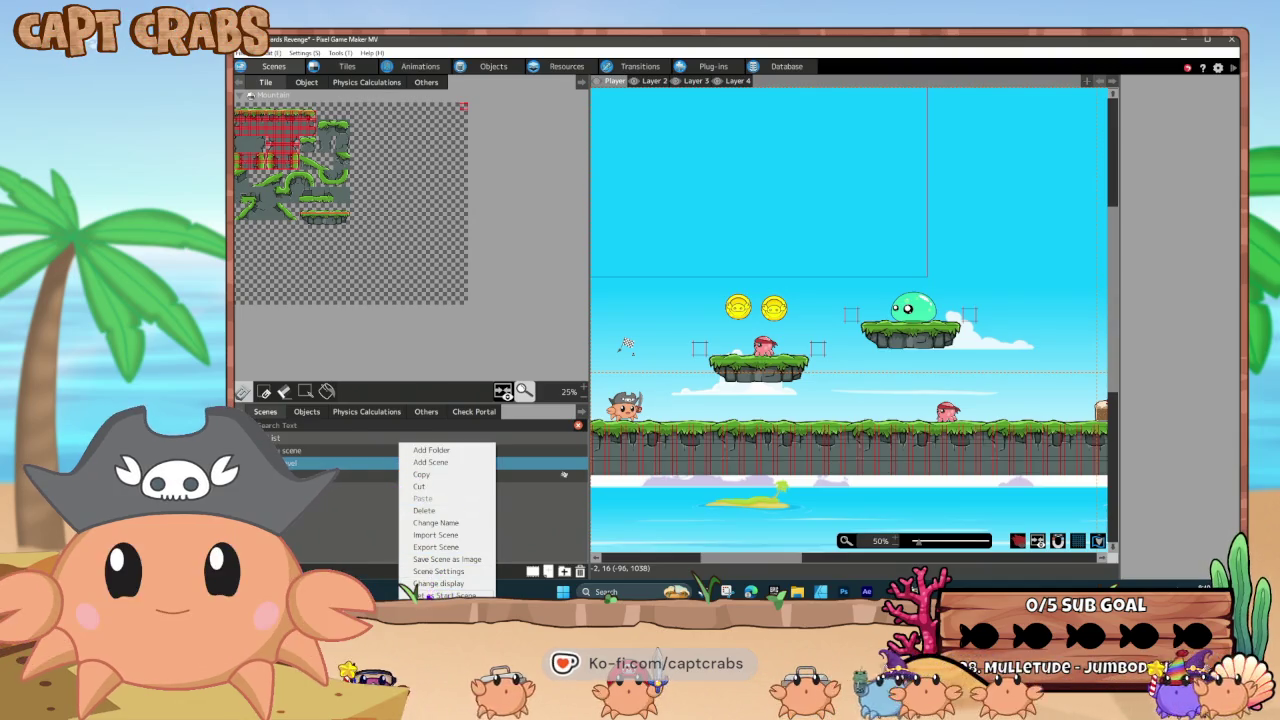
click(434, 586)
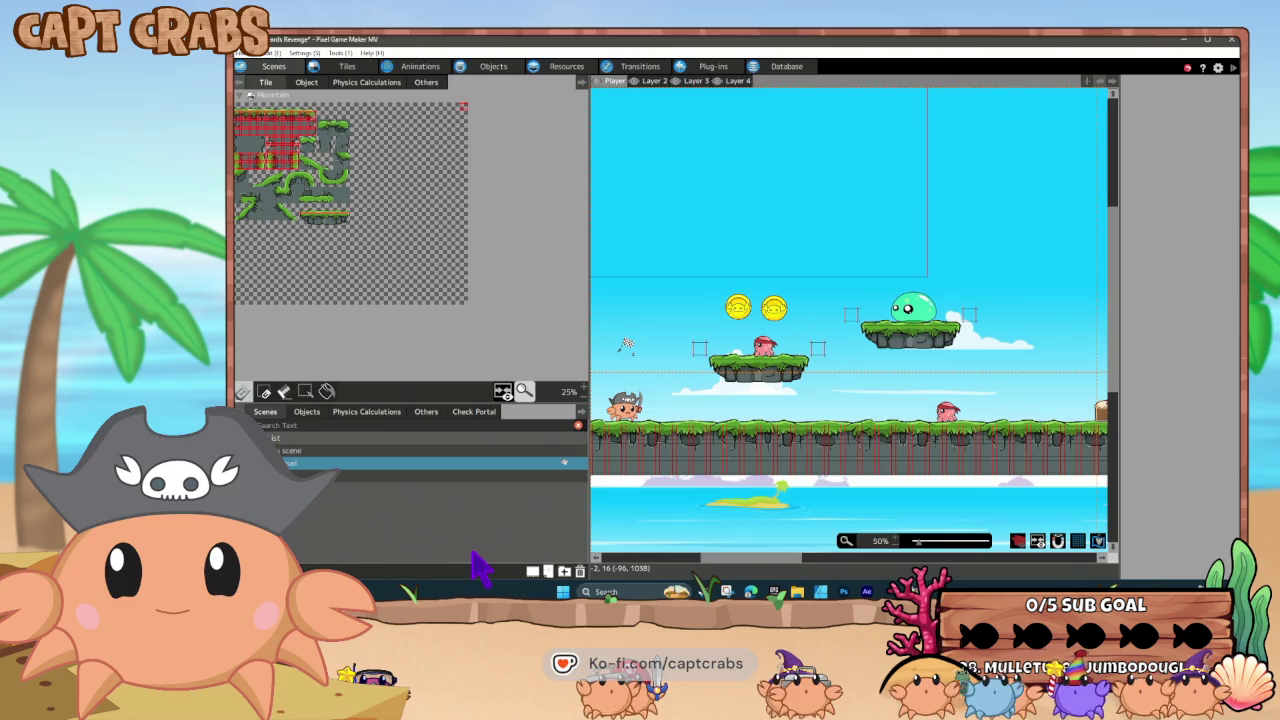
Start a test play and guide the crab right, grabbing a coin and defeating the slime.
key(F5)
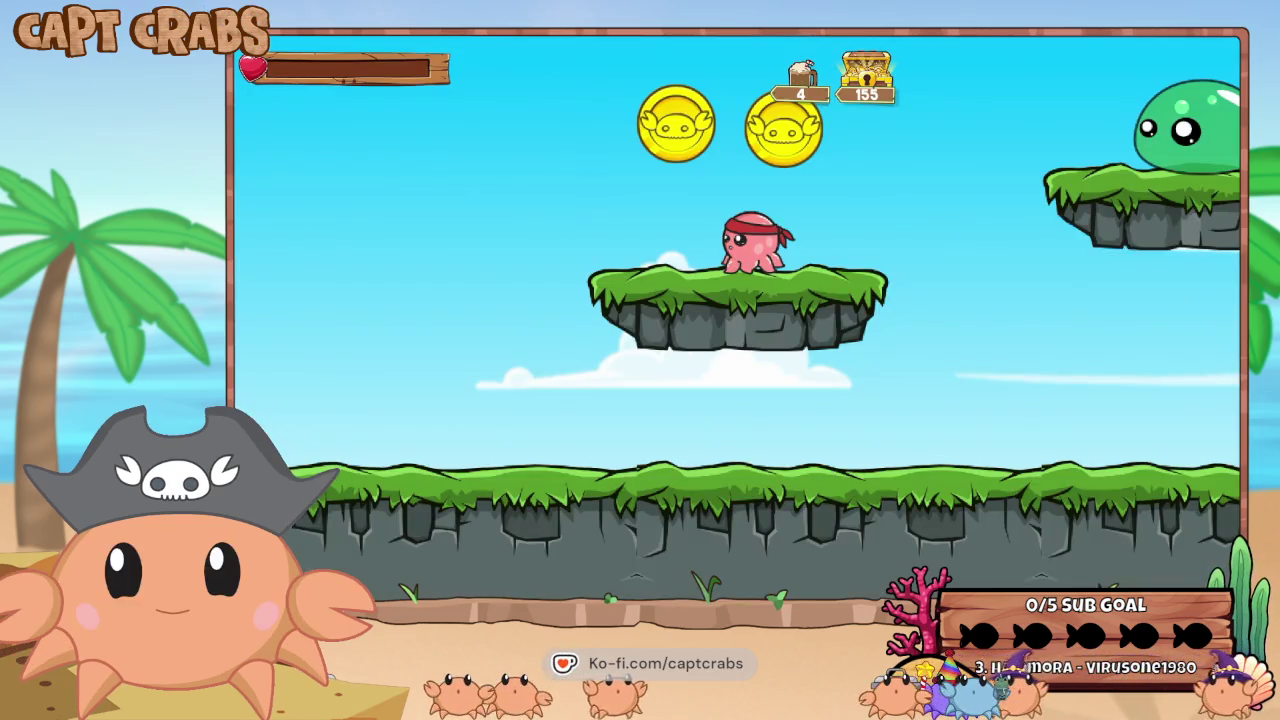
key(space)
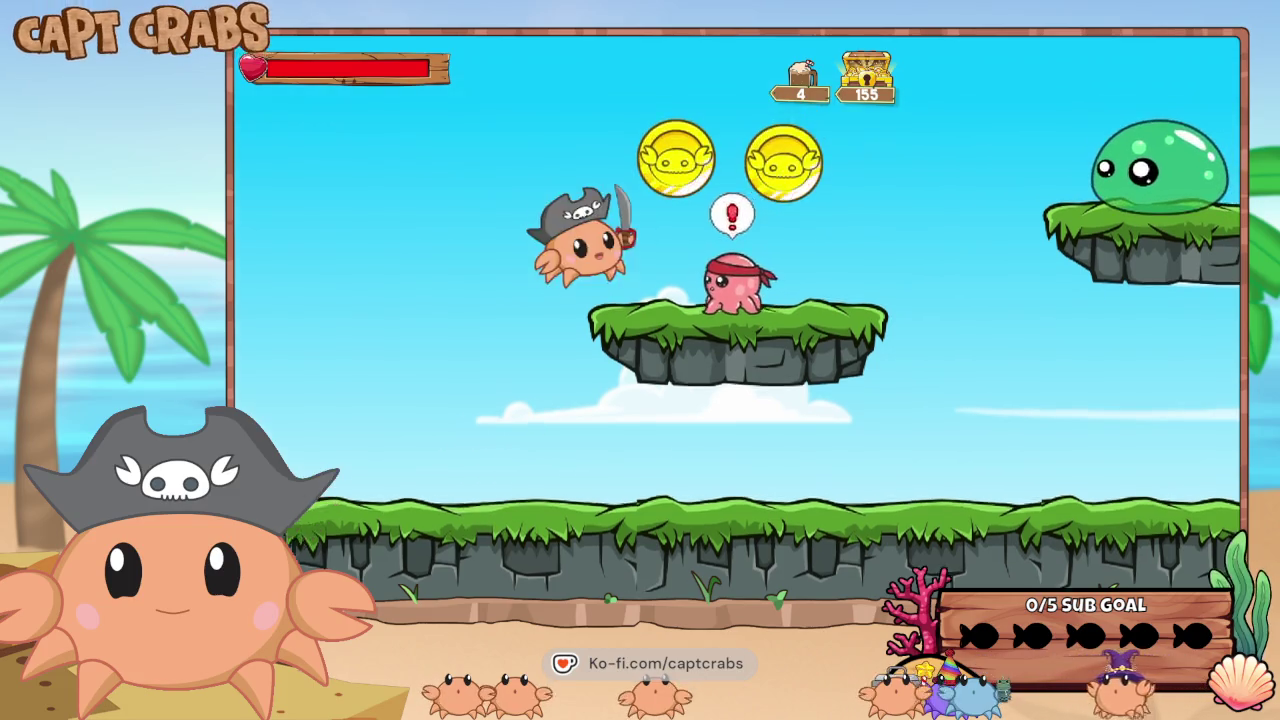
key(Right)
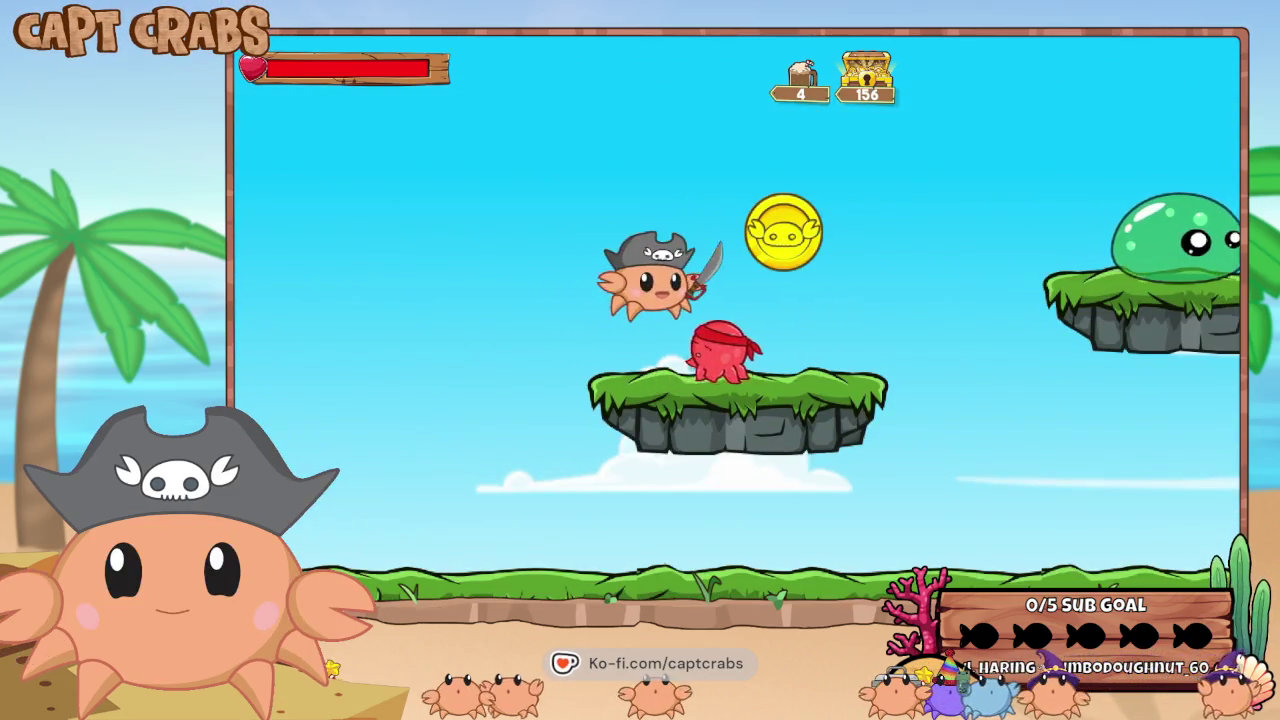
key(Right)
key(space)
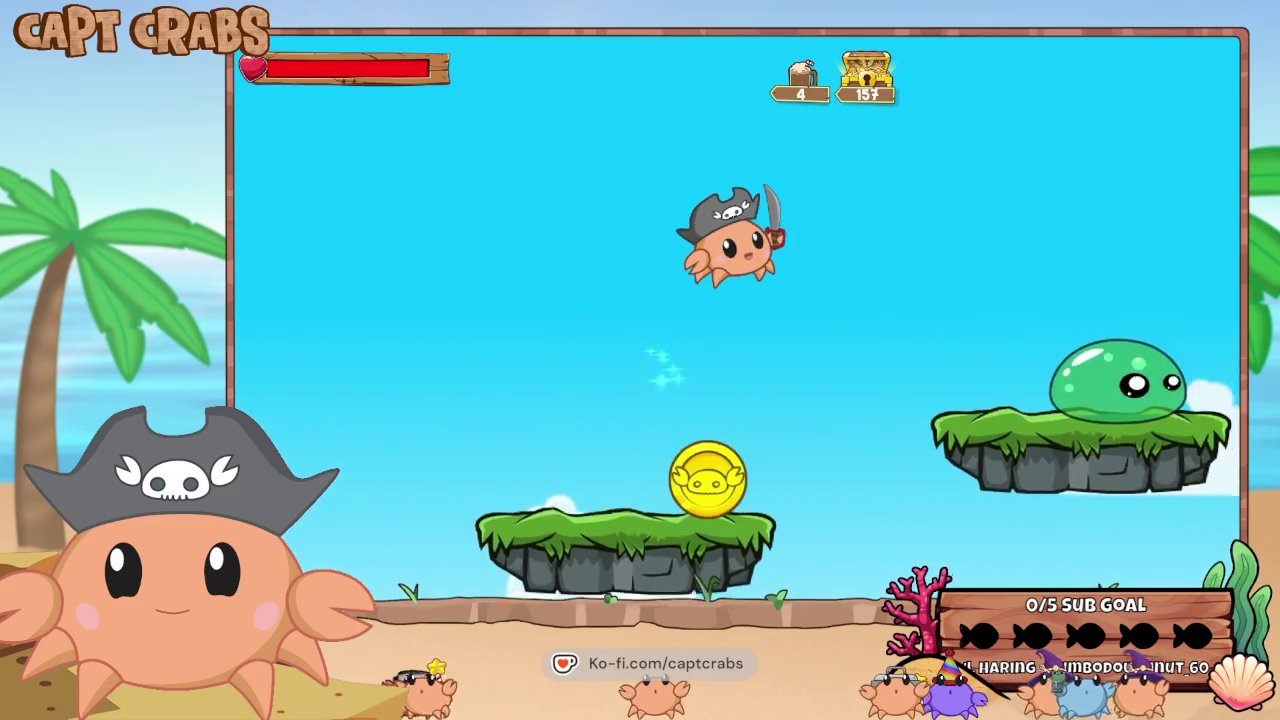
key(Right)
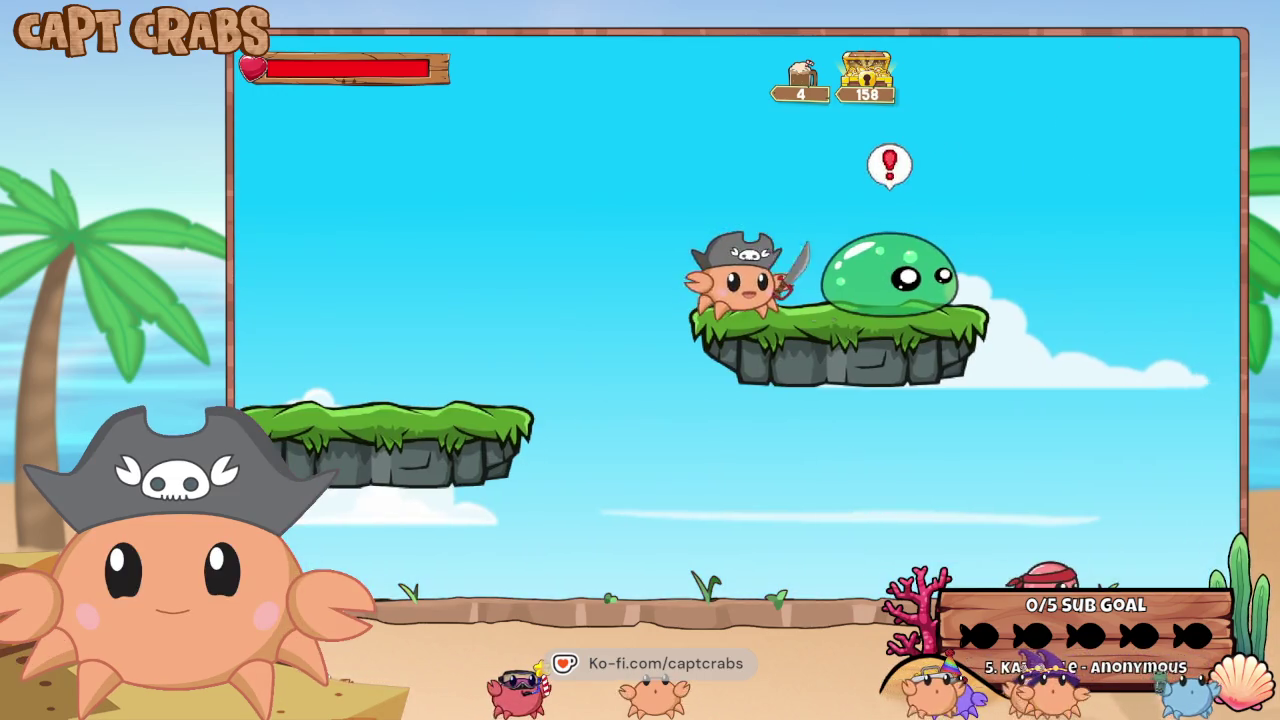
key(Right)
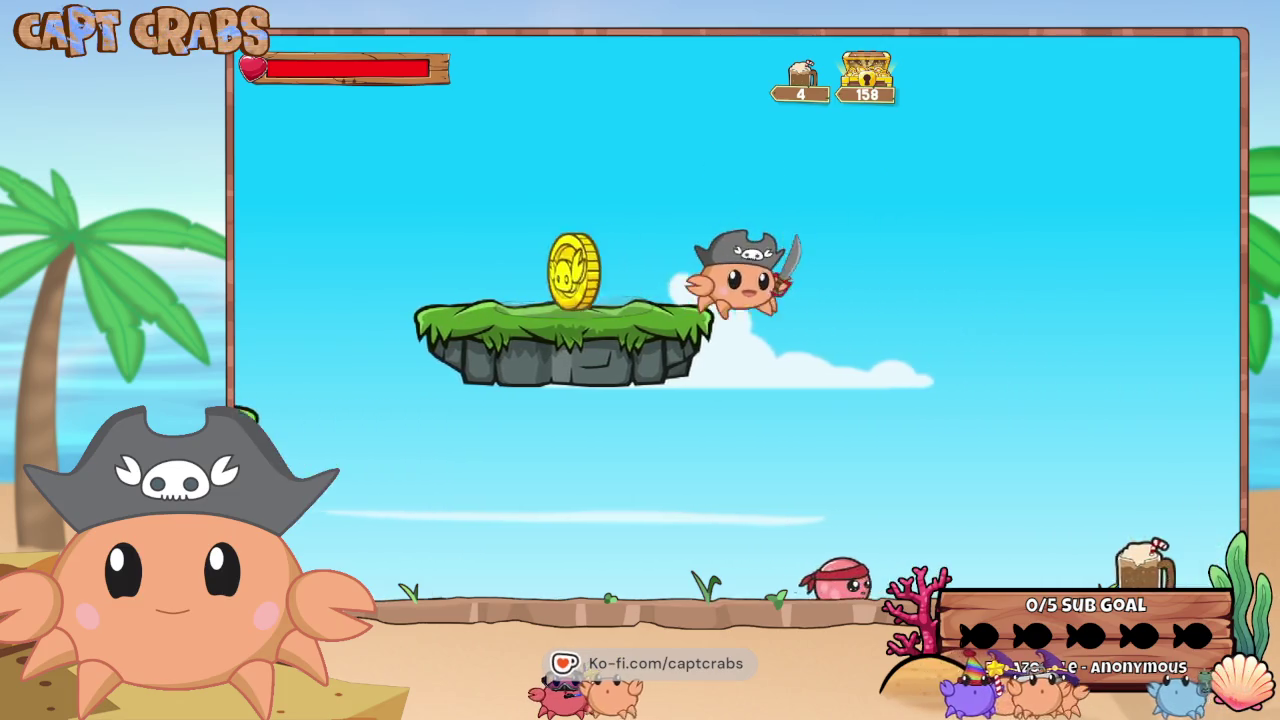
Jump the crab onward, grabbing the mug and opening the treasure chest for its gem and coins.
key(space)
key(Right)
key(space)
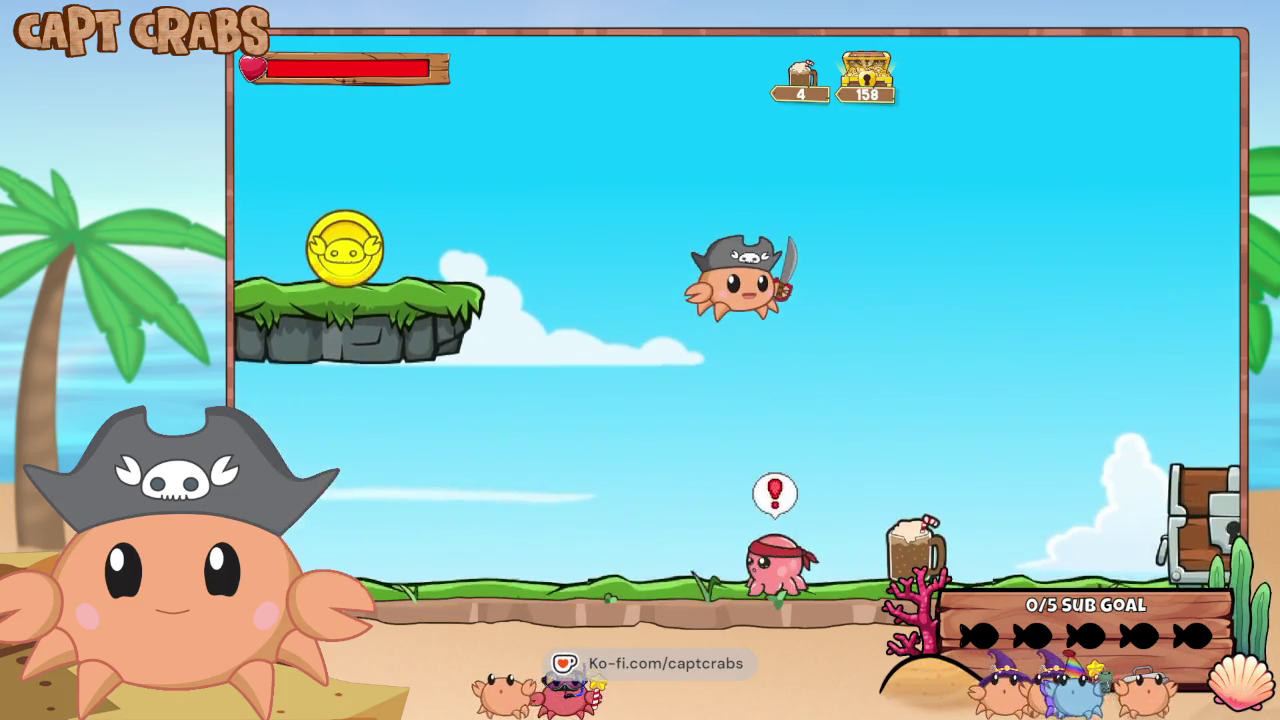
key(Right)
key(space)
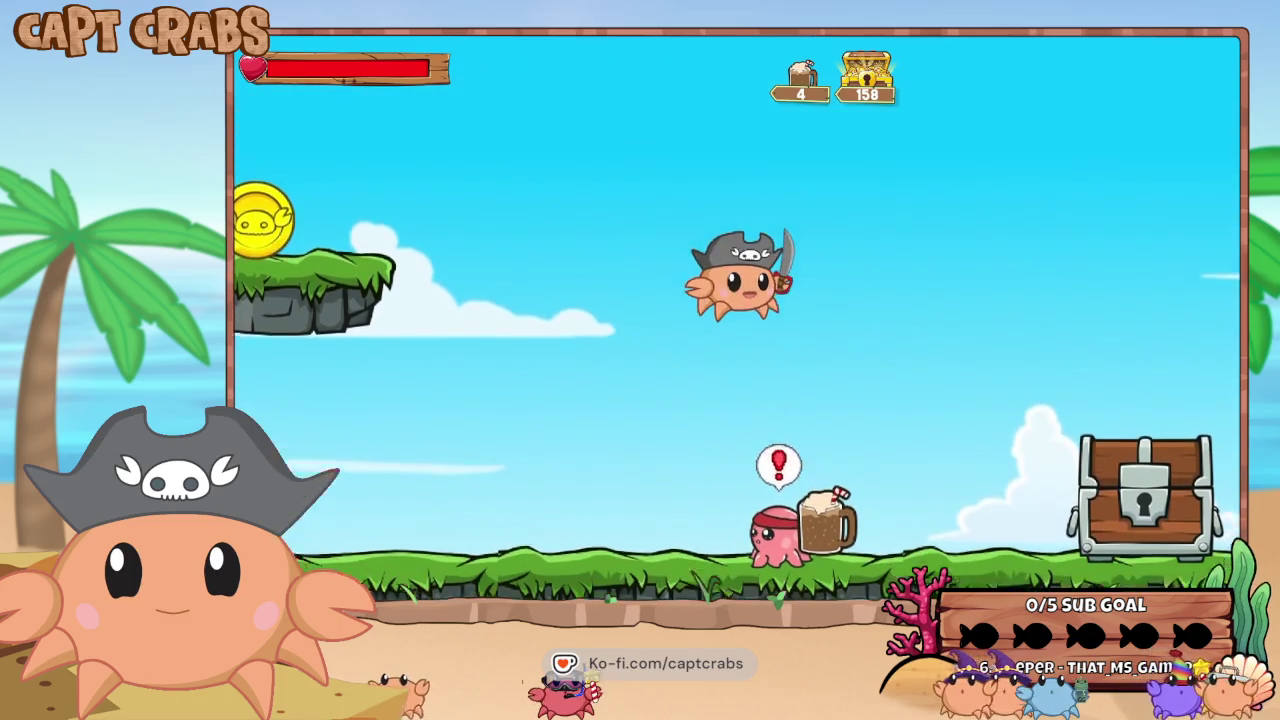
key(space)
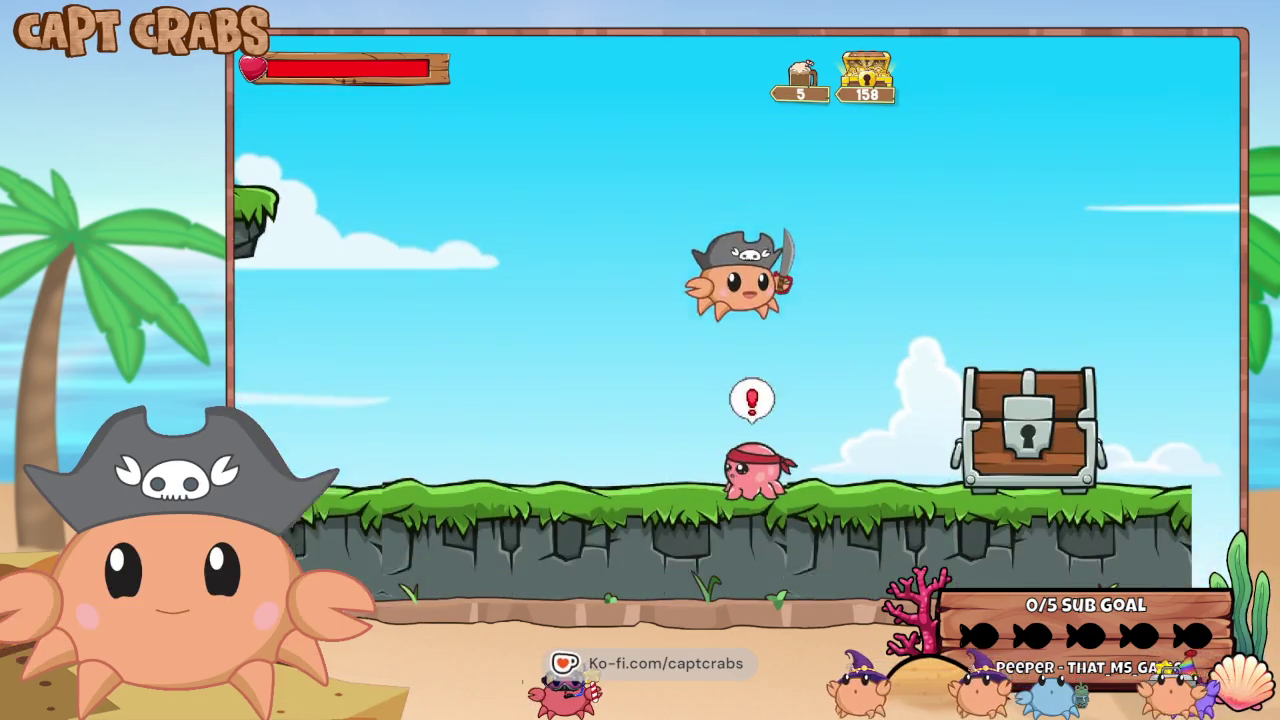
key(Left)
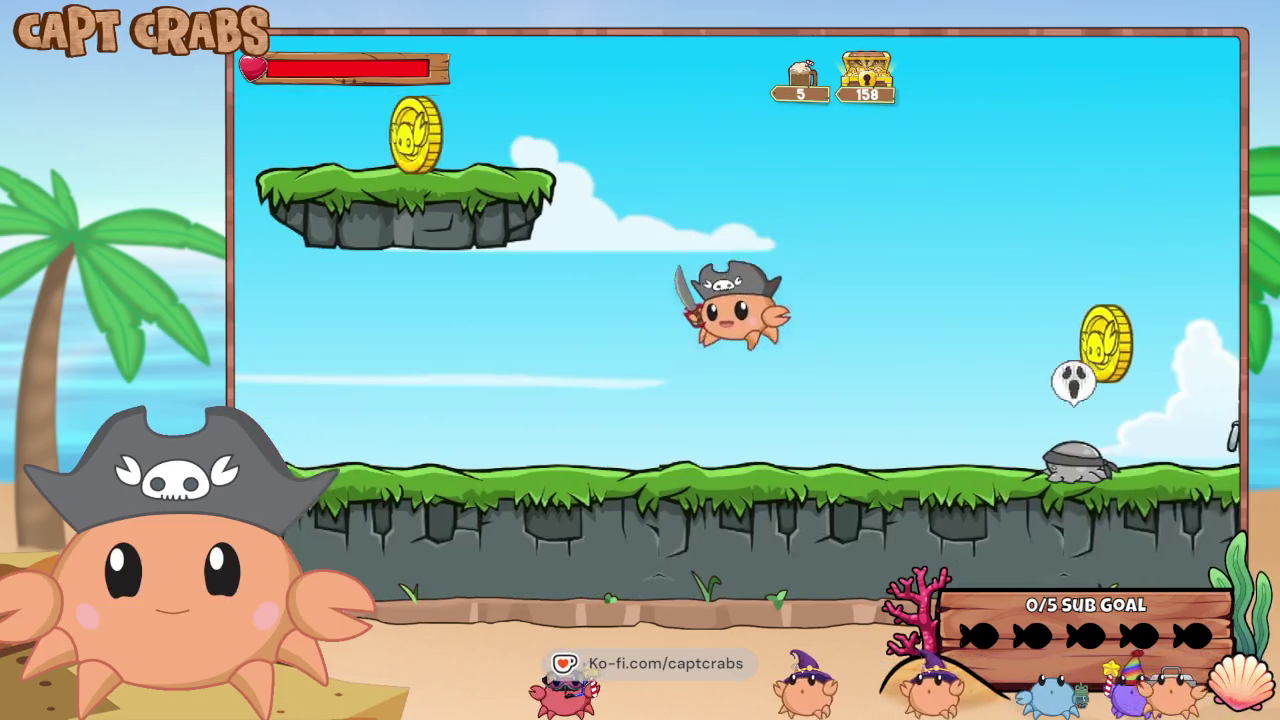
key(Right)
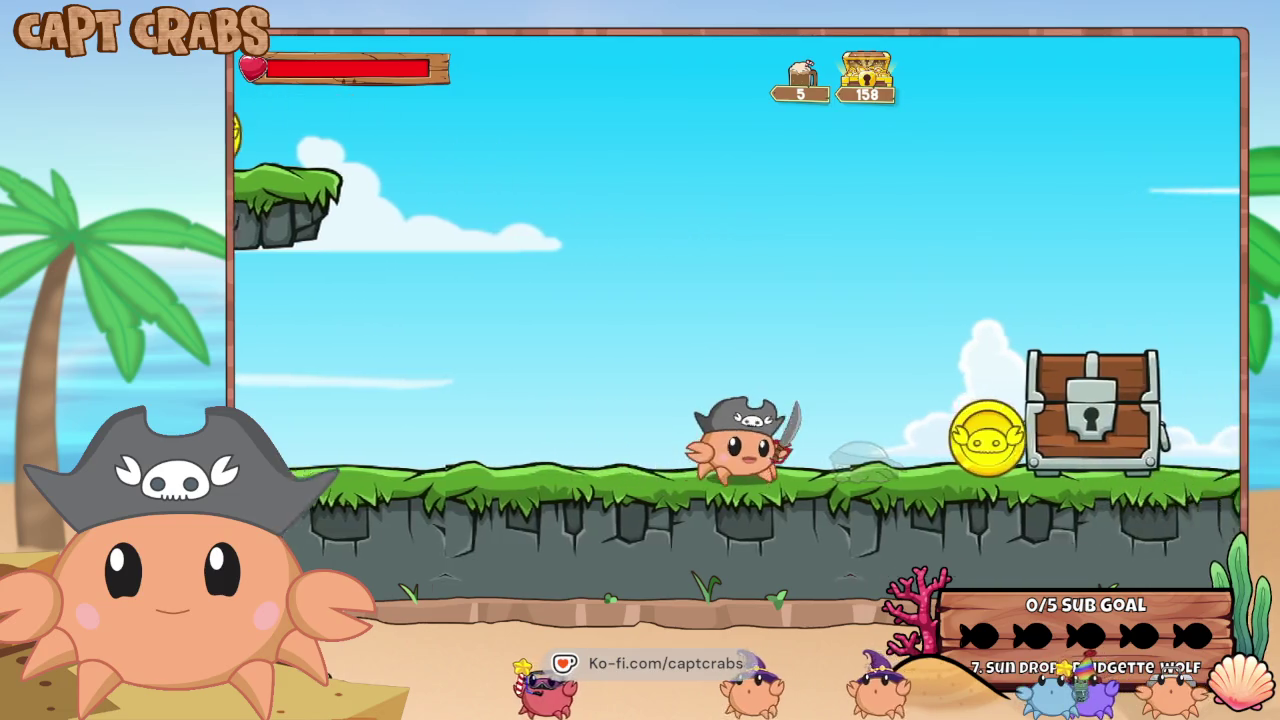
key(Right)
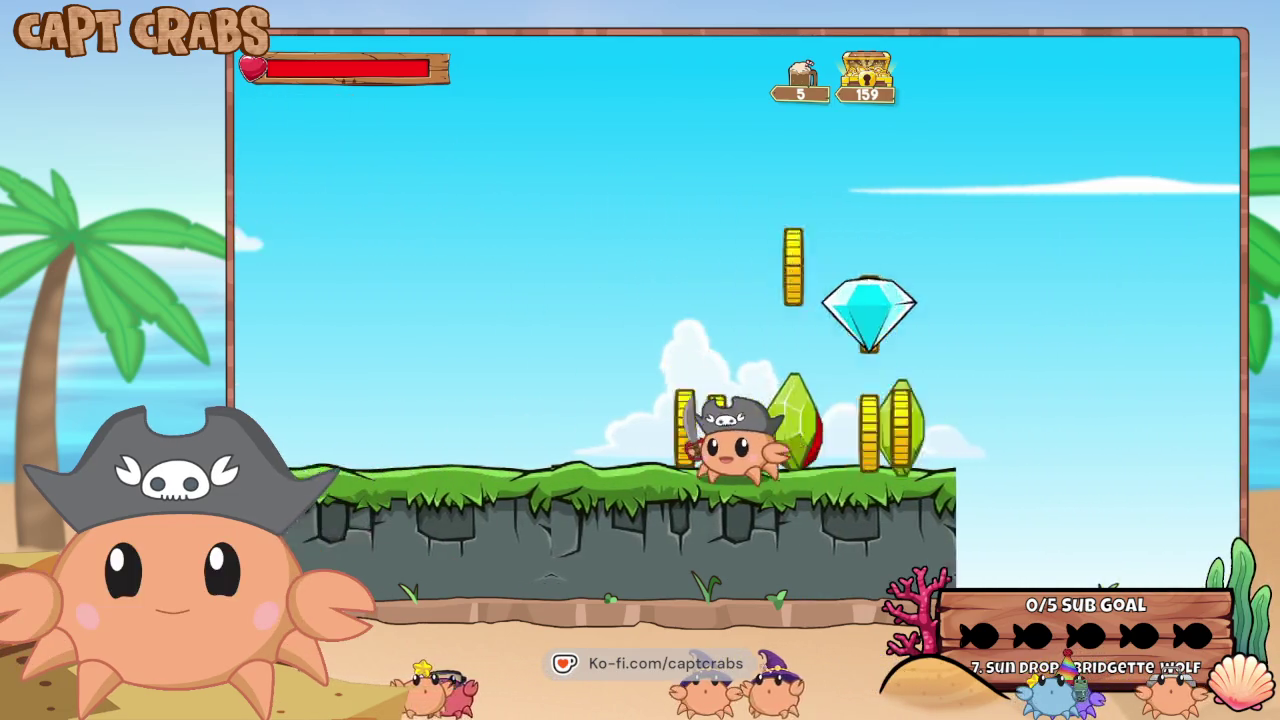
key(Right)
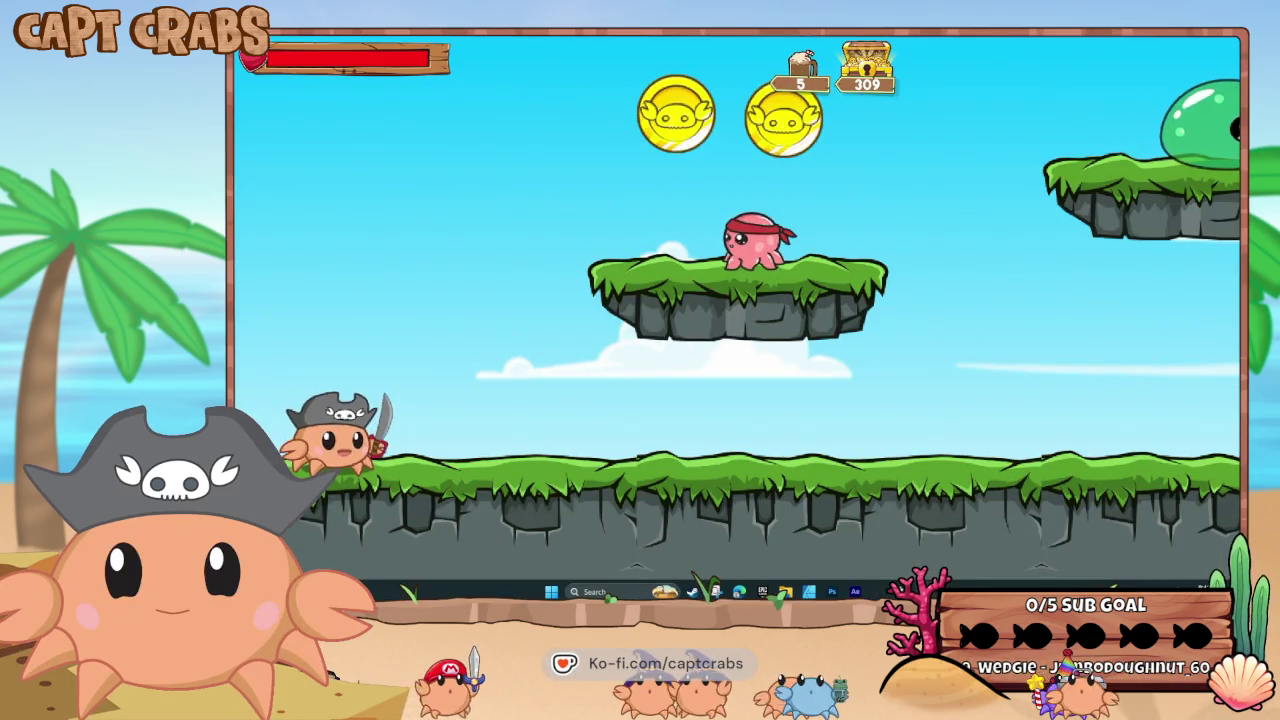
Walk the octopus player left and right across the platform.
key(Left)
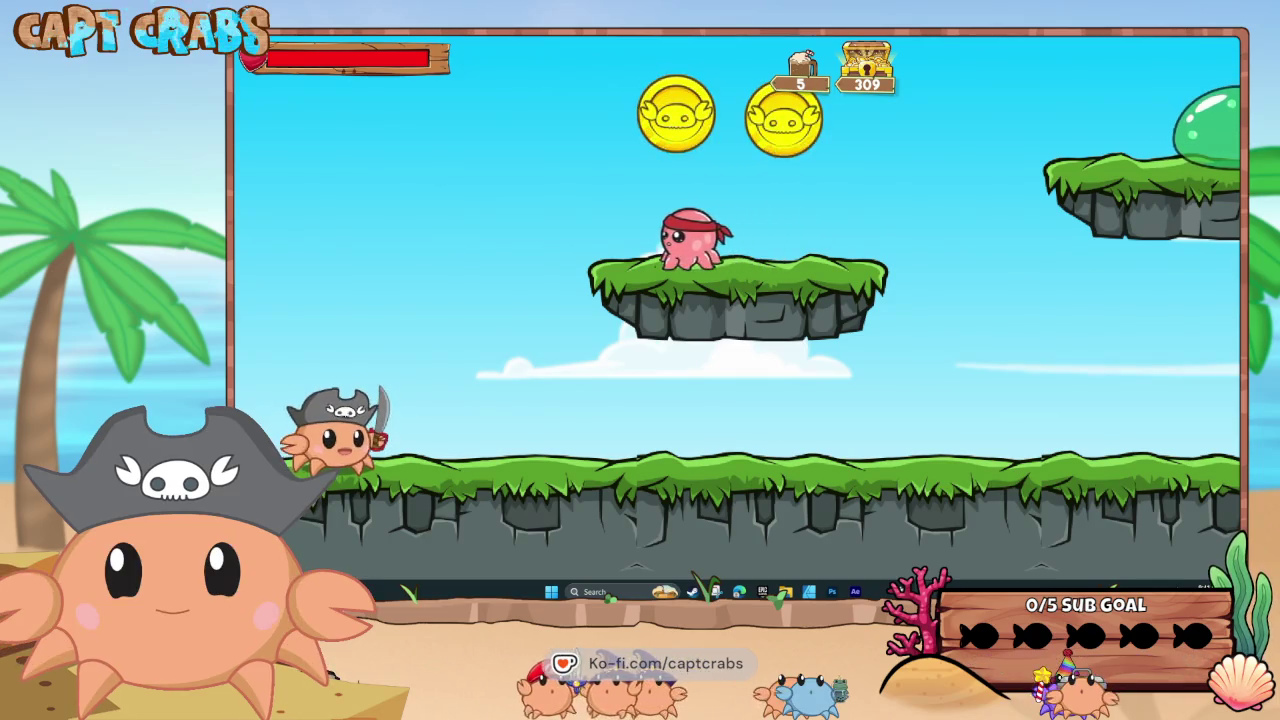
key(Right)
key(Left)
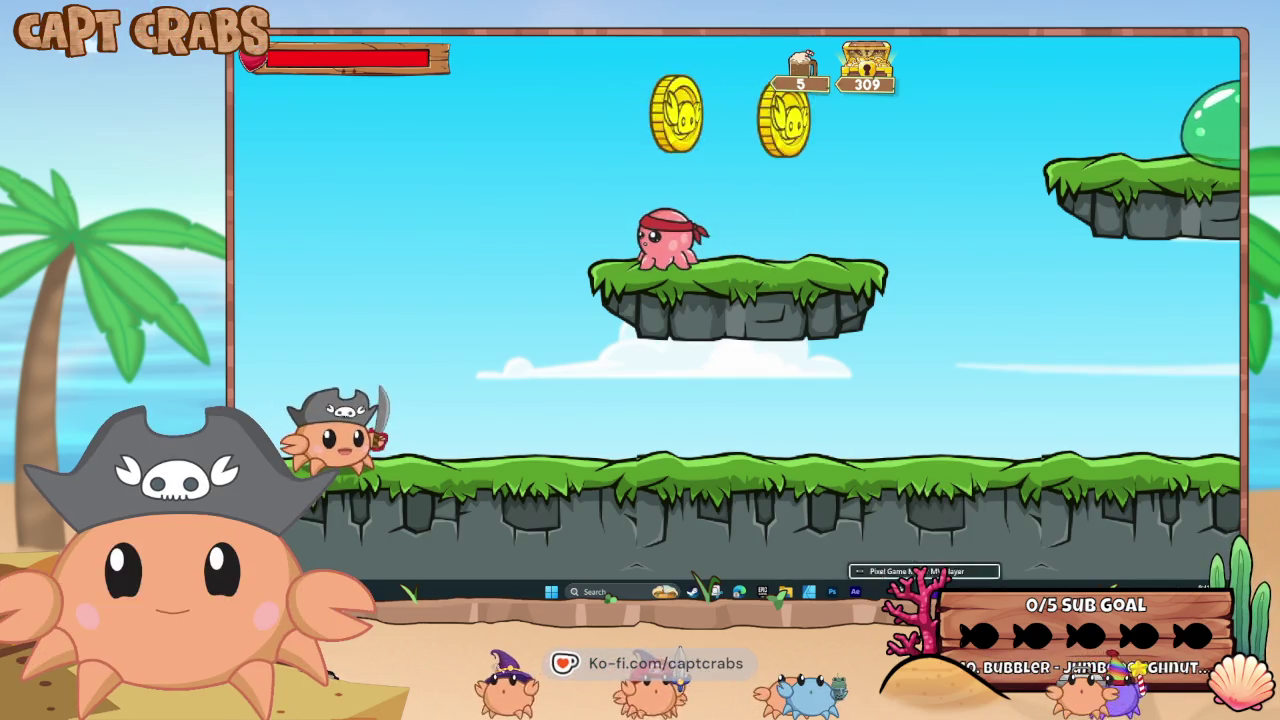
right_click(928, 591)
Close the test player and review Project Settings, leaving the tile size at 64x64.
click(892, 563)
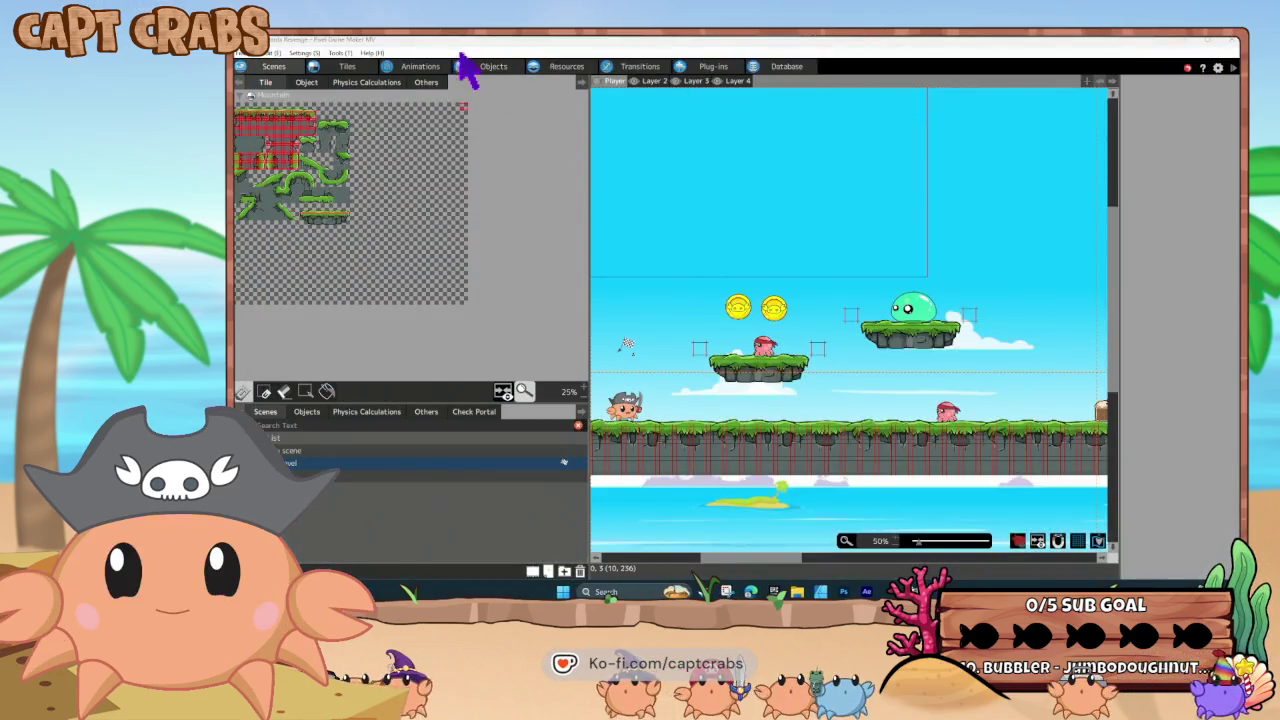
click(306, 53)
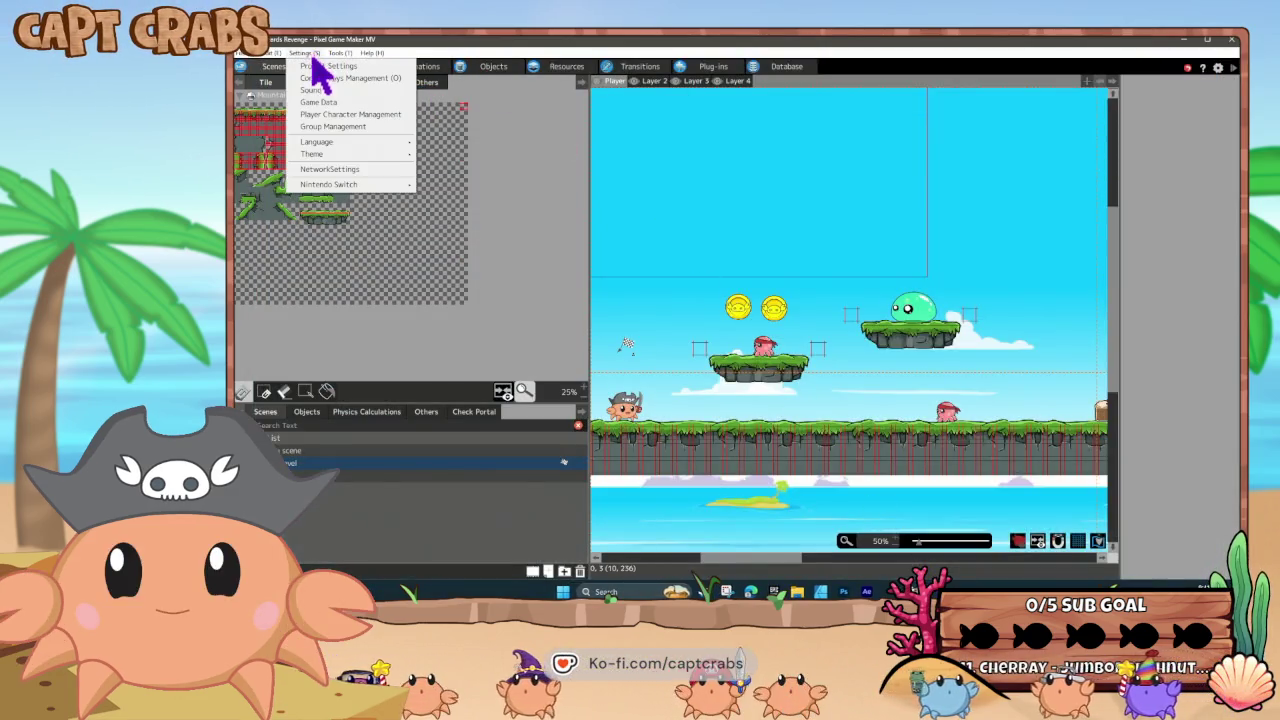
click(326, 67)
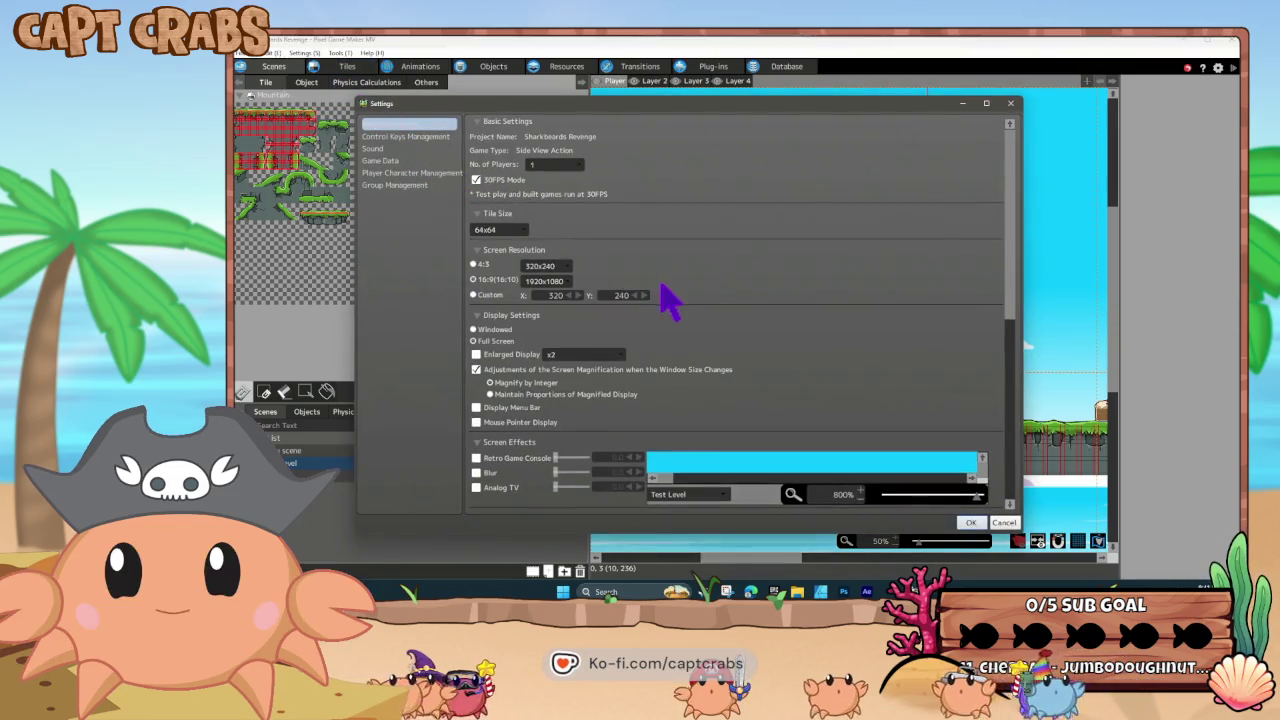
click(515, 230)
click(520, 231)
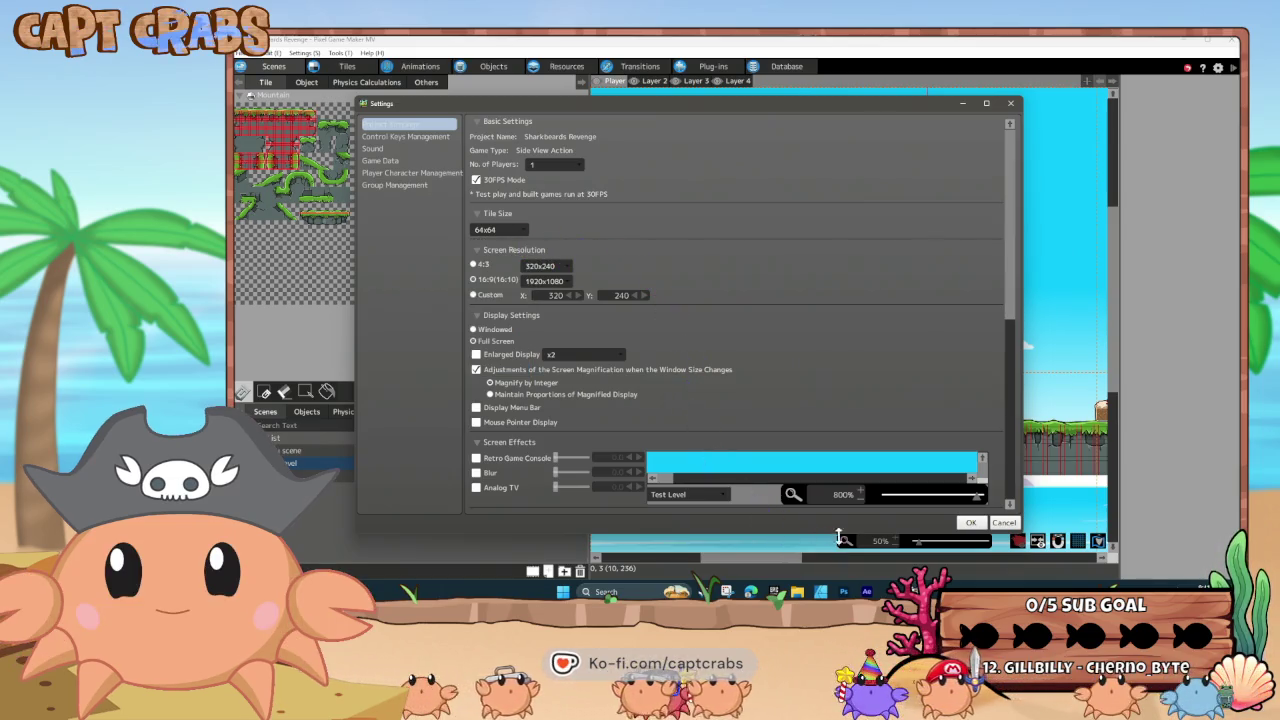
click(969, 524)
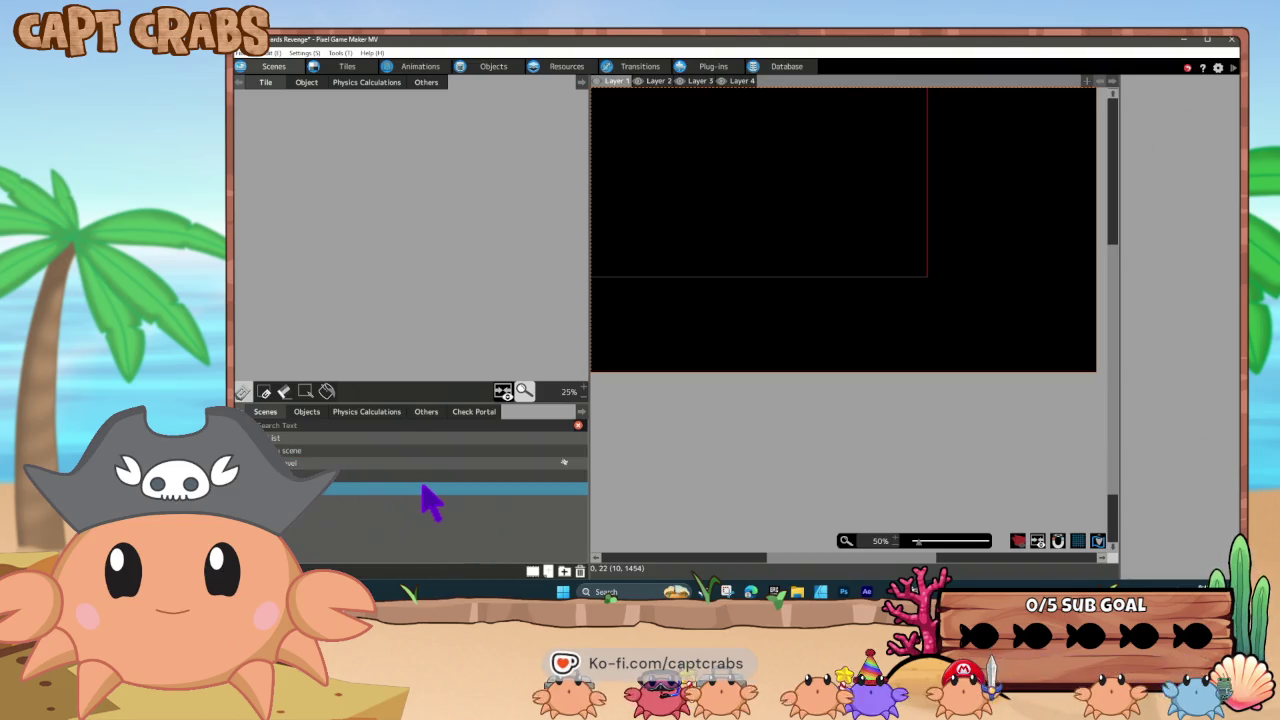
right_click(437, 503)
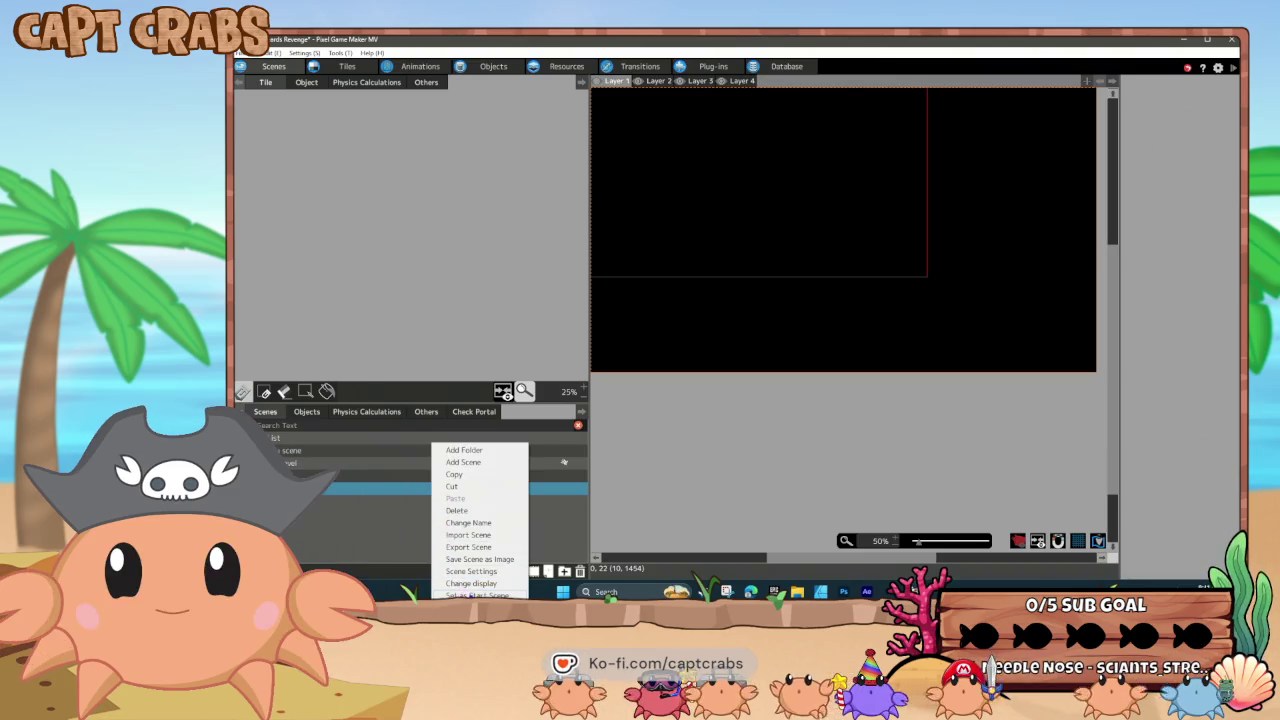
In the Map scene settings, raise Scene Width and Scene Height to 3 screens.
click(563, 563)
scroll(820, 366, down, 4)
scroll(789, 377, up, 3)
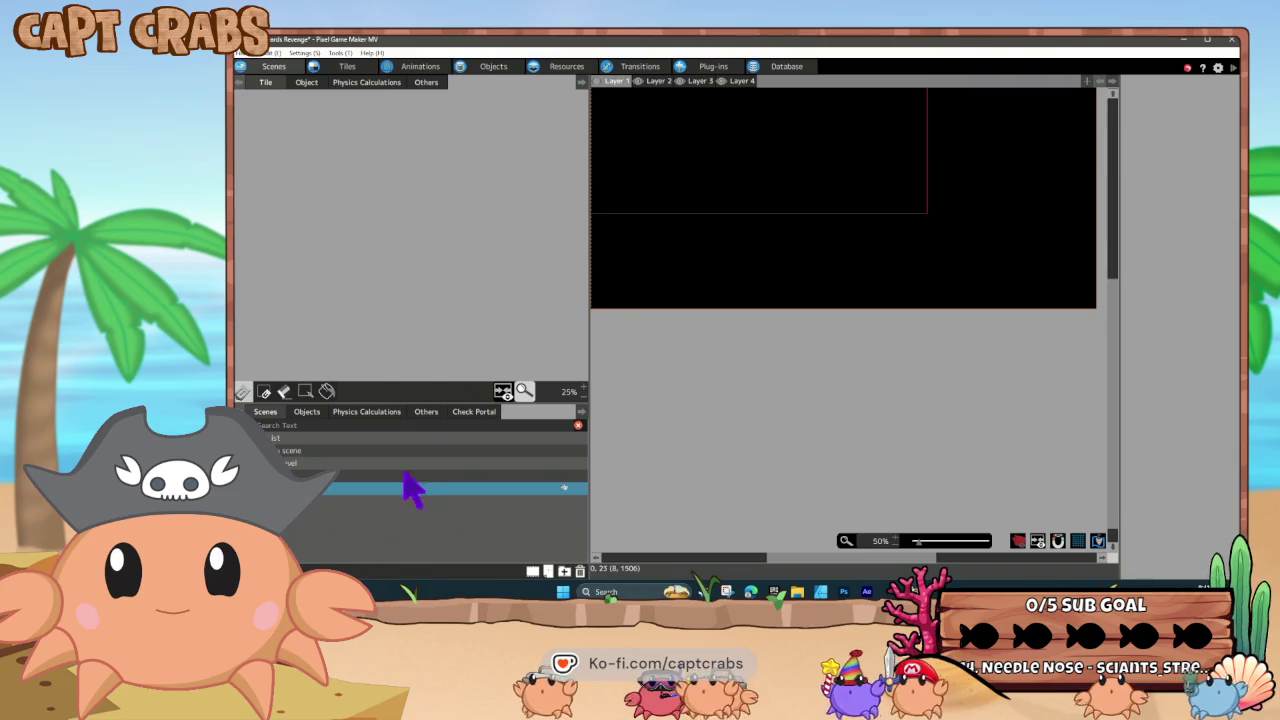
right_click(437, 503)
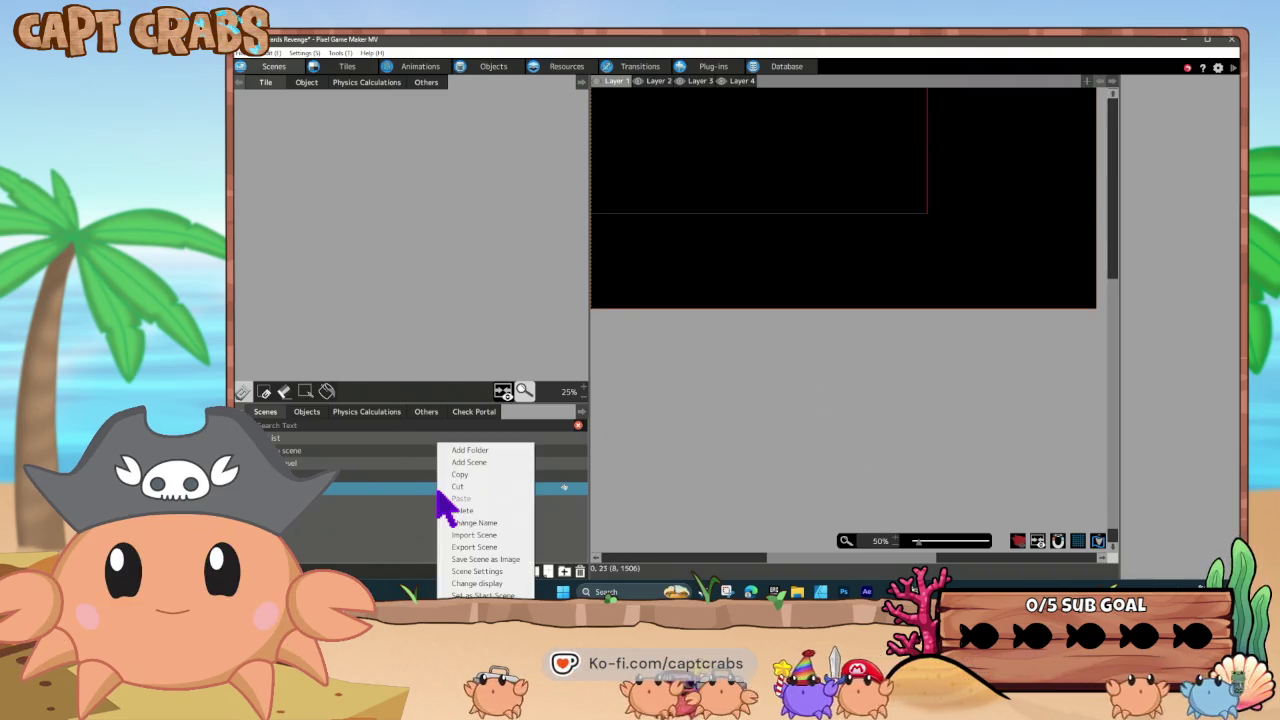
click(466, 573)
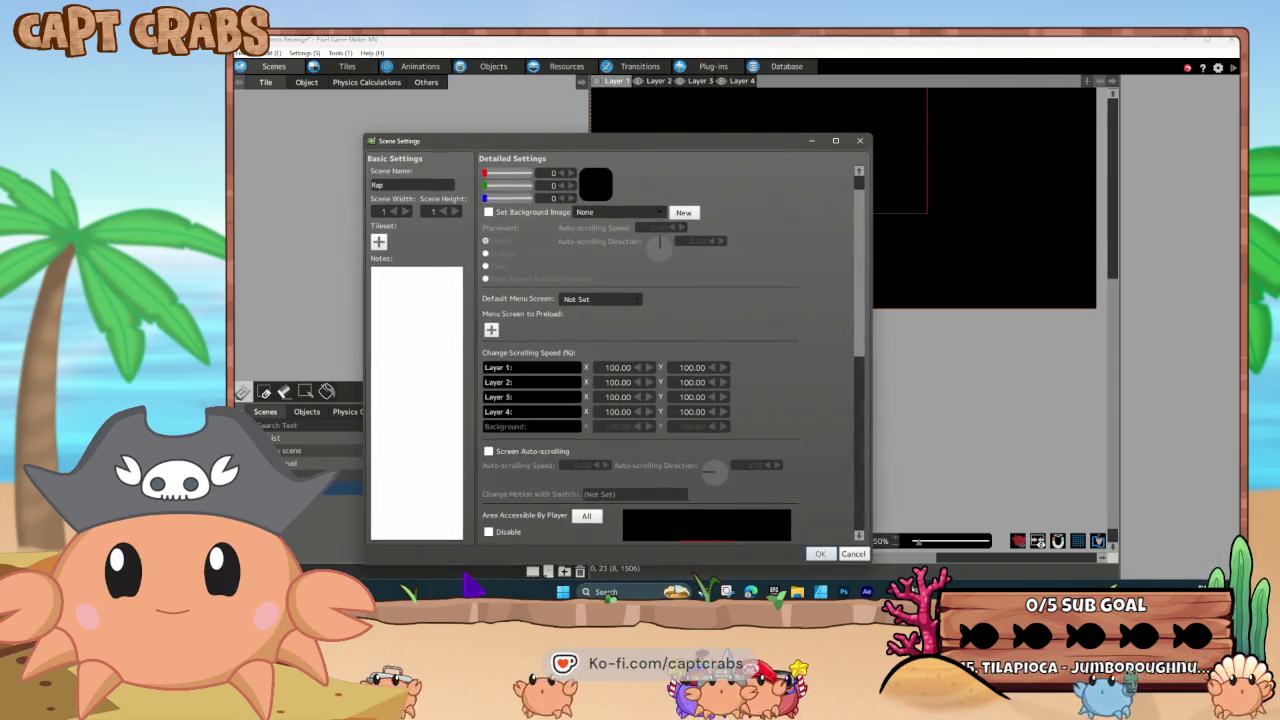
click(405, 212)
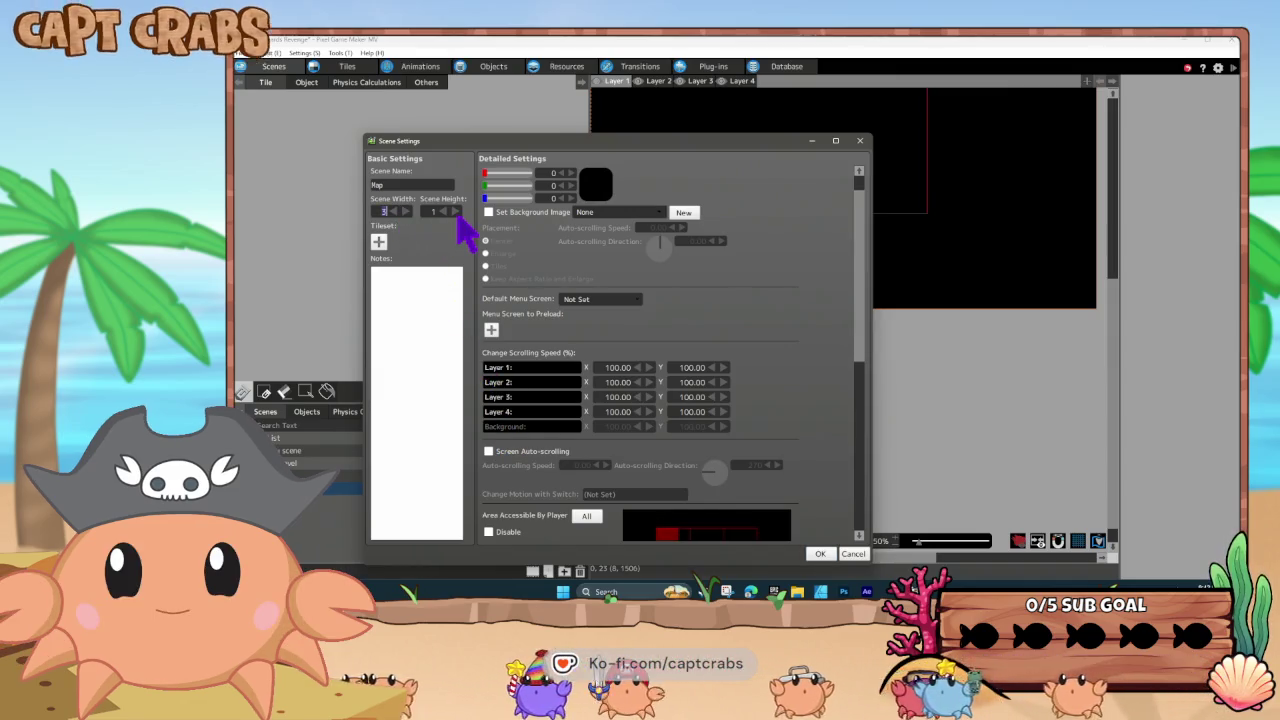
click(455, 212)
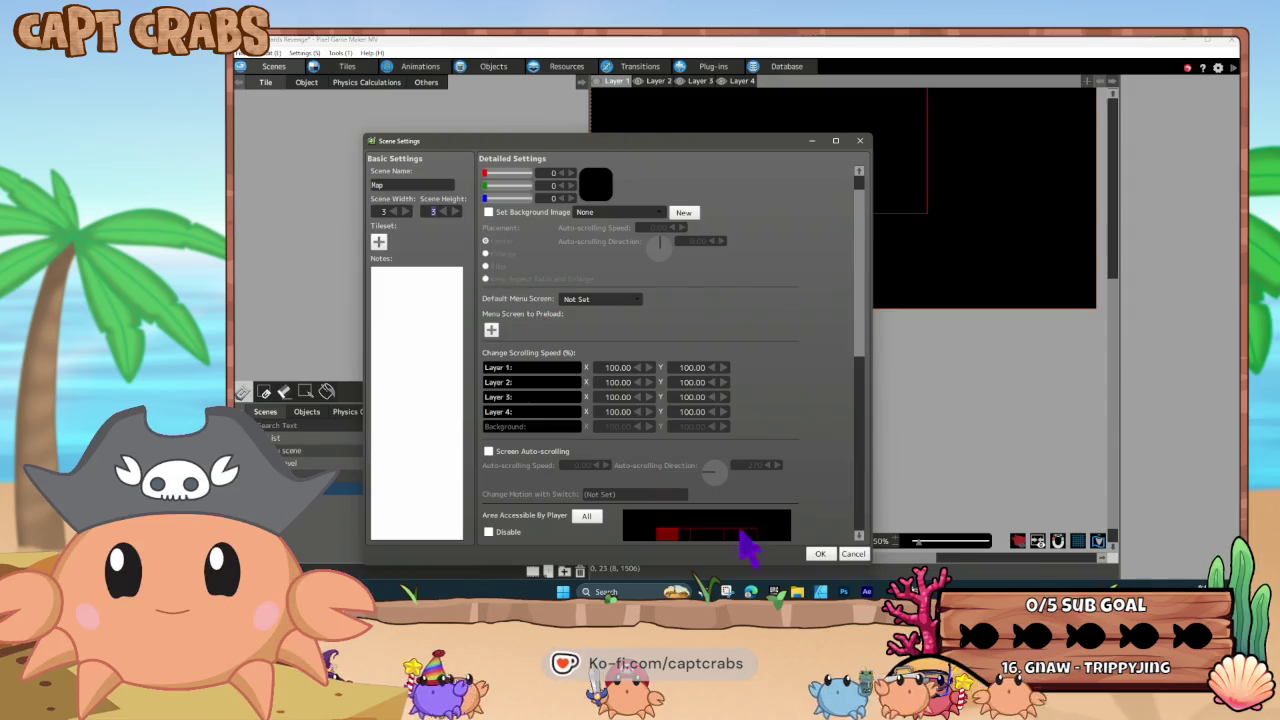
Apply the 5760×3240 scene size and zoom out to 25% to see it.
scroll(778, 522, down, 1)
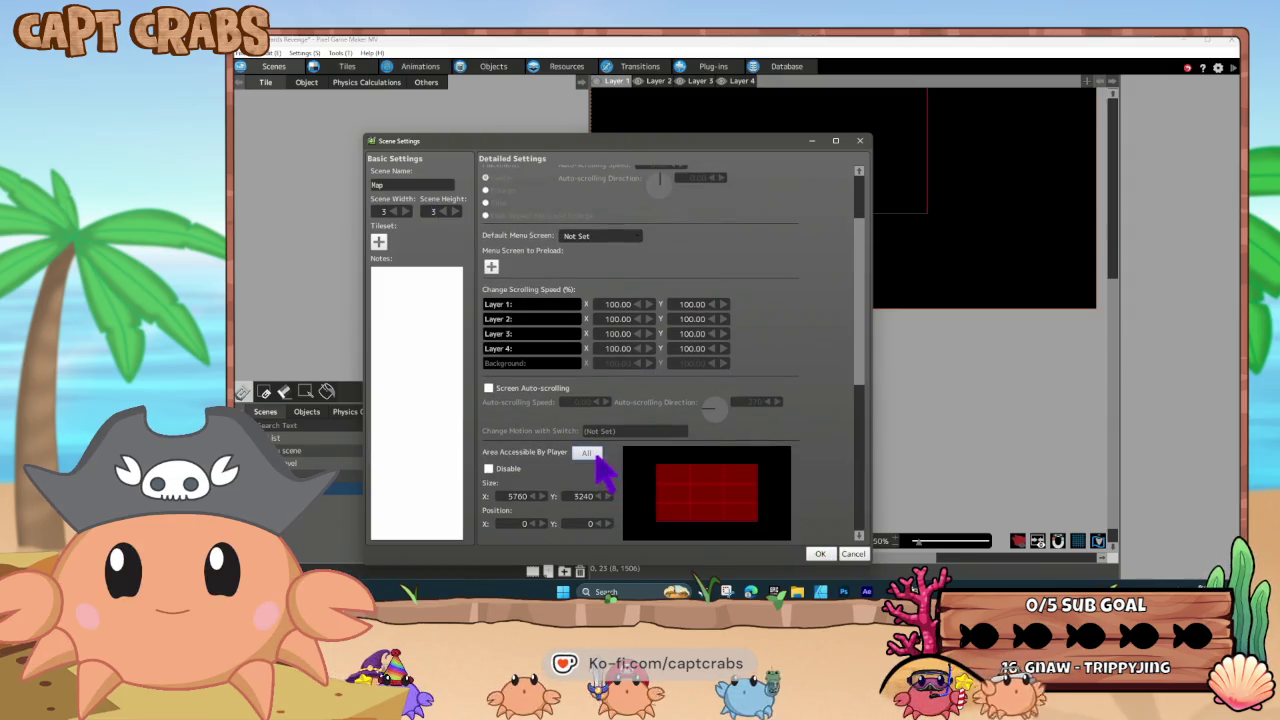
scroll(625, 495, down, 2)
scroll(645, 515, down, 1)
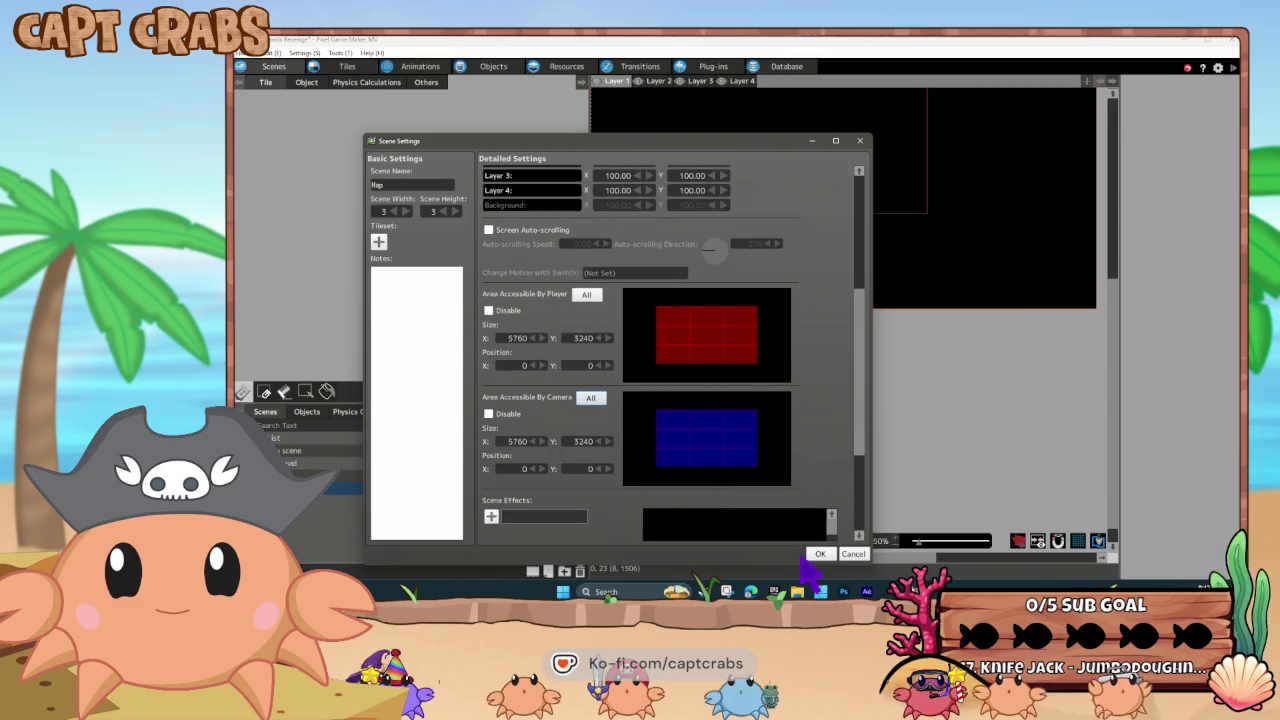
click(820, 554)
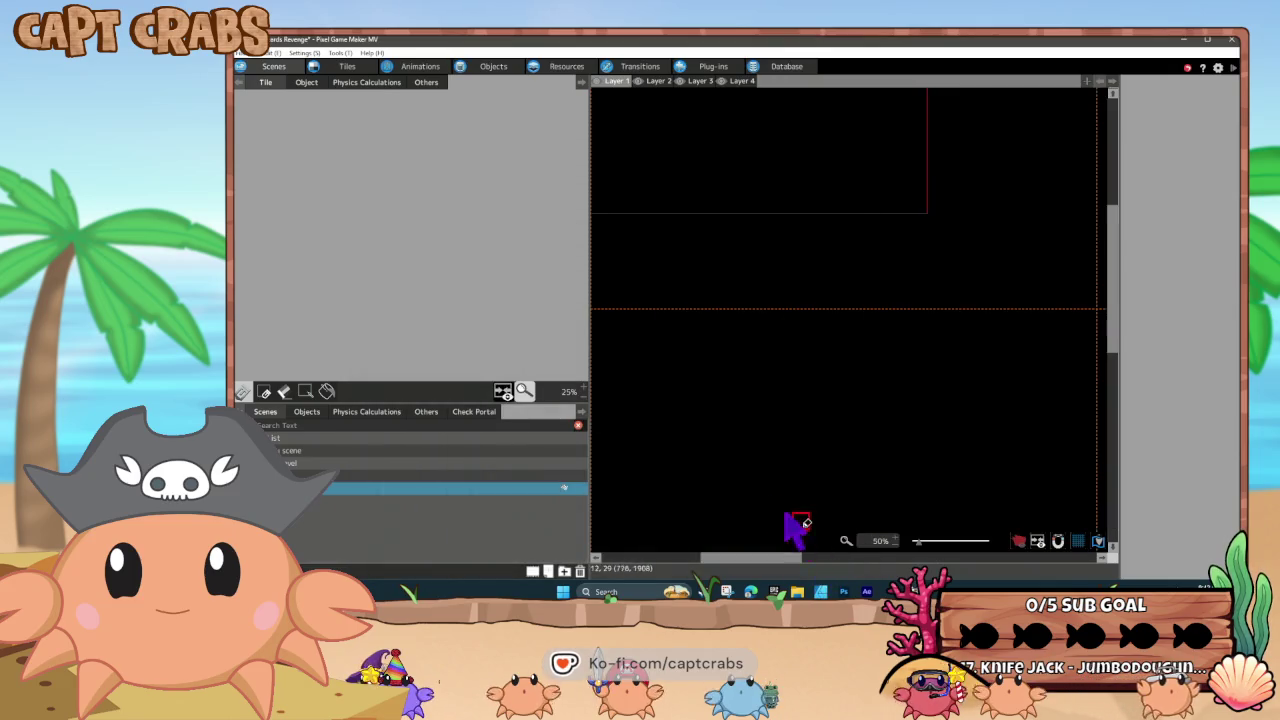
click(895, 544)
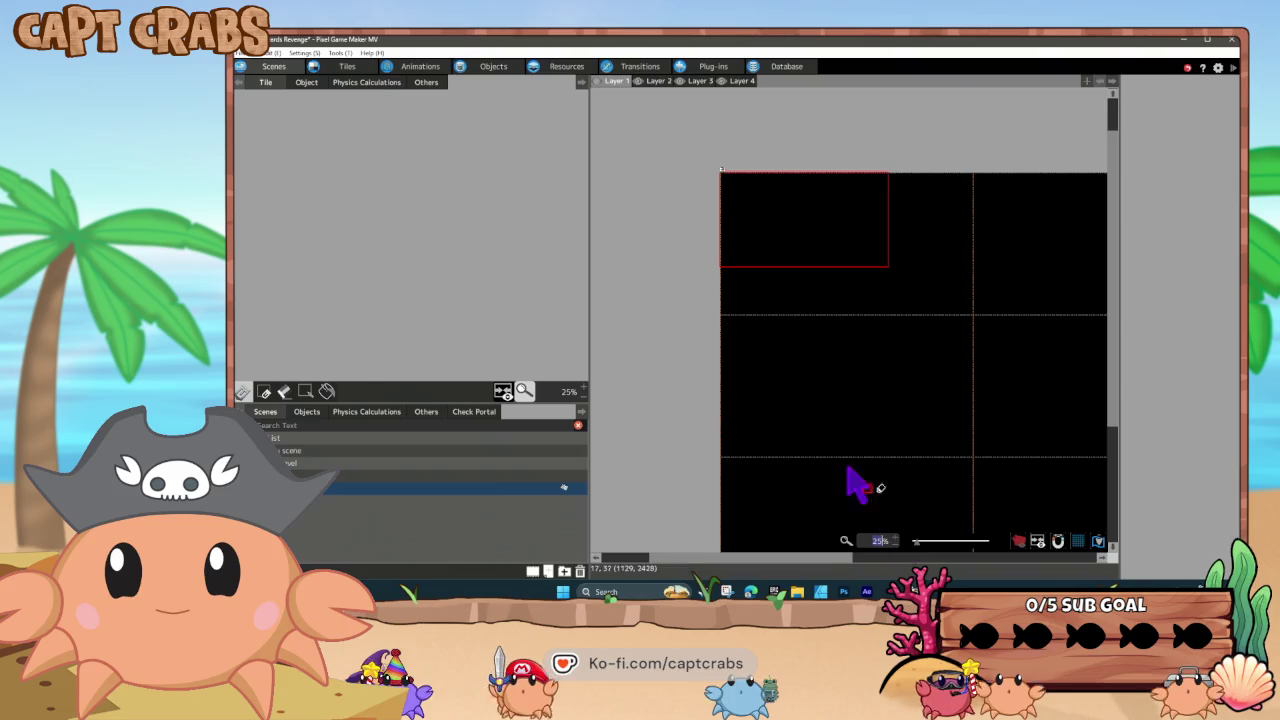
mouse_move(857, 486)
mouse_down()
mouse_move(714, 371)
mouse_move(727, 403)
mouse_up()
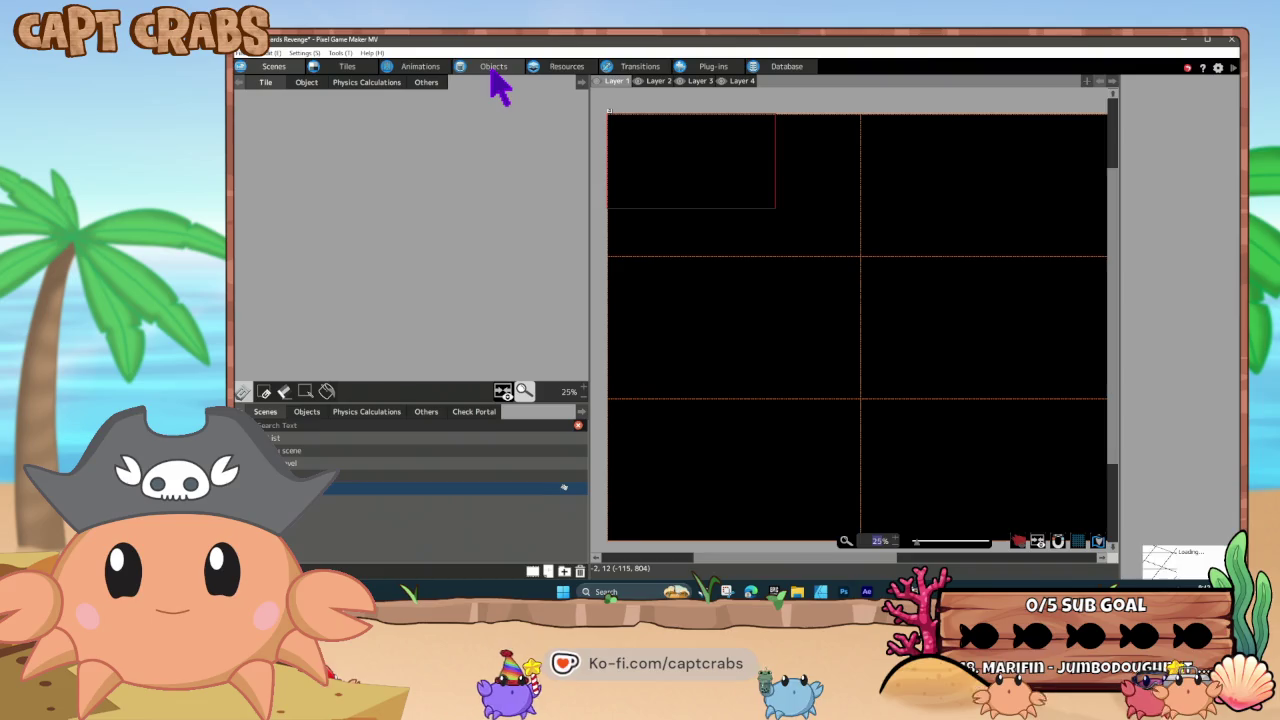
Create a new object named Boat inside the CHARS object folder.
click(491, 72)
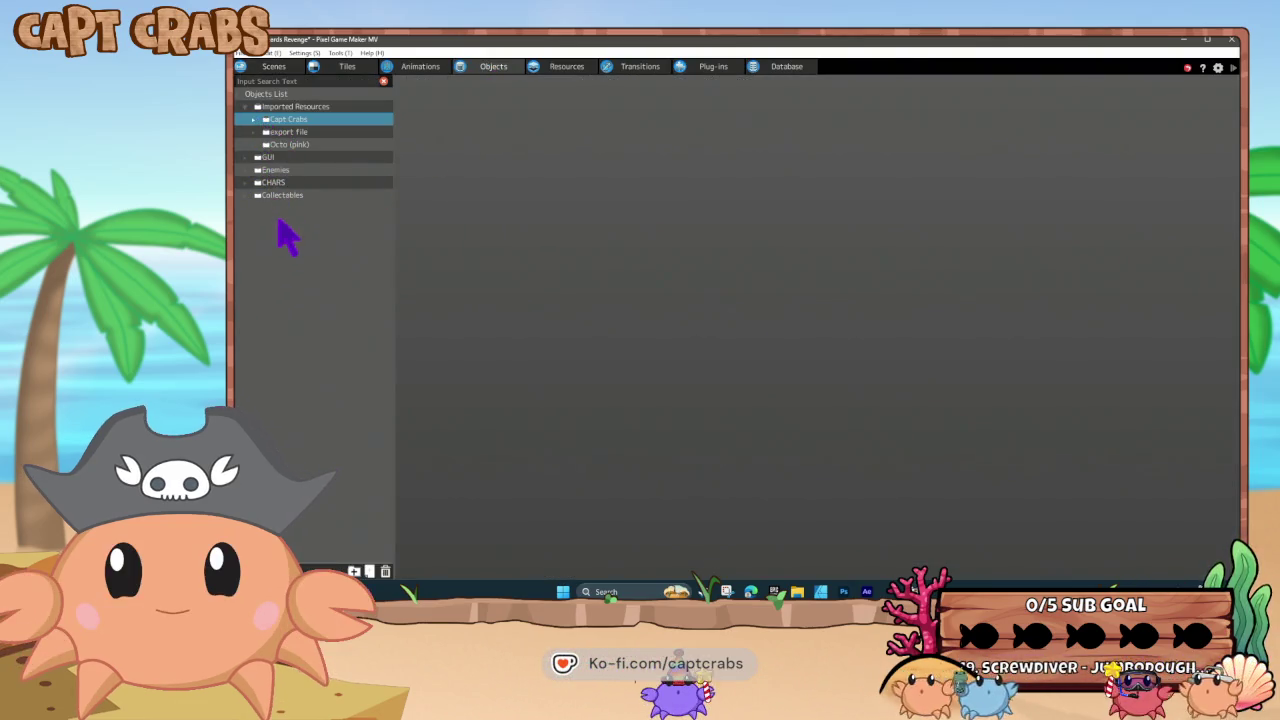
click(272, 183)
click(246, 183)
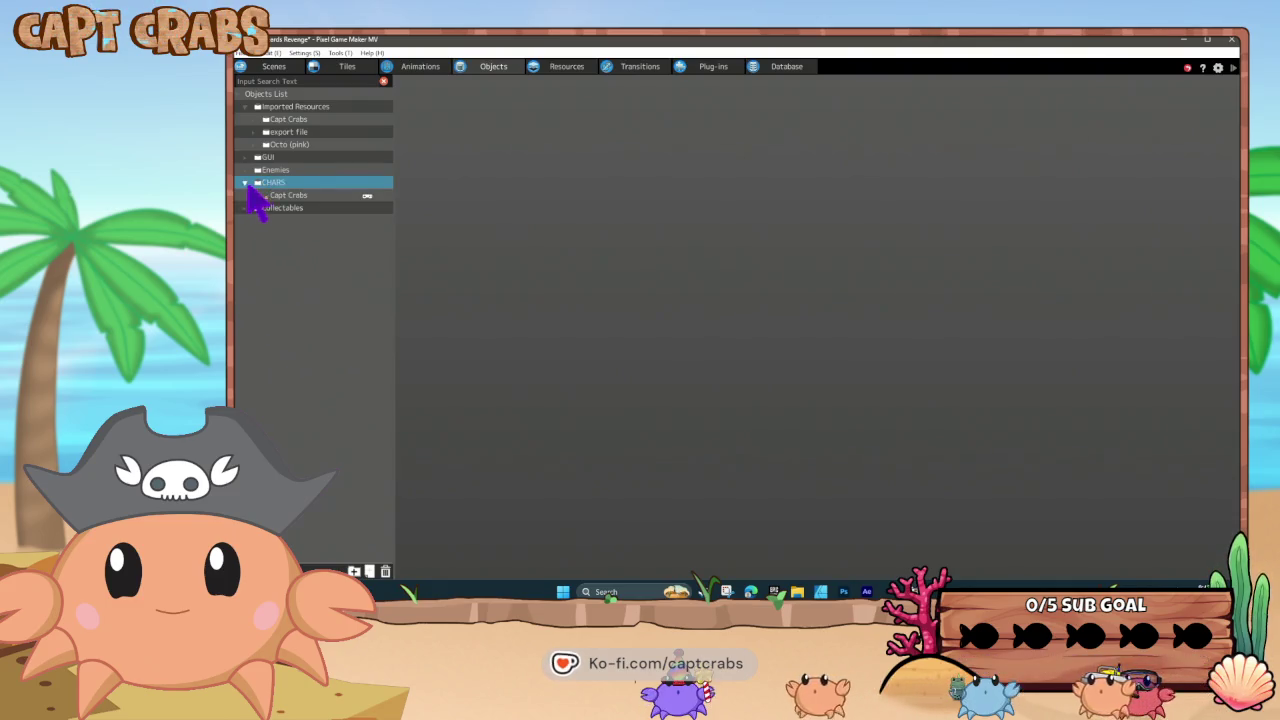
right_click(287, 195)
click(312, 202)
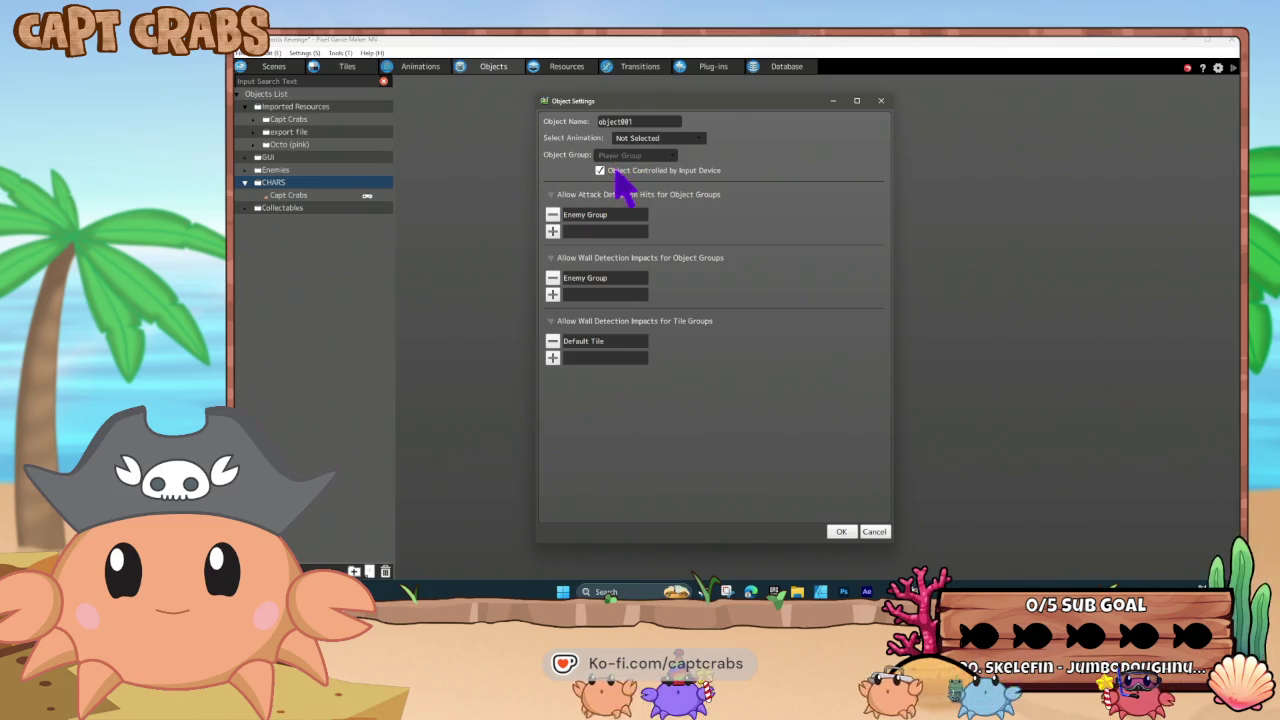
click(640, 138)
click(675, 142)
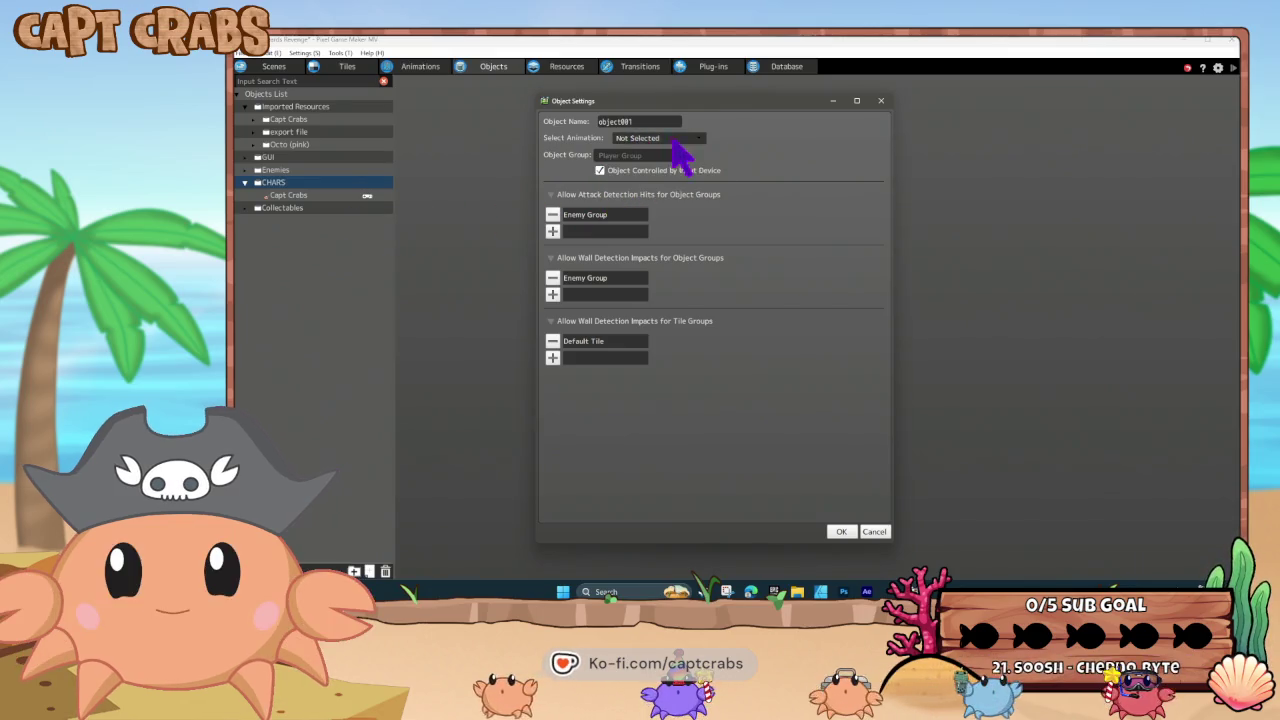
text(Ma)
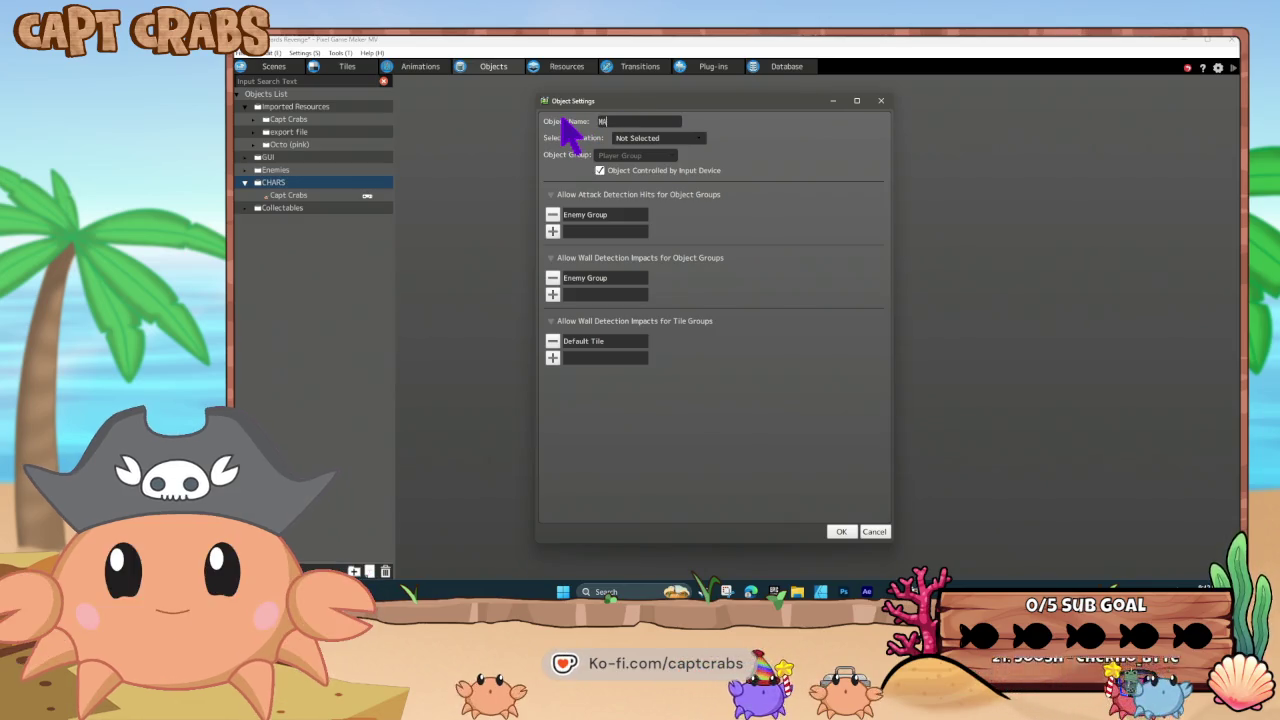
key(BackSpace)
text(Boat)
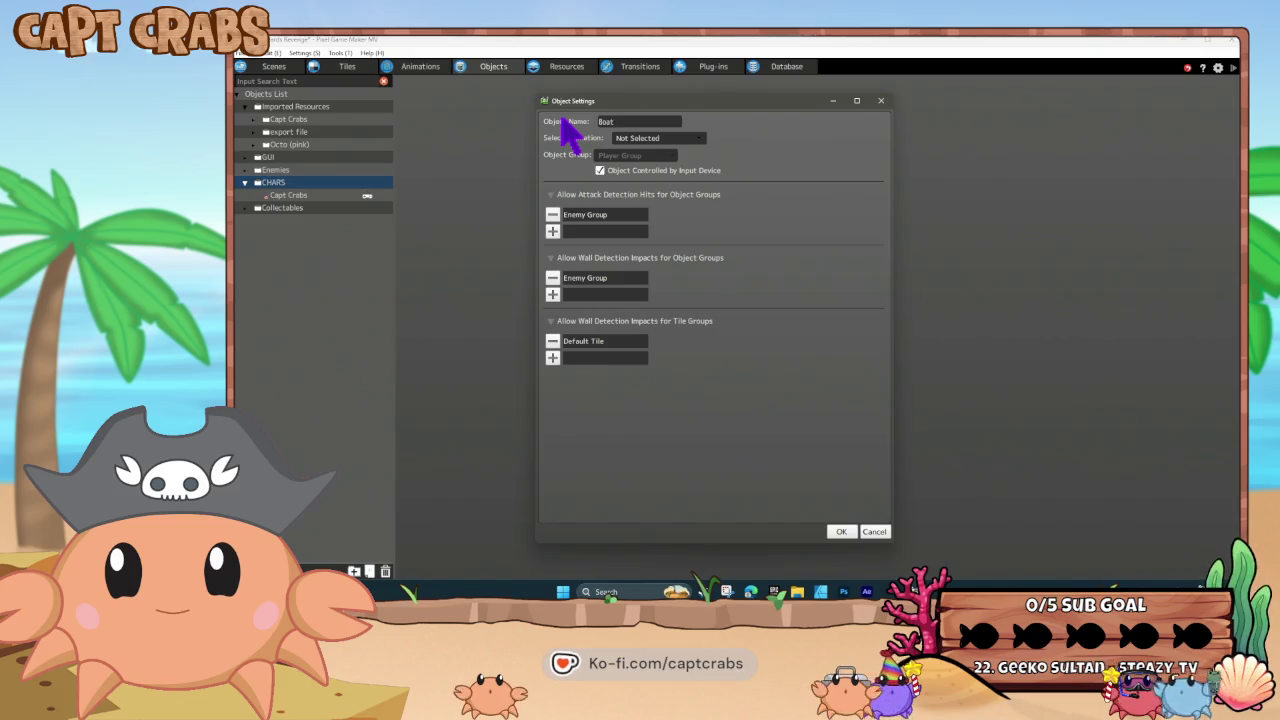
click(666, 145)
click(664, 150)
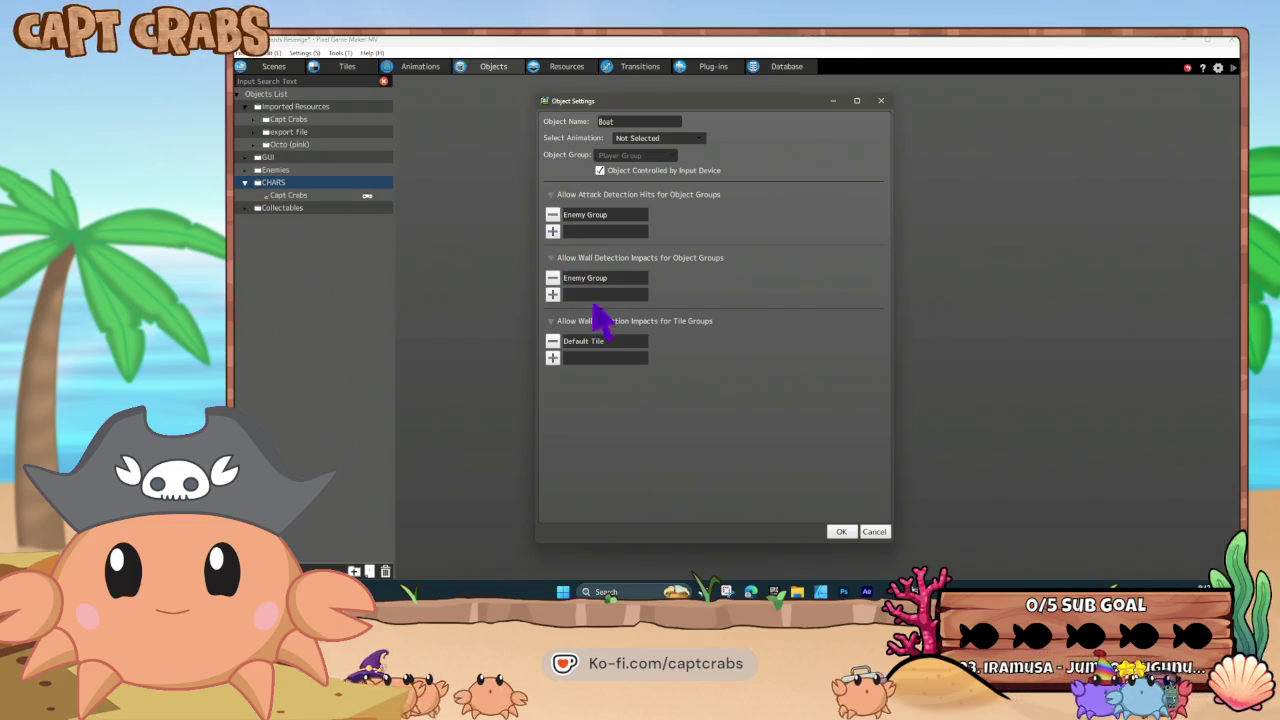
click(840, 531)
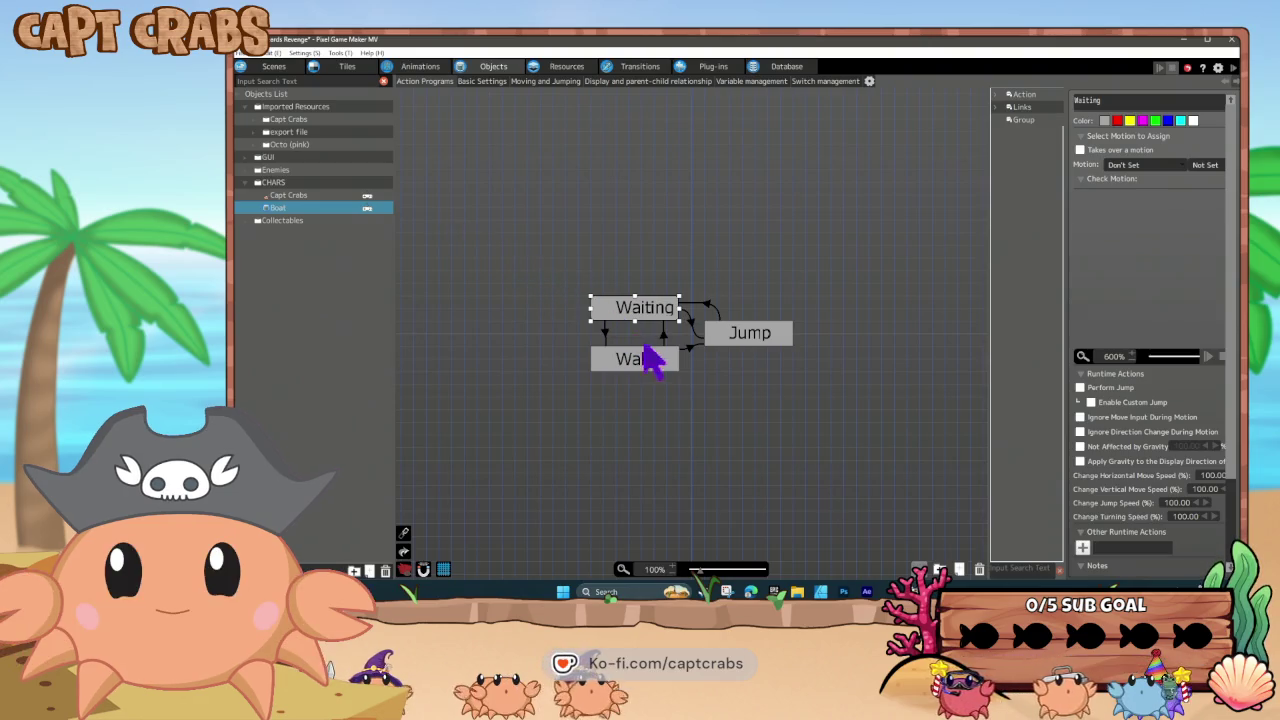
Delete the Boat's Jump state, leaving only Waiting and Walk.
click(748, 345)
key(Delete)
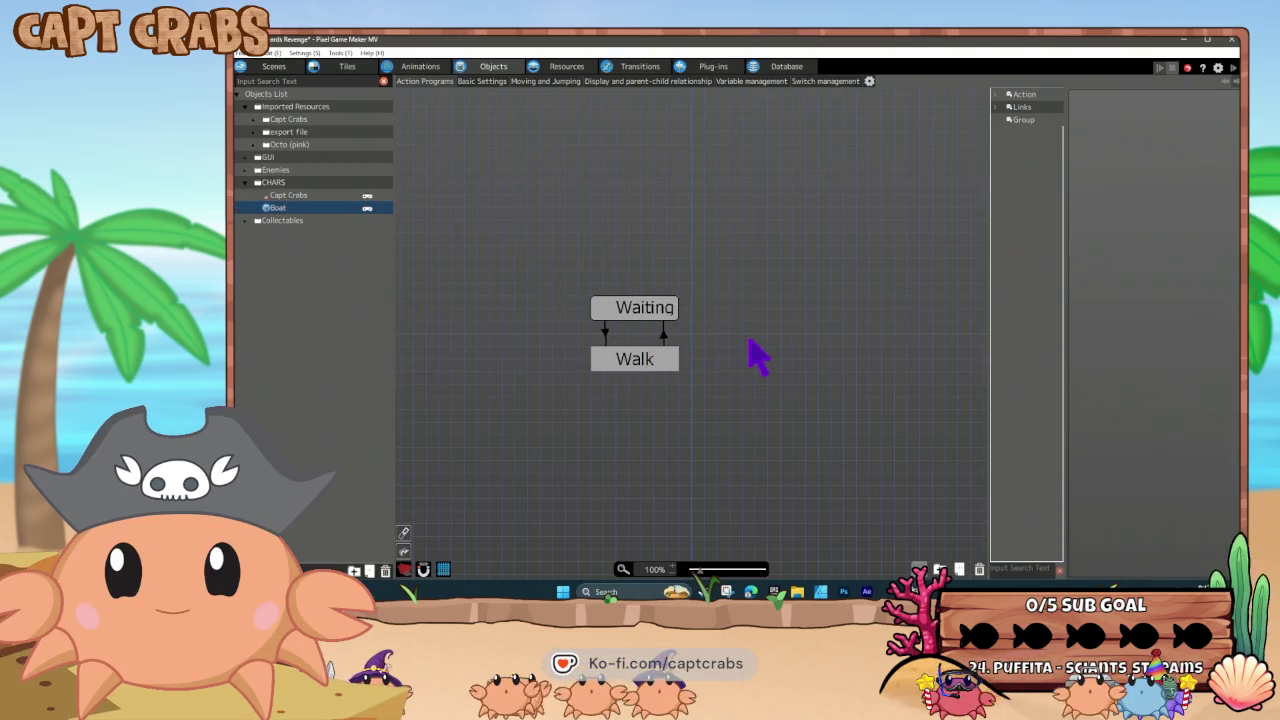
click(640, 355)
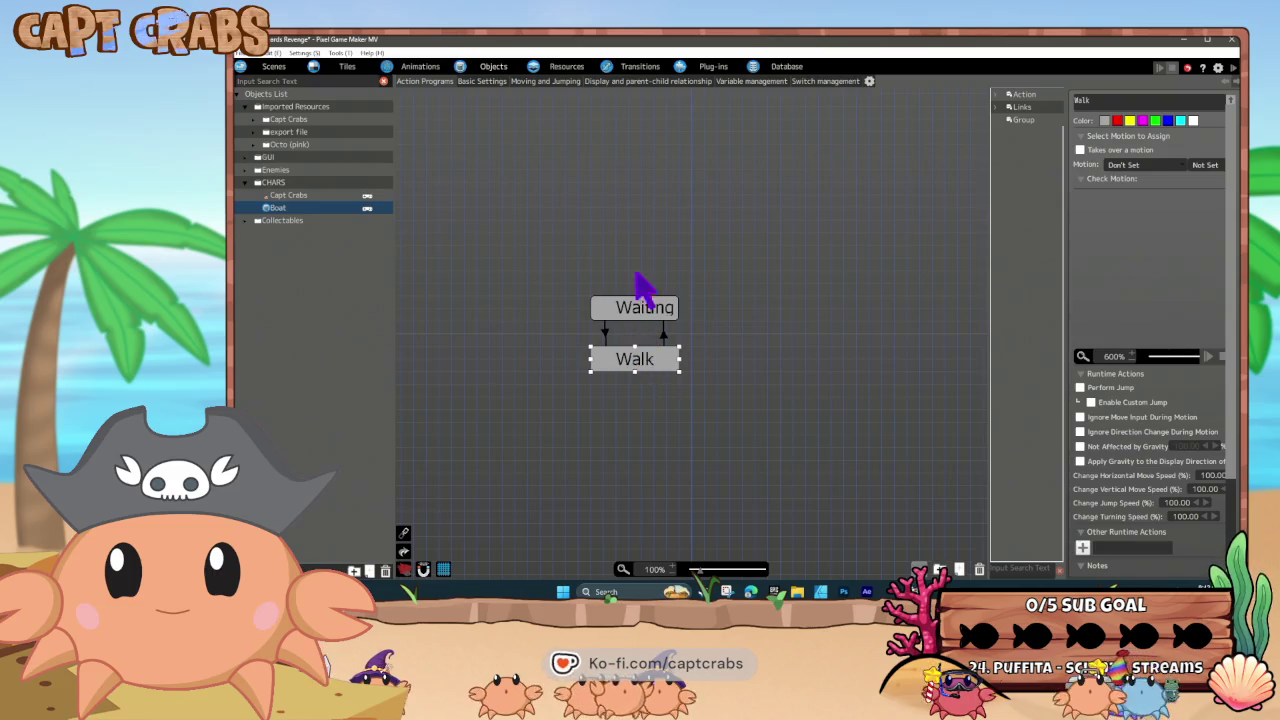
click(628, 243)
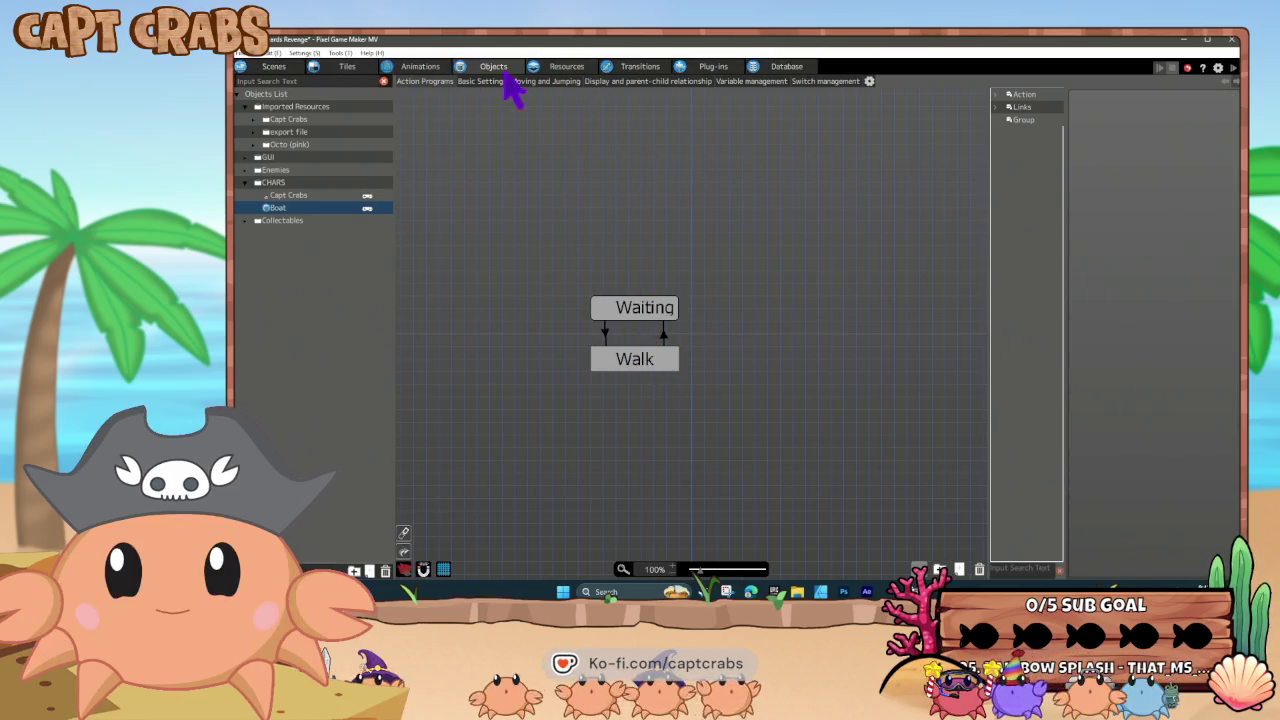
Add a new image folder and rename it CHARS.
click(570, 68)
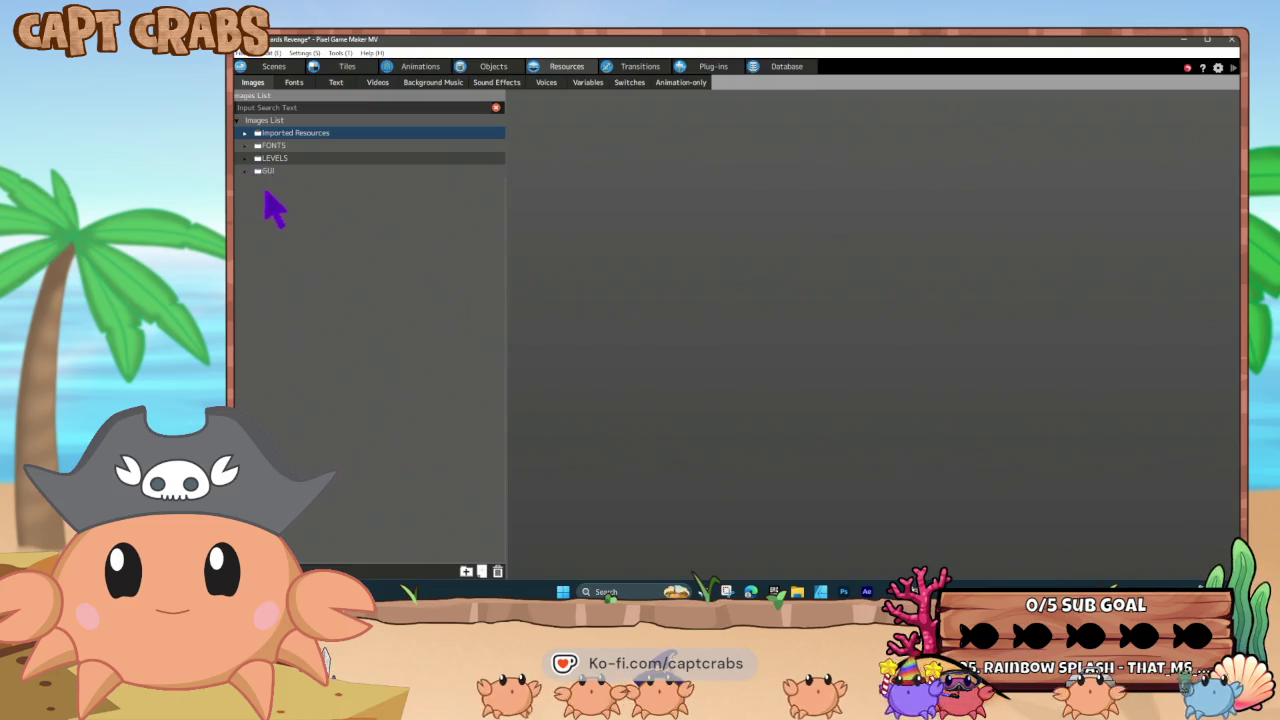
right_click(268, 194)
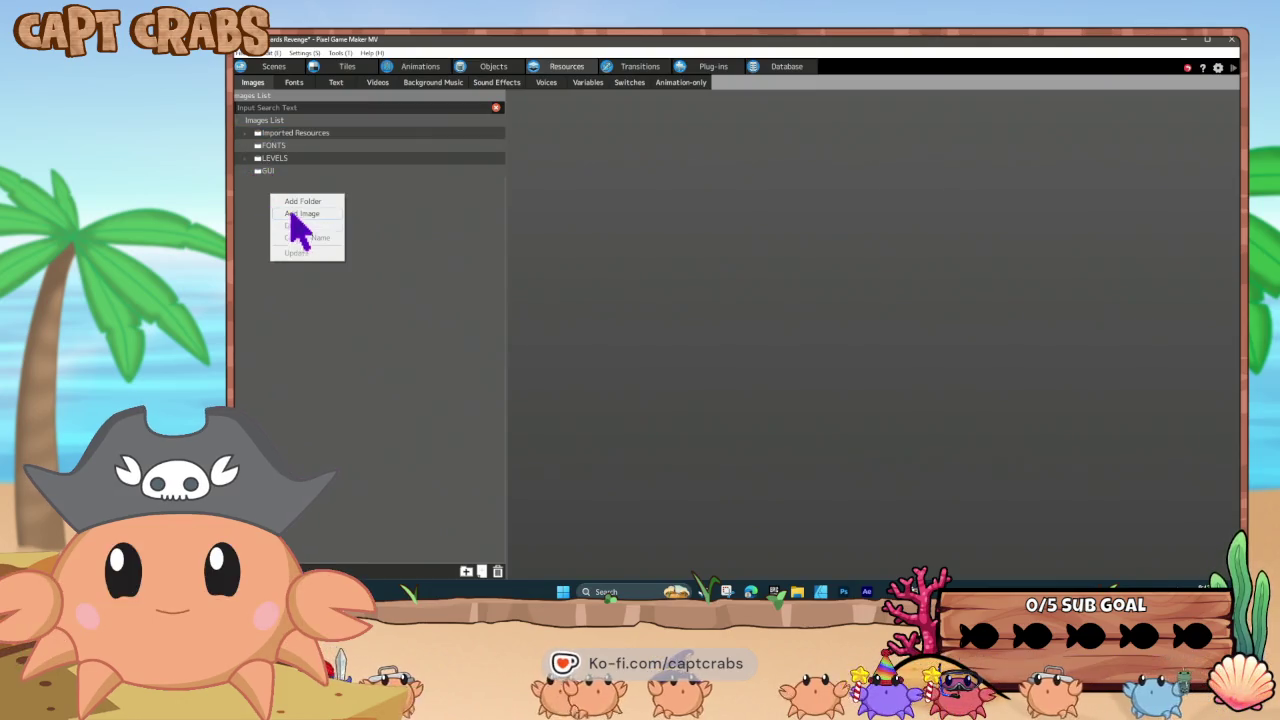
click(301, 203)
right_click(297, 201)
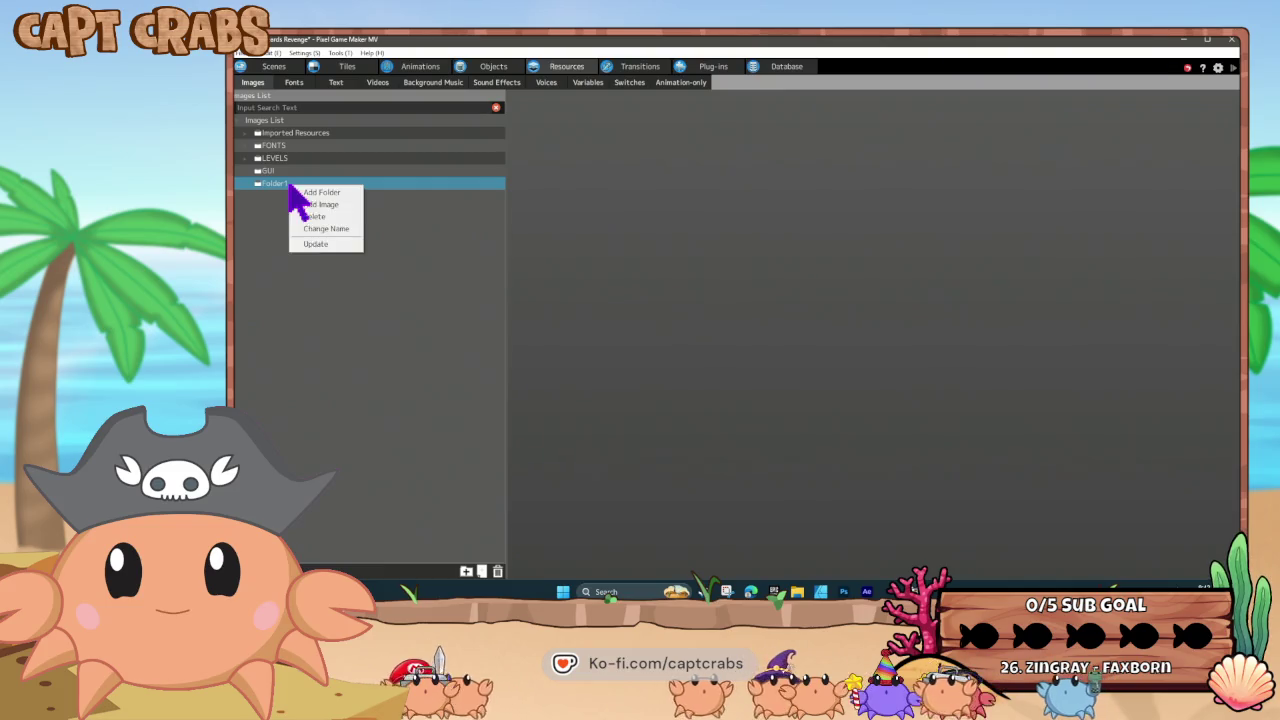
click(310, 228)
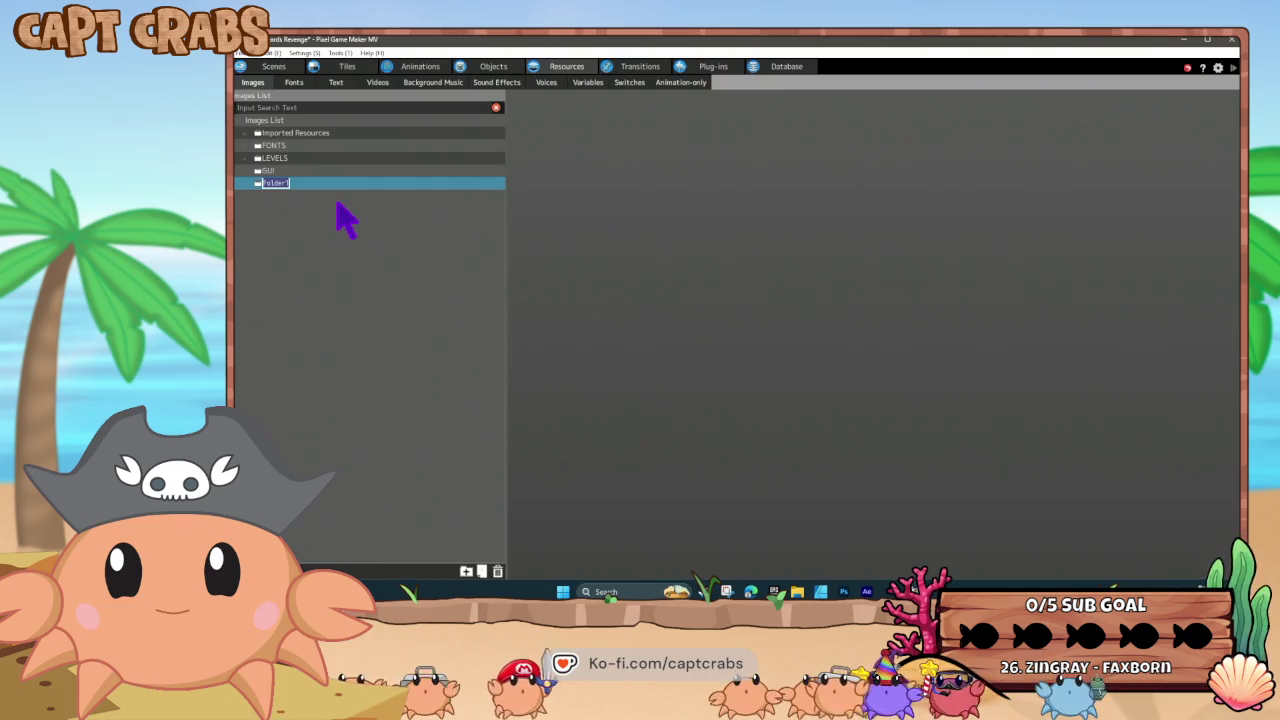
text(CHARS)
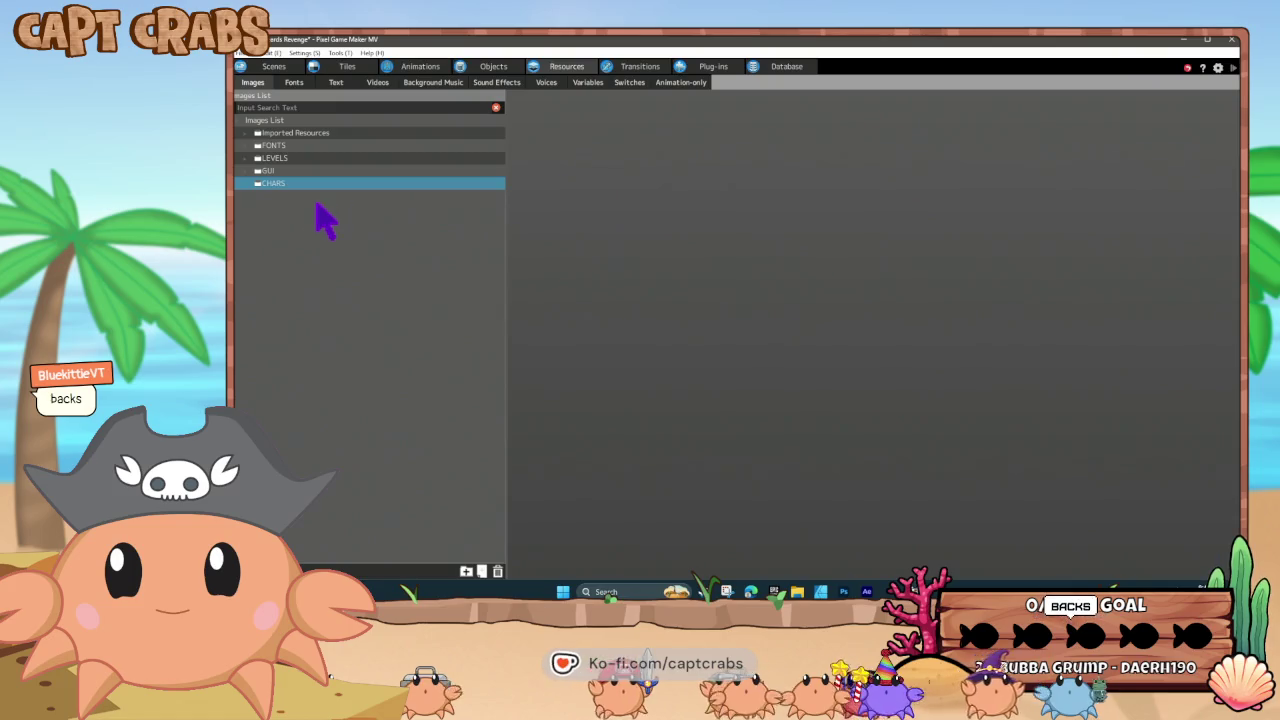
Import Boat.png from the WORK CHARs folder into CHARS, divided 10 across and 2 down.
right_click(269, 185)
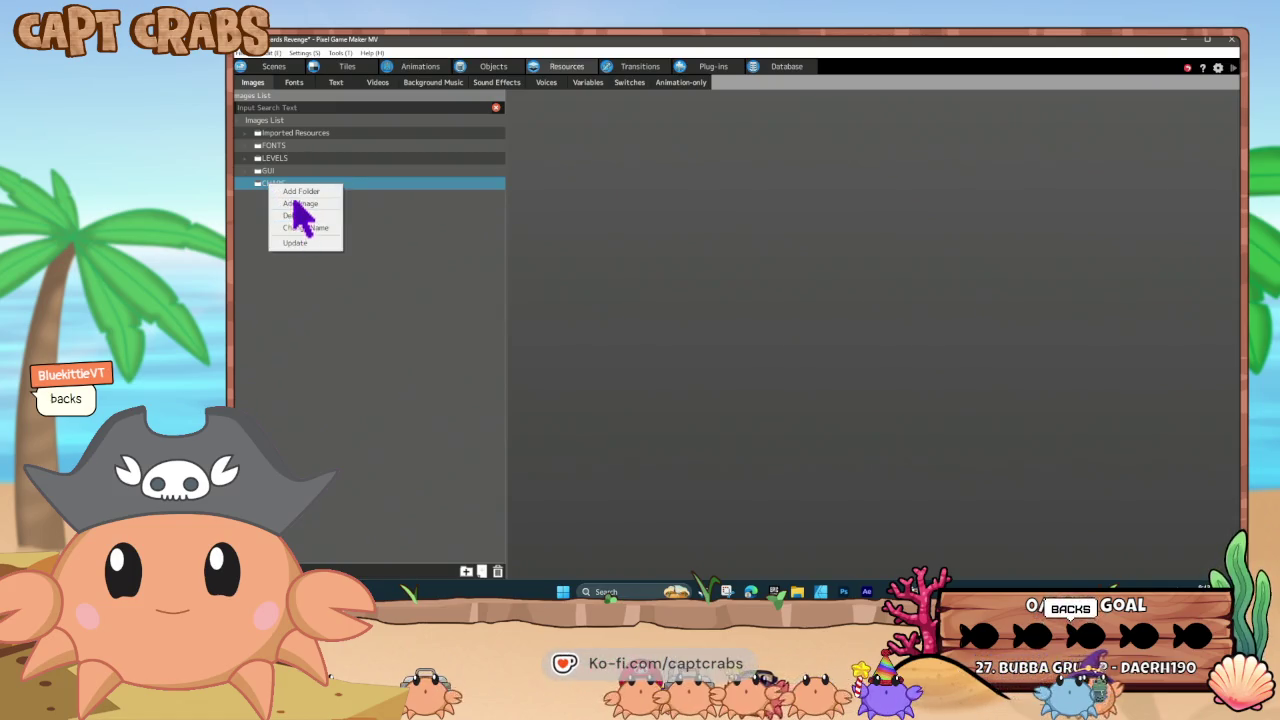
click(299, 204)
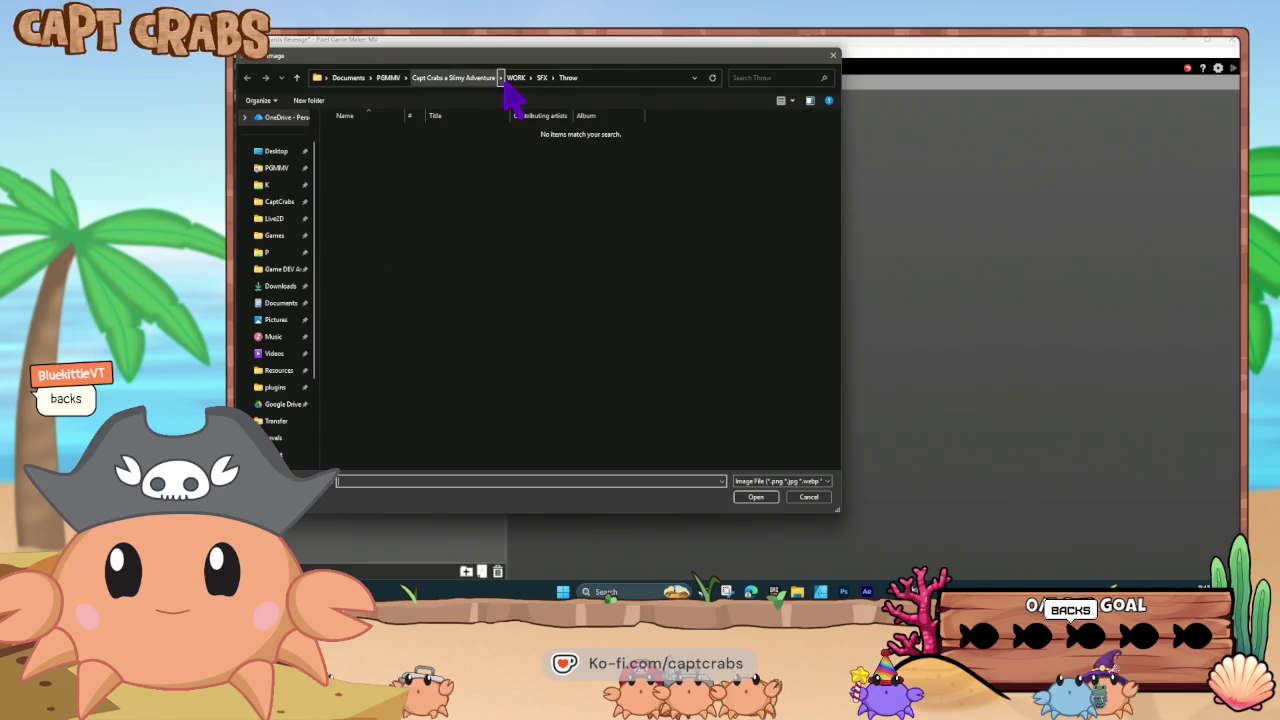
click(390, 78)
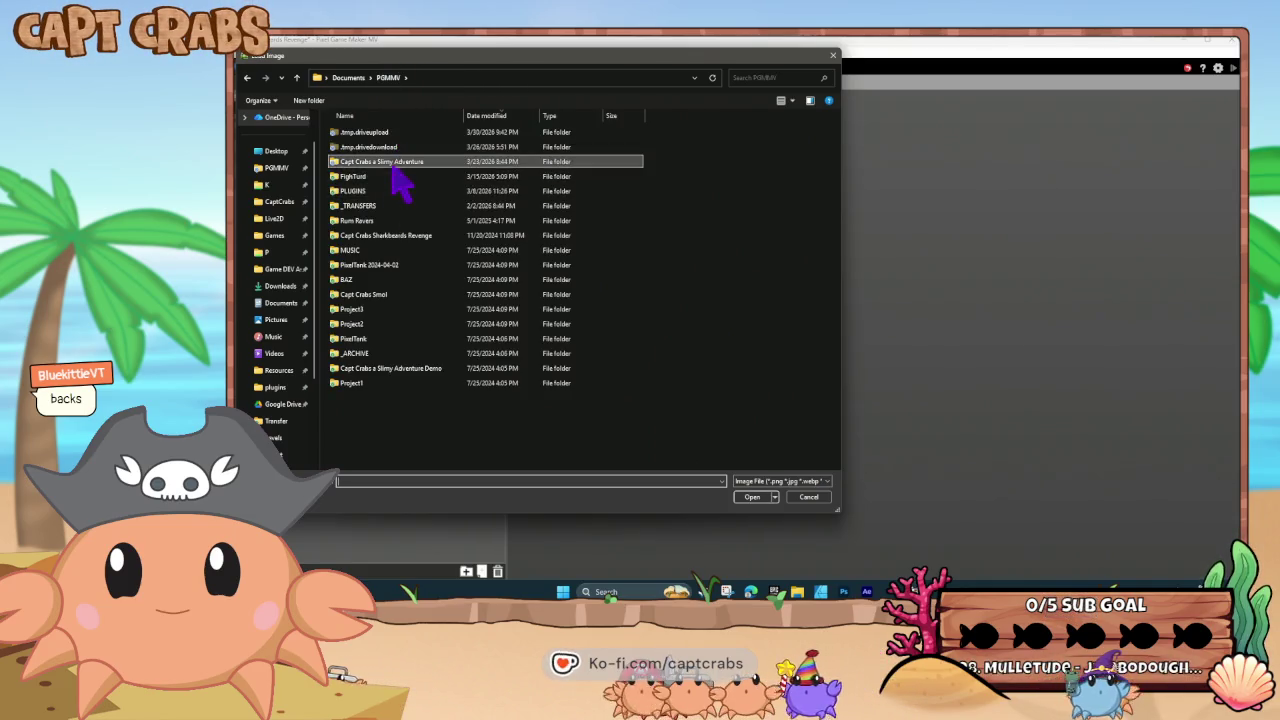
double_click(410, 236)
double_click(366, 163)
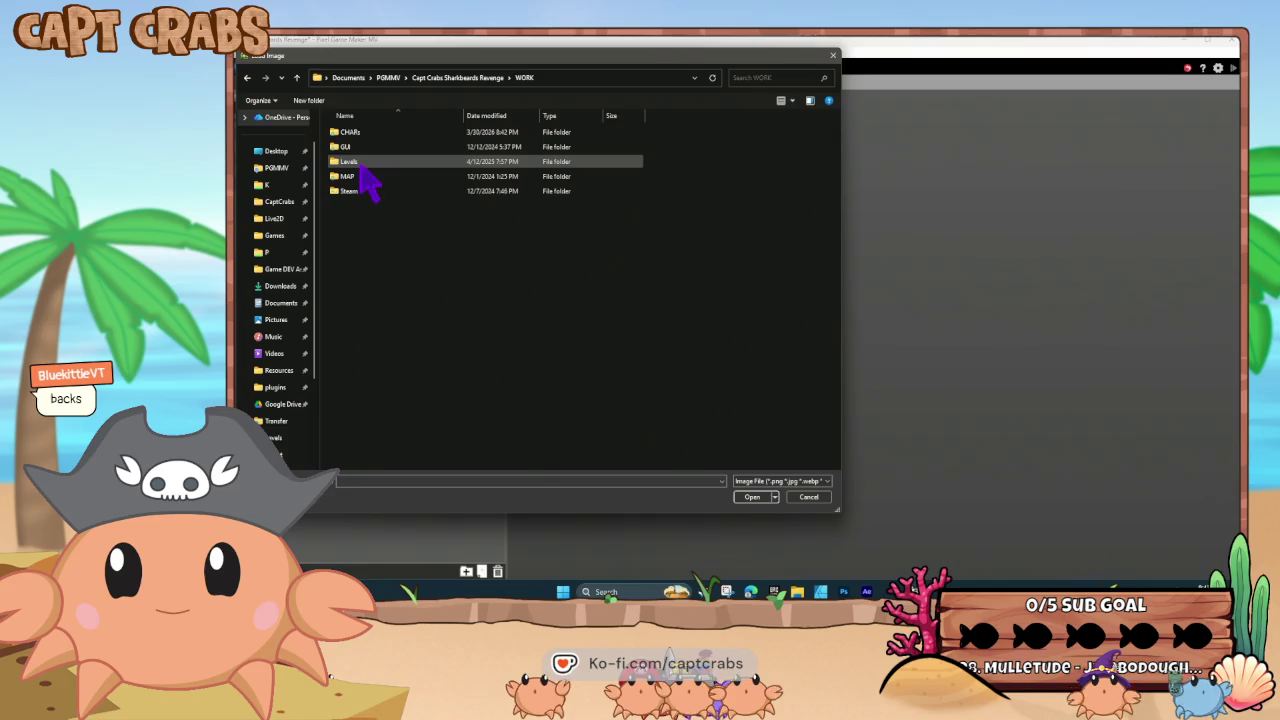
double_click(371, 131)
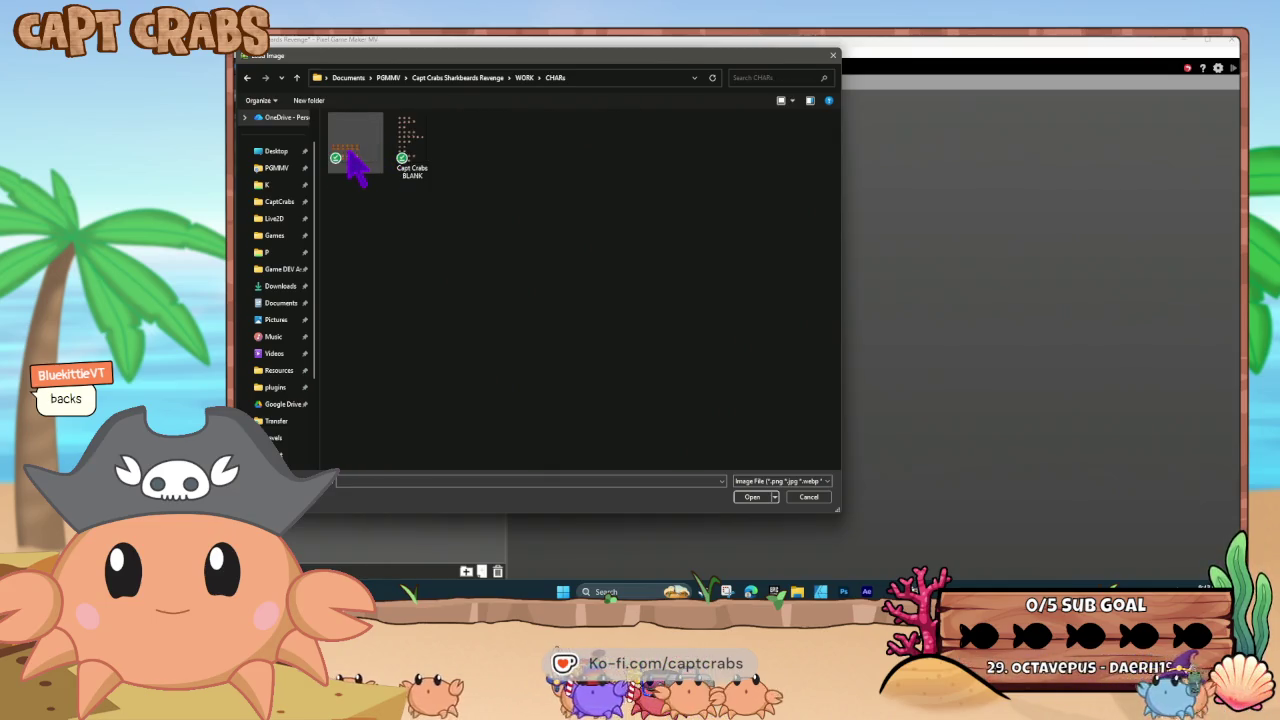
double_click(350, 154)
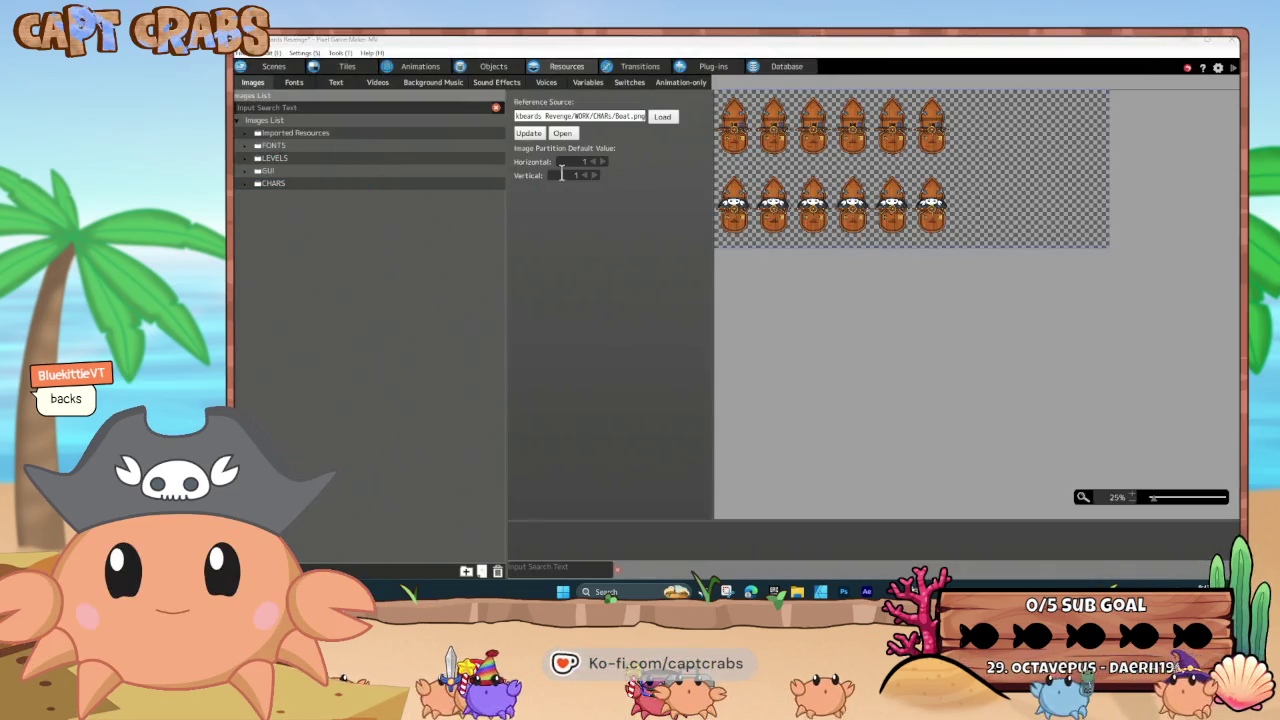
text(0)
click(595, 175)
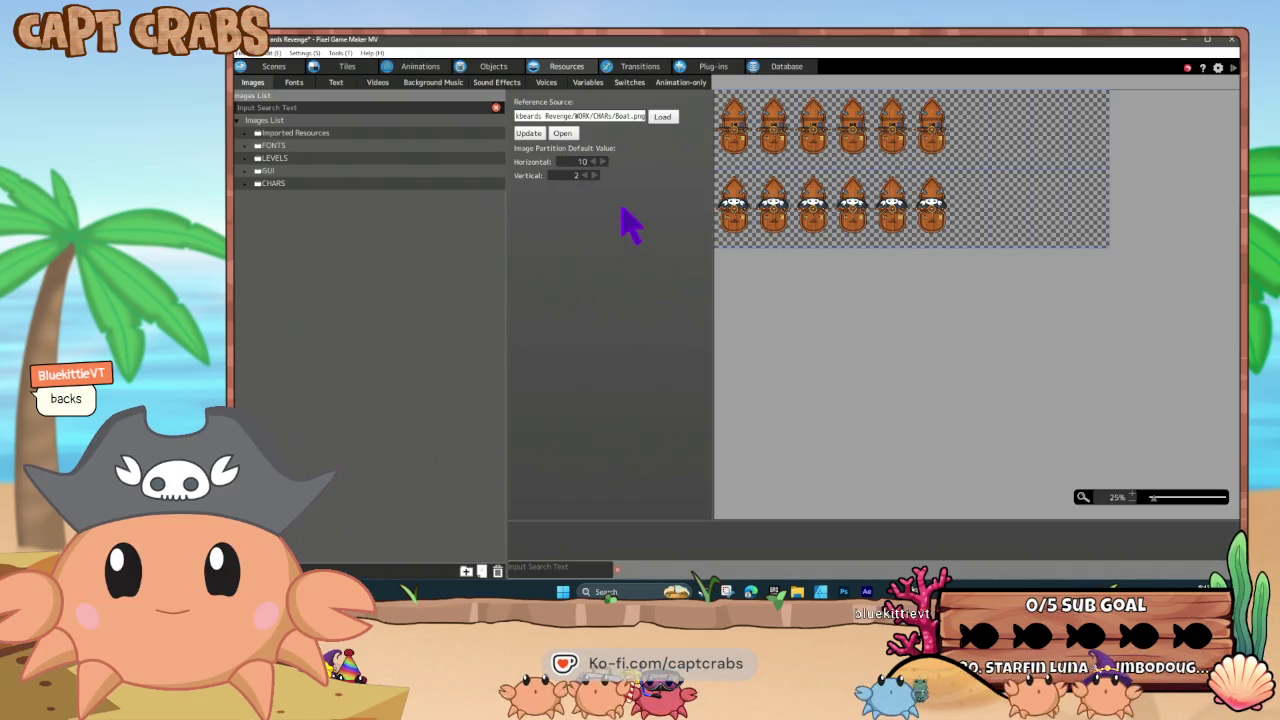
click(421, 70)
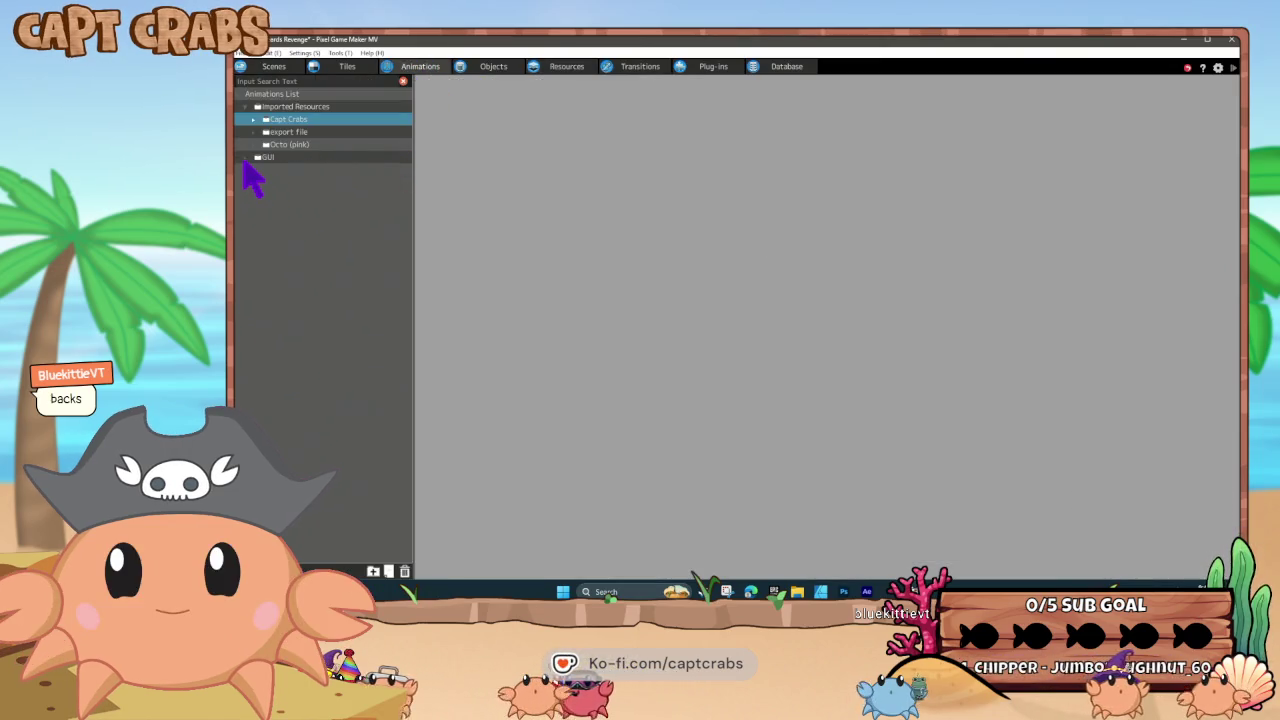
Add a new animation folder and rename it CHARS.
right_click(269, 182)
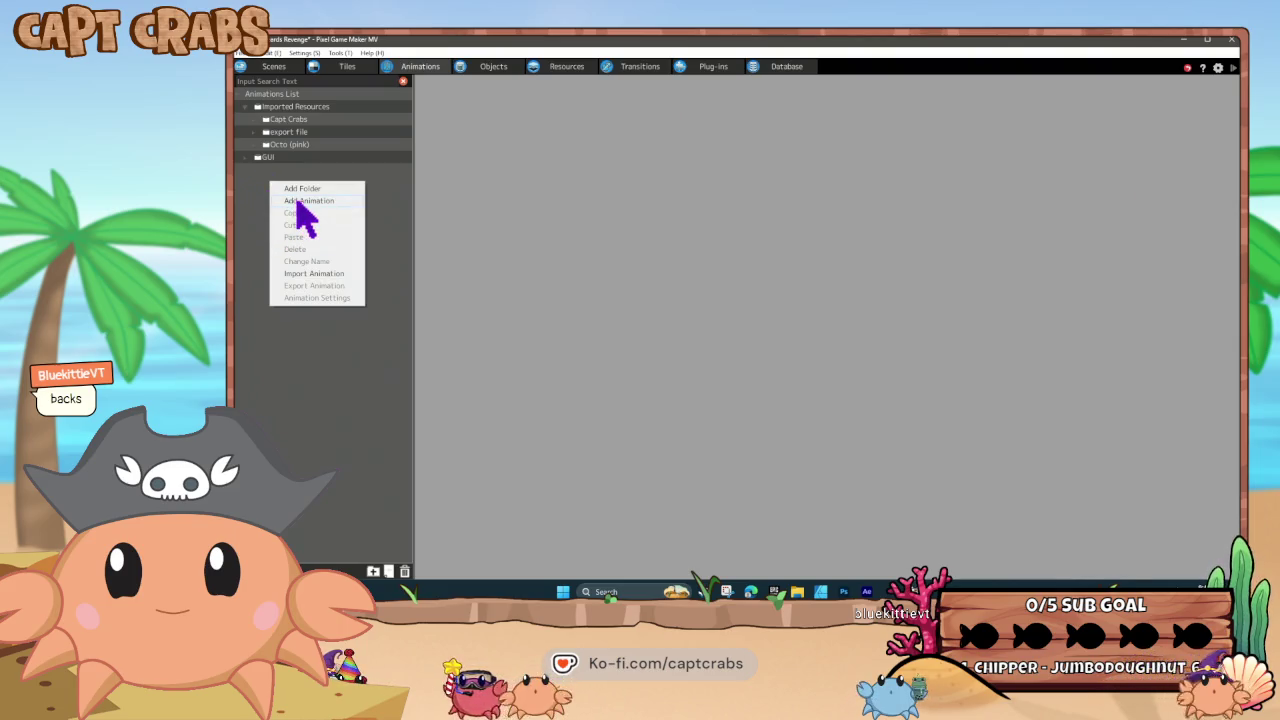
click(300, 188)
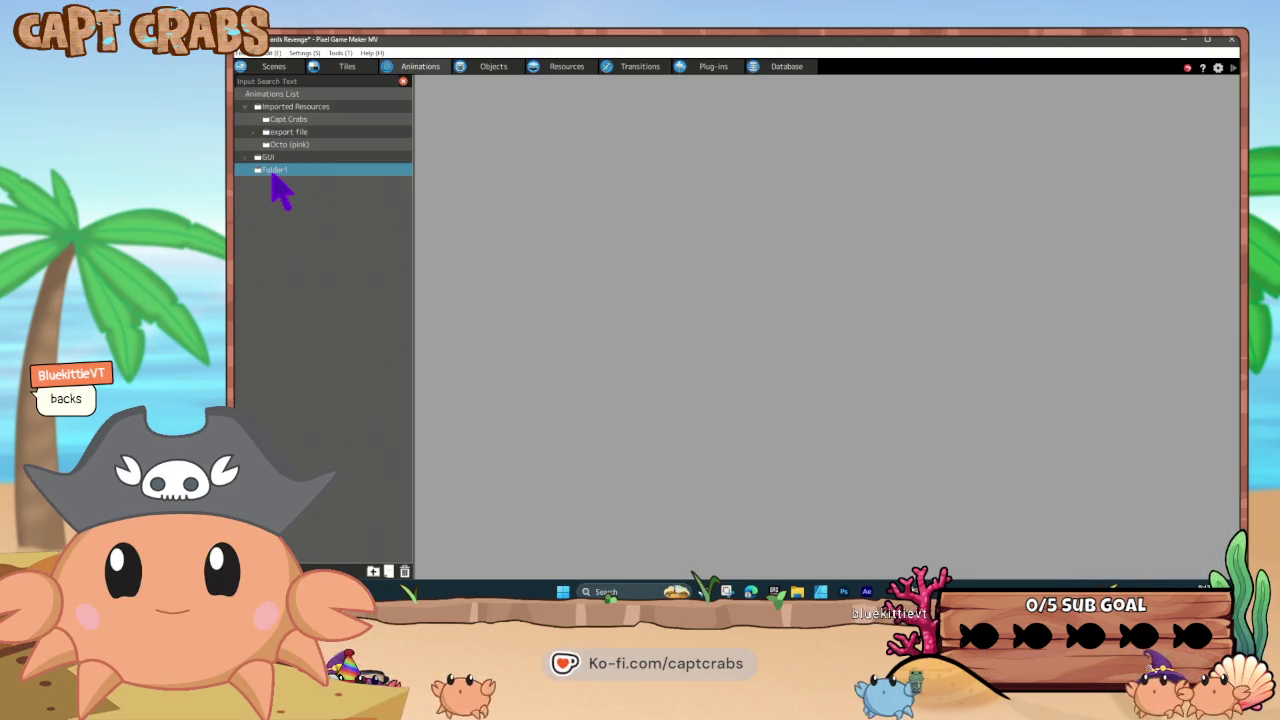
right_click(270, 166)
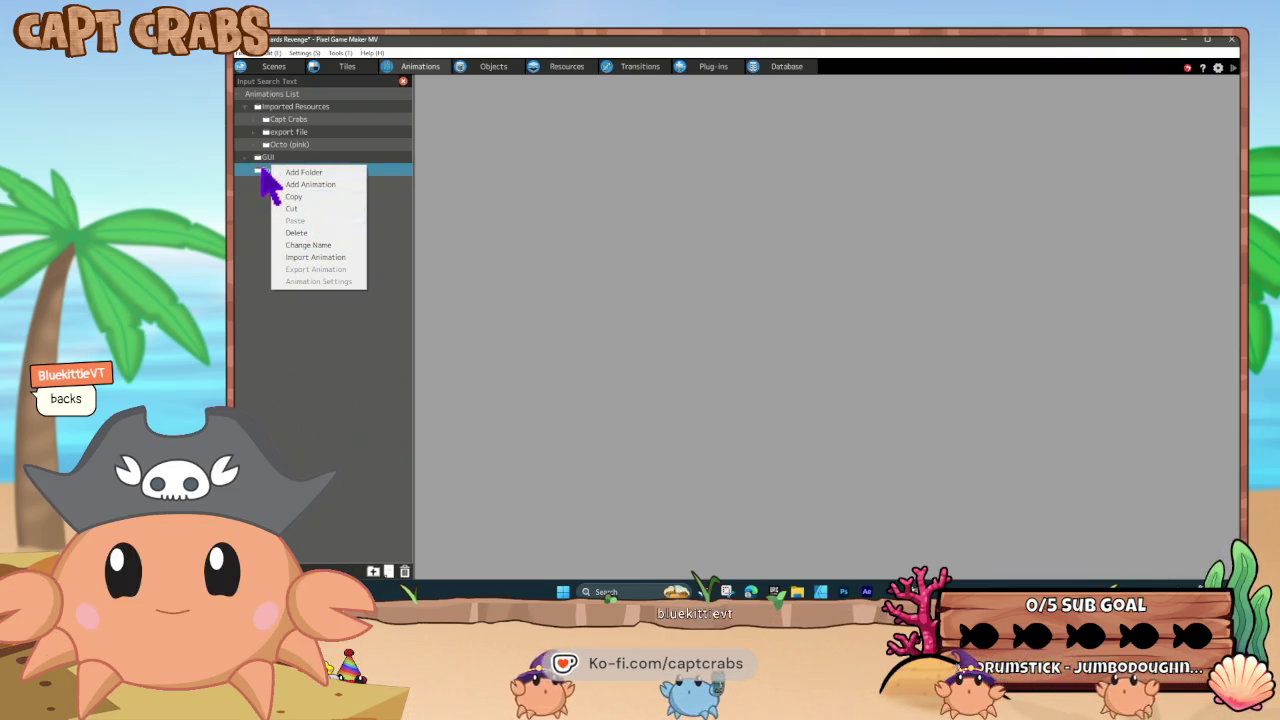
right_click(263, 171)
click(295, 249)
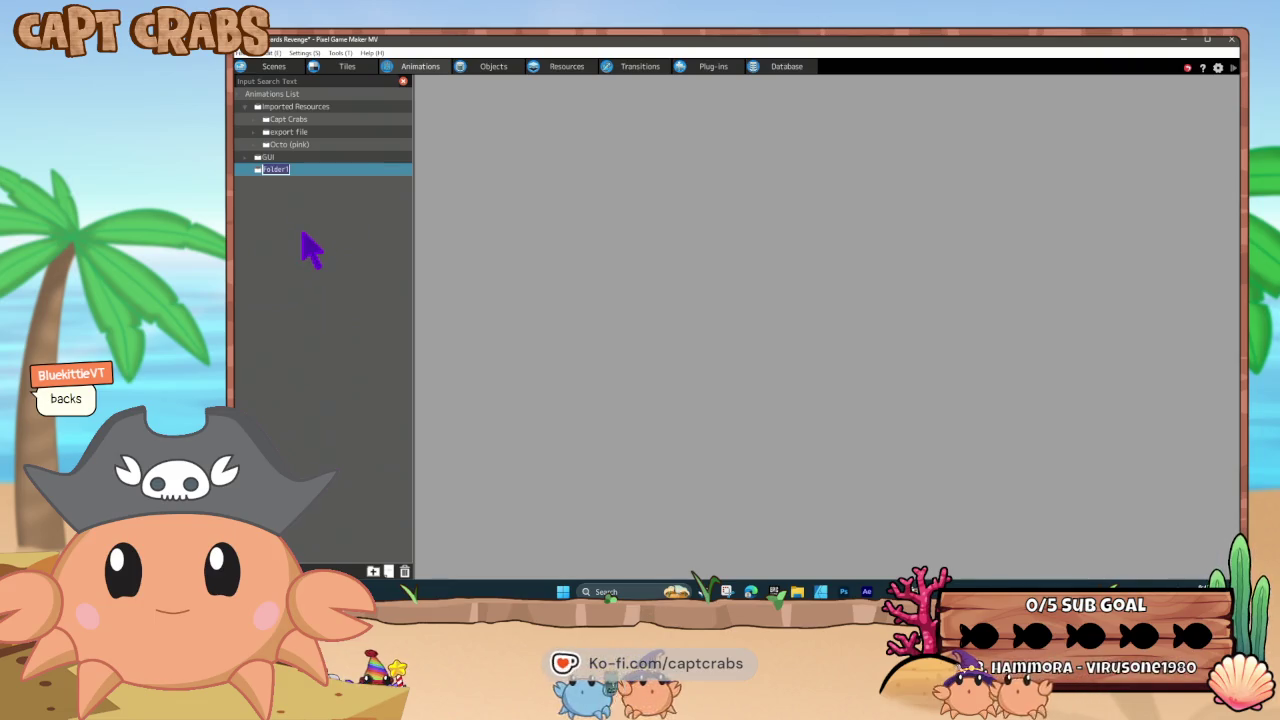
text(CHARS)
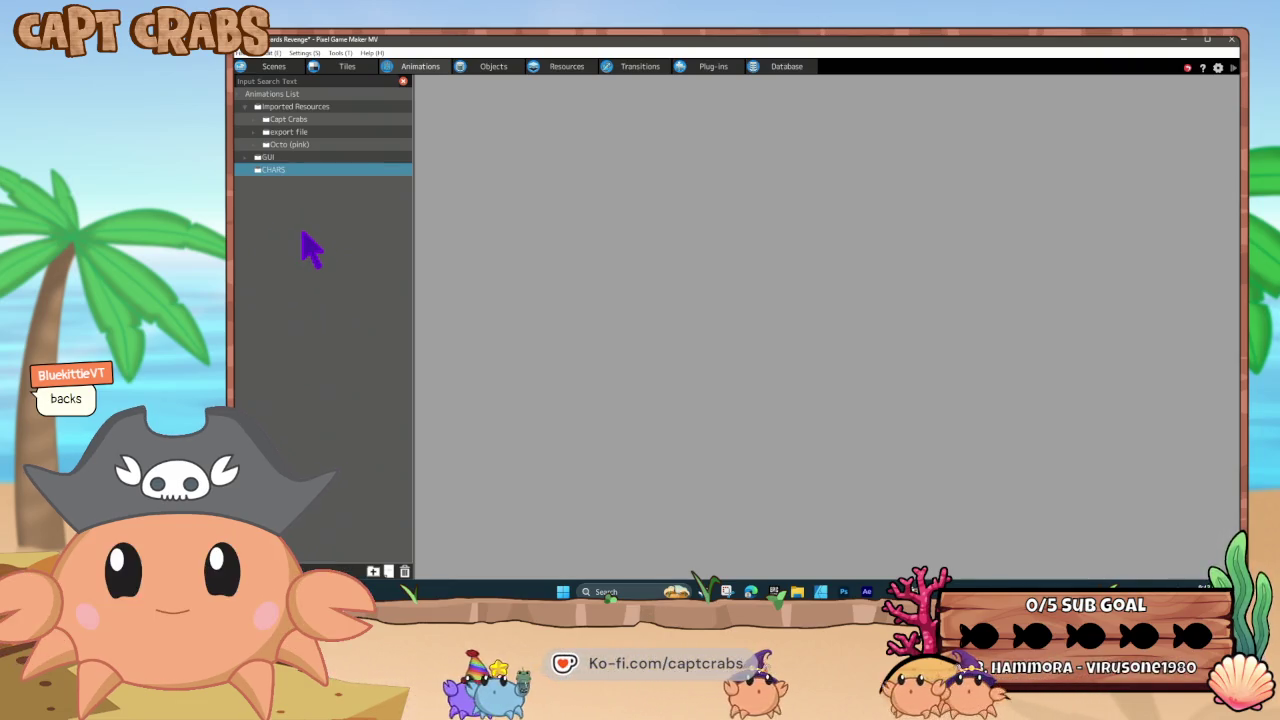
key(Return)
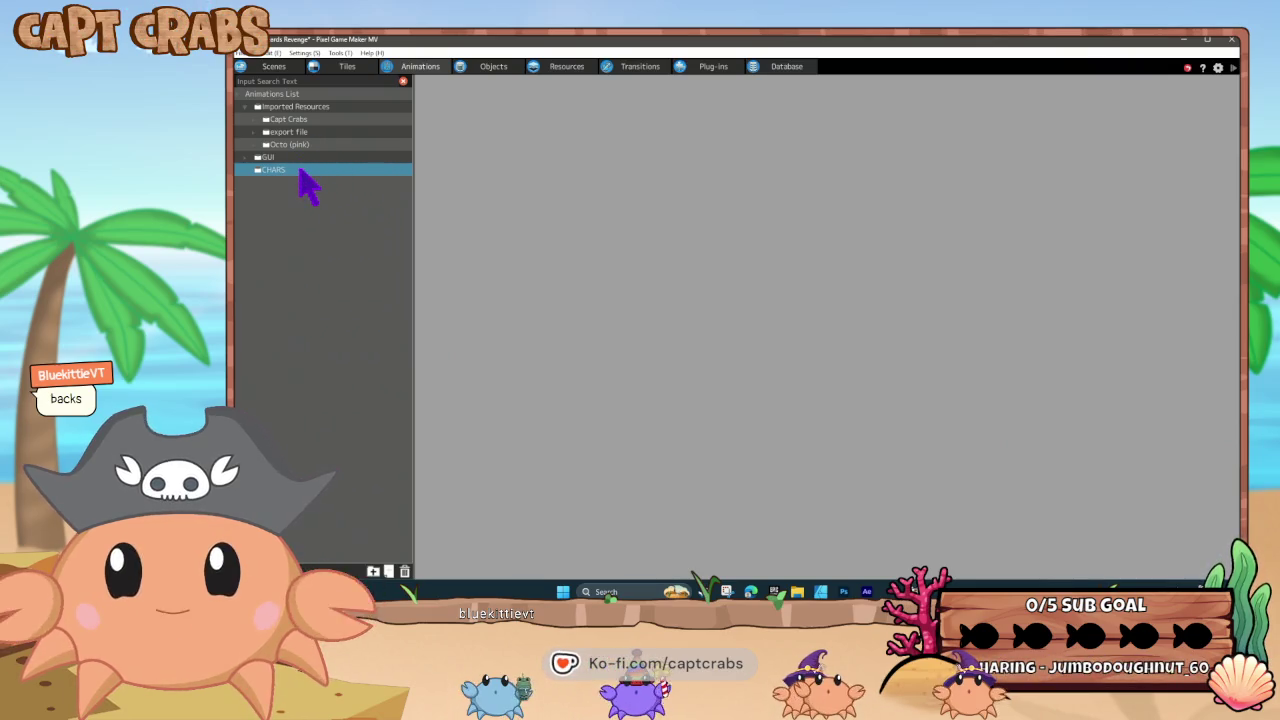
right_click(308, 185)
Add an animation named Boat in CHARS, registered with the Boat 10x2 image.
click(345, 210)
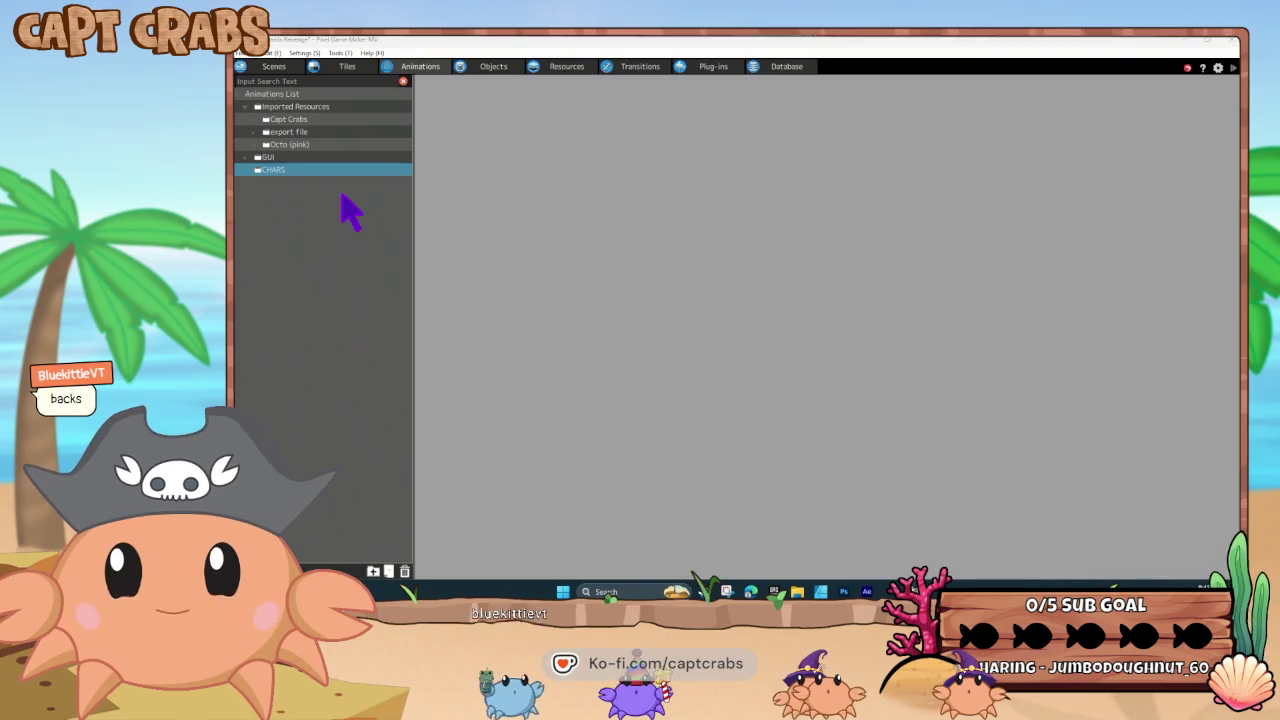
click(505, 177)
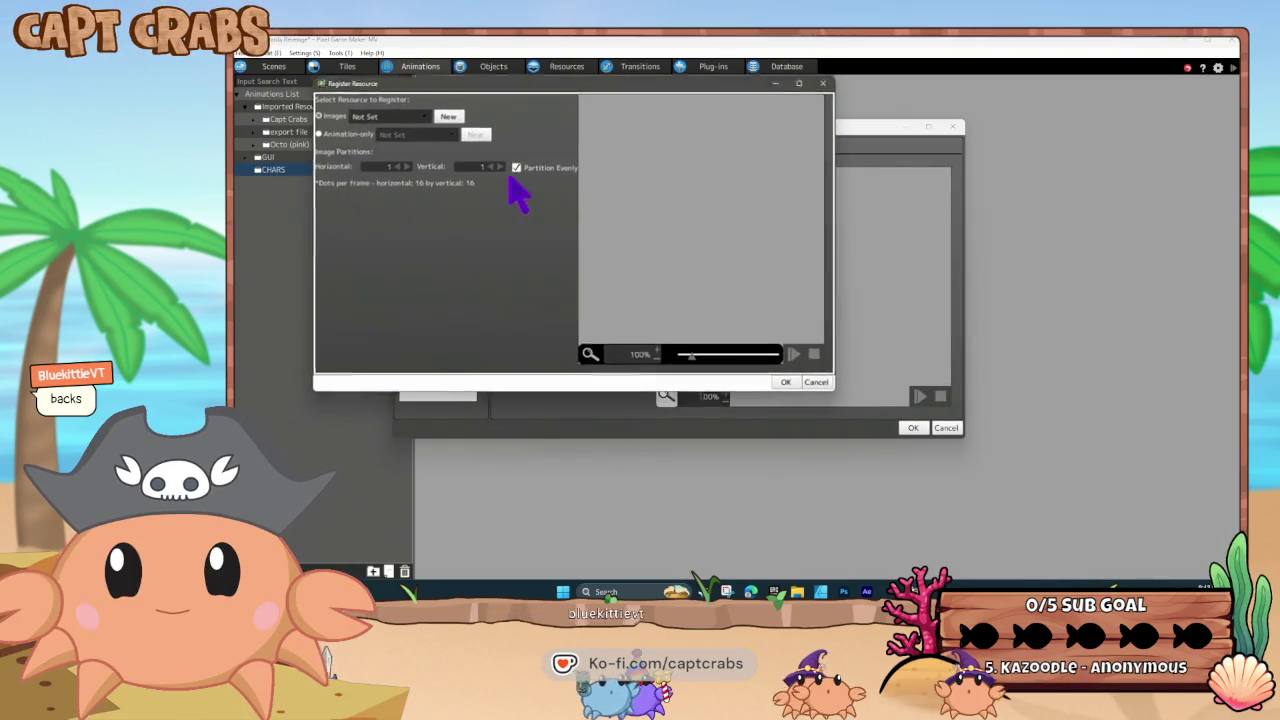
click(400, 117)
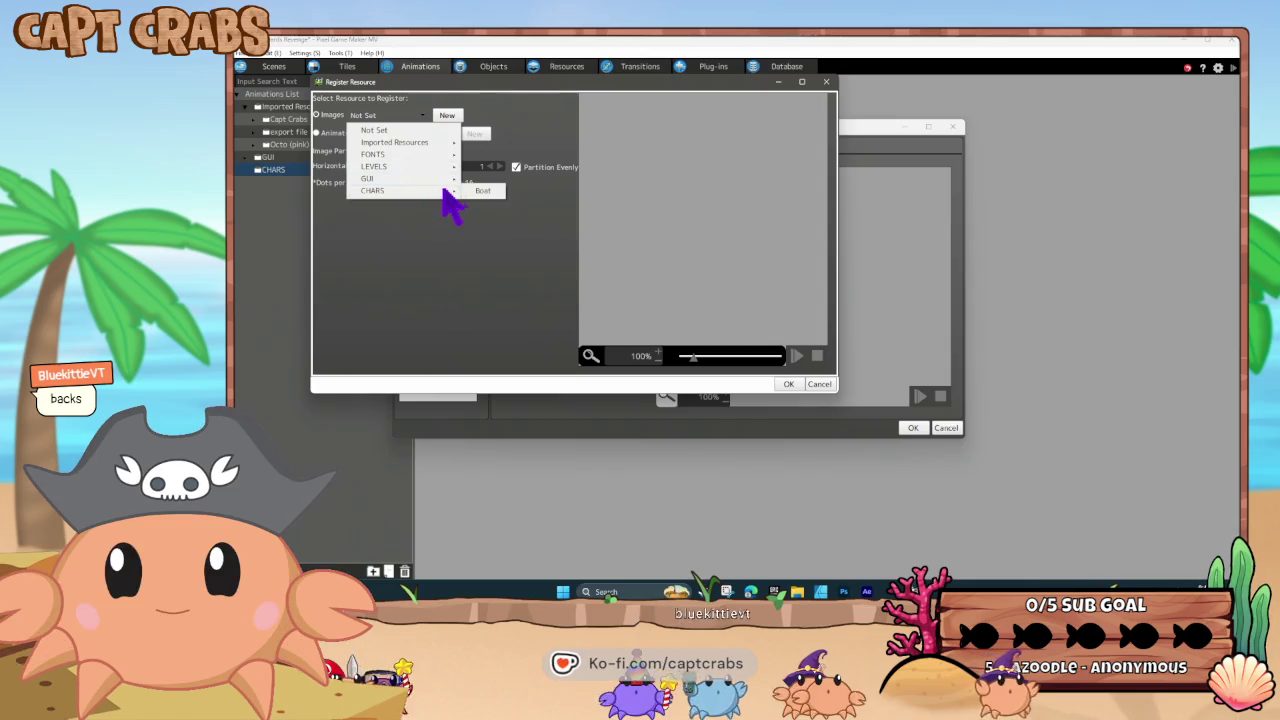
click(480, 190)
click(788, 384)
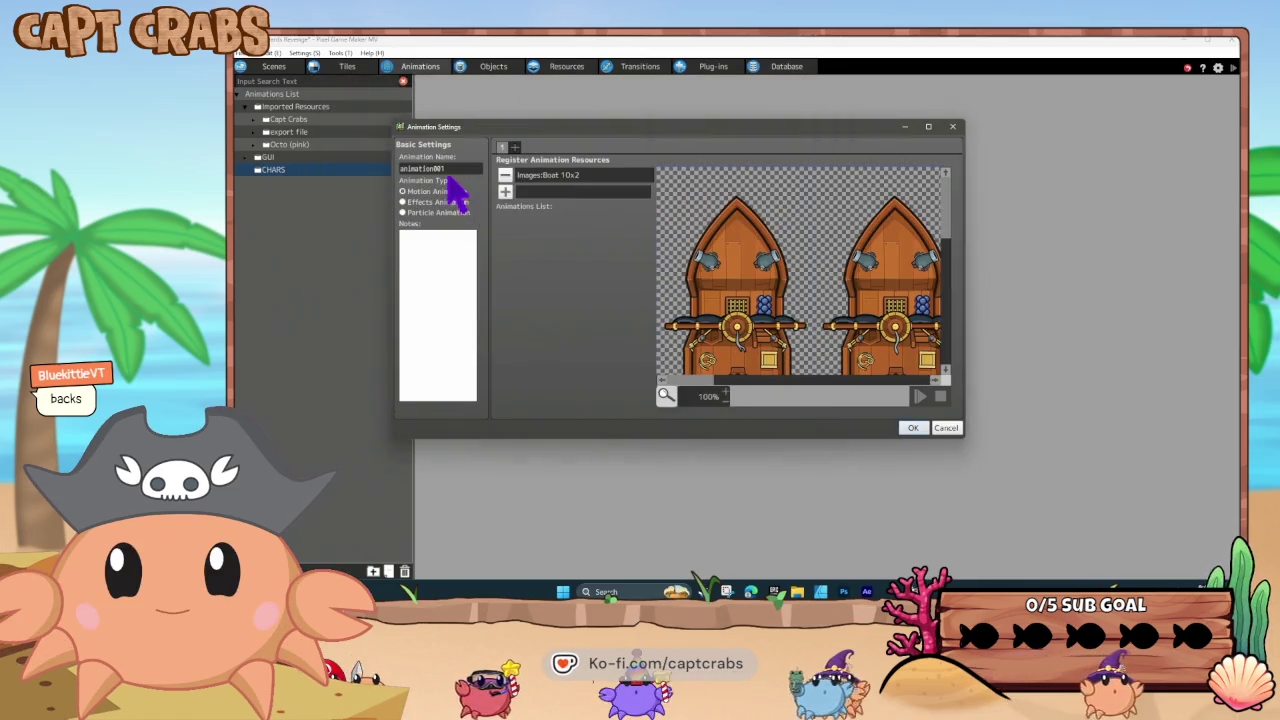
drag(445, 169, 386, 166)
text(Boat)
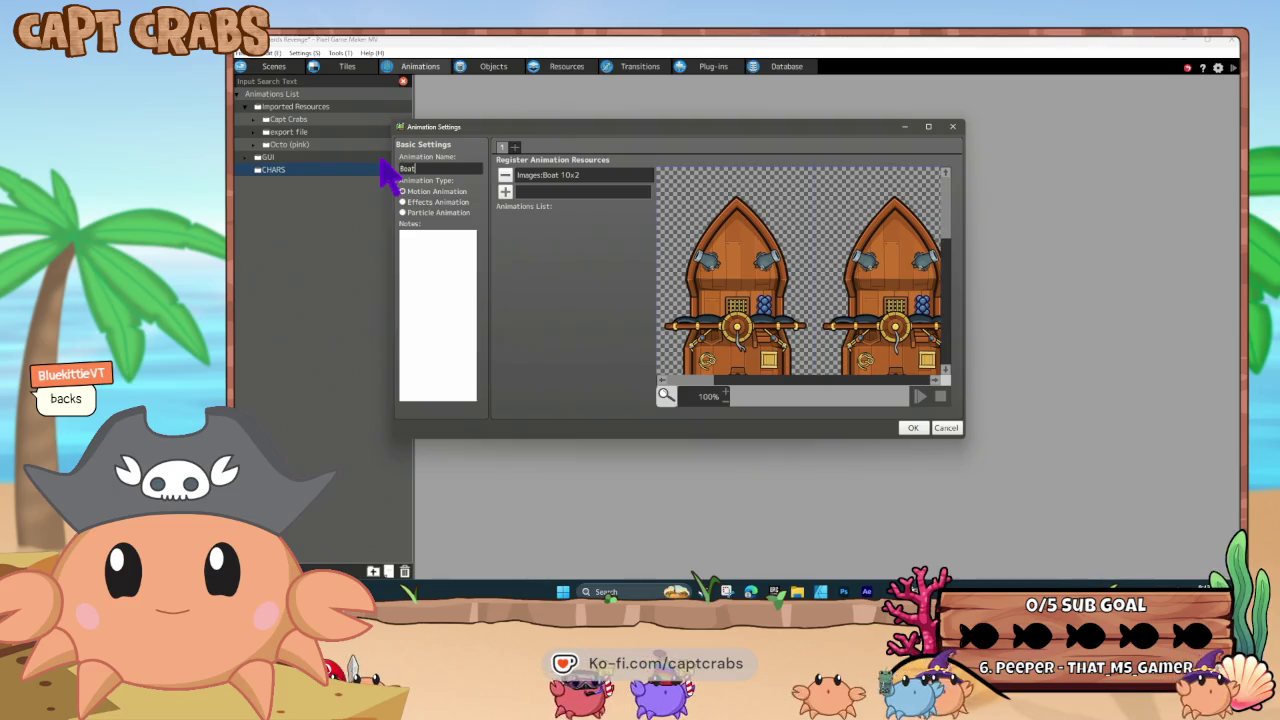
click(910, 426)
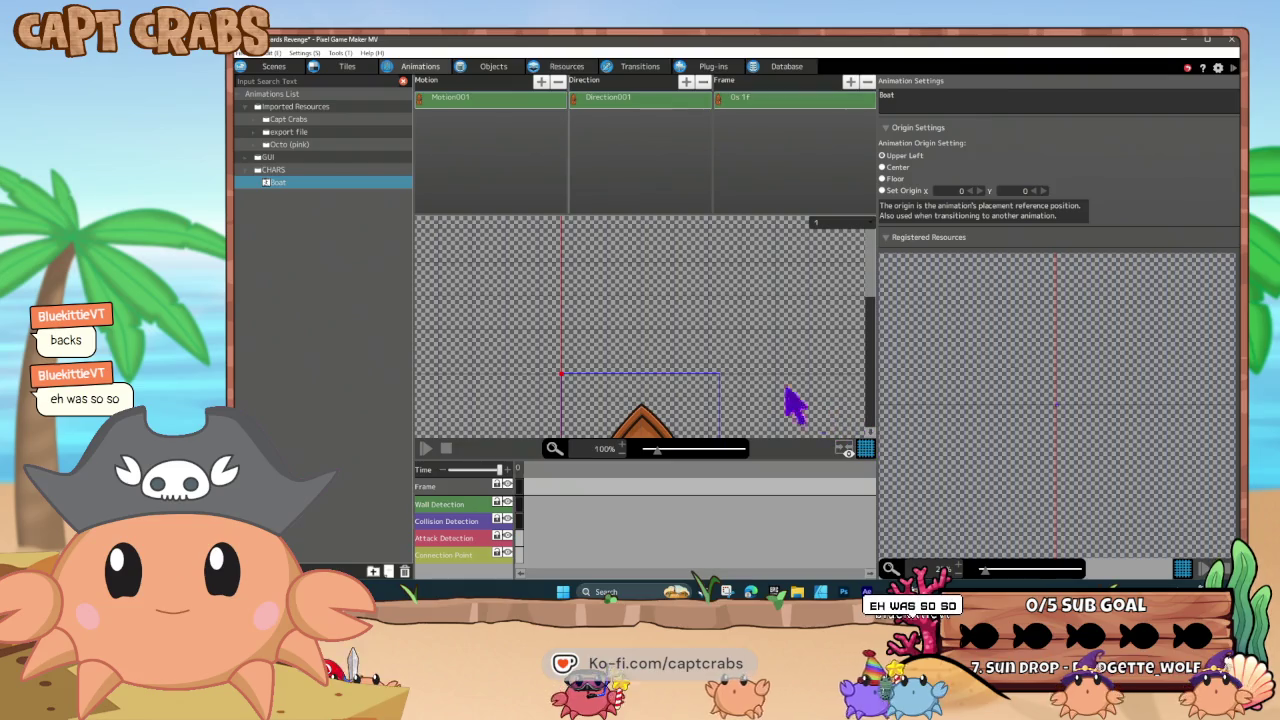
Set Motion001 to loop infinitely and enable automatic direction rotation.
scroll(760, 390, down, 5)
scroll(697, 377, down, 5)
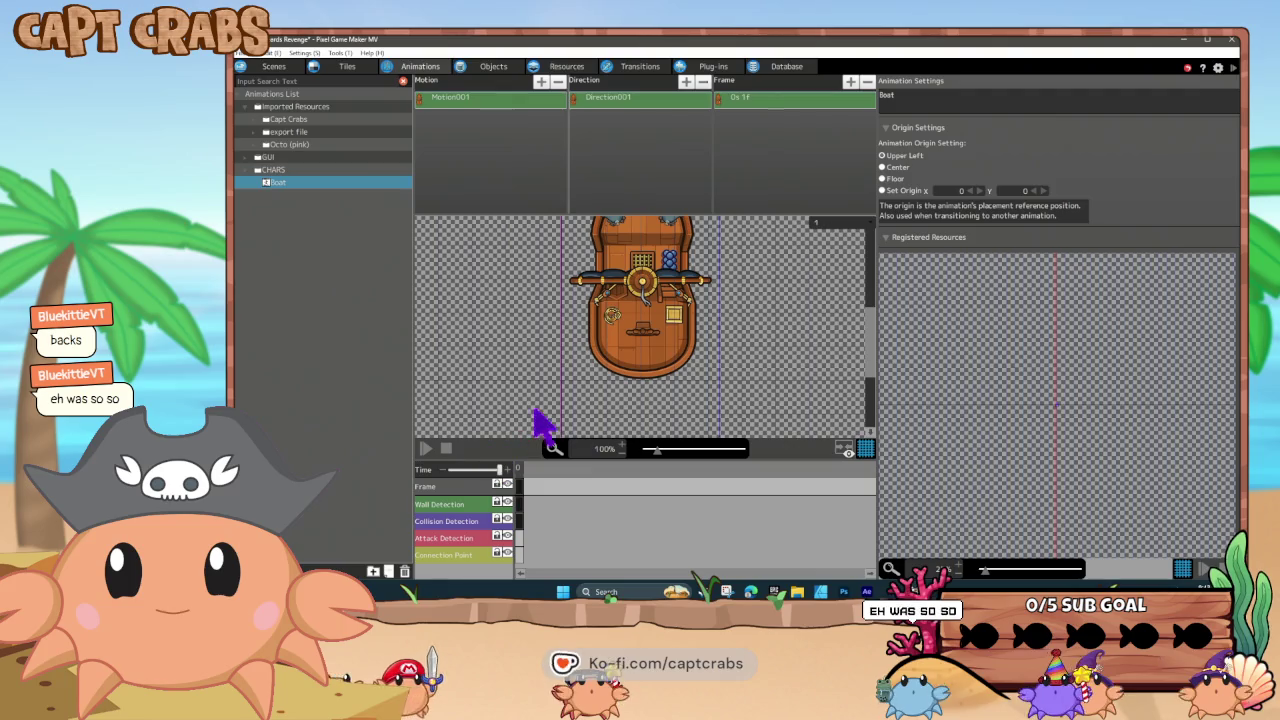
scroll(626, 458, down, 2)
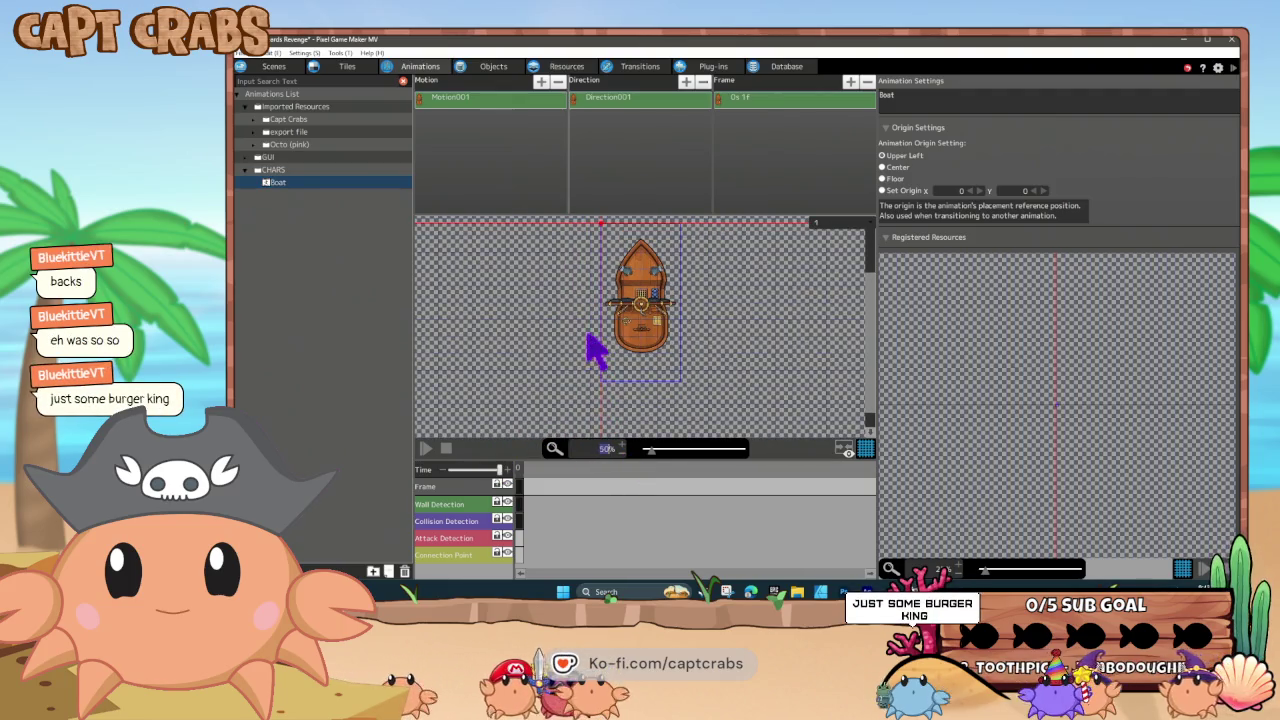
click(456, 101)
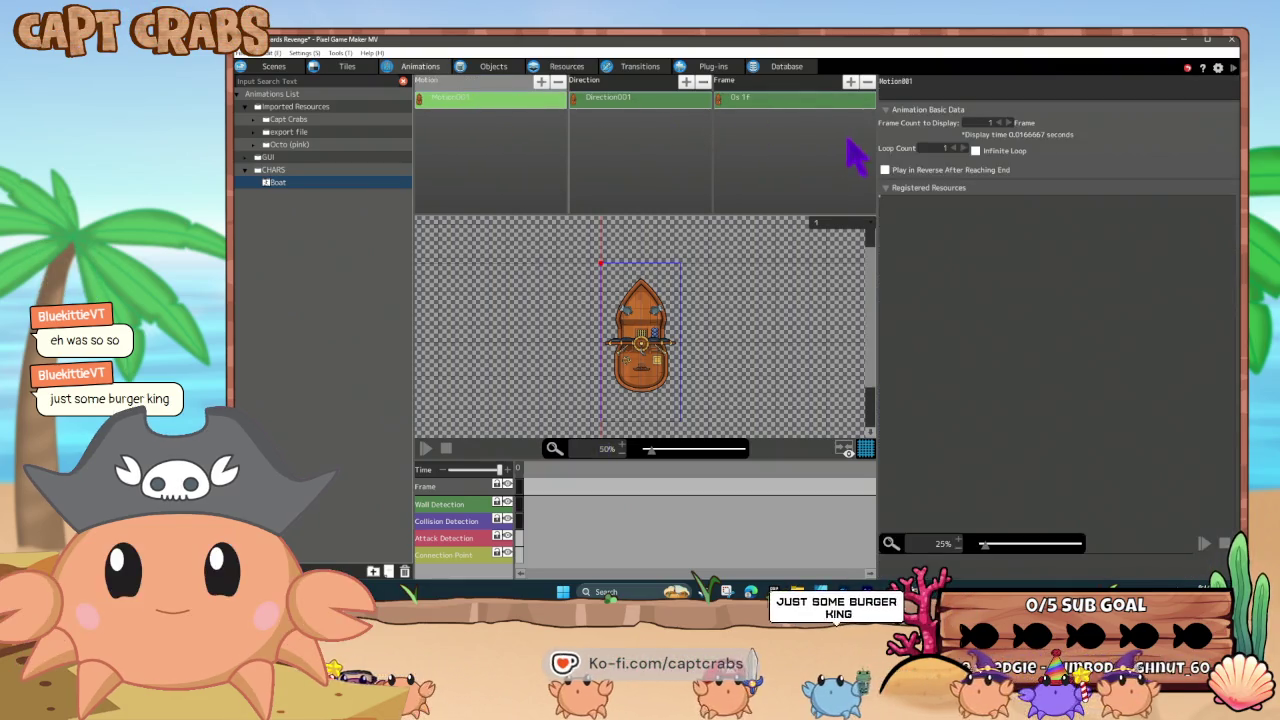
click(976, 151)
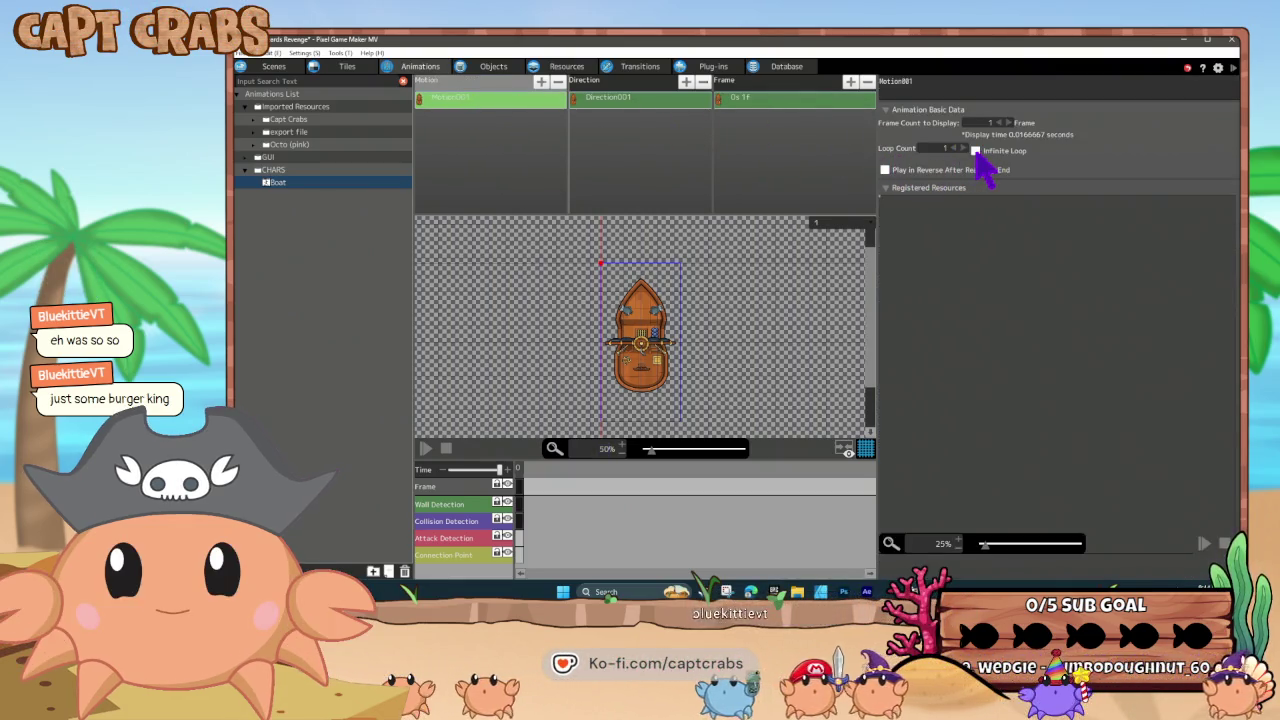
click(643, 102)
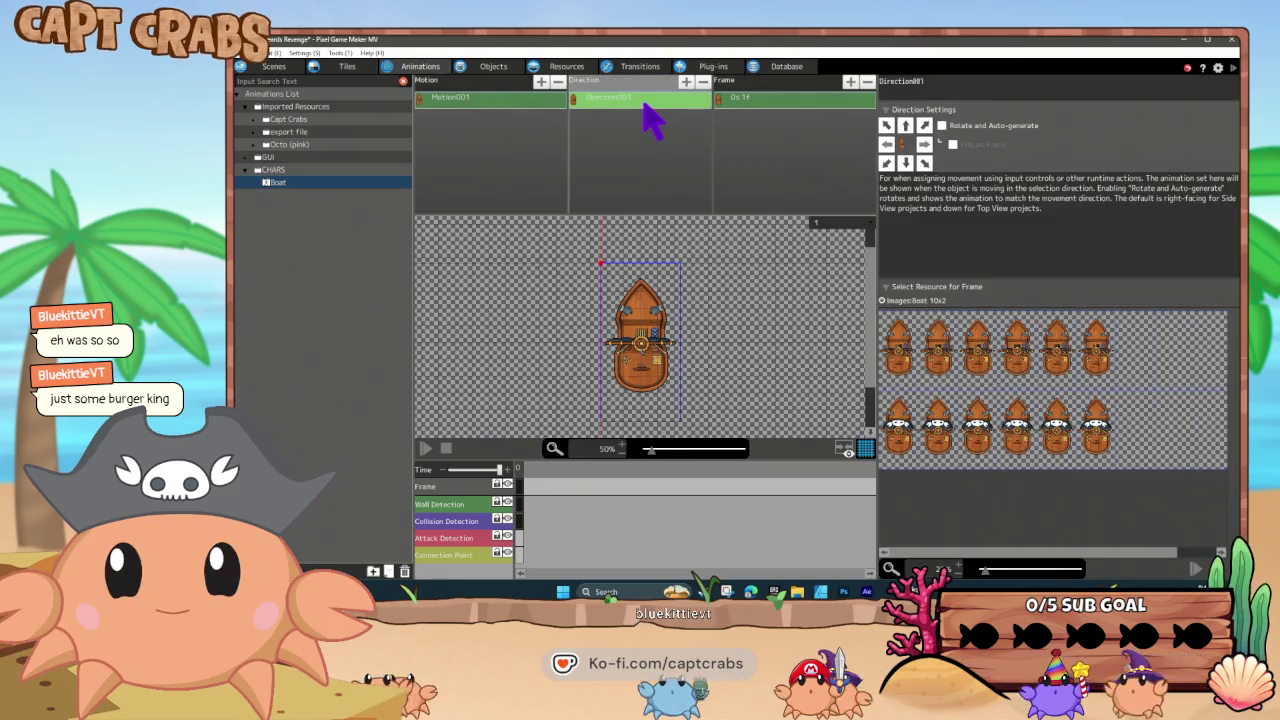
click(945, 126)
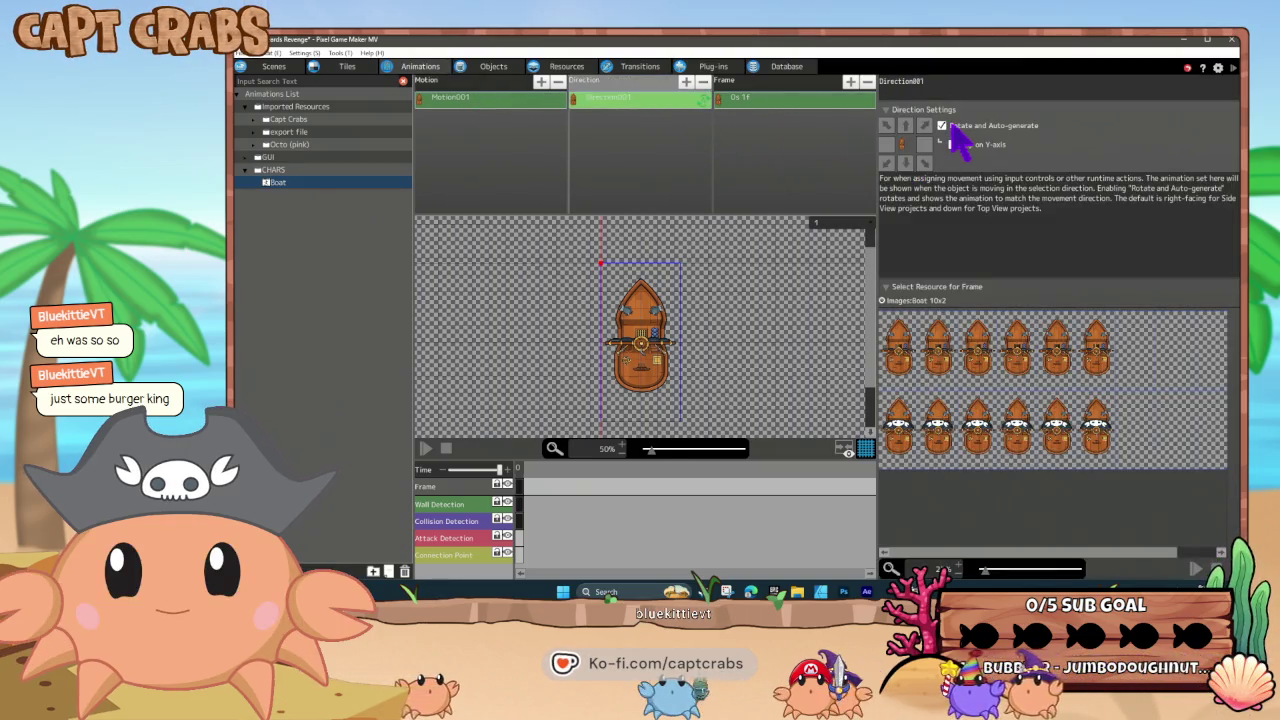
Give the frame a display count of 3 and paste two more copies of it.
click(815, 113)
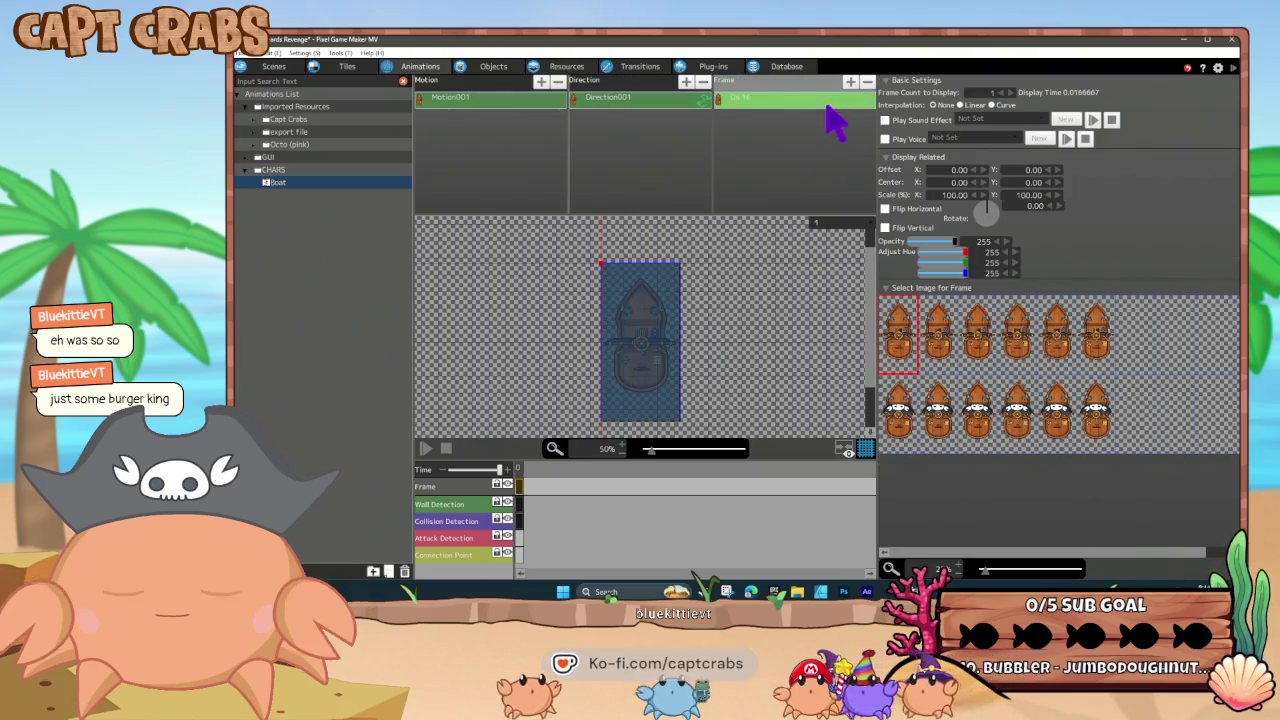
click(990, 92)
text(3)
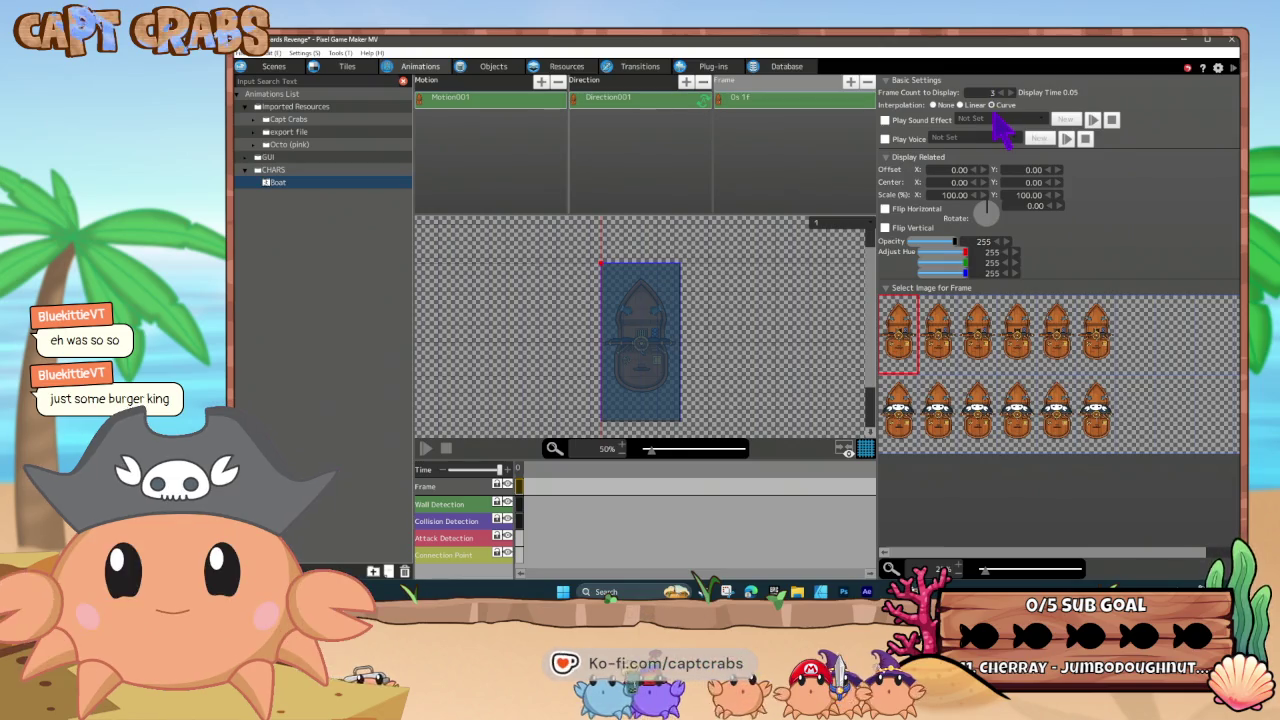
click(786, 115)
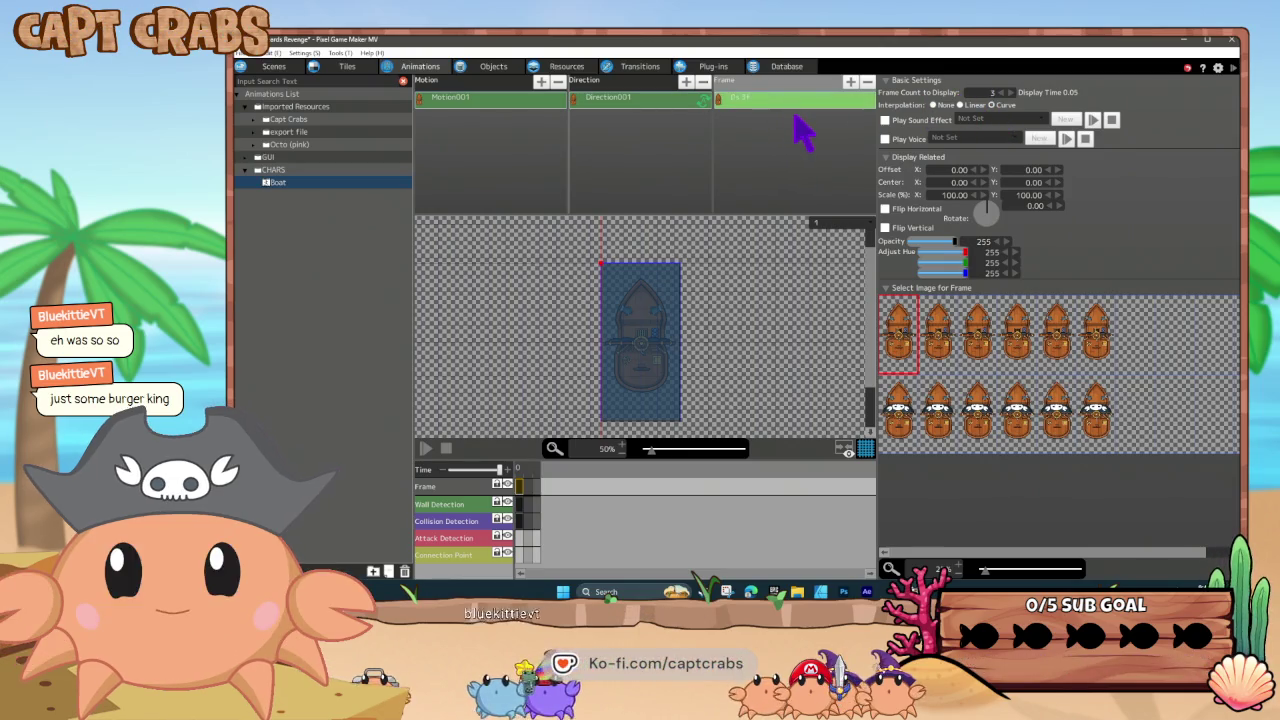
key(ctrl+v)
key(ctrl+v)
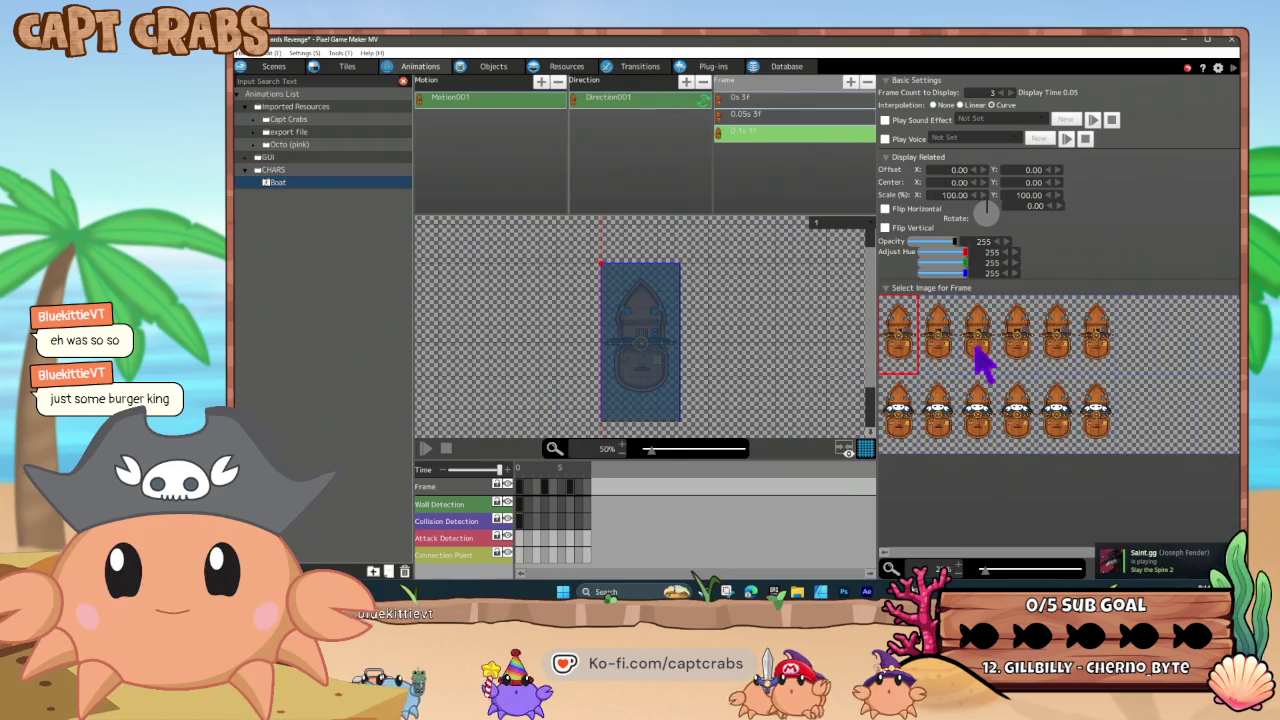
key(ctrl+v)
key(ctrl+v)
key(ctrl+v)
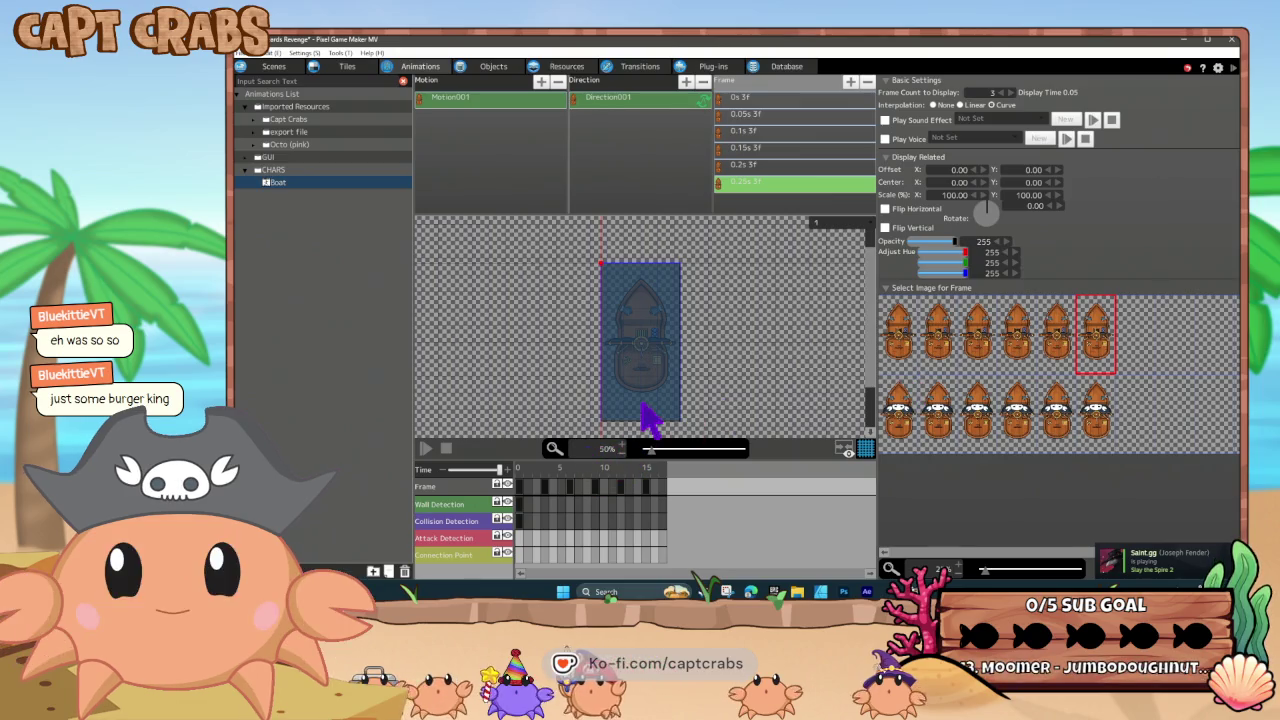
Shrink the collision box to about 200×418 and the wall detection box to 202×418 at 52,66.
click(658, 412)
drag(681, 424, 655, 376)
click(642, 366)
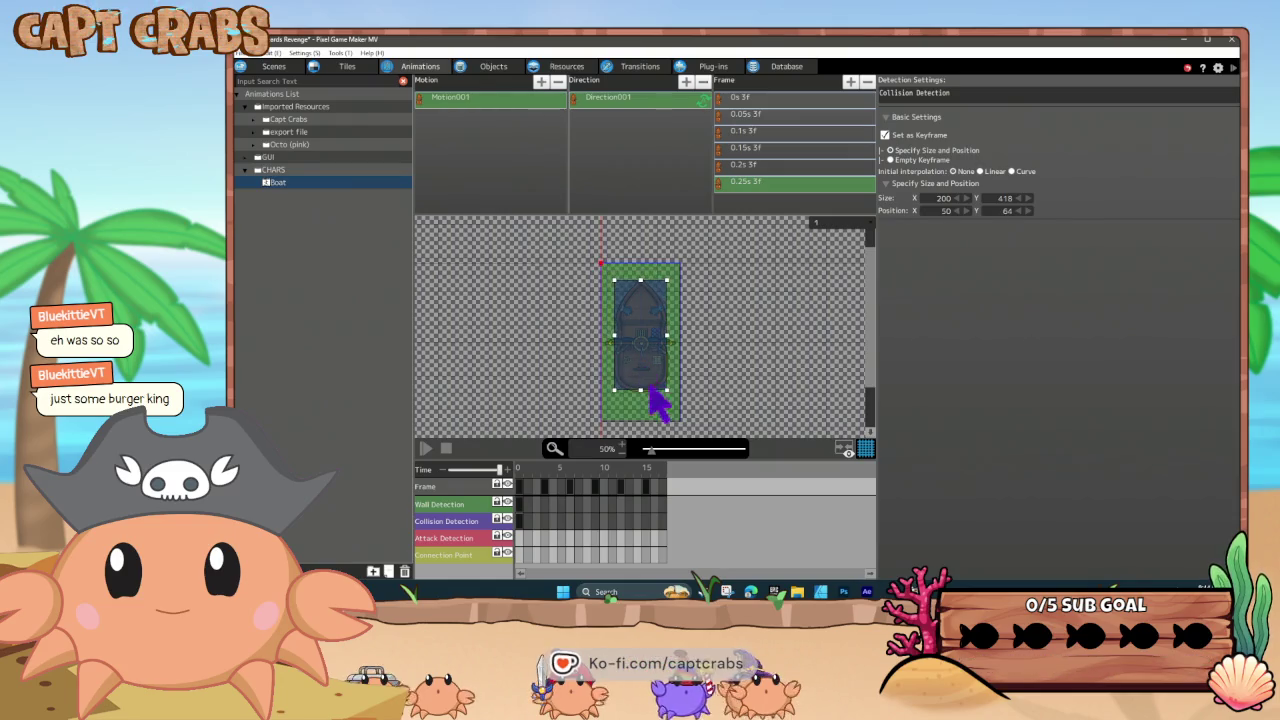
drag(680, 421, 644, 388)
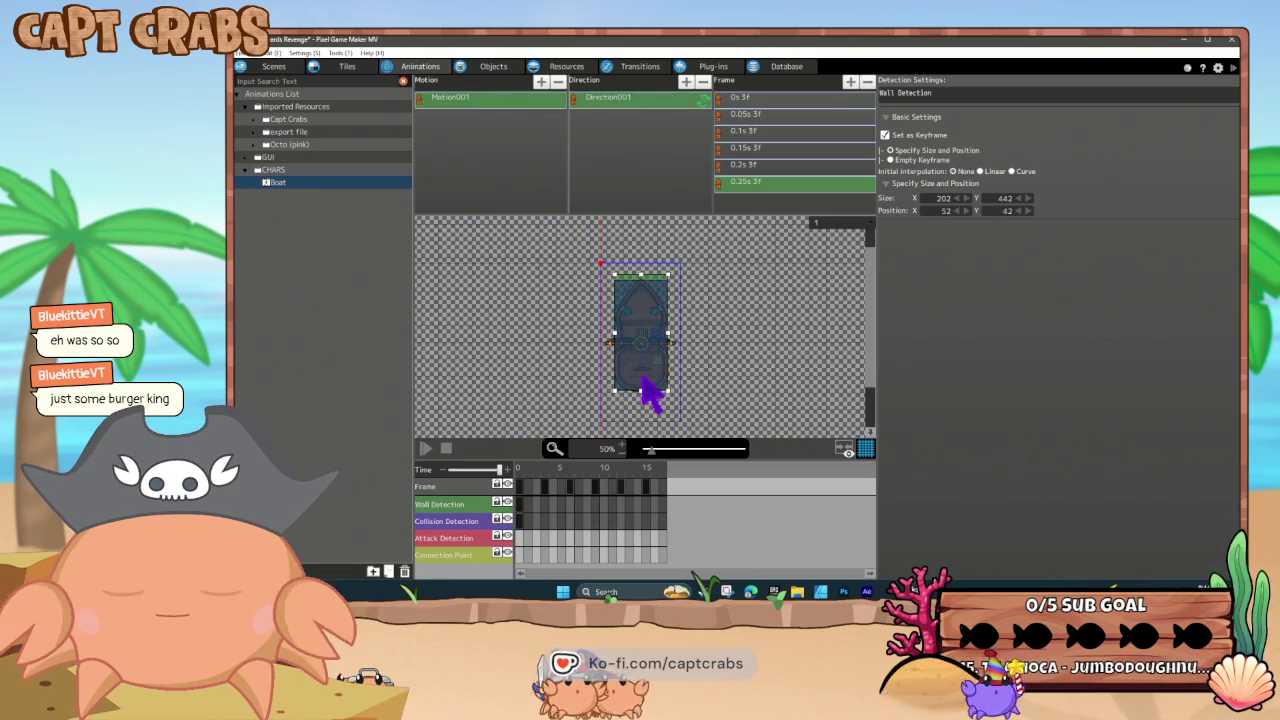
drag(641, 378, 639, 368)
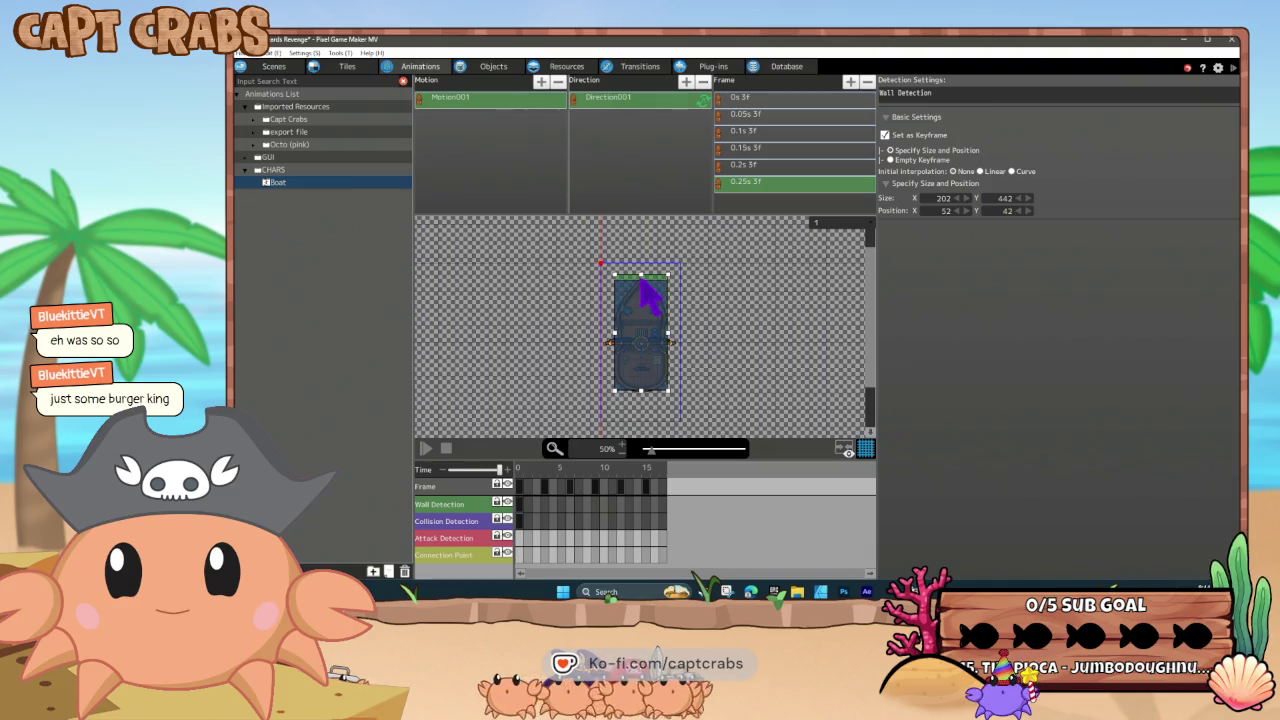
drag(641, 276, 641, 281)
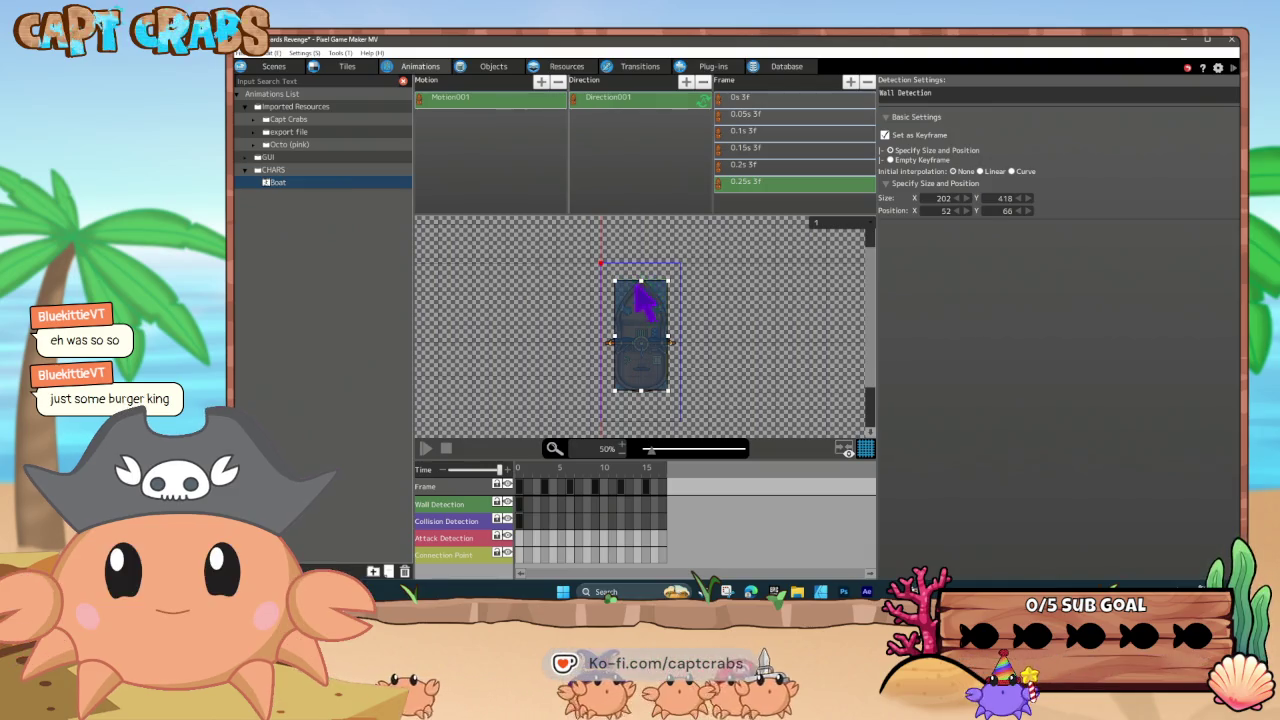
click(449, 100)
text(IDLE)
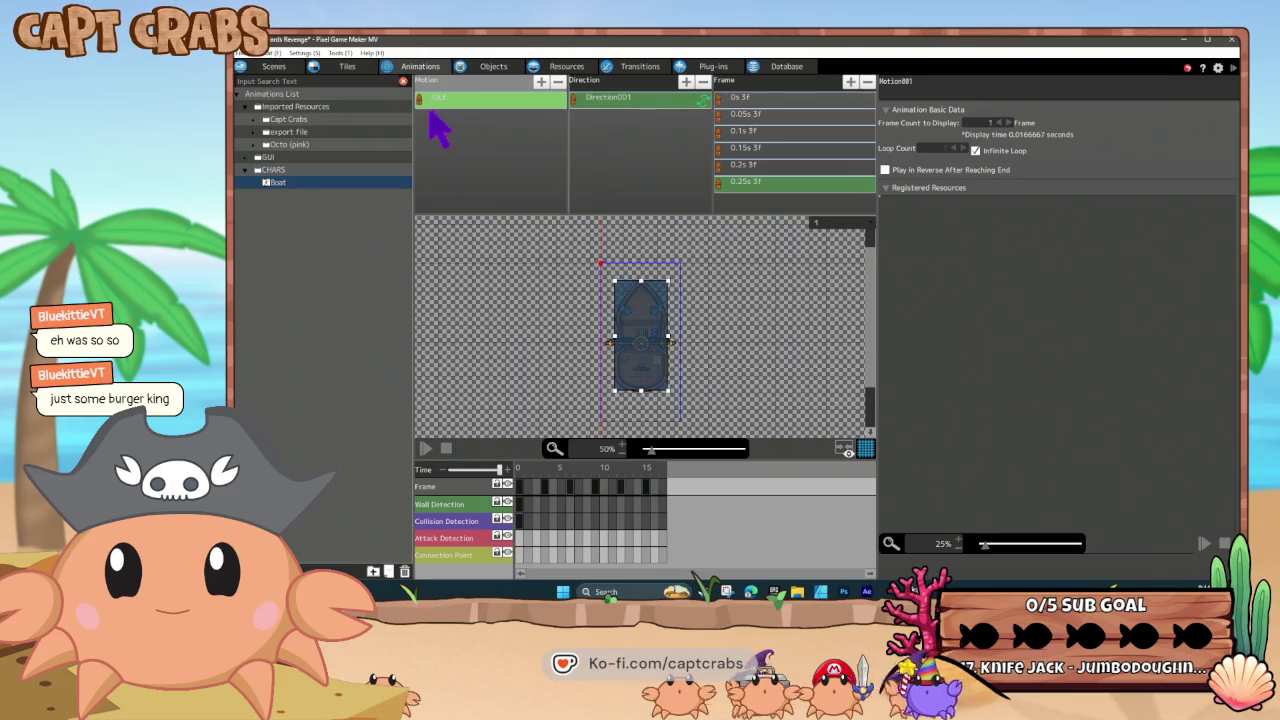
Name the motion IDLE and add a second motion named WALK.
key(Return)
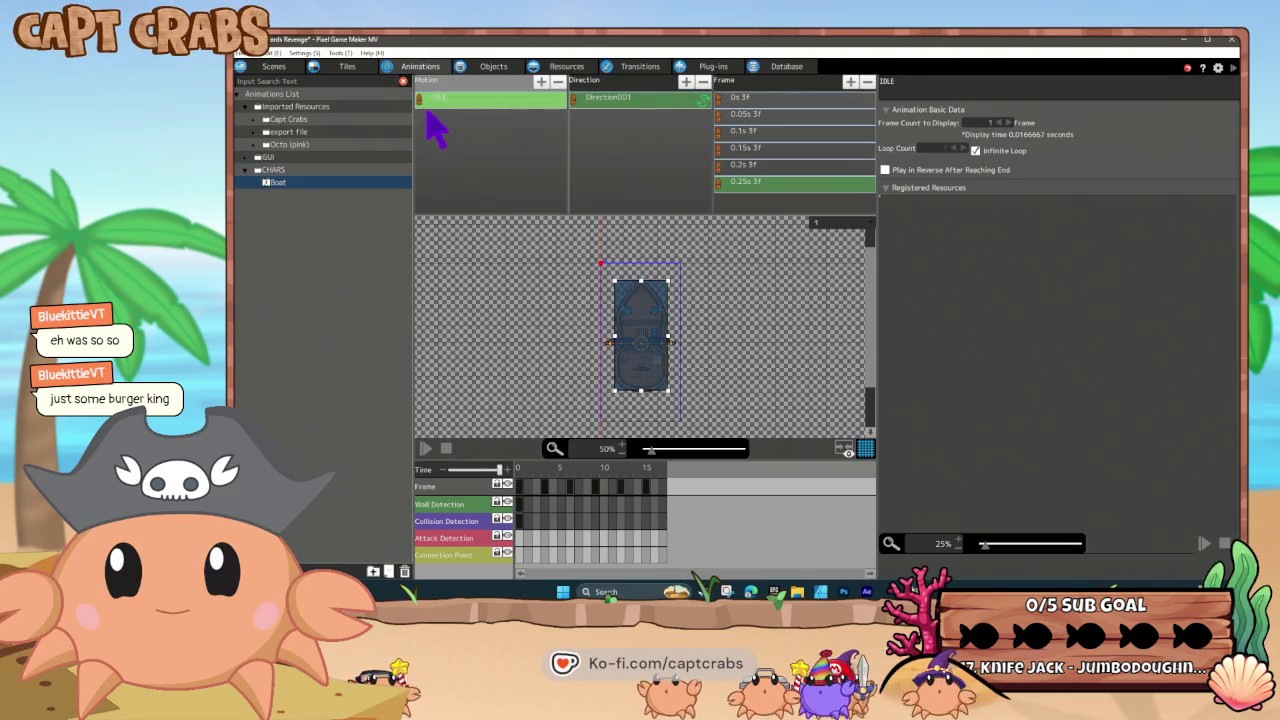
double_click(427, 114)
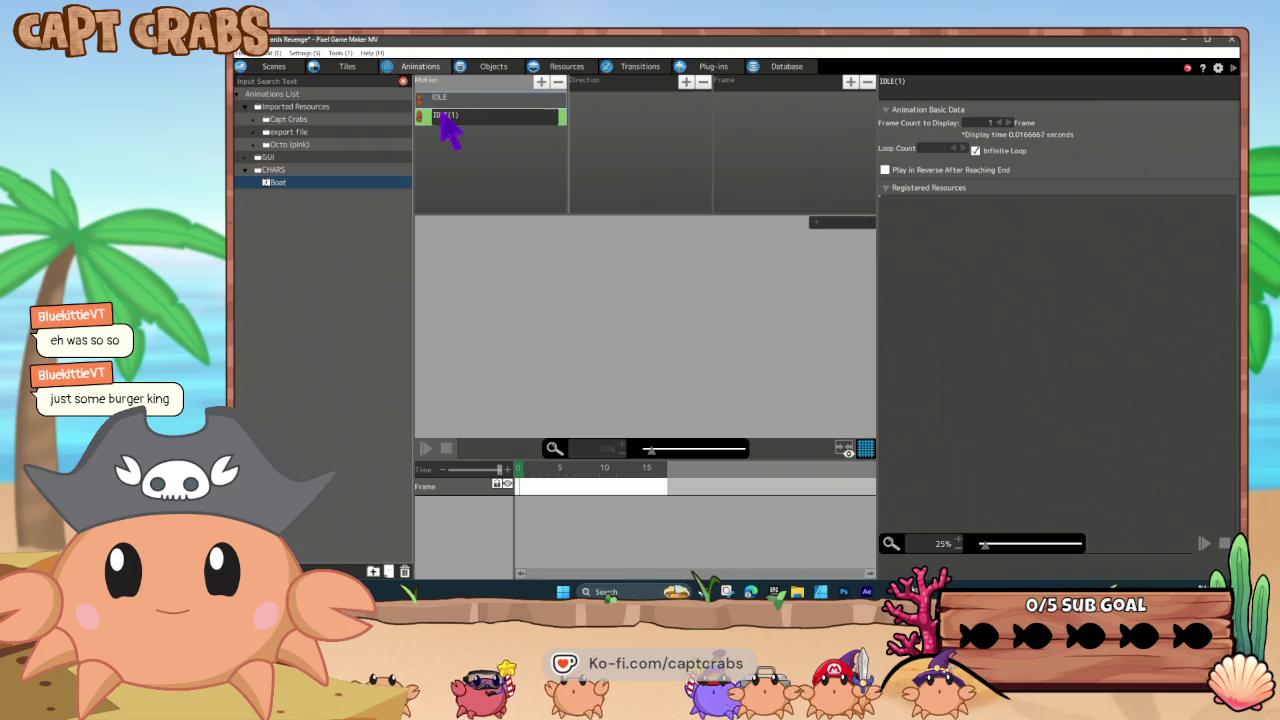
key(ctrl+a)
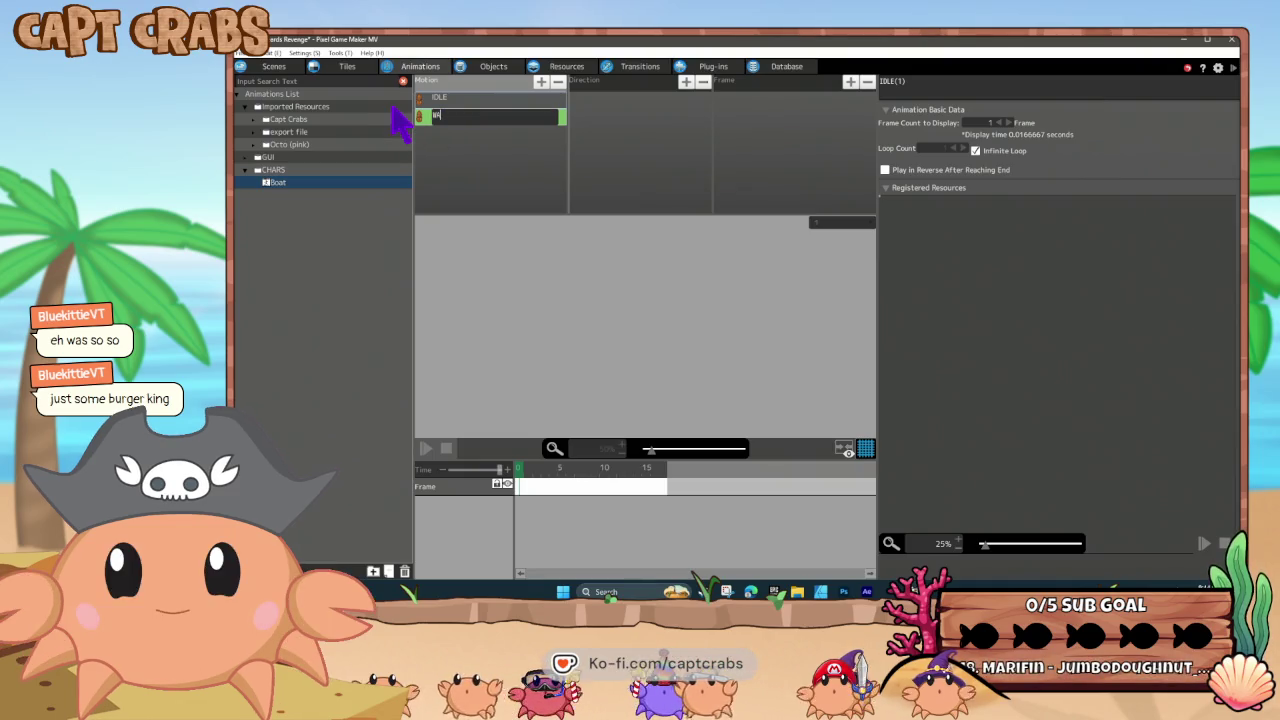
key(Return)
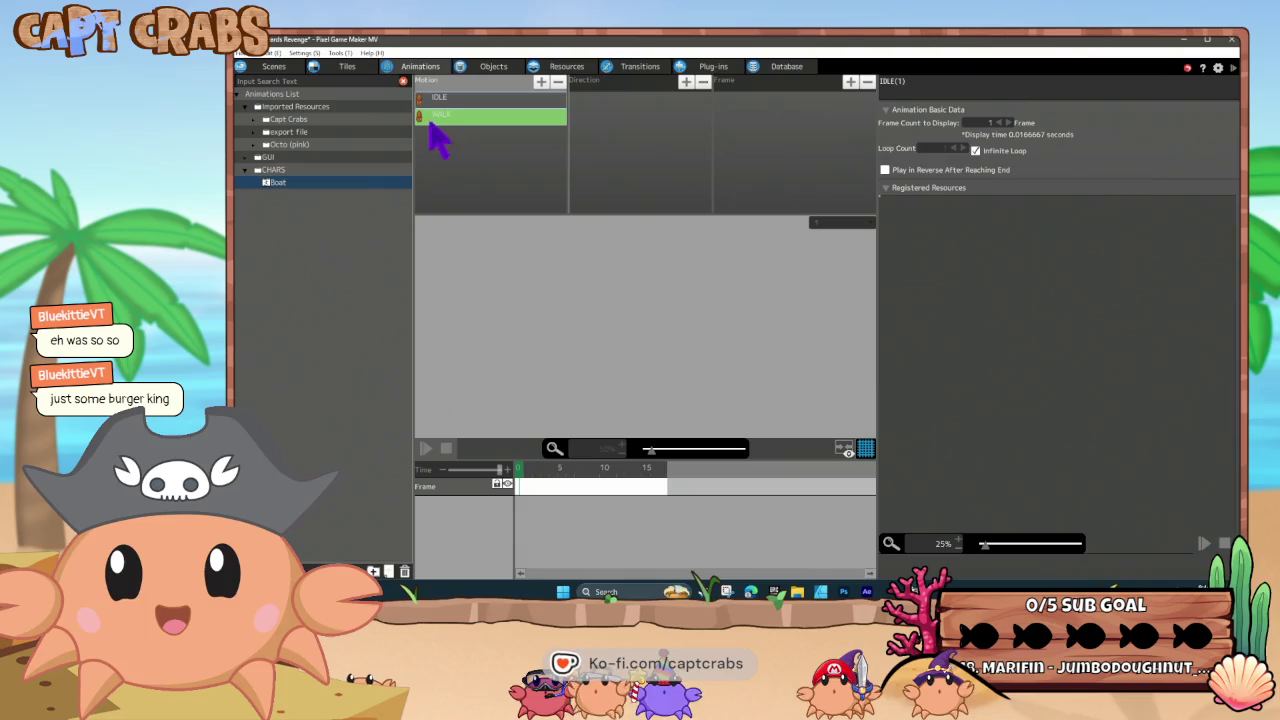
click(421, 117)
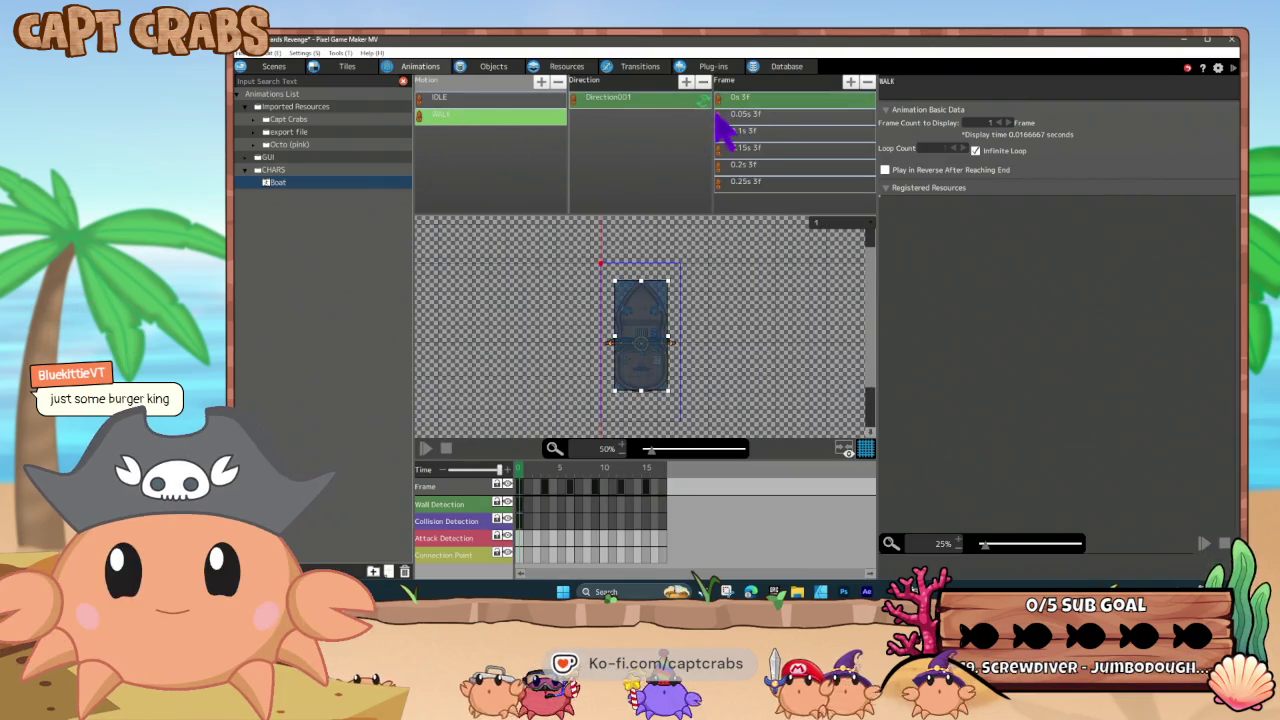
Assign the second-row boat images to the WALK frames in order.
click(782, 97)
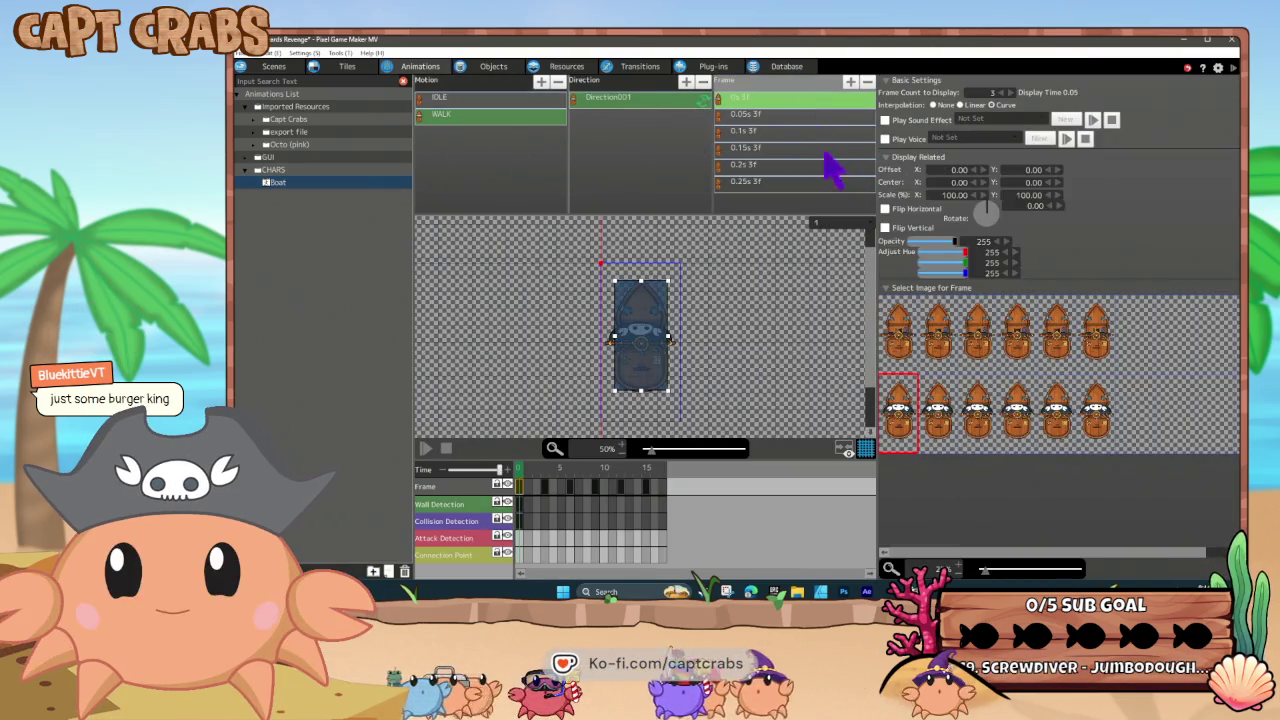
click(797, 113)
click(930, 413)
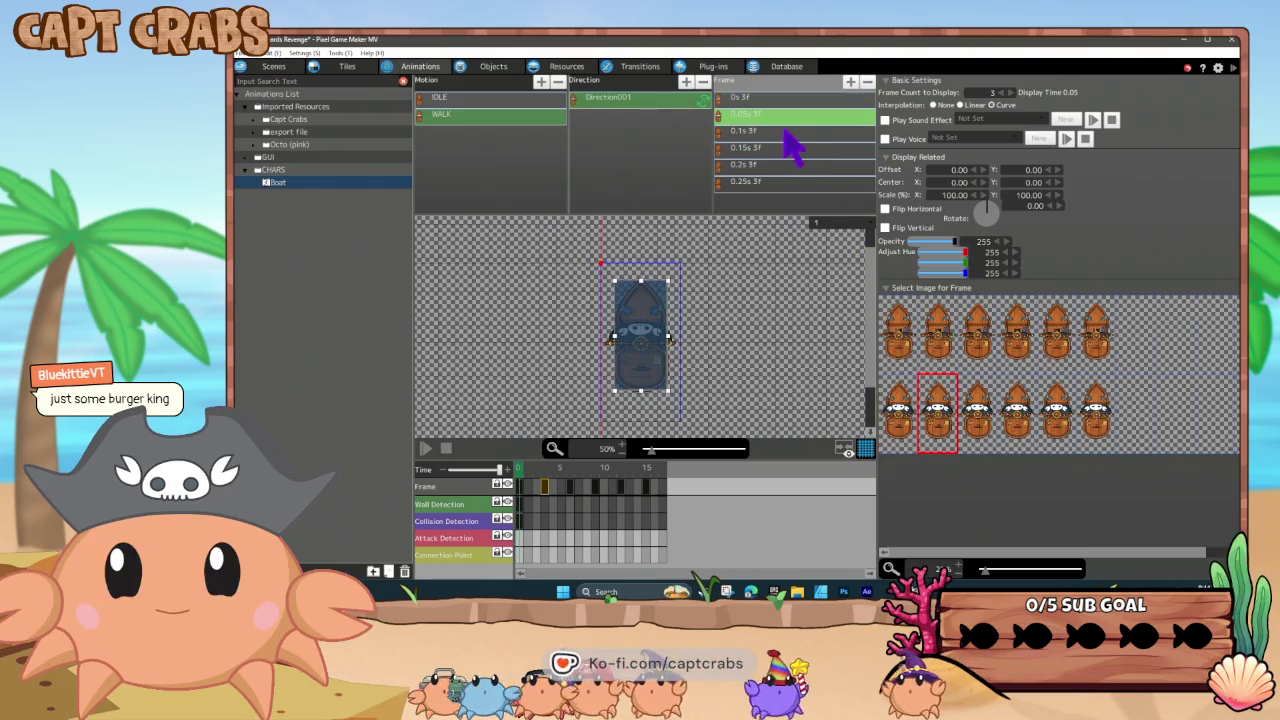
click(791, 130)
click(977, 410)
click(800, 148)
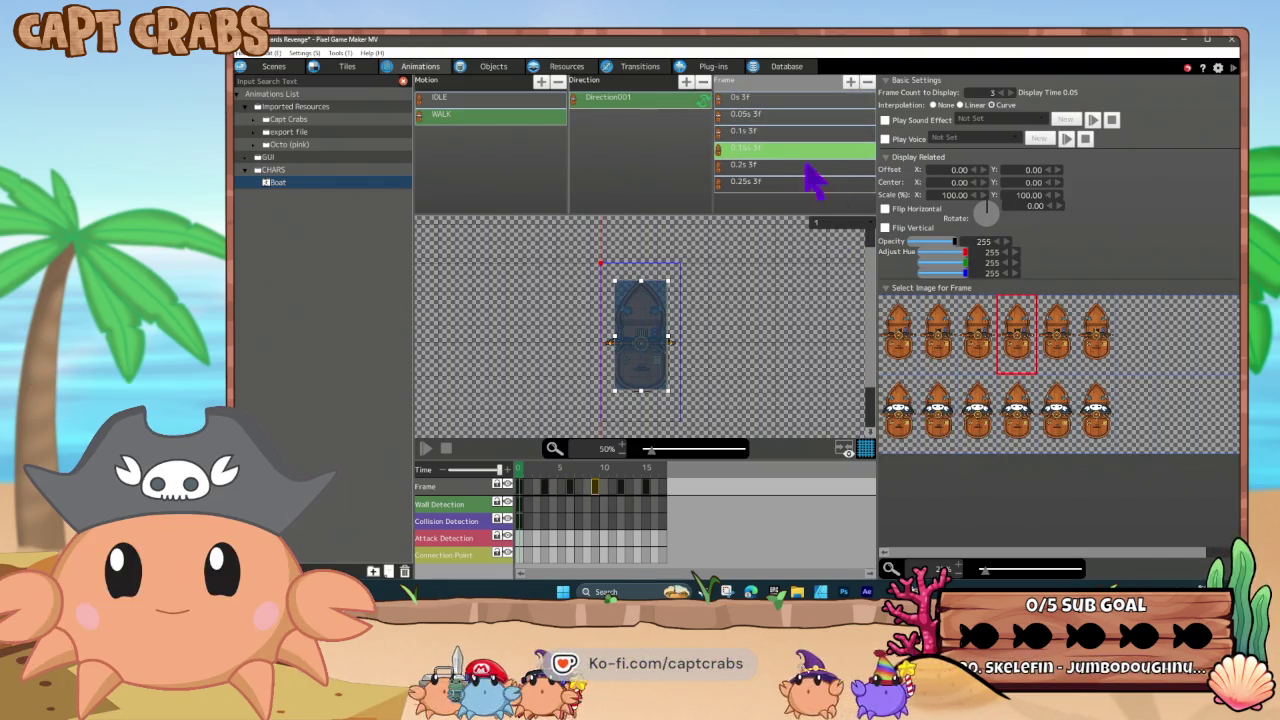
click(1016, 420)
click(800, 165)
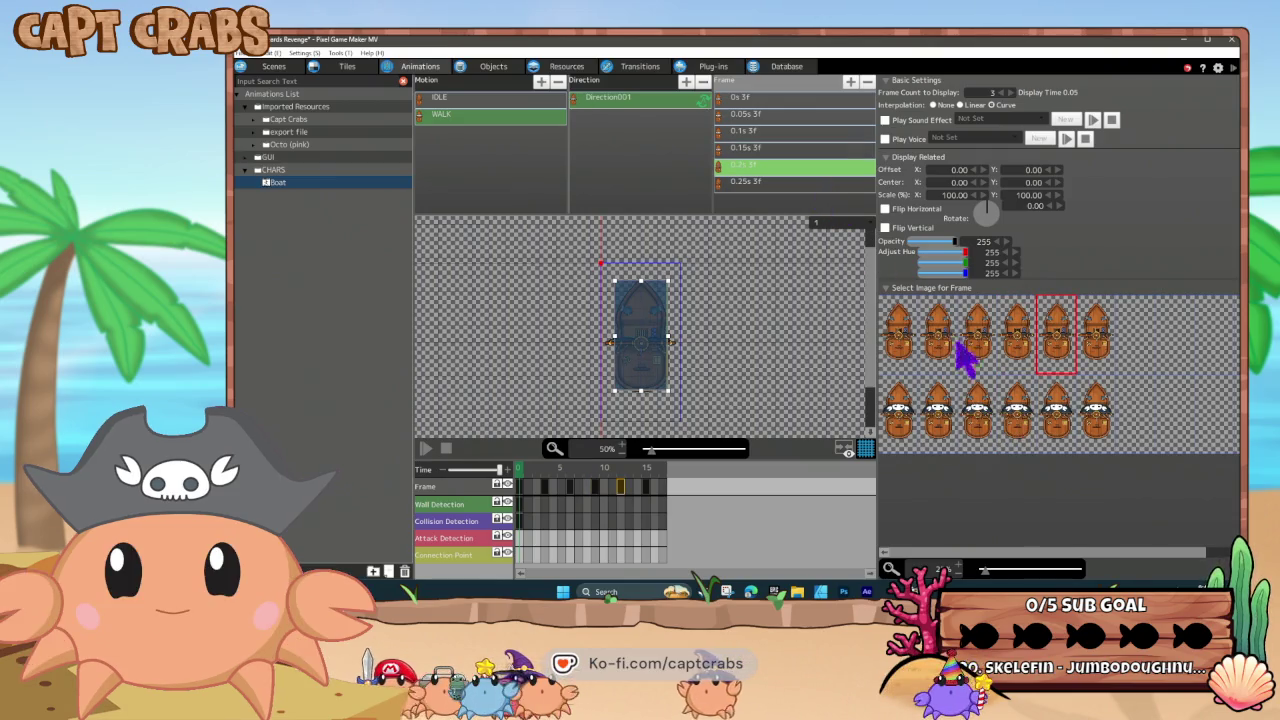
click(1054, 414)
click(805, 182)
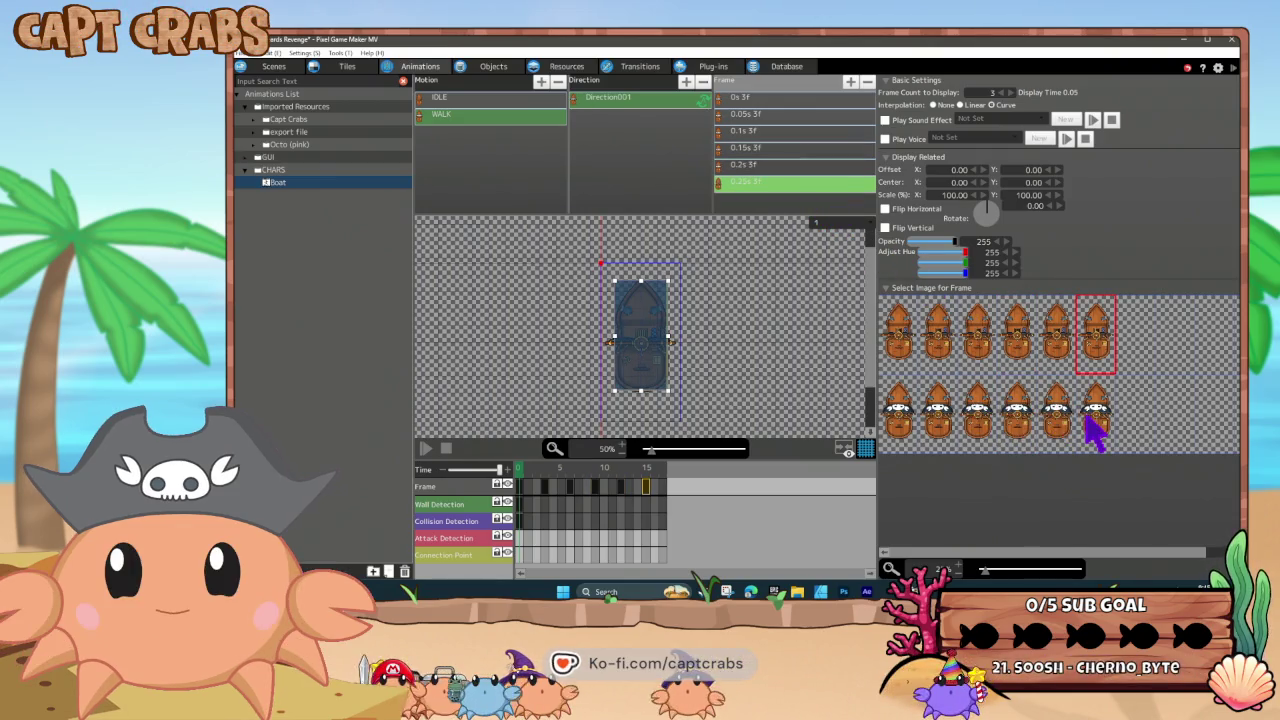
Preview WALK, then set all six WALK frames to display for 5 counts.
click(424, 449)
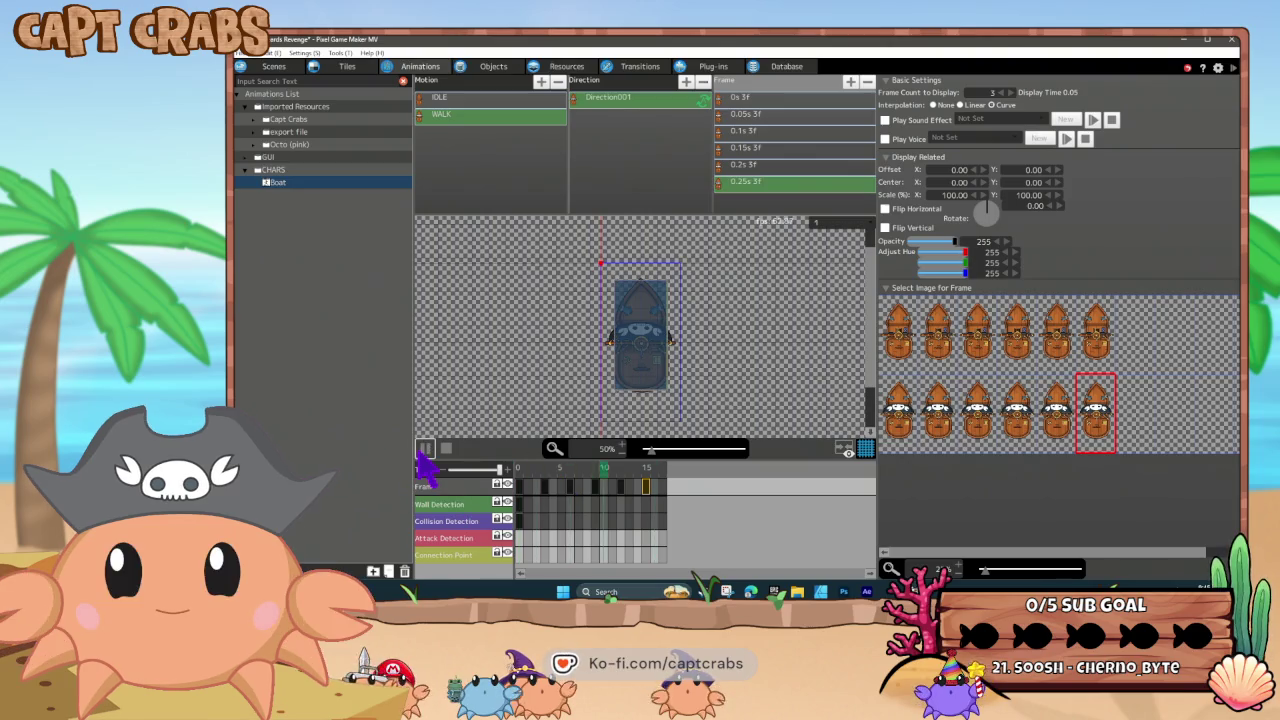
click(424, 449)
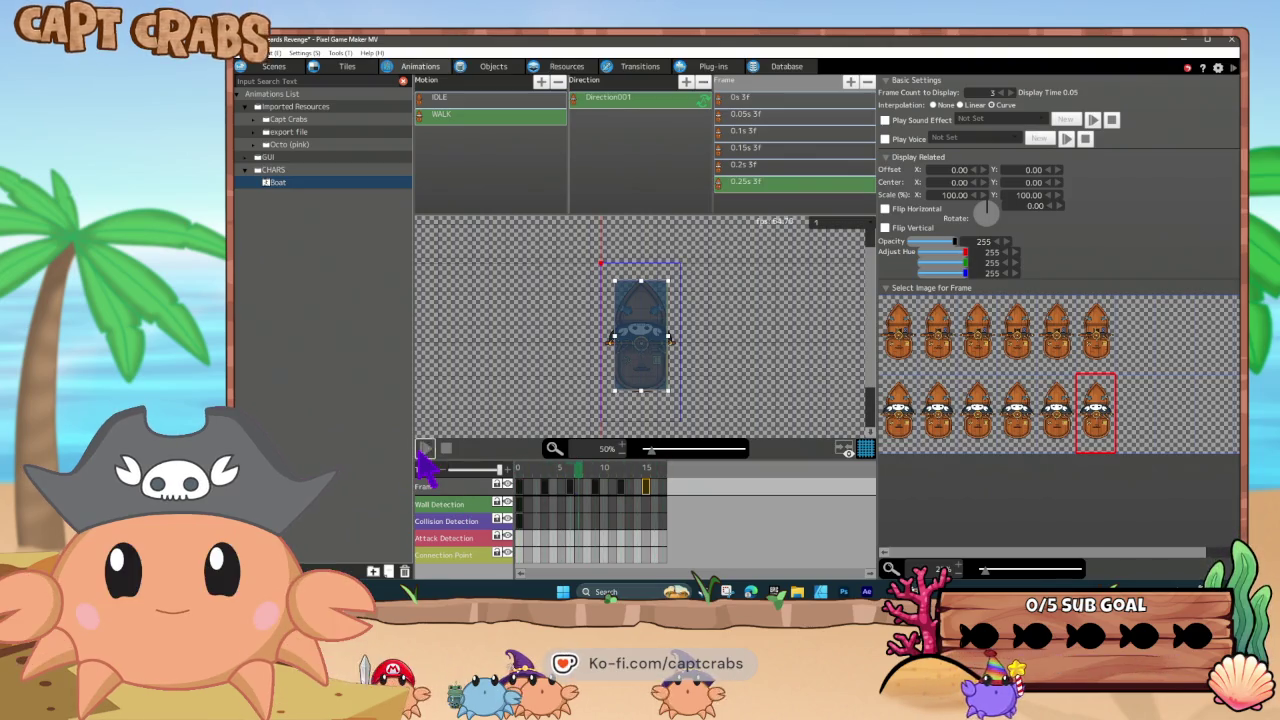
click(757, 100)
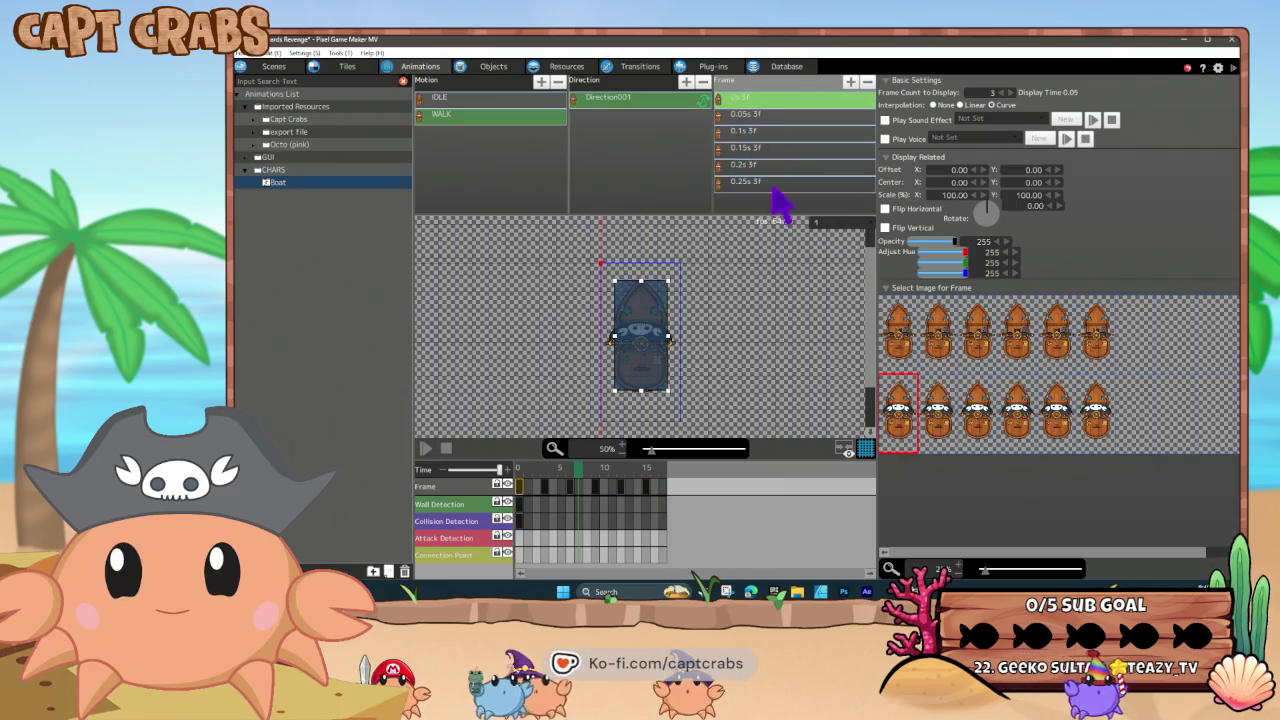
shift+click(760, 181)
text(5)
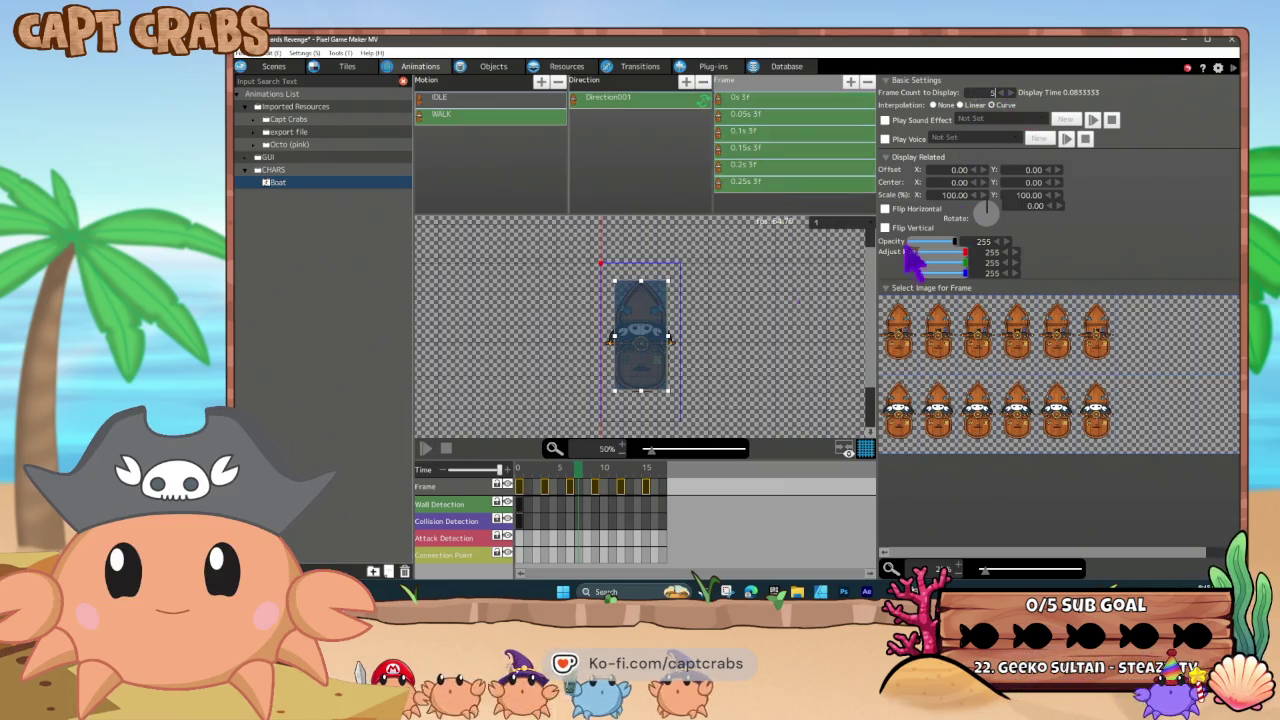
click(424, 449)
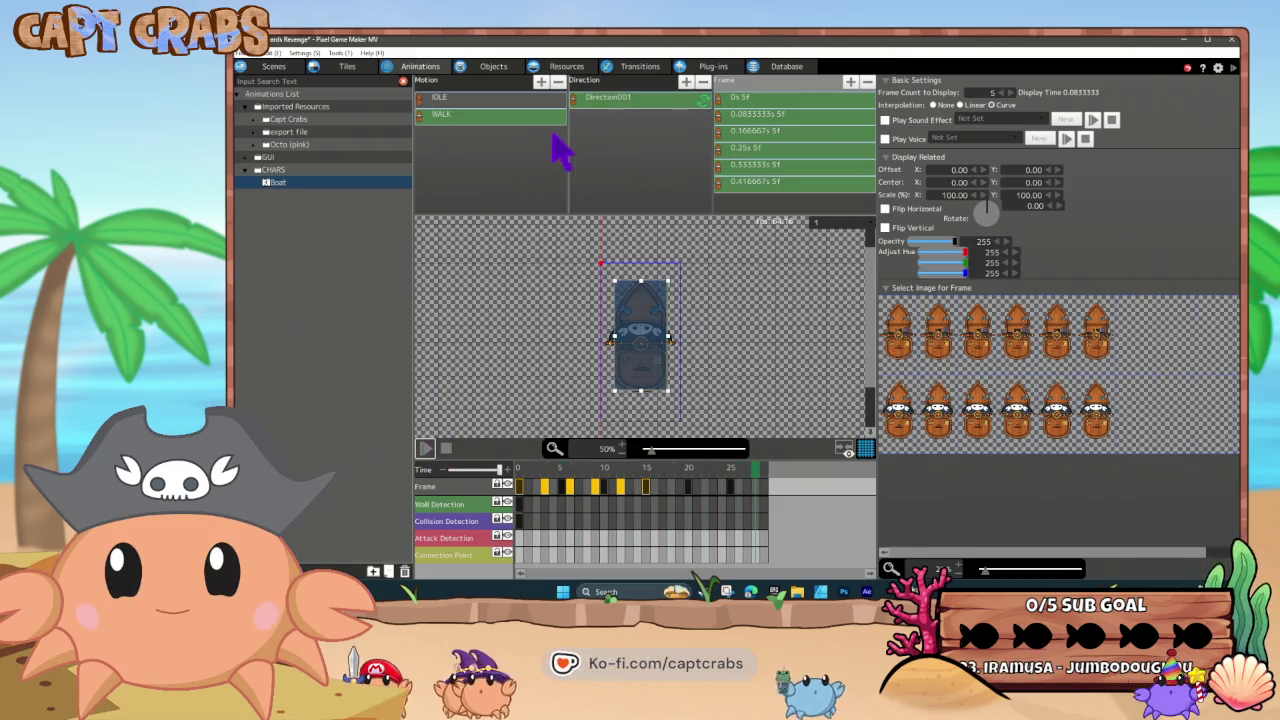
Set all six IDLE frames to display for 7 counts.
click(513, 100)
click(765, 97)
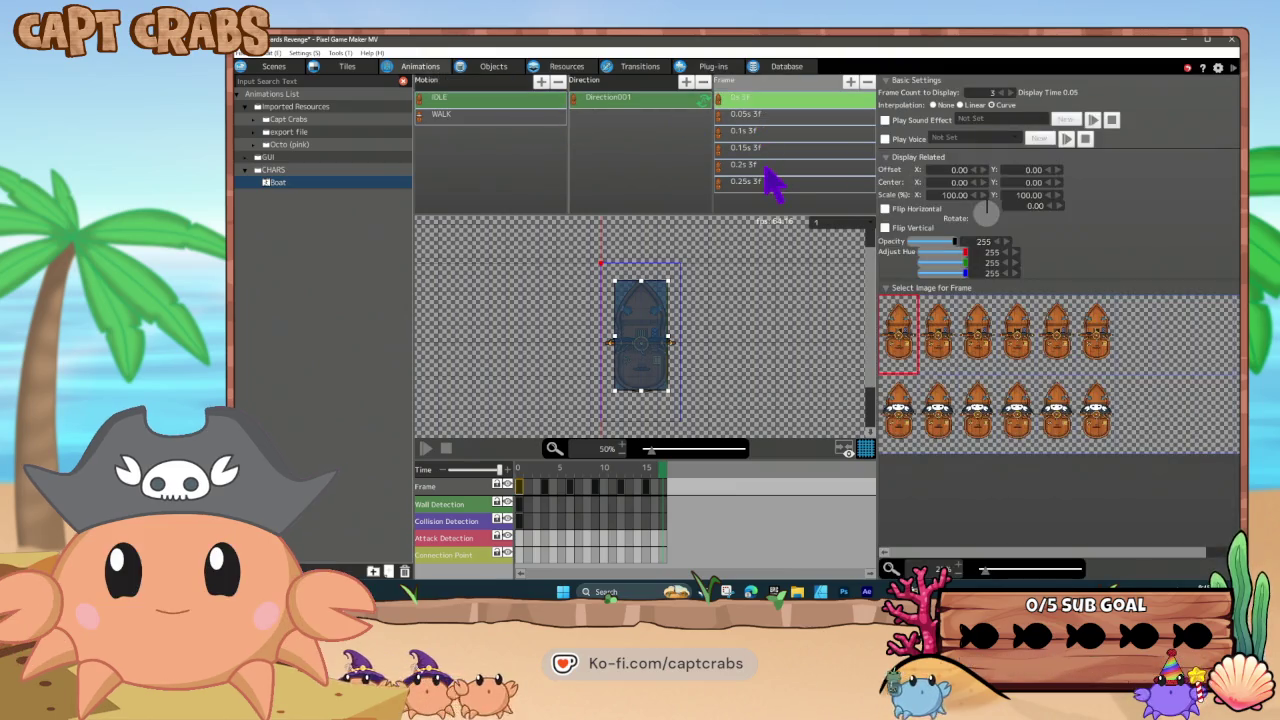
click(772, 181)
shift+click(804, 103)
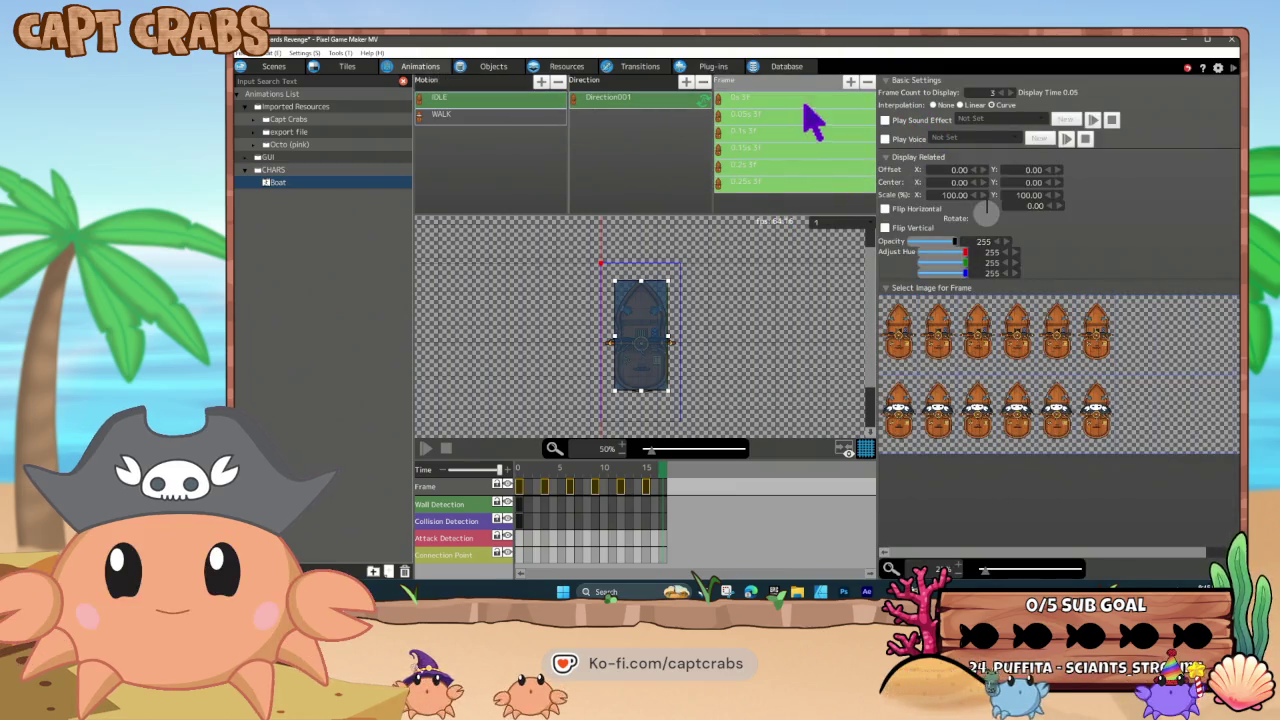
drag(965, 92, 1020, 94)
click(425, 448)
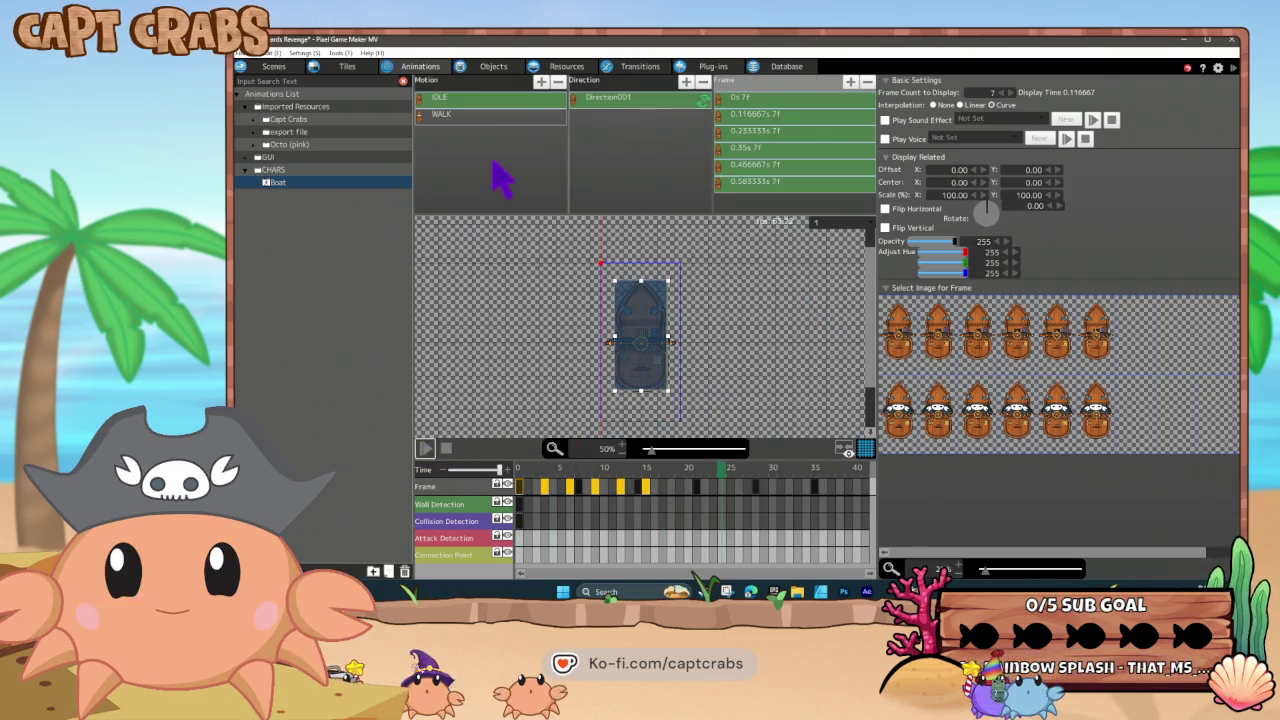
Recheck the WALK frames and direction settings, and preview the WALK animation.
click(480, 114)
click(749, 114)
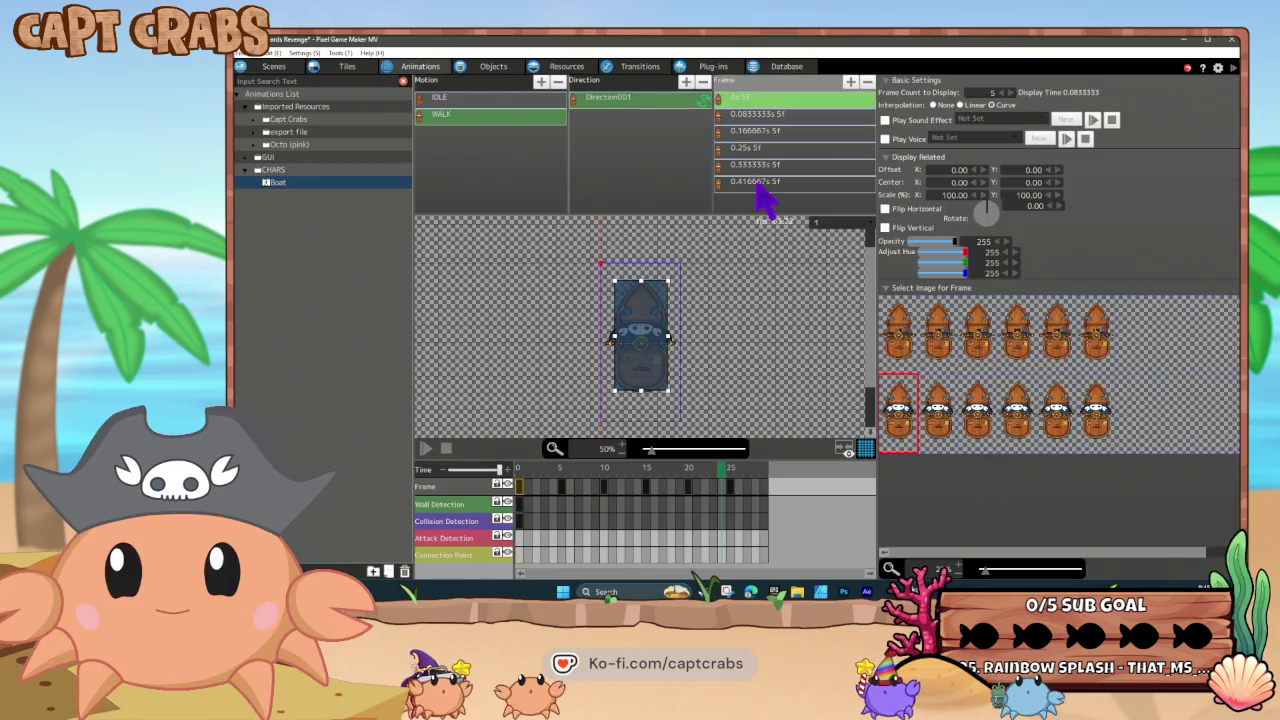
shift+click(760, 181)
text(7)
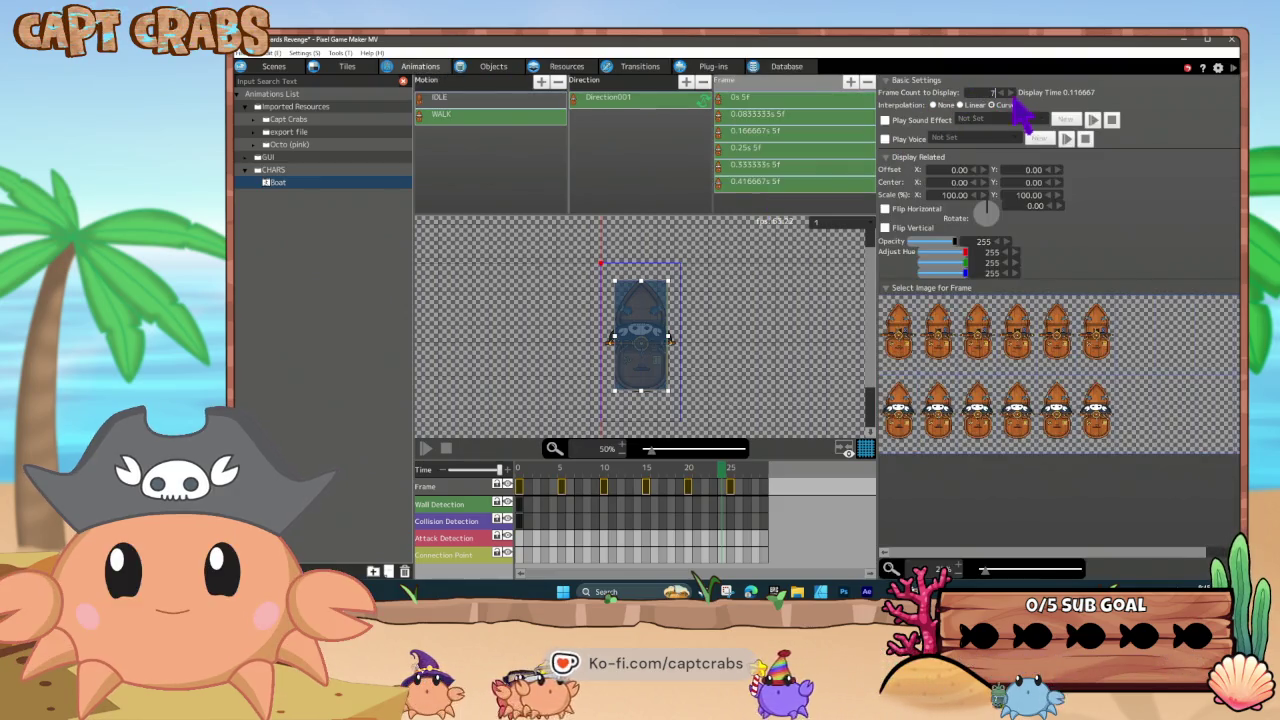
click(686, 197)
click(425, 449)
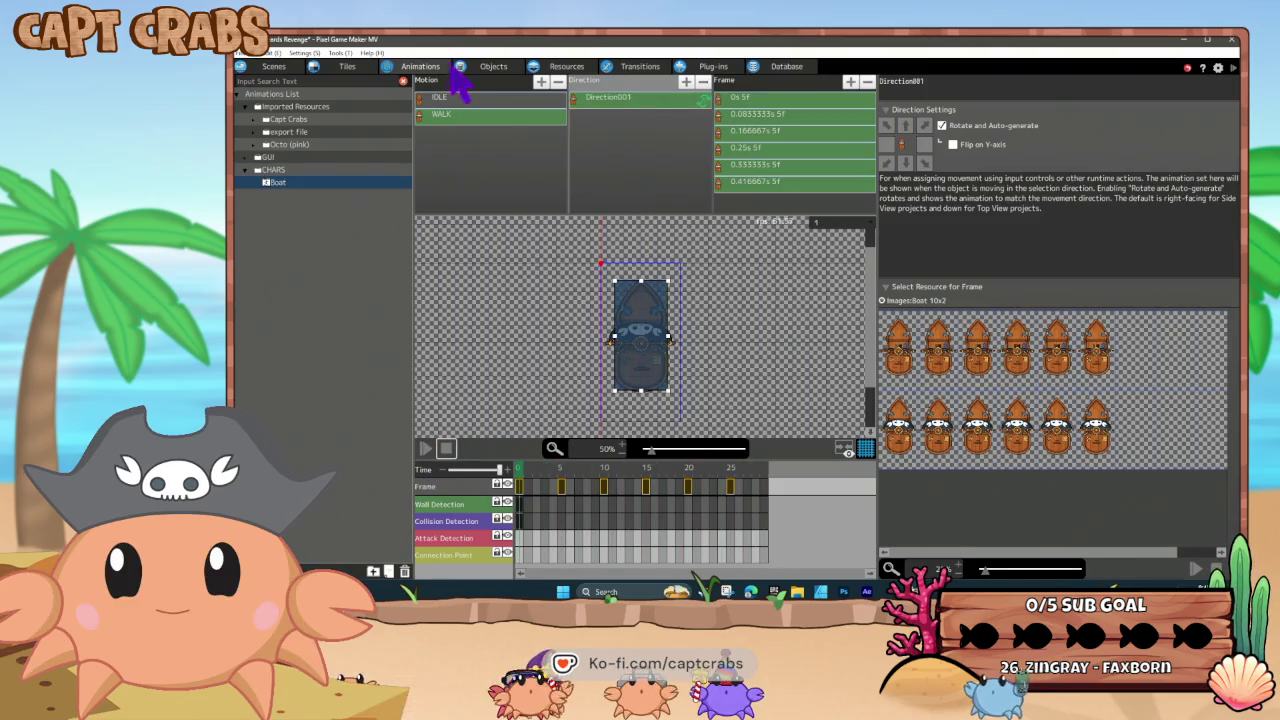
In the Boat object's Object Settings, set its animation to Boat.
click(505, 87)
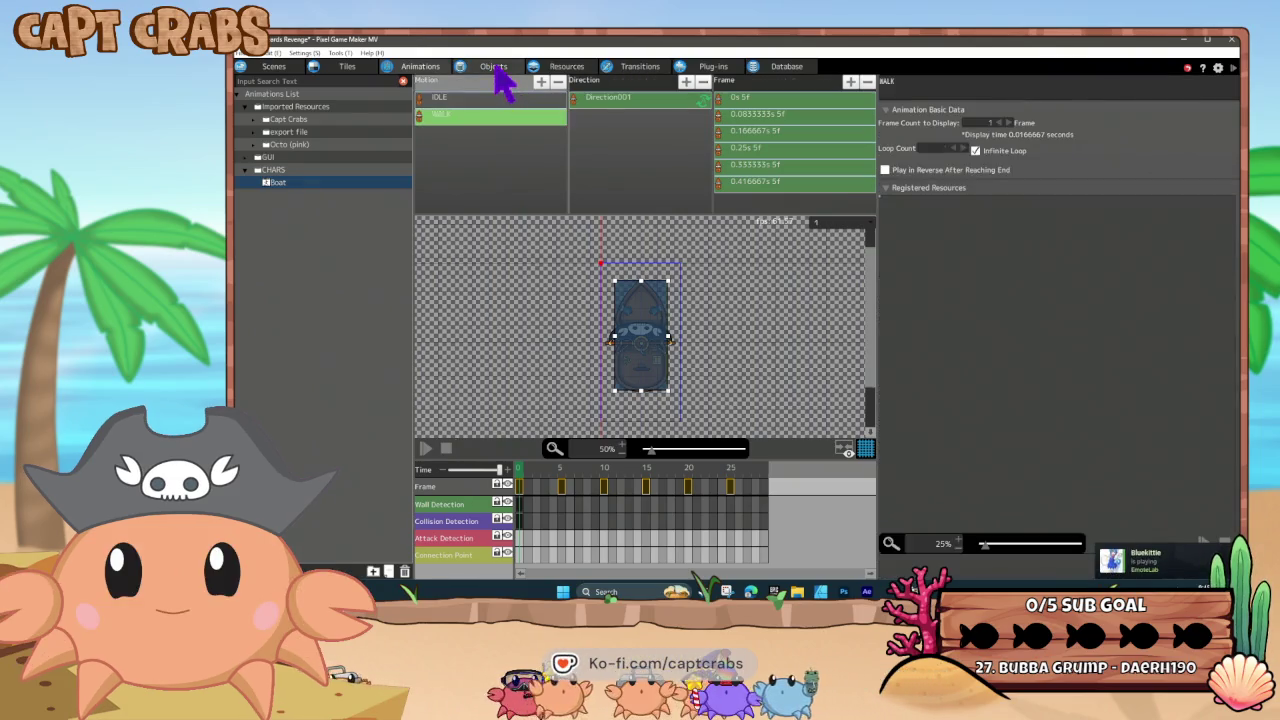
click(494, 68)
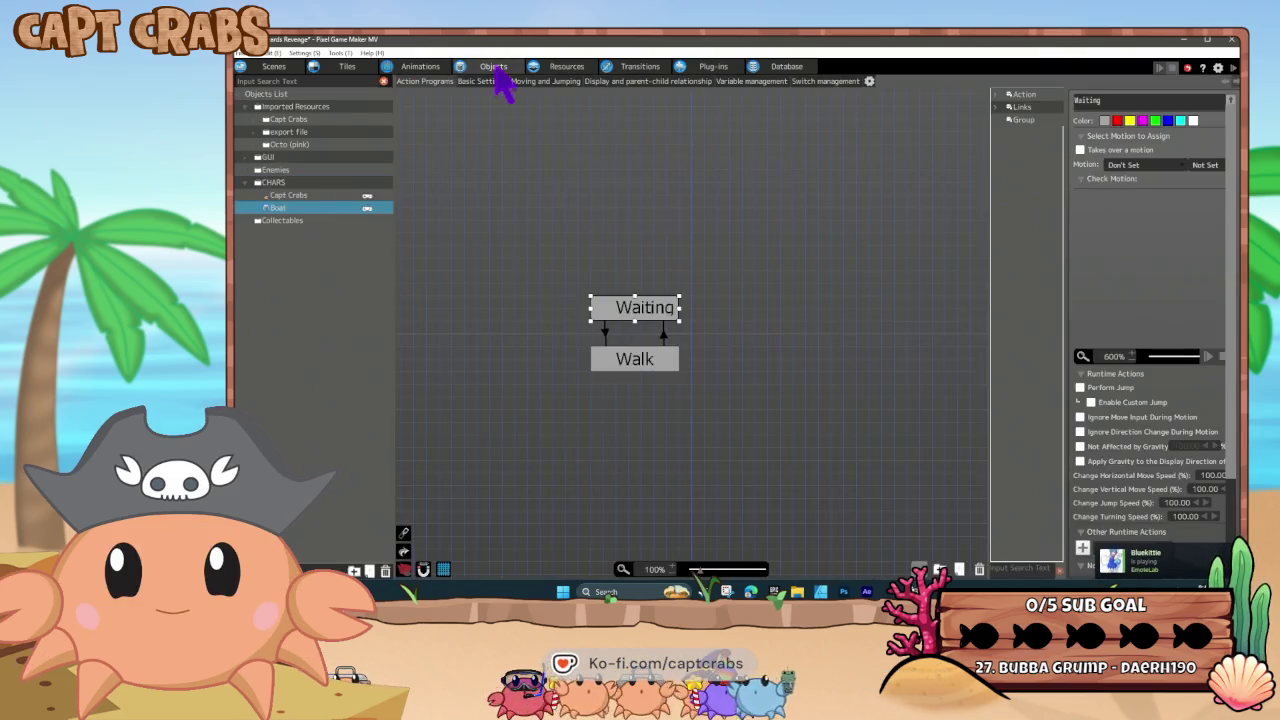
right_click(336, 208)
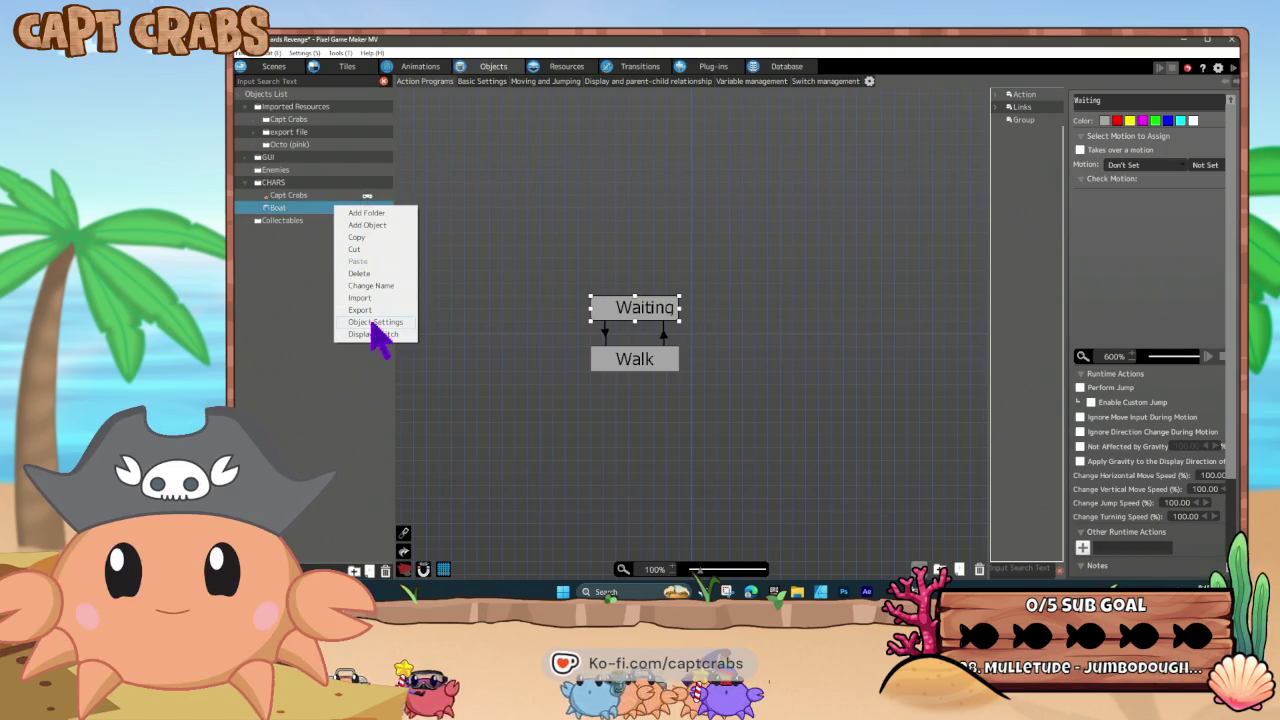
click(373, 323)
click(641, 168)
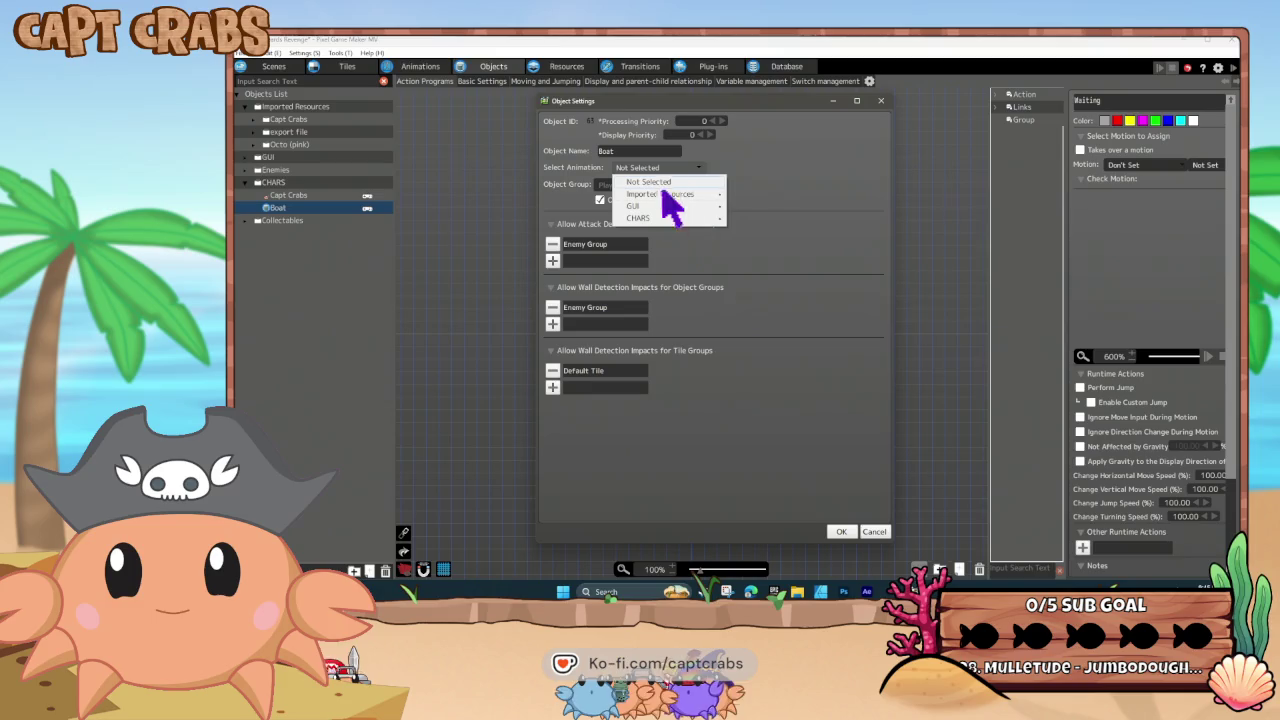
mouse_move(680, 218)
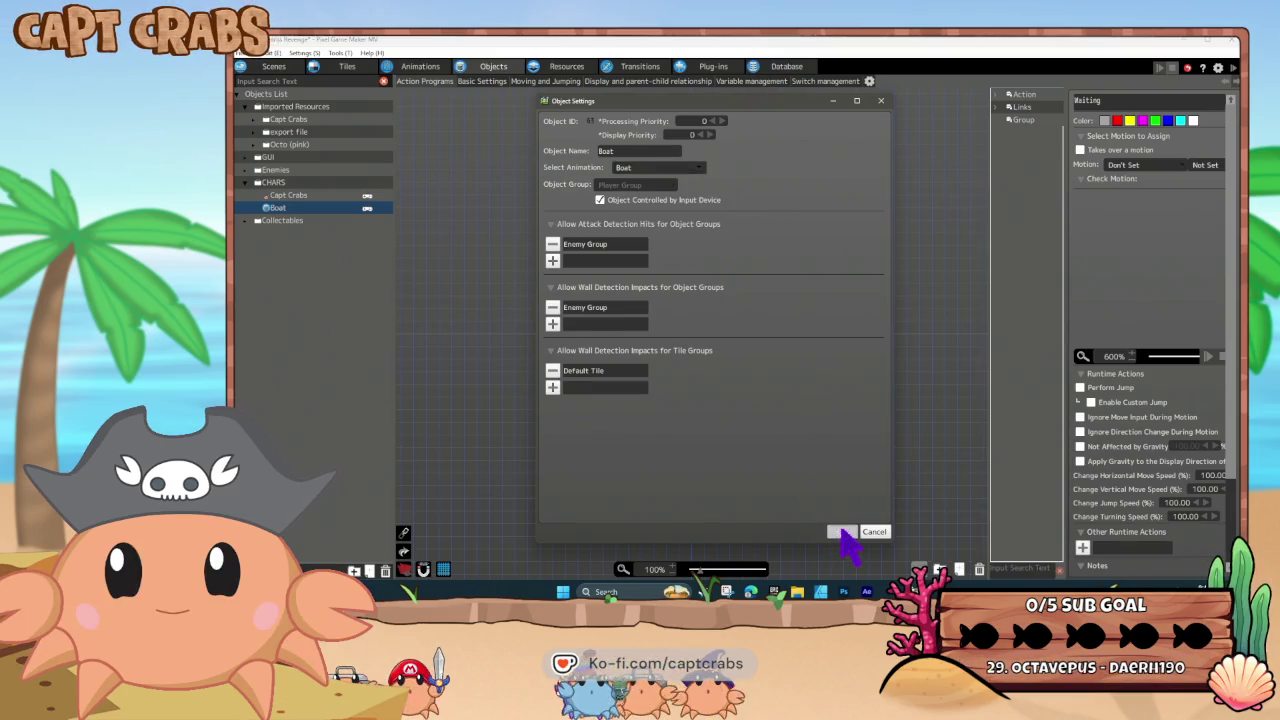
click(841, 531)
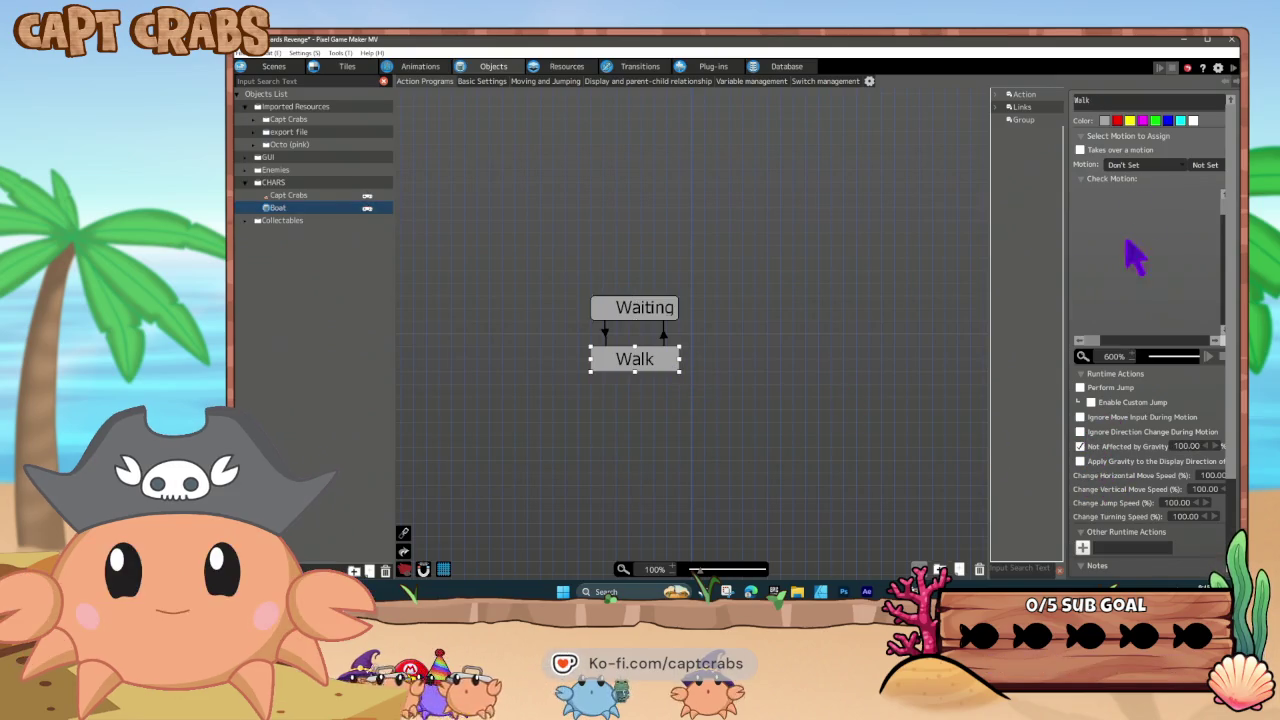
Give the Walk state a motion and set the Waiting state's motion to IDLE.
click(1148, 165)
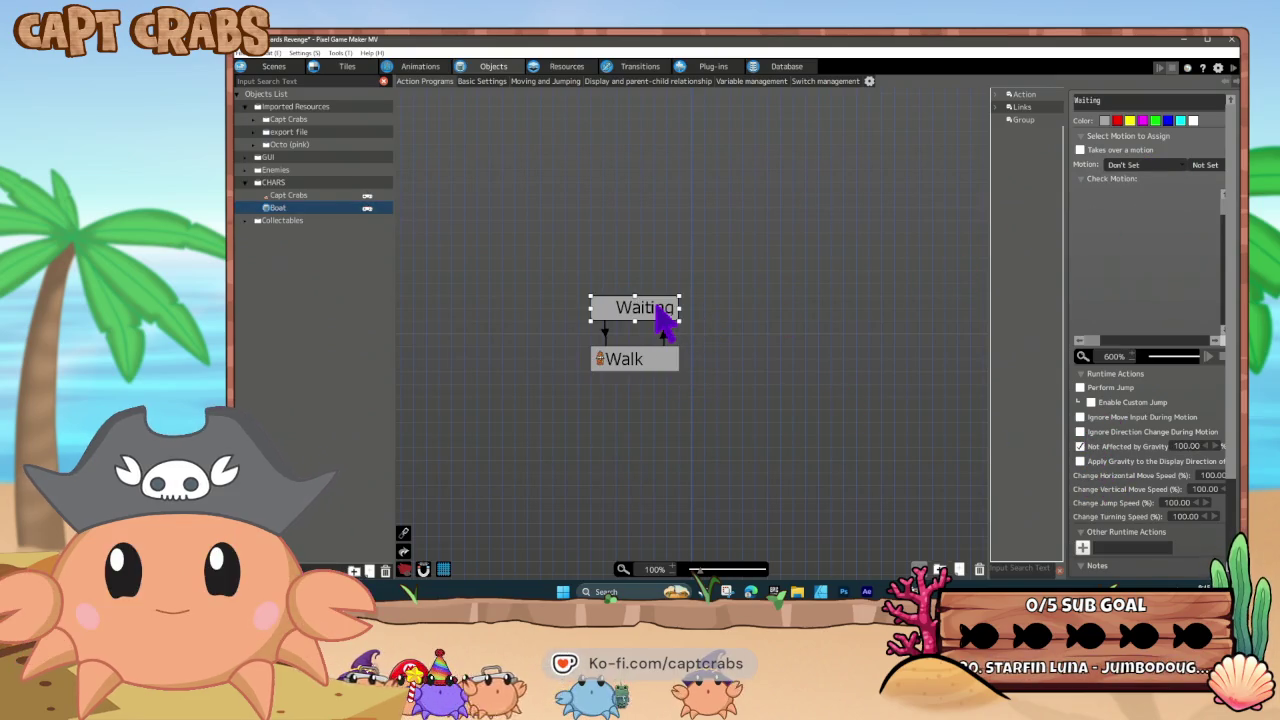
click(1137, 164)
click(1134, 197)
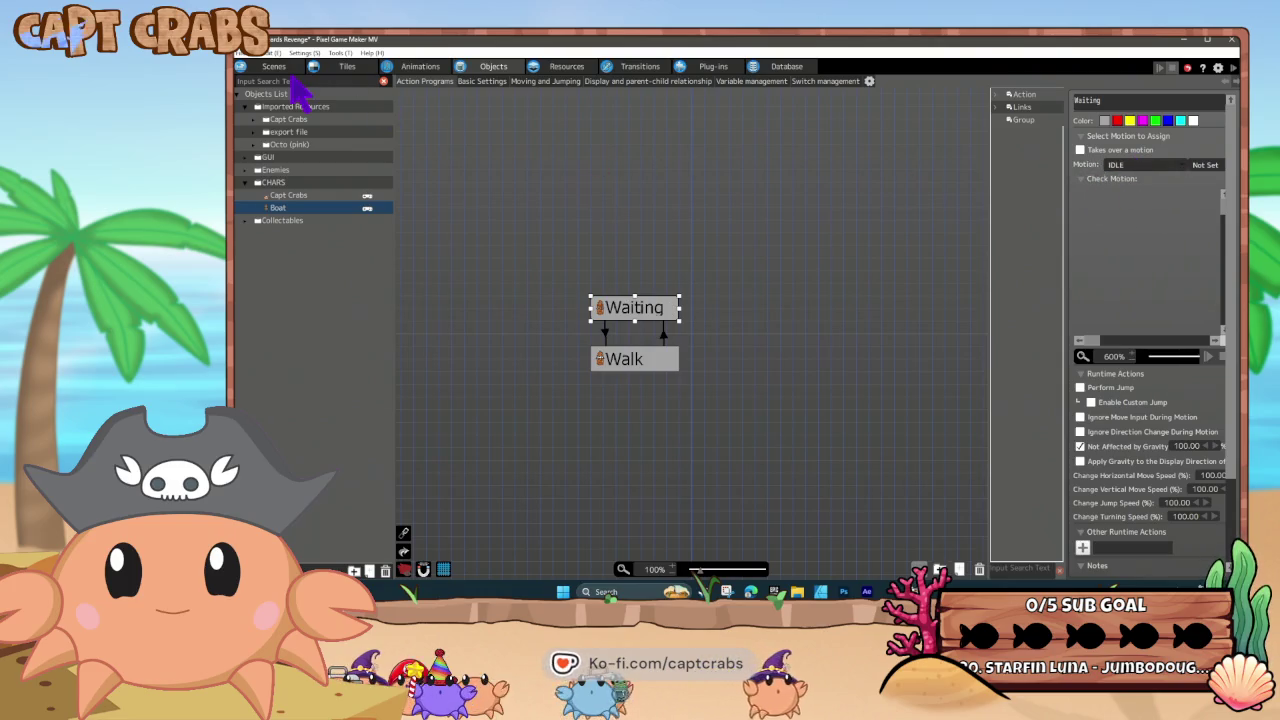
click(275, 67)
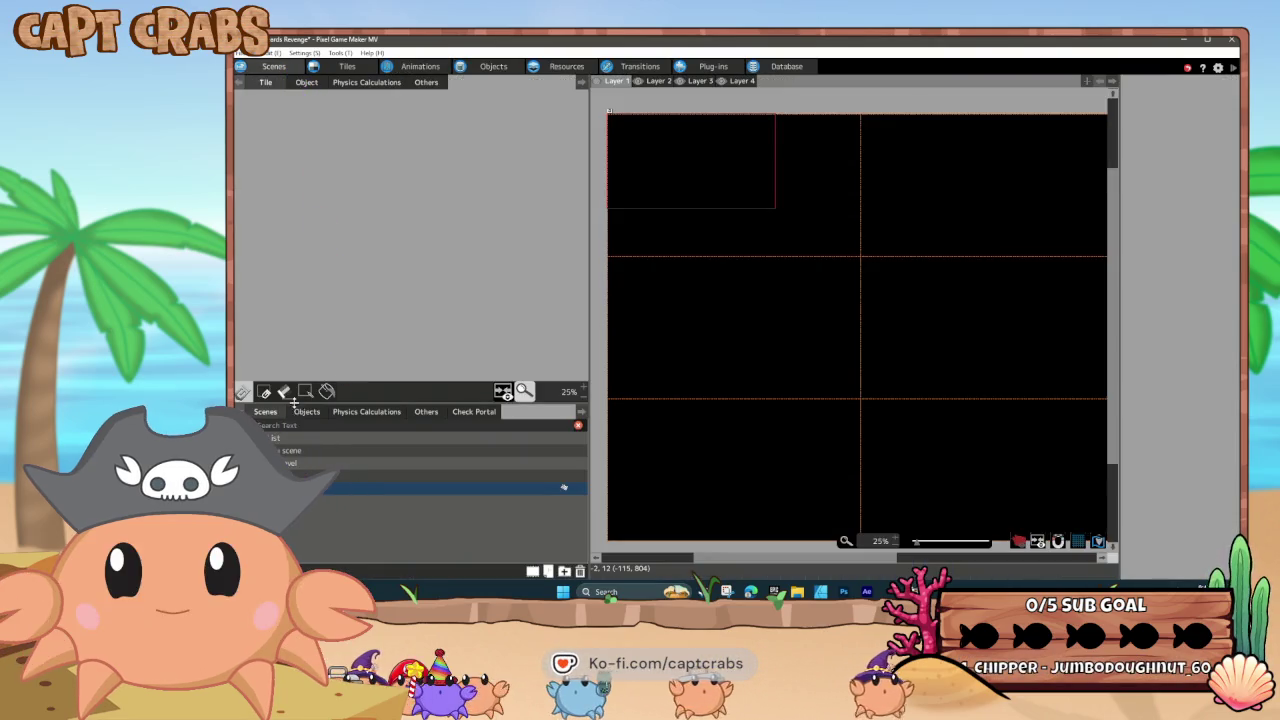
Place a Boat instance from the CHARS object folder near the Map scene's top-left.
click(306, 82)
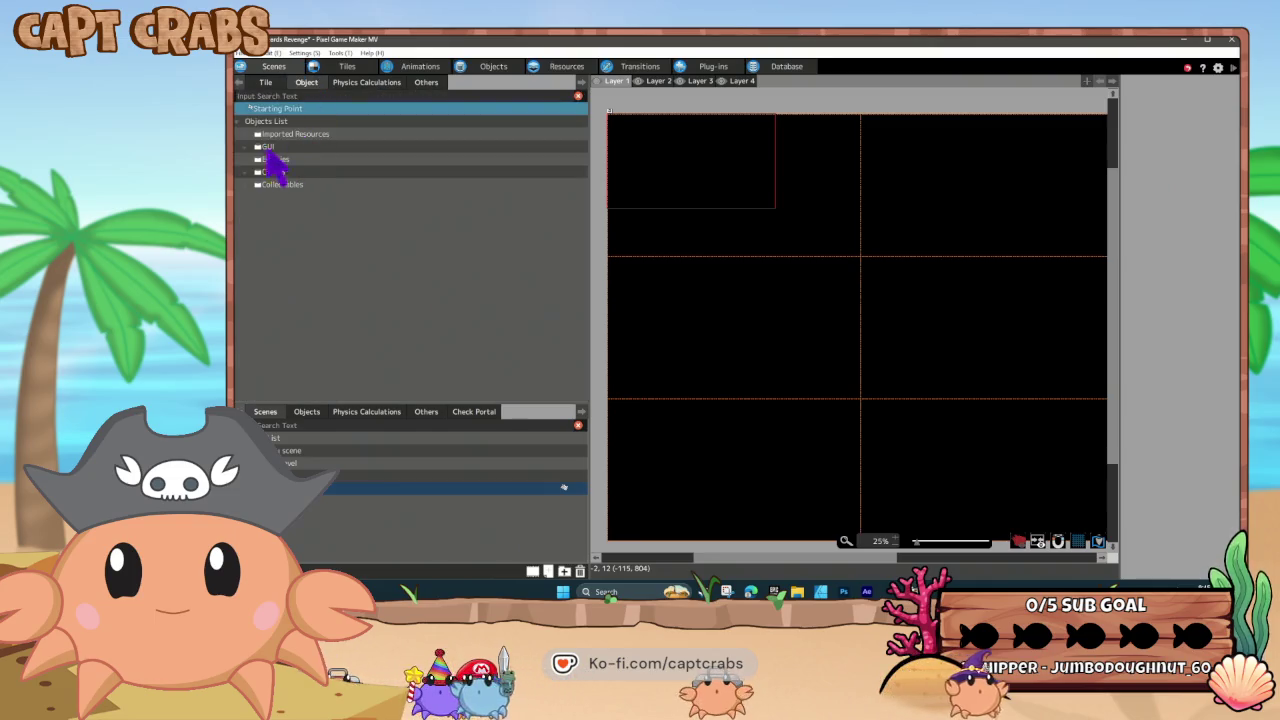
click(248, 173)
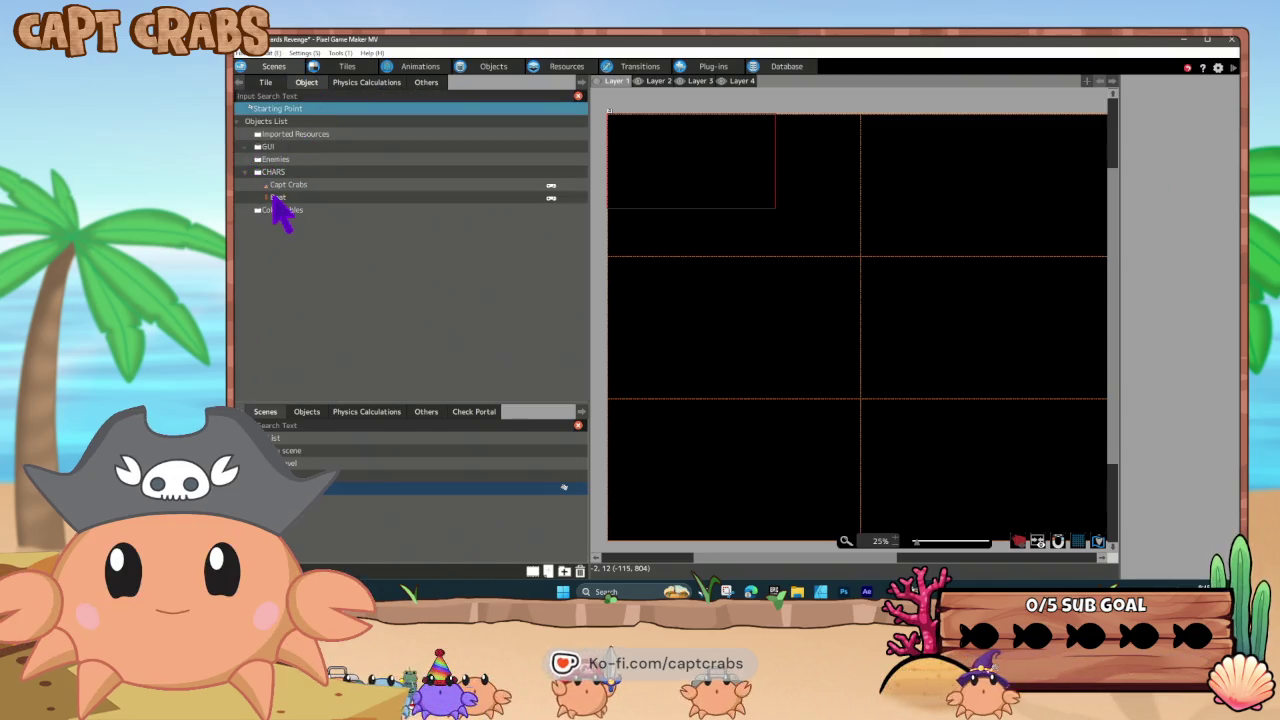
click(276, 198)
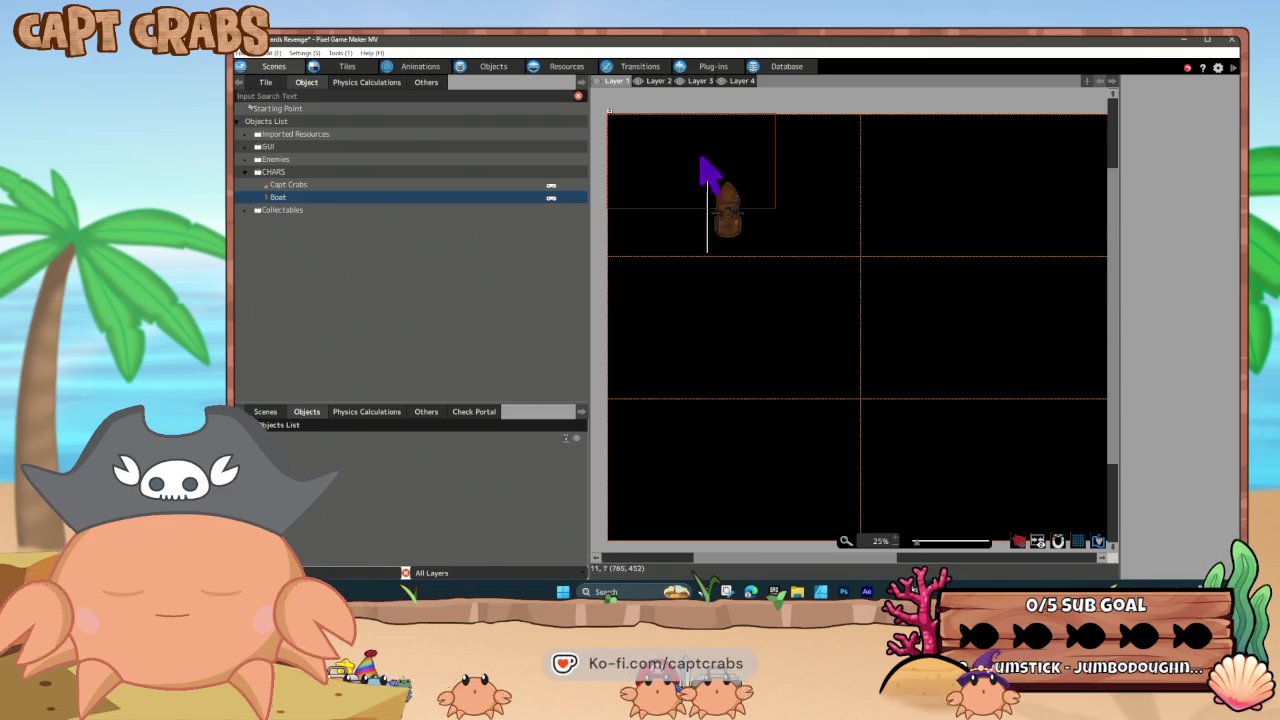
click(690, 161)
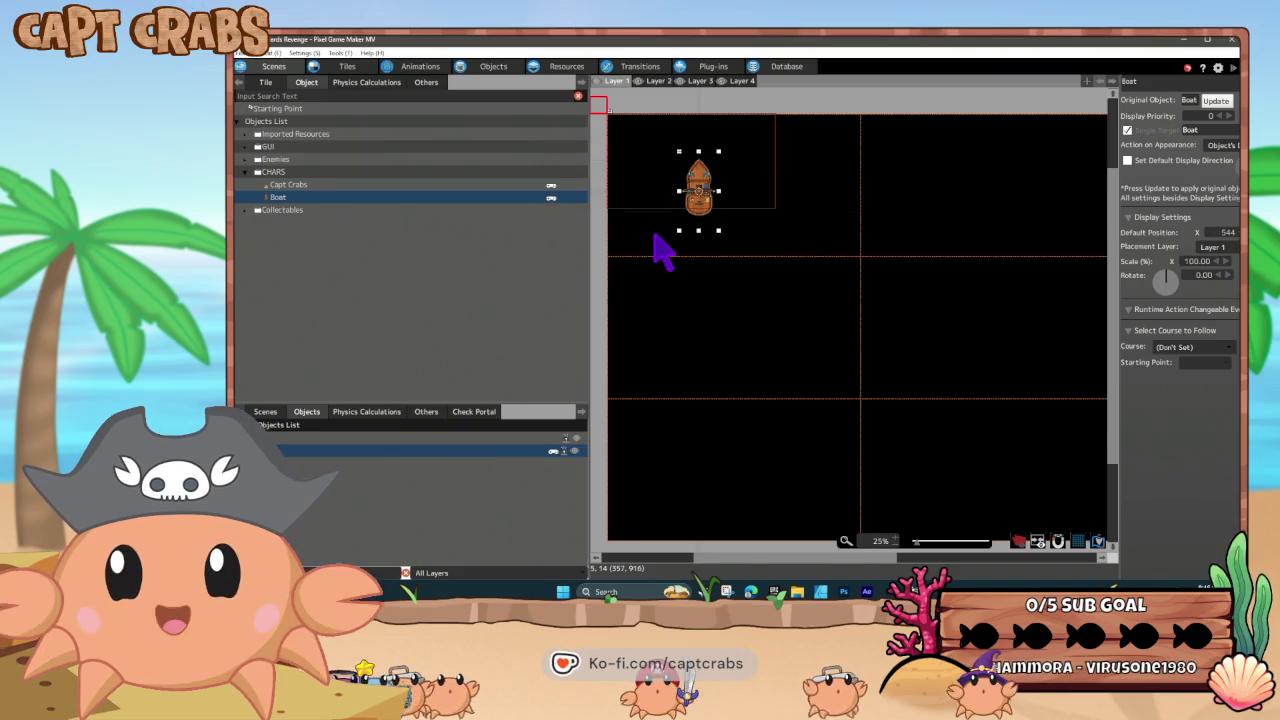
key(F5)
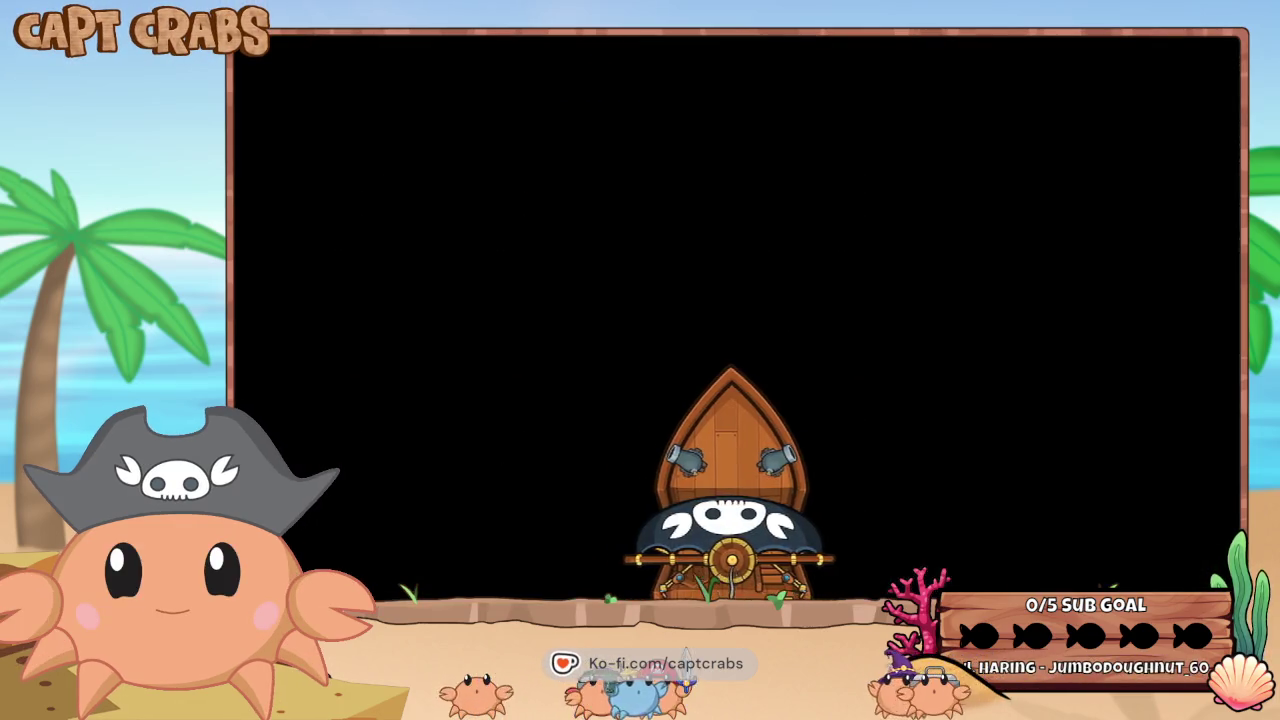
key(Right)
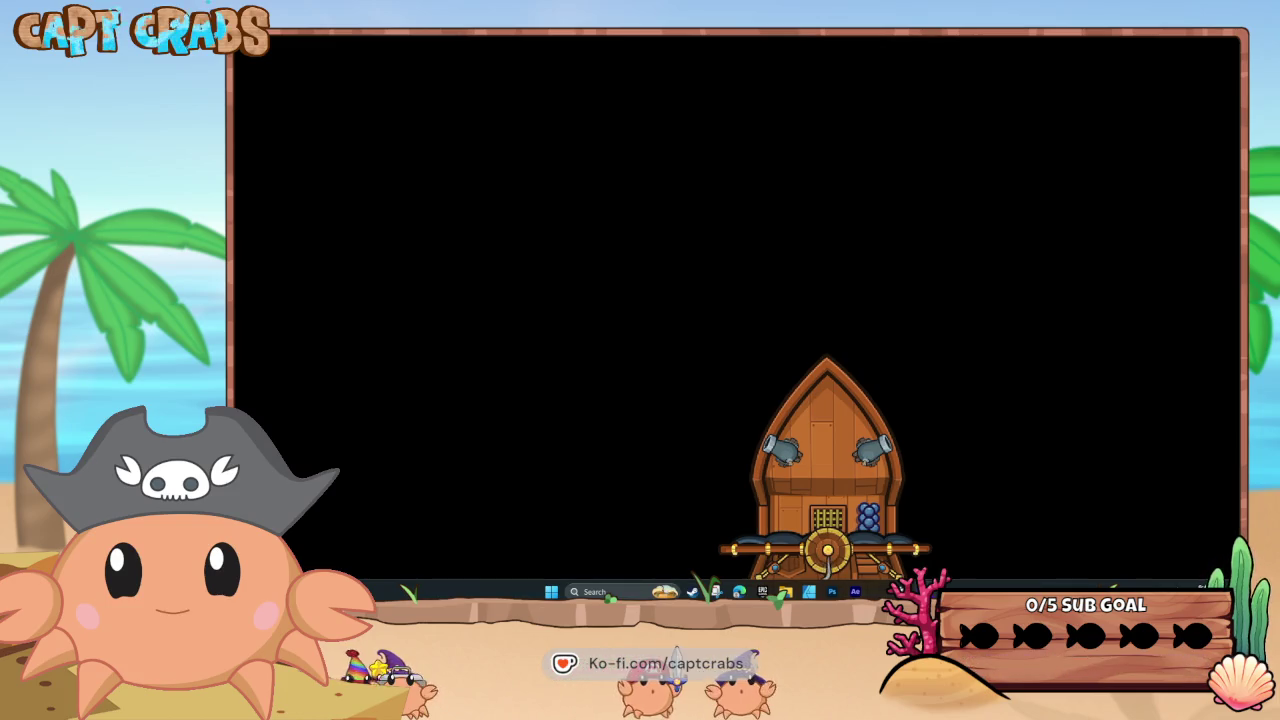
right_click(890, 591)
click(900, 530)
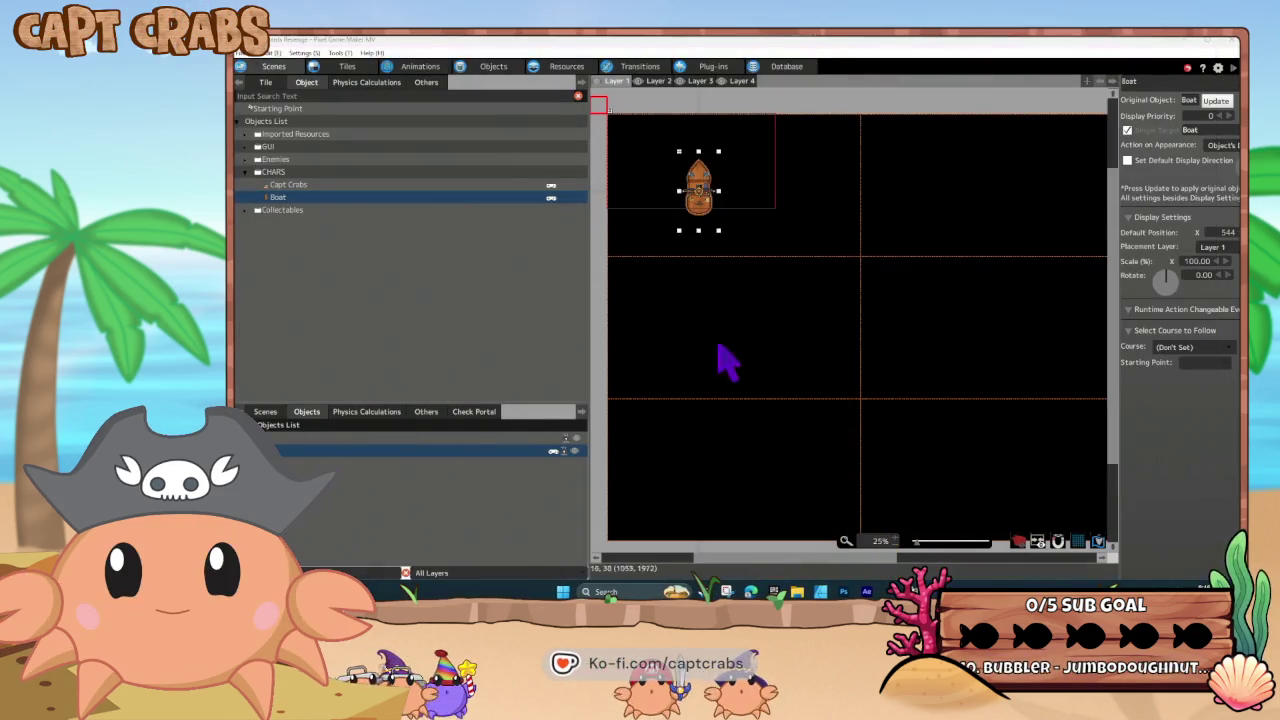
Delete the WALK motion from the Boat animation and select the IDLE motion.
click(500, 67)
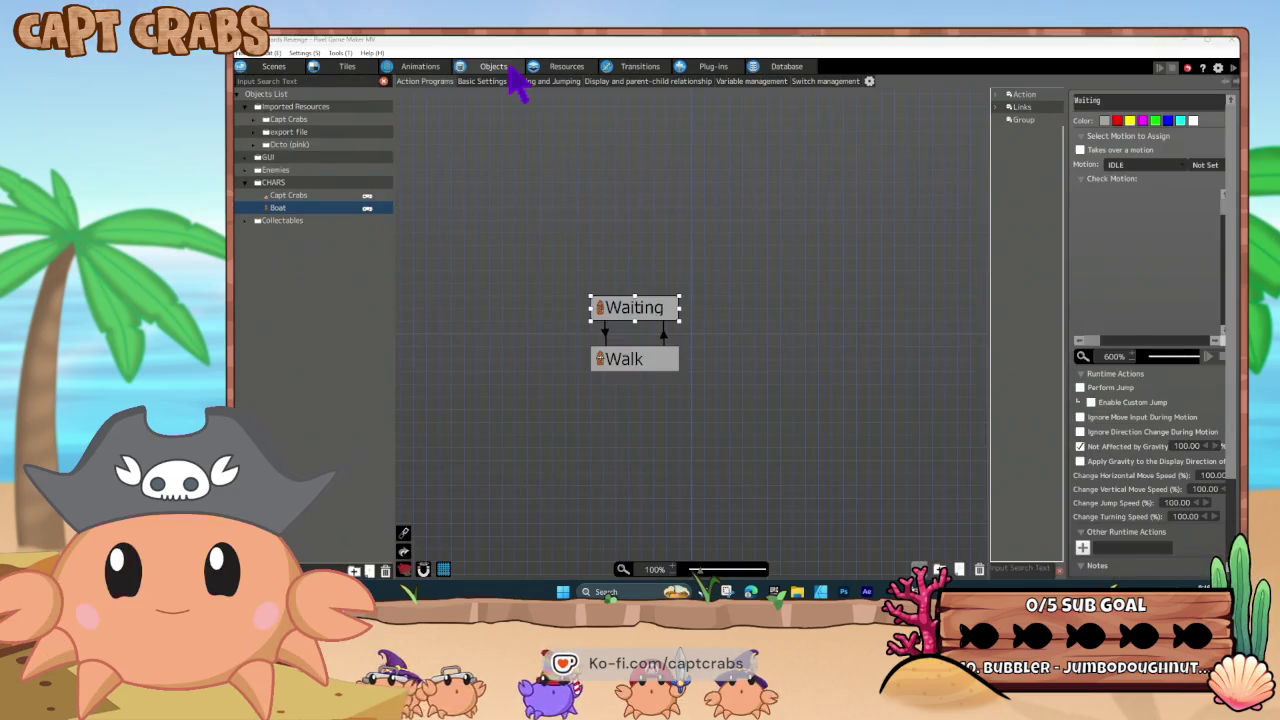
click(420, 67)
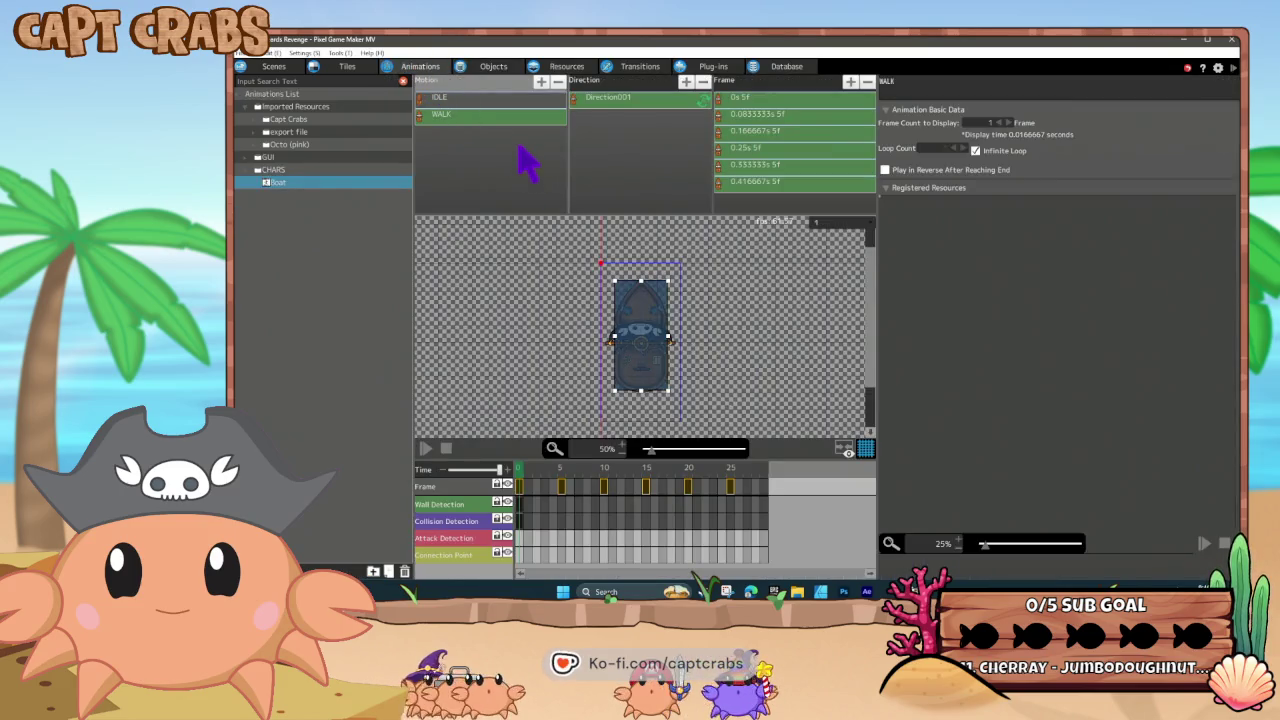
key(Delete)
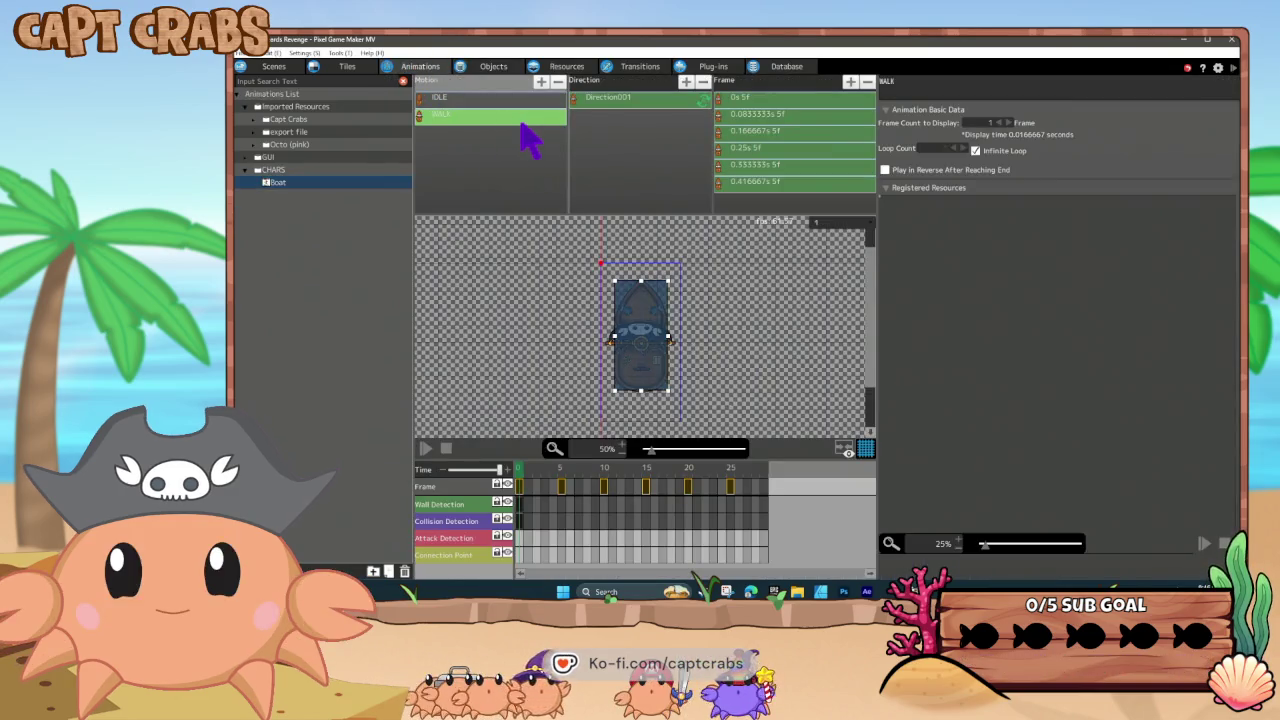
click(504, 101)
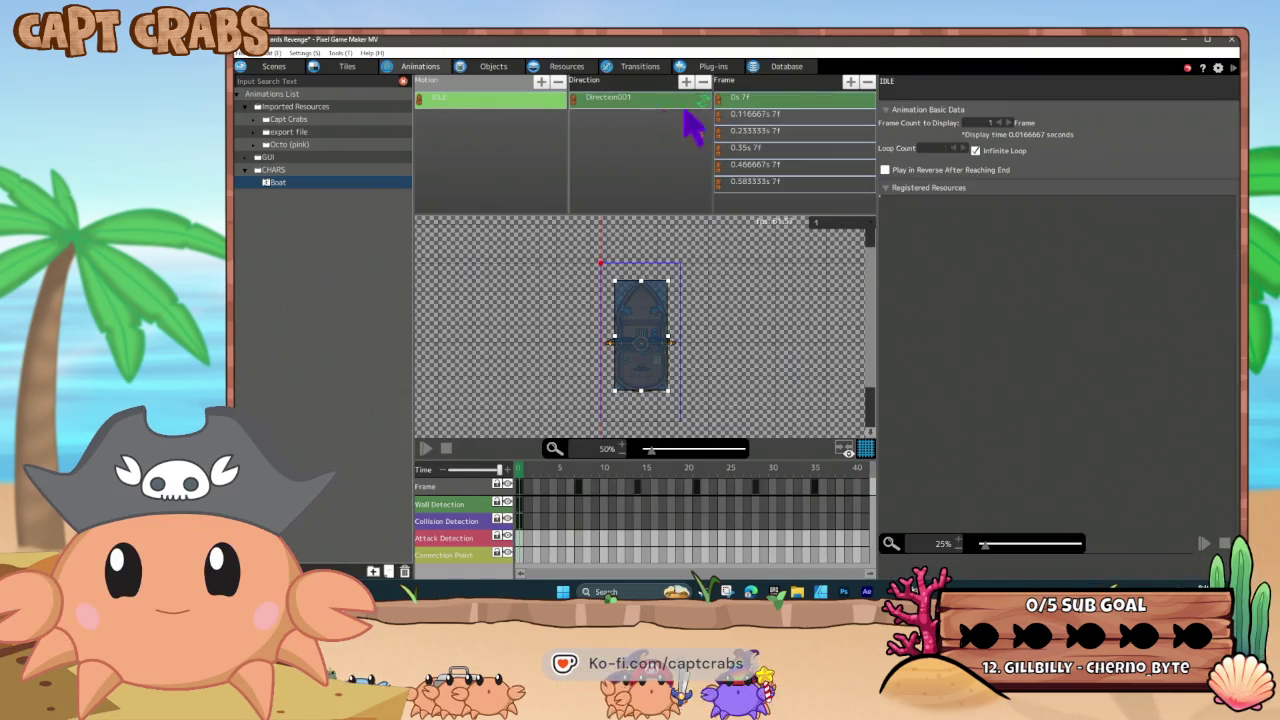
Select all six IDLE frames and show Direction001's direction settings.
click(752, 97)
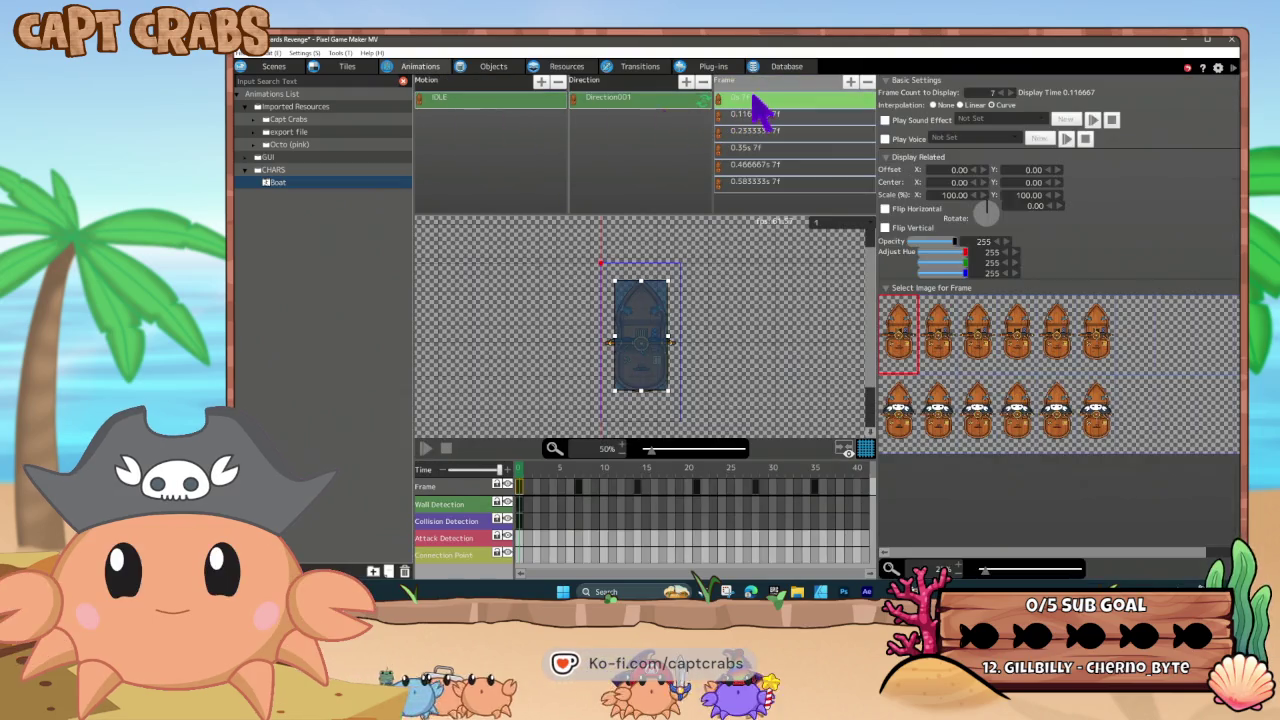
shift+click(760, 182)
click(695, 100)
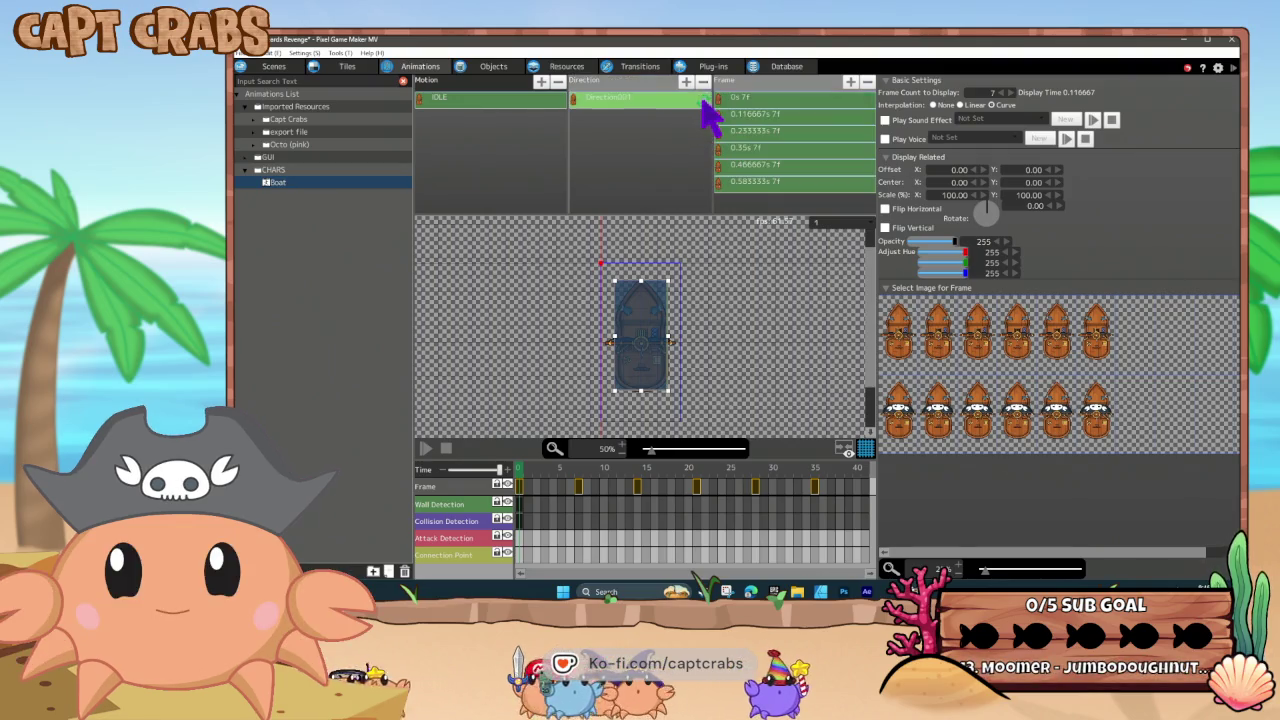
Turn off rotation for Direction001 and assign it up-left and up movement.
click(941, 126)
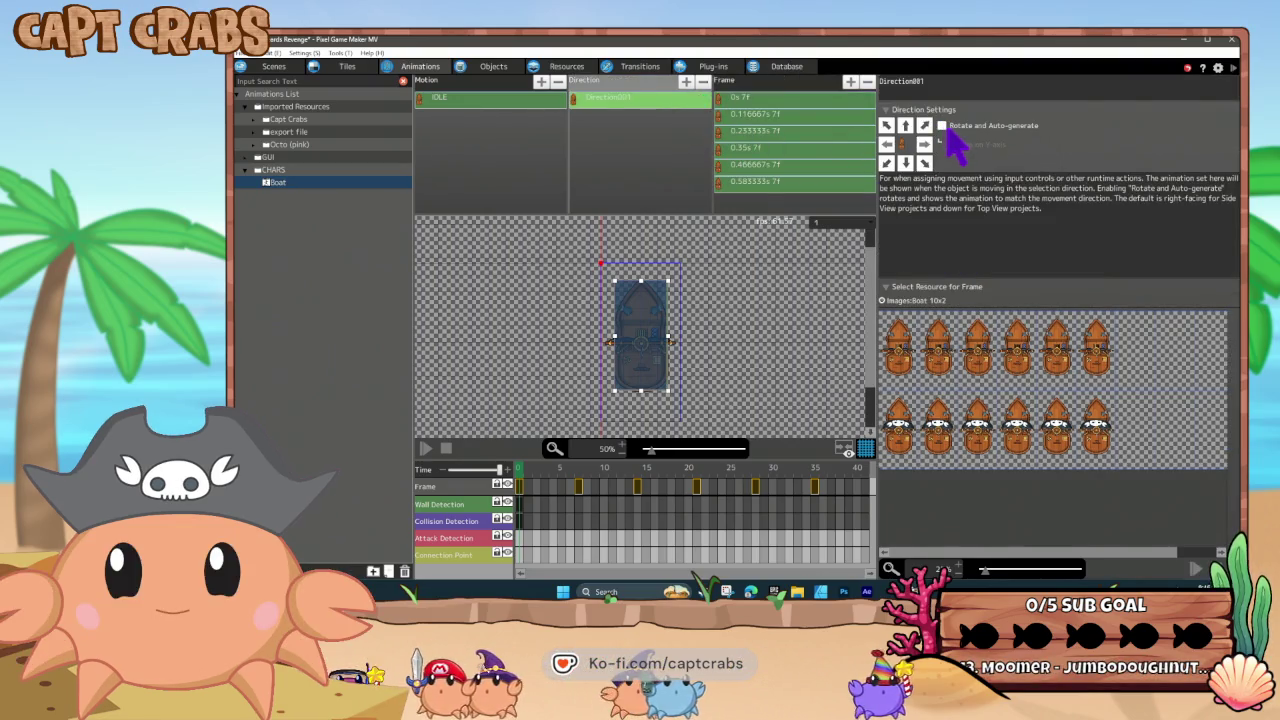
click(886, 125)
click(905, 125)
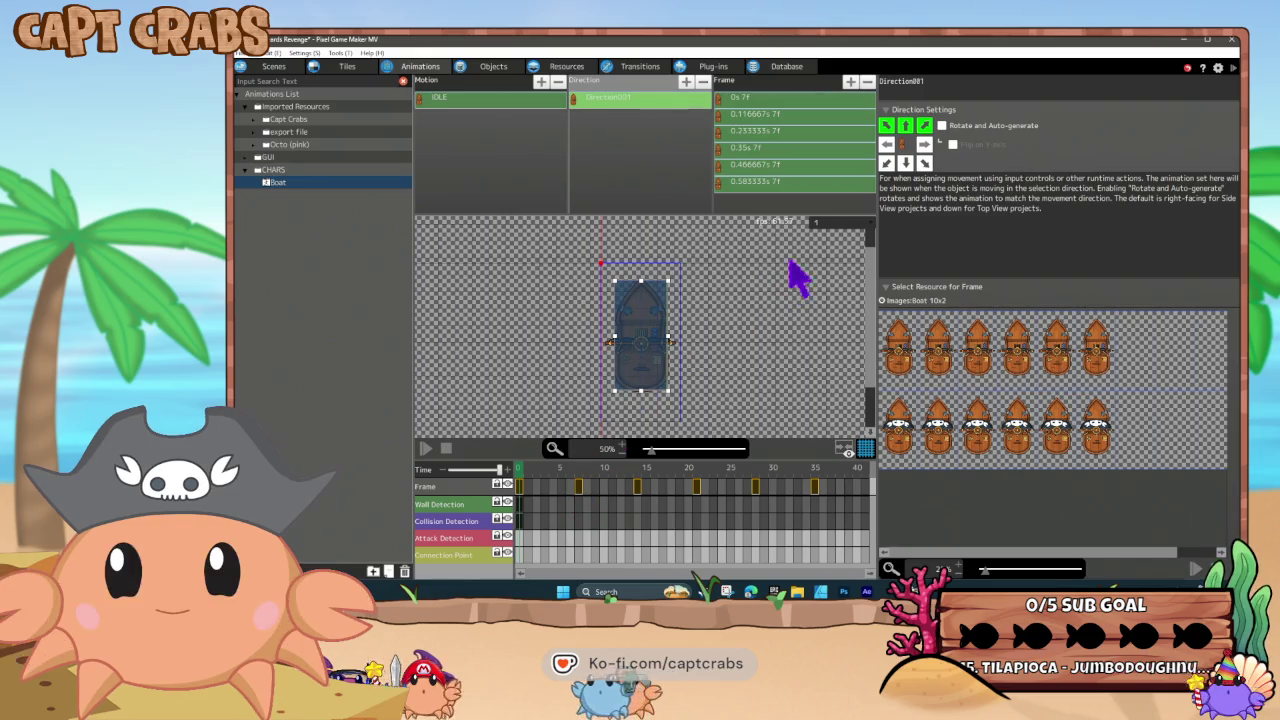
Select all six frames and reset their Center X to 0.
click(745, 98)
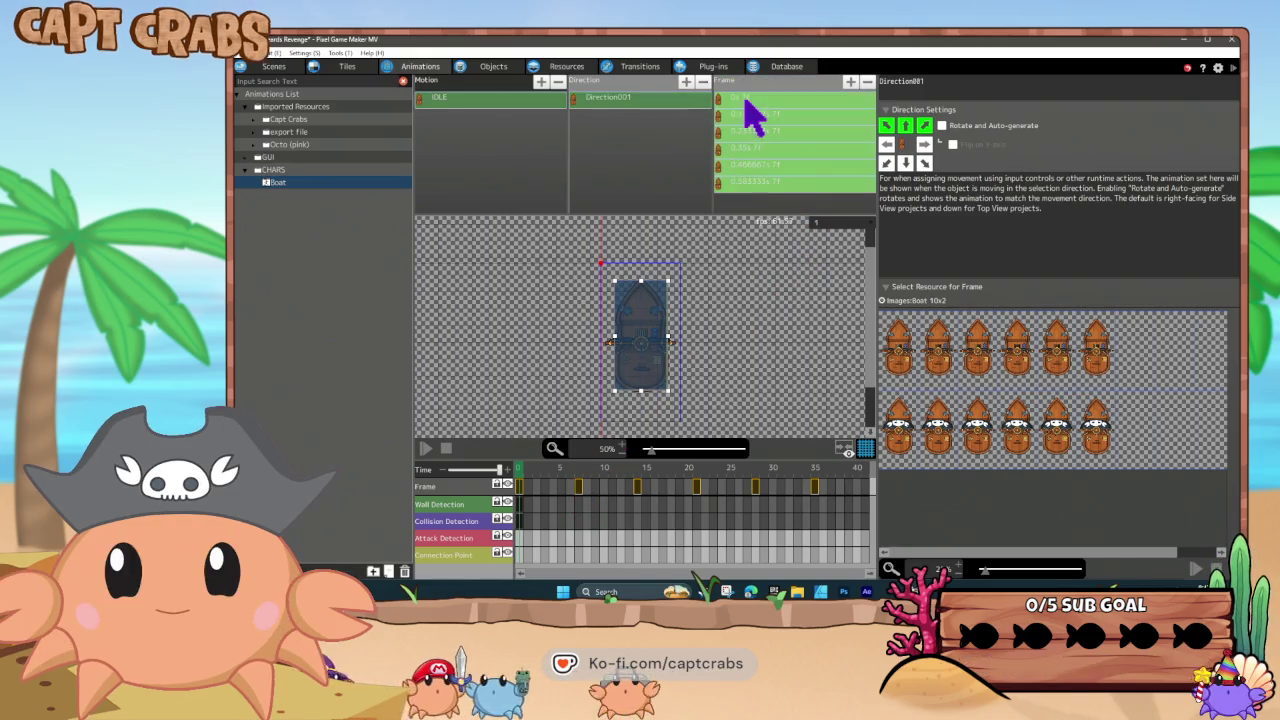
shift+click(779, 183)
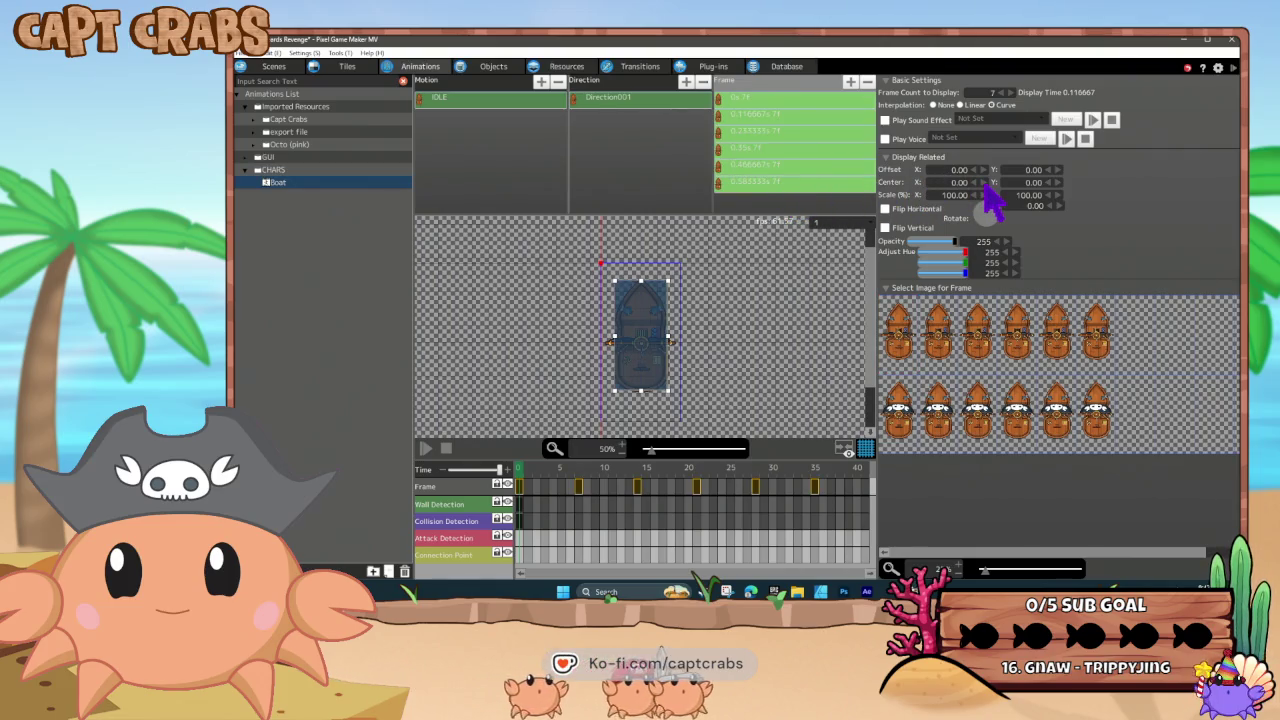
click(984, 183)
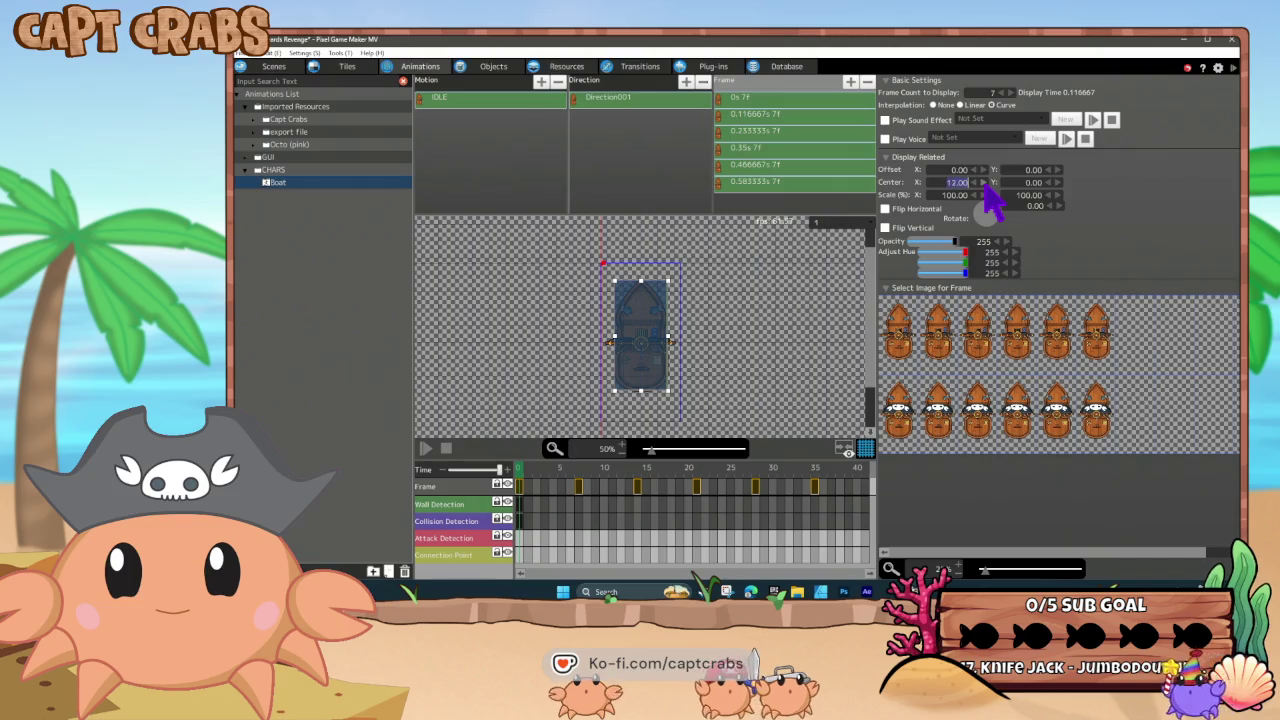
click(984, 183)
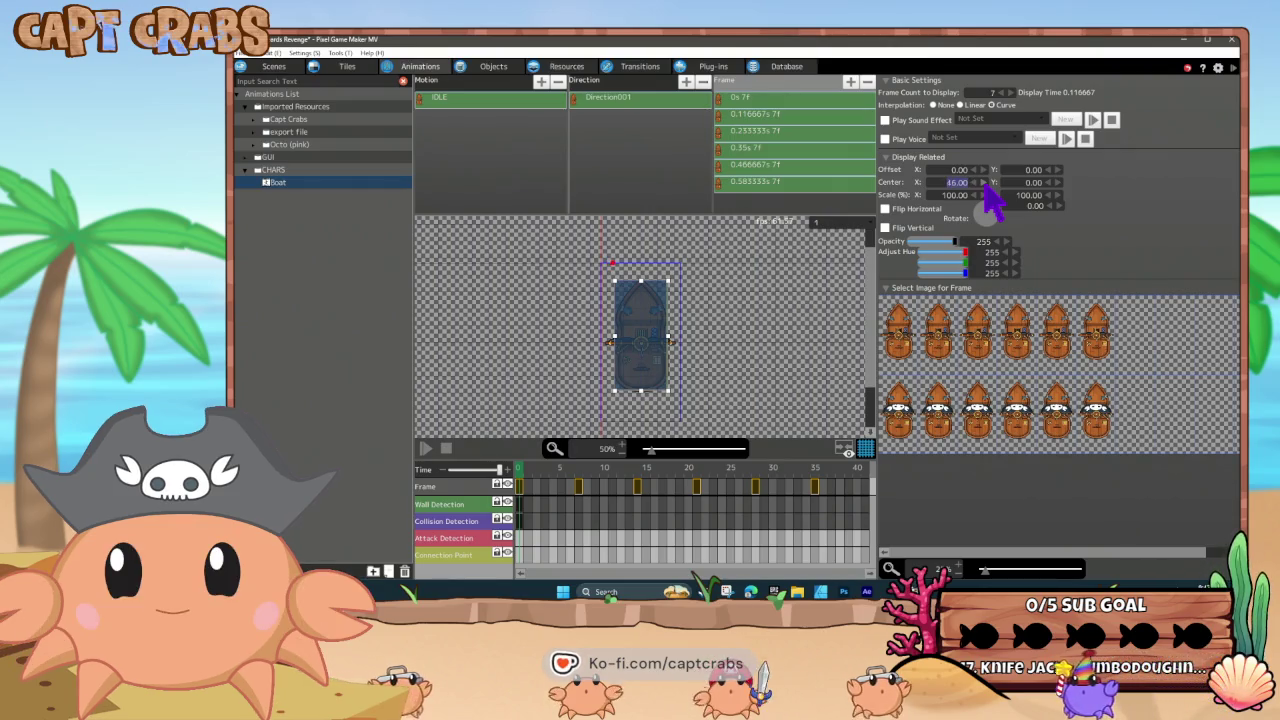
click(984, 183)
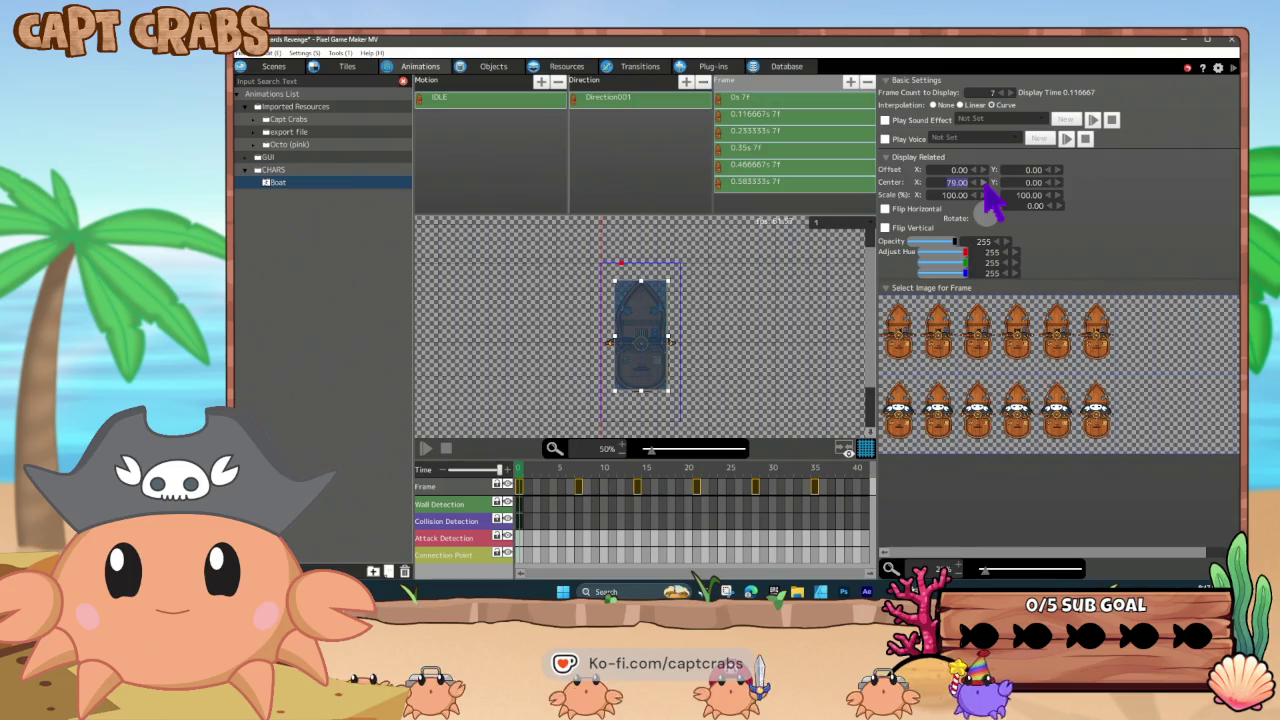
click(984, 183)
click(984, 183)
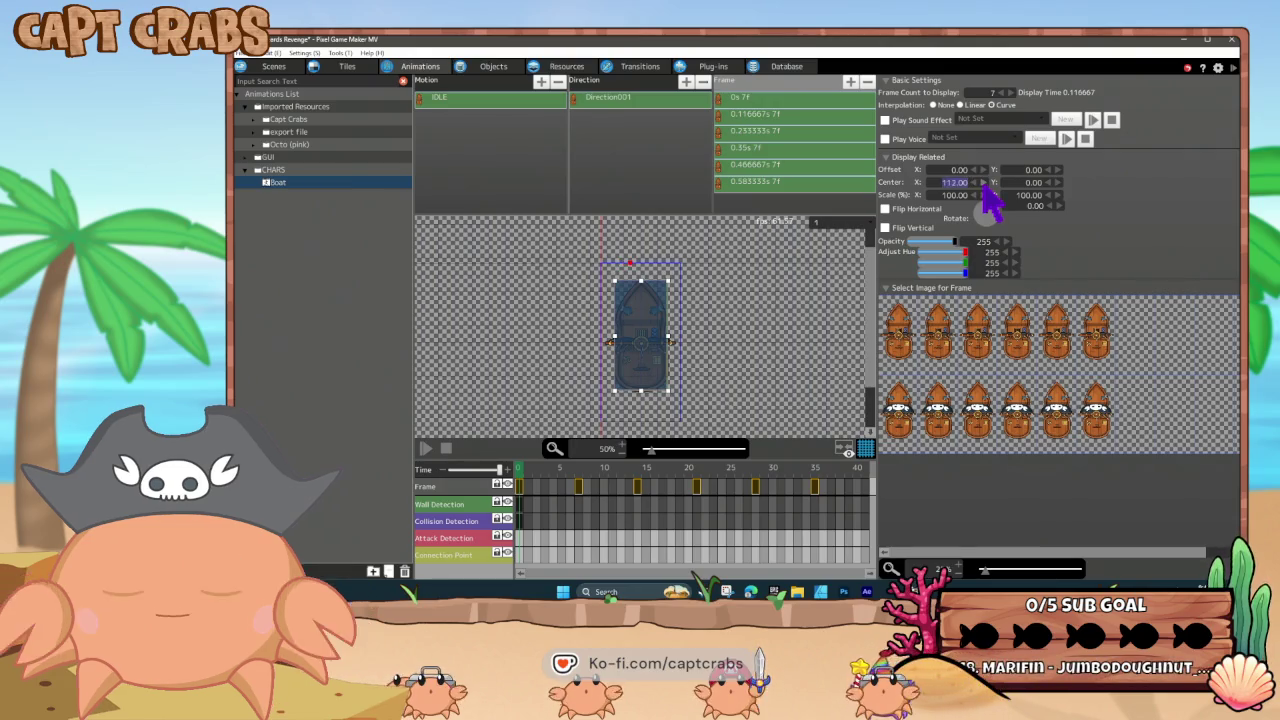
click(984, 183)
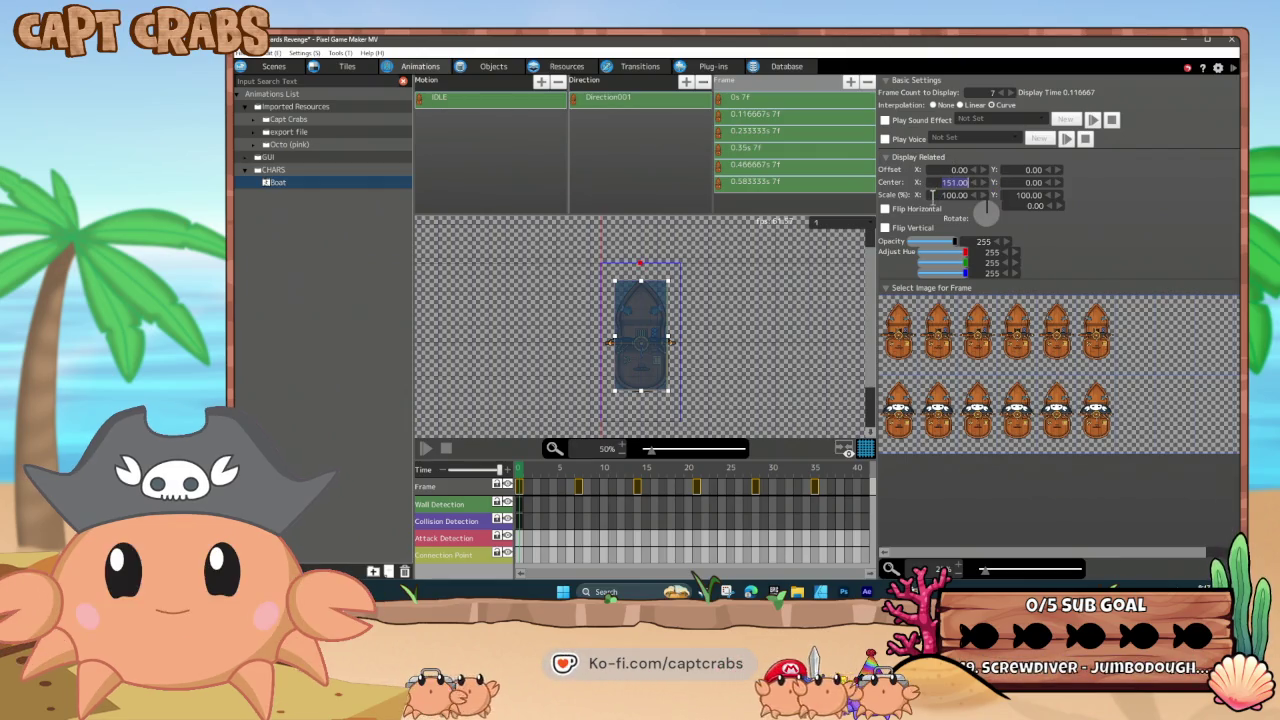
text(0)
Set Offset X to -150 for all six frames.
click(944, 170)
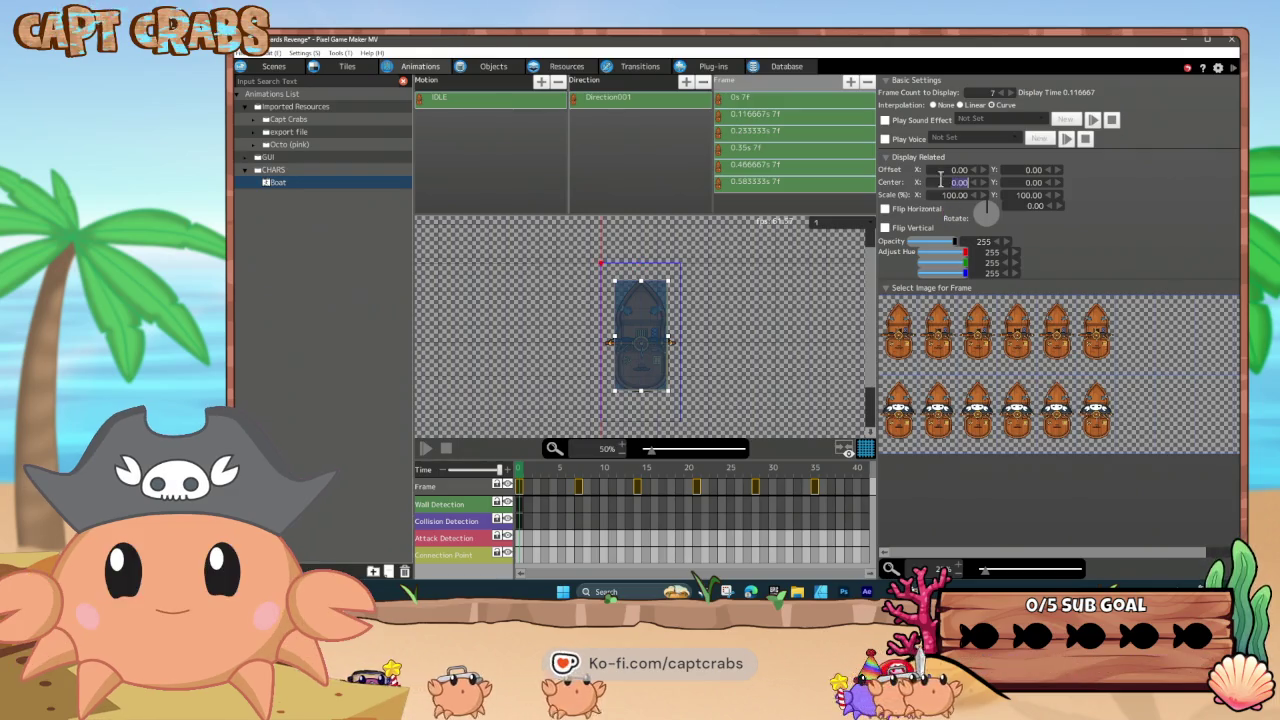
text(50)
key(Return)
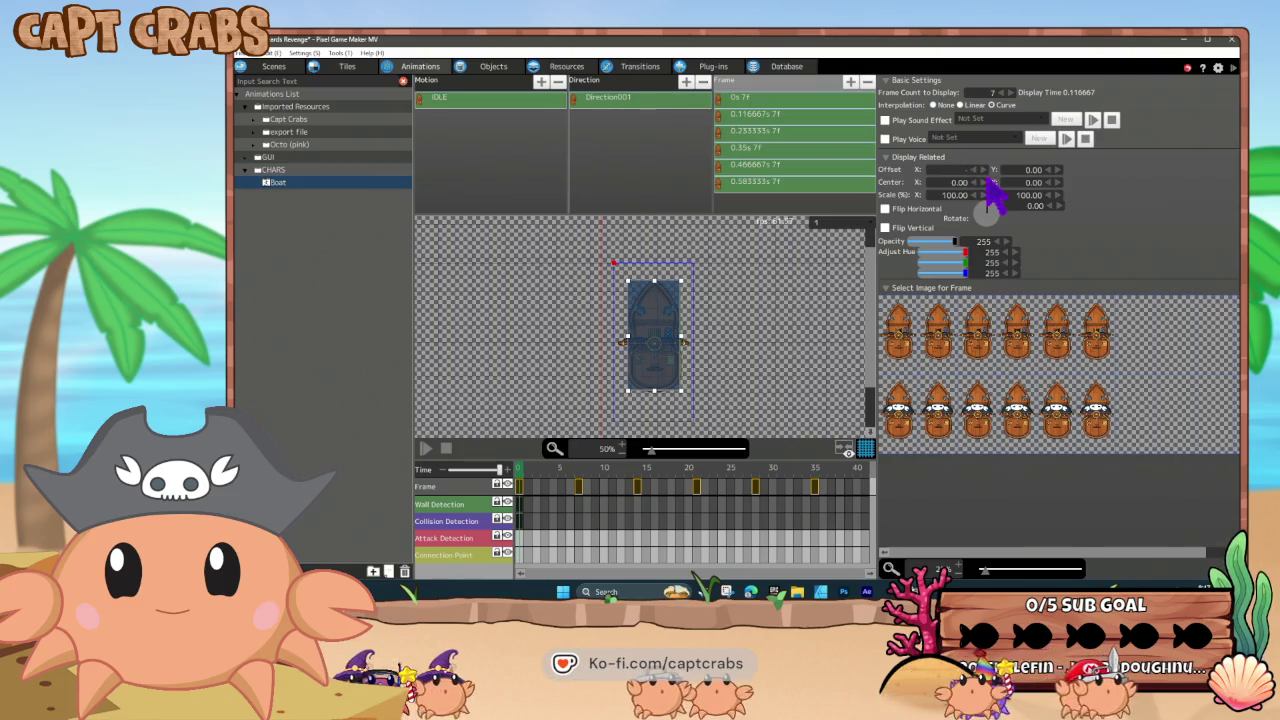
text(-200)
key(Return)
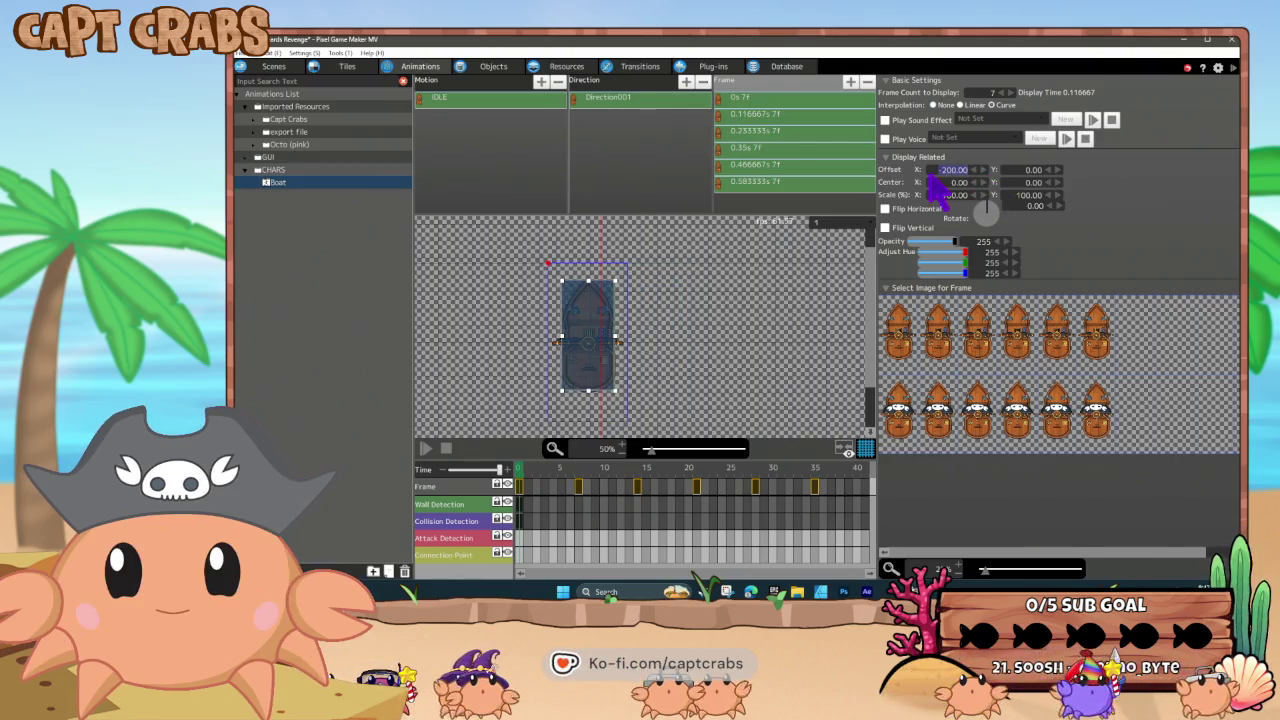
text(0)
key(Return)
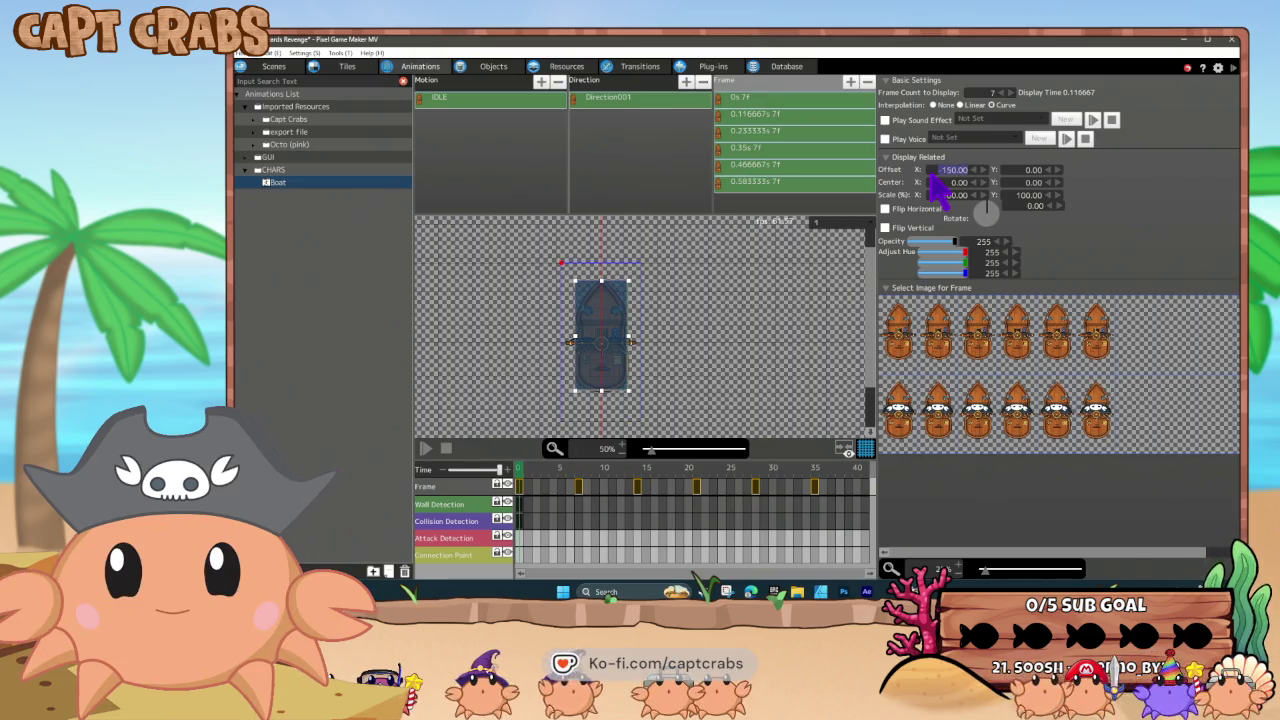
Rename Direction001 to N and paste a duplicate of it.
click(600, 98)
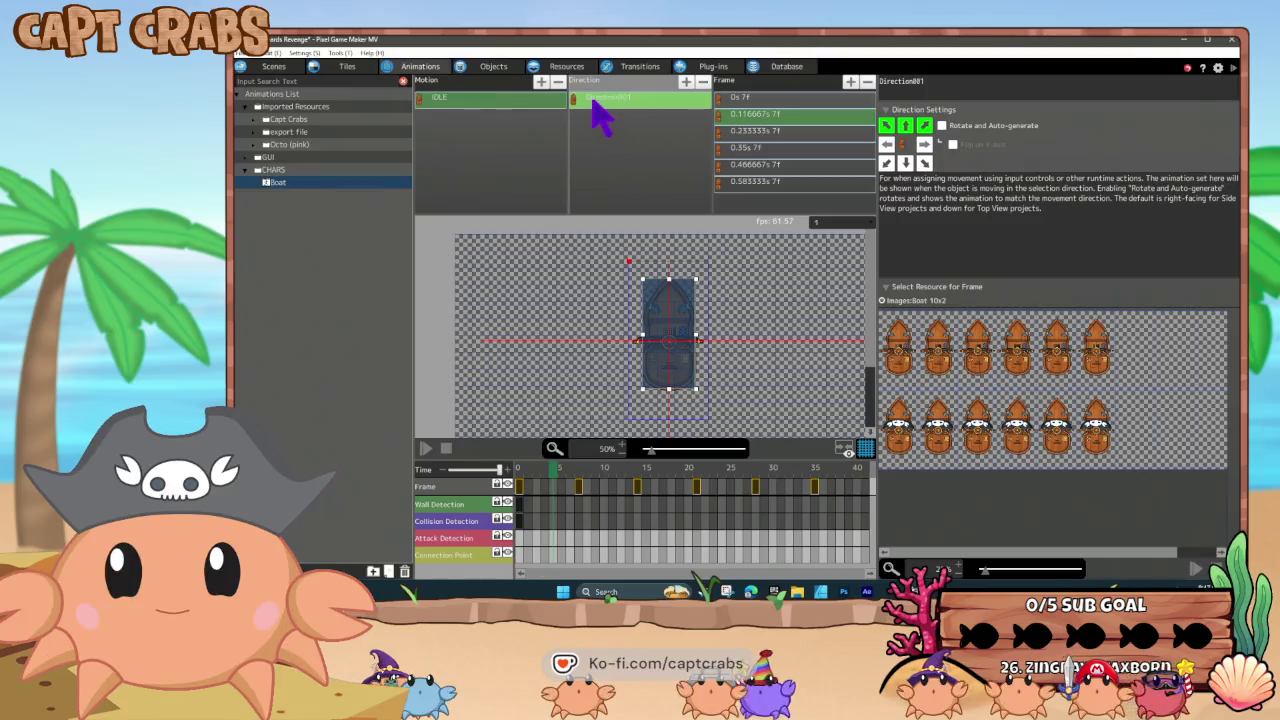
click(615, 98)
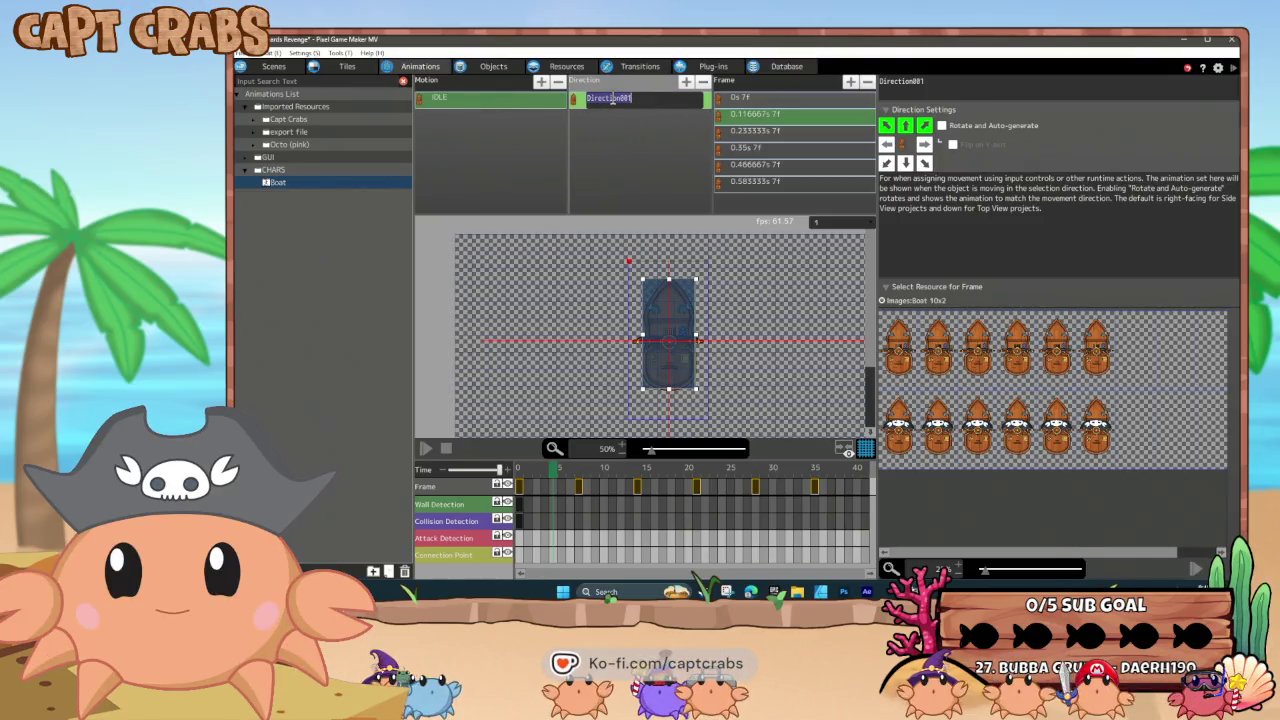
text(Up)
key(Return)
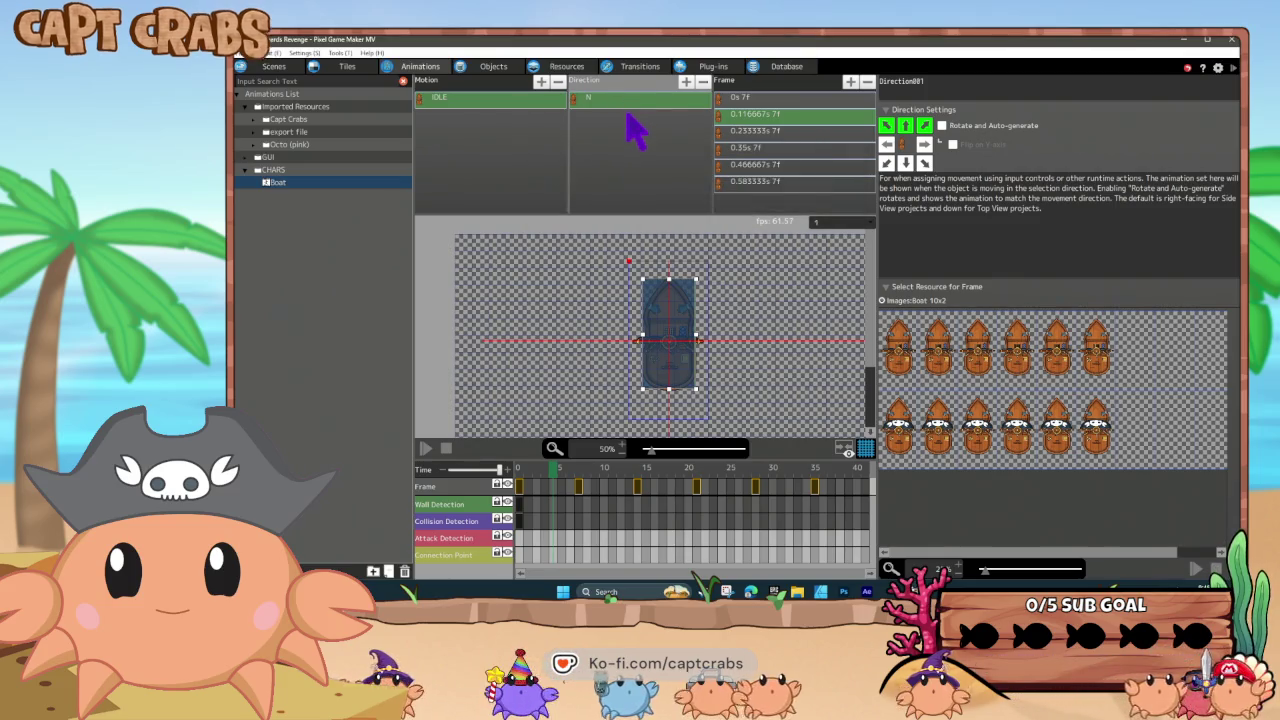
click(605, 102)
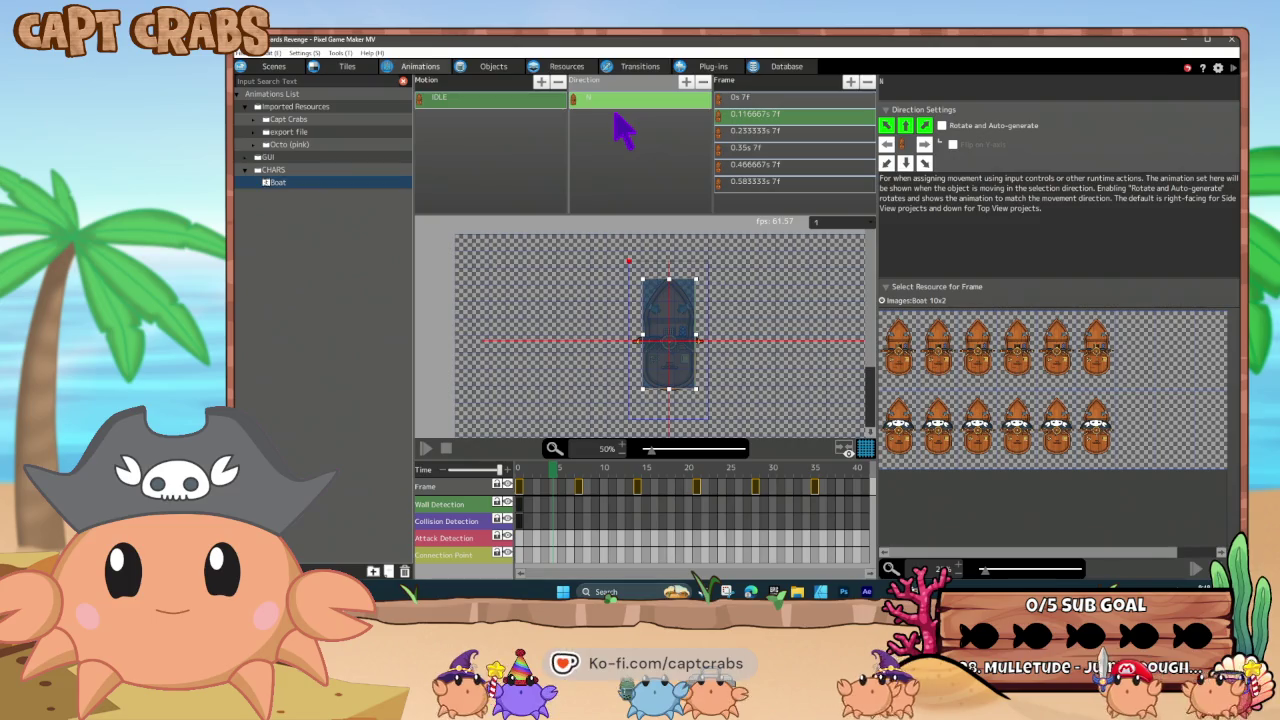
key(ctrl+v)
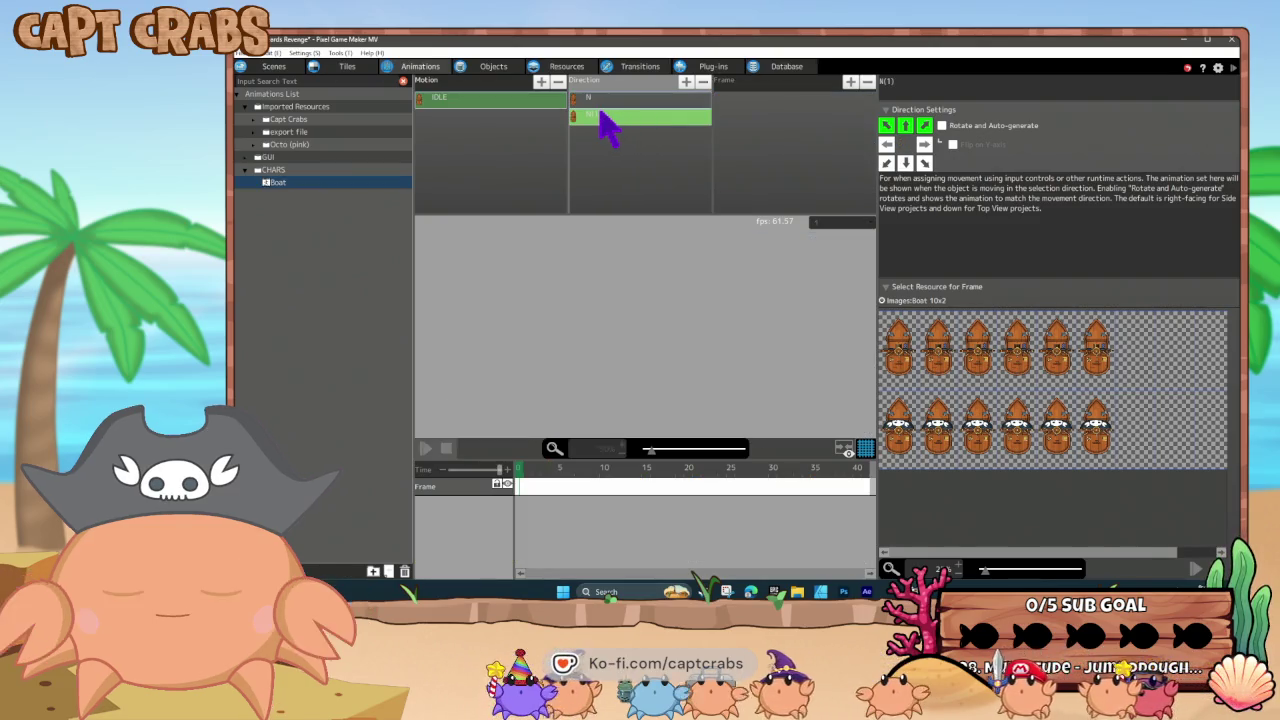
Rename the copied direction to S and add down-left movement to it.
double_click(597, 115)
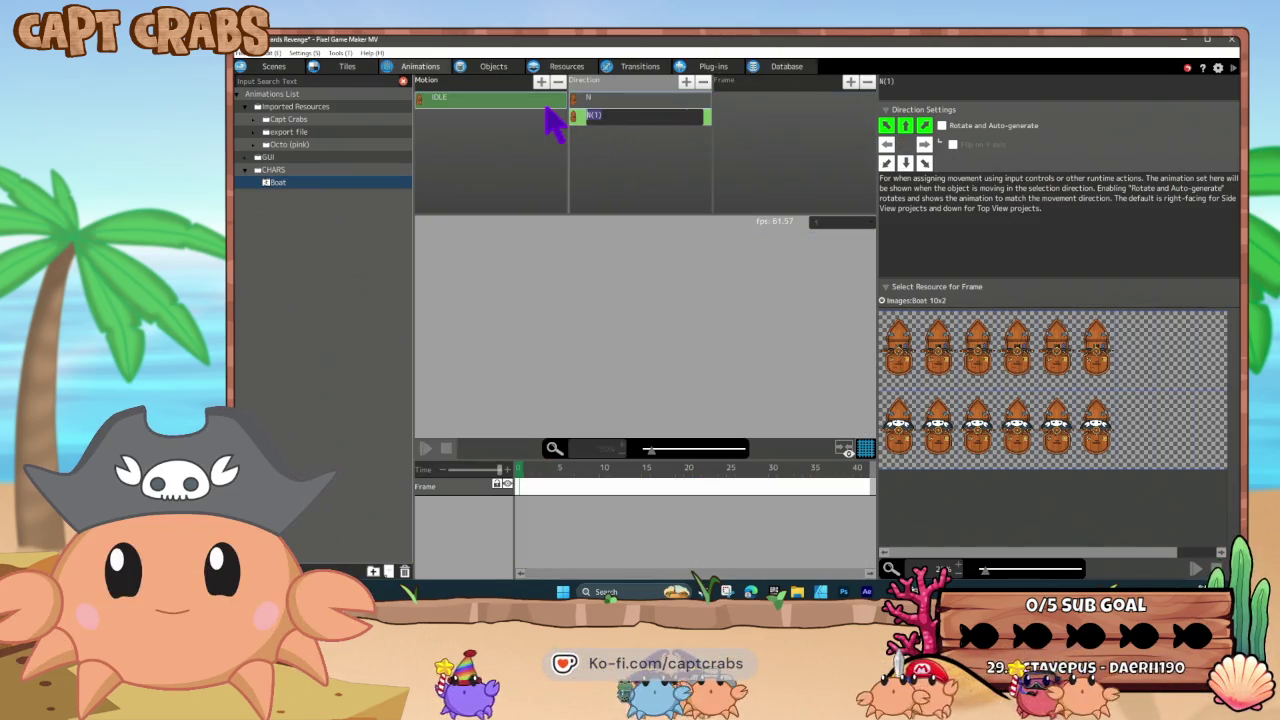
text(S)
key(Return)
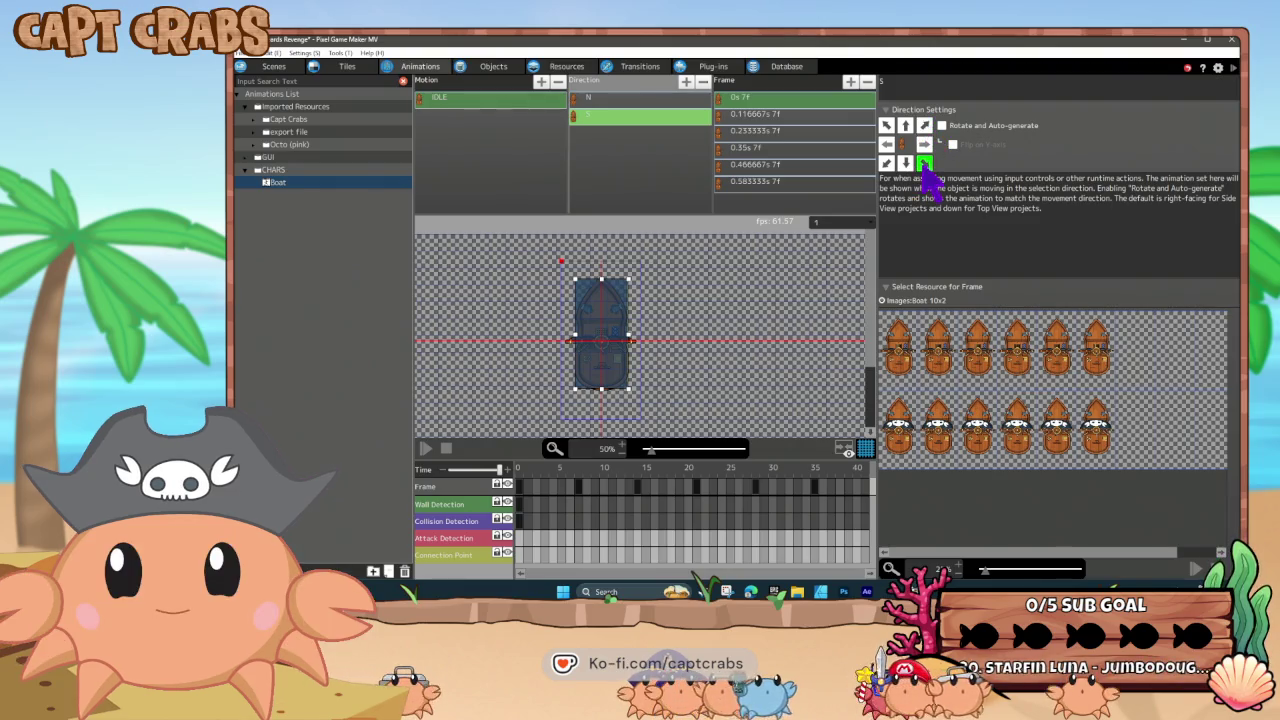
click(886, 163)
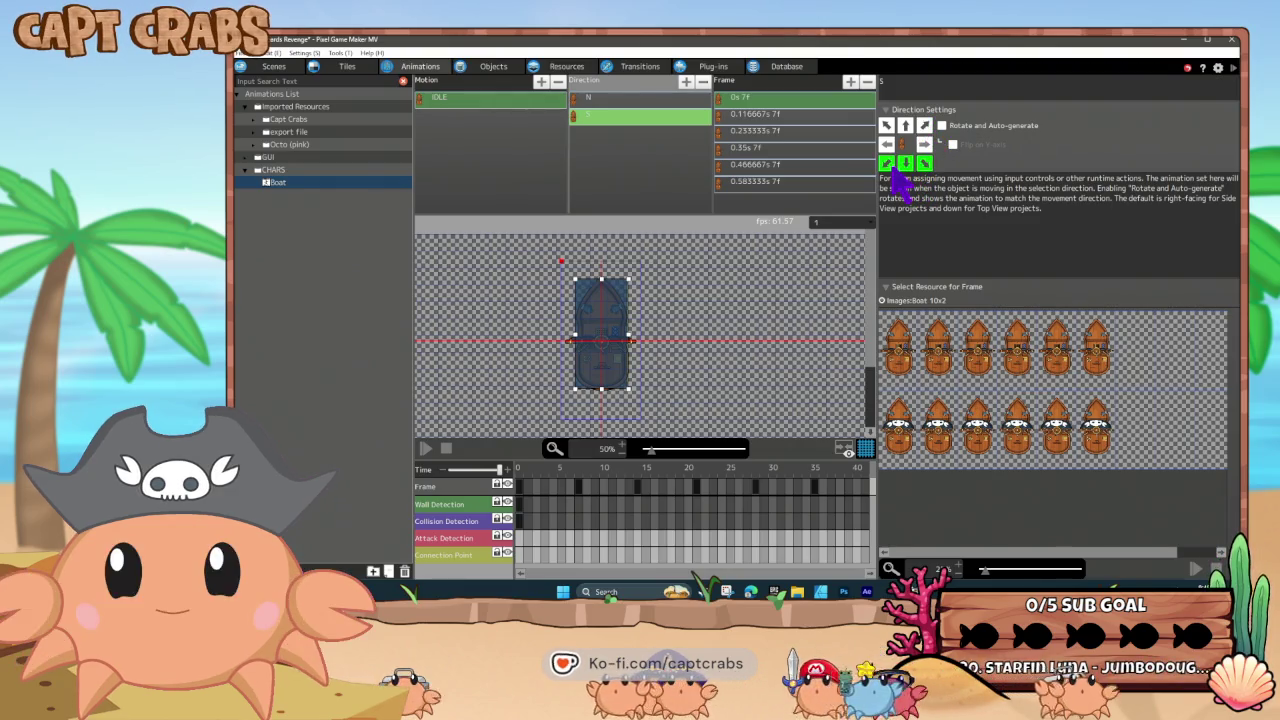
Select all six S frames and flip them vertically.
click(775, 99)
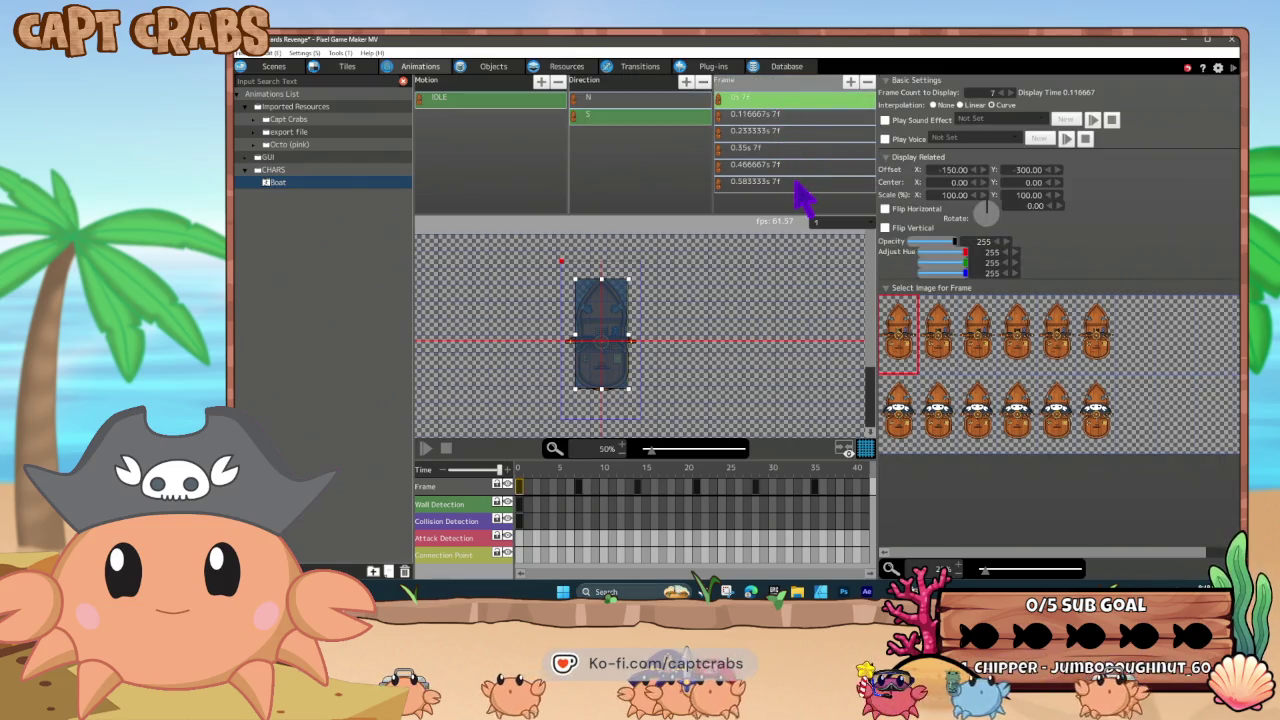
shift+click(797, 183)
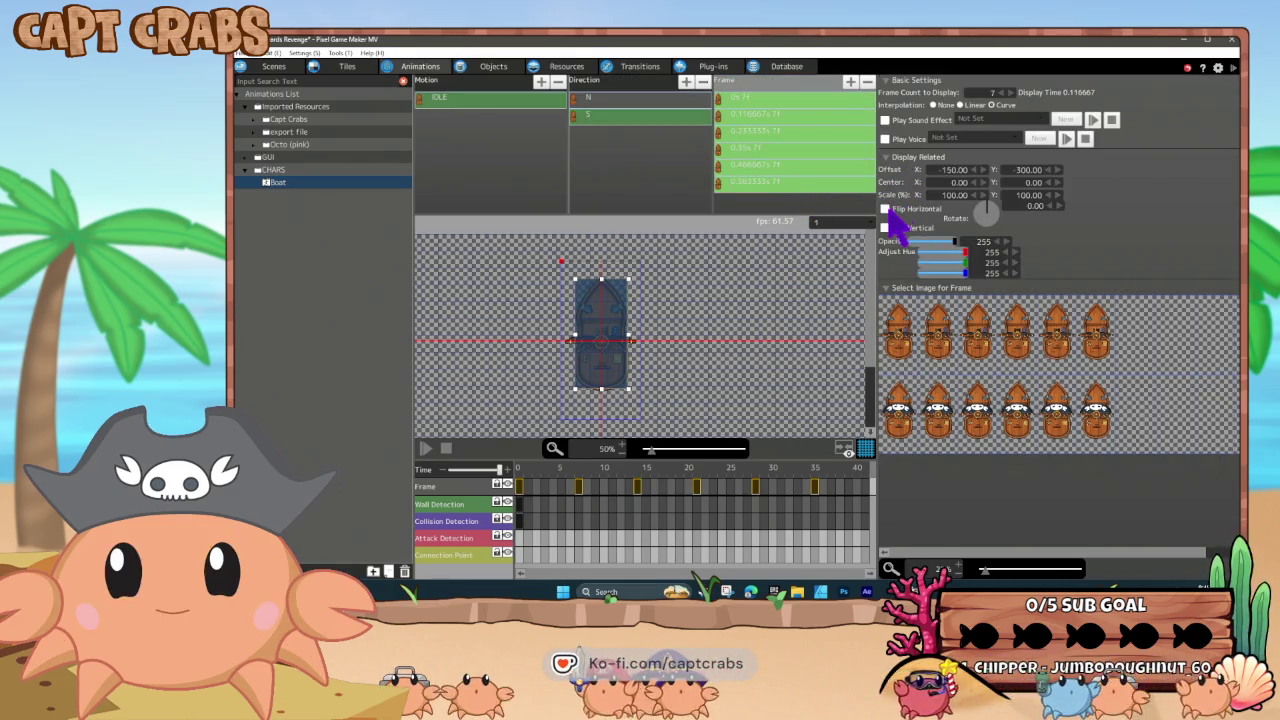
click(885, 228)
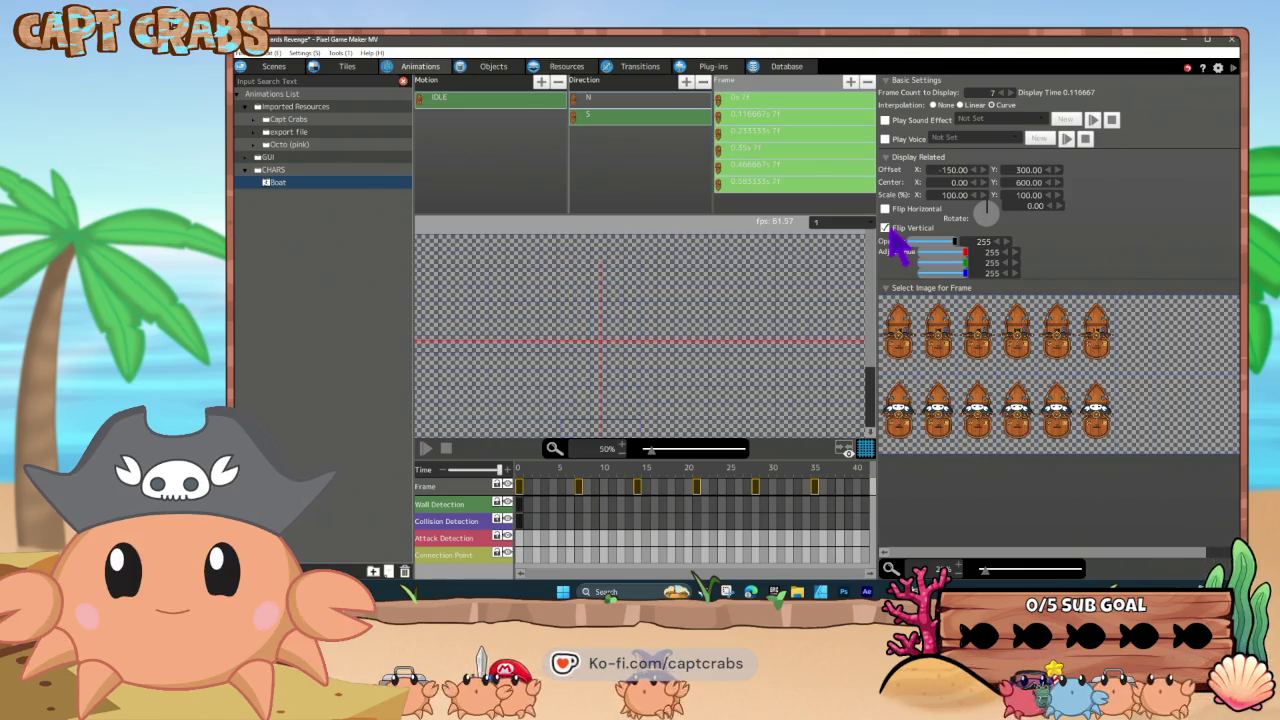
mouse_move(586, 323)
mouse_down()
mouse_move(590, 395)
mouse_move(571, 414)
mouse_up()
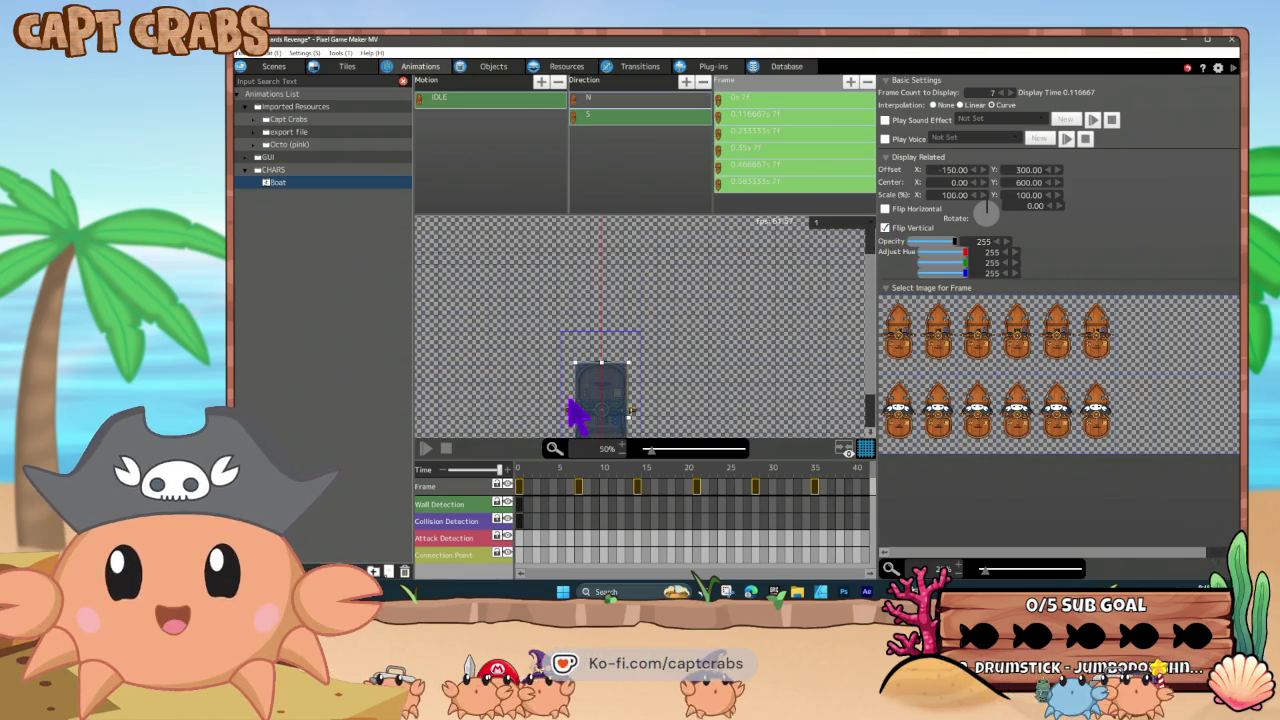
scroll(555, 385, up, 1)
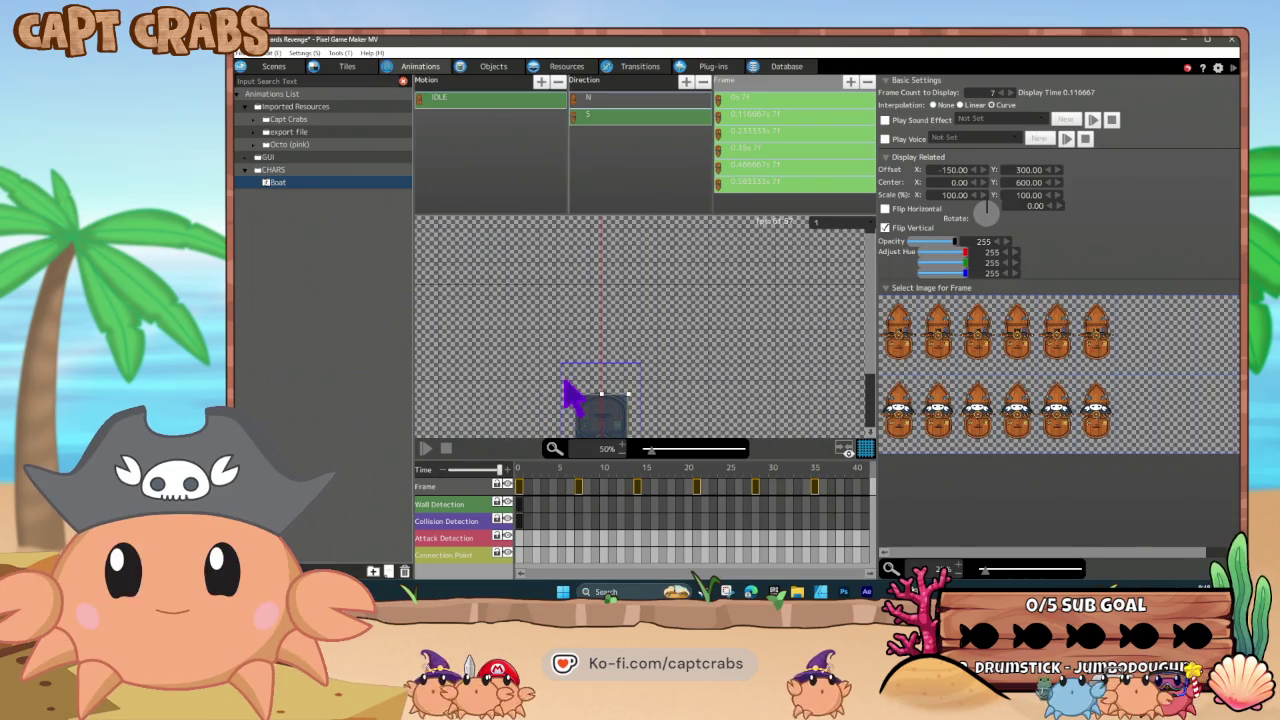
Delete the S direction and show the N direction's frames.
click(600, 125)
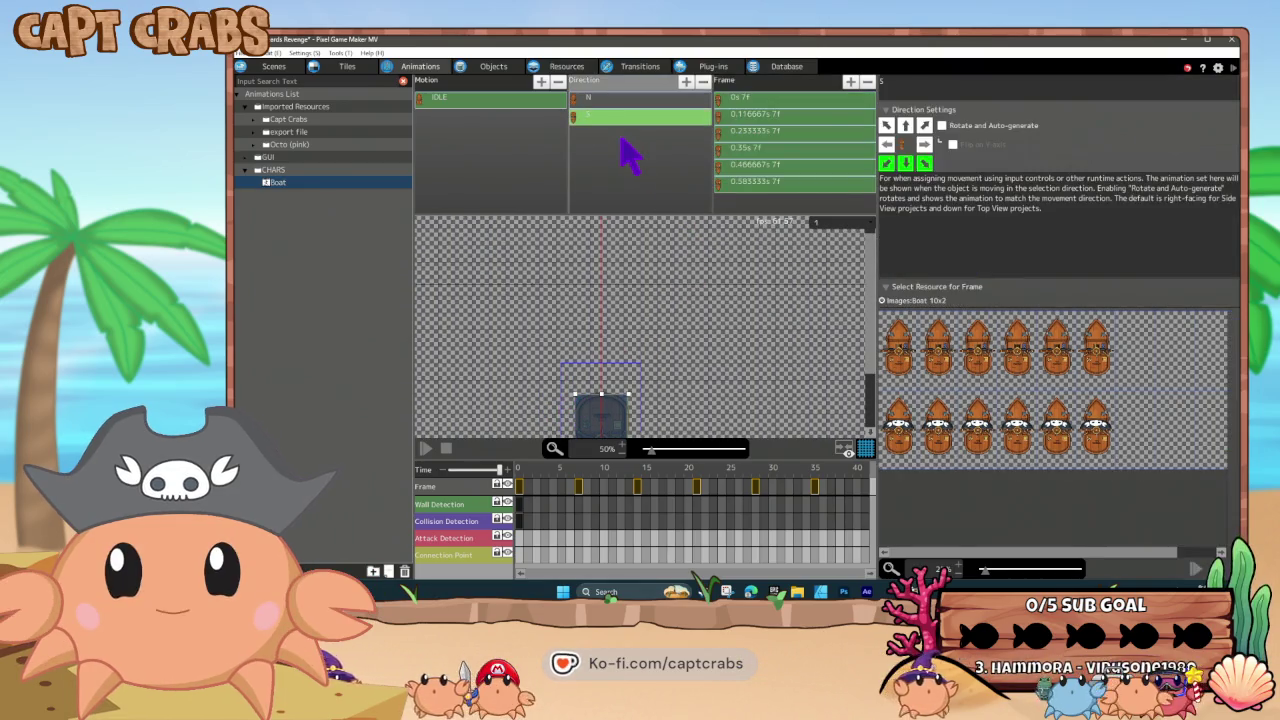
key(Delete)
click(627, 98)
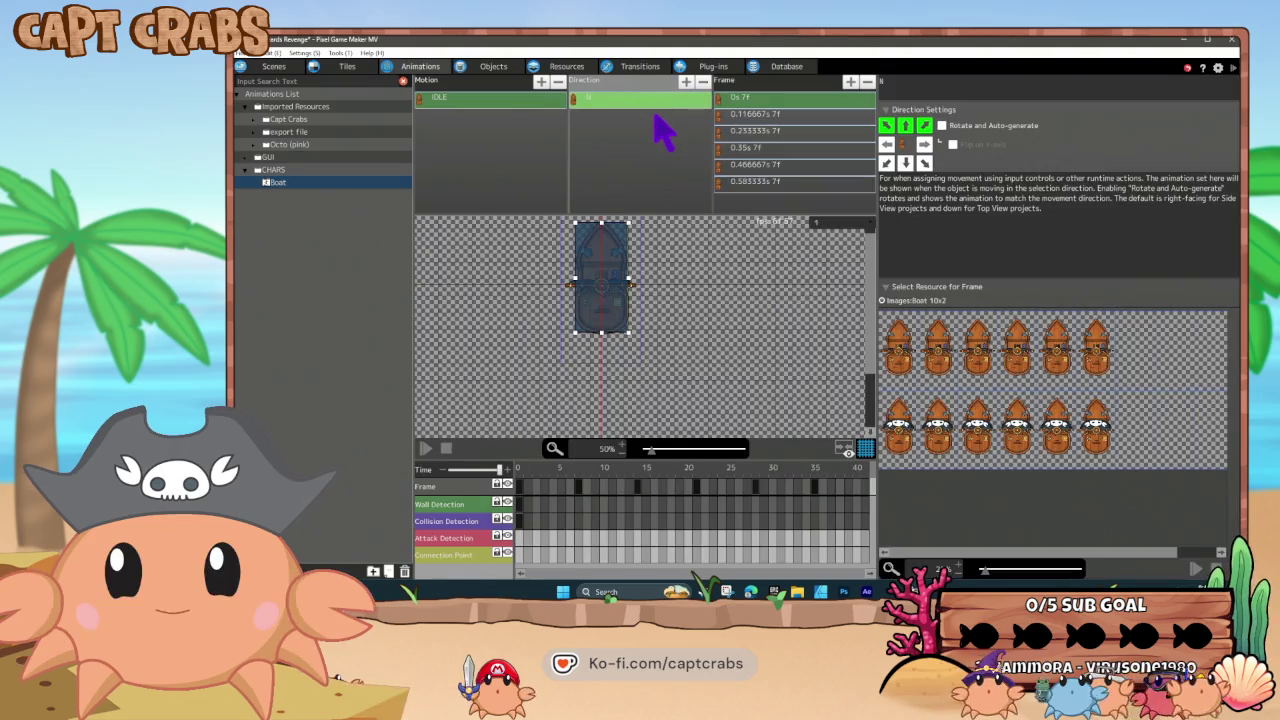
scroll(636, 320, up, 5)
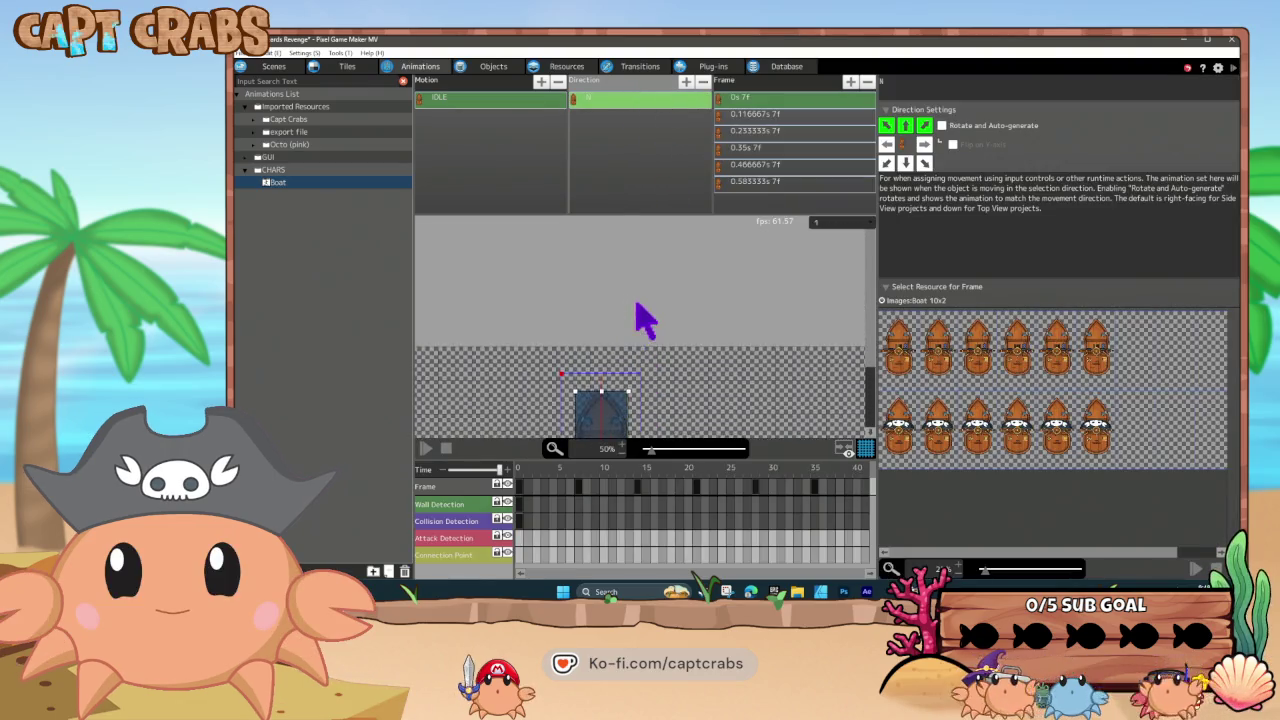
scroll(640, 316, down, 5)
scroll(645, 320, up, 1)
scroll(645, 320, up, 1)
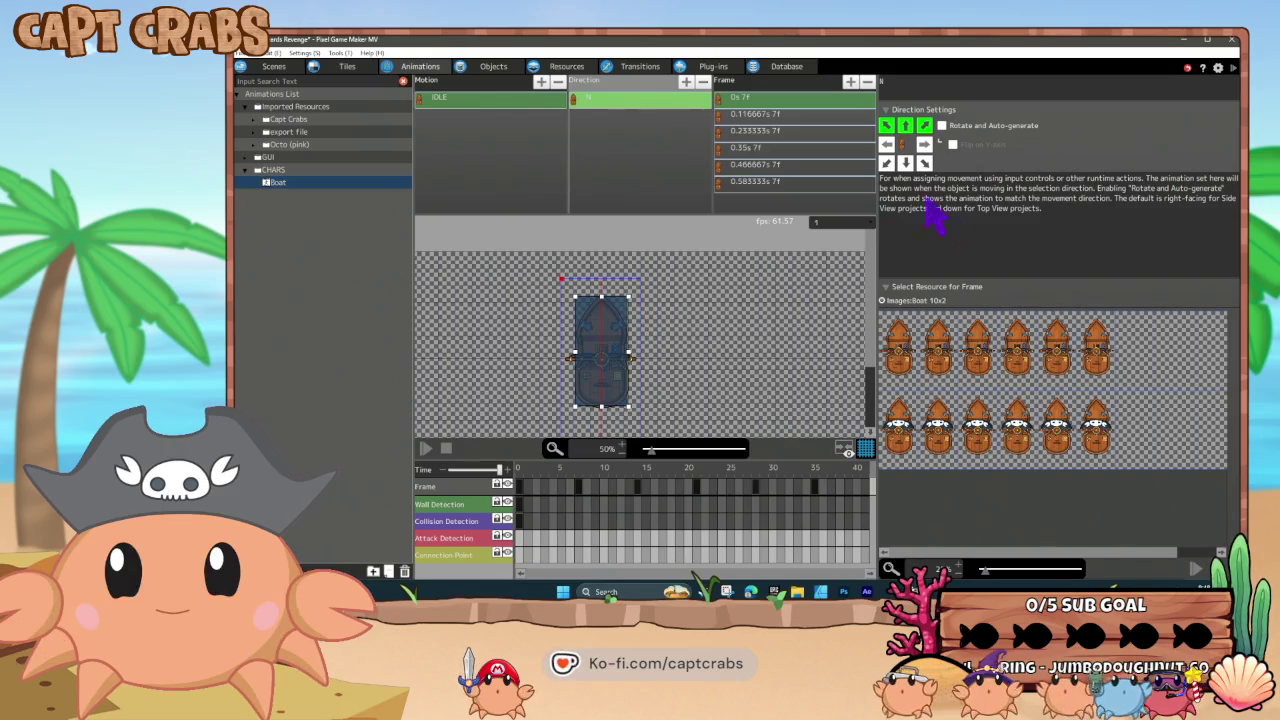
Set Center X to 150 and Center Y to 300 on all six N frames.
click(770, 118)
shift+click(793, 184)
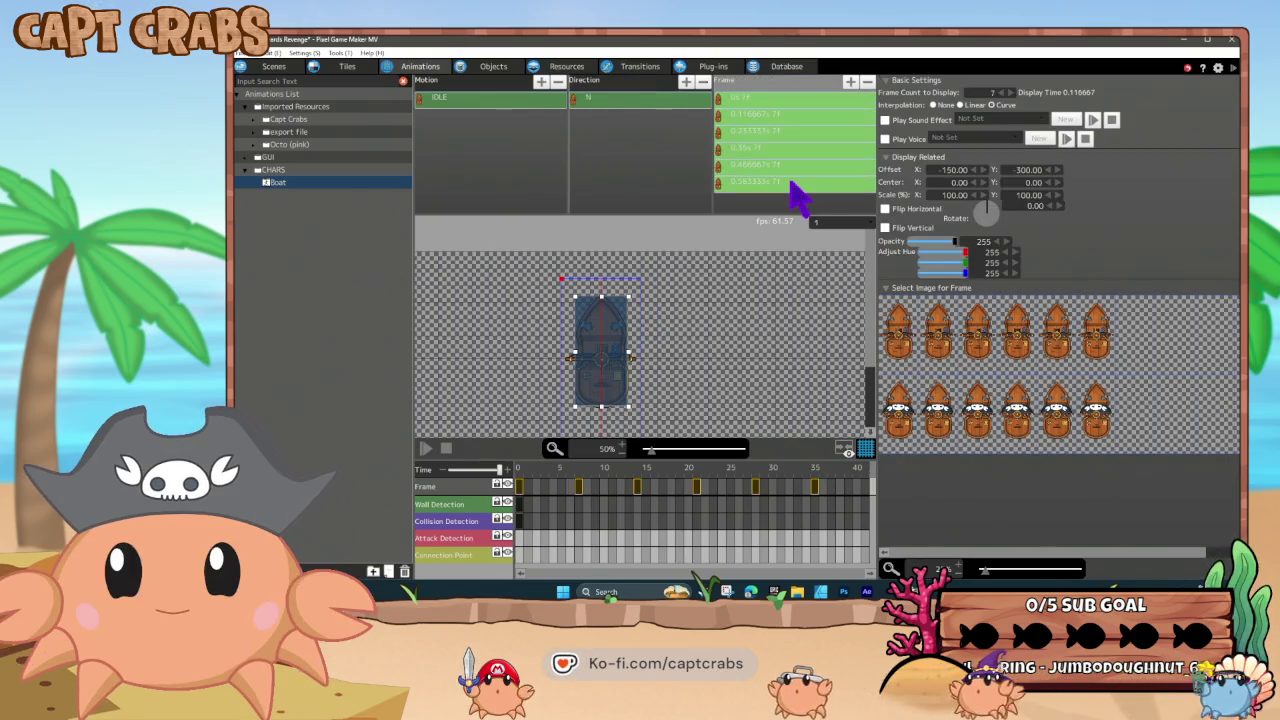
click(980, 182)
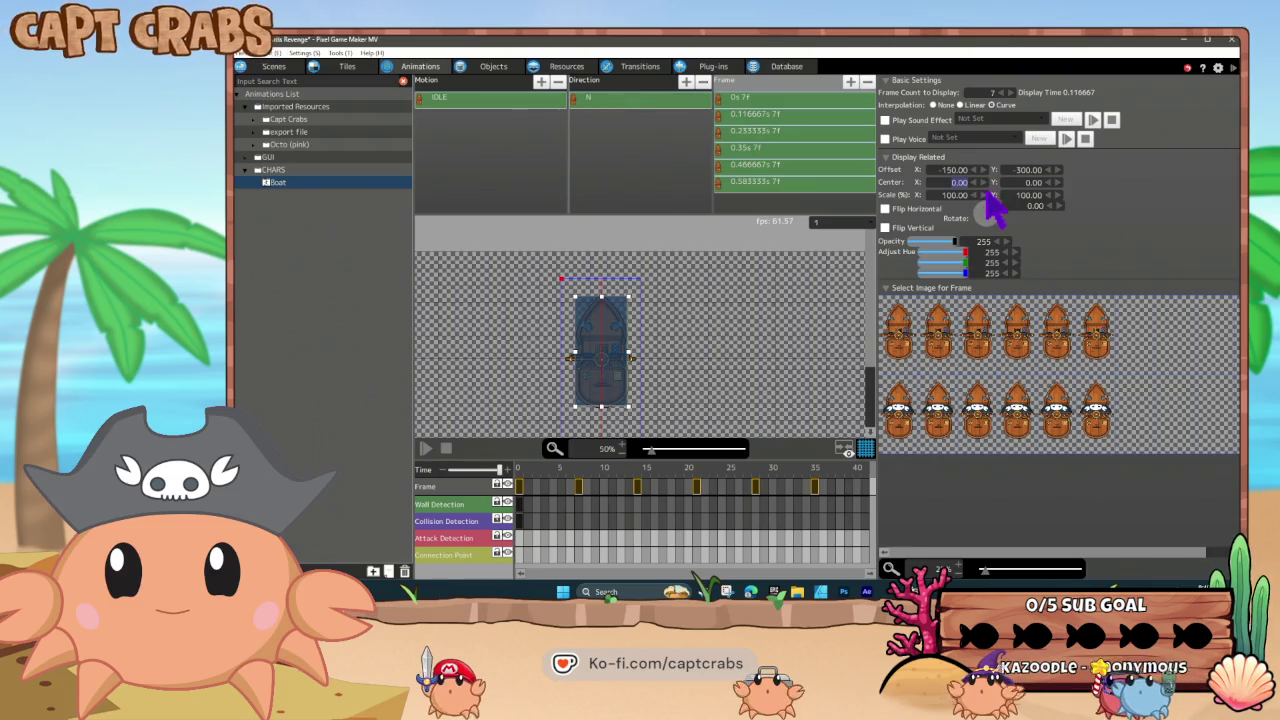
text(200)
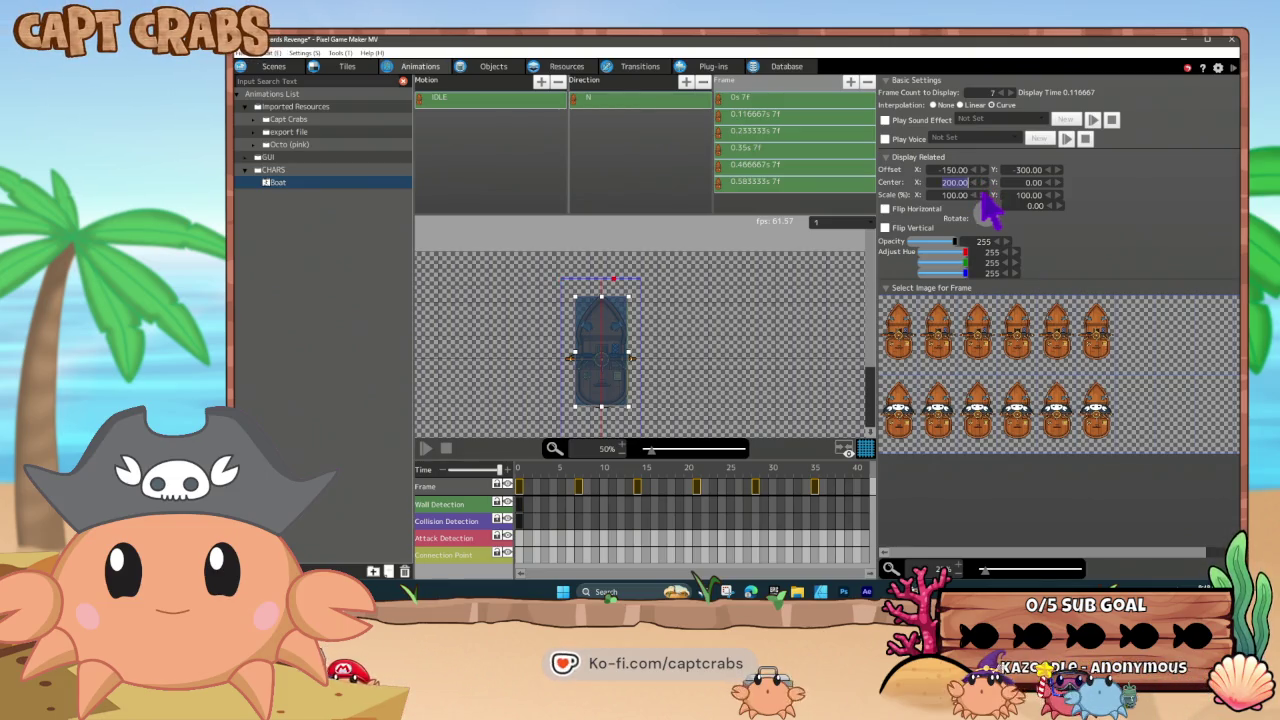
text(150)
key(Return)
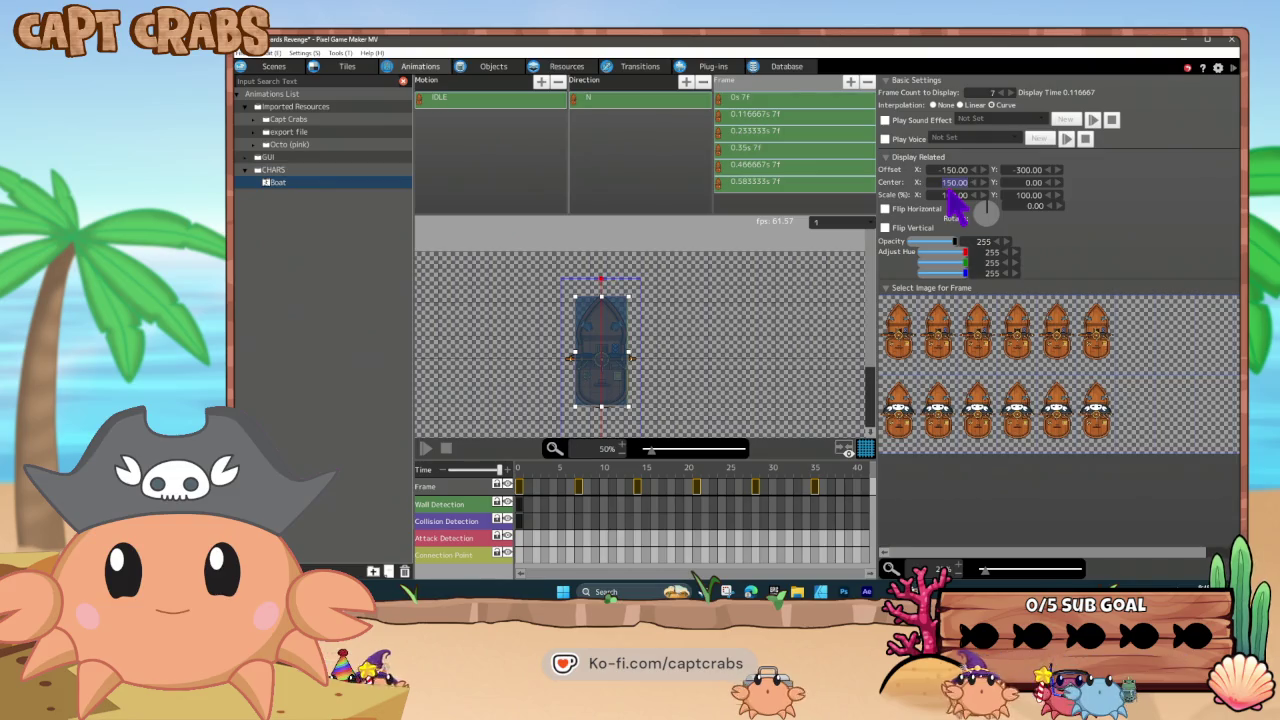
key(Tab)
text(150)
key(Return)
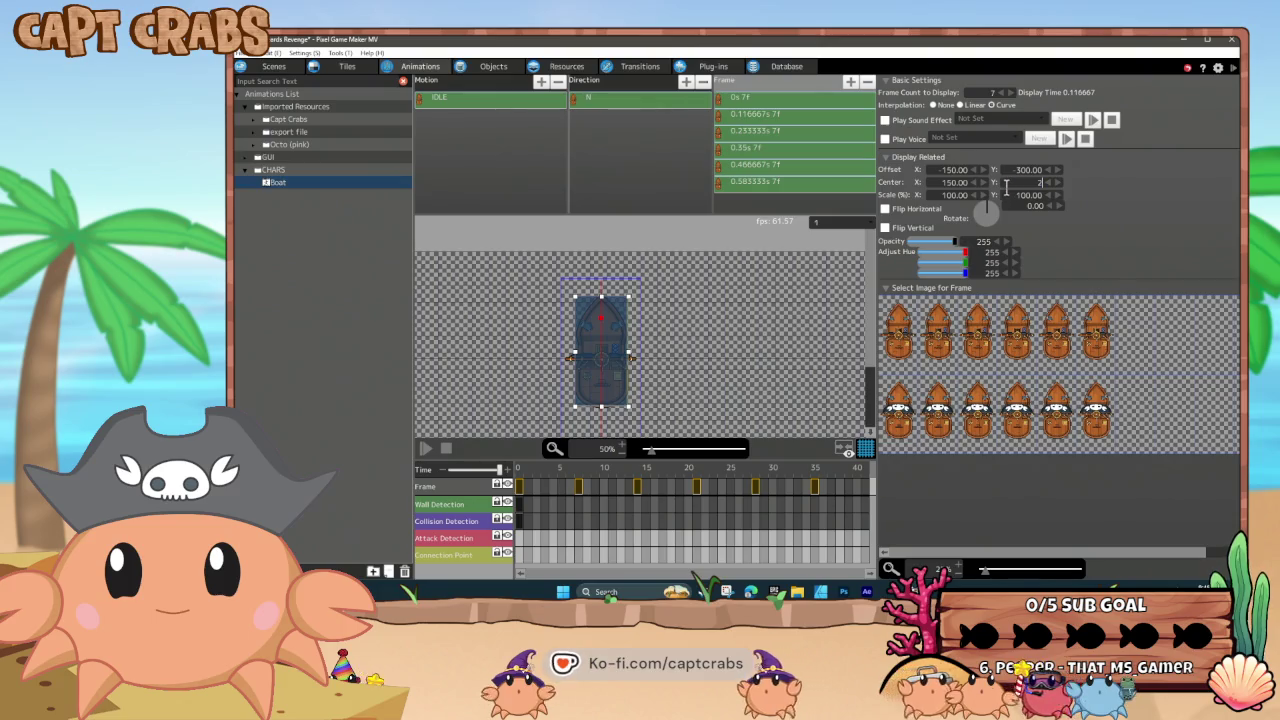
text(2)
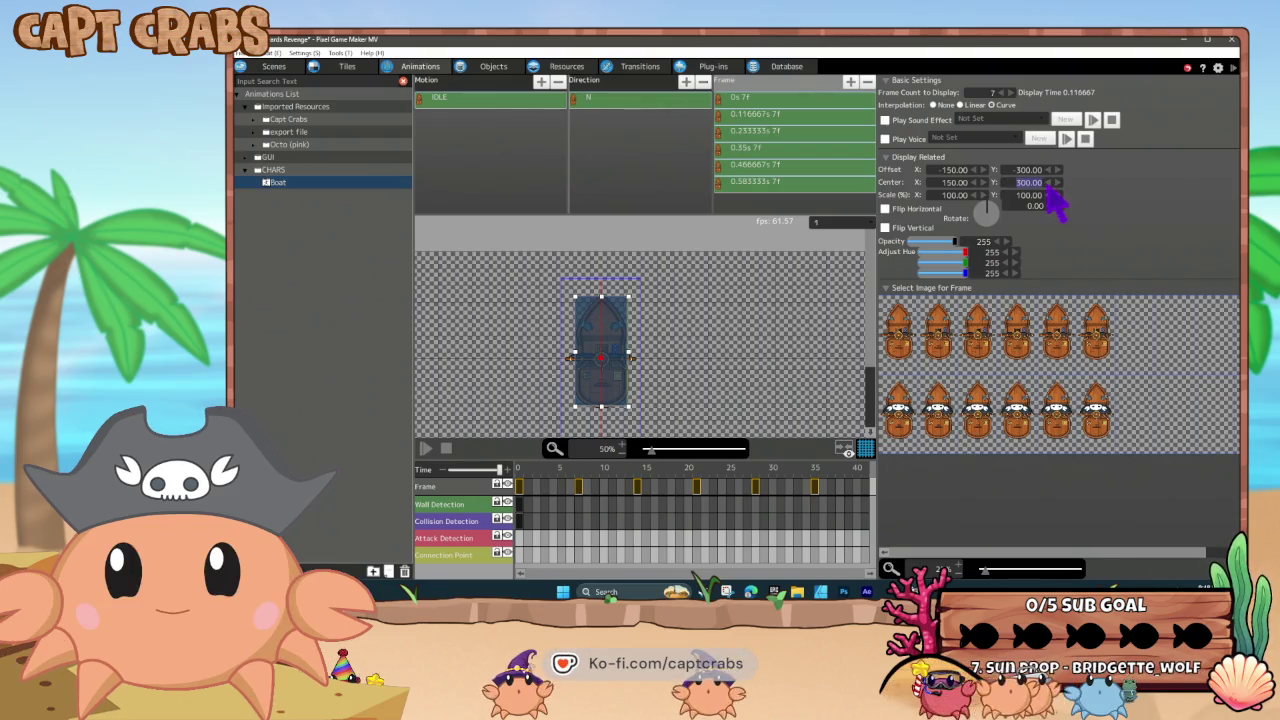
click(630, 105)
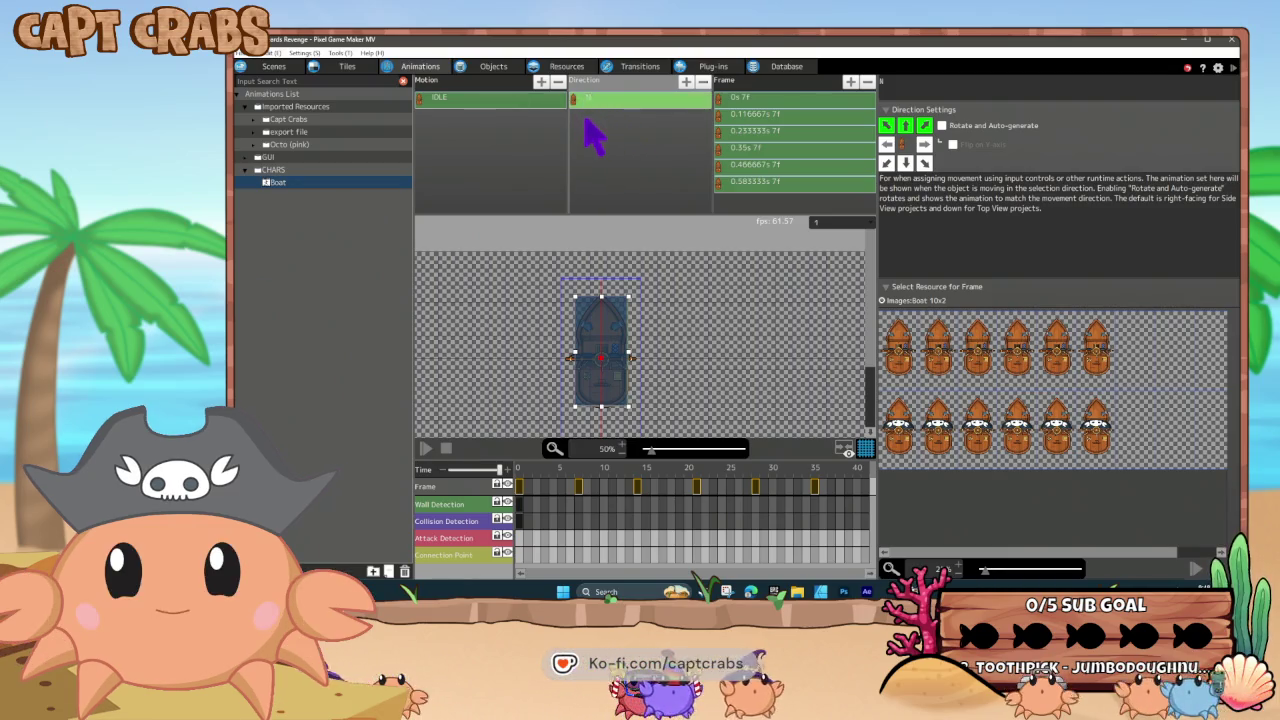
Add a new direction named S covering down-left, down and down-right.
double_click(592, 133)
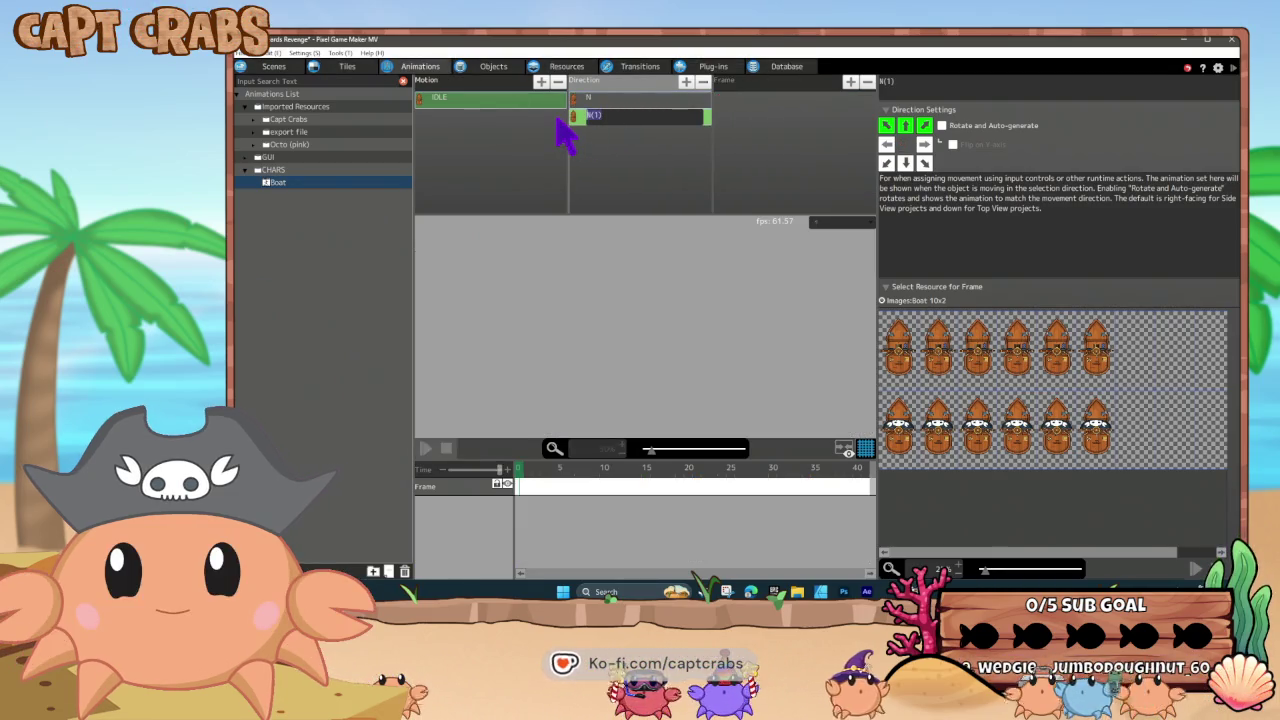
key(Return)
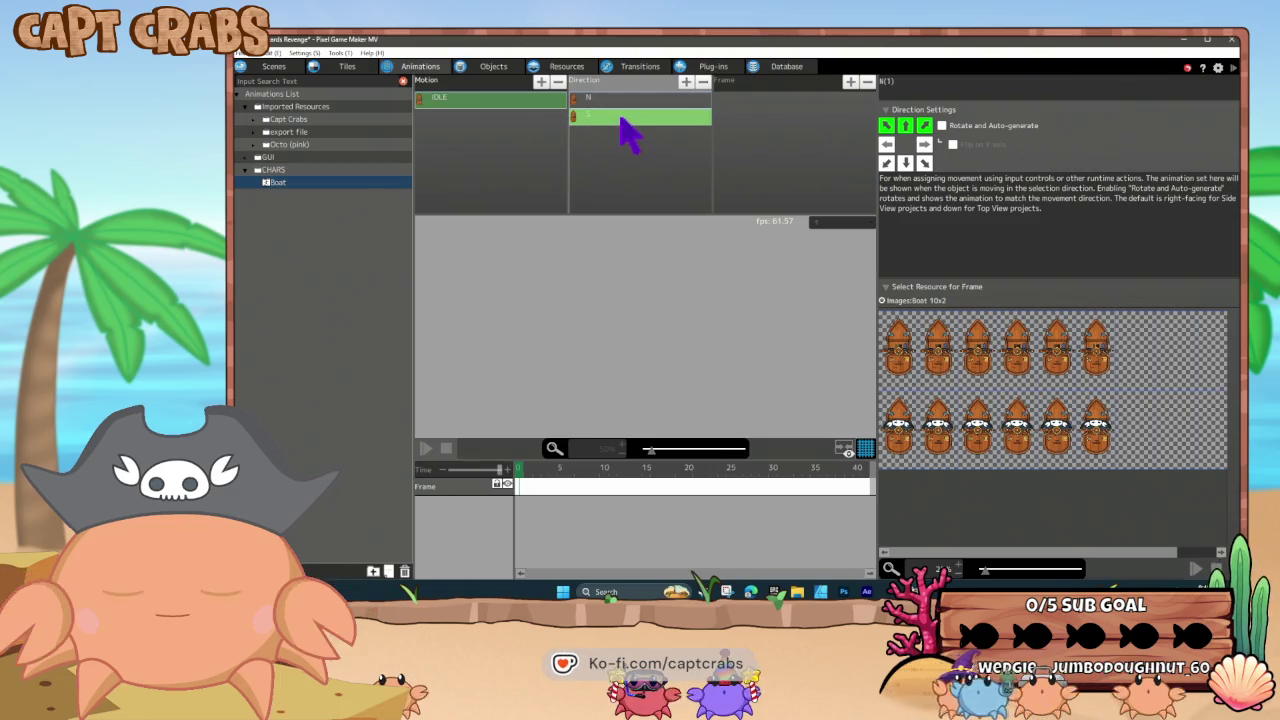
double_click(620, 118)
key(Return)
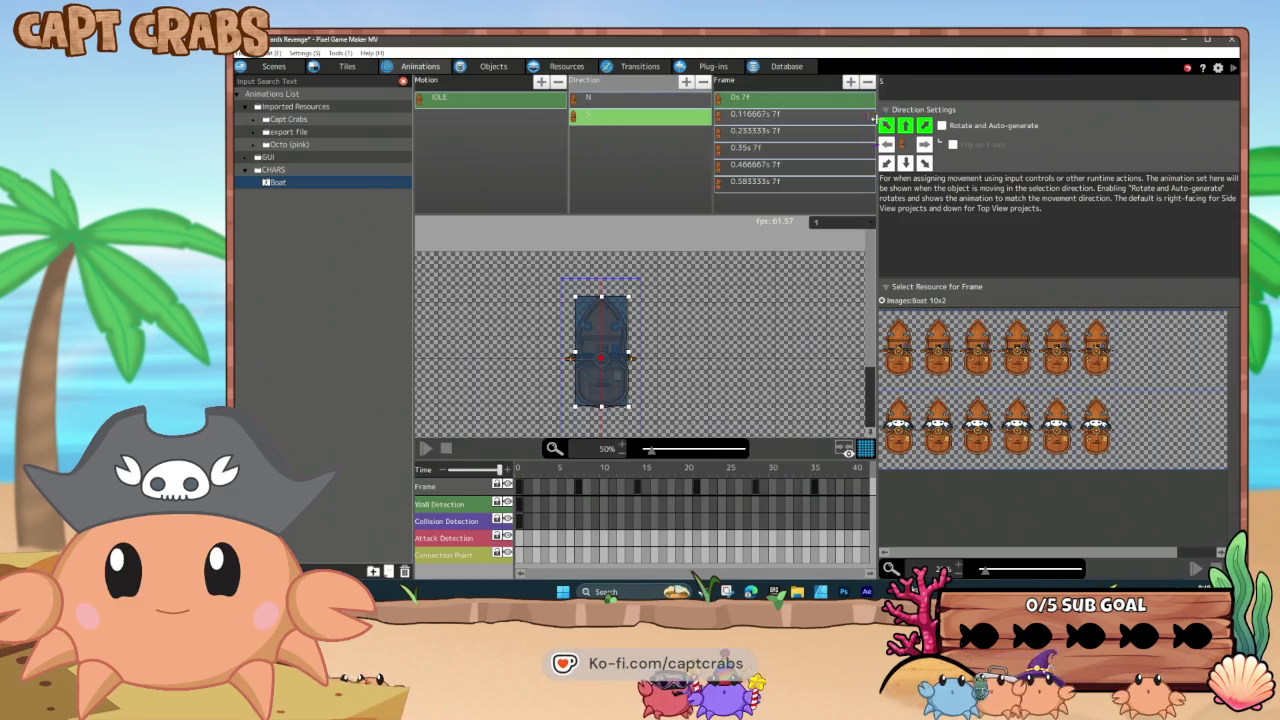
click(924, 162)
click(905, 162)
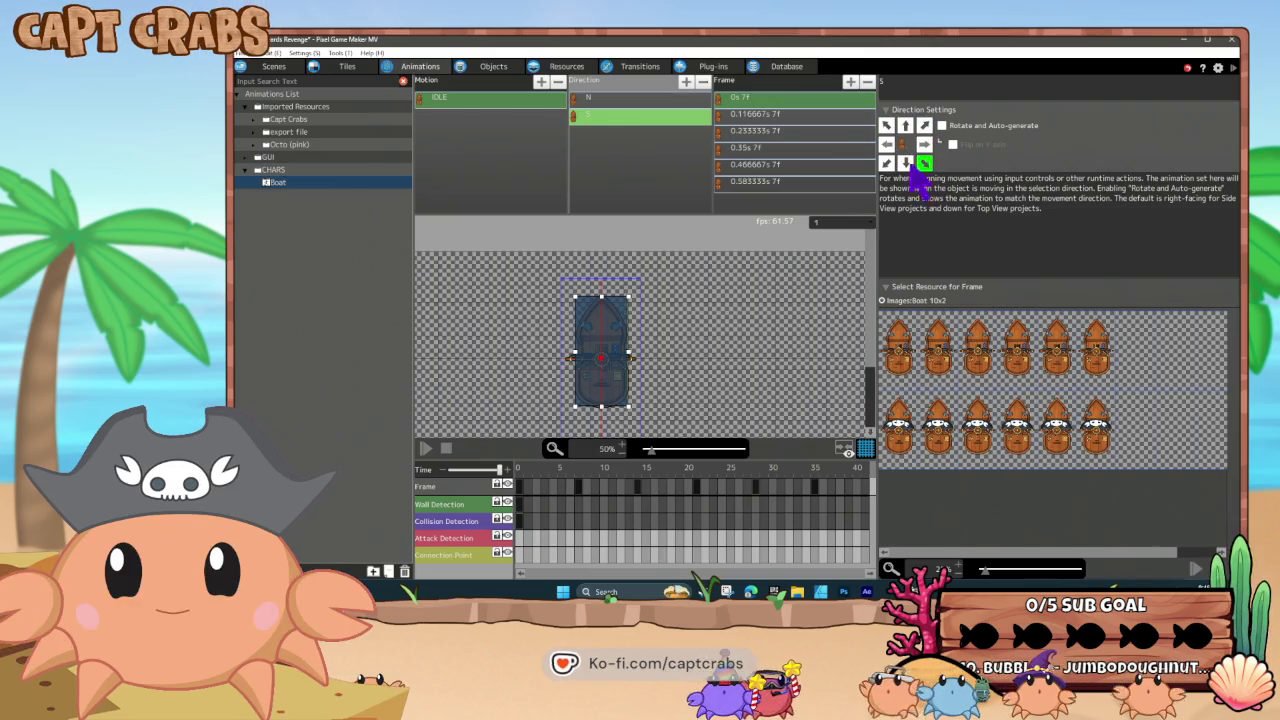
click(886, 162)
Select all six S frames and flip them vertically.
click(763, 114)
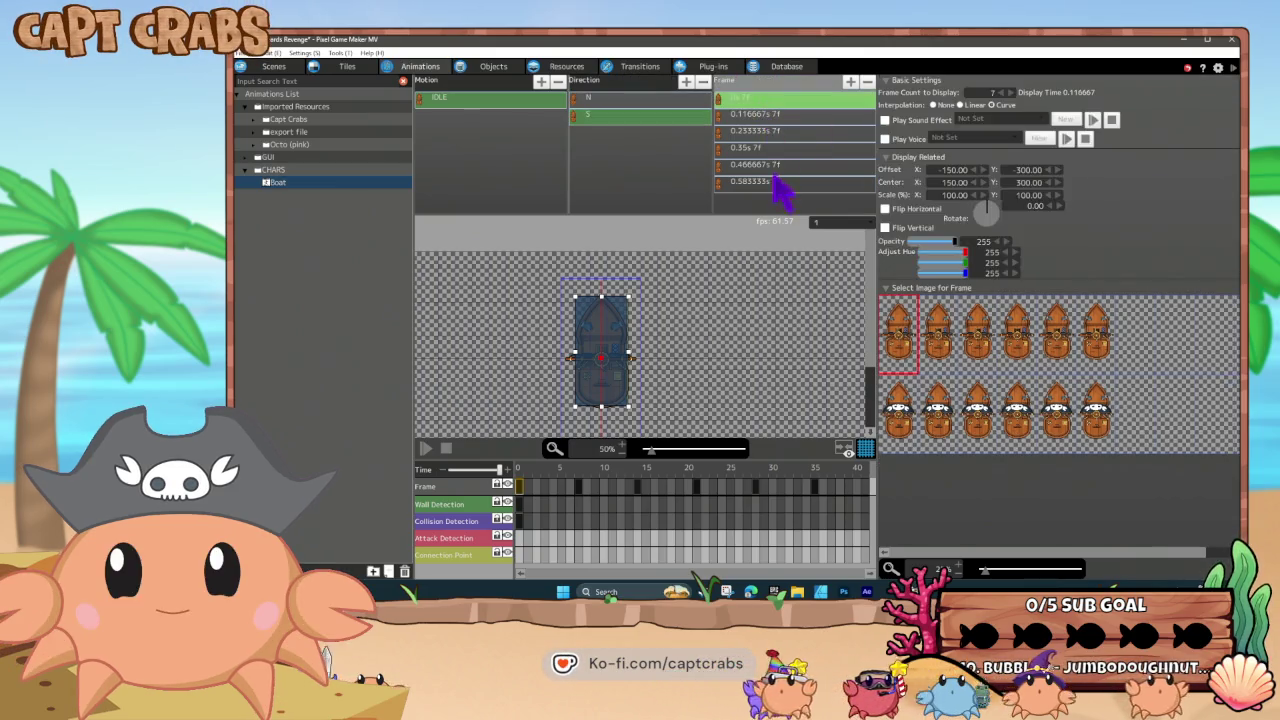
click(779, 183)
key(ctrl+a)
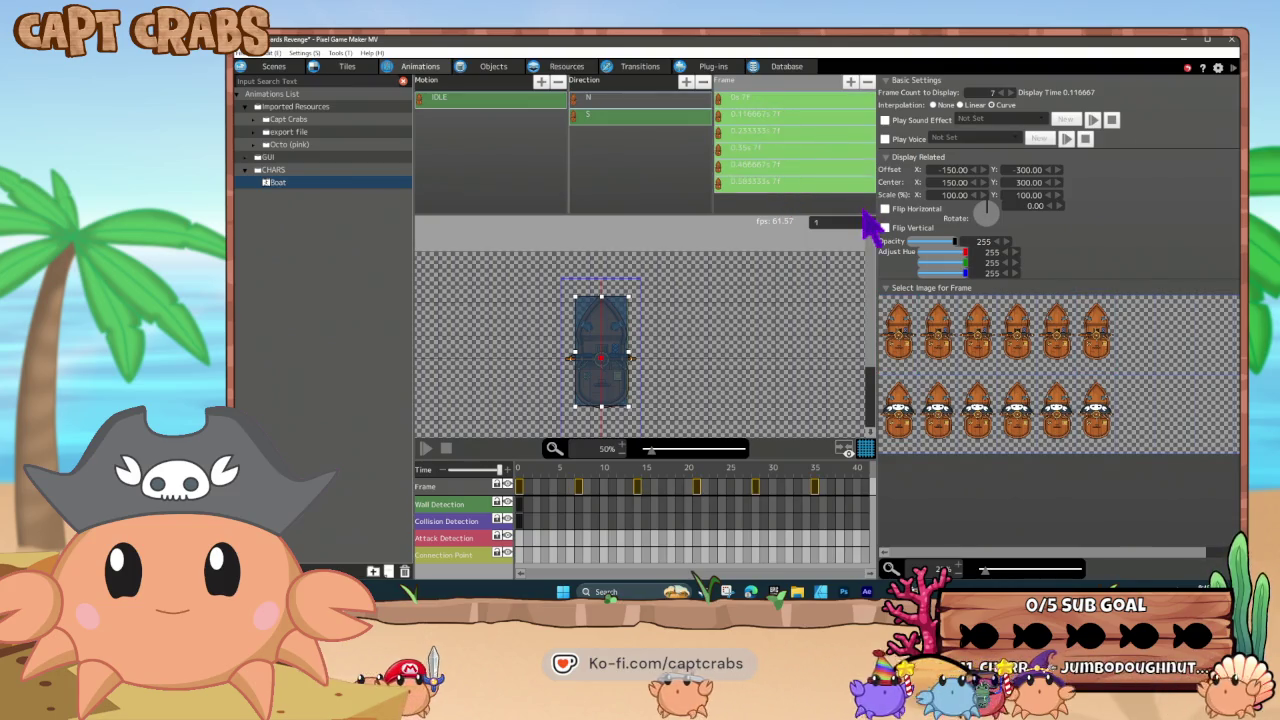
click(884, 228)
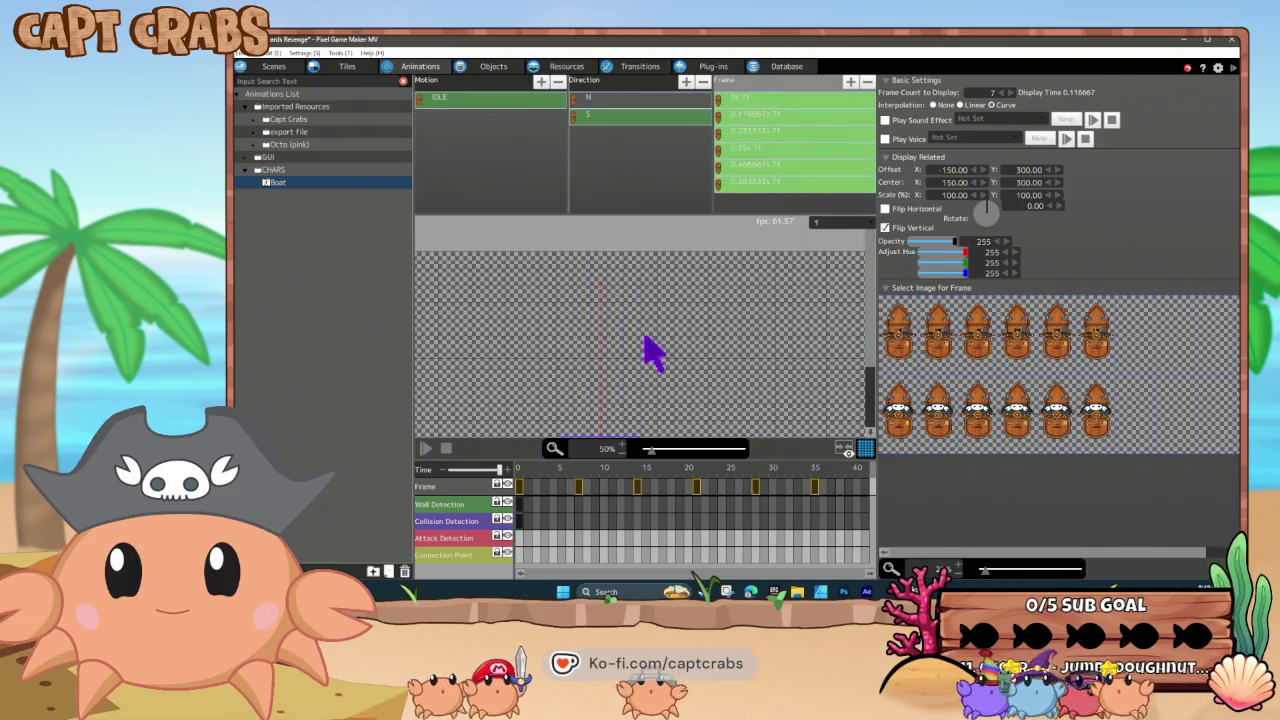
scroll(609, 391, up, 2)
scroll(625, 405, down, 1)
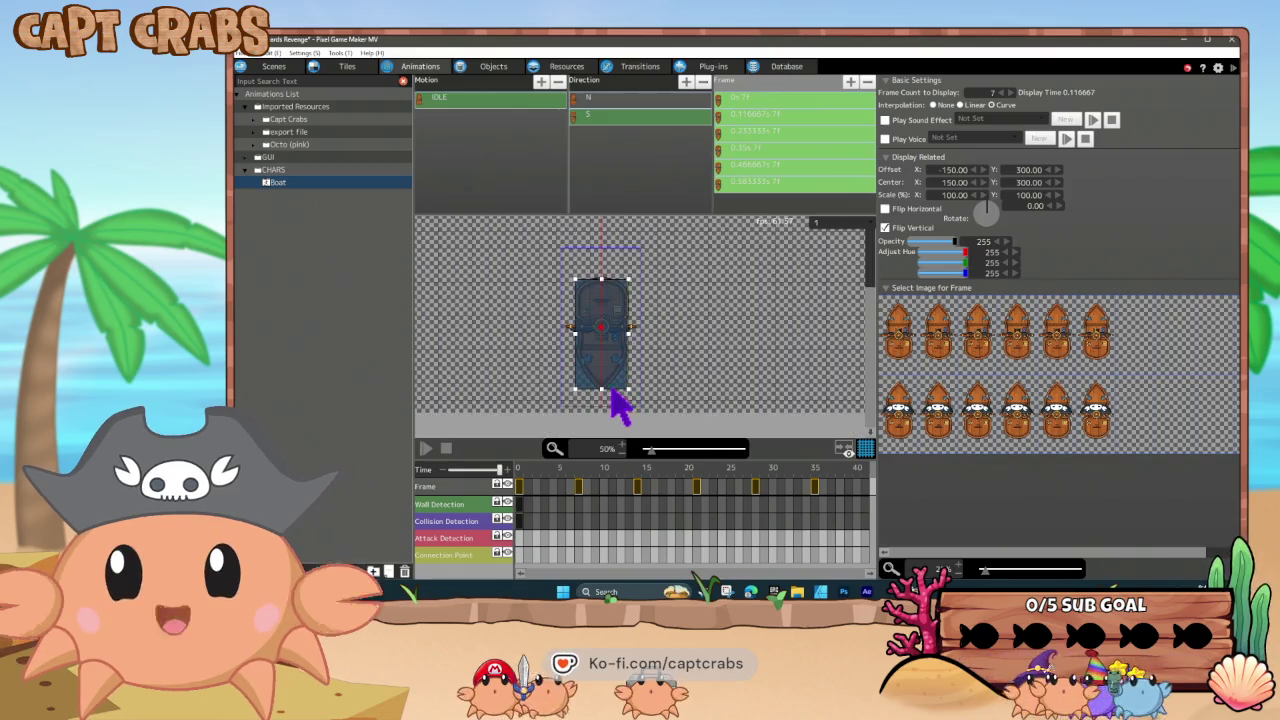
scroll(618, 402, up, 2)
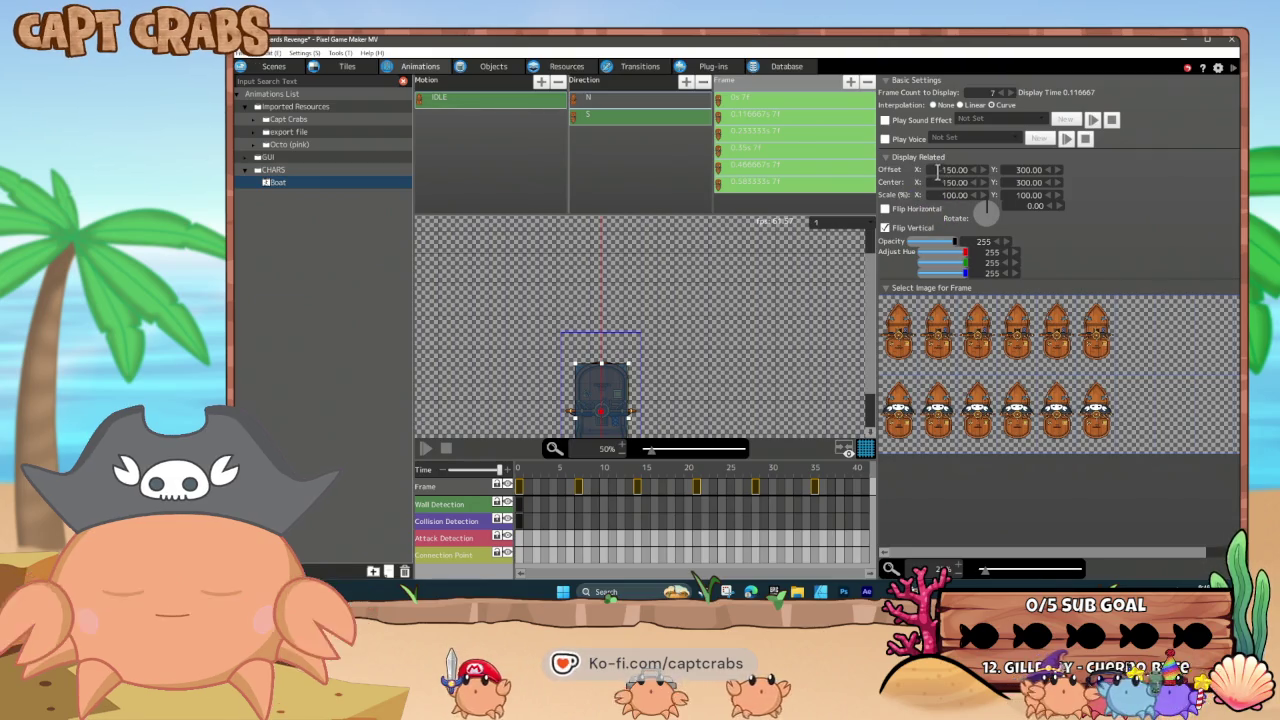
Set the S frames' Offset X to -150 and Offset Y to -300.
double_click(955, 170)
text(0)
key(Return)
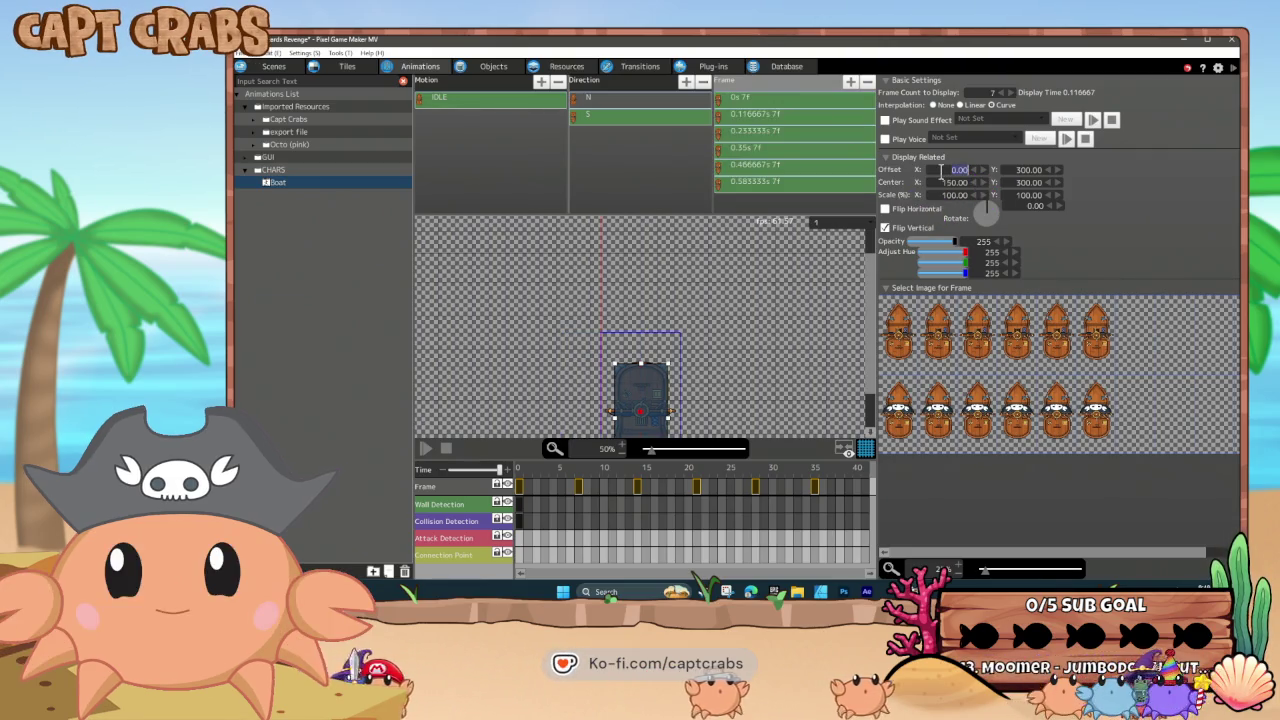
text(-150)
key(Tab)
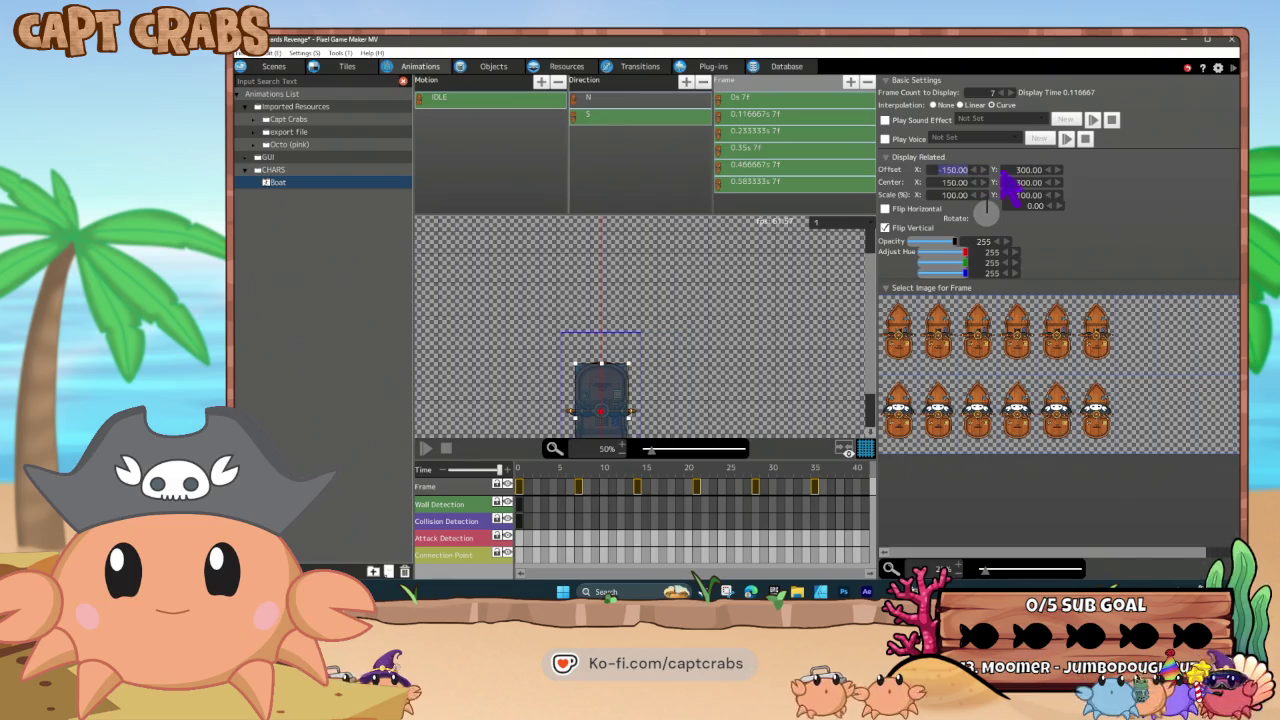
text(-300)
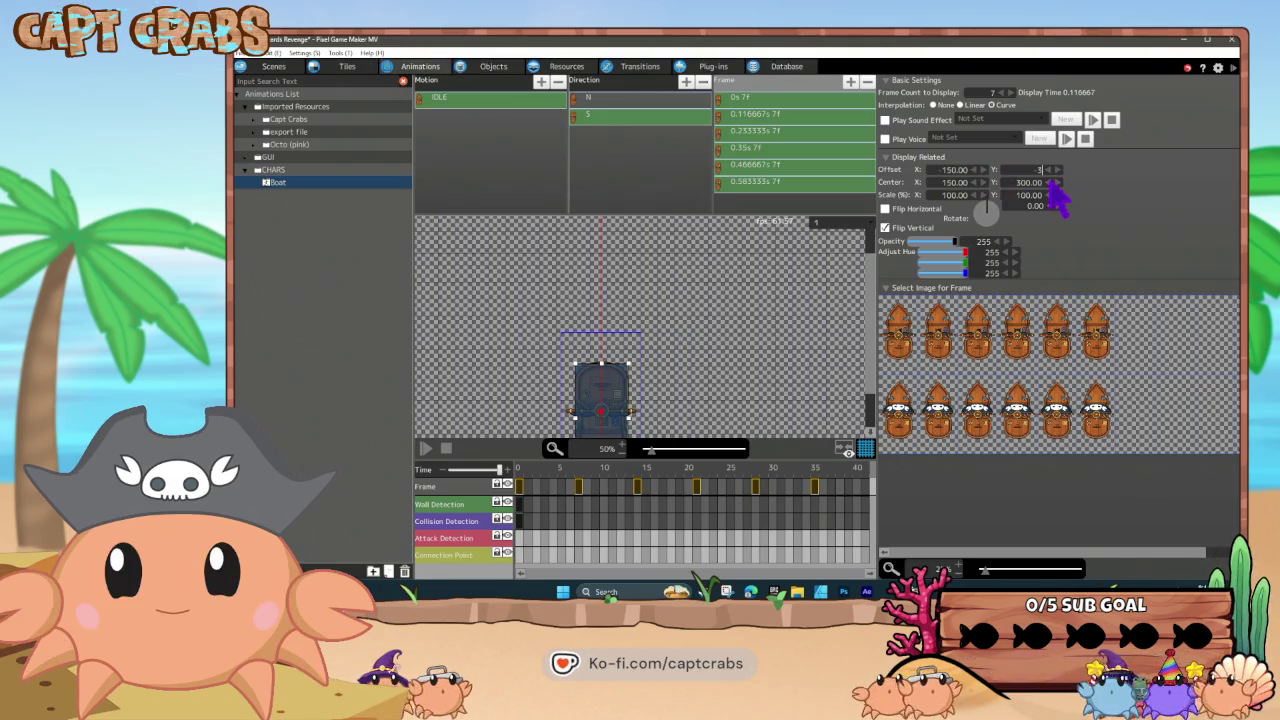
key(Return)
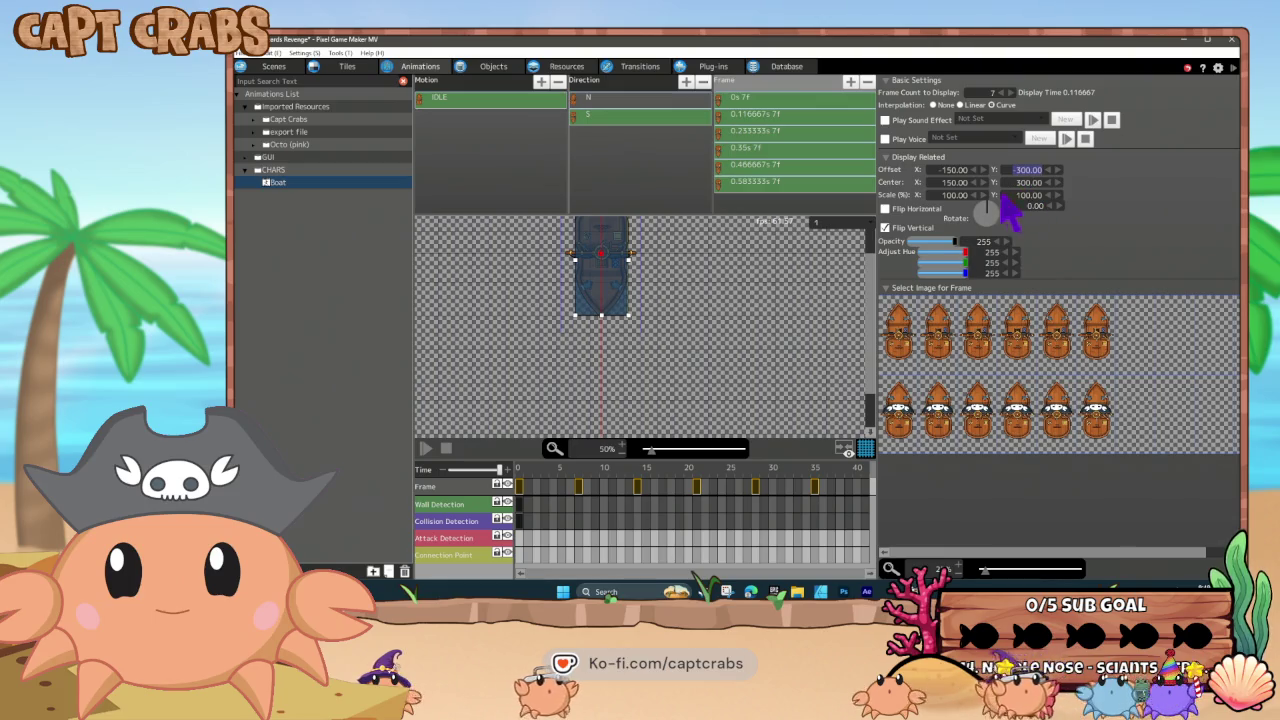
click(636, 98)
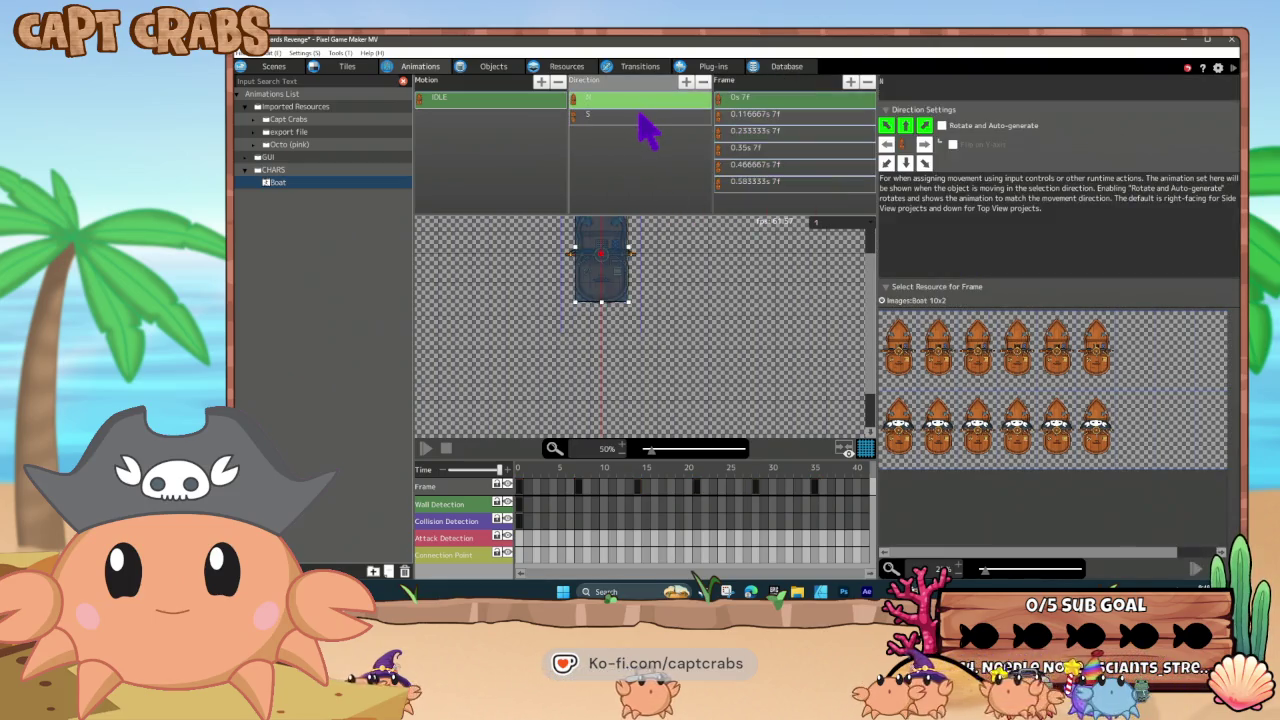
Copy and paste the N direction to make N(1), then begin renaming that row.
click(642, 117)
click(627, 101)
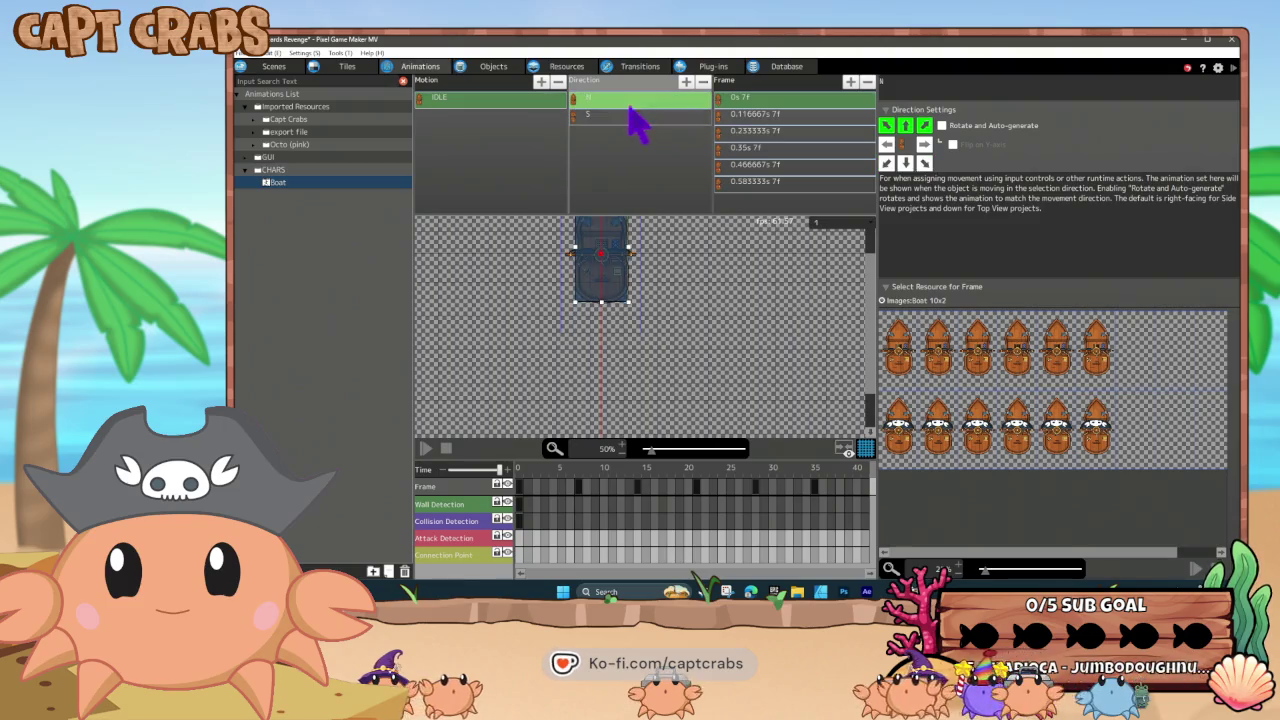
key(ctrl+c)
key(ctrl+v)
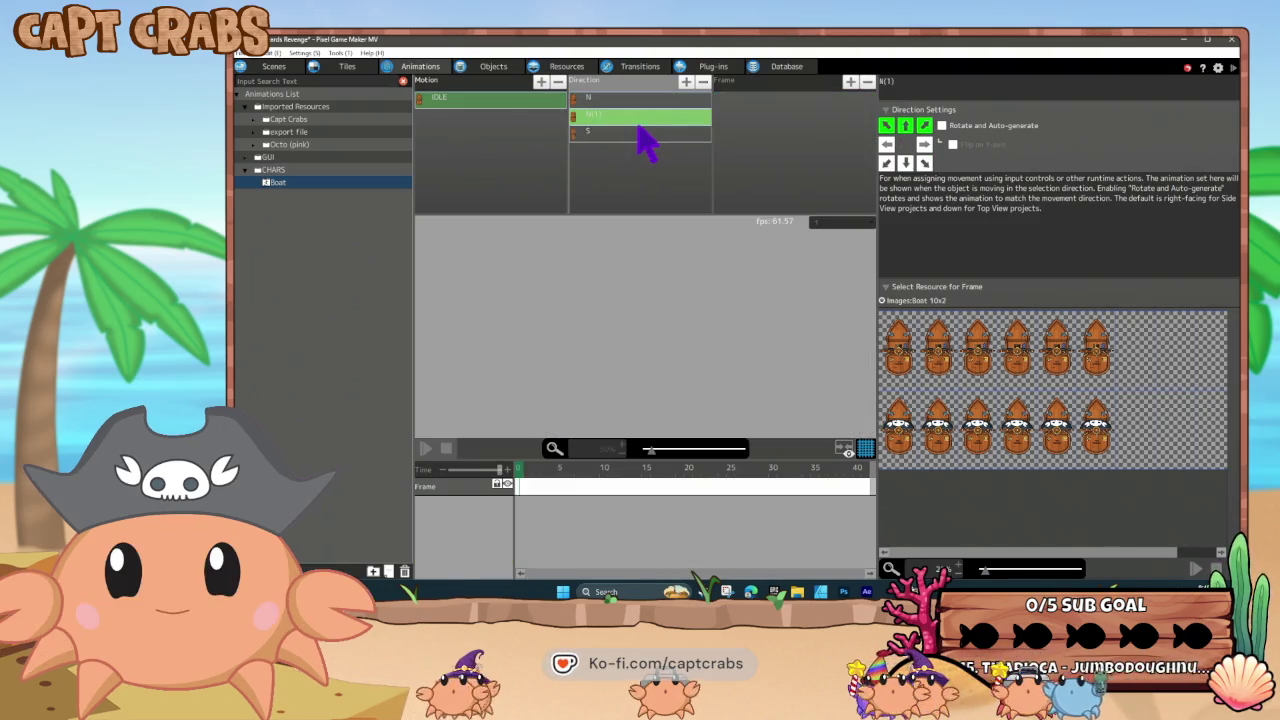
click(617, 117)
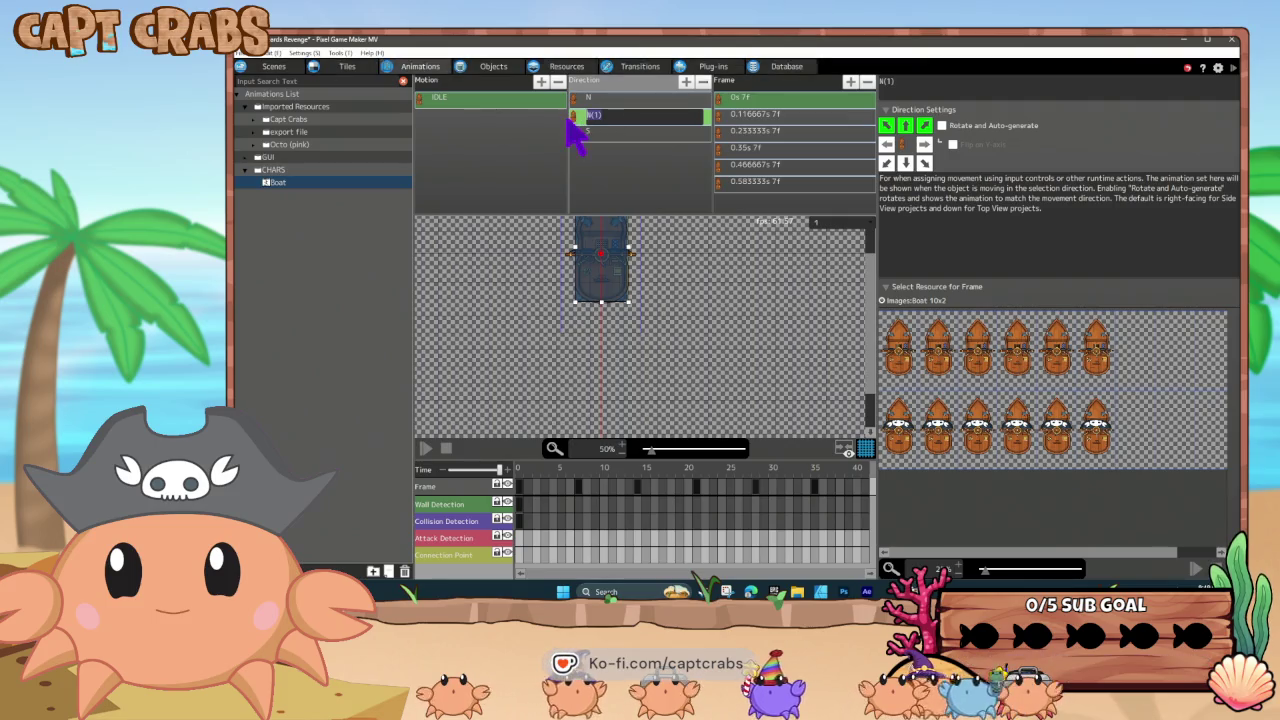
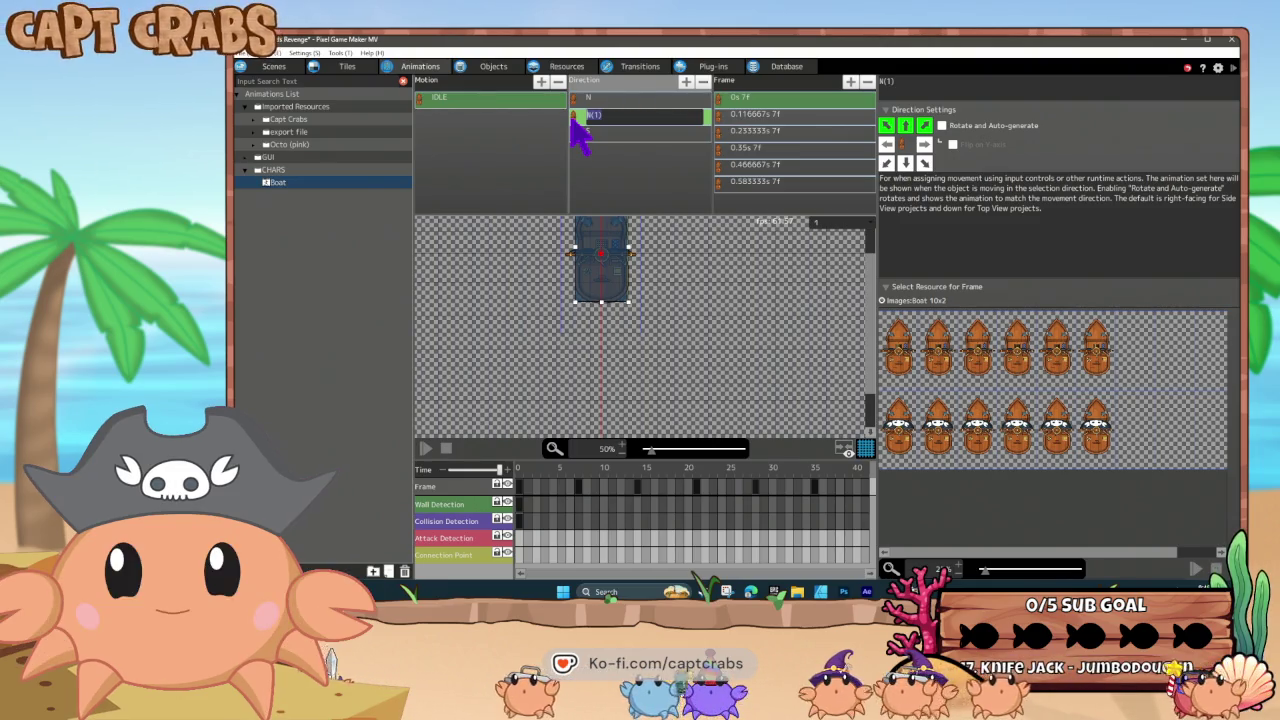
text(E)
Name the new direction E and set its arrow to point right.
key(Return)
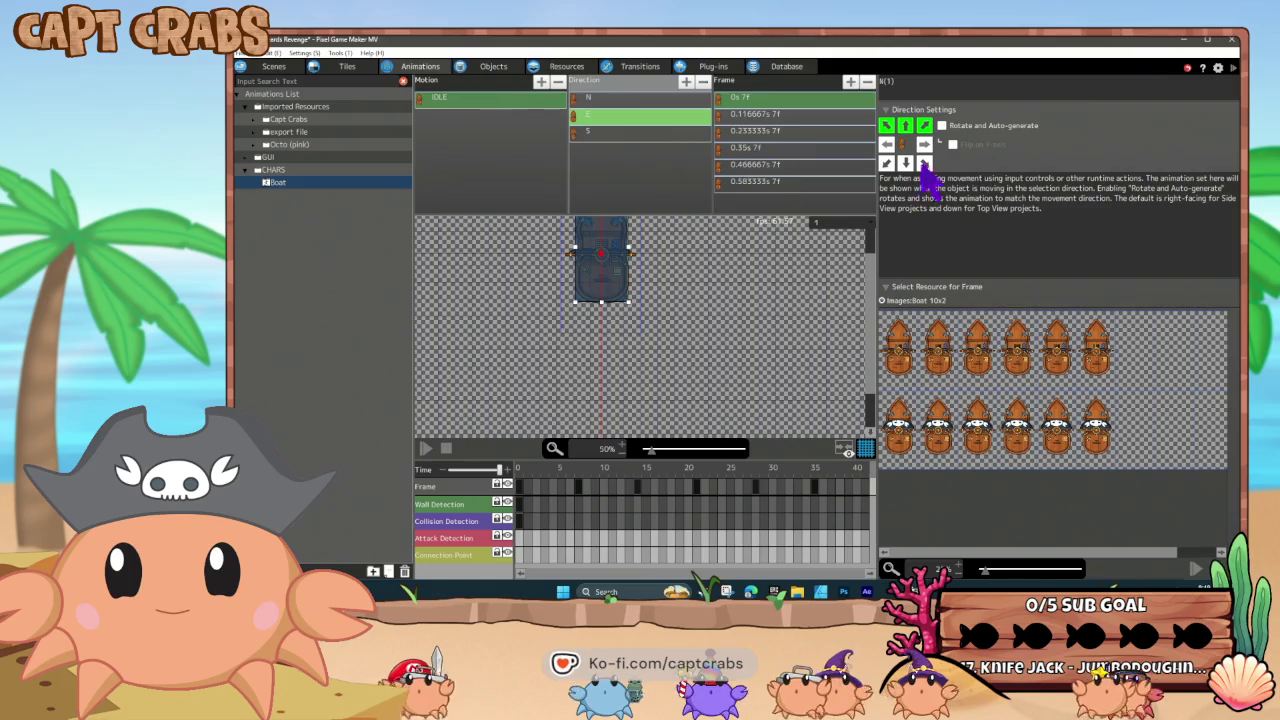
click(924, 144)
click(924, 125)
click(905, 125)
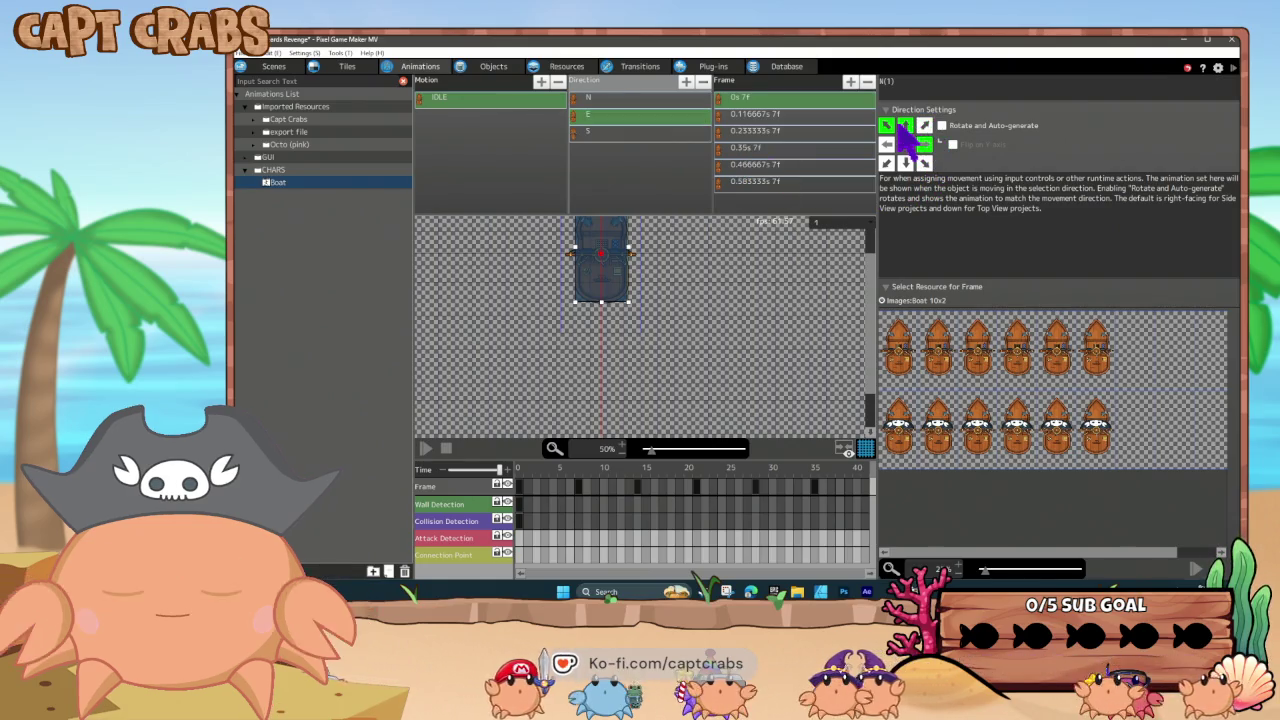
Rotate all six E frames to about 89° and resize the wall detection box to 420×190.
click(745, 102)
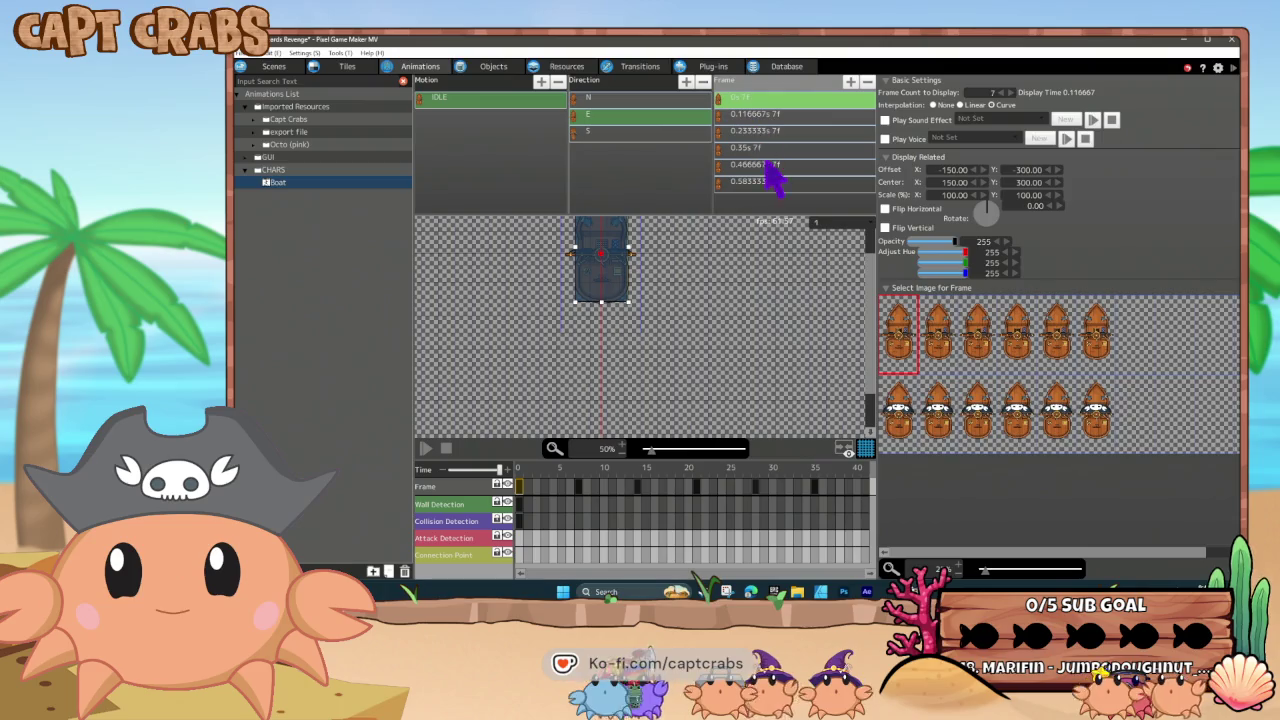
shift+click(779, 183)
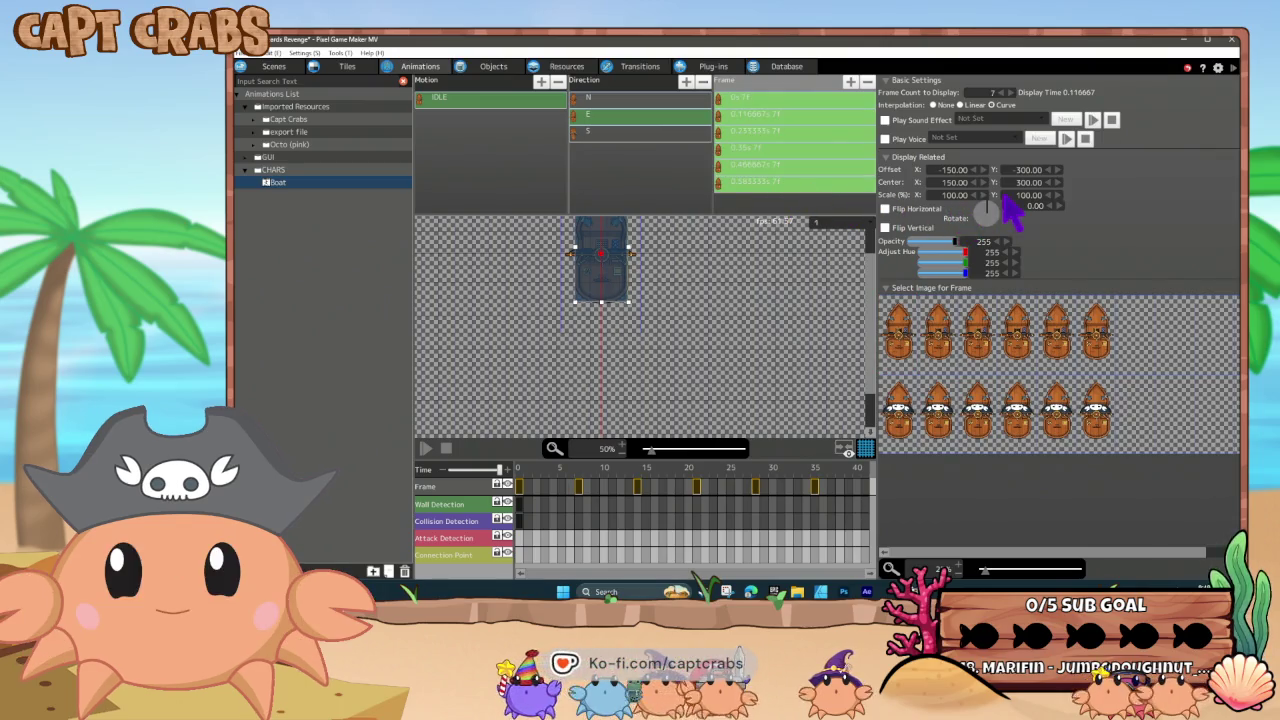
mouse_move(995, 205)
mouse_down()
mouse_move(981, 214)
mouse_move(1019, 222)
mouse_up()
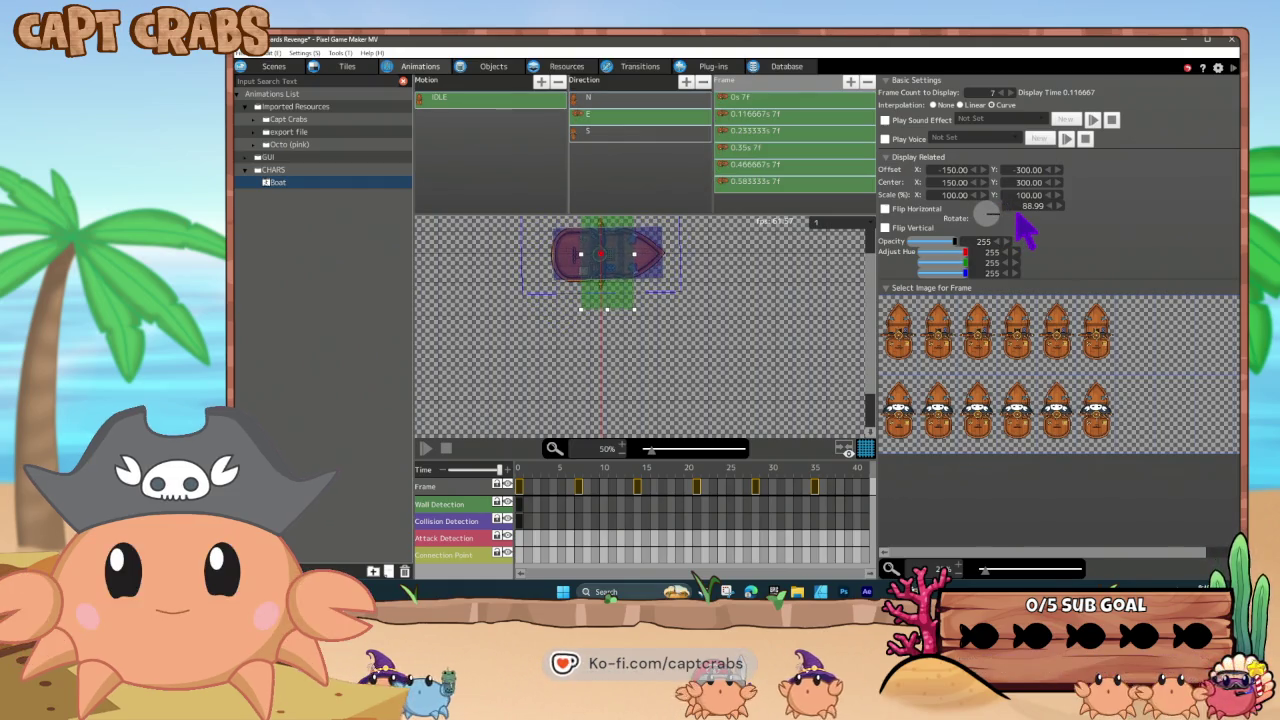
click(646, 294)
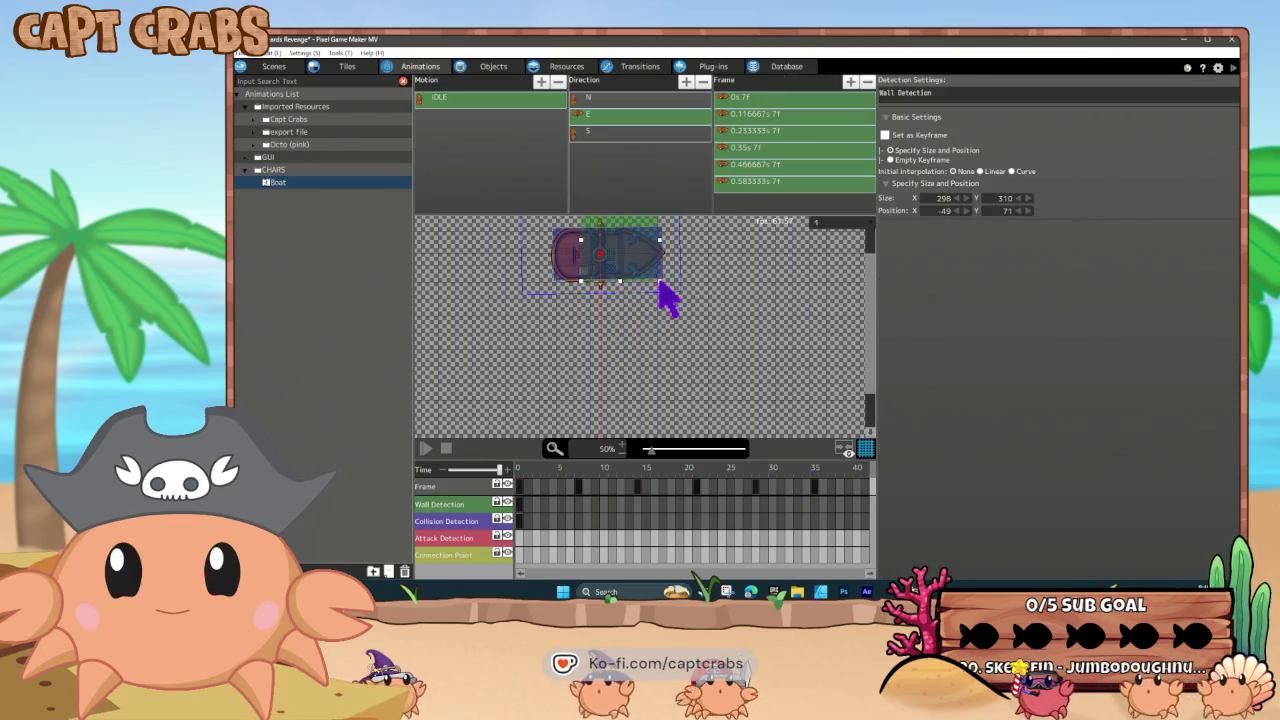
mouse_move(659, 284)
mouse_down()
mouse_move(651, 380)
mouse_move(594, 266)
mouse_move(562, 282)
mouse_up()
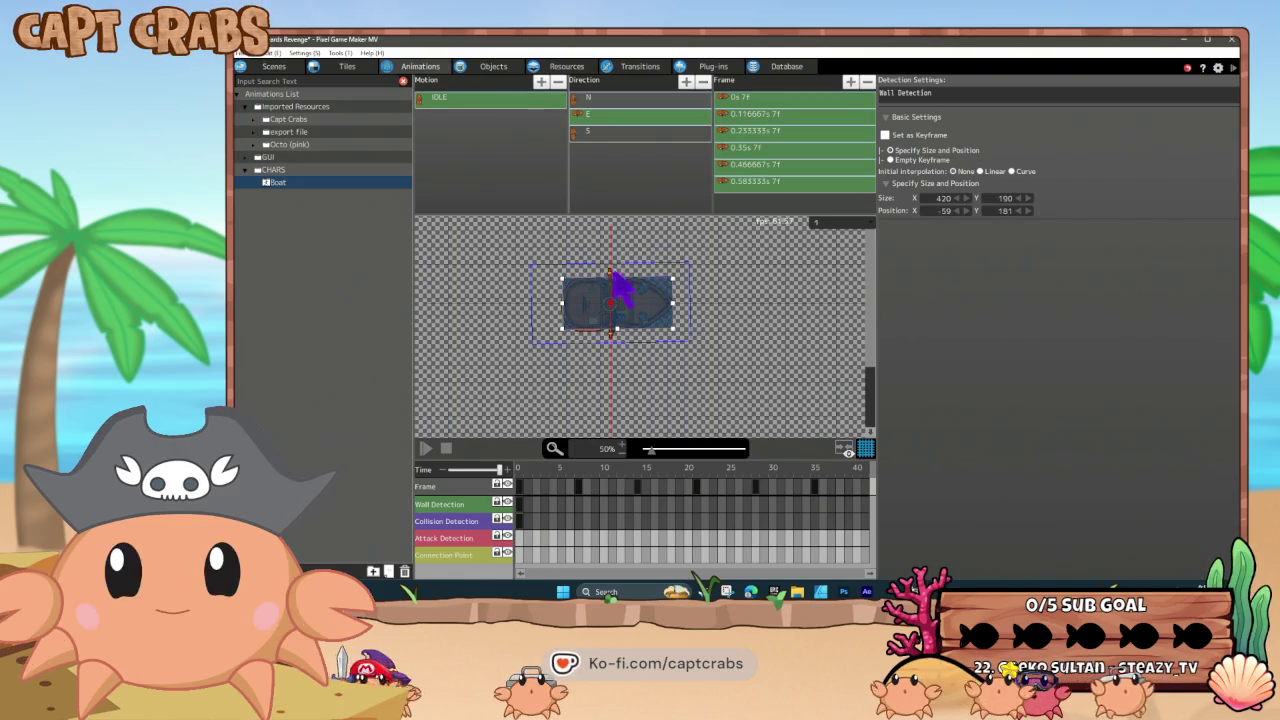
Duplicate the E direction as a new W direction pointing left.
click(620, 116)
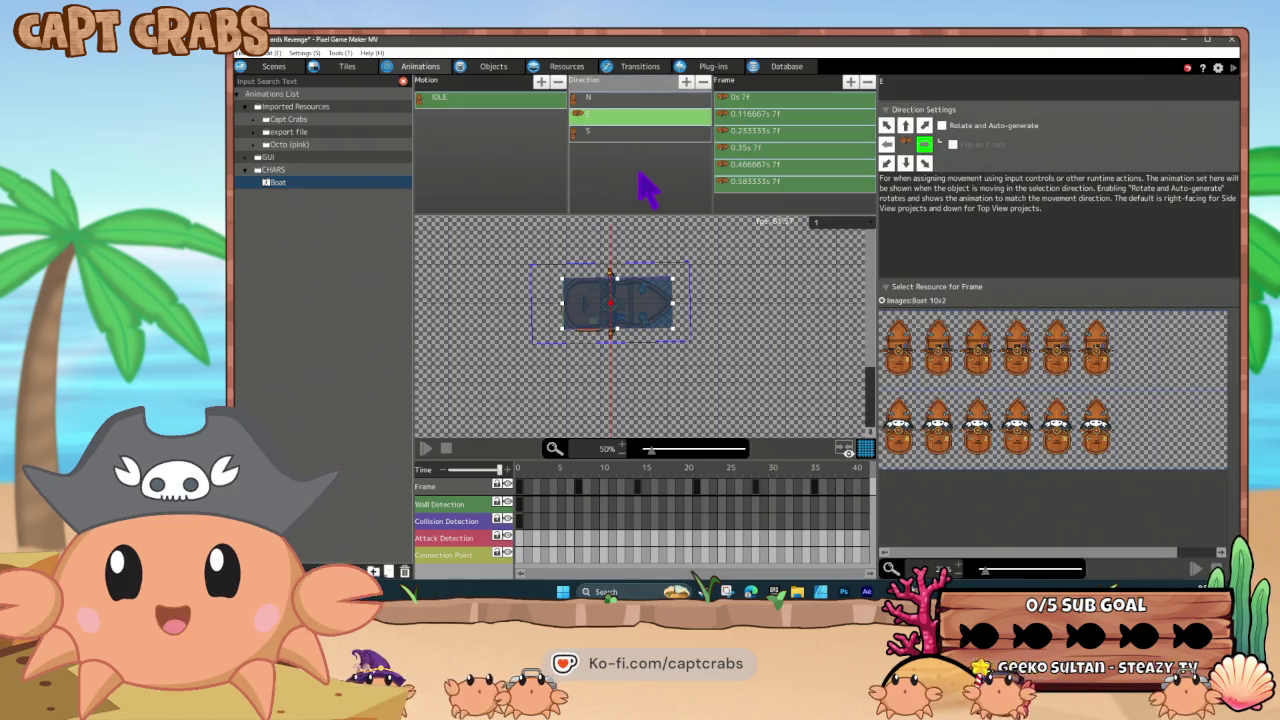
key(ctrl+d)
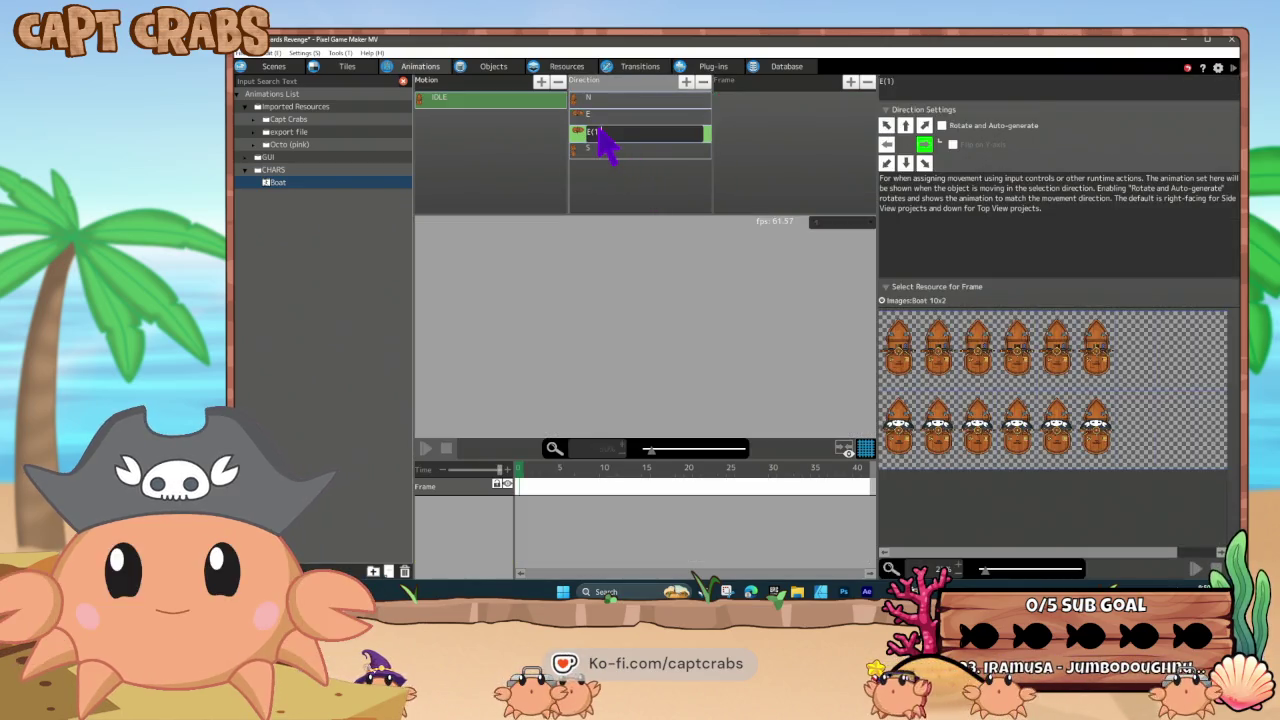
text(W)
key(Return)
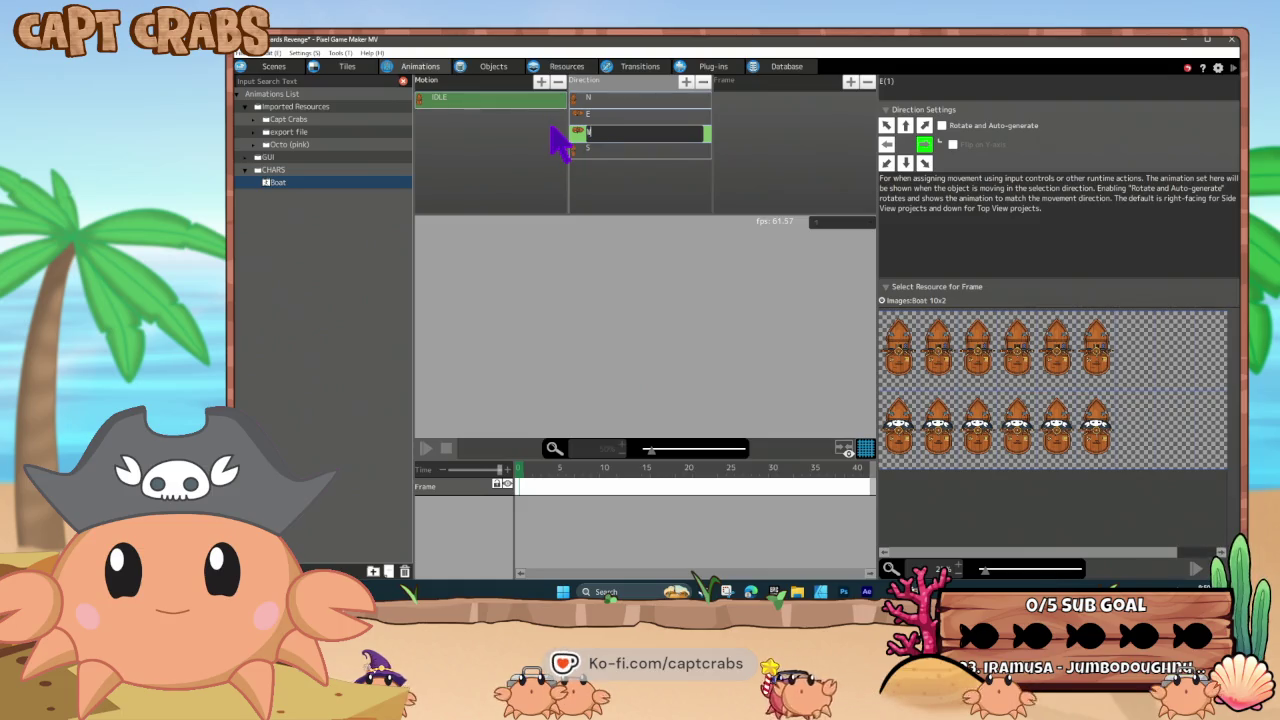
click(886, 144)
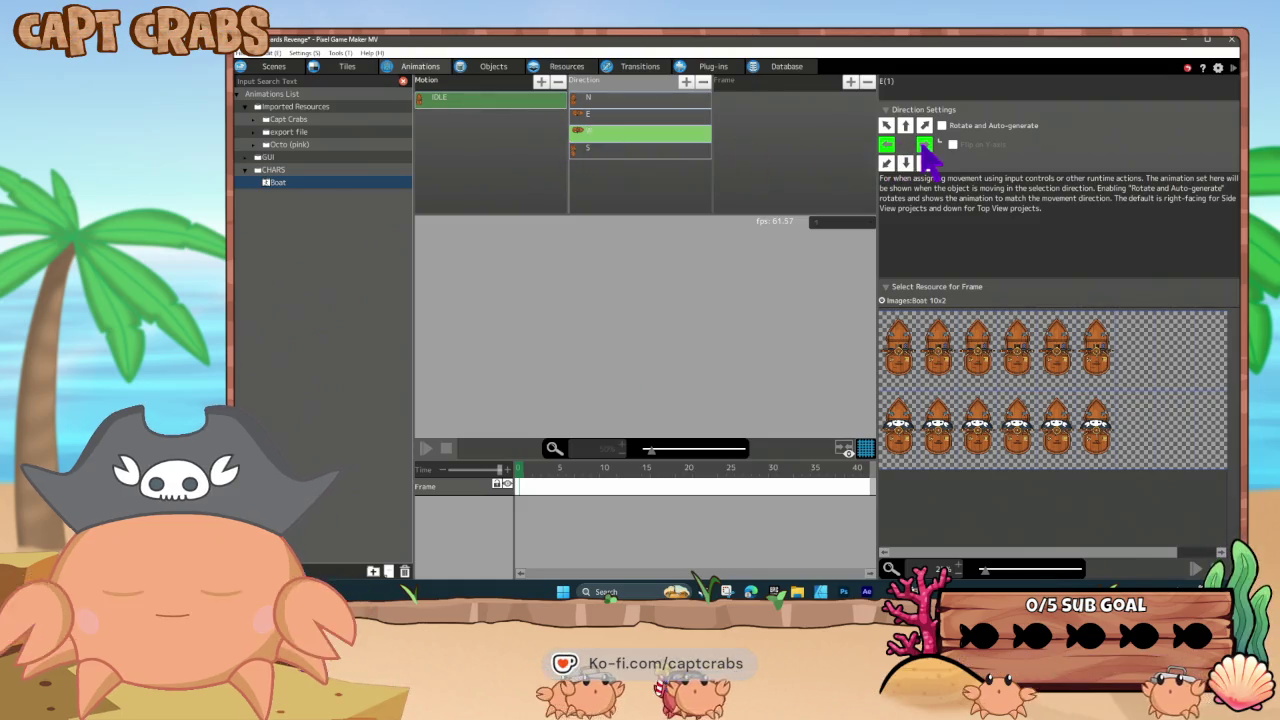
click(598, 136)
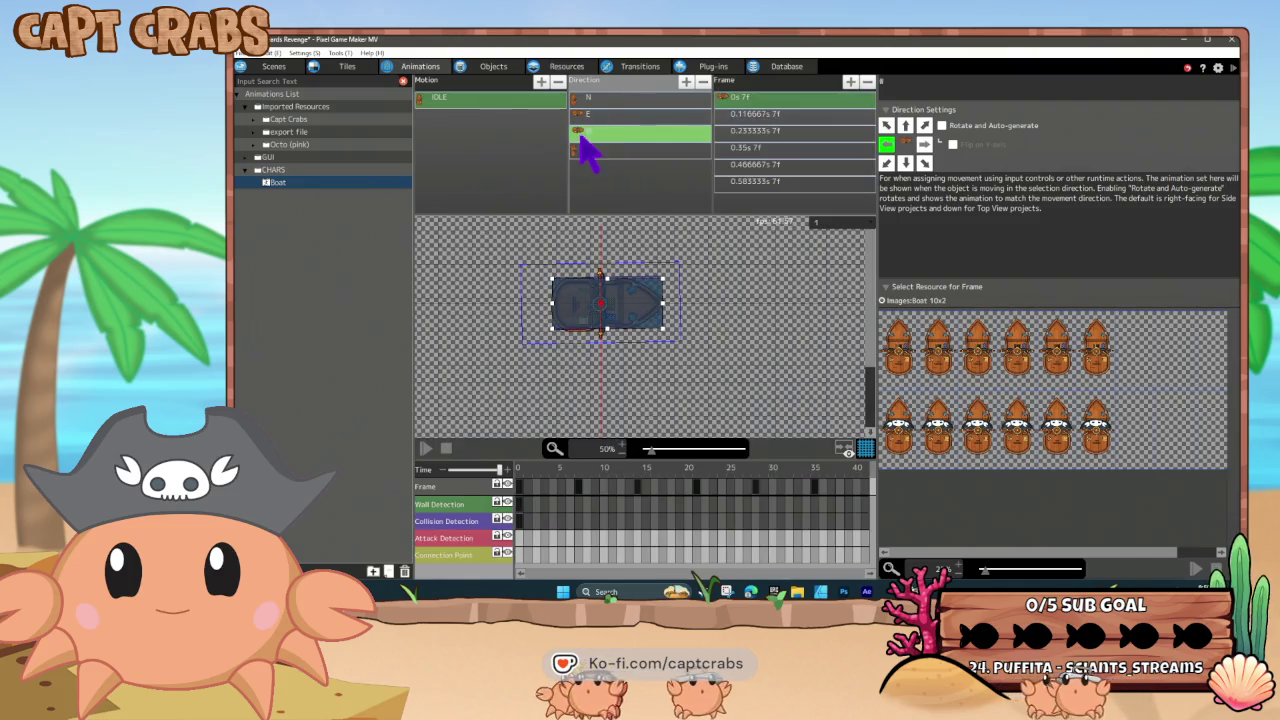
Select all six W frames and flip them vertically so the boat faces left.
click(760, 114)
click(766, 100)
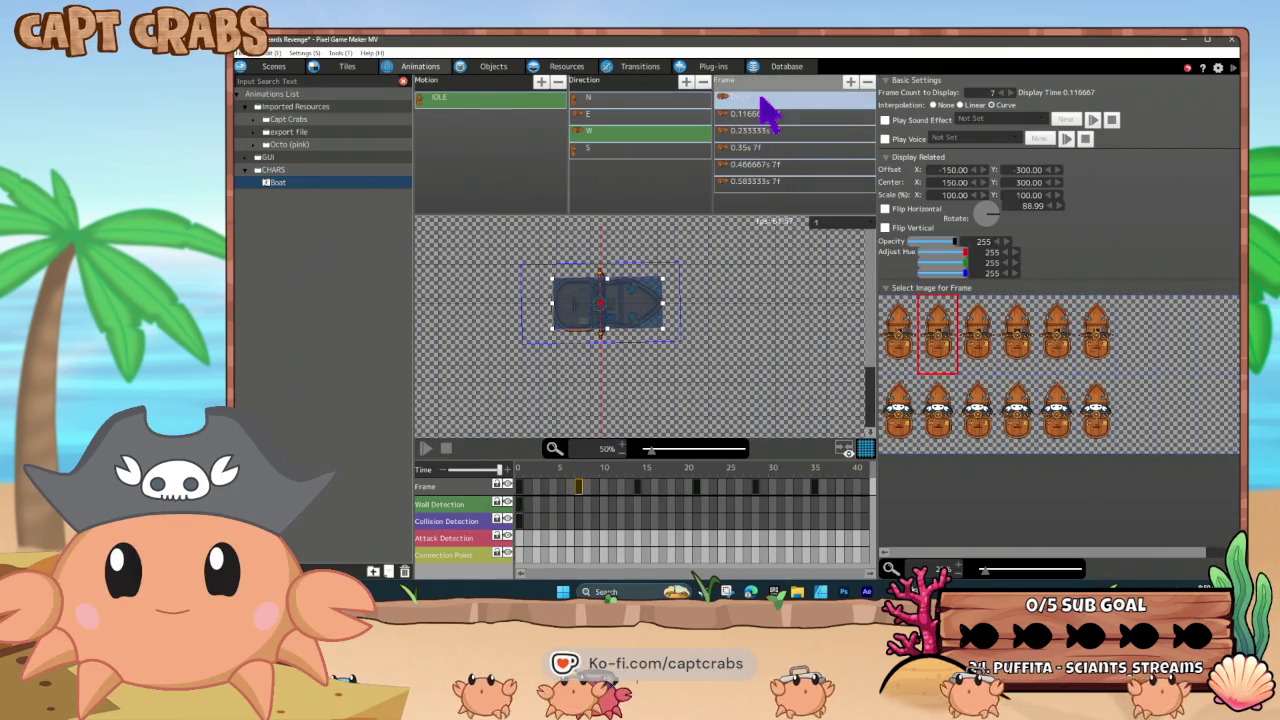
click(781, 183)
click(768, 100)
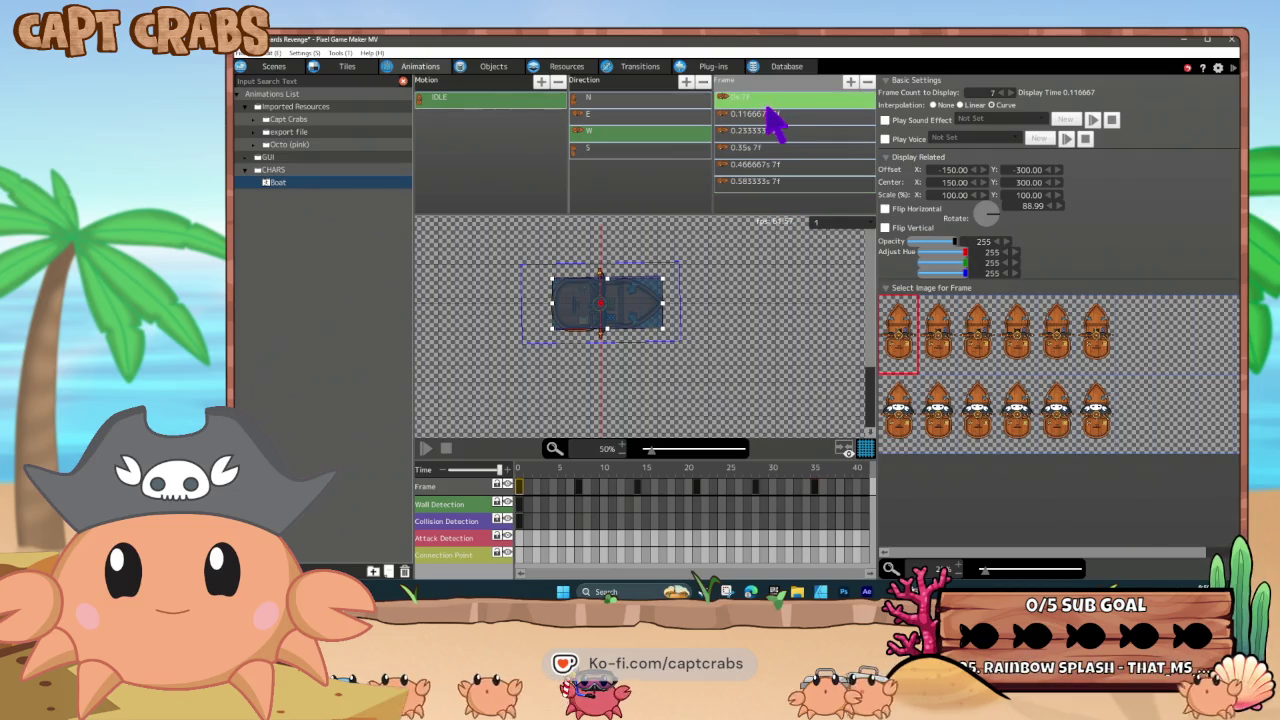
shift+click(788, 181)
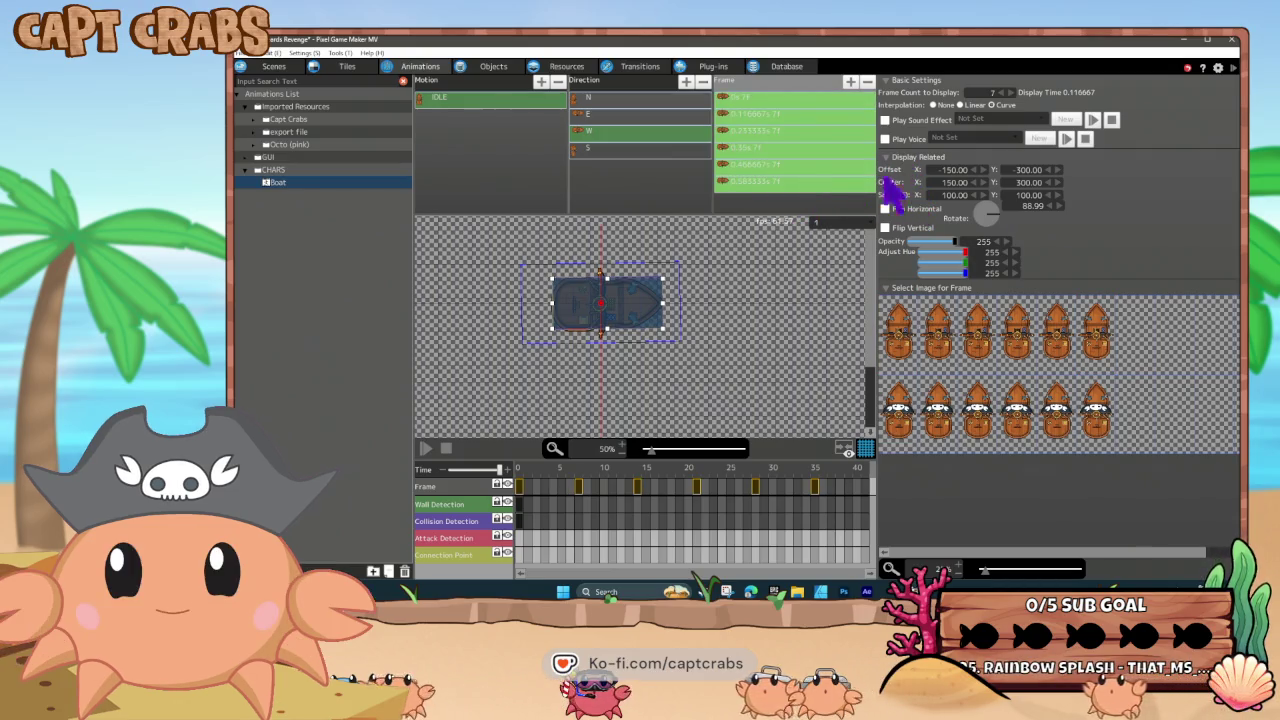
click(885, 209)
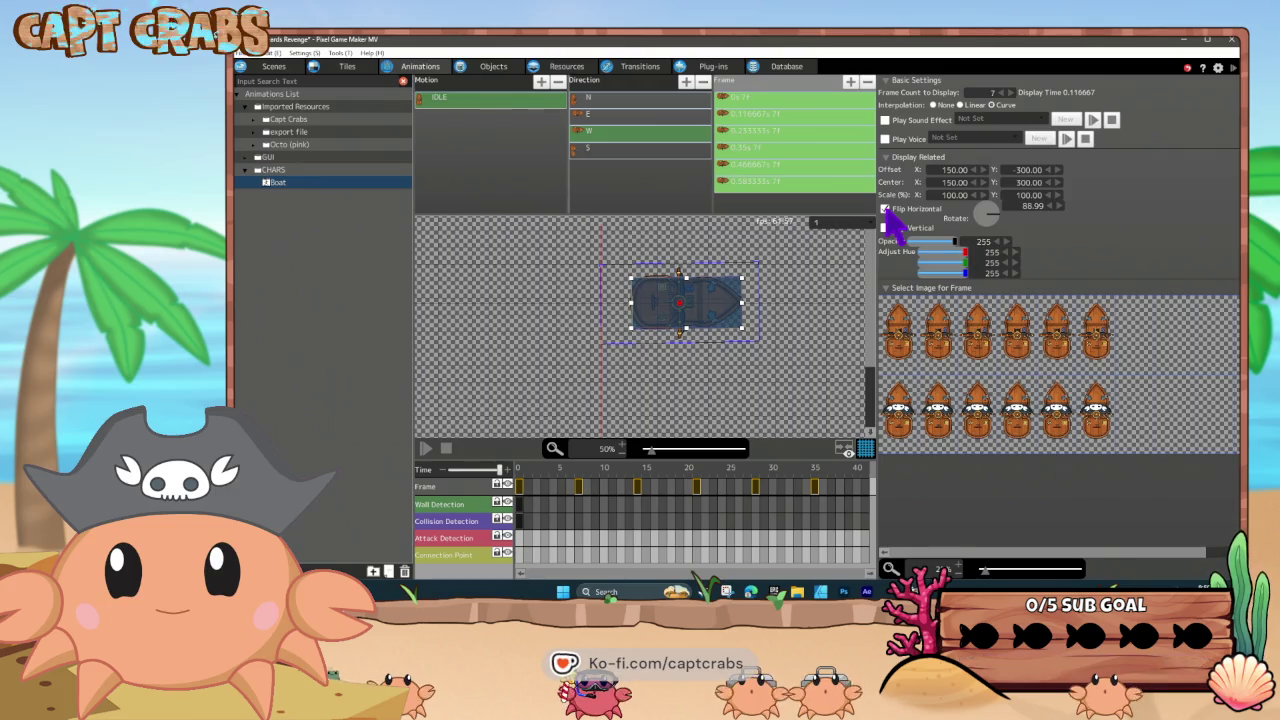
click(886, 210)
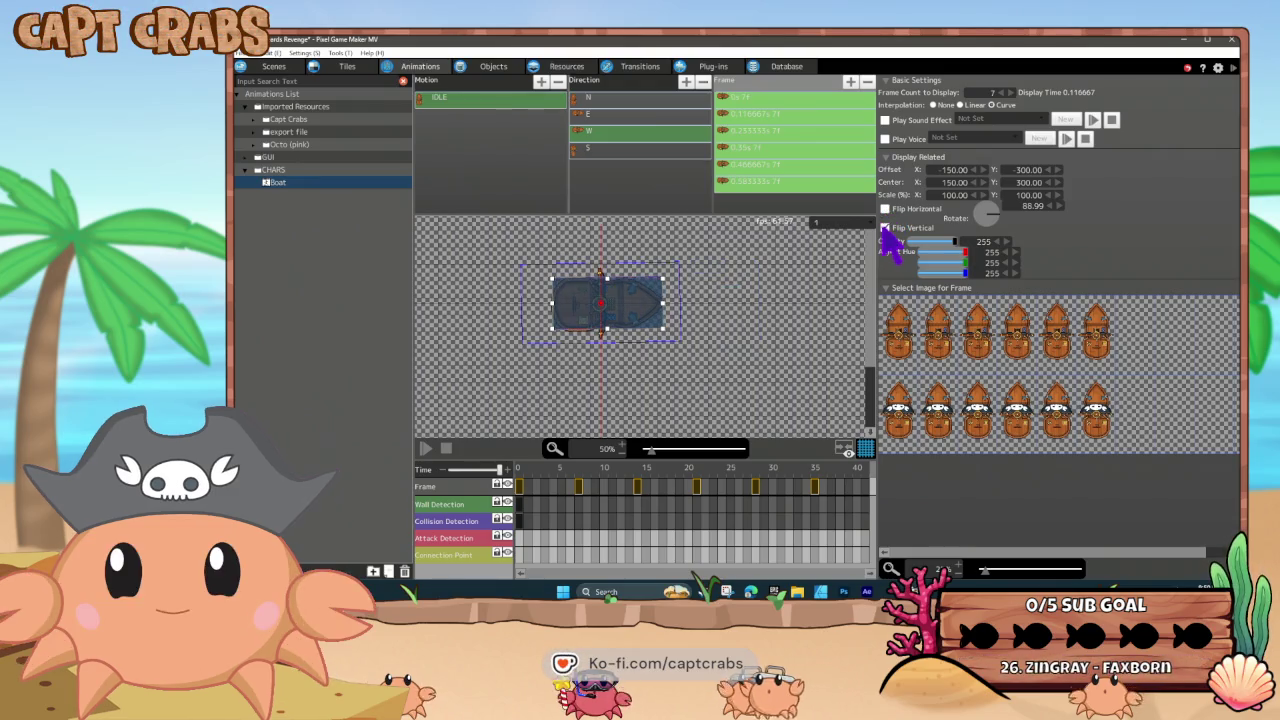
click(885, 228)
Set the W frames' Offset Y to -300 to recentre the boat.
scroll(714, 320, down, 2)
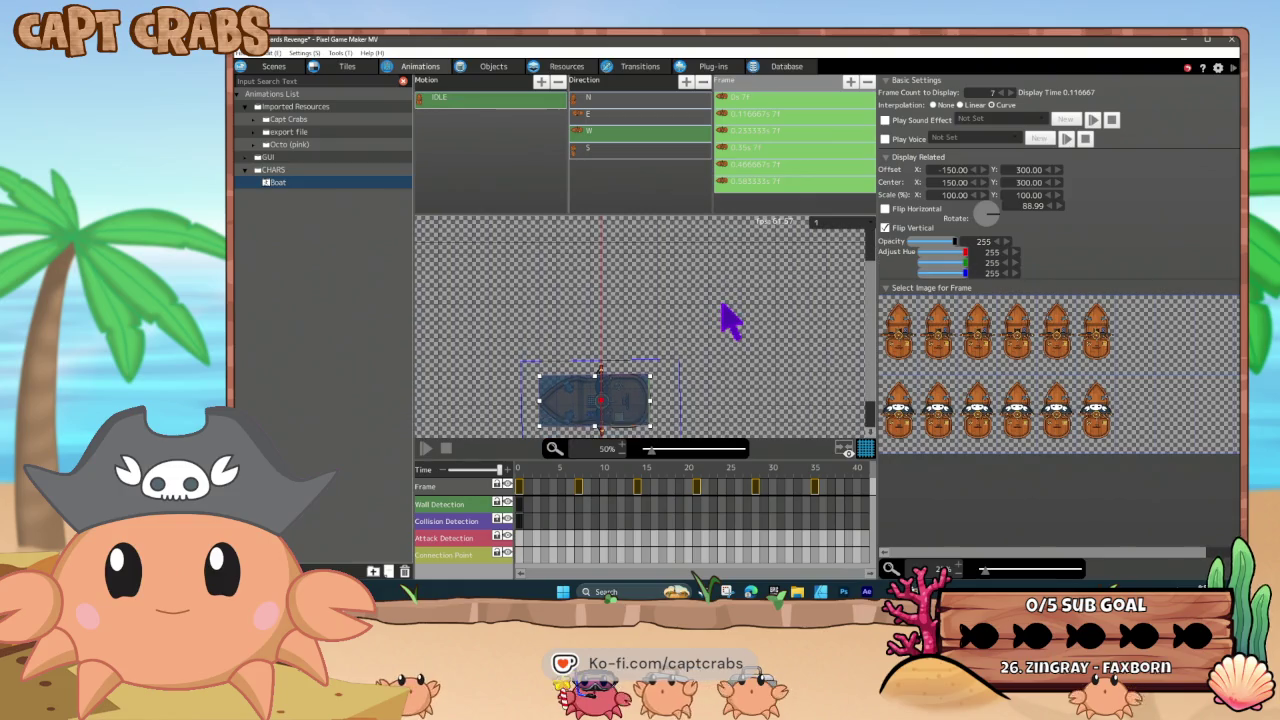
double_click(1035, 170)
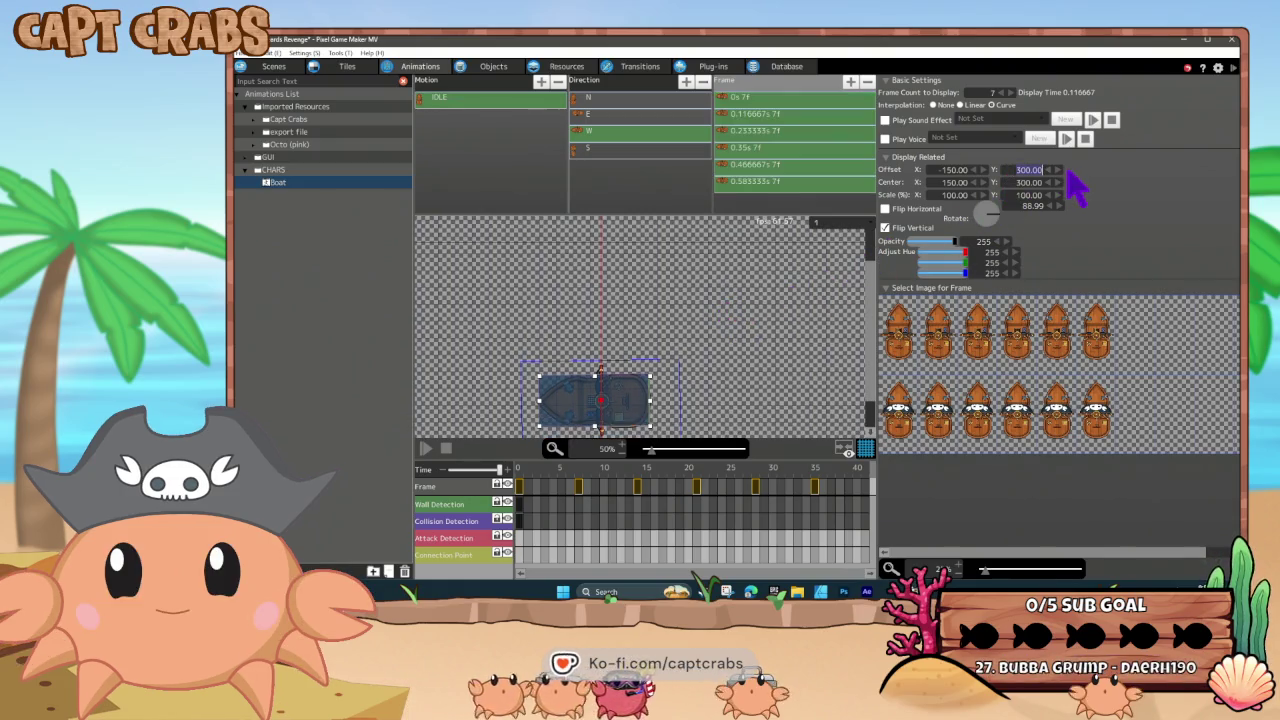
text(-300)
key(Return)
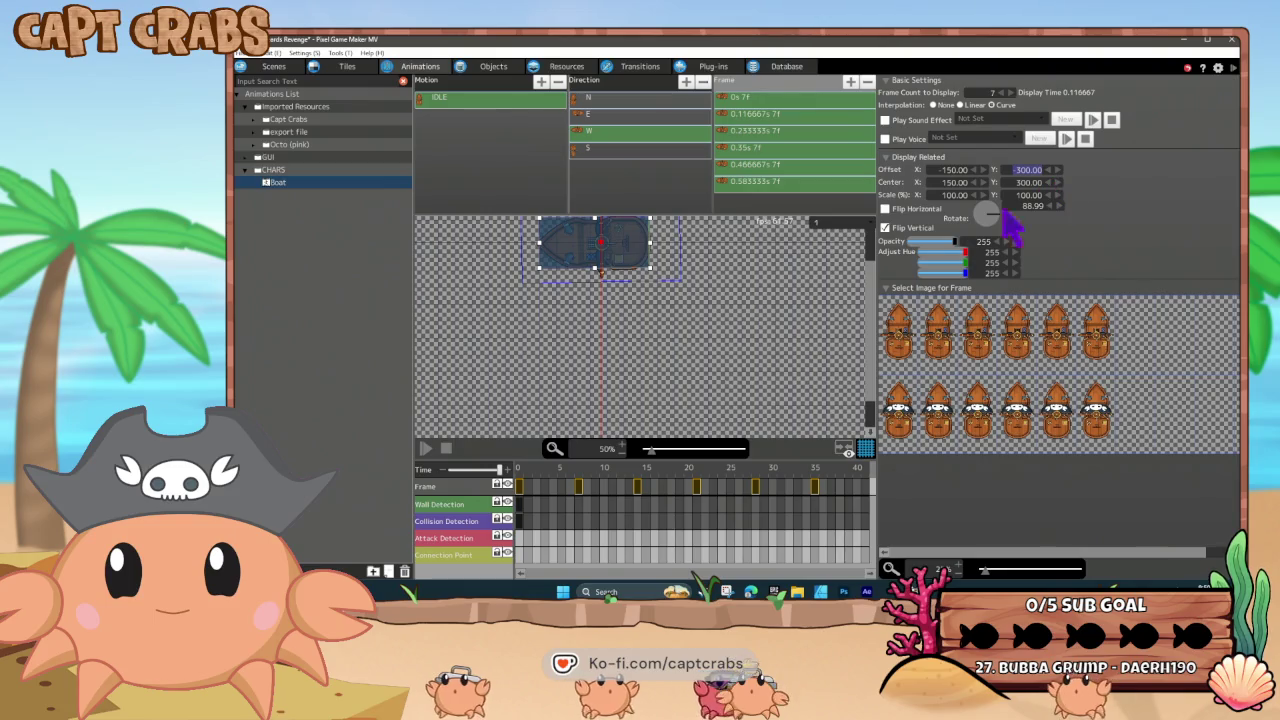
Review the boat's W, N and S direction frames.
click(612, 131)
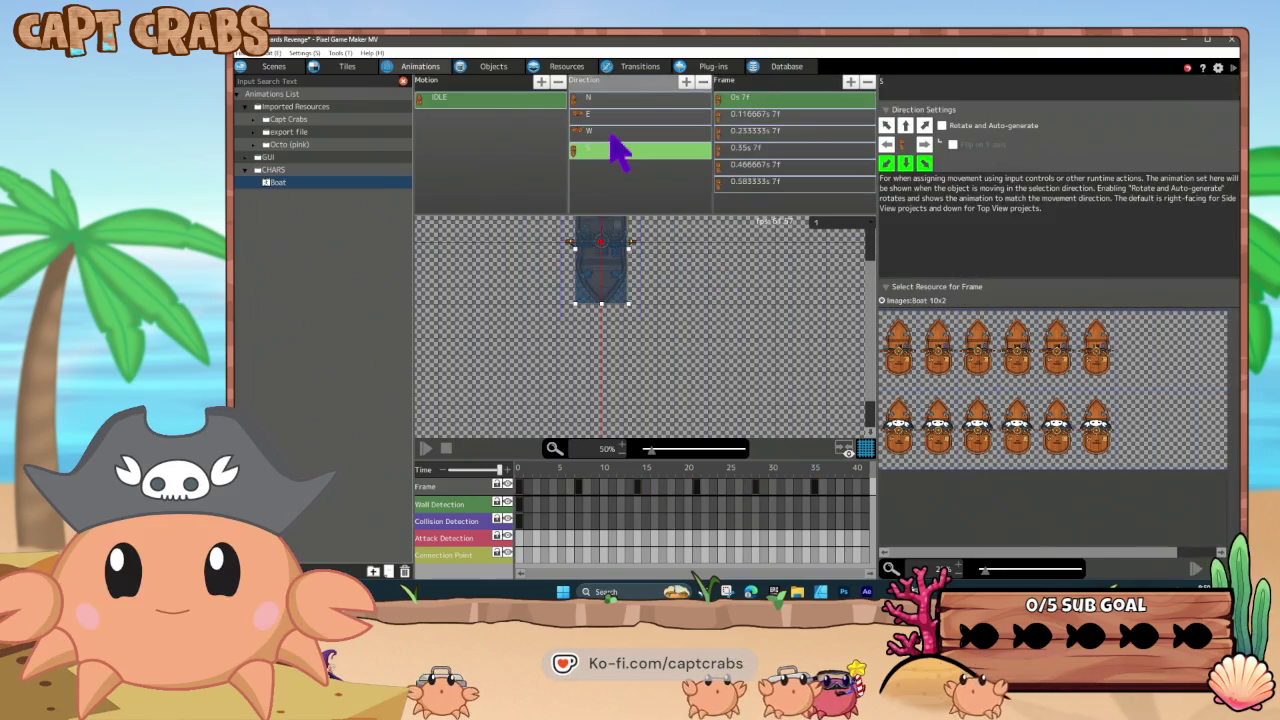
click(608, 100)
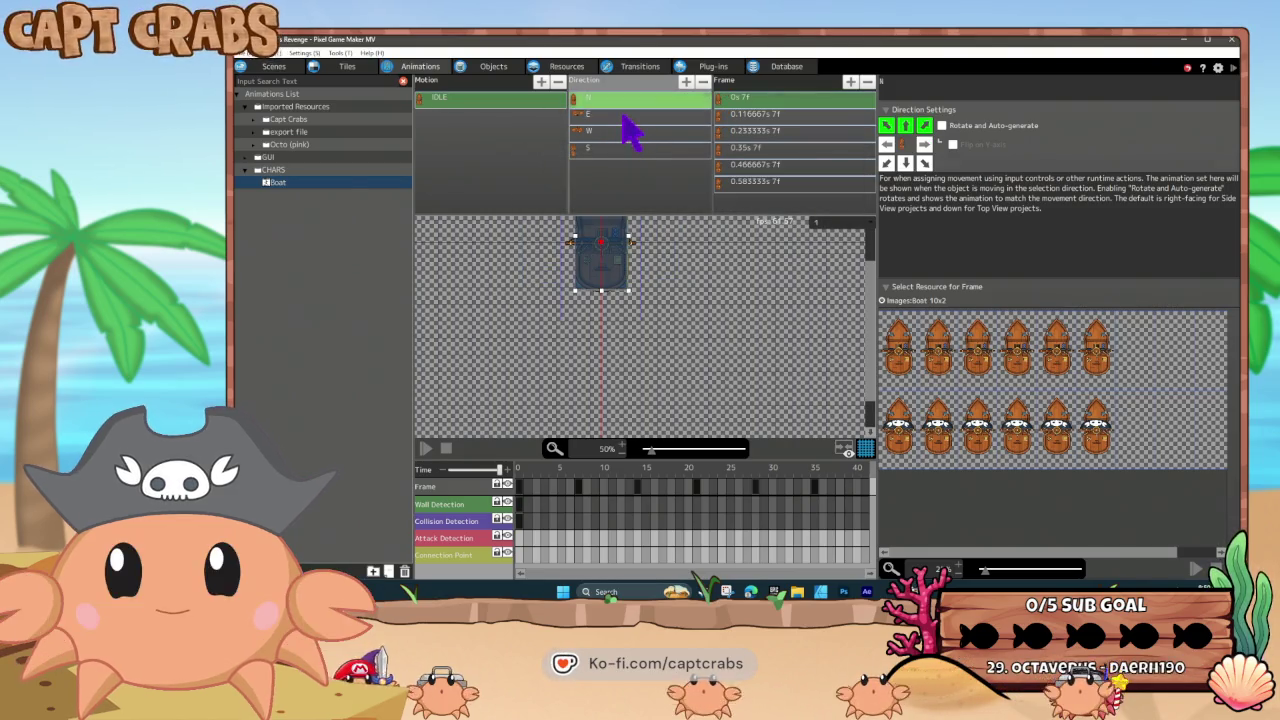
click(630, 131)
click(645, 148)
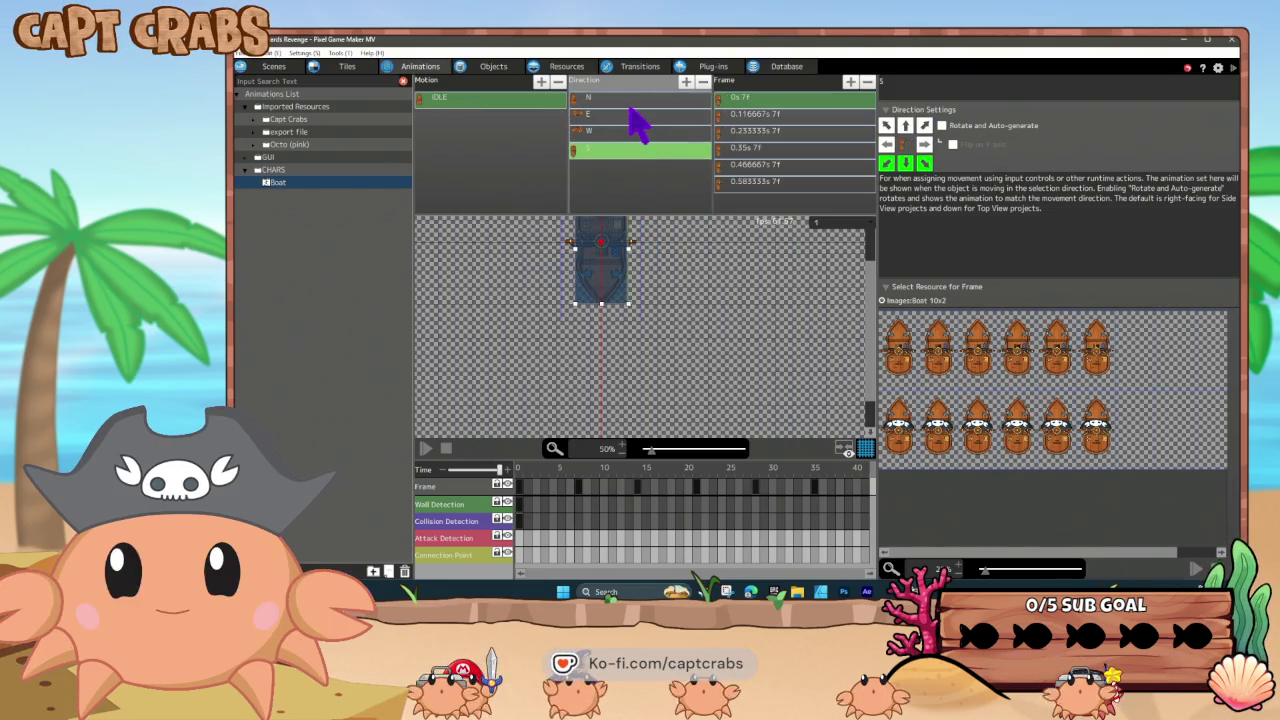
click(631, 106)
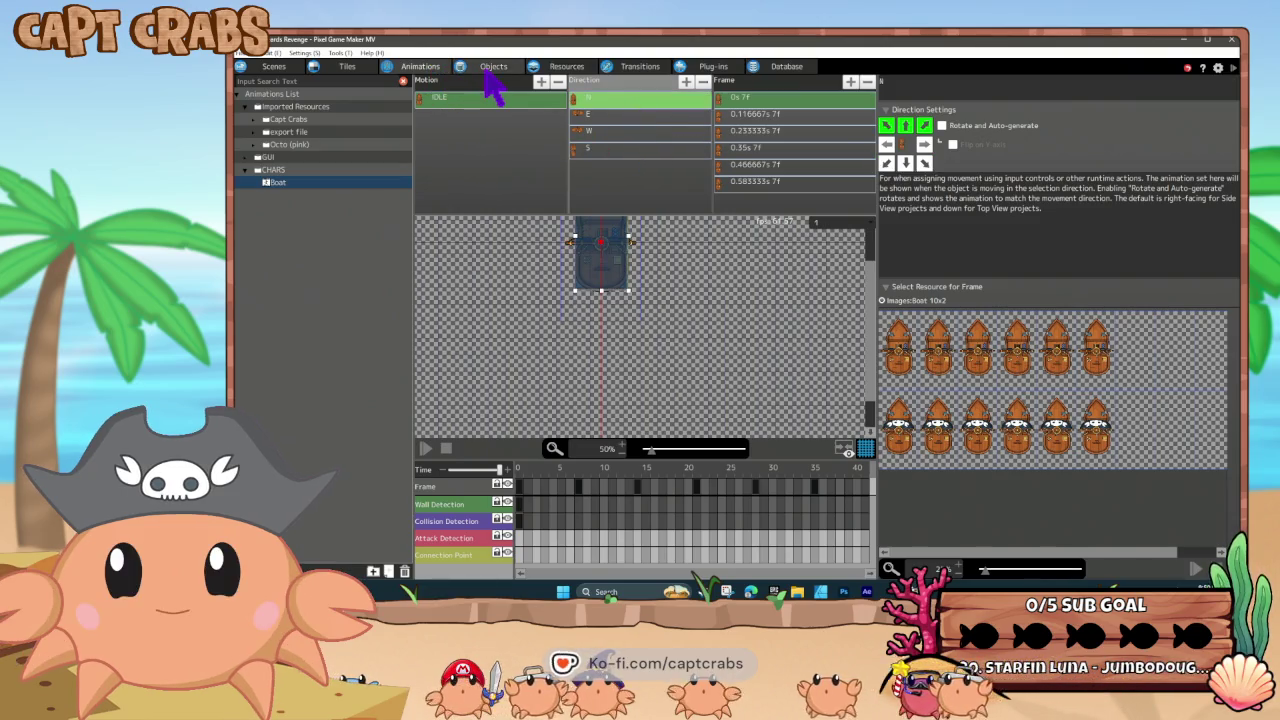
Assign the IDLE motion to the Walk state and steer the boat right in a playtest.
click(492, 100)
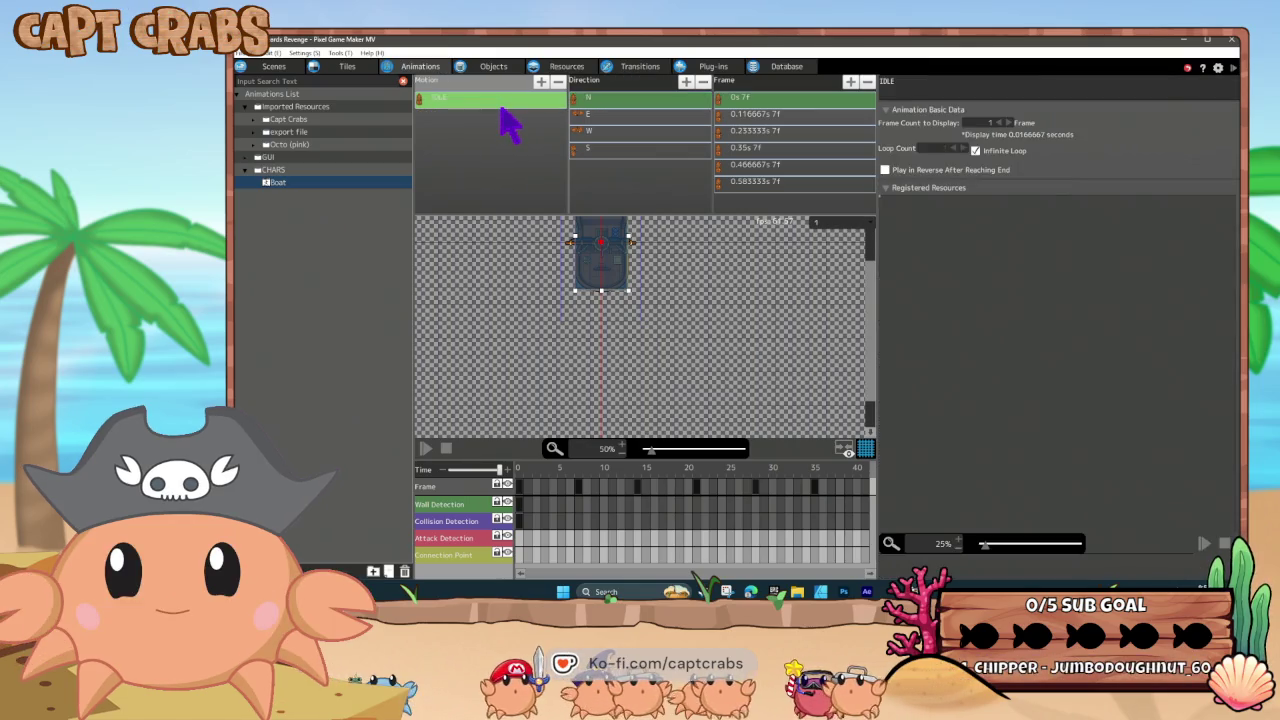
click(492, 70)
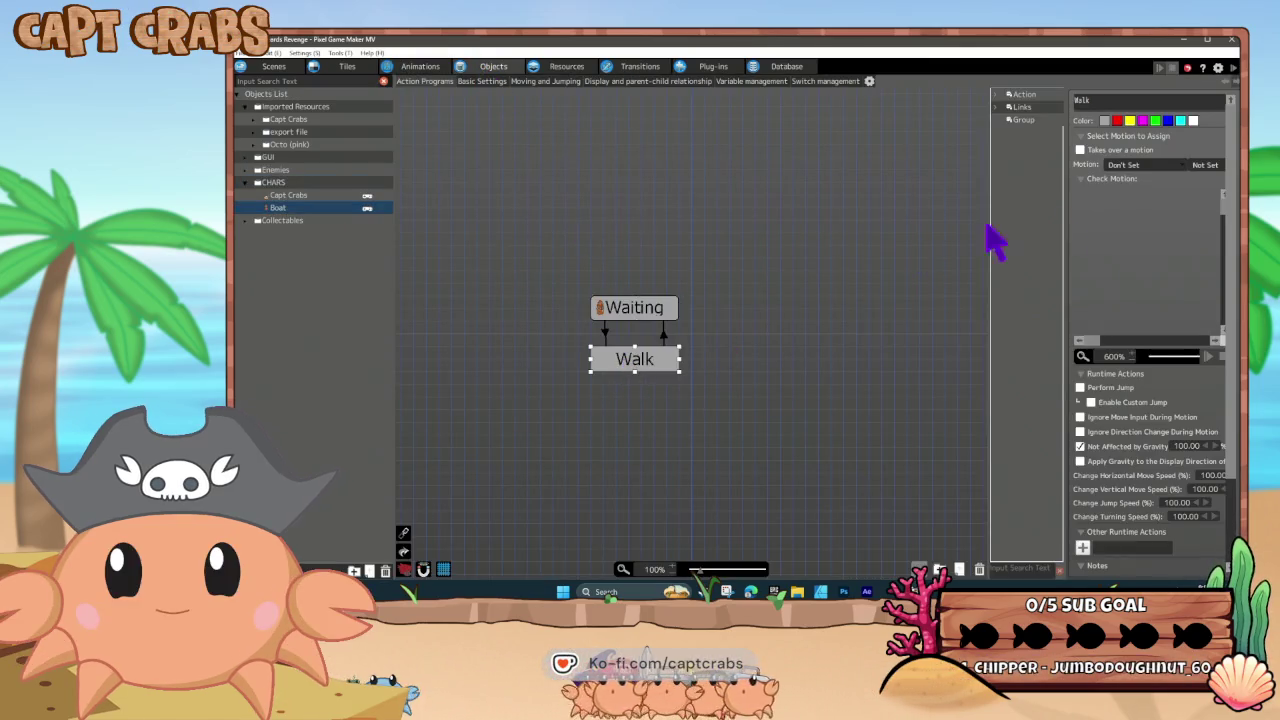
click(1138, 189)
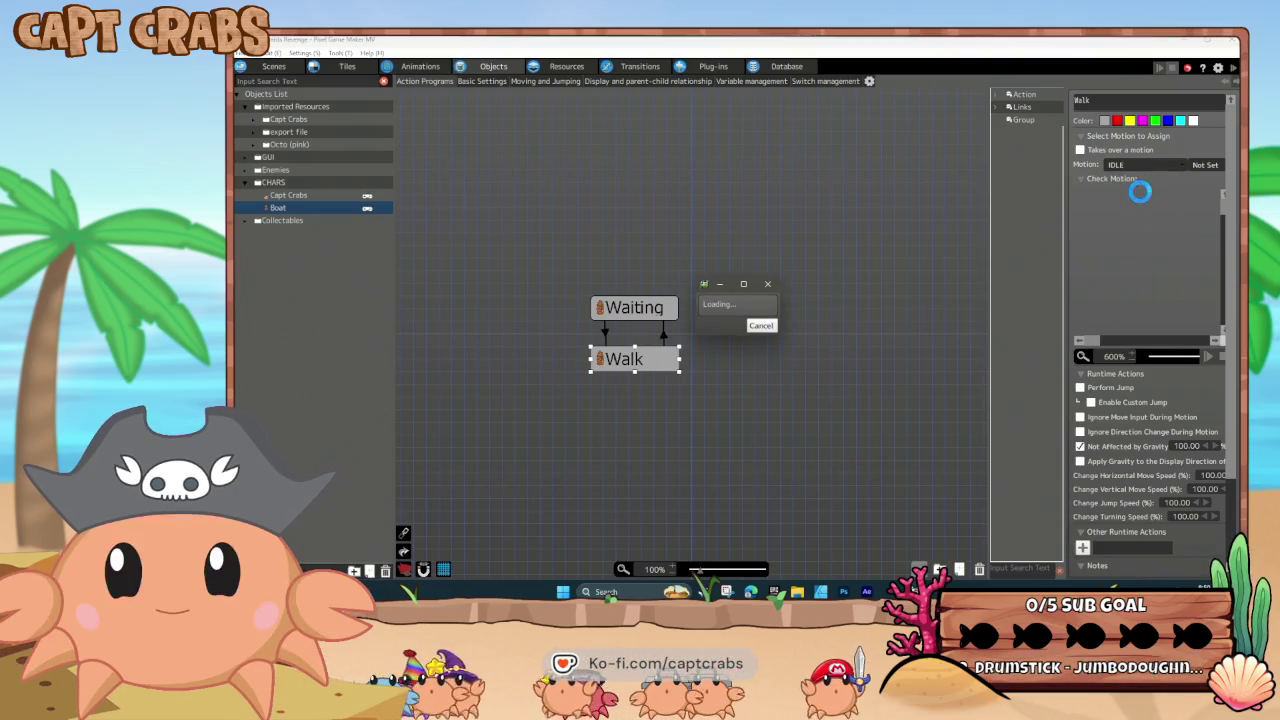
key(Right)
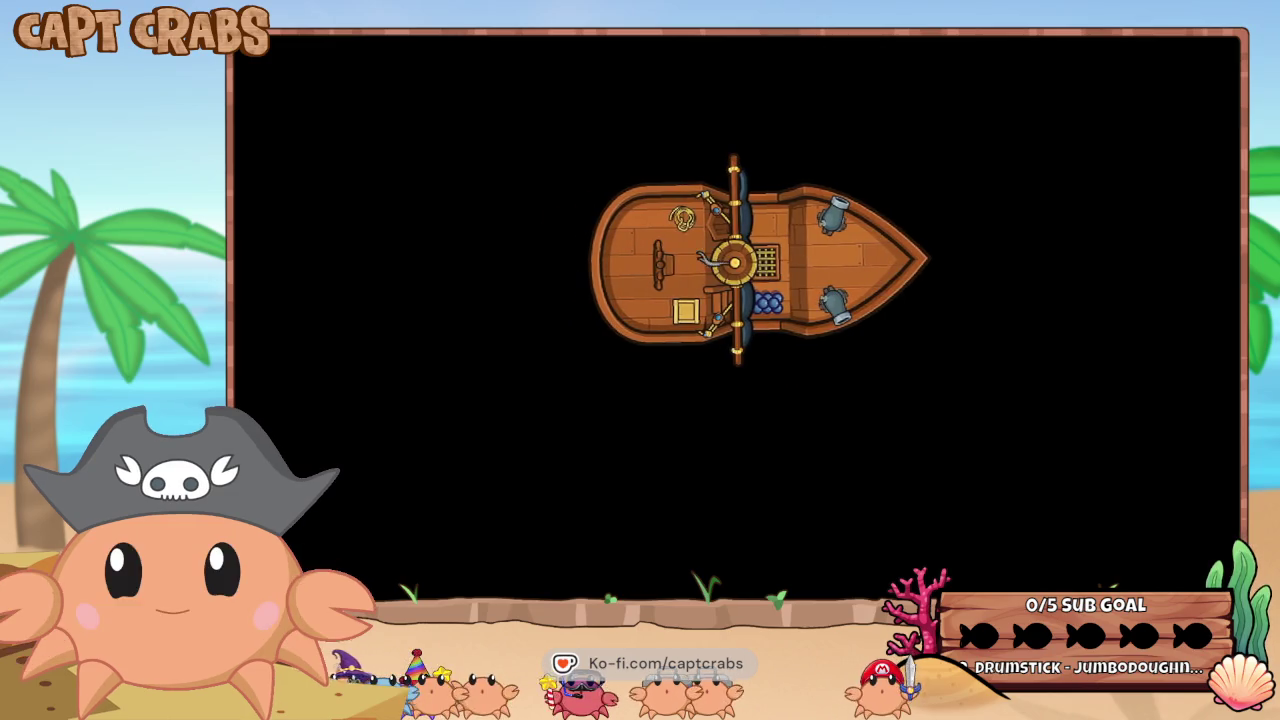
Turn the boat left and right repeatedly with the arrow keys.
key(Left)
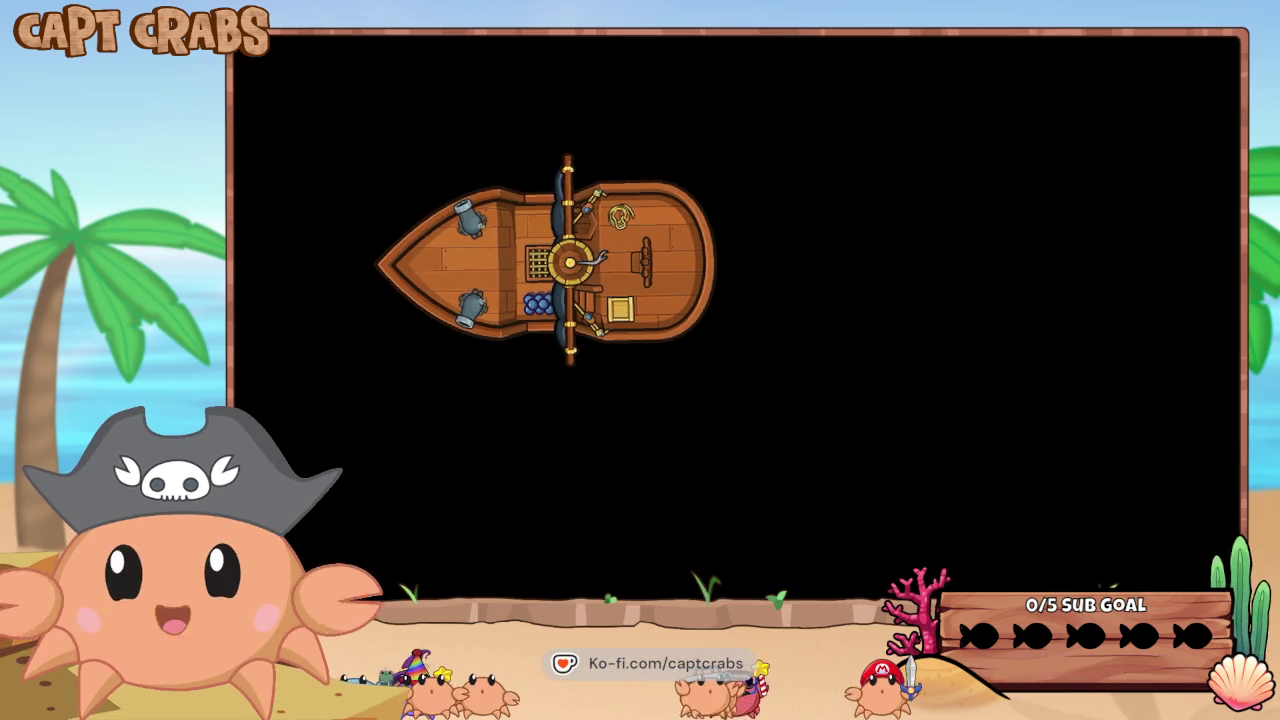
key(Right)
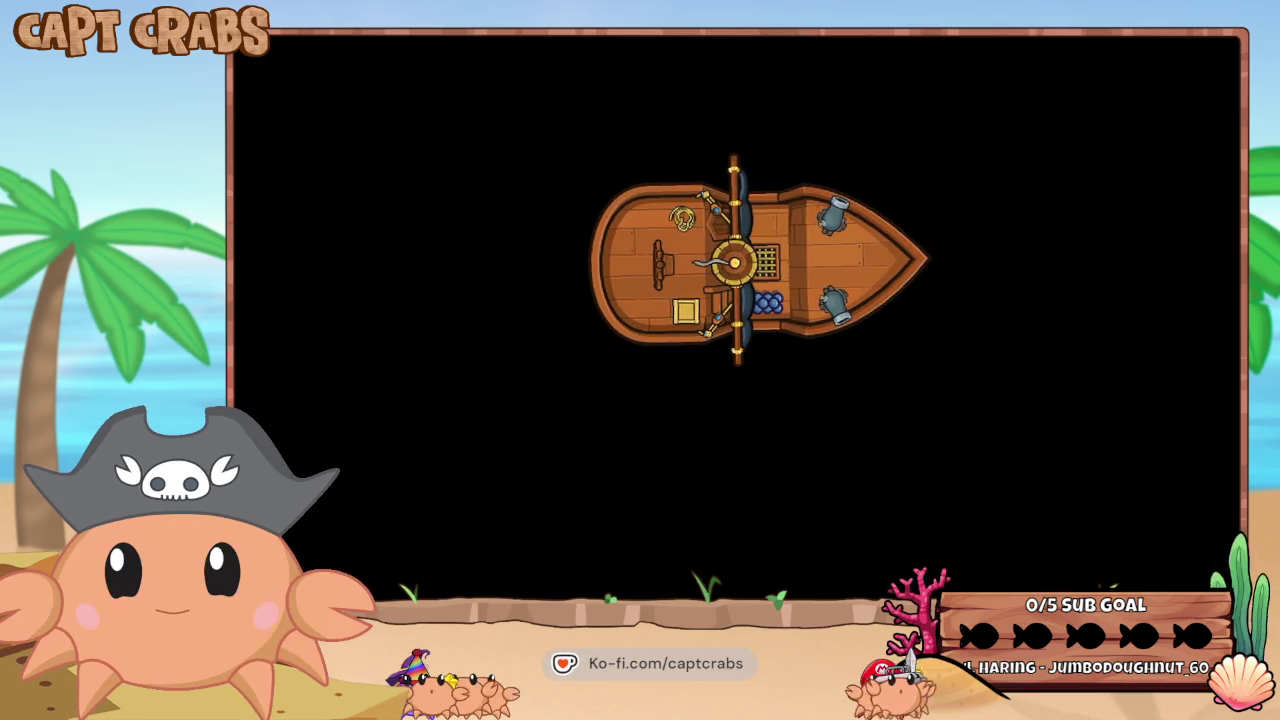
key(Left)
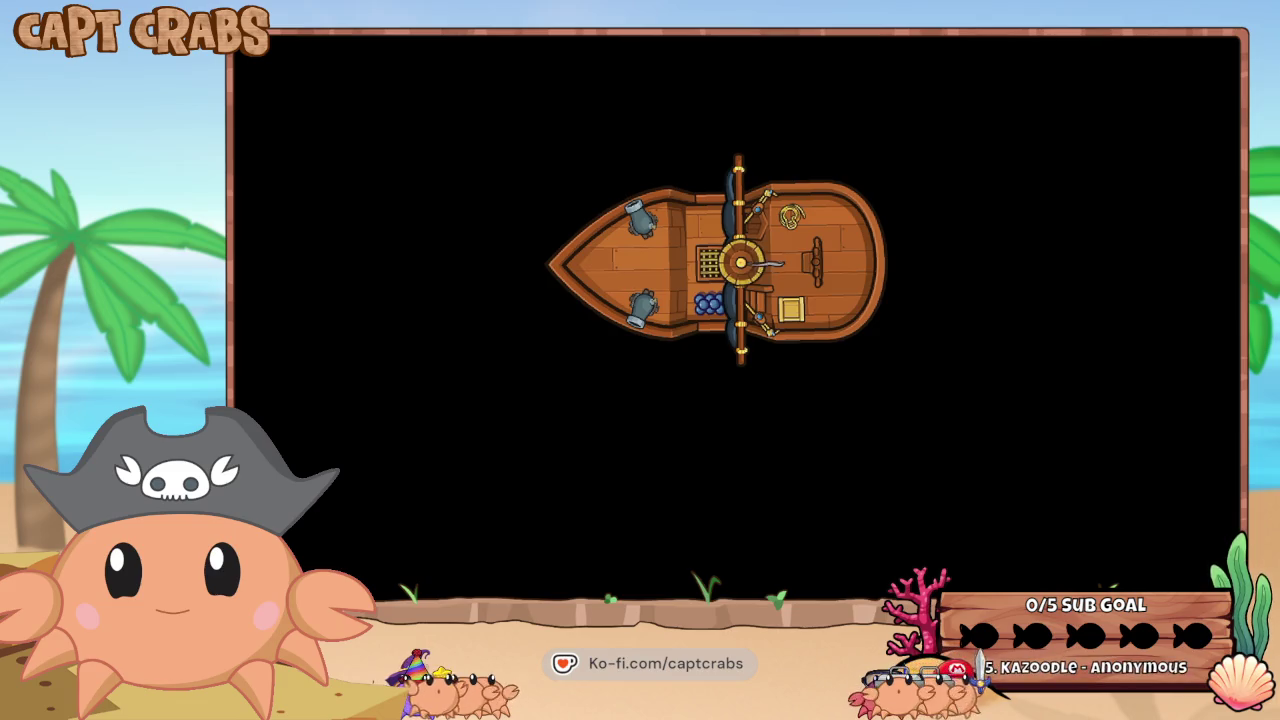
key(Right)
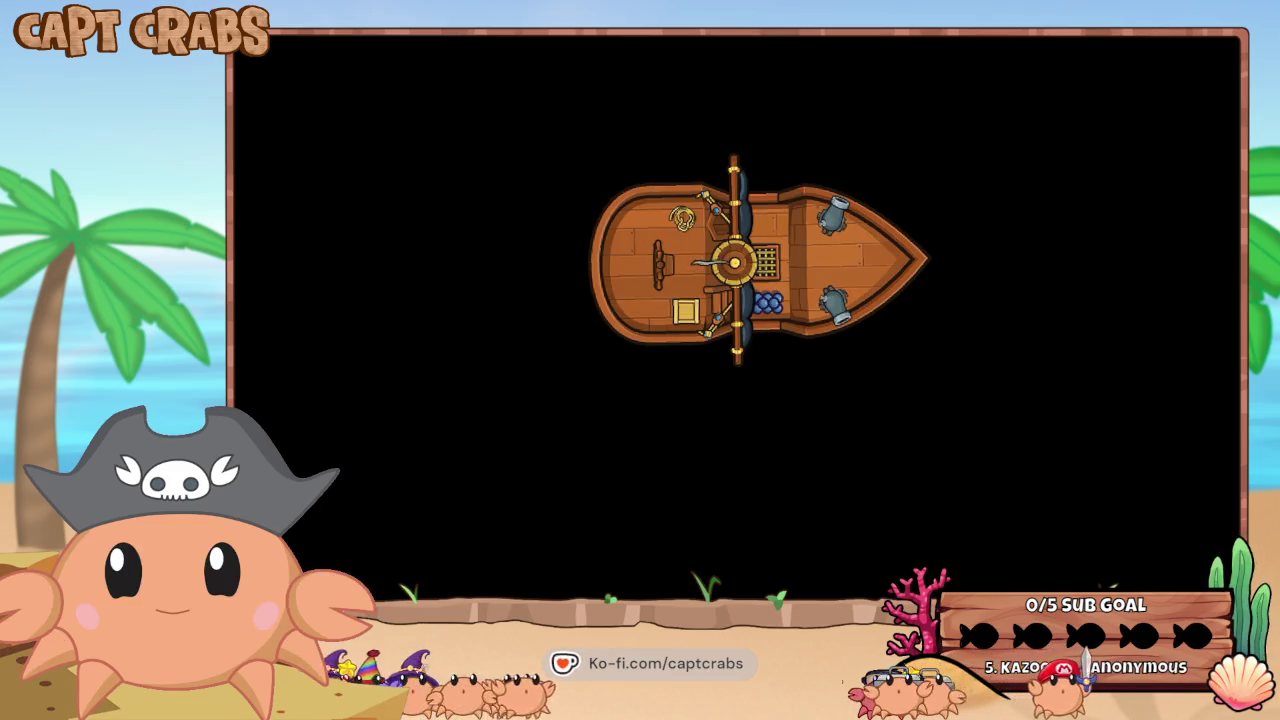
key(Left)
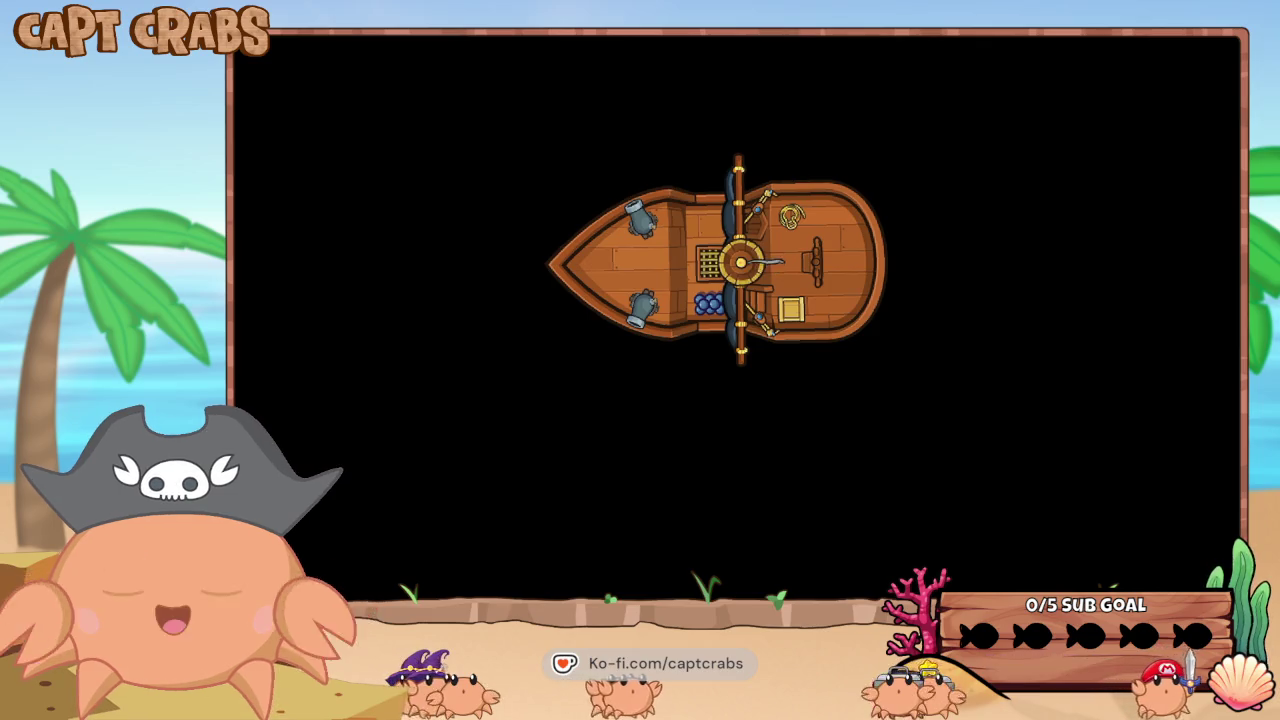
Close the game test window from its taskbar menu.
key(Up)
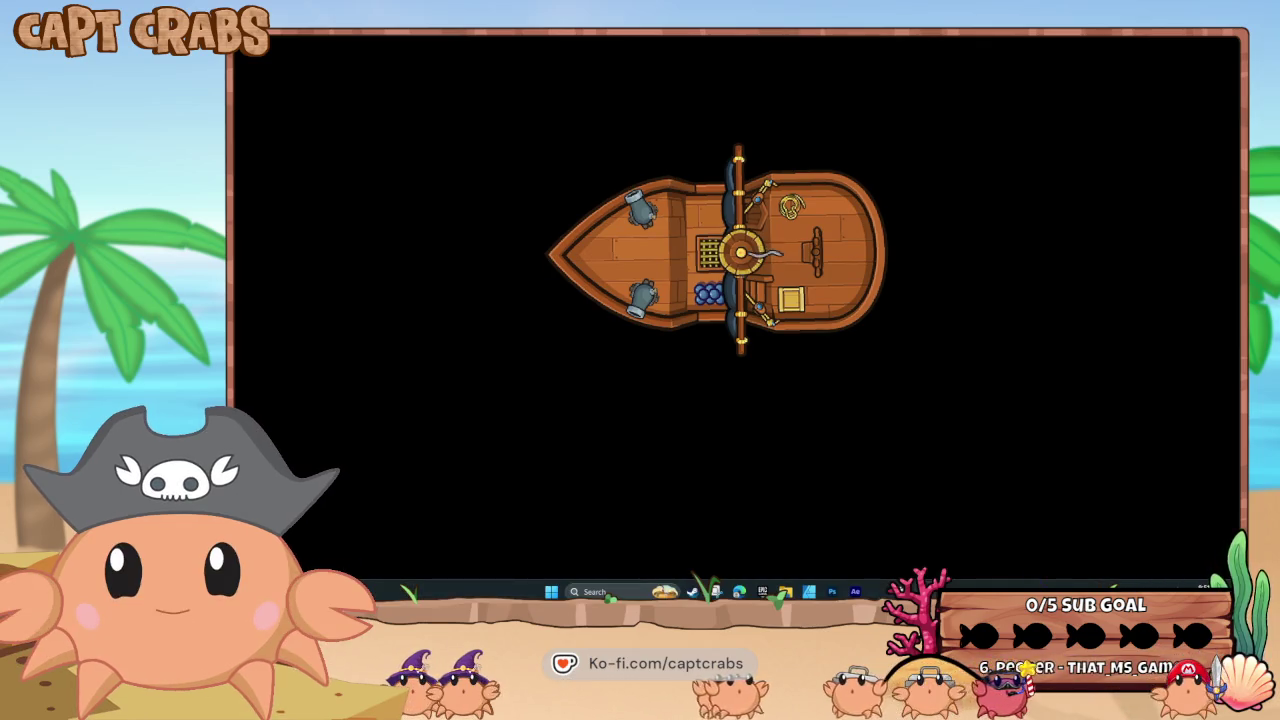
right_click(924, 591)
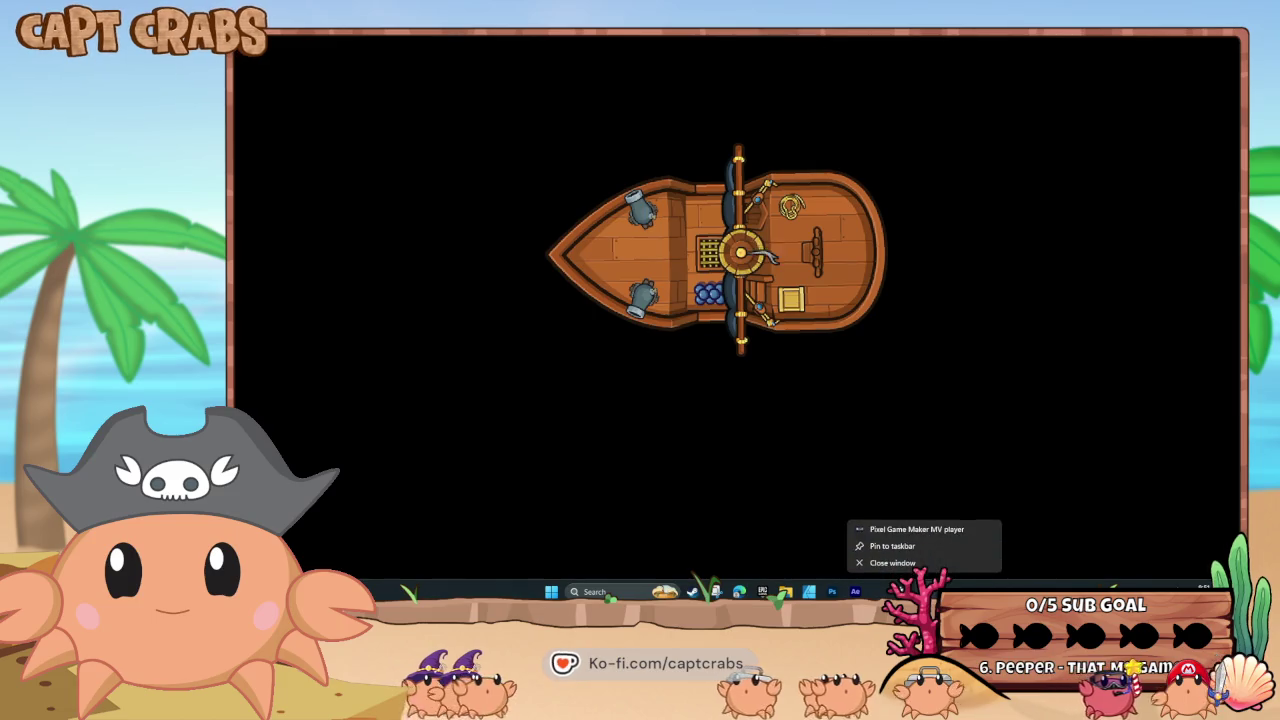
key(Escape)
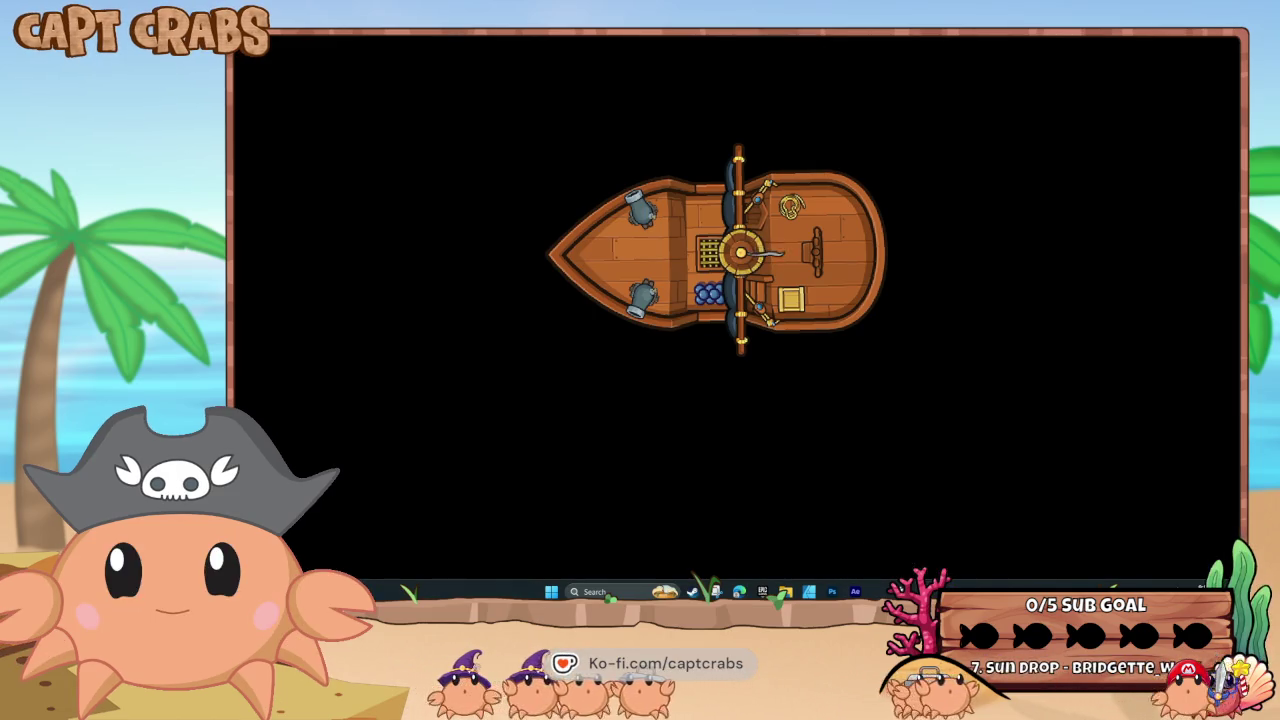
right_click(924, 591)
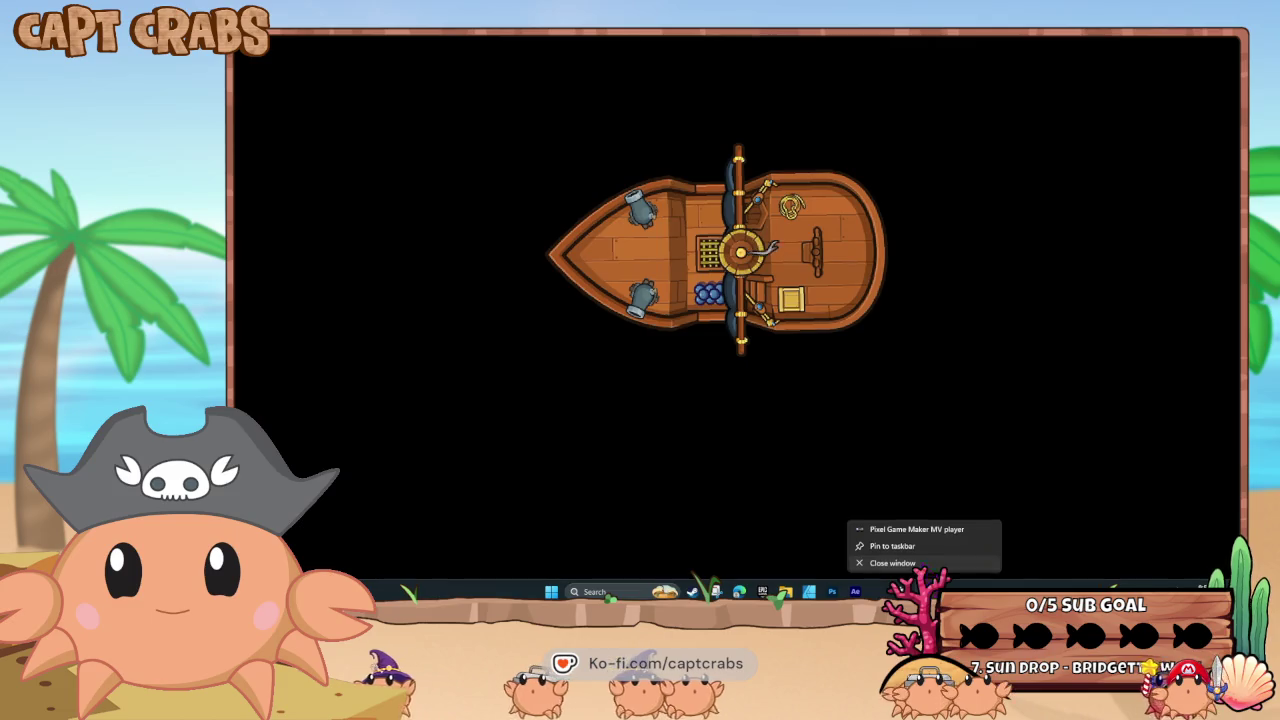
click(913, 562)
Change the Waiting-to-Walk link's condition to On 8-Directional Press using the arrow keys.
click(648, 312)
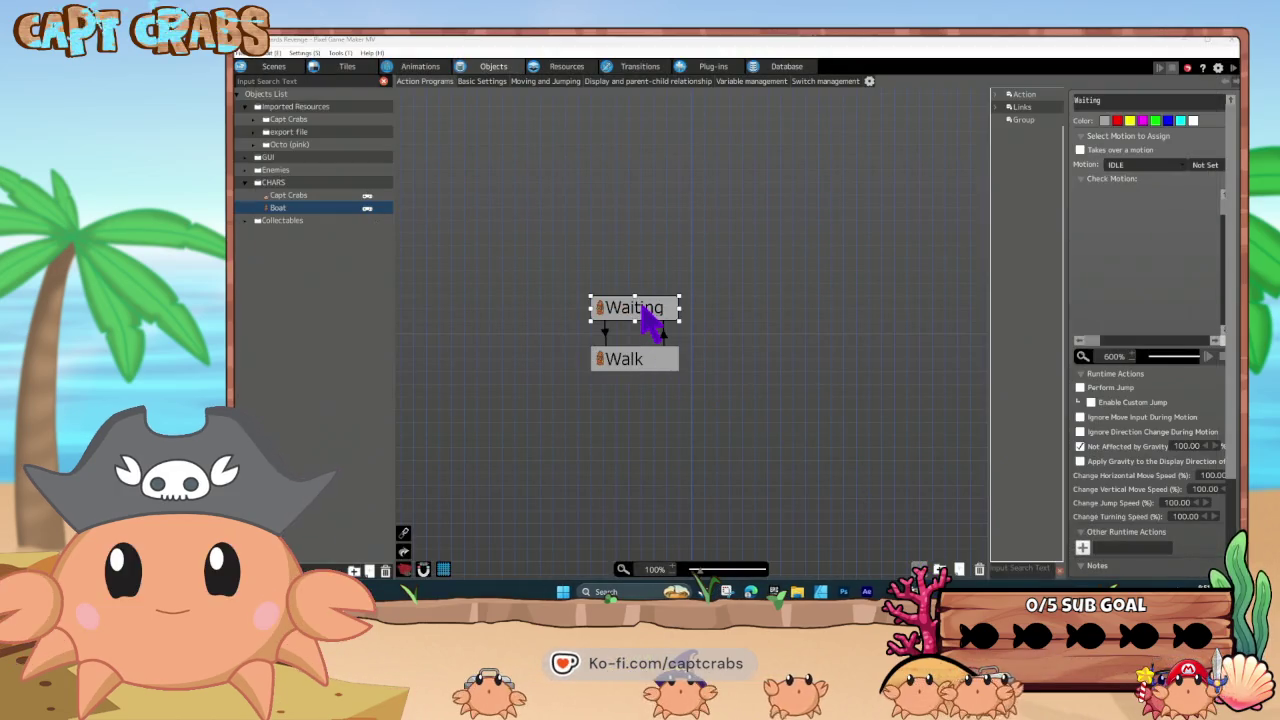
click(604, 332)
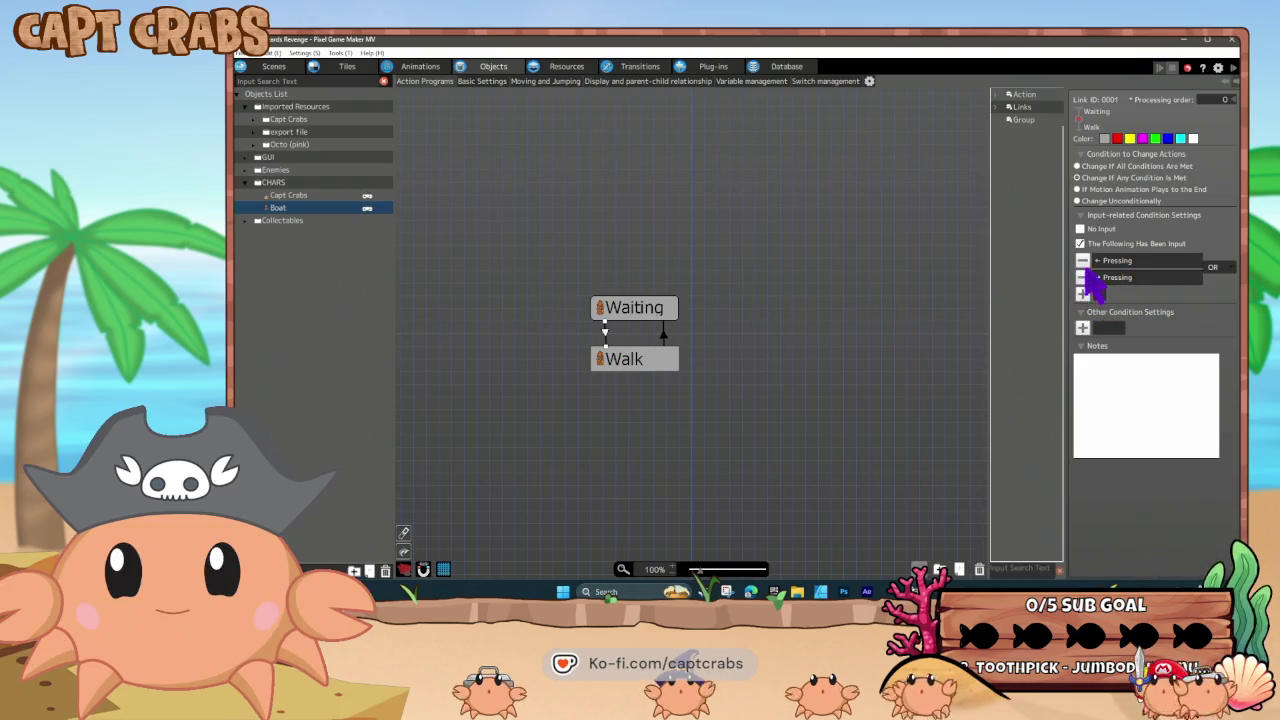
double_click(1116, 278)
click(788, 252)
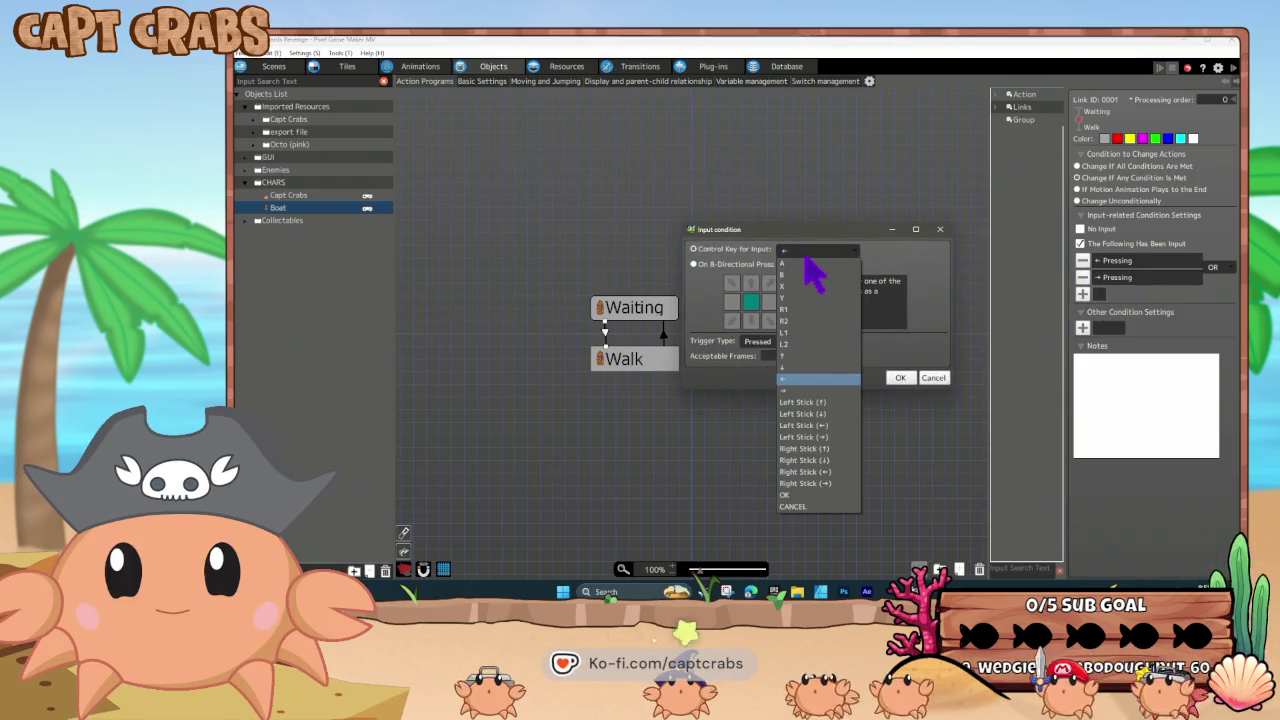
click(807, 258)
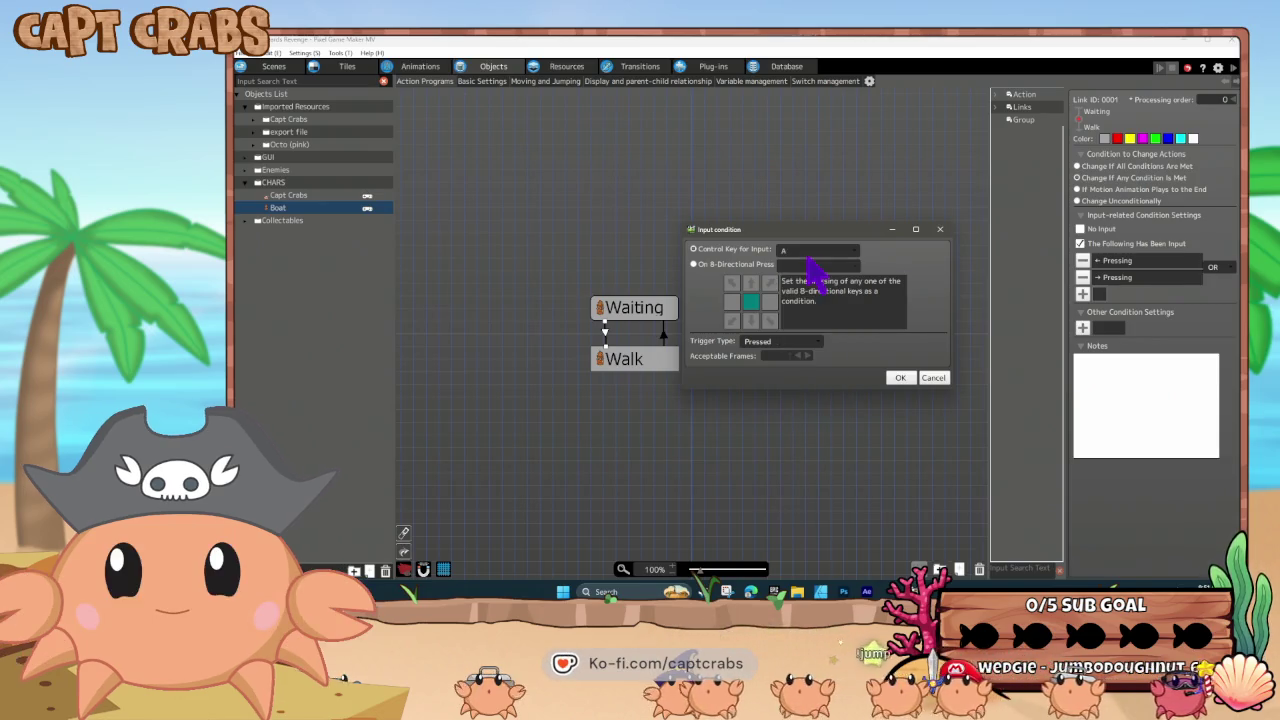
click(693, 264)
click(815, 265)
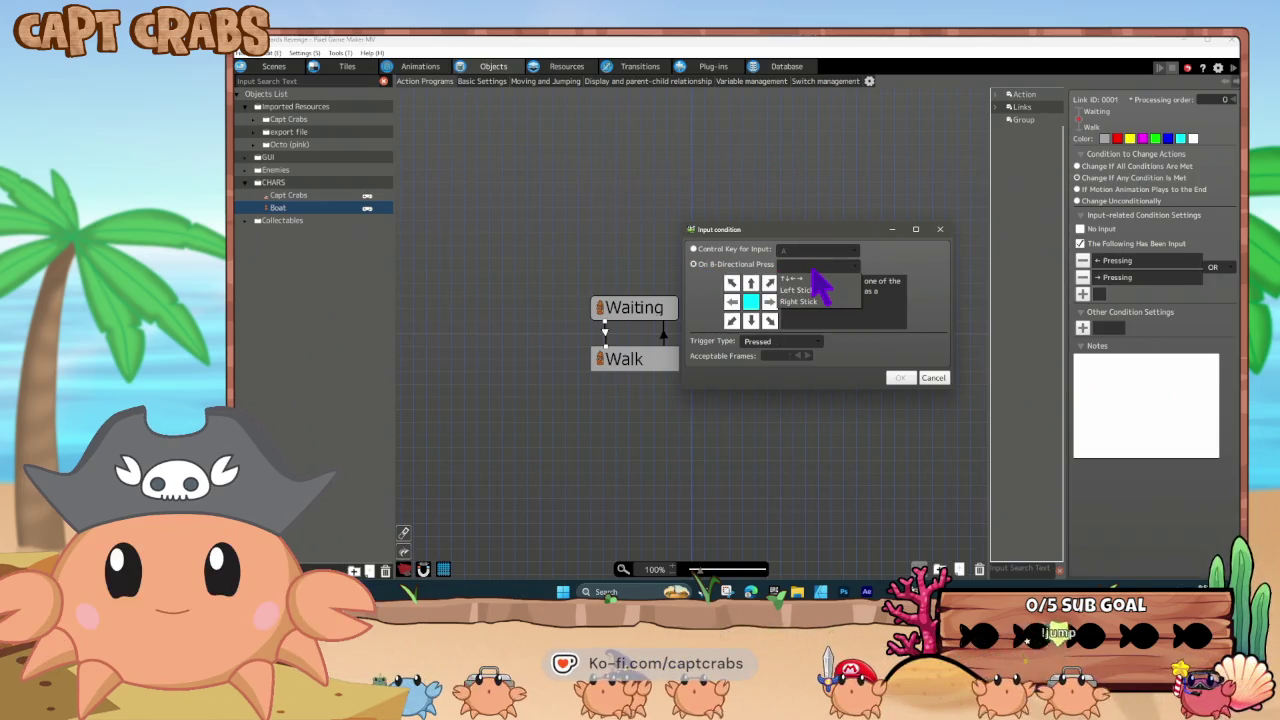
click(814, 290)
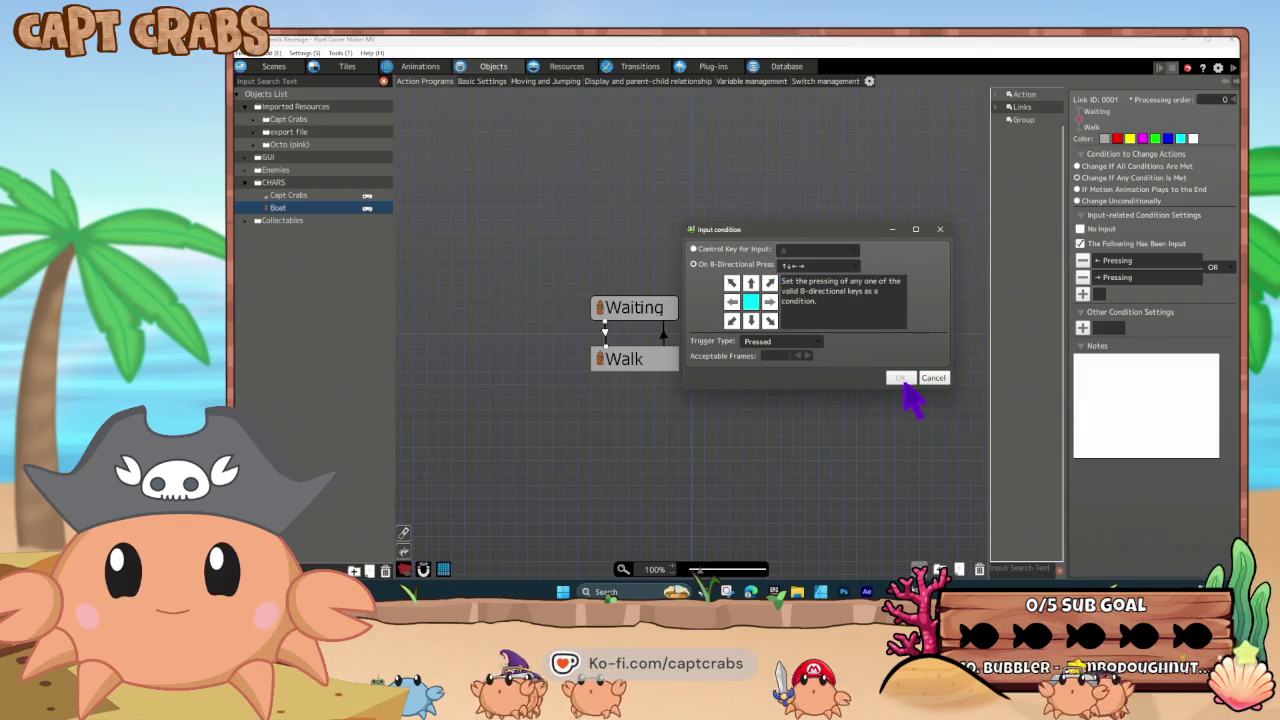
Set Trigger Type to On Press, tick all eight directions, and confirm the condition.
click(784, 343)
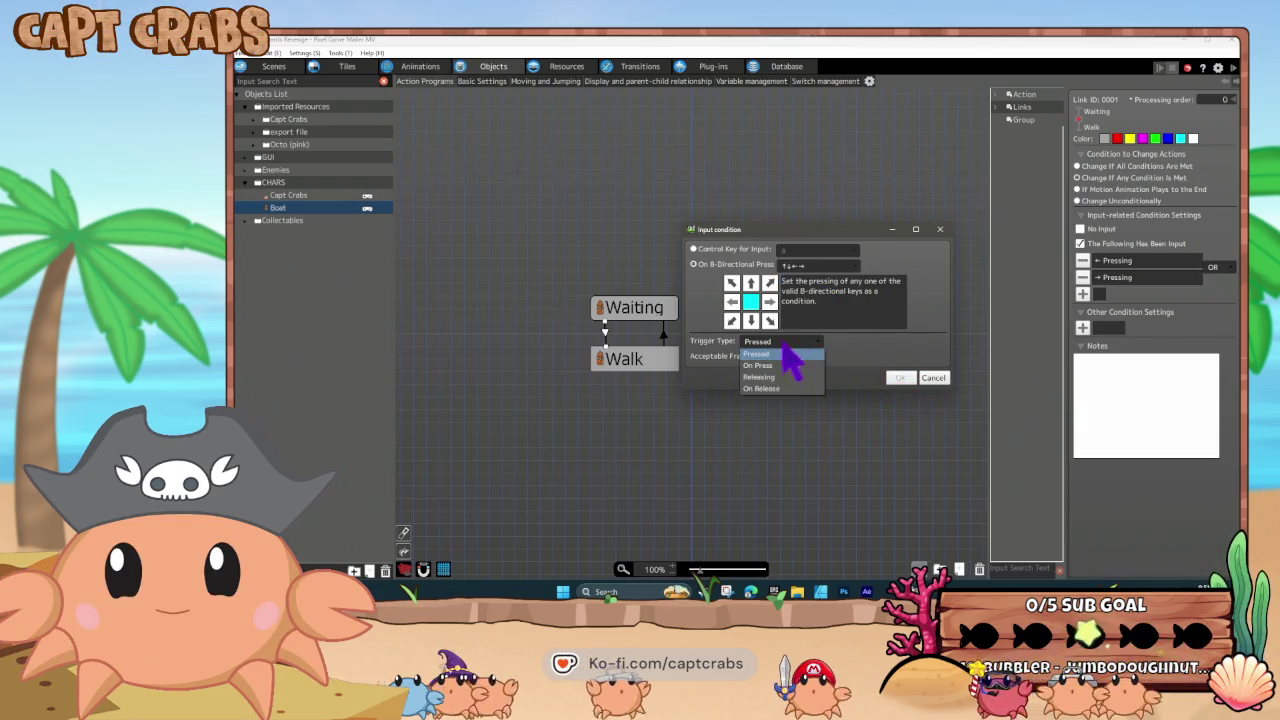
click(786, 366)
click(769, 301)
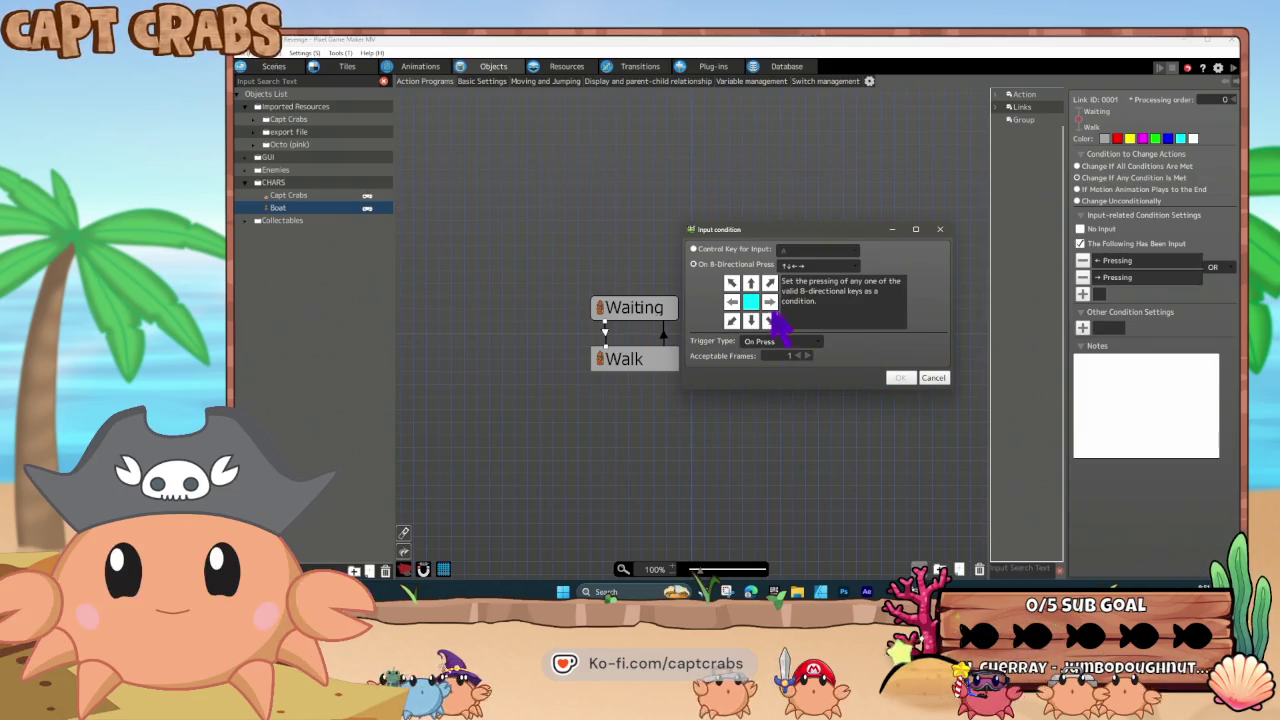
click(769, 320)
click(750, 320)
click(732, 301)
click(732, 283)
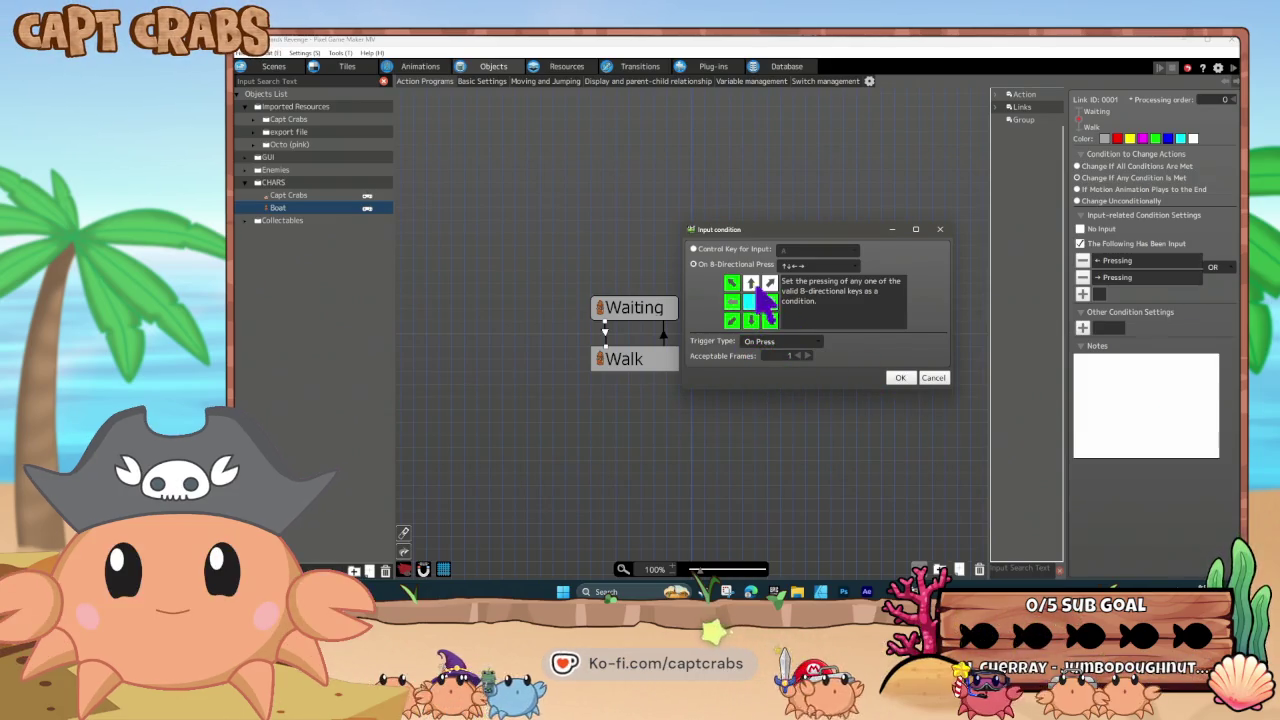
click(750, 283)
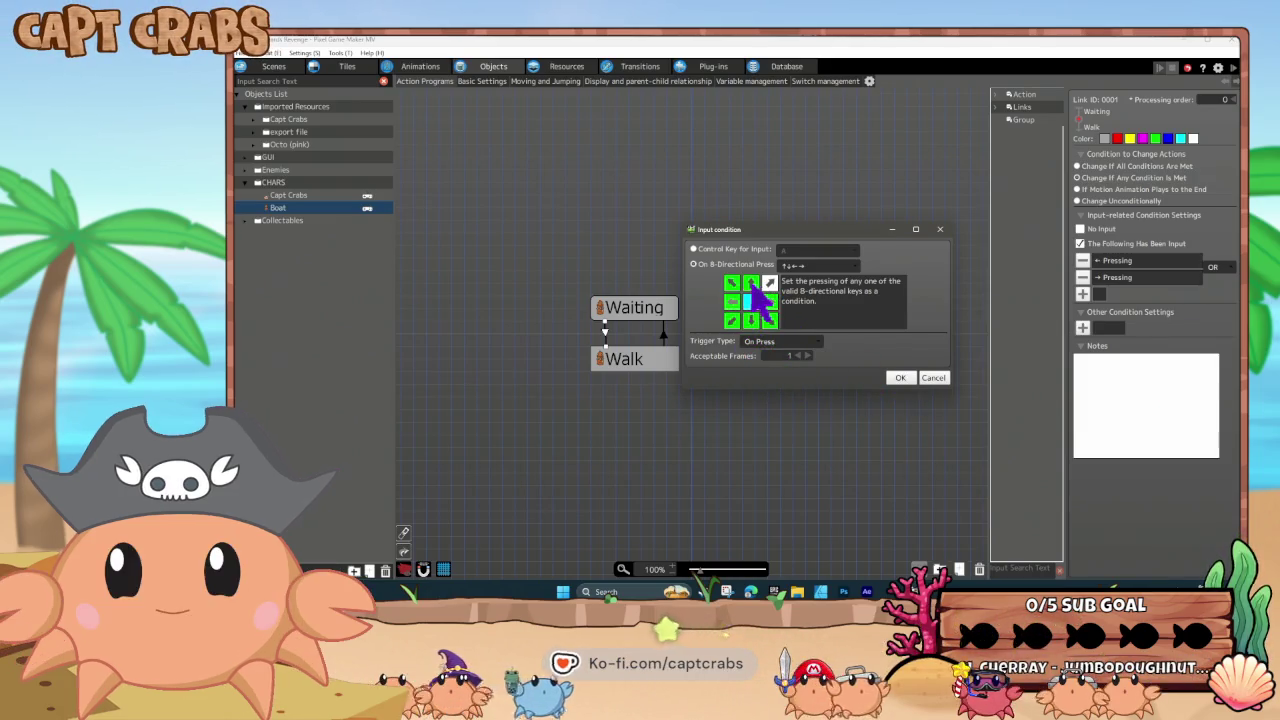
click(900, 378)
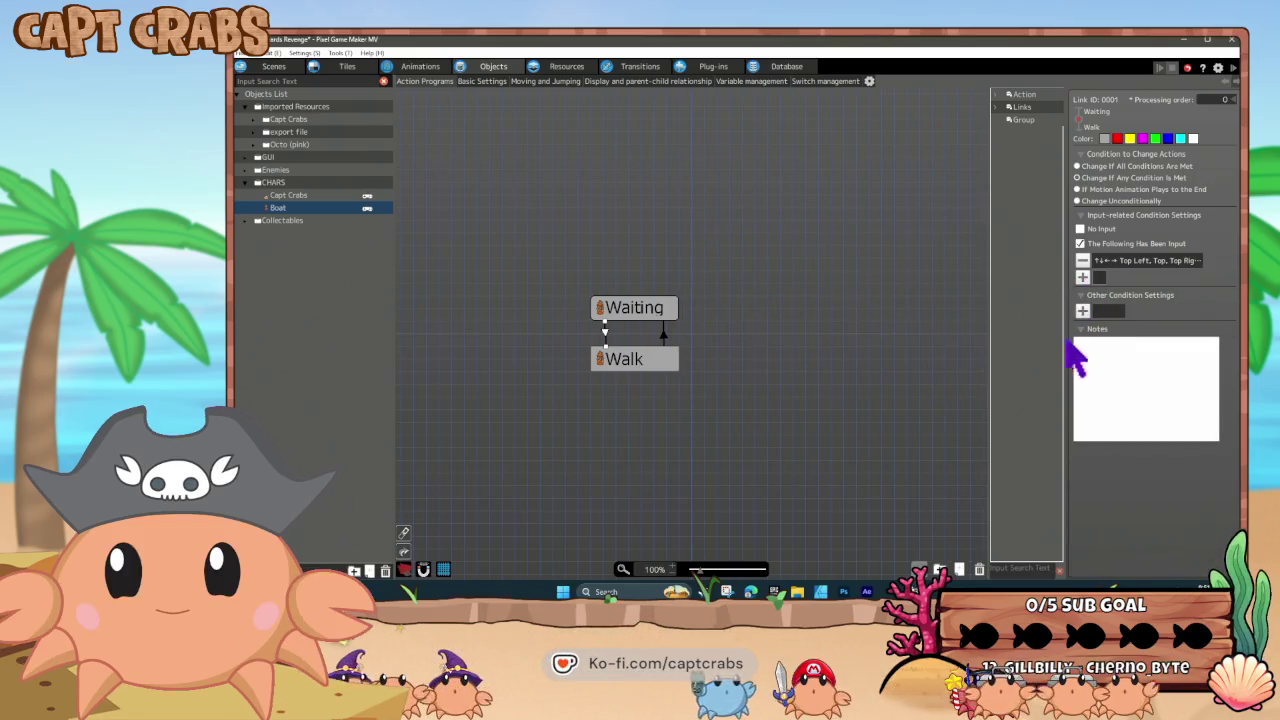
click(662, 336)
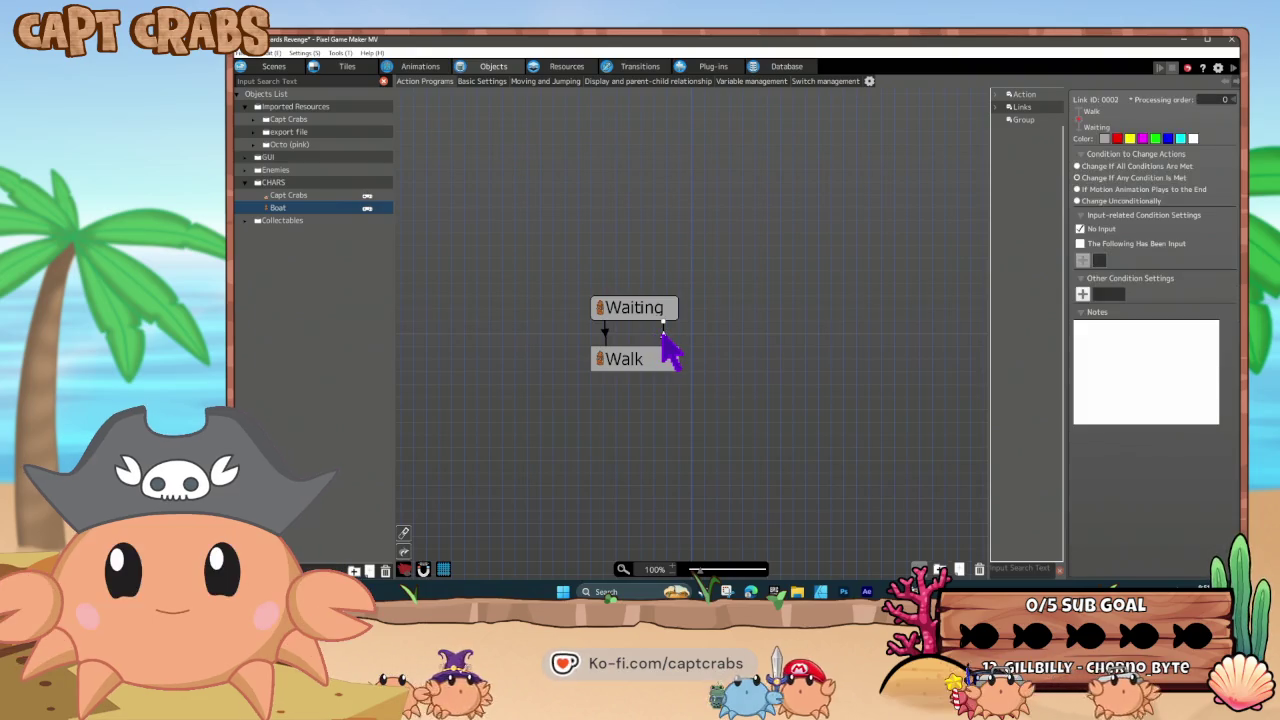
click(734, 365)
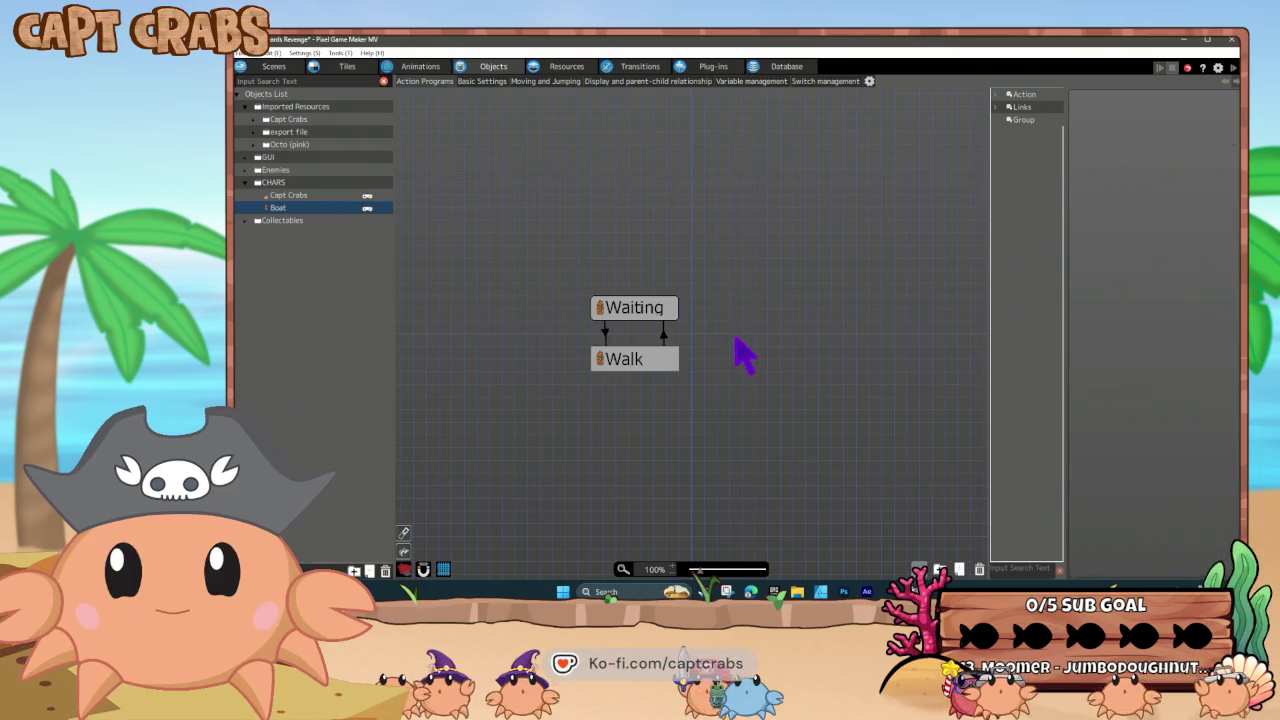
Playtest the ocean scene, sailing the boat right and left with the arrow keys.
key(ctrl+s)
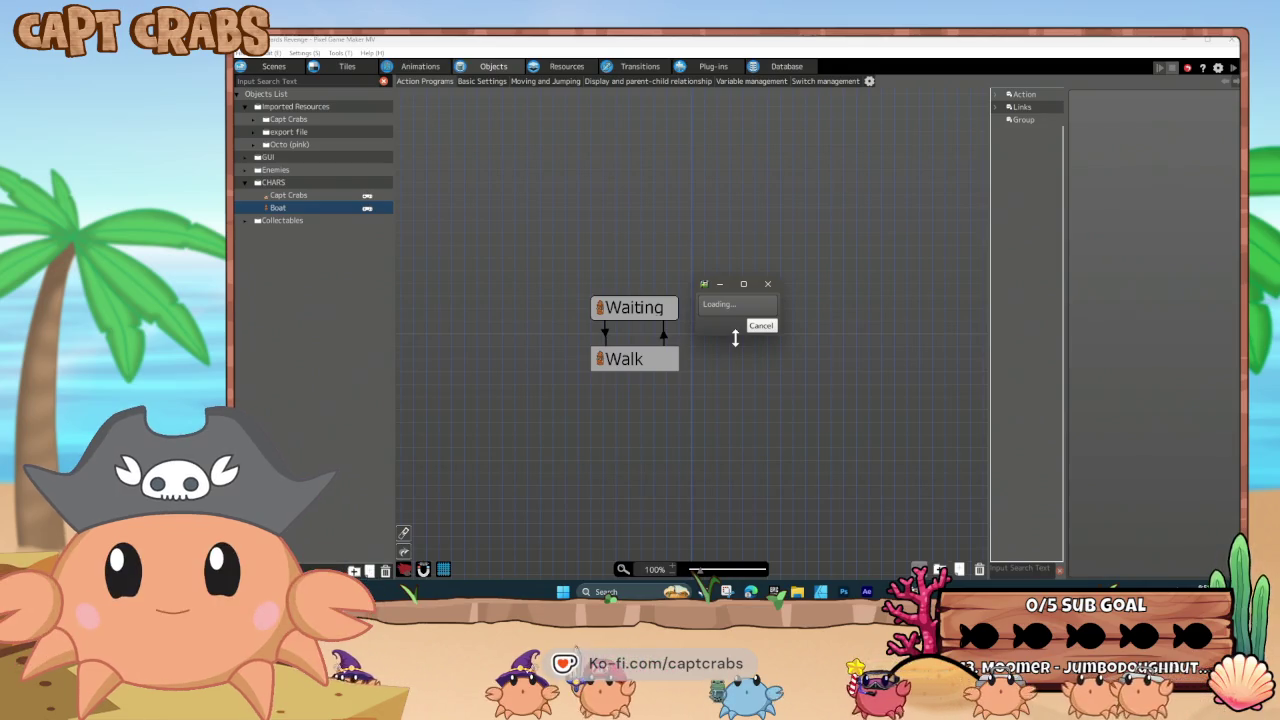
key(Right)
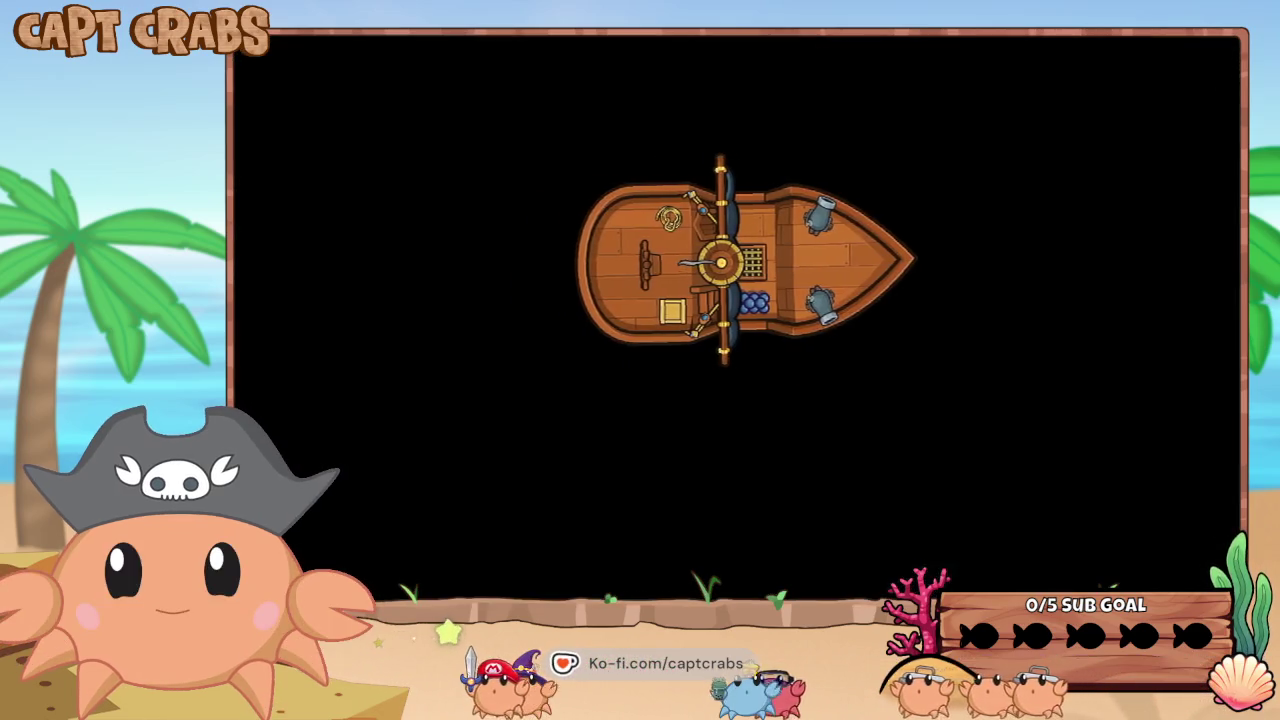
key(Left)
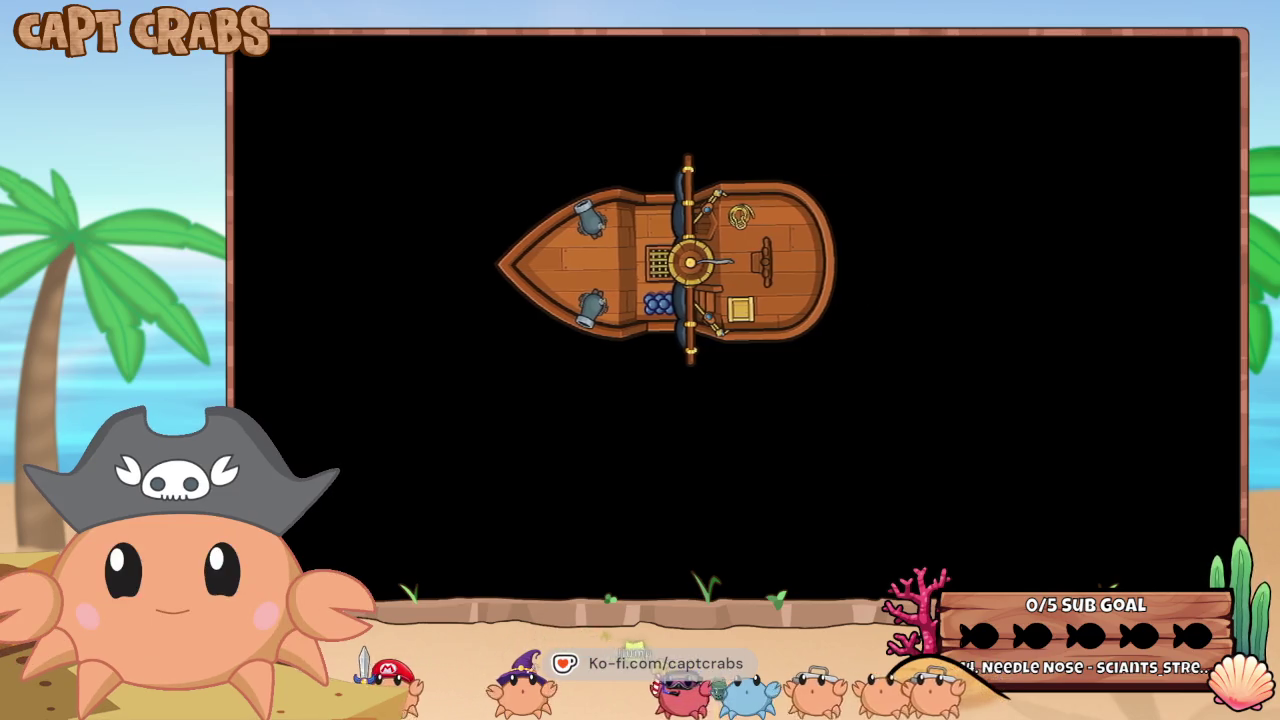
key(Right)
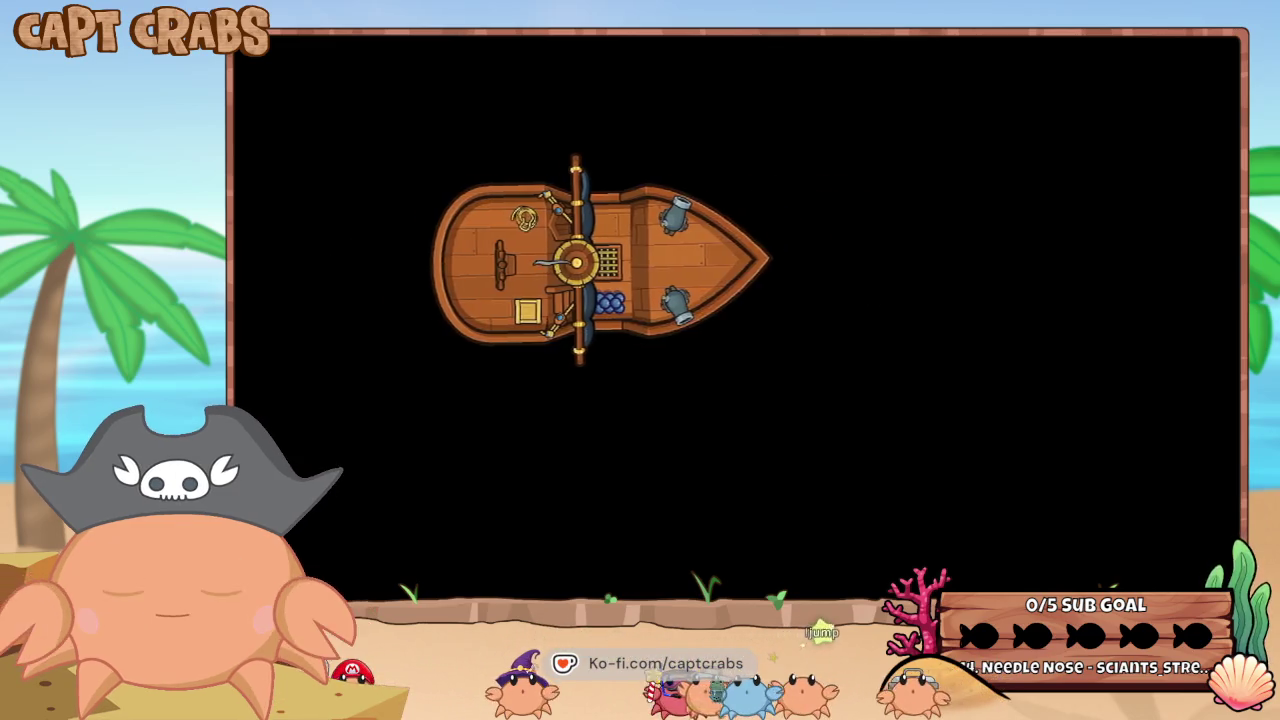
key(Right)
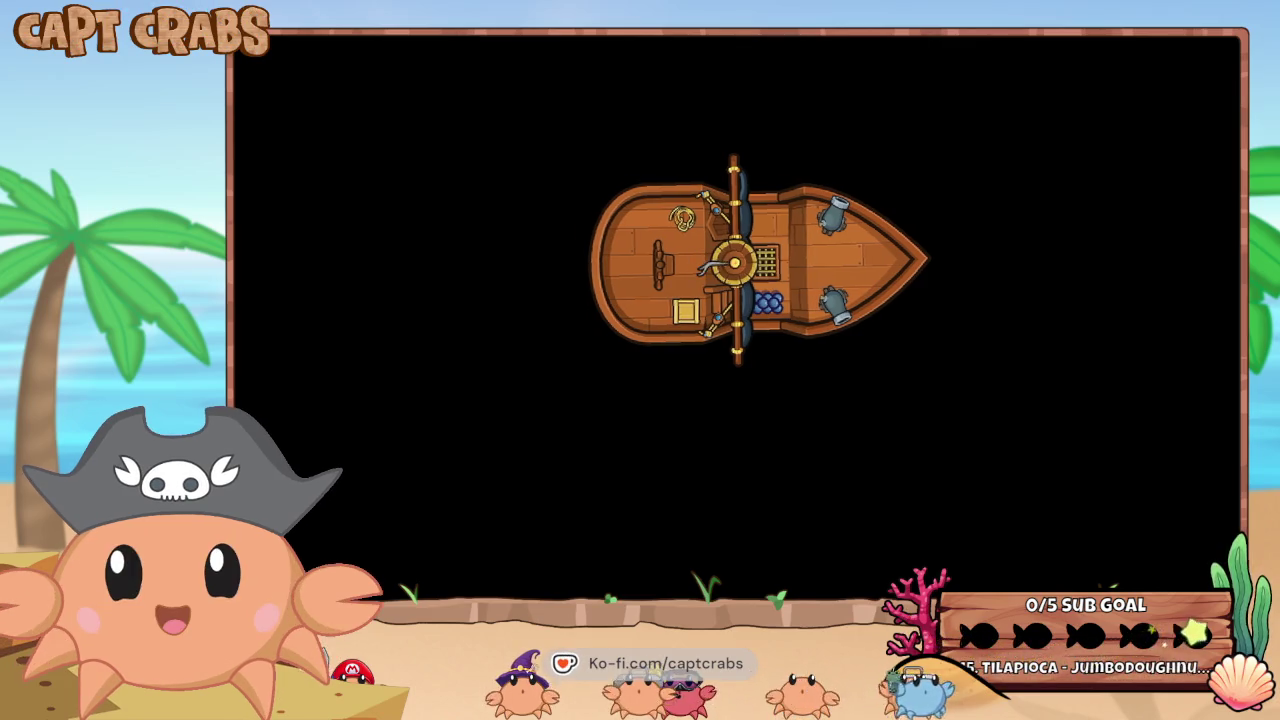
key(Left)
key(Left)
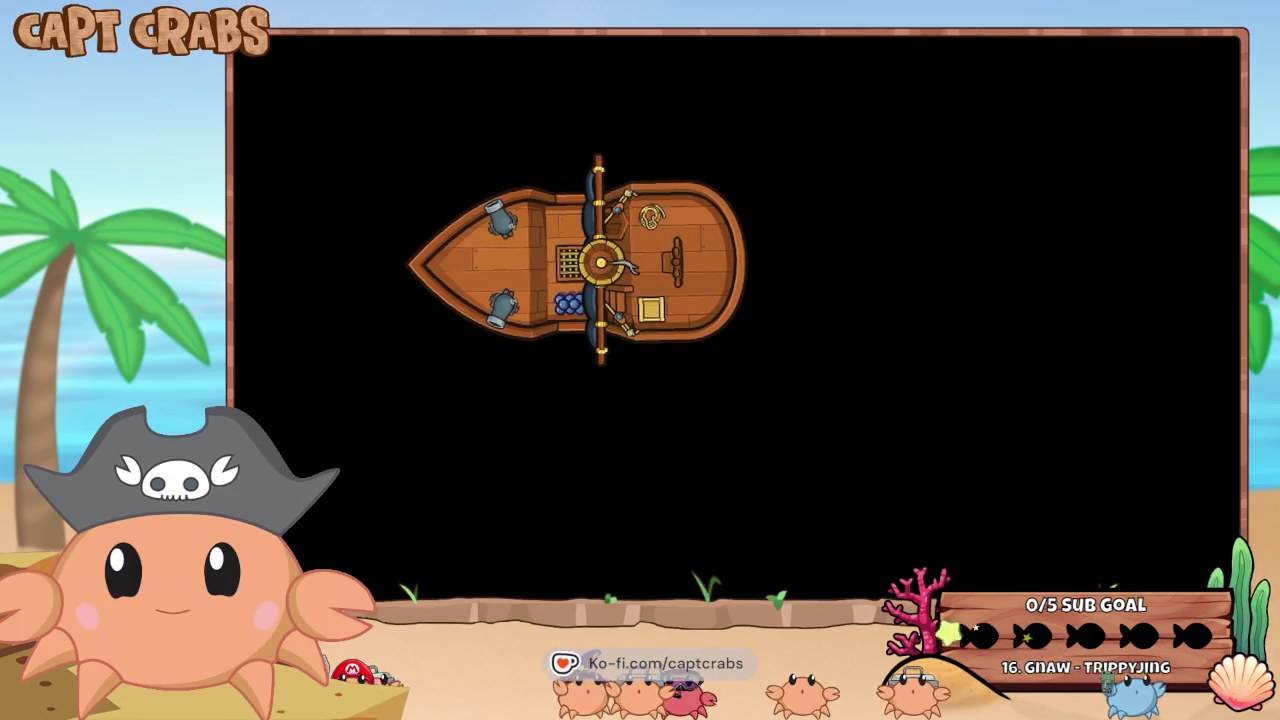
key(Right)
key(Left)
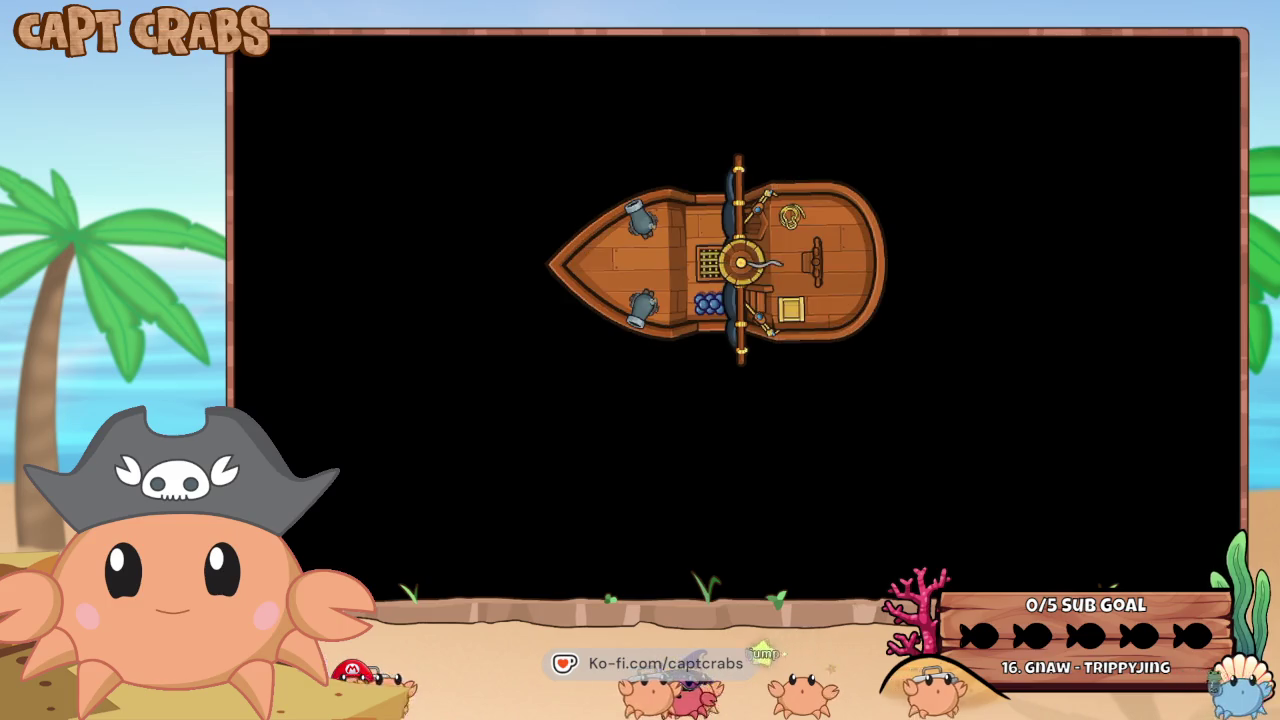
key(Left)
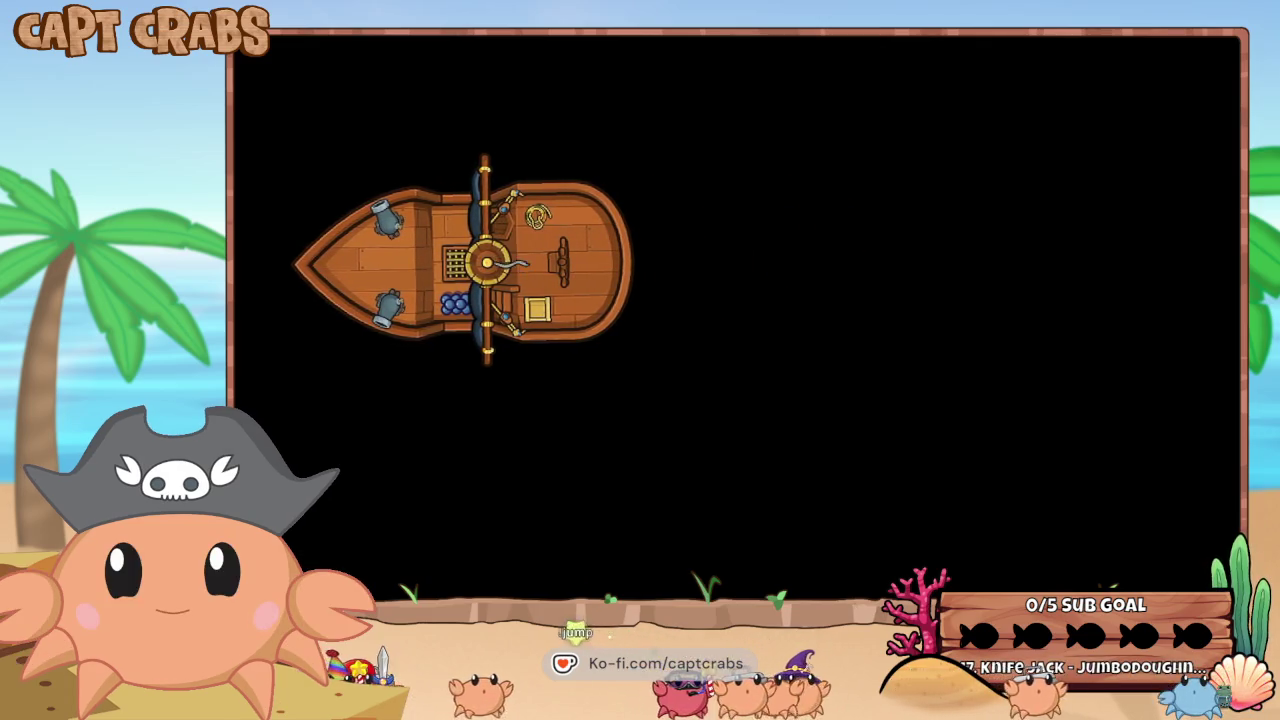
key(Up)
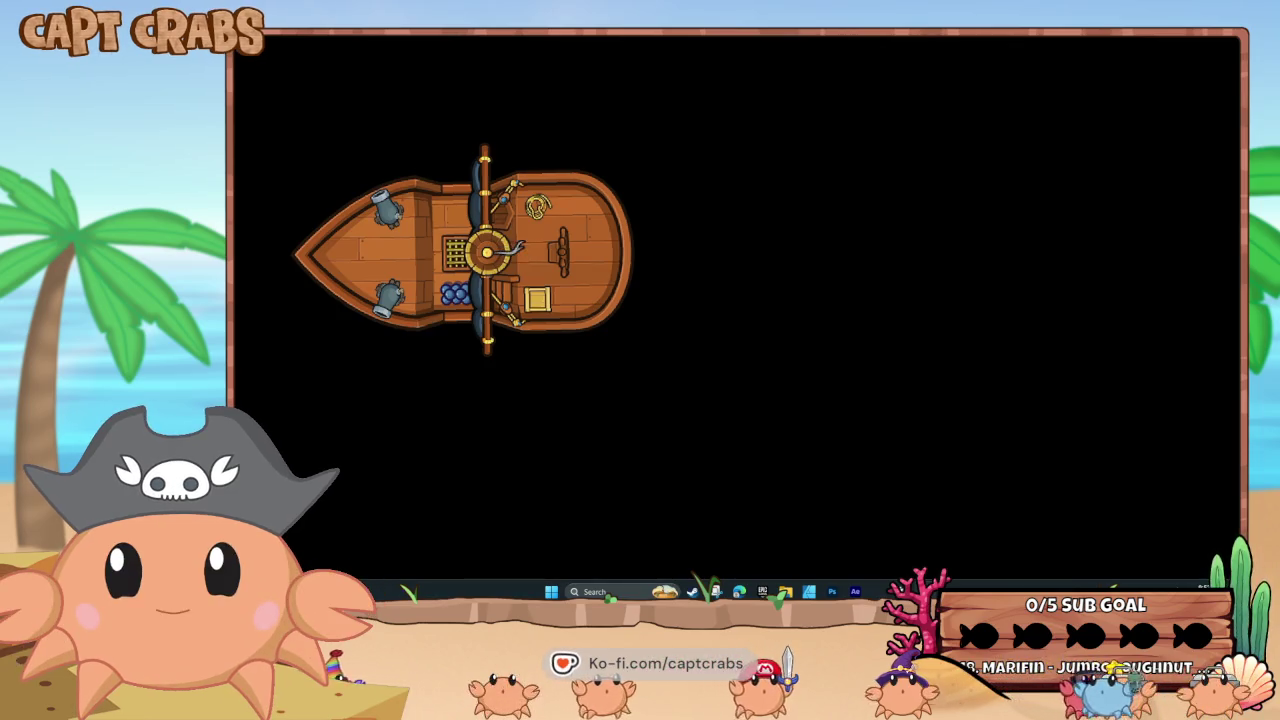
Close the test play and straighten the Waiting-to-Walk link so it drops straight into Walk.
right_click(915, 591)
click(885, 566)
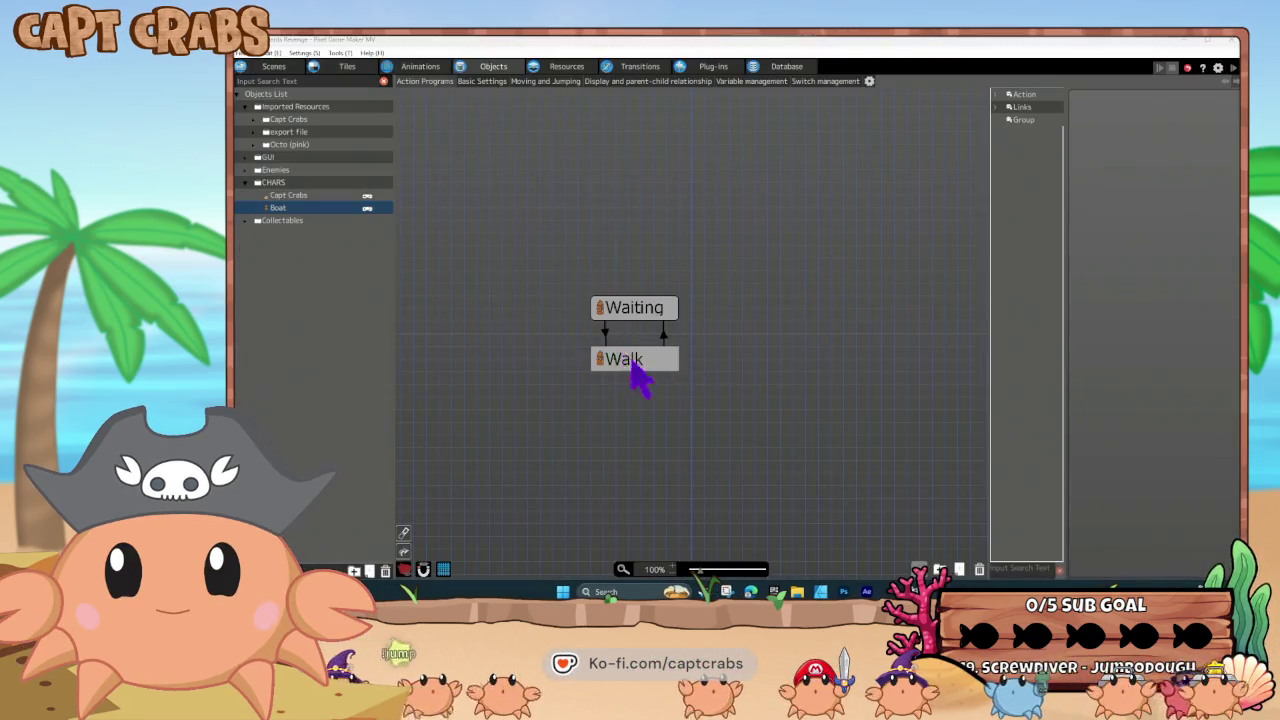
click(636, 370)
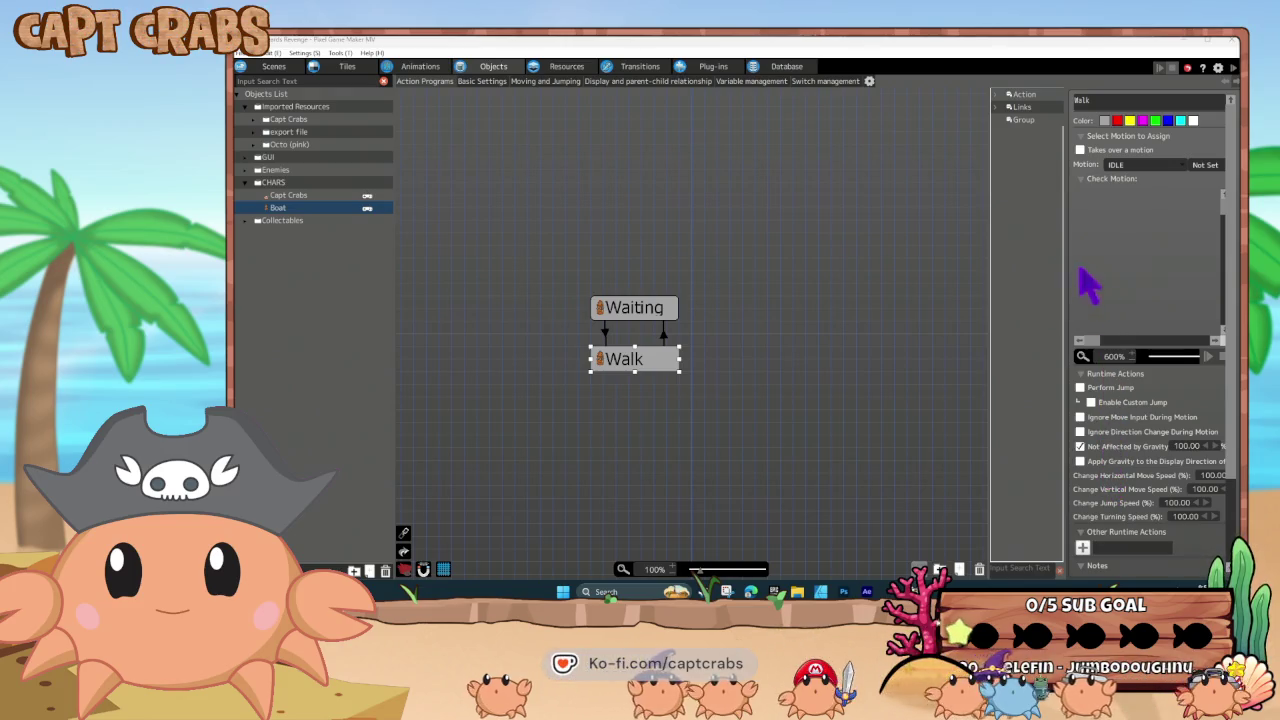
click(604, 332)
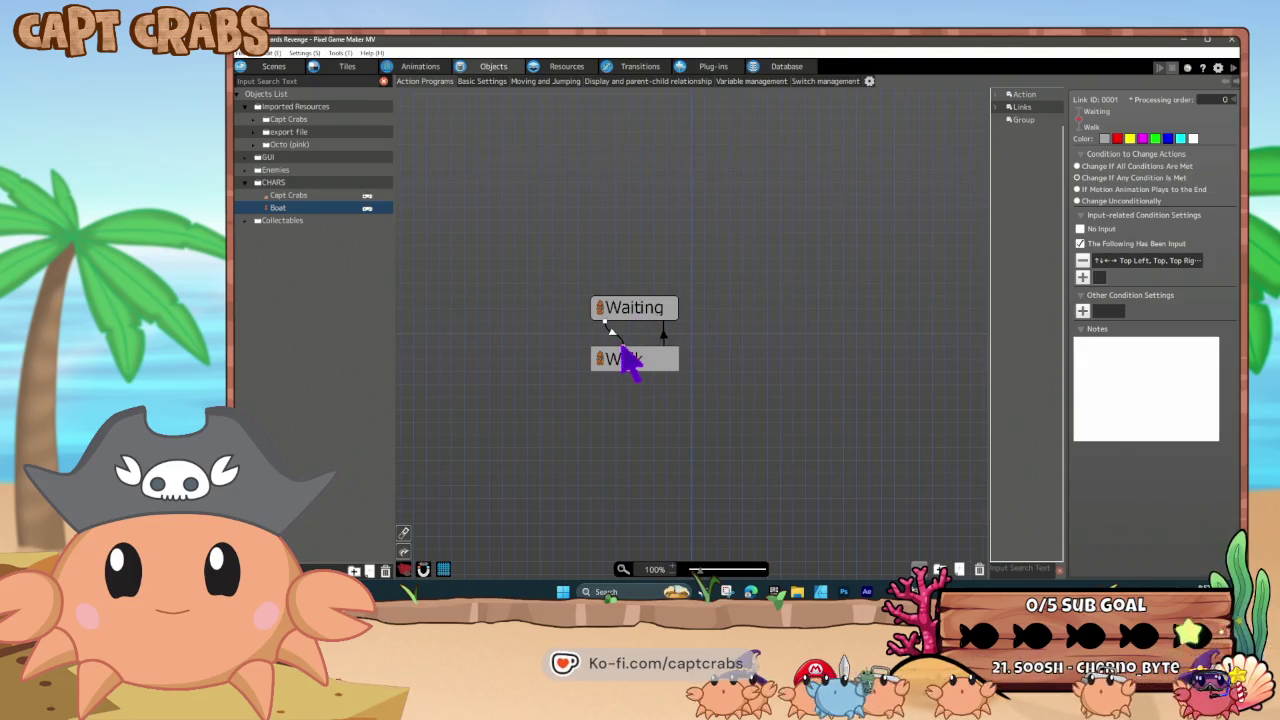
drag(622, 348, 612, 349)
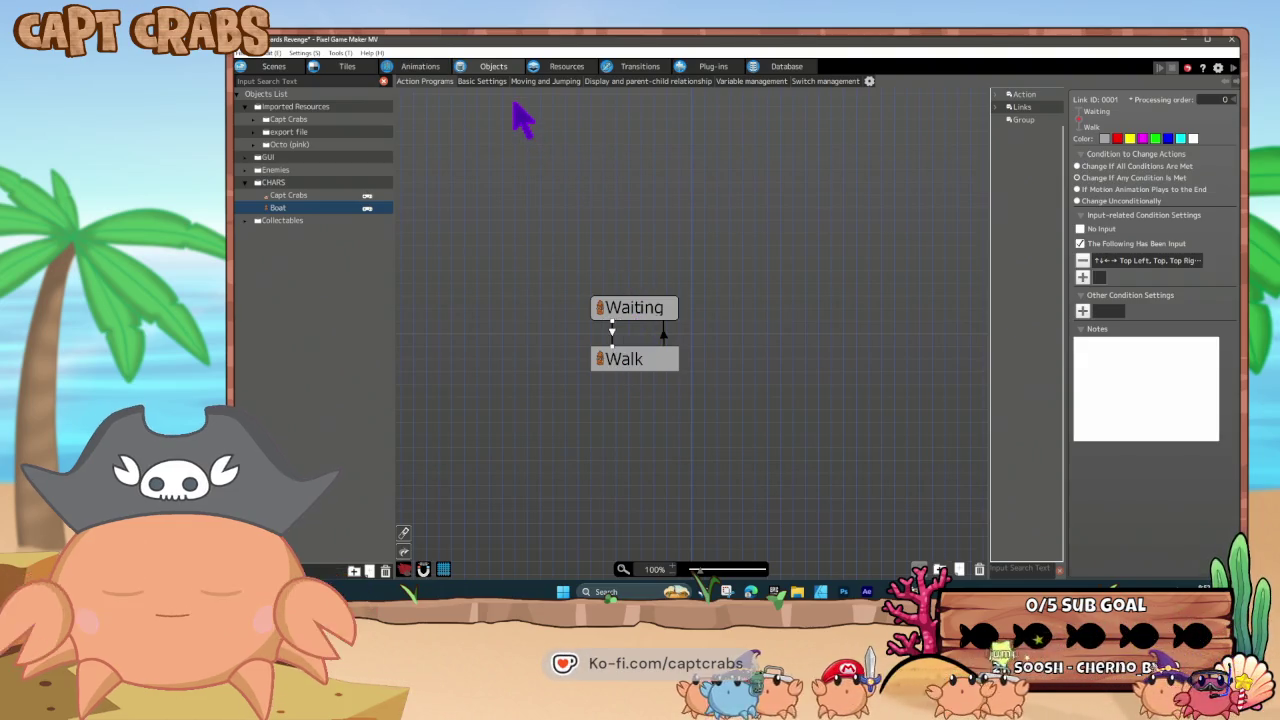
click(303, 52)
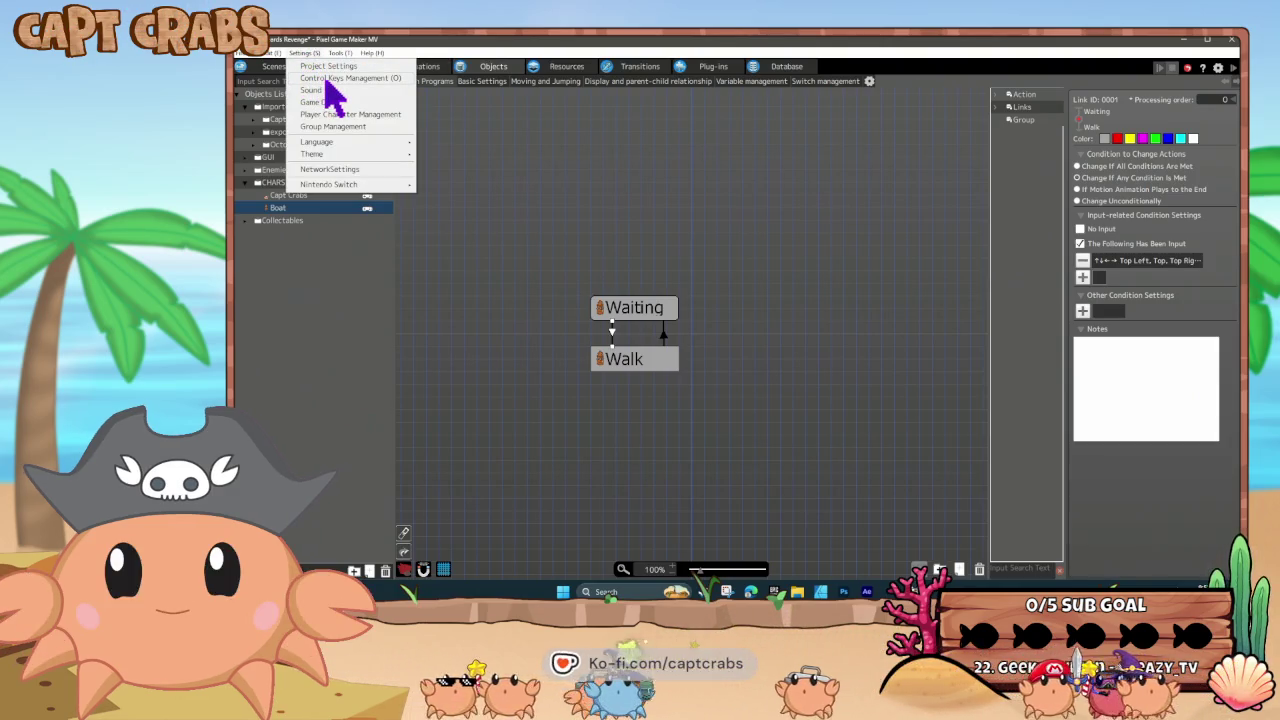
Browse the Control Keys Management table, cancel without changes, and open the link's input condition.
click(324, 79)
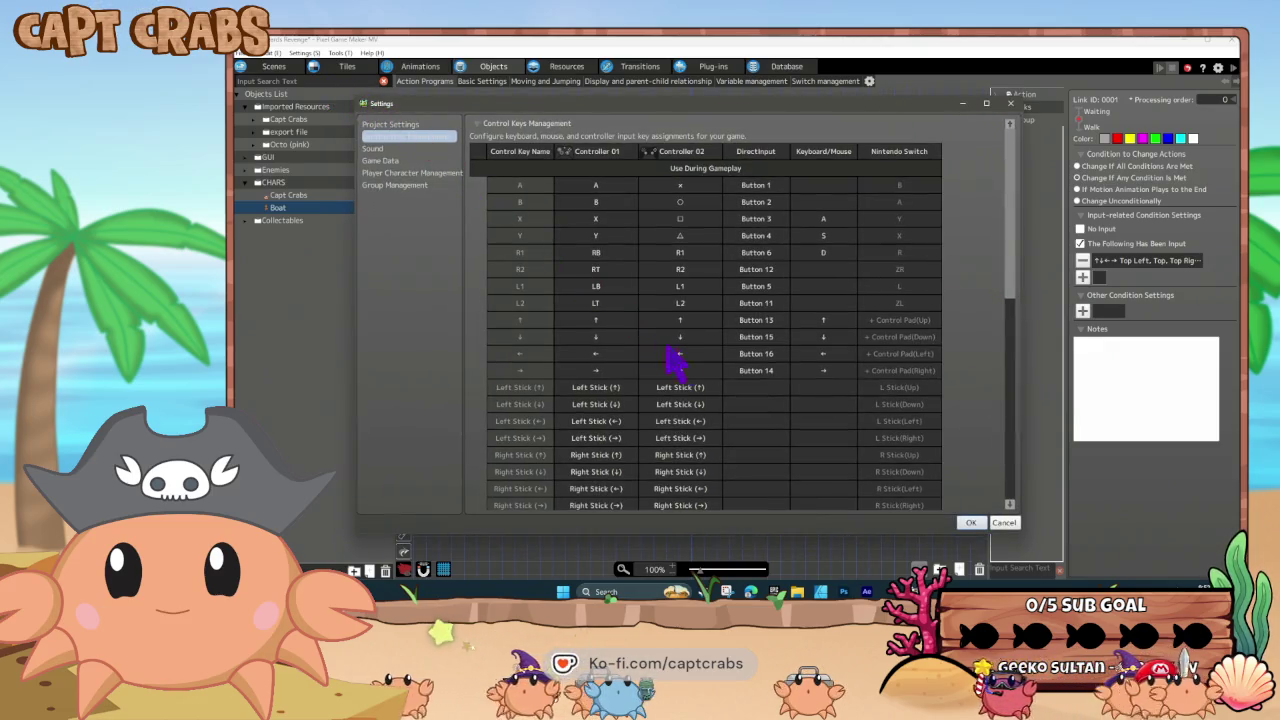
scroll(737, 414, down, 3)
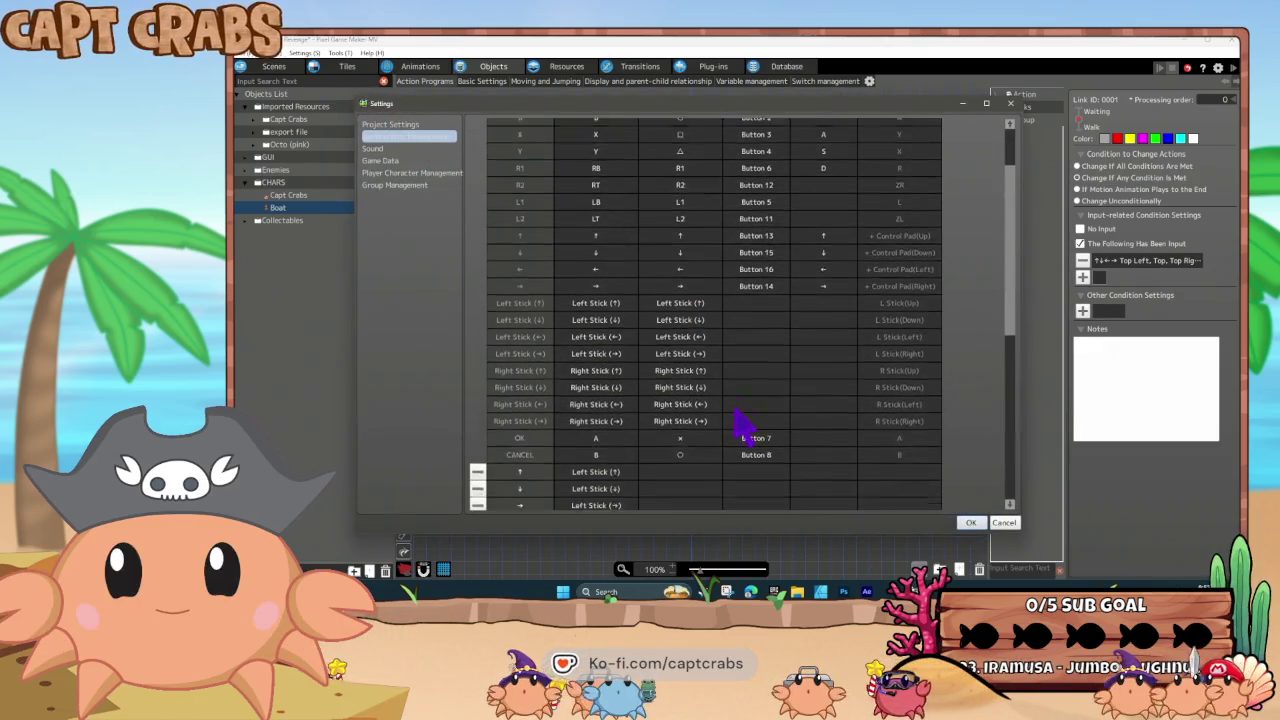
scroll(737, 418, down, 2)
scroll(731, 410, down, 5)
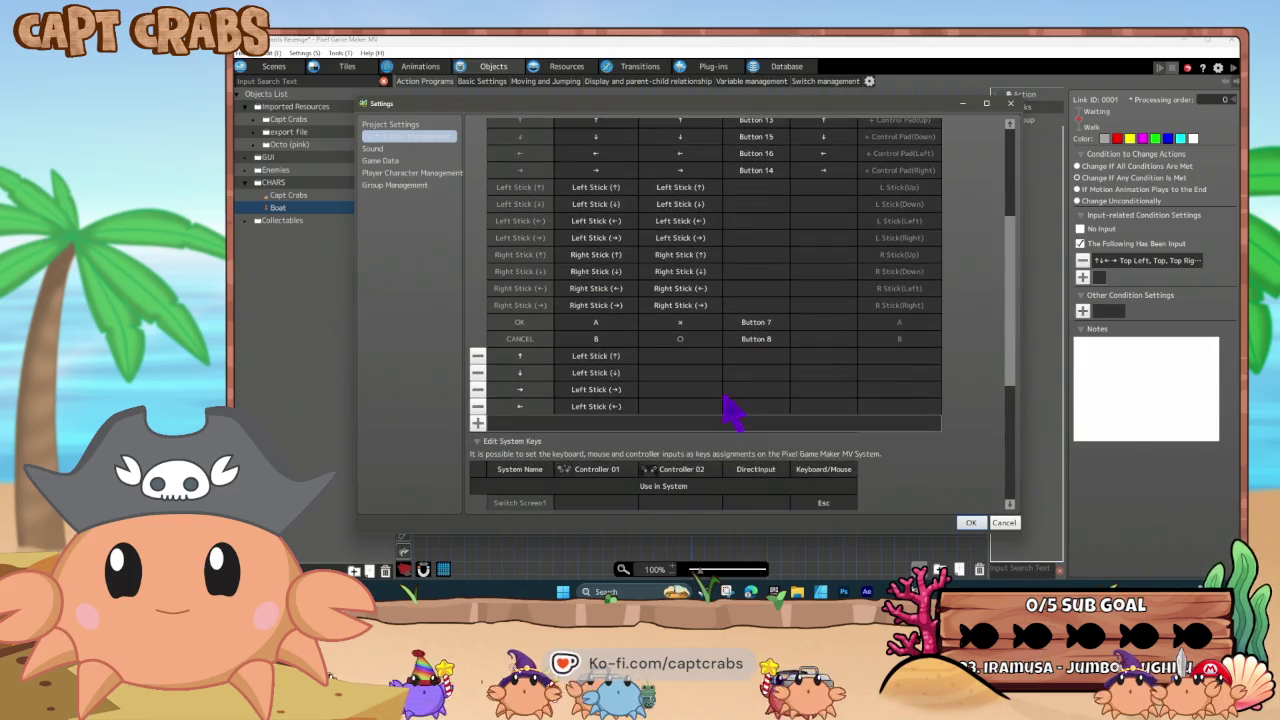
scroll(716, 412, down, 2)
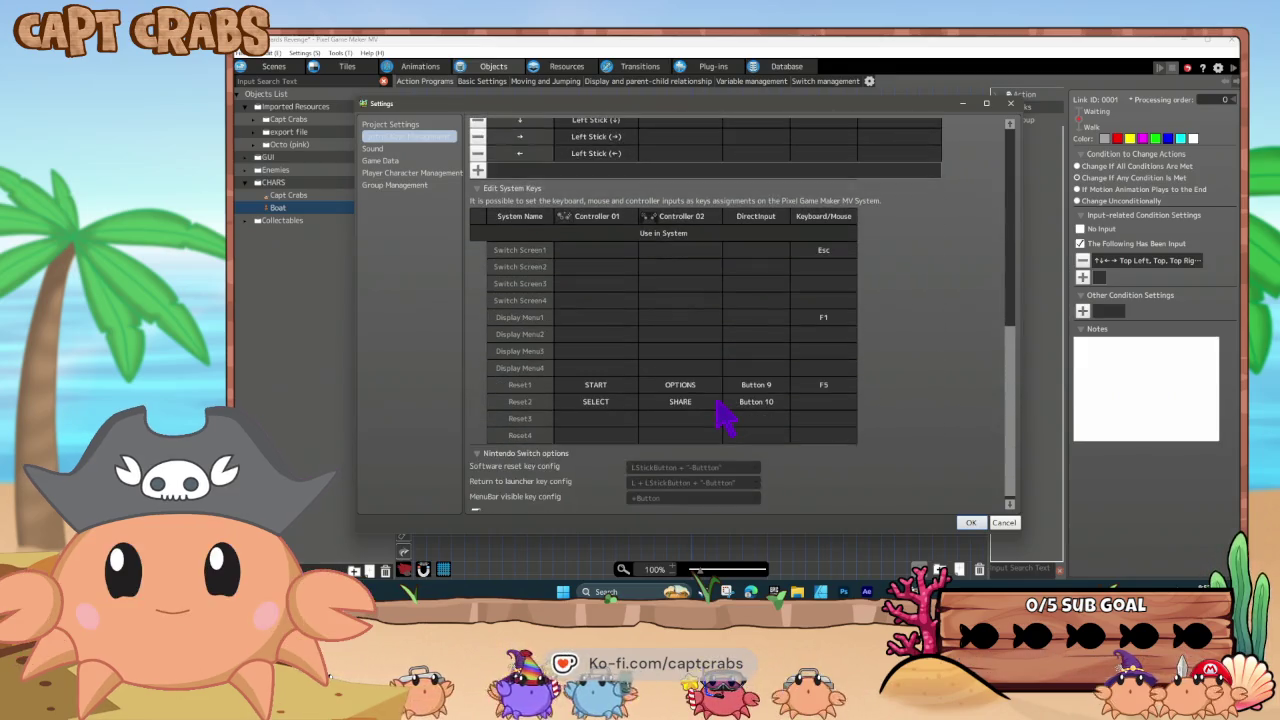
scroll(710, 415, up, 5)
scroll(703, 418, up, 6)
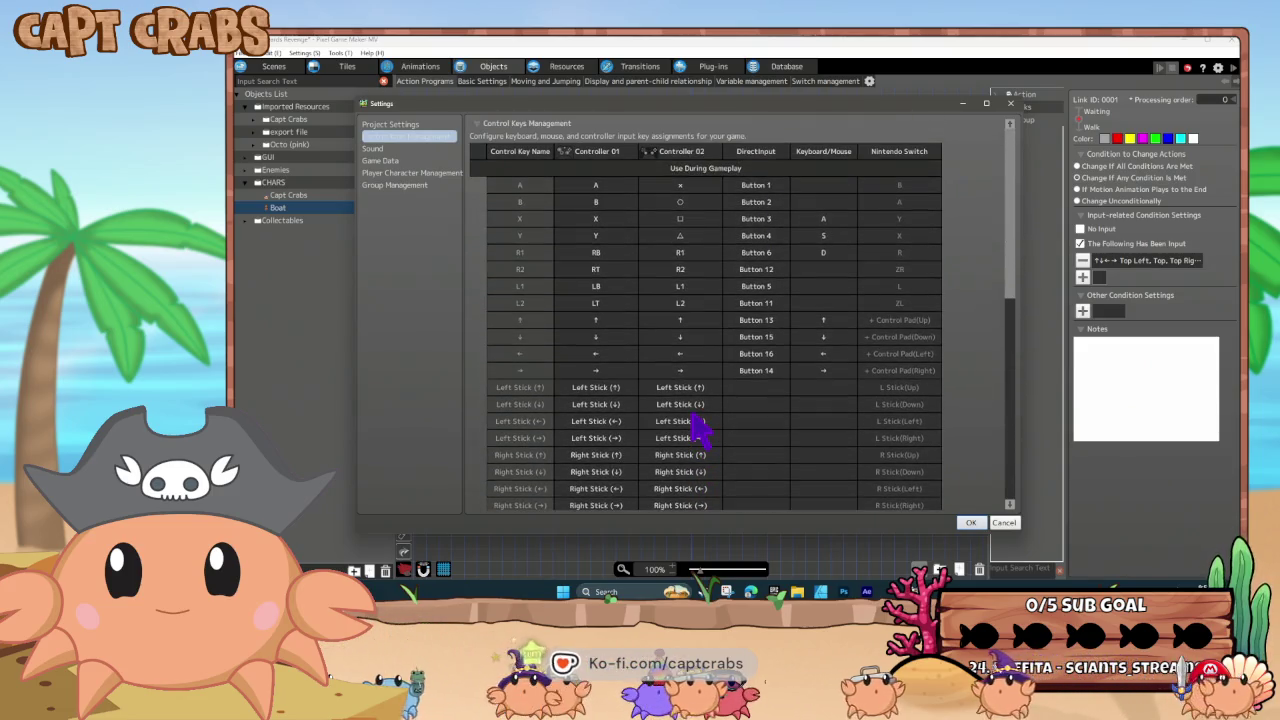
scroll(700, 425, down, 1)
scroll(700, 428, down, 3)
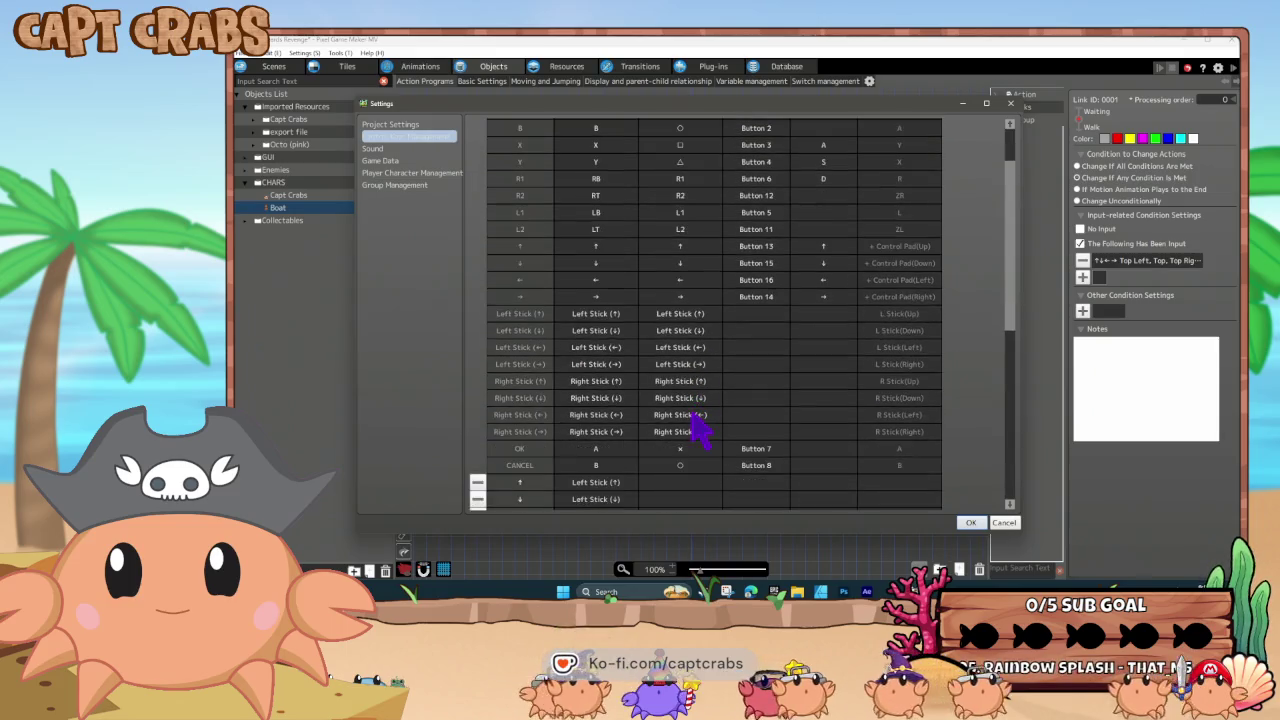
click(998, 523)
double_click(1140, 268)
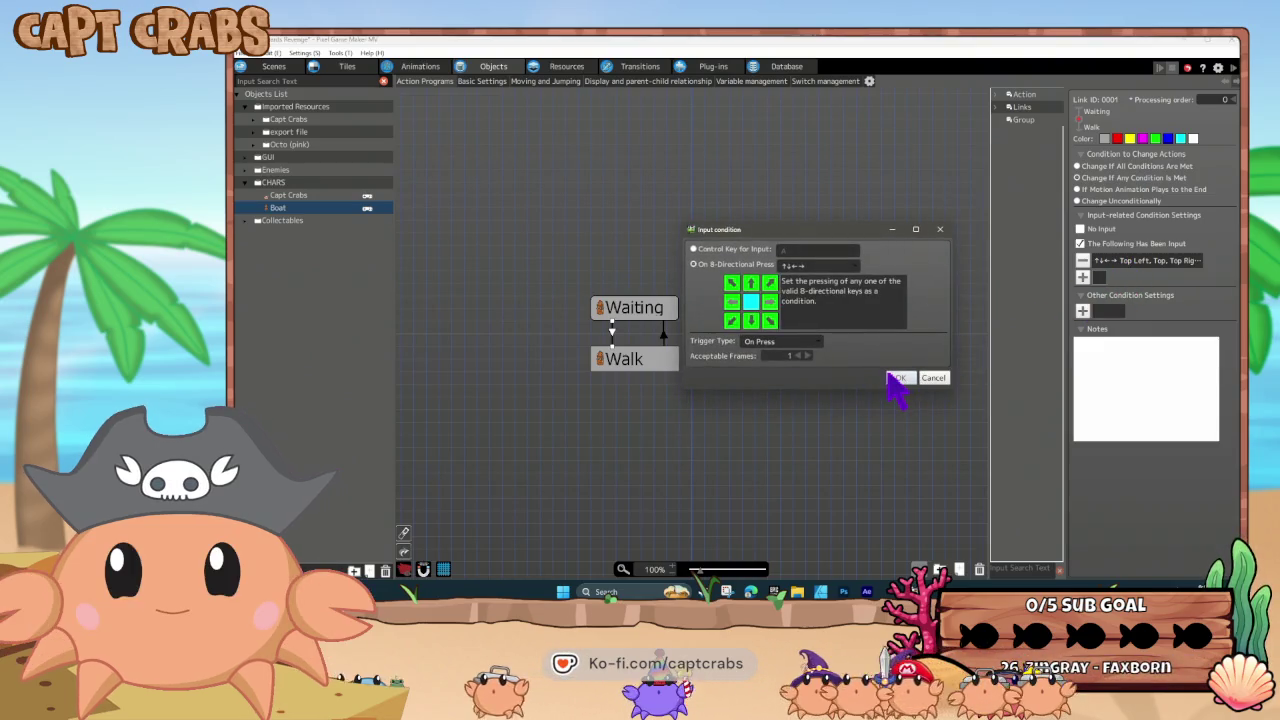
Change the link's eight-direction condition Trigger Type from On Press to Pressed.
click(785, 343)
click(800, 364)
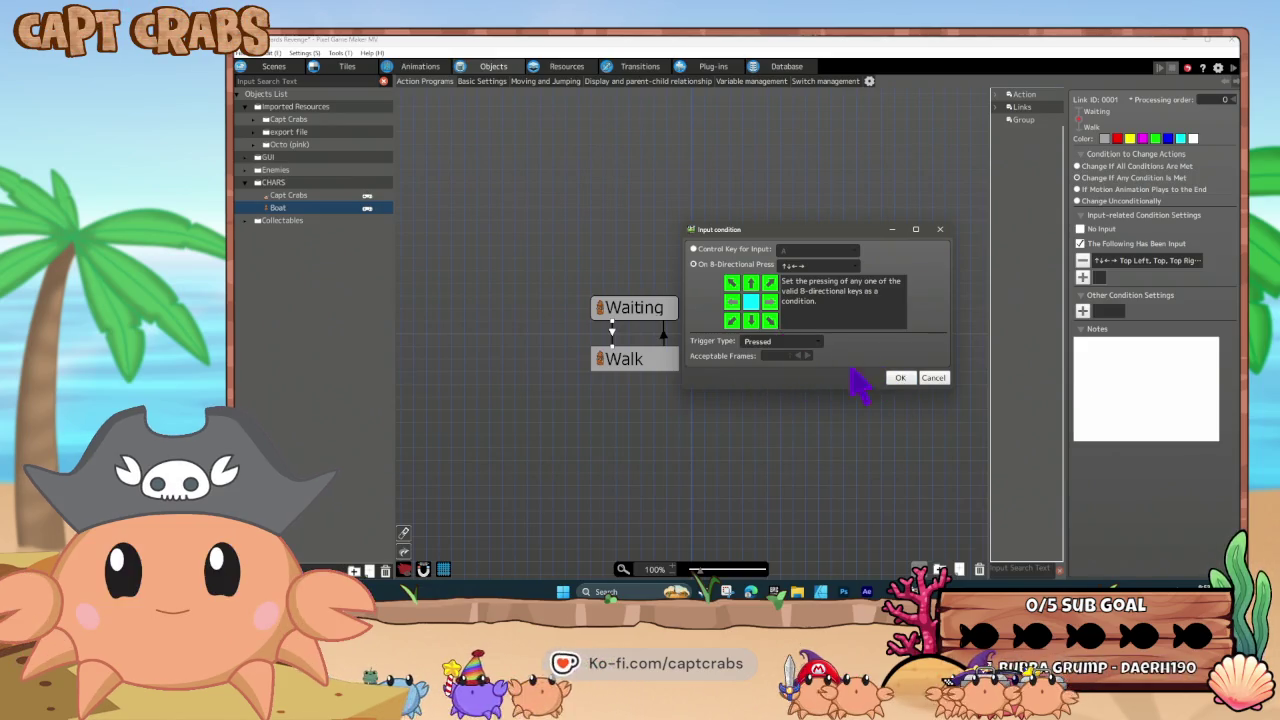
click(901, 378)
click(713, 360)
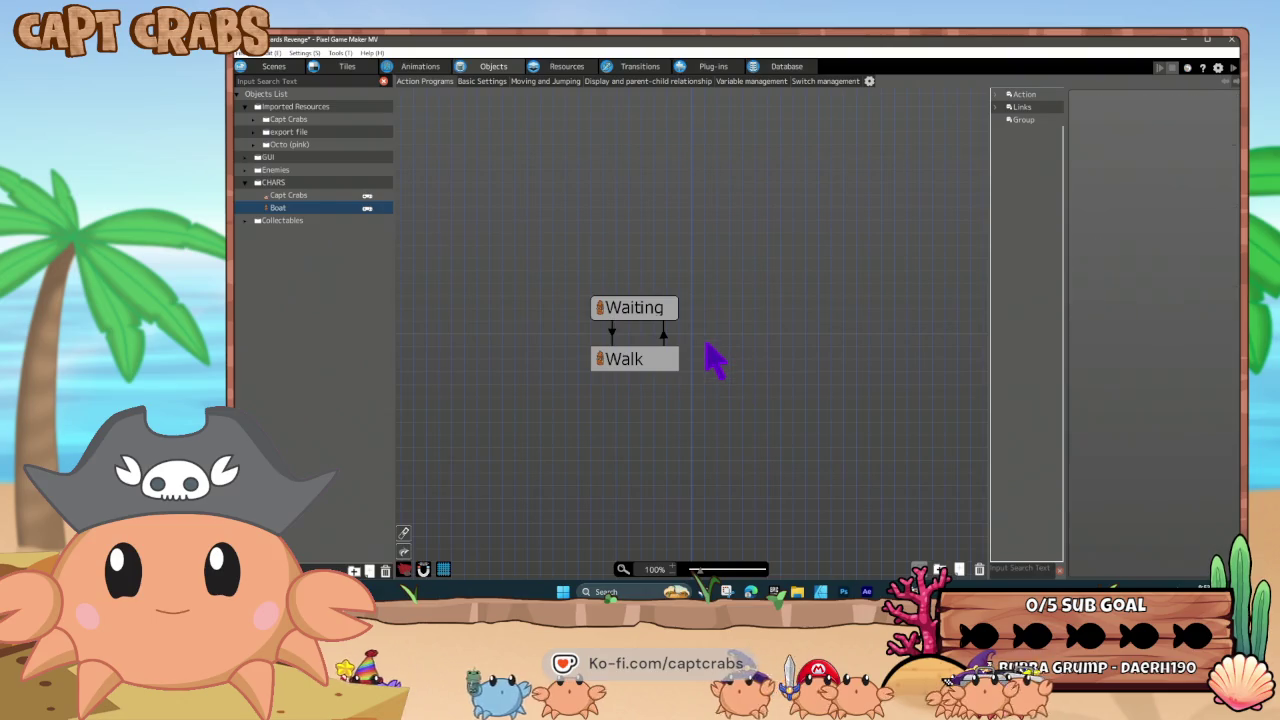
click(658, 358)
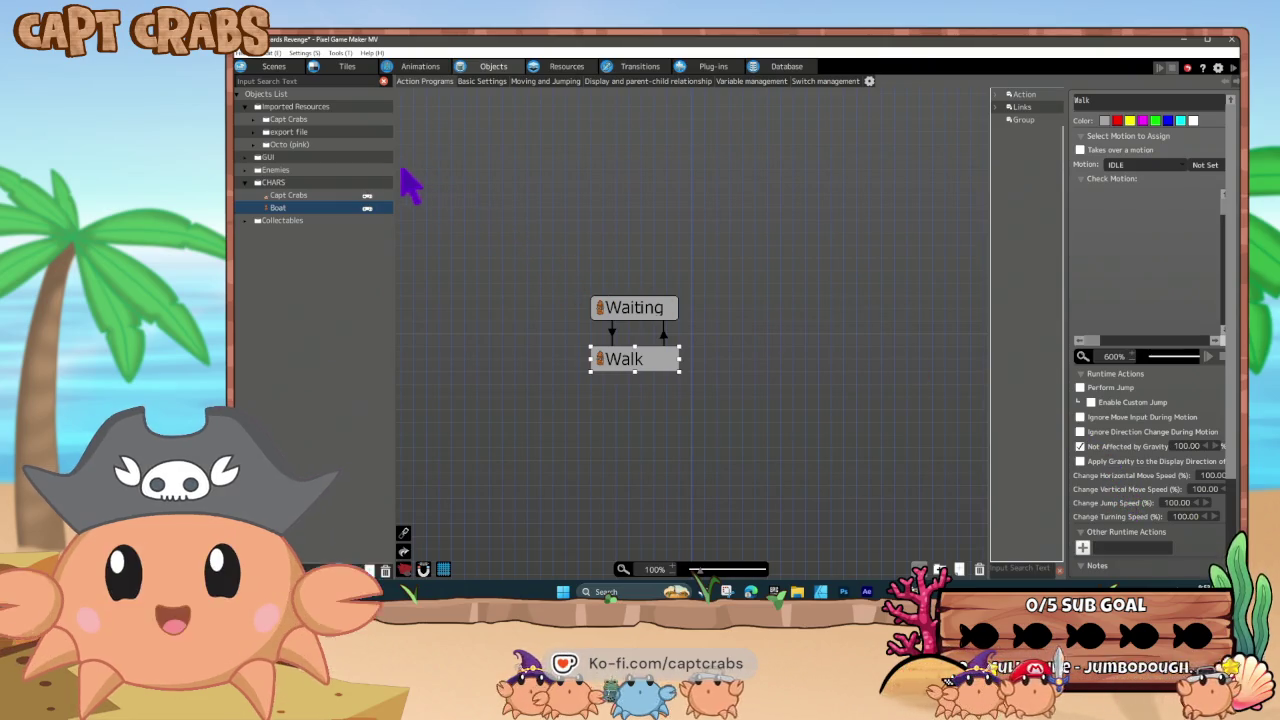
Switch the boat's movement to Vehicle with Accelerated checked.
click(491, 82)
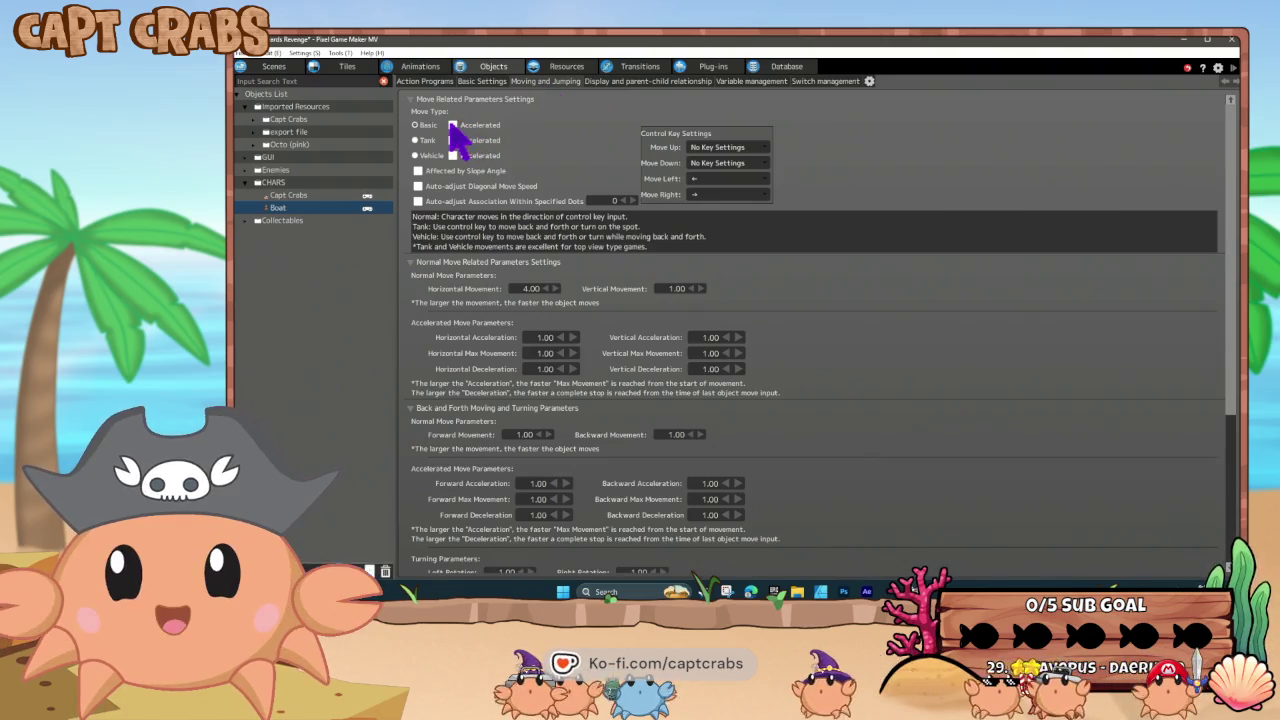
click(452, 125)
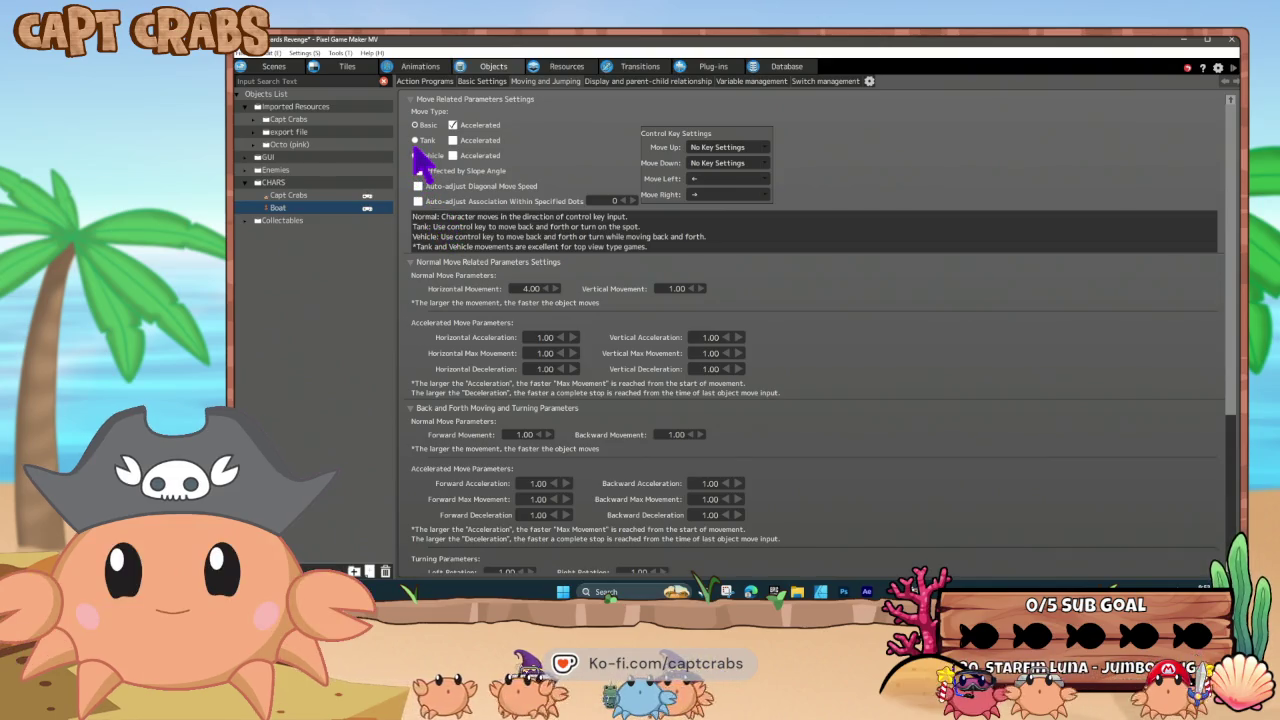
click(415, 156)
click(453, 155)
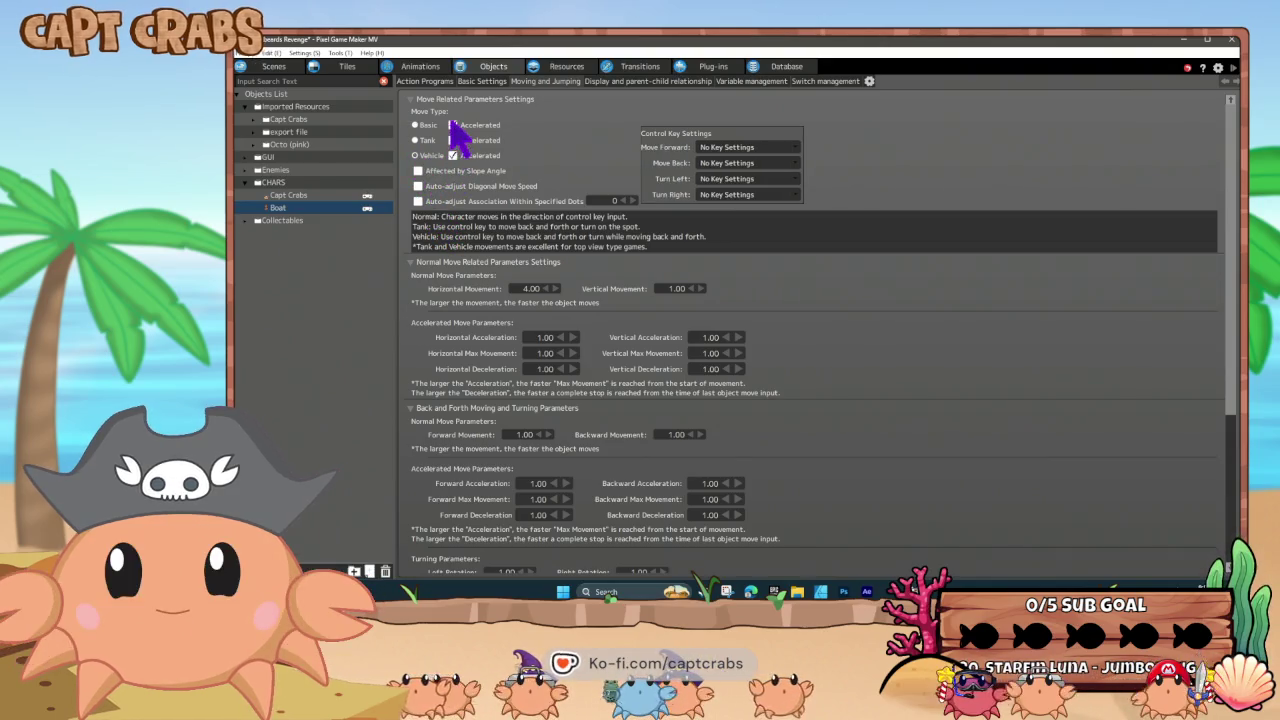
Map Vehicle keys: Move Forward ↑, Move Back ↓, Turn Left ←, Turn Right →.
click(768, 150)
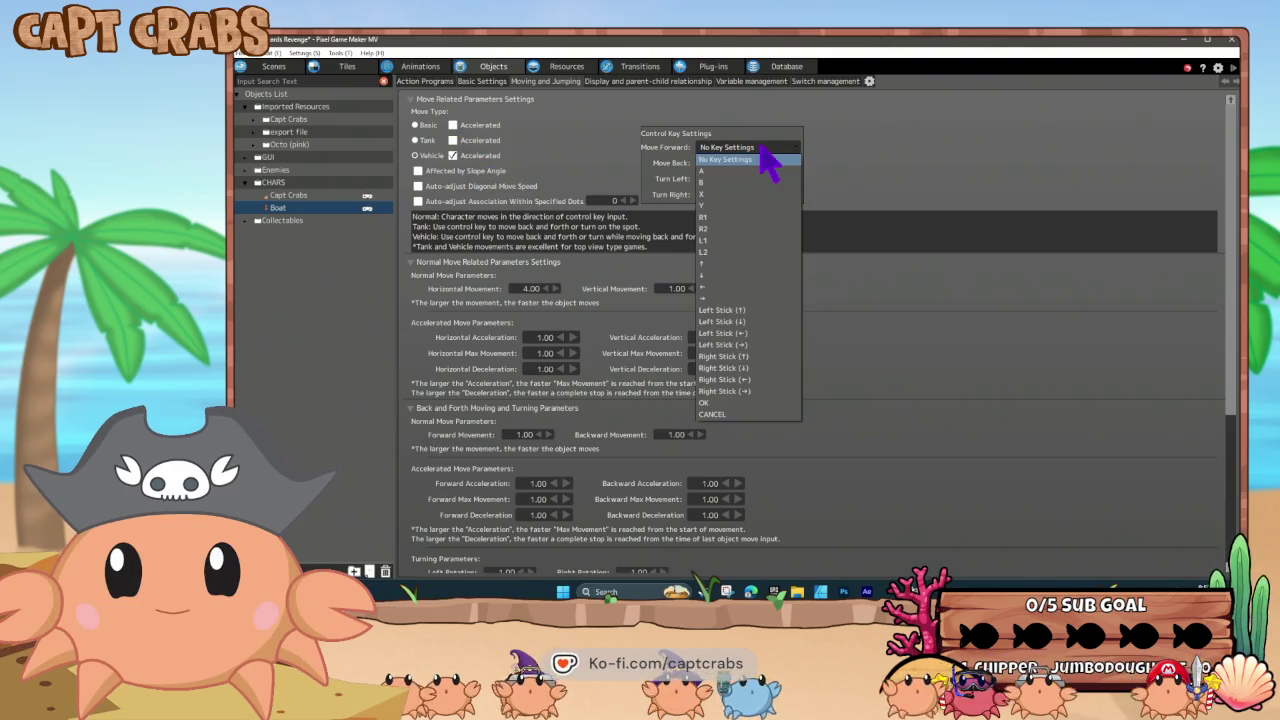
click(760, 263)
click(756, 163)
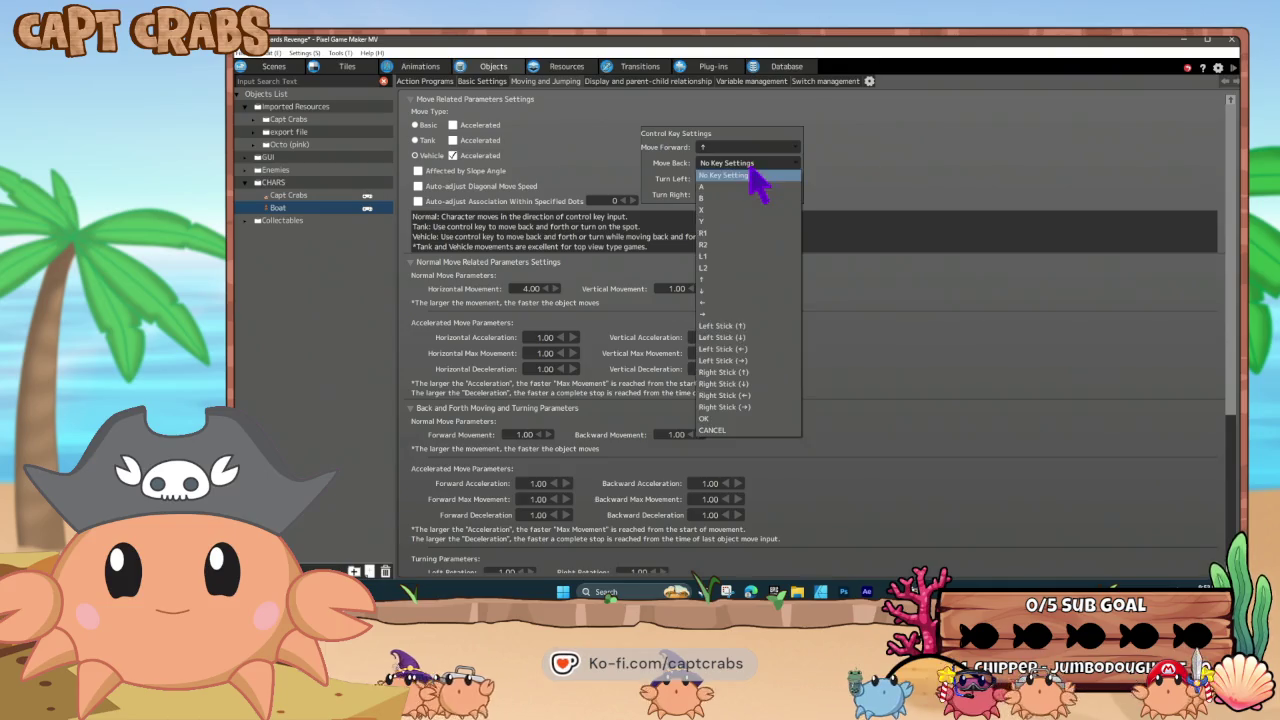
click(748, 290)
click(752, 180)
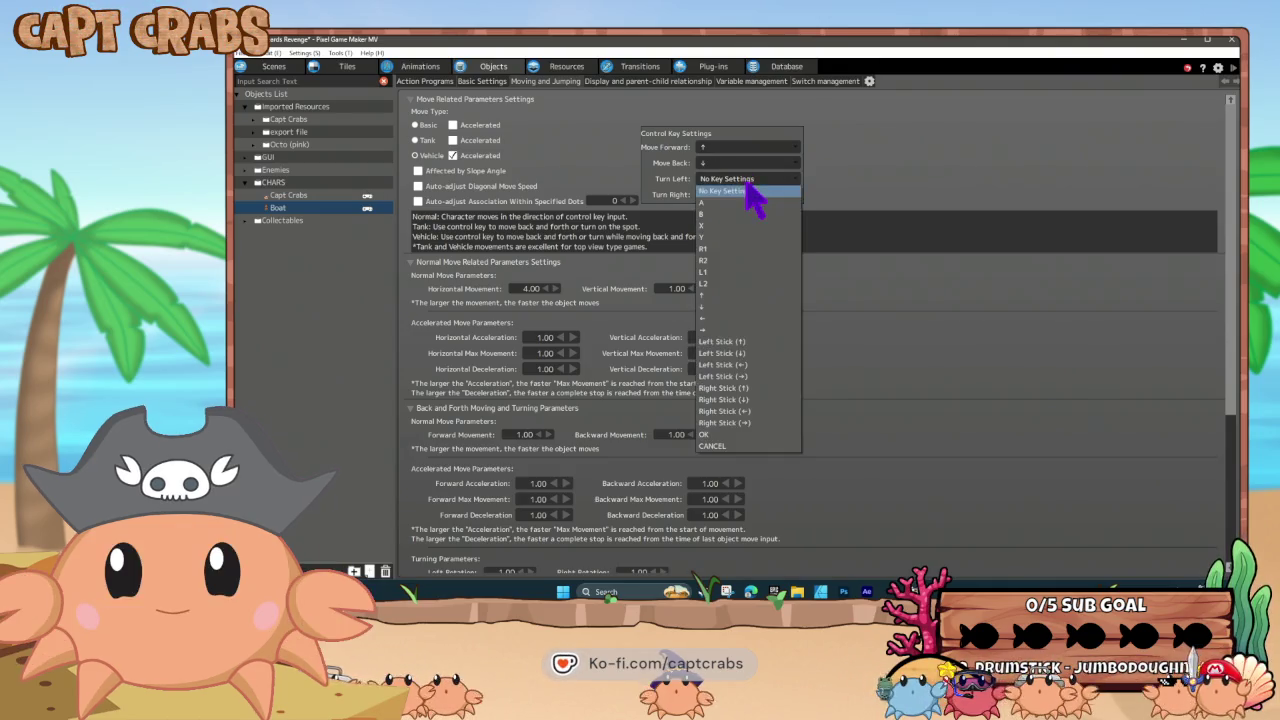
click(758, 320)
click(745, 196)
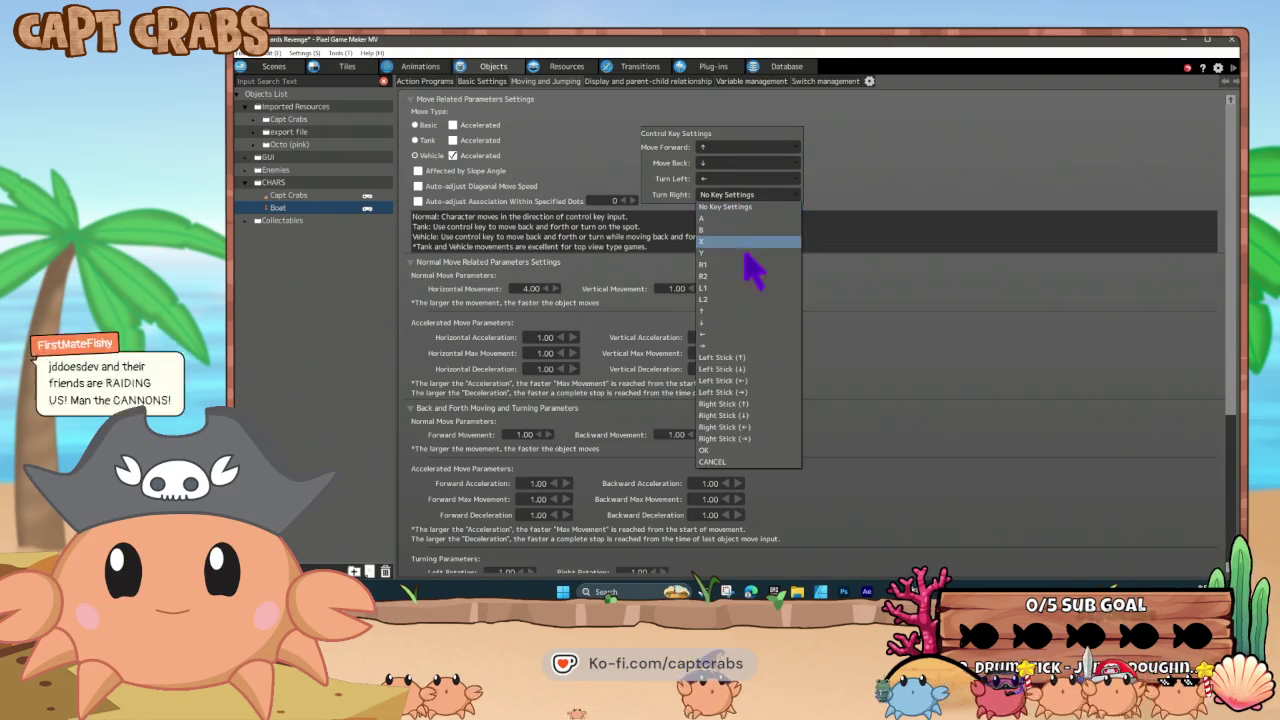
click(749, 346)
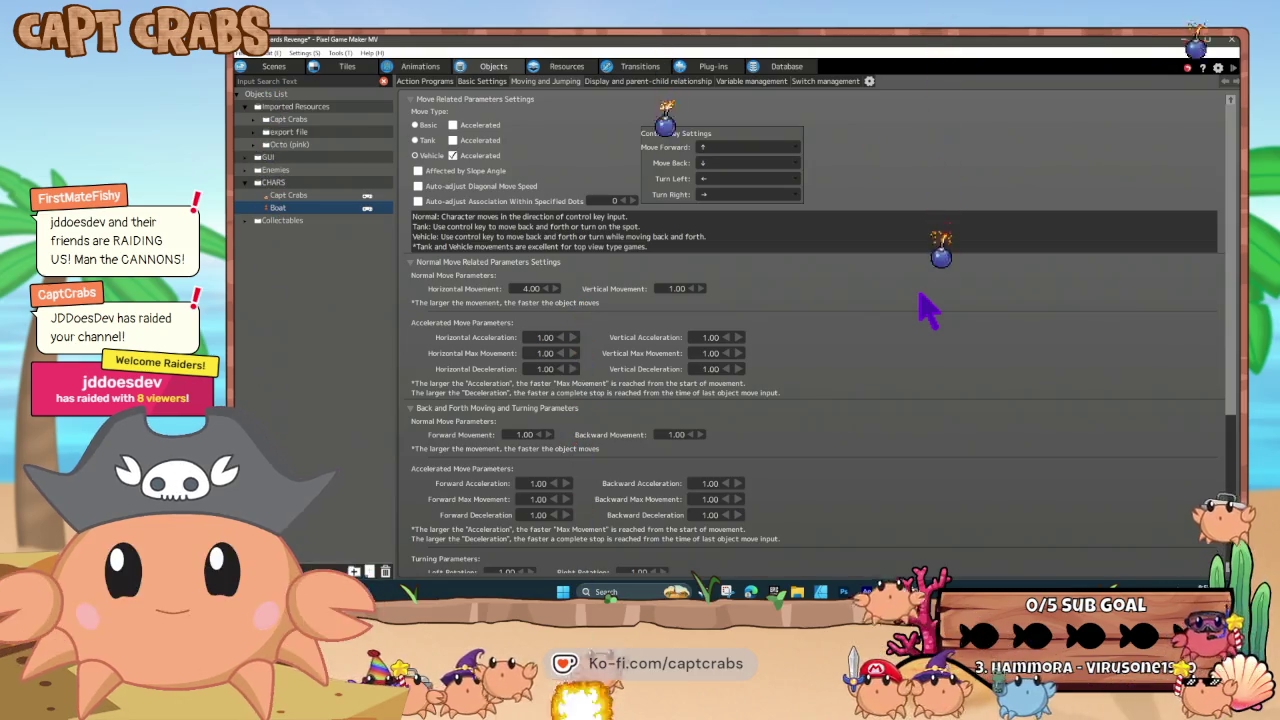
Test-play the boat's new accelerated movement, then return to the editor.
key(F5)
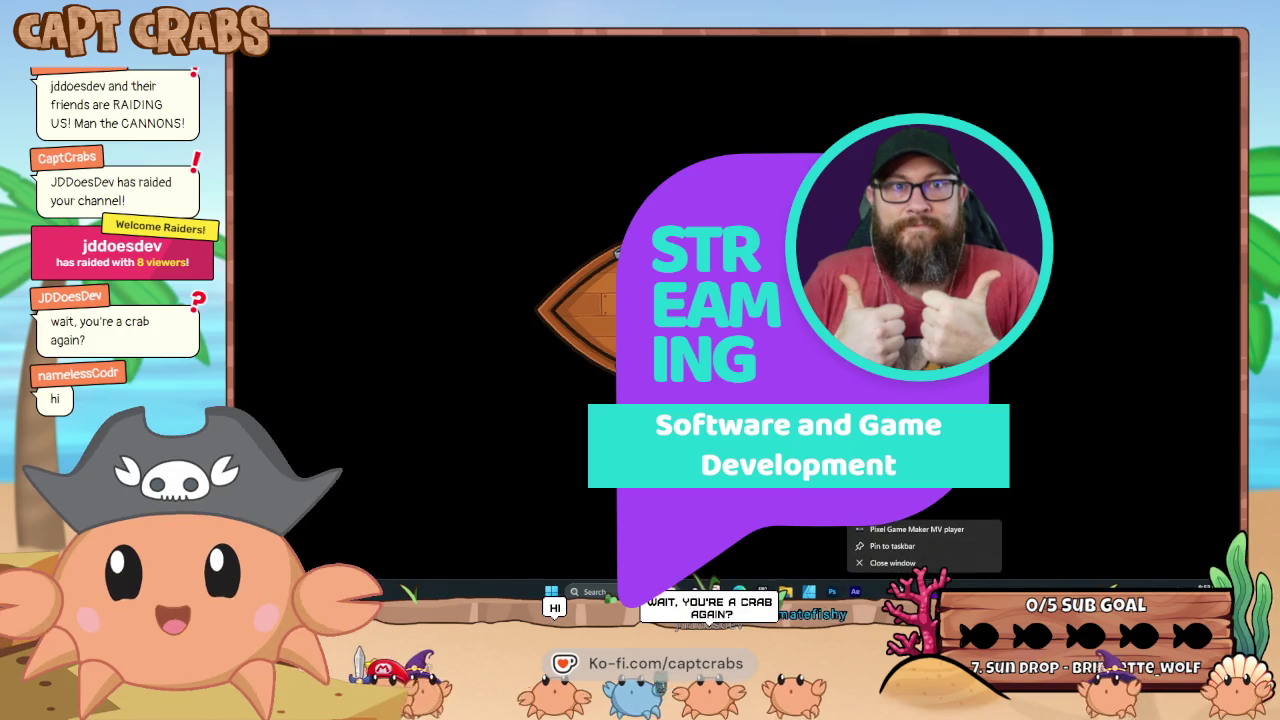
key(alt+Tab)
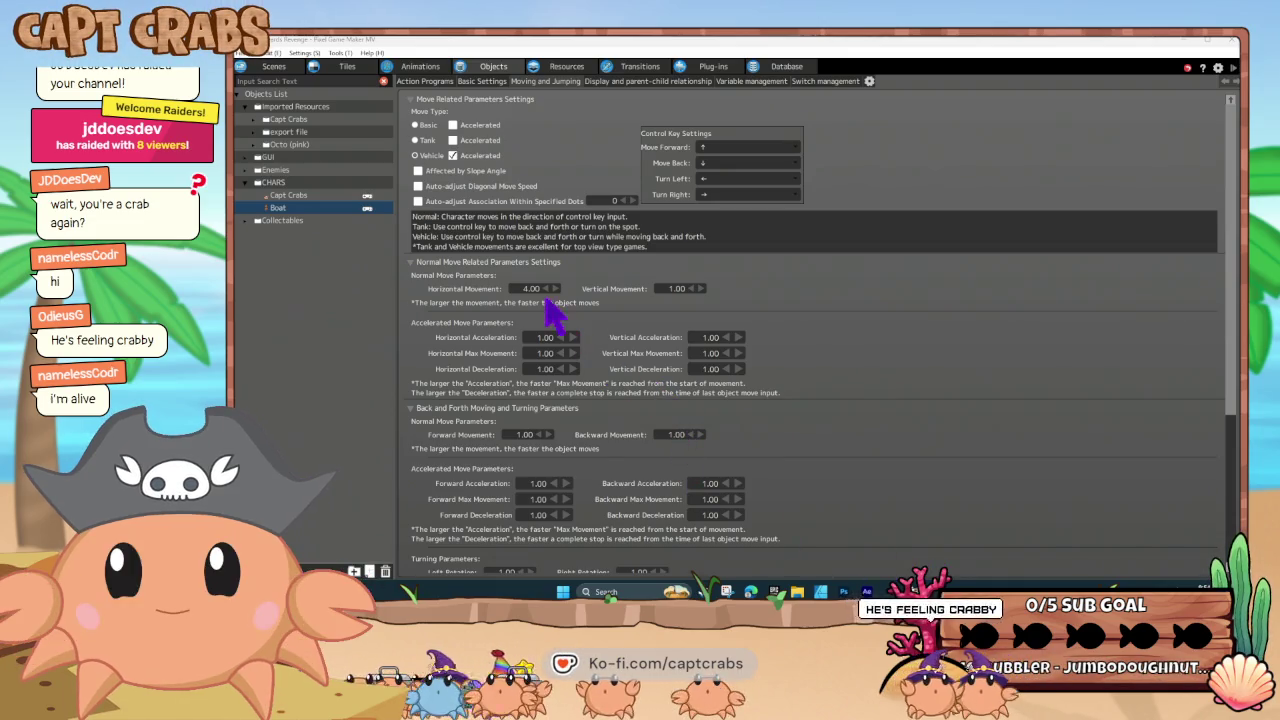
Enter 5 as the Boat's Horizontal Acceleration in the Accelerated Move Parameters.
scroll(620, 462, down, 3)
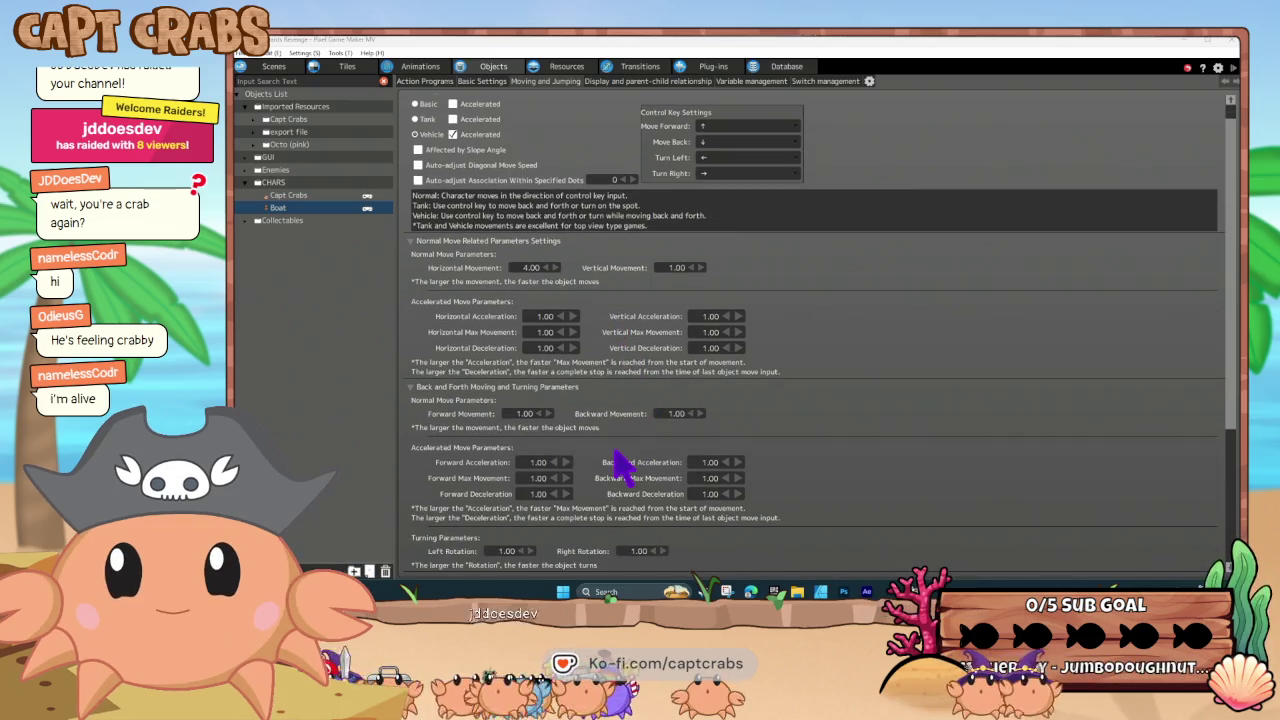
scroll(625, 490, down, 2)
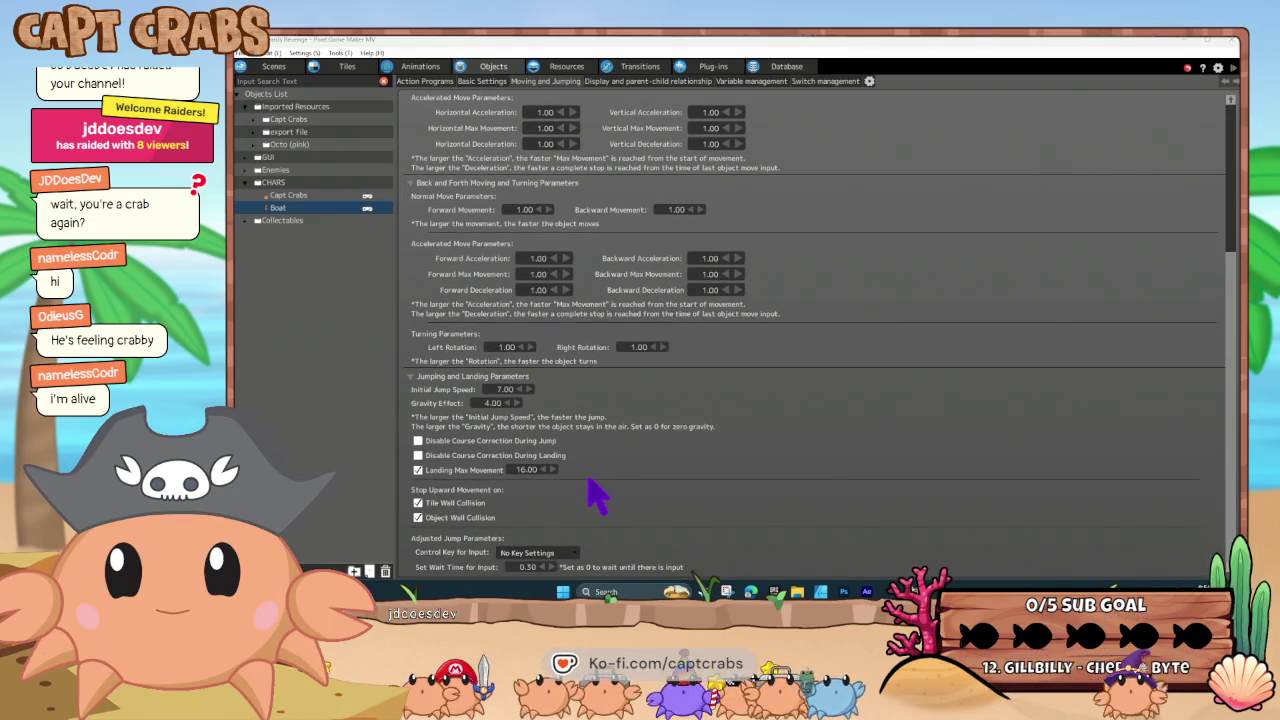
scroll(597, 490, up, 5)
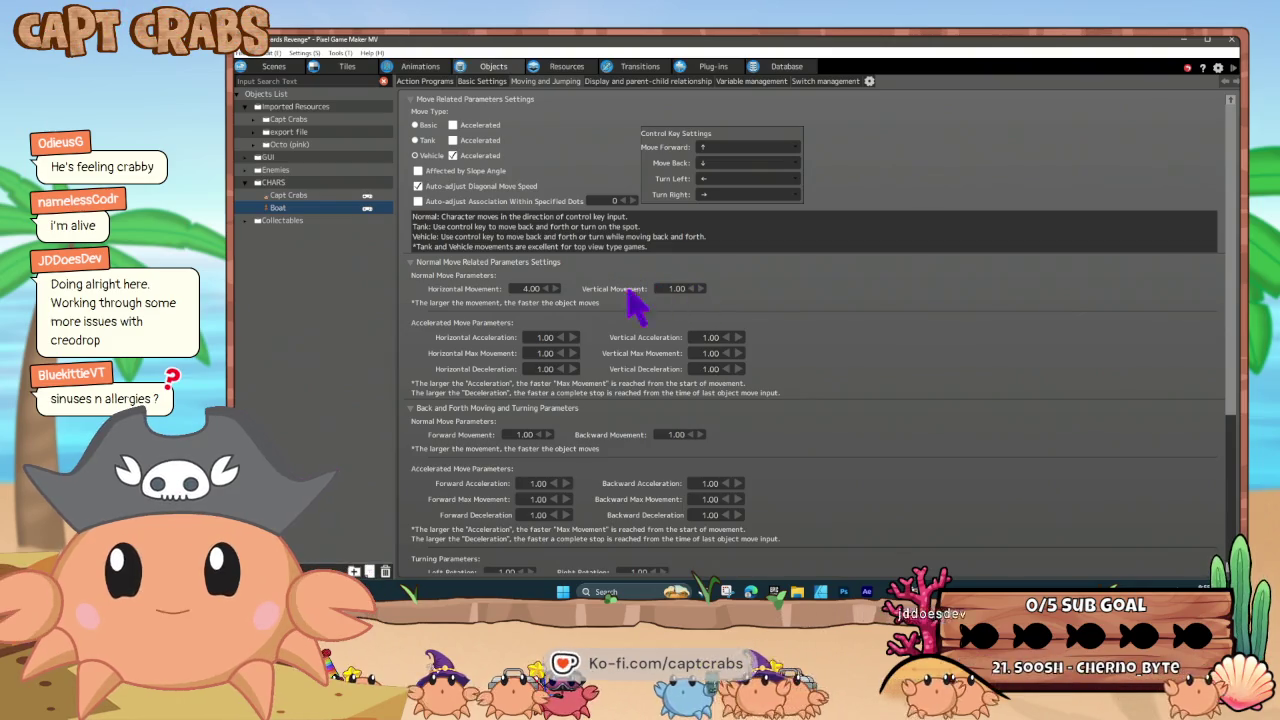
scroll(640, 418, down, 1)
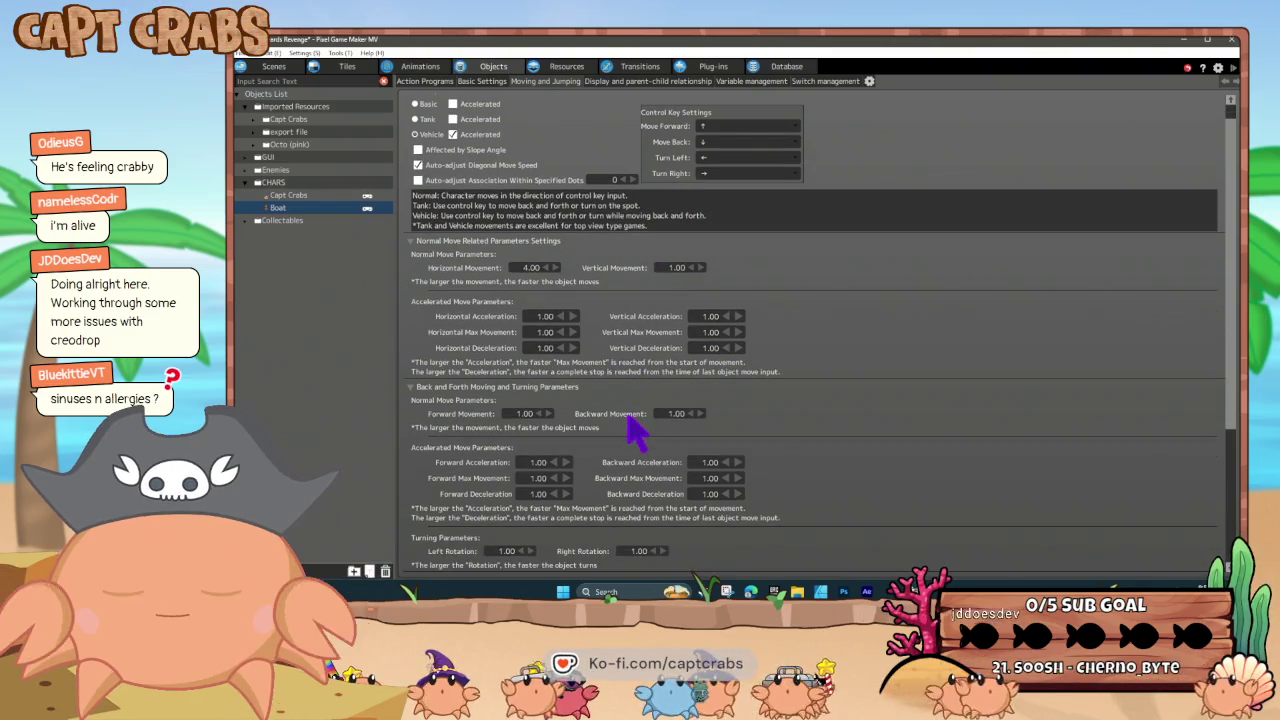
click(537, 316)
text(5)
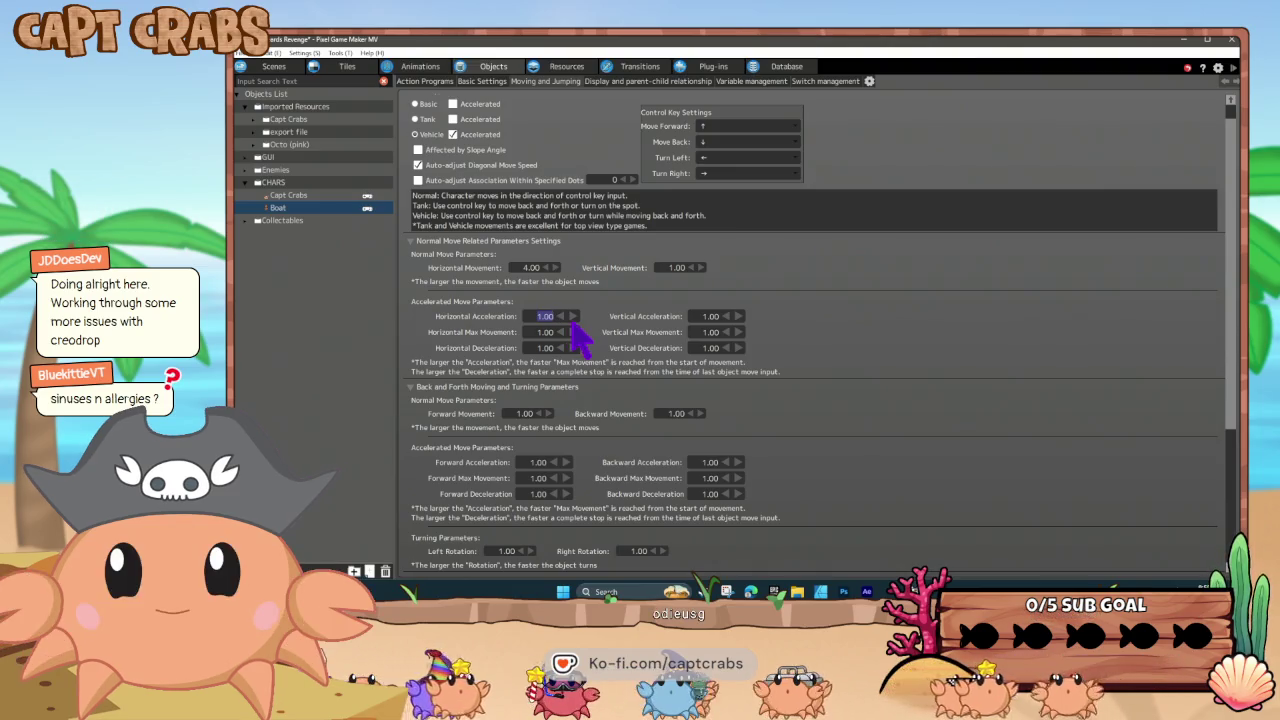
key(Tab)
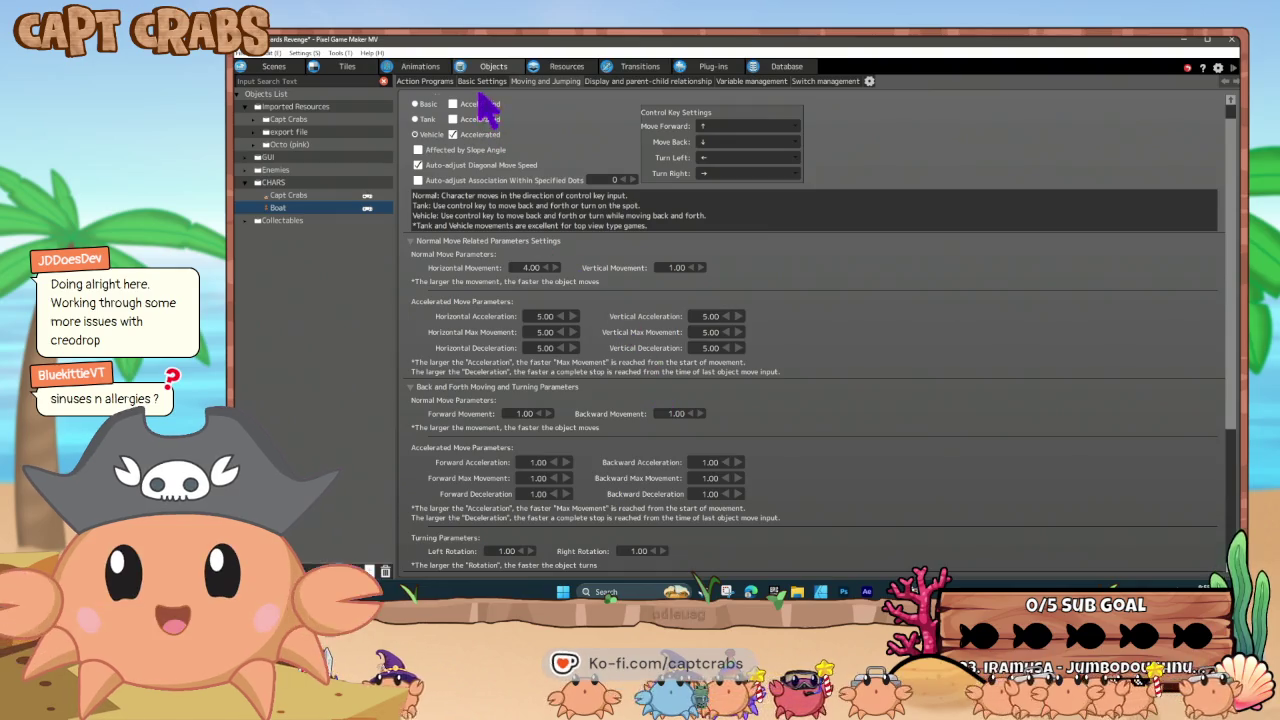
click(482, 82)
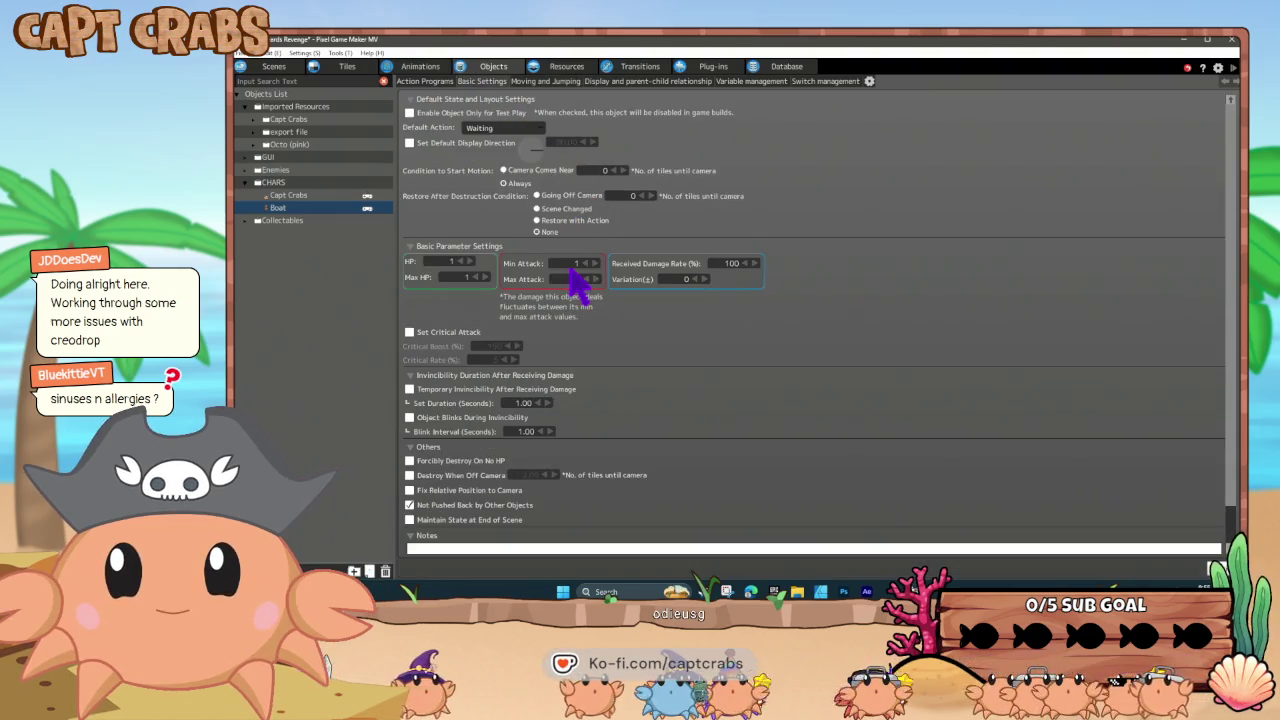
text(1)
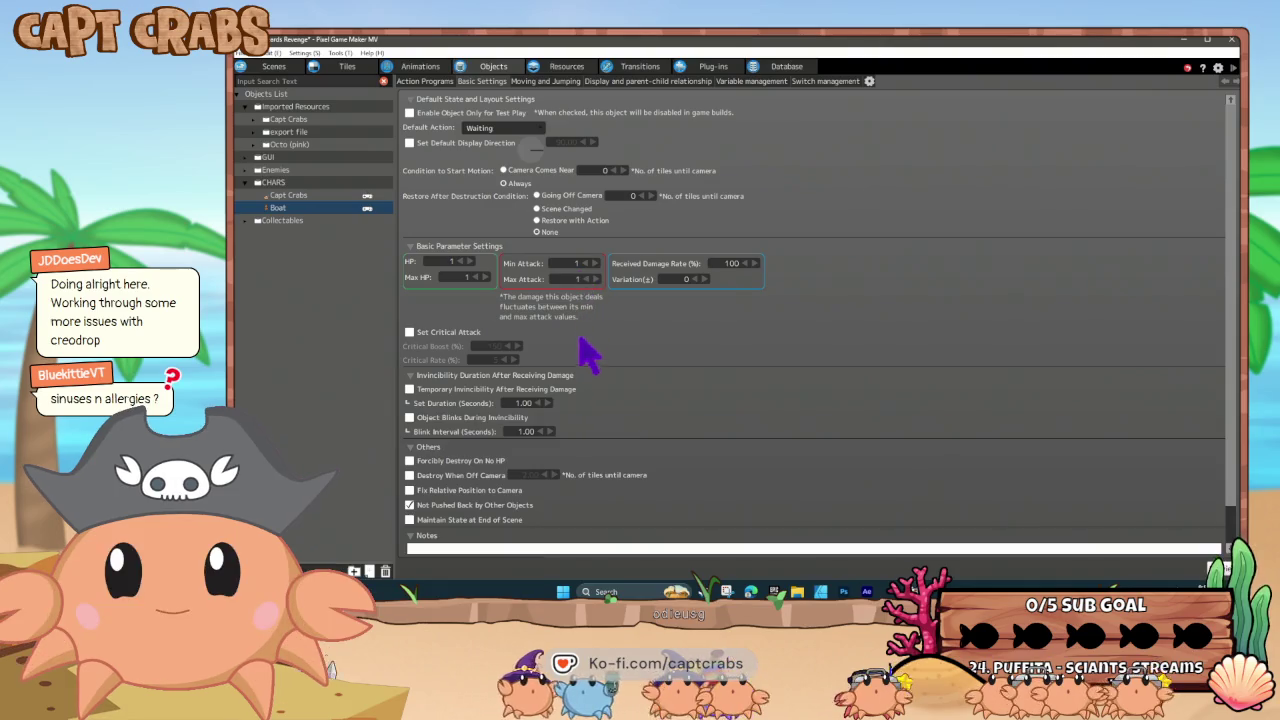
scroll(588, 392, down, 1)
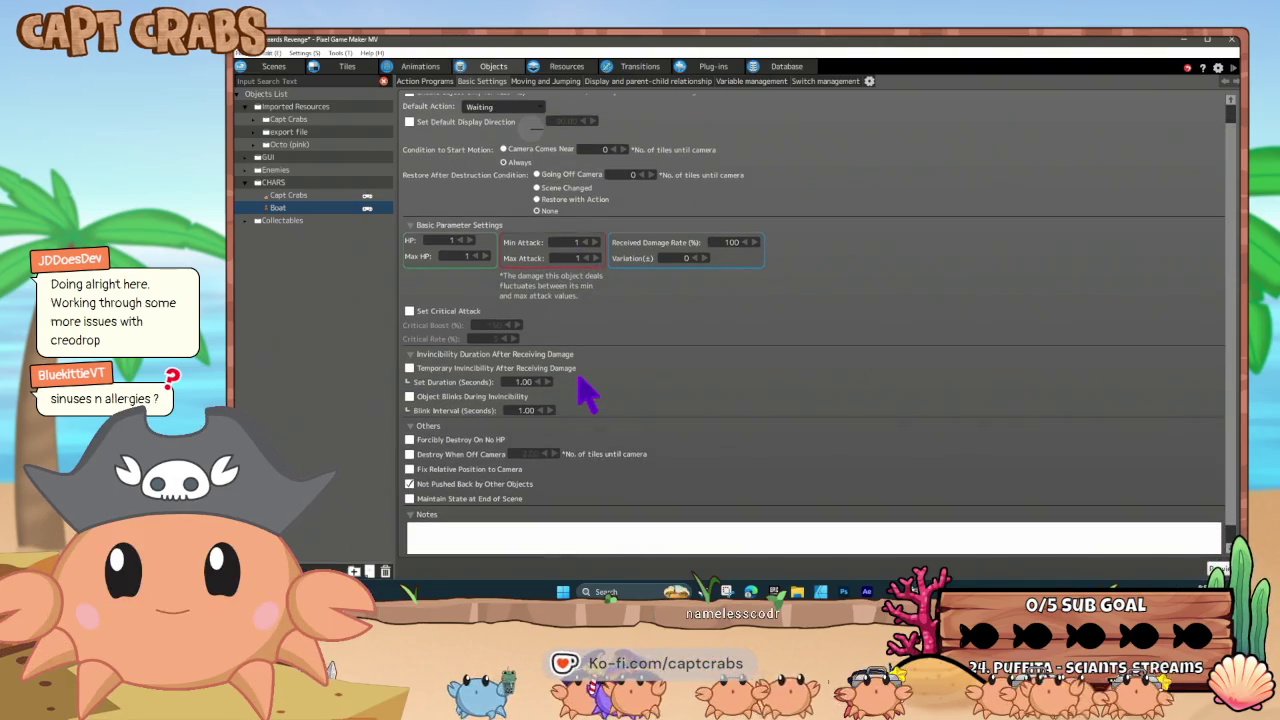
scroll(585, 395, down, 1)
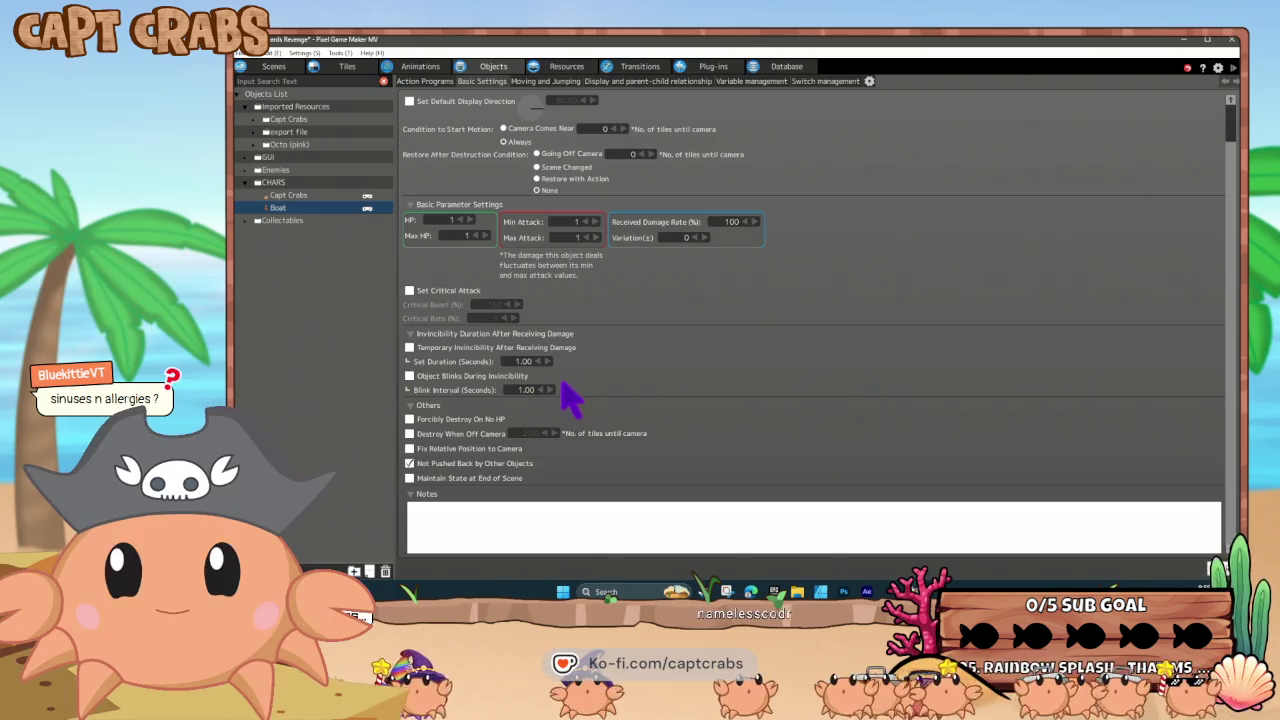
scroll(570, 399, up, 2)
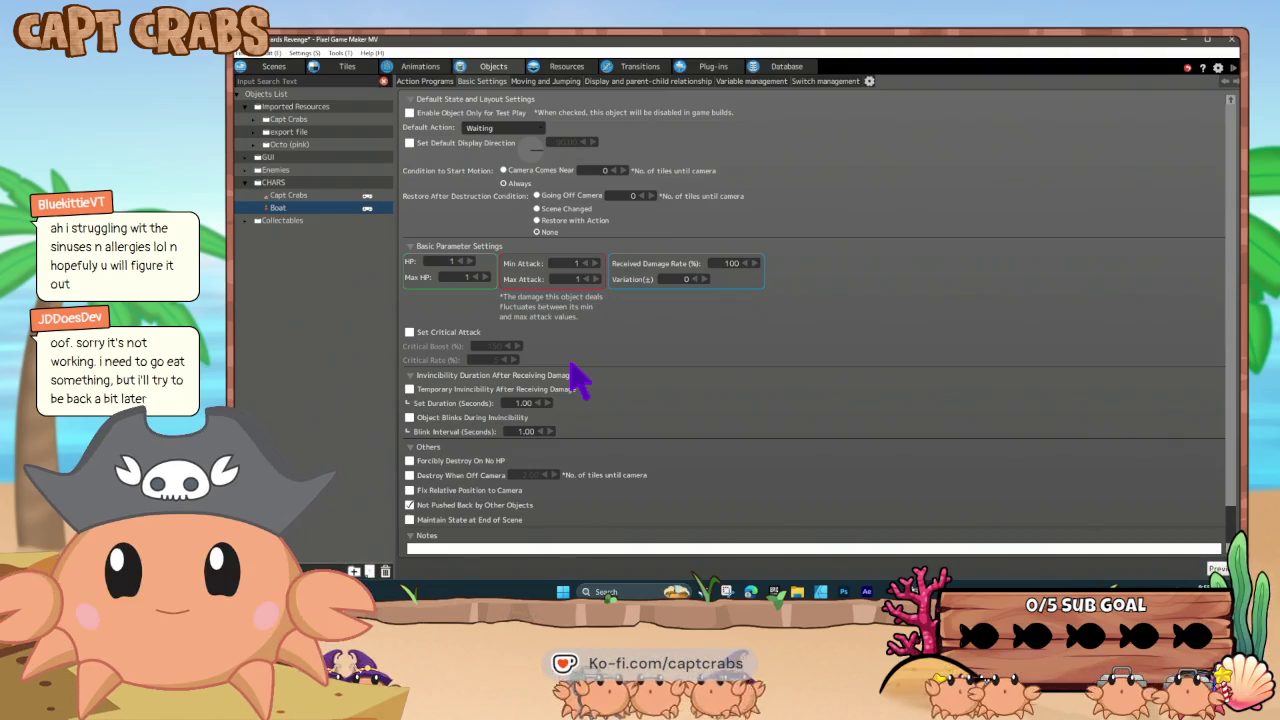
Playtest the boat, flipping it down and up repeatedly, then close the player window.
key(ctrl+s)
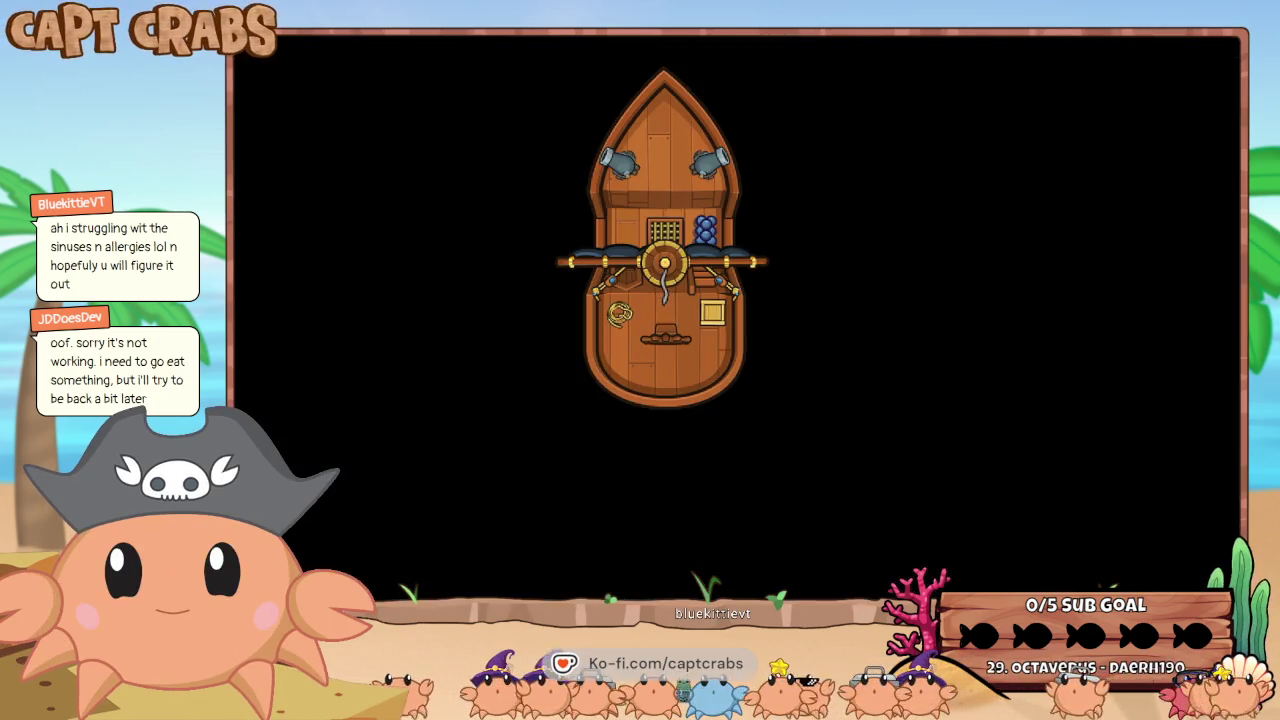
key(Down)
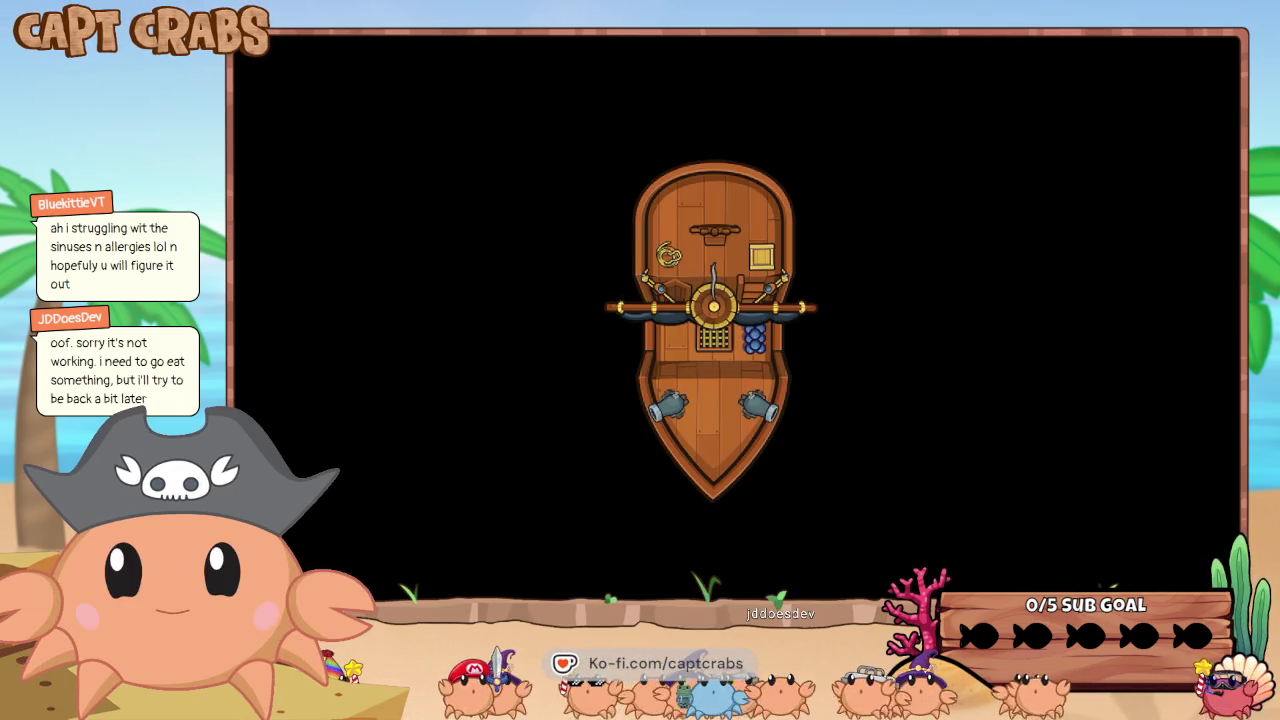
key(Up)
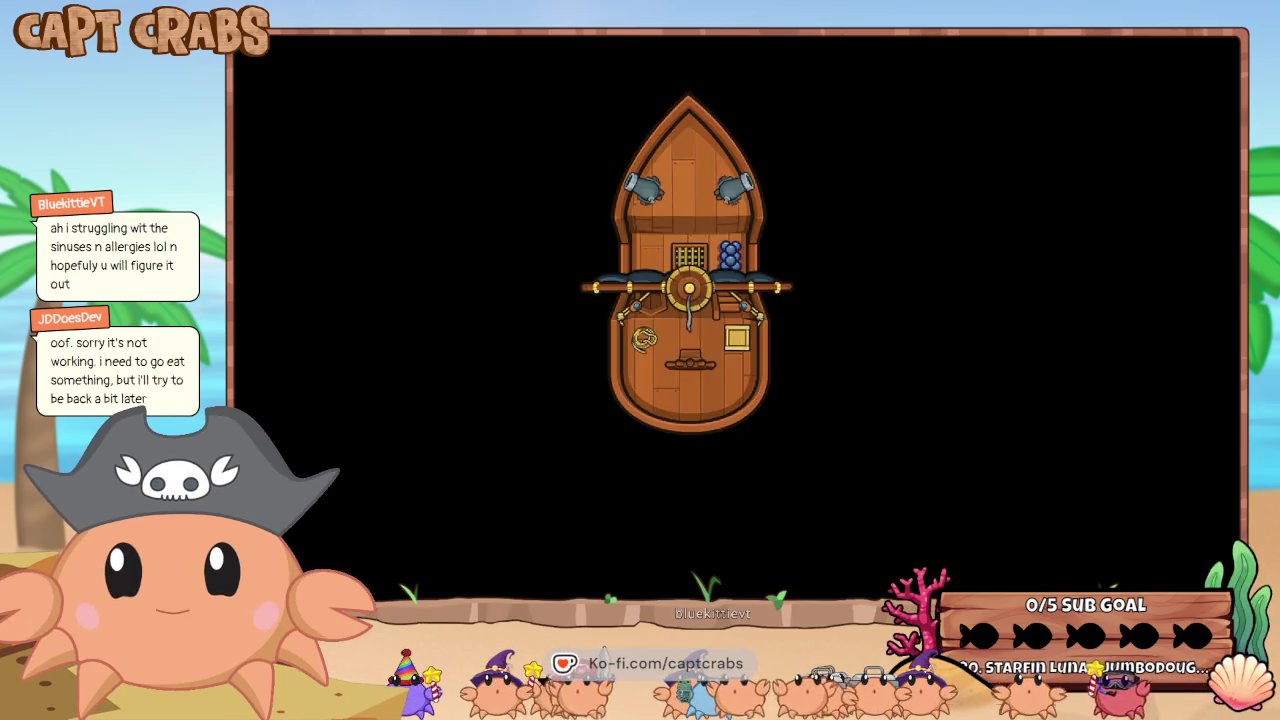
key(Down)
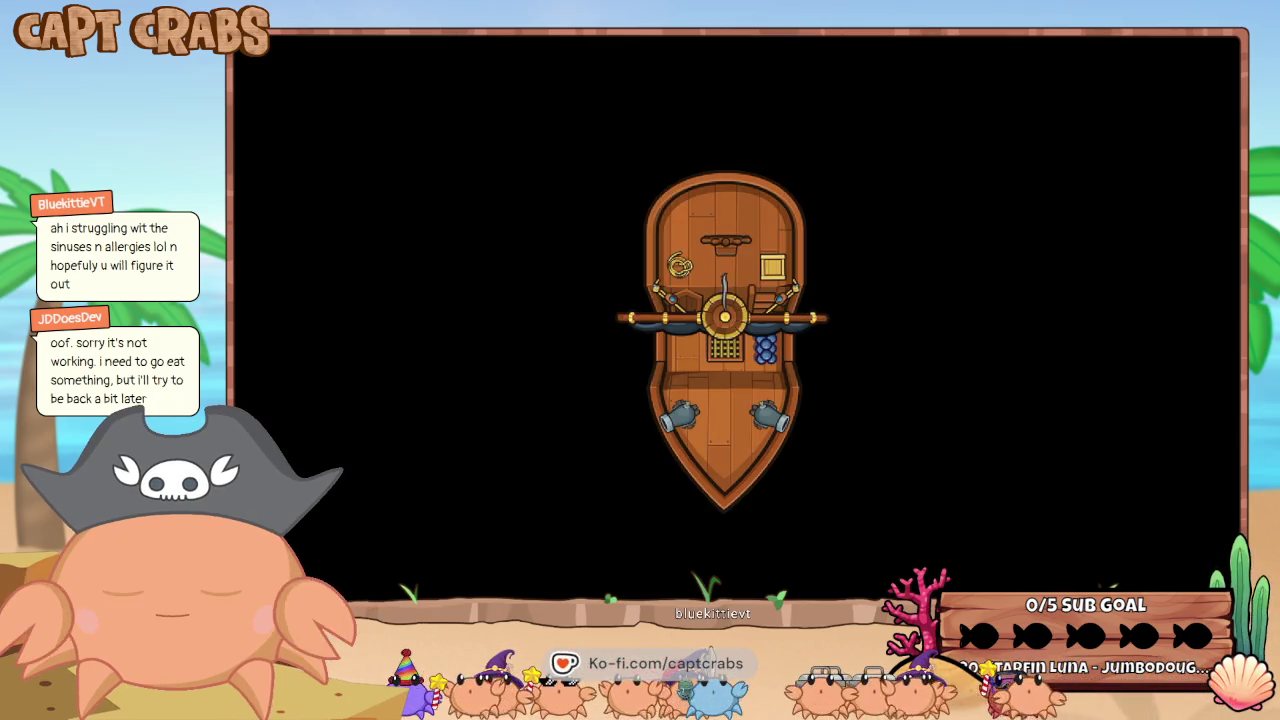
key(Up)
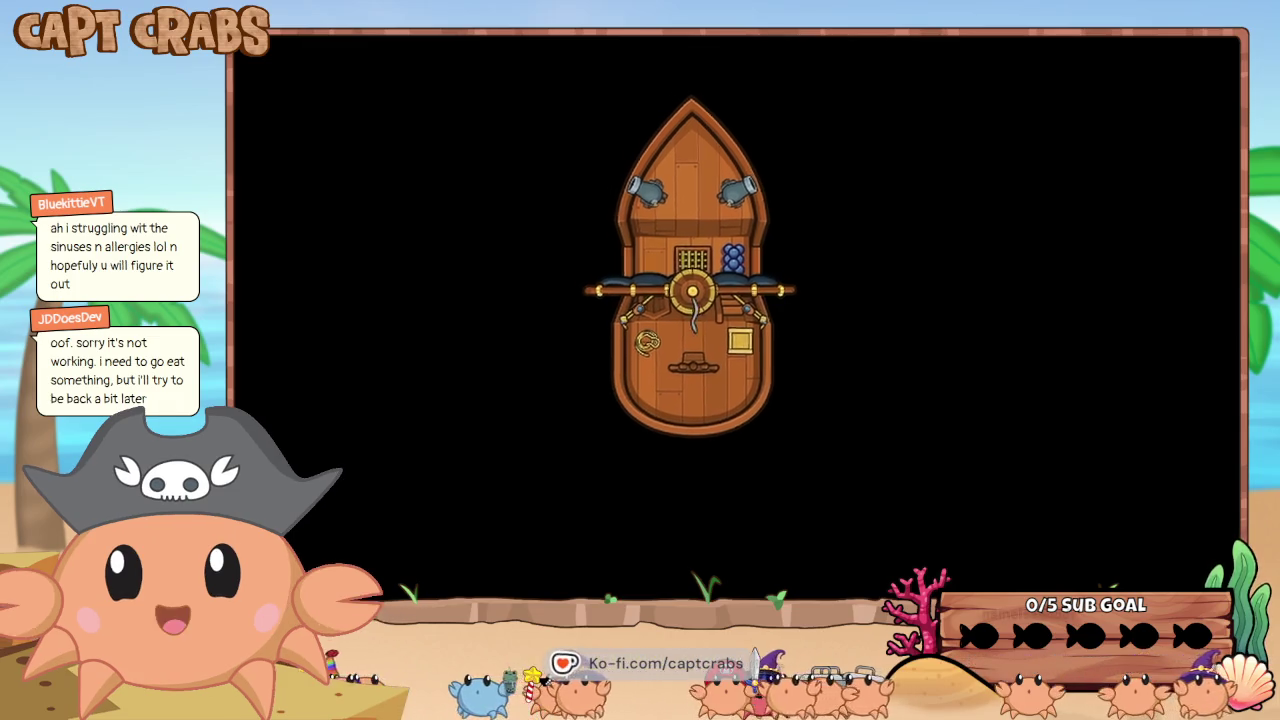
key(Down)
key(Up)
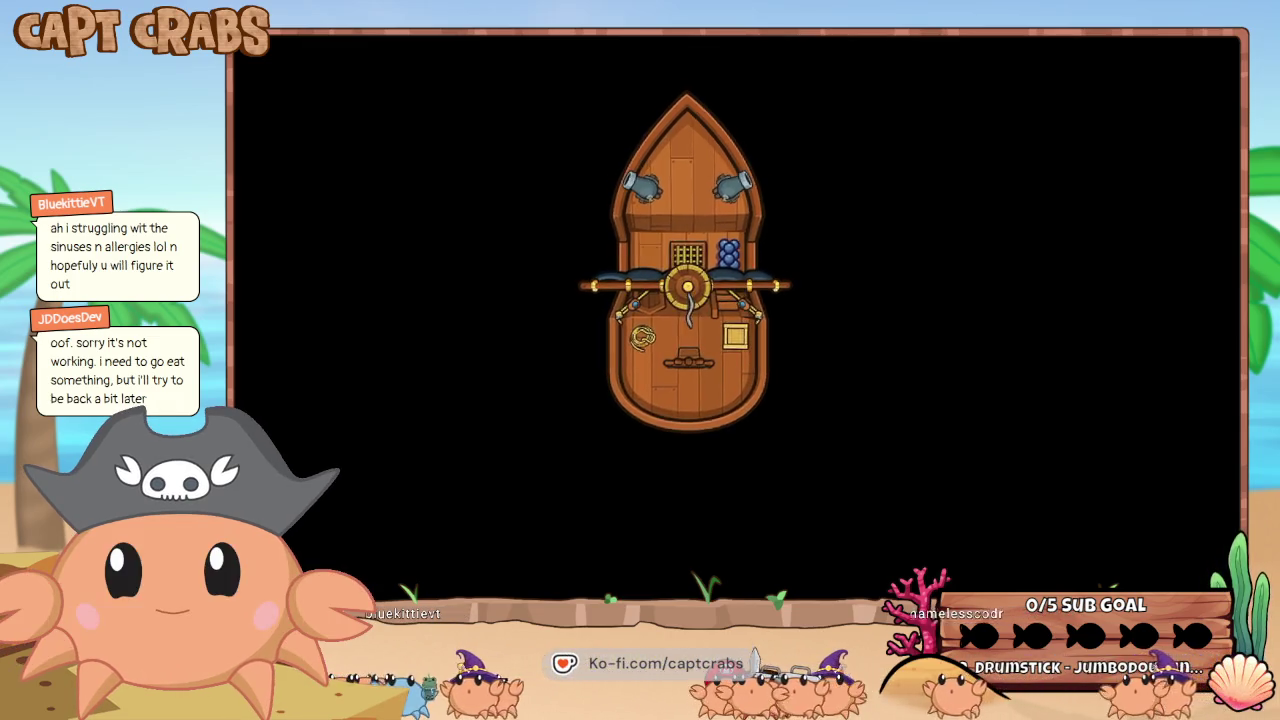
key(Down)
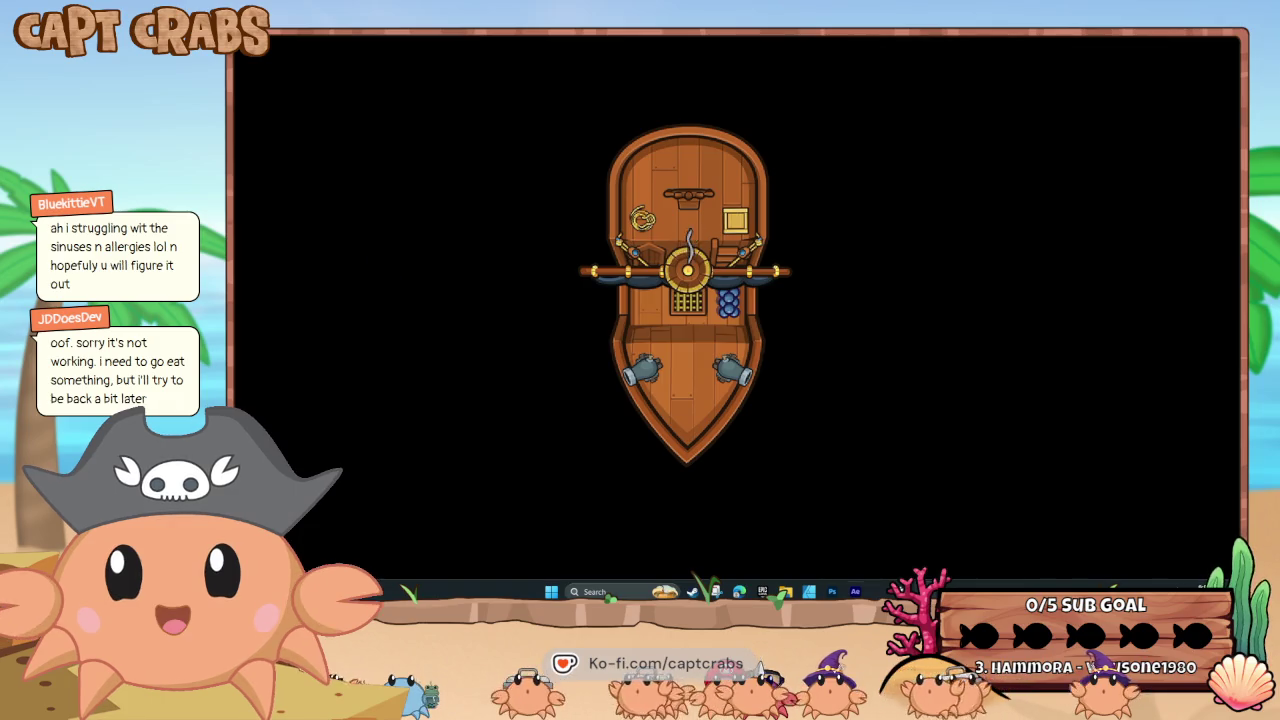
mouse_move(925, 591)
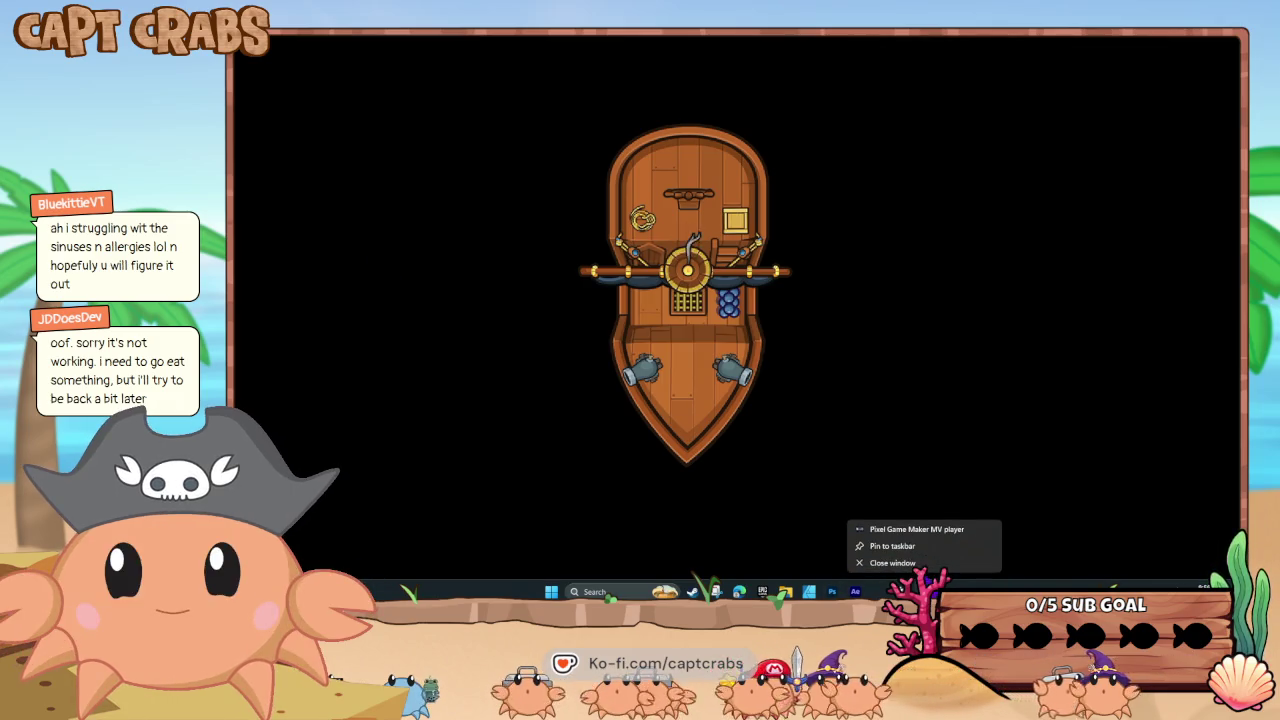
click(892, 563)
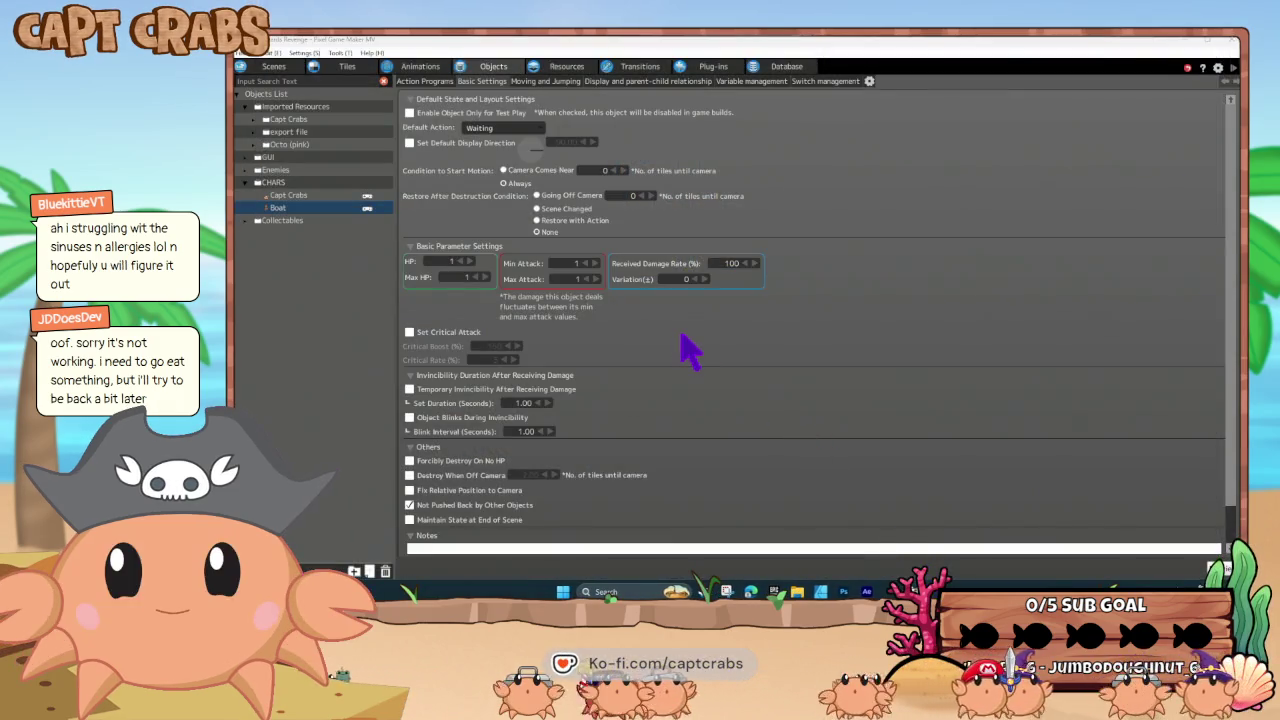
Inspect the Walk action in the boat's action program.
click(432, 83)
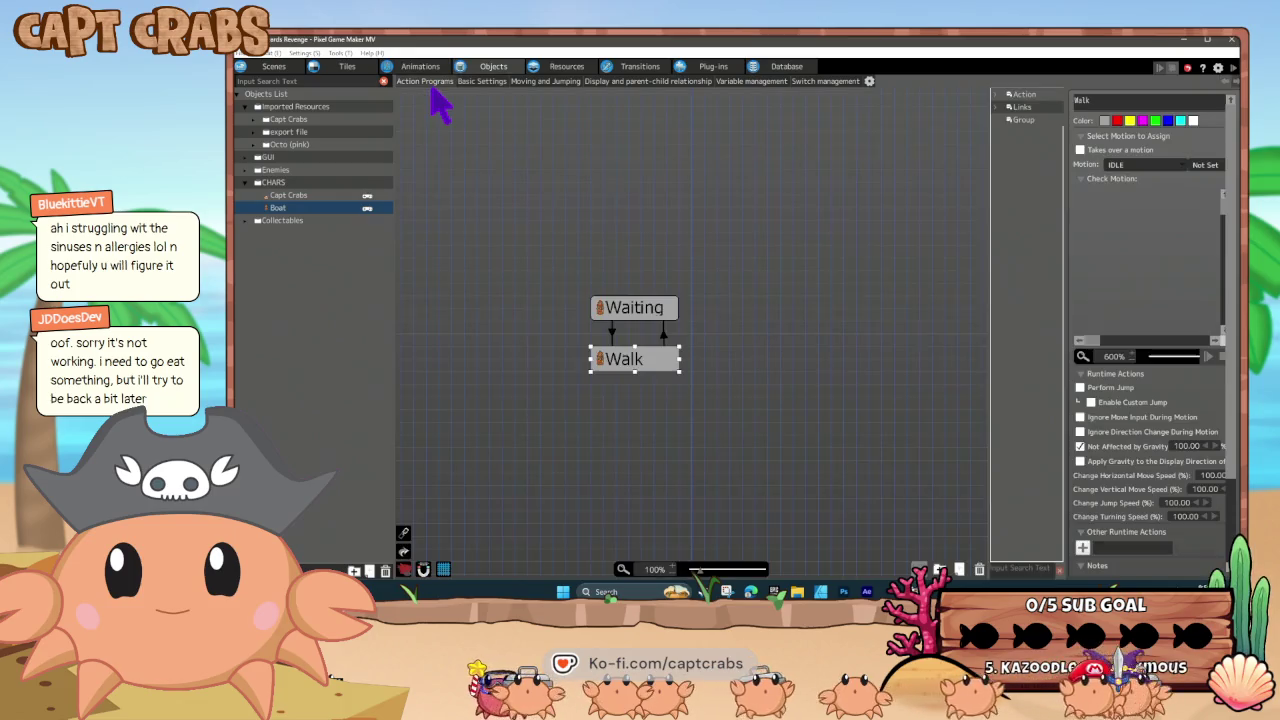
click(610, 333)
click(632, 358)
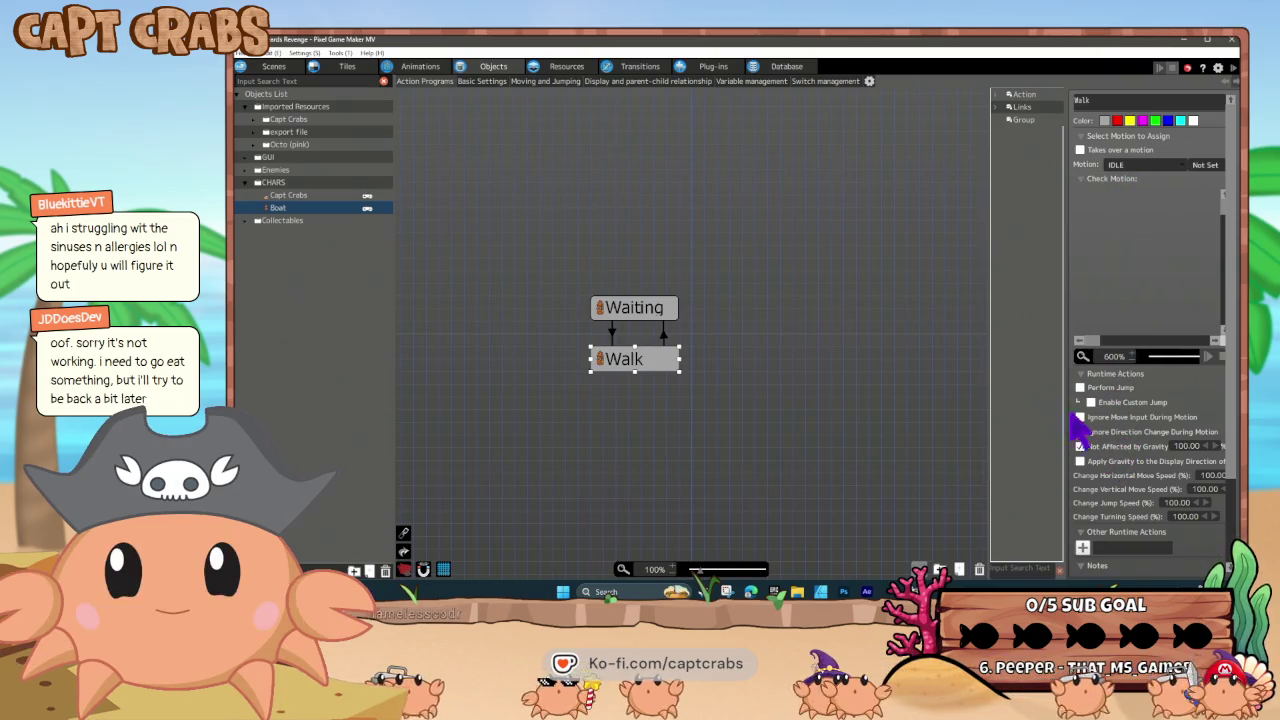
Make the Boat's east-facing IDLE animation also cover NE and SE.
click(436, 65)
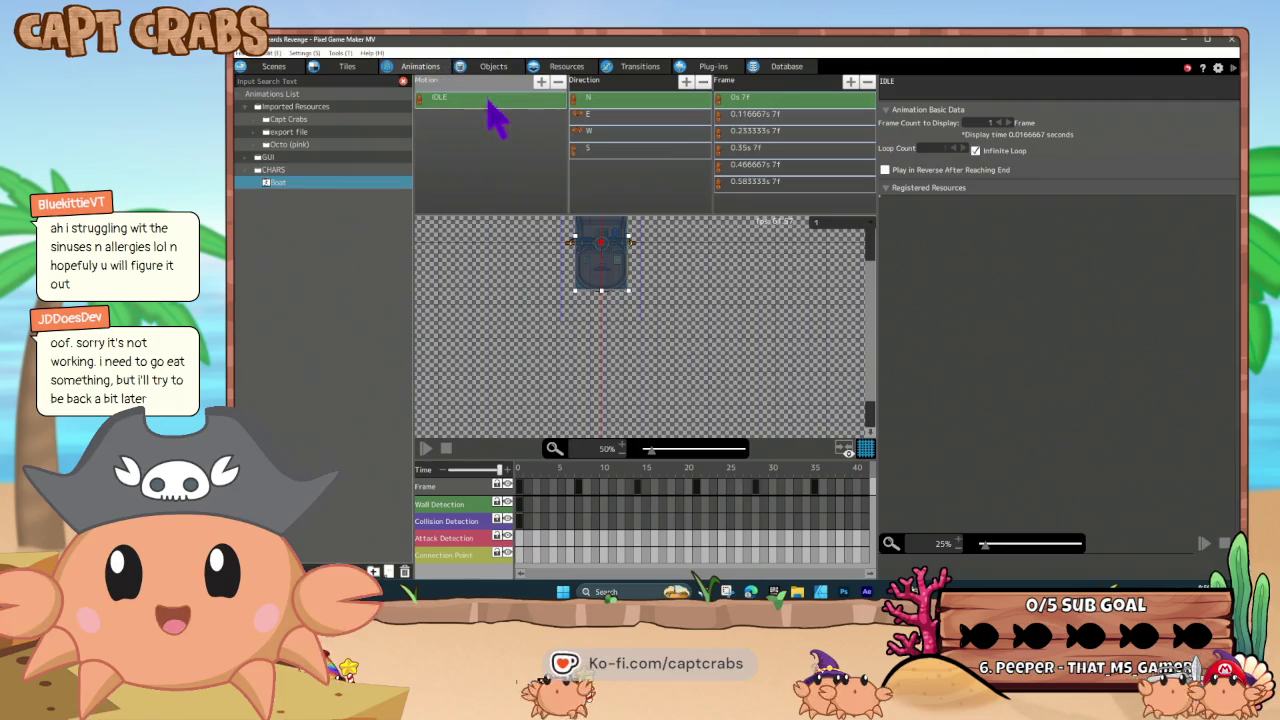
click(628, 100)
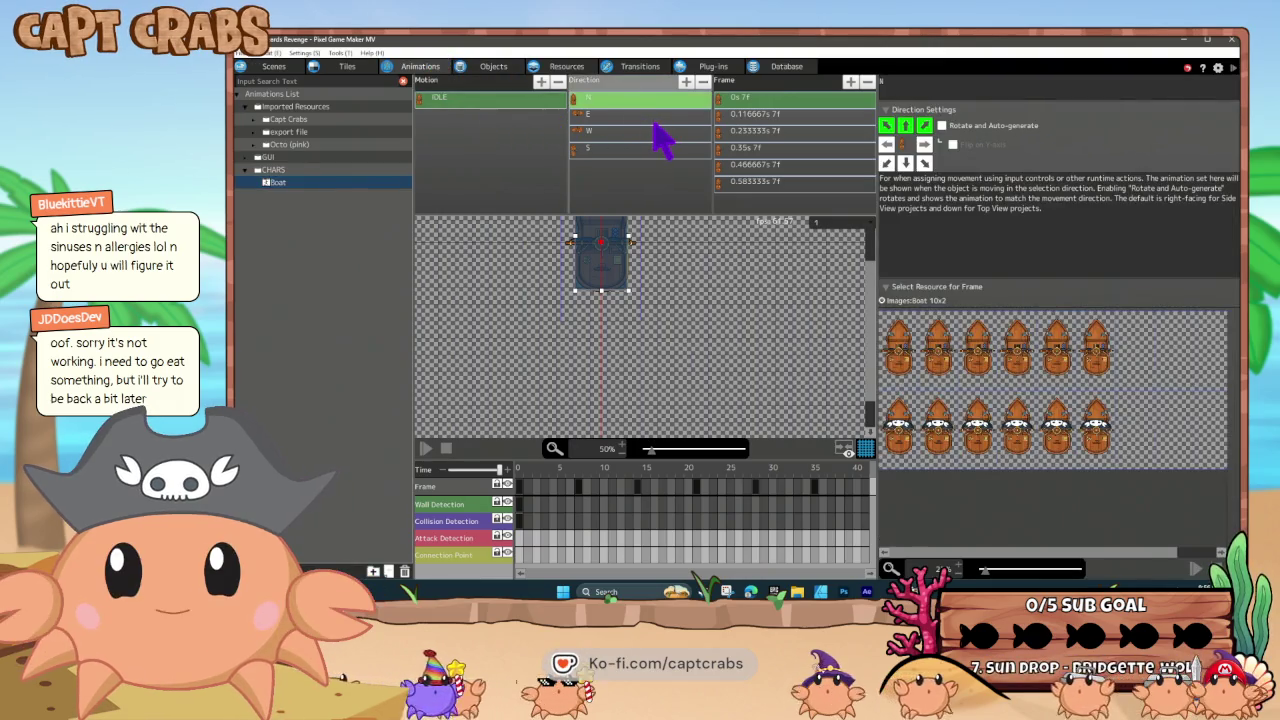
click(654, 117)
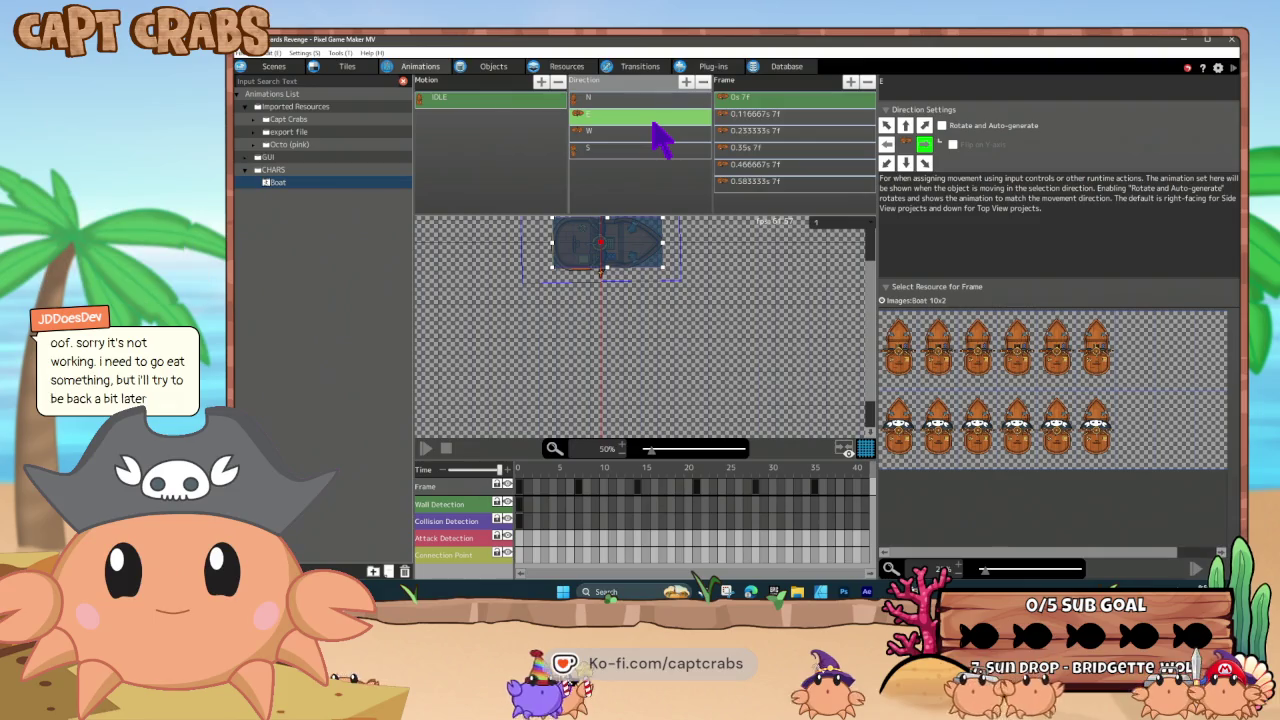
click(924, 125)
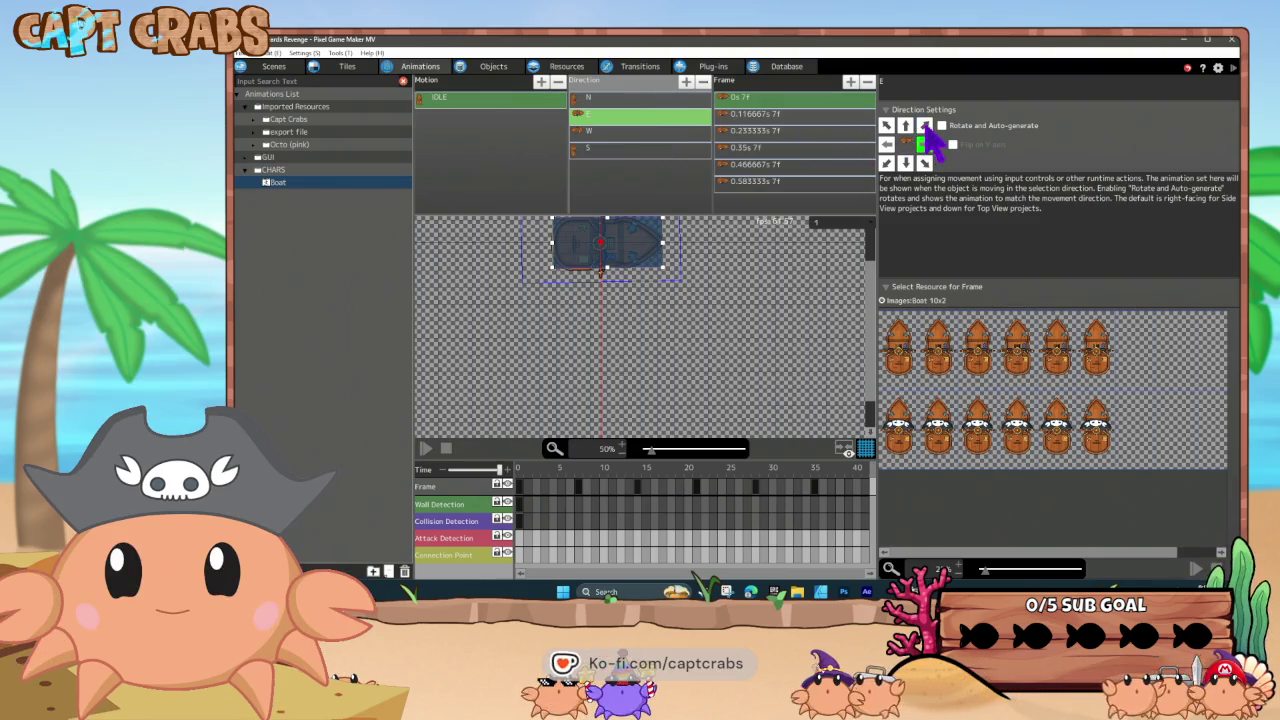
click(924, 162)
Make the west-facing IDLE animation also cover NW and SW.
click(645, 98)
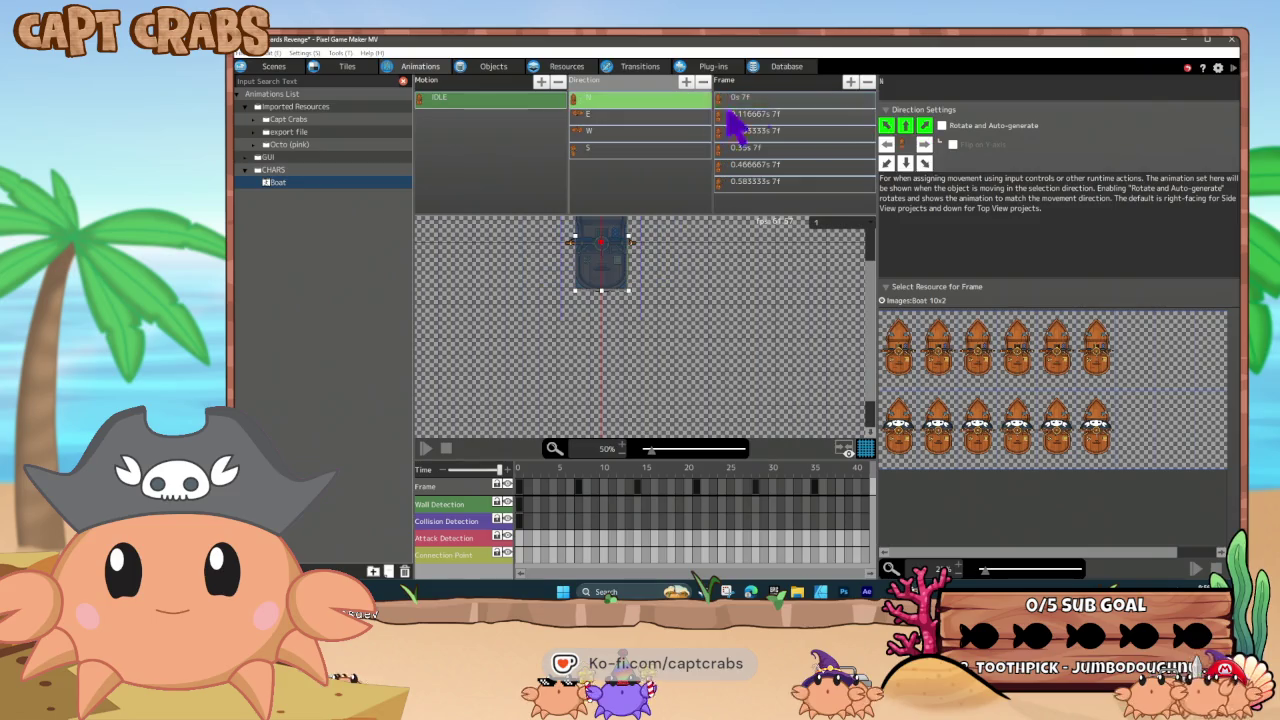
click(661, 133)
click(886, 125)
click(886, 162)
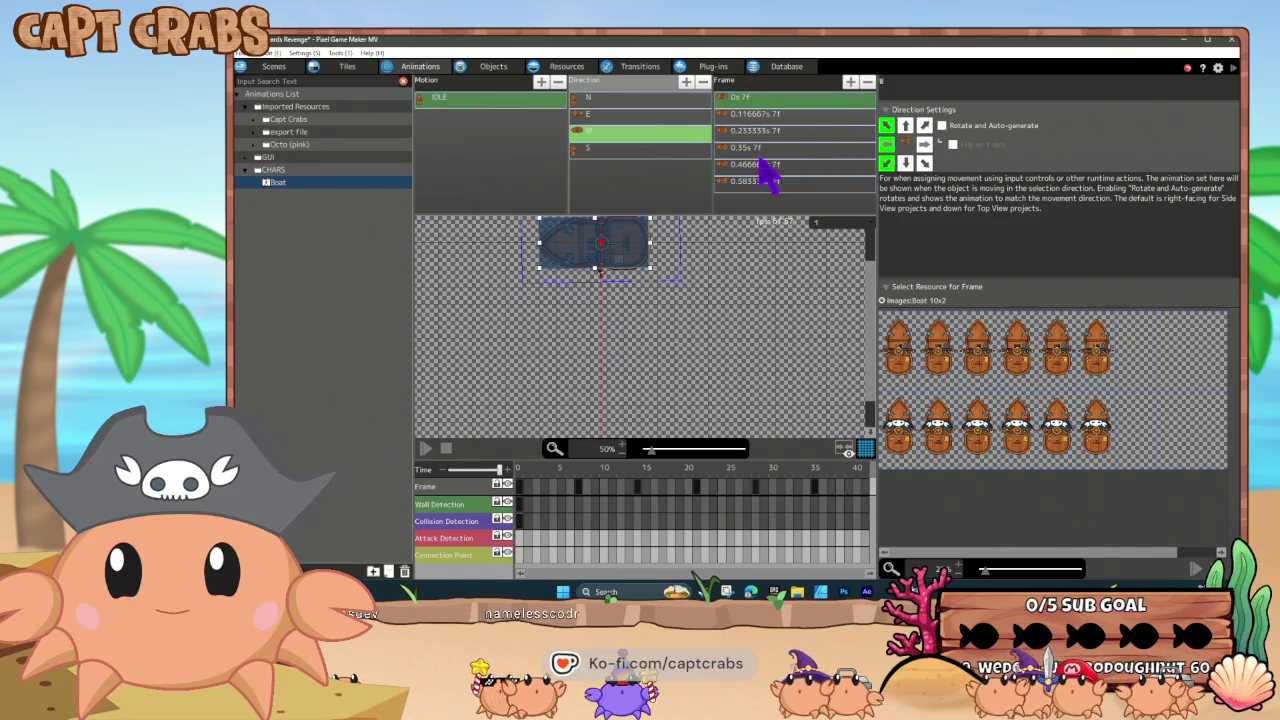
click(628, 150)
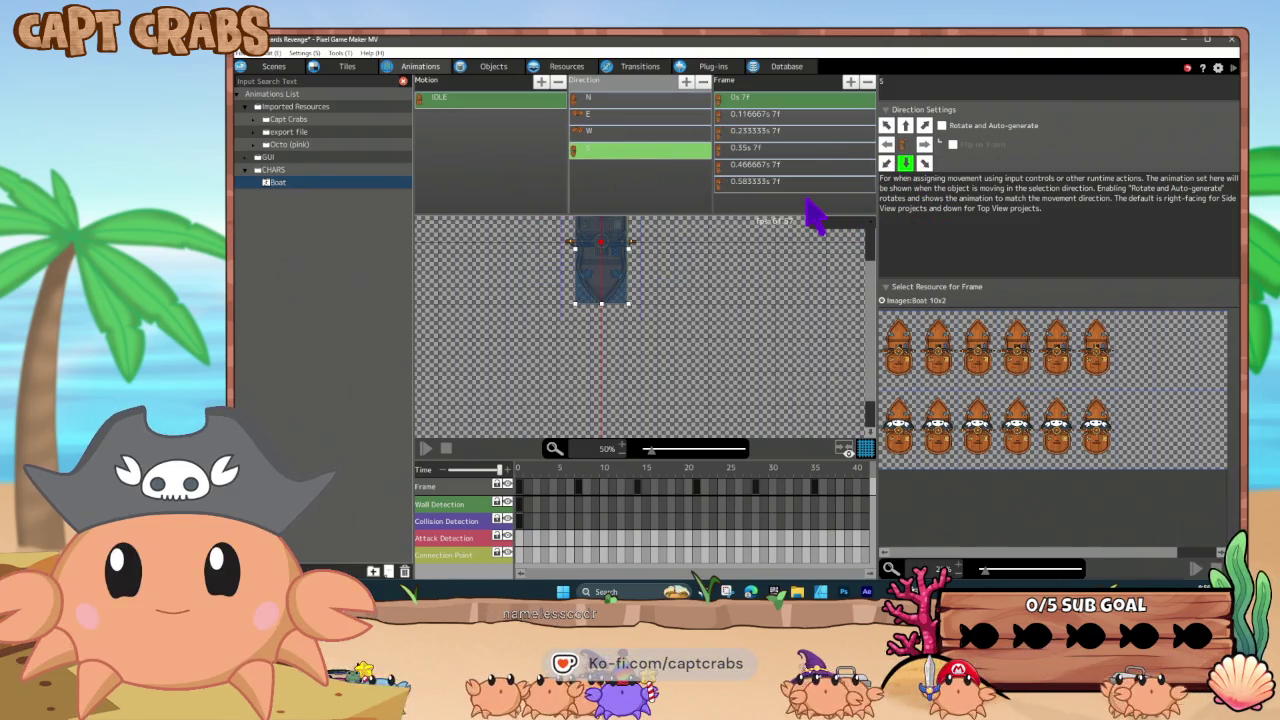
click(630, 113)
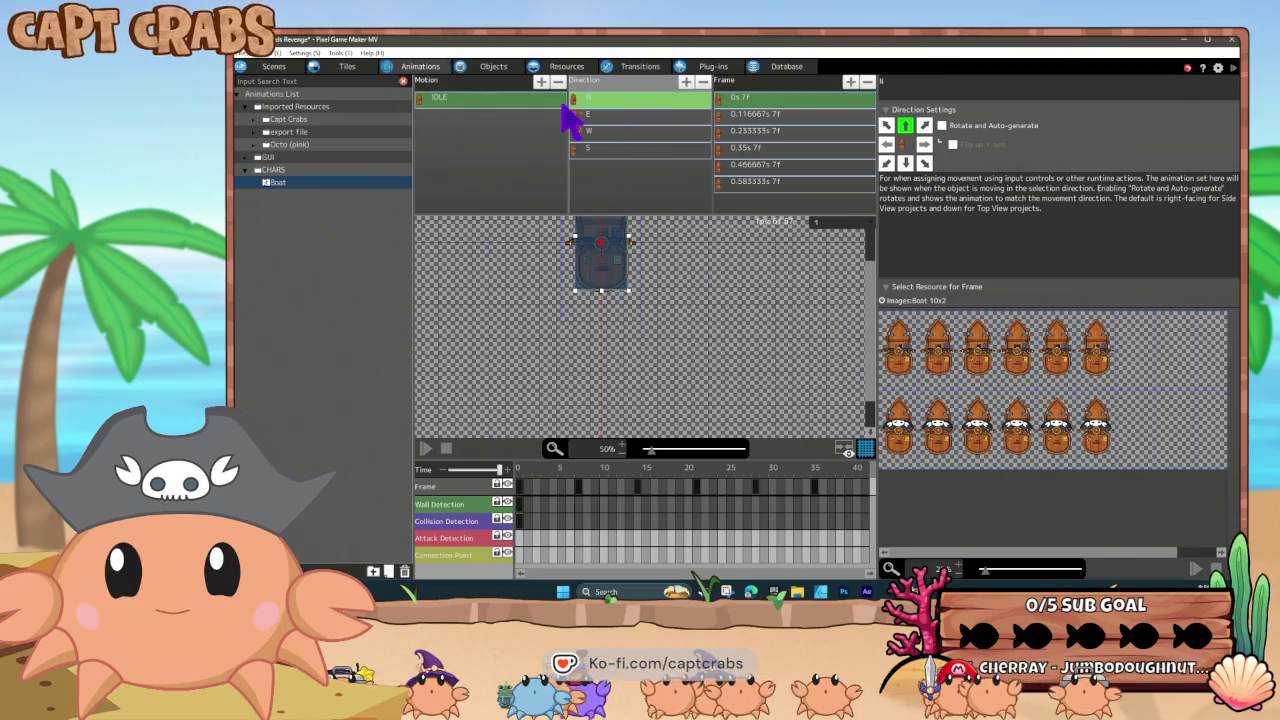
Go to the Boat's Basic Settings movement parameters section.
click(492, 68)
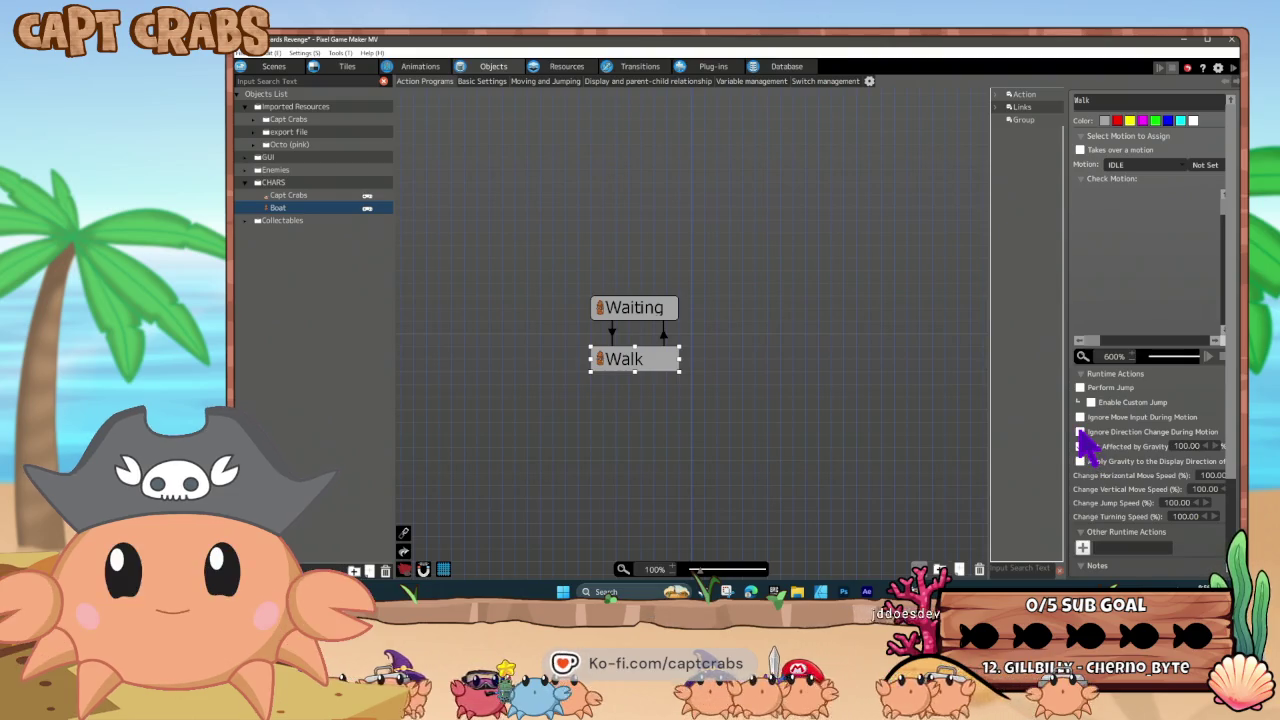
scroll(1127, 510, down, 1)
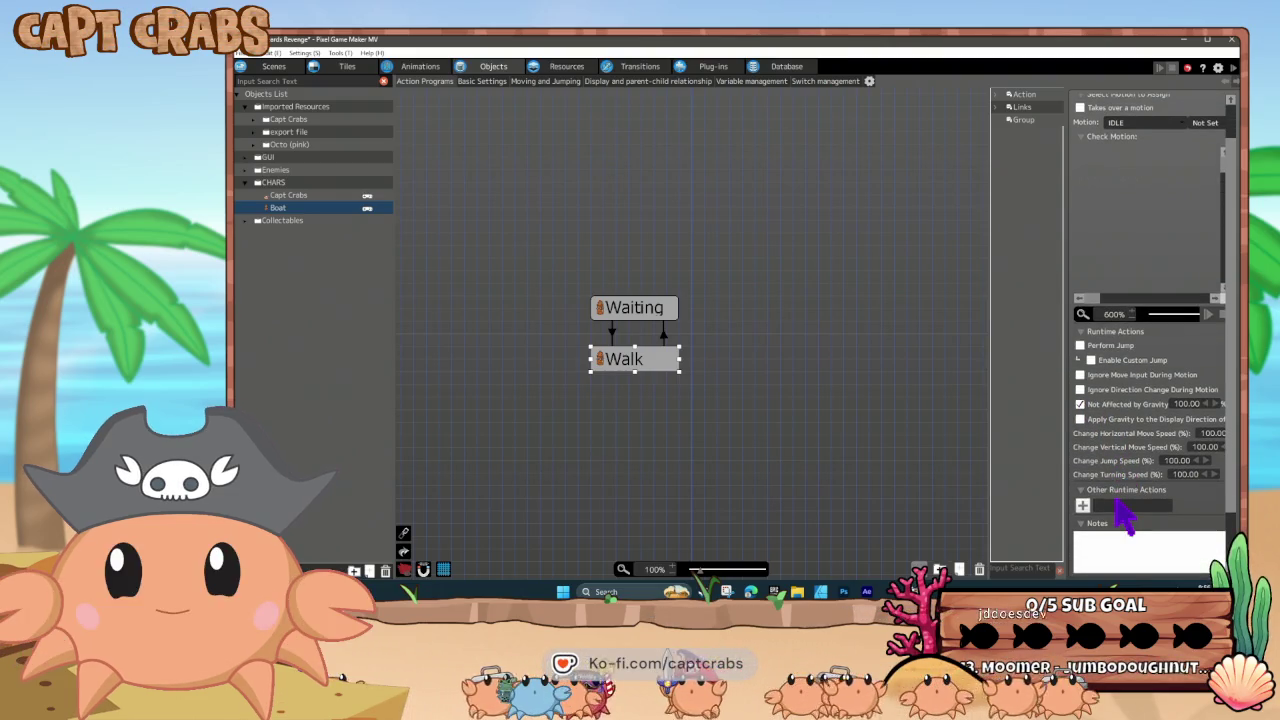
scroll(1117, 506, down, 1)
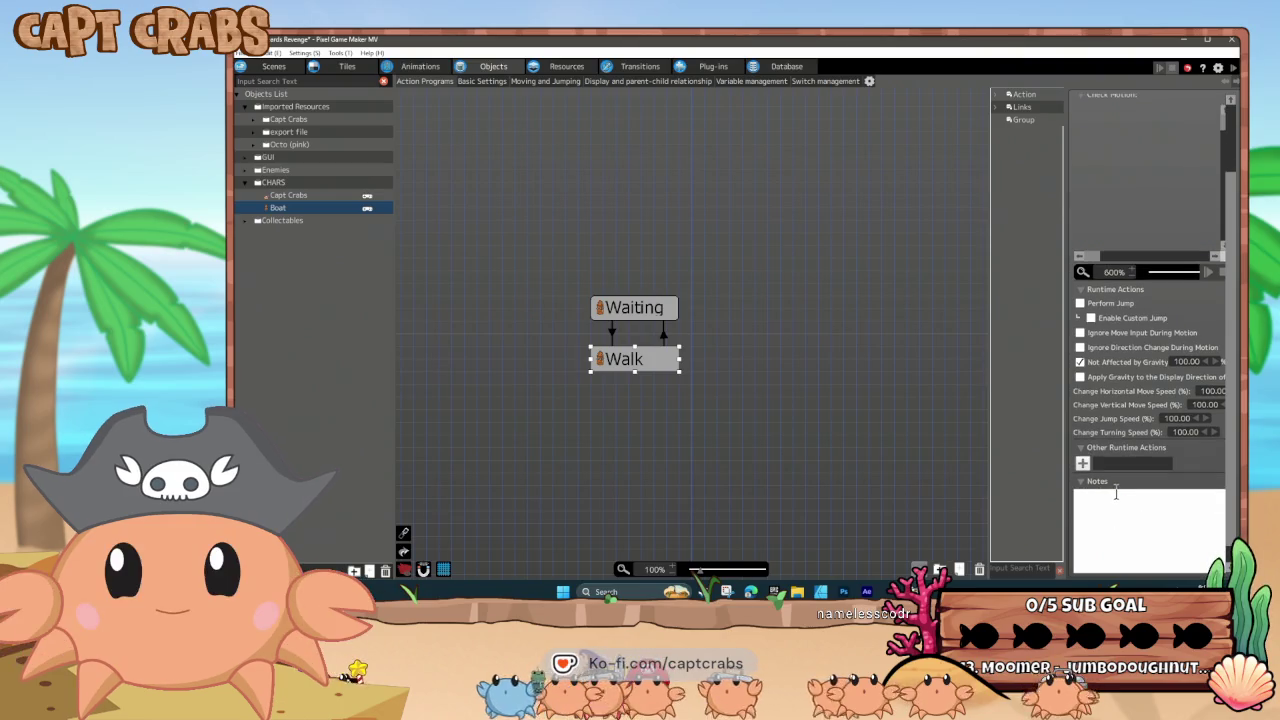
scroll(1120, 470, up, 2)
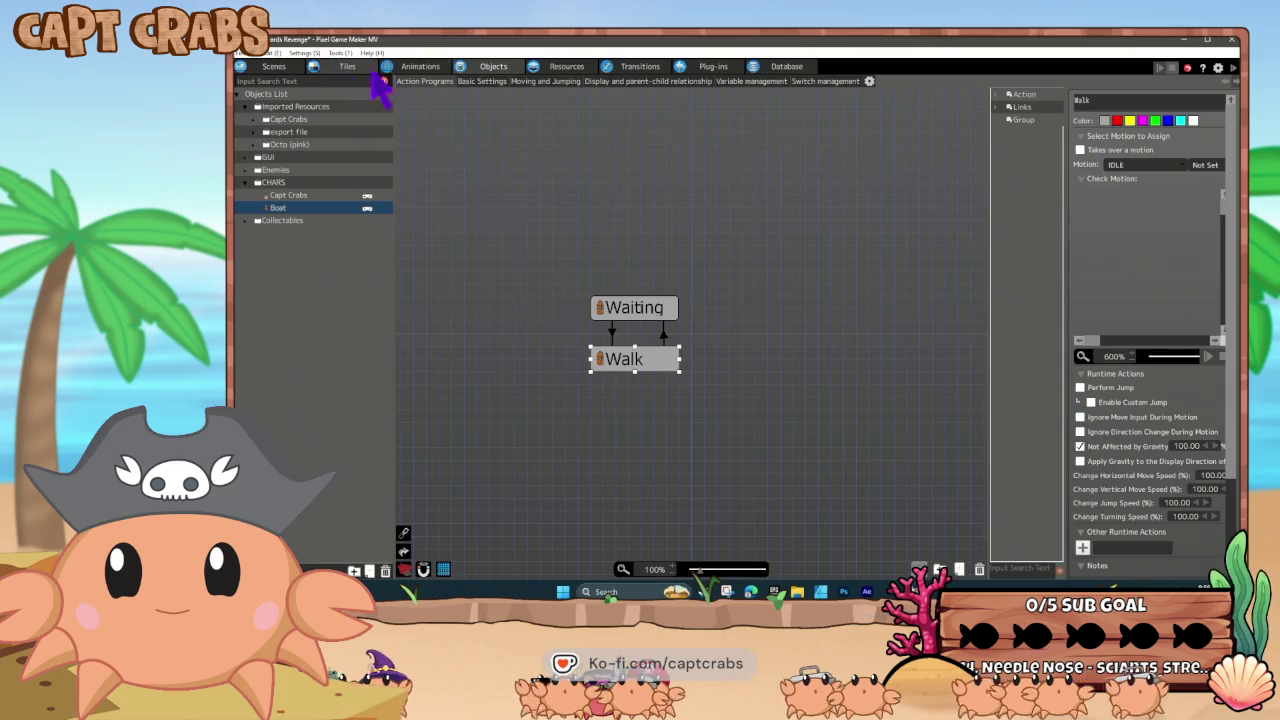
click(485, 83)
click(545, 81)
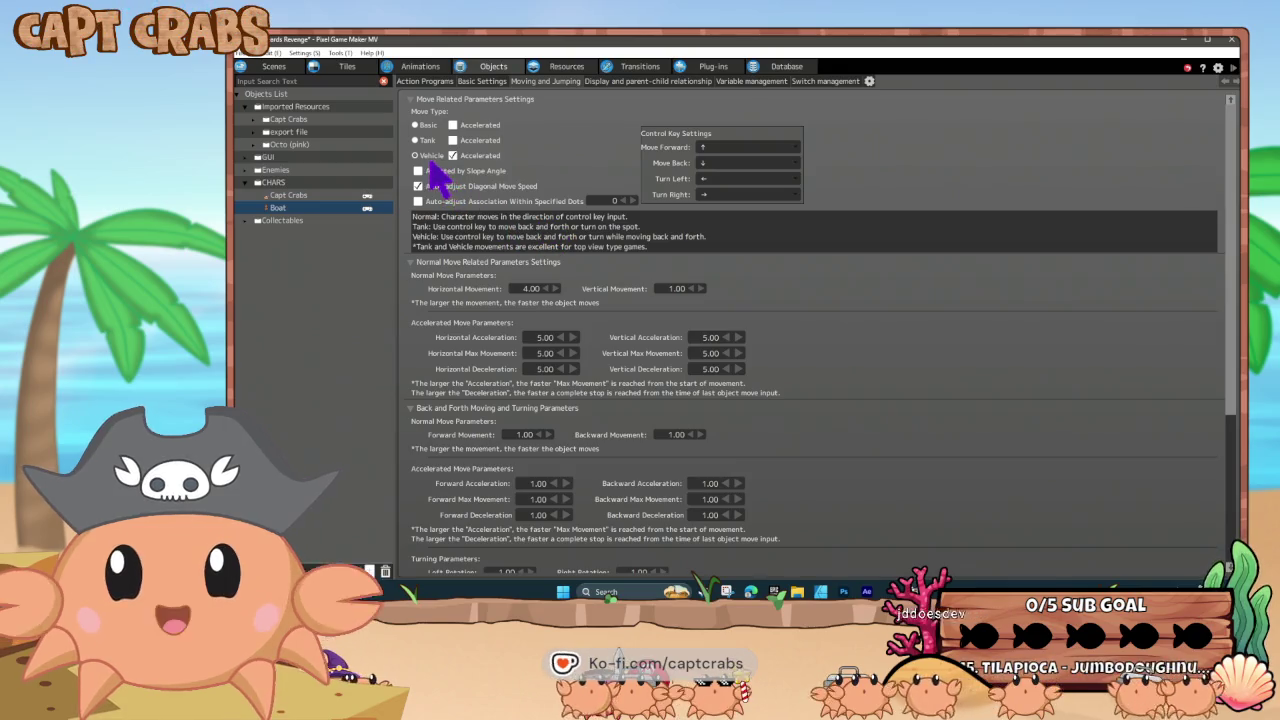
Review the Turn Left key list, then turn off Auto-adjust Diagonal Move Speed.
click(720, 194)
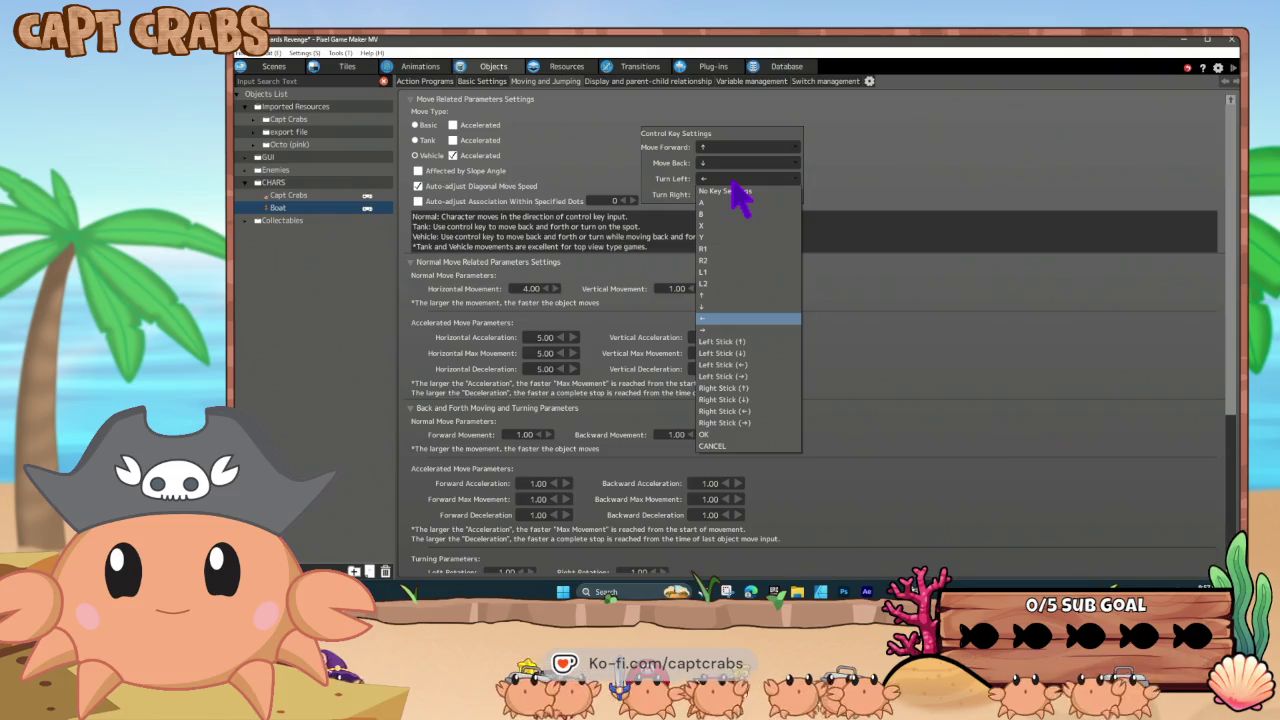
click(732, 184)
click(732, 184)
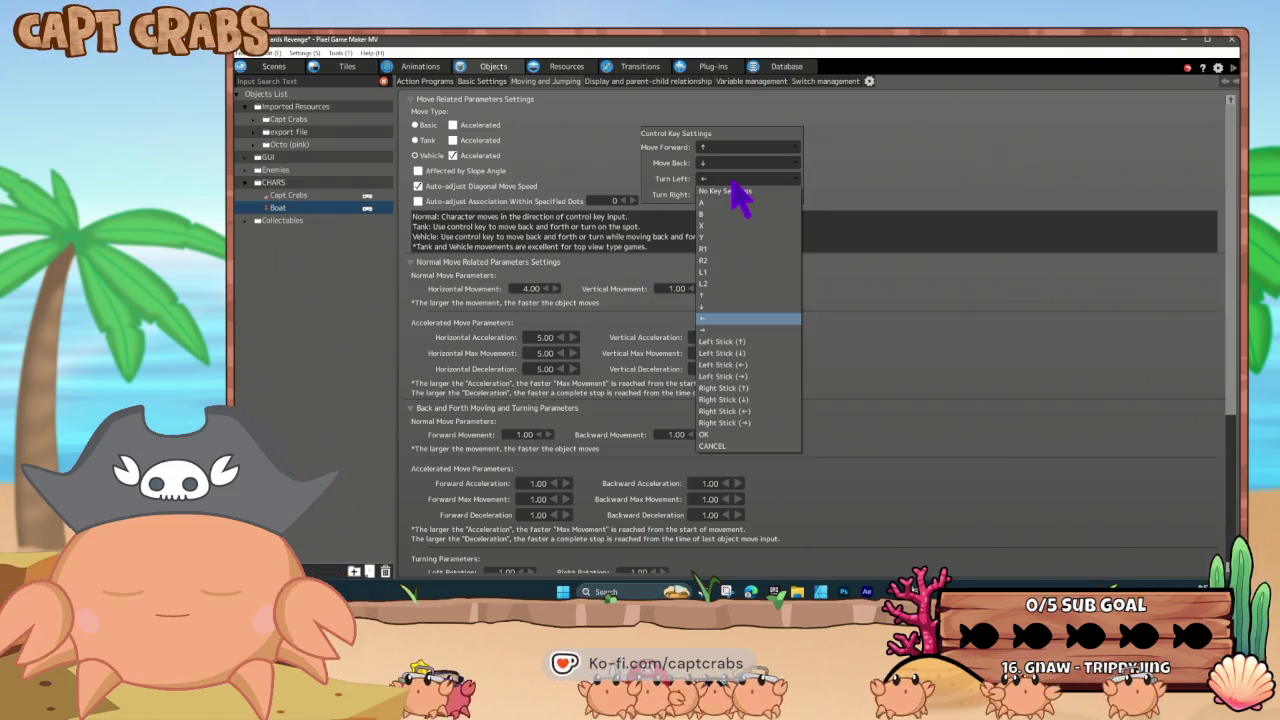
key(Escape)
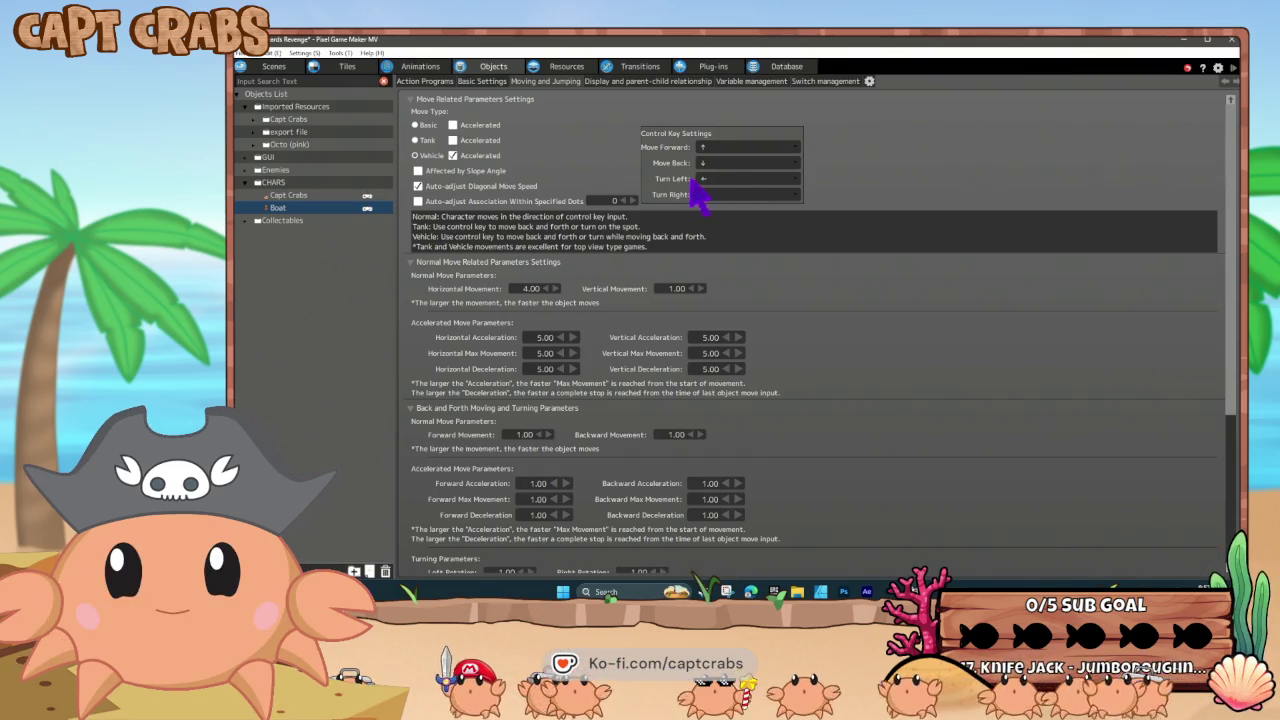
click(418, 186)
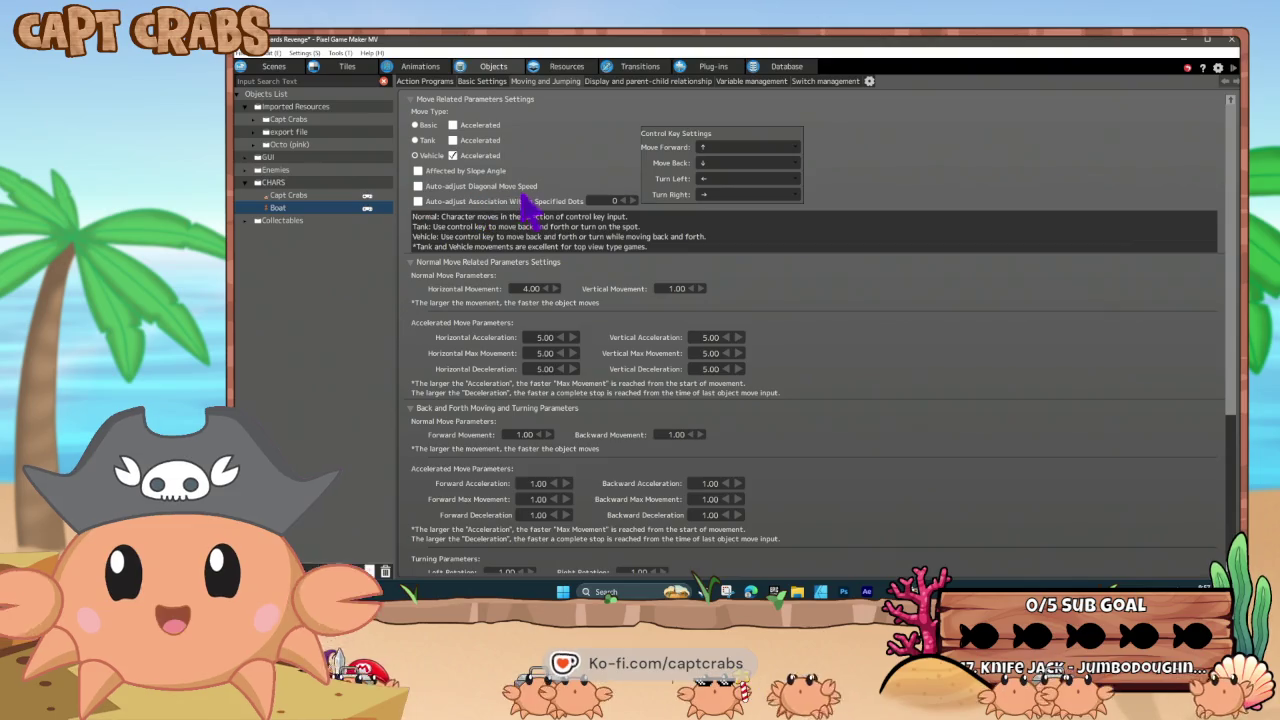
Start another playtest and steer the boat left and right.
key(ctrl+s)
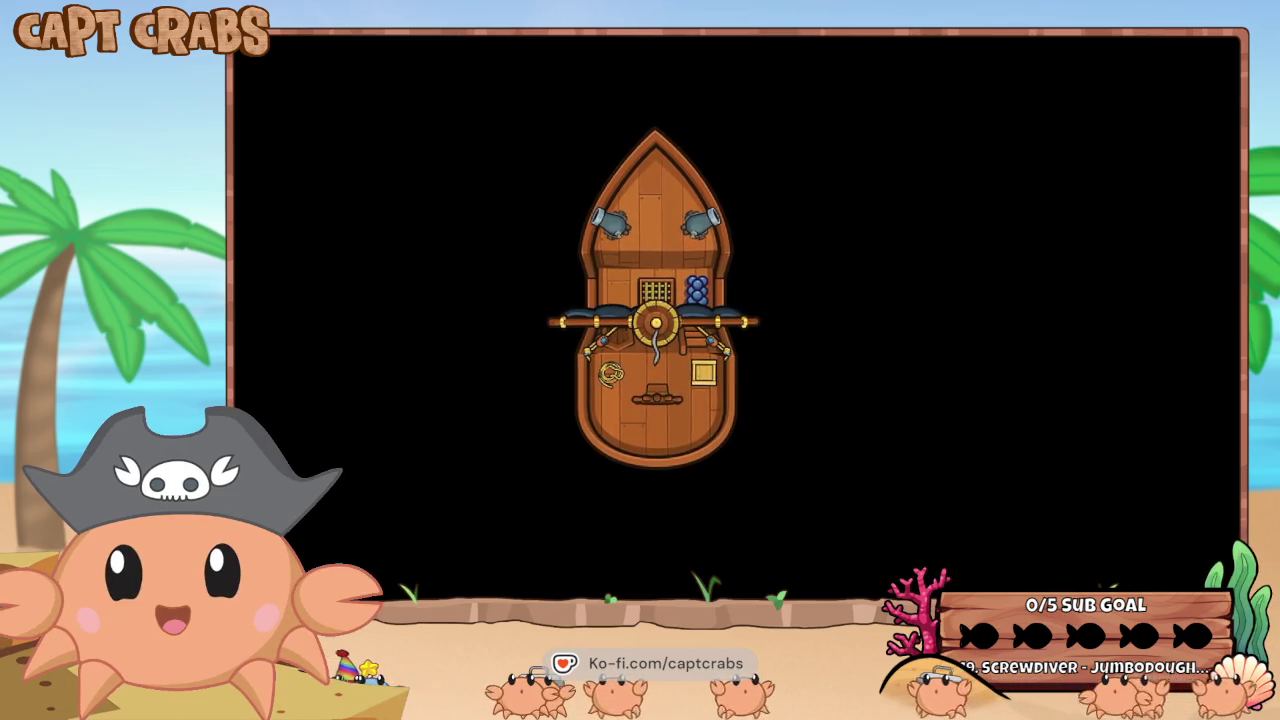
key(Left)
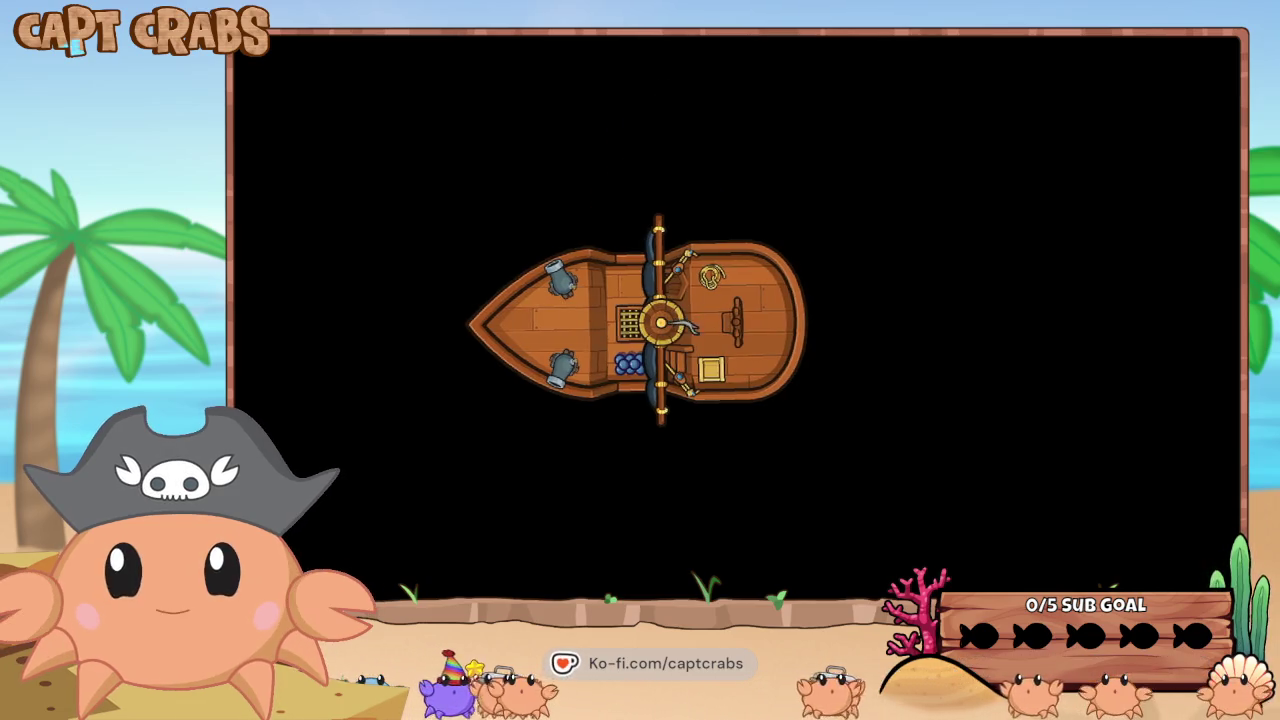
key(Left)
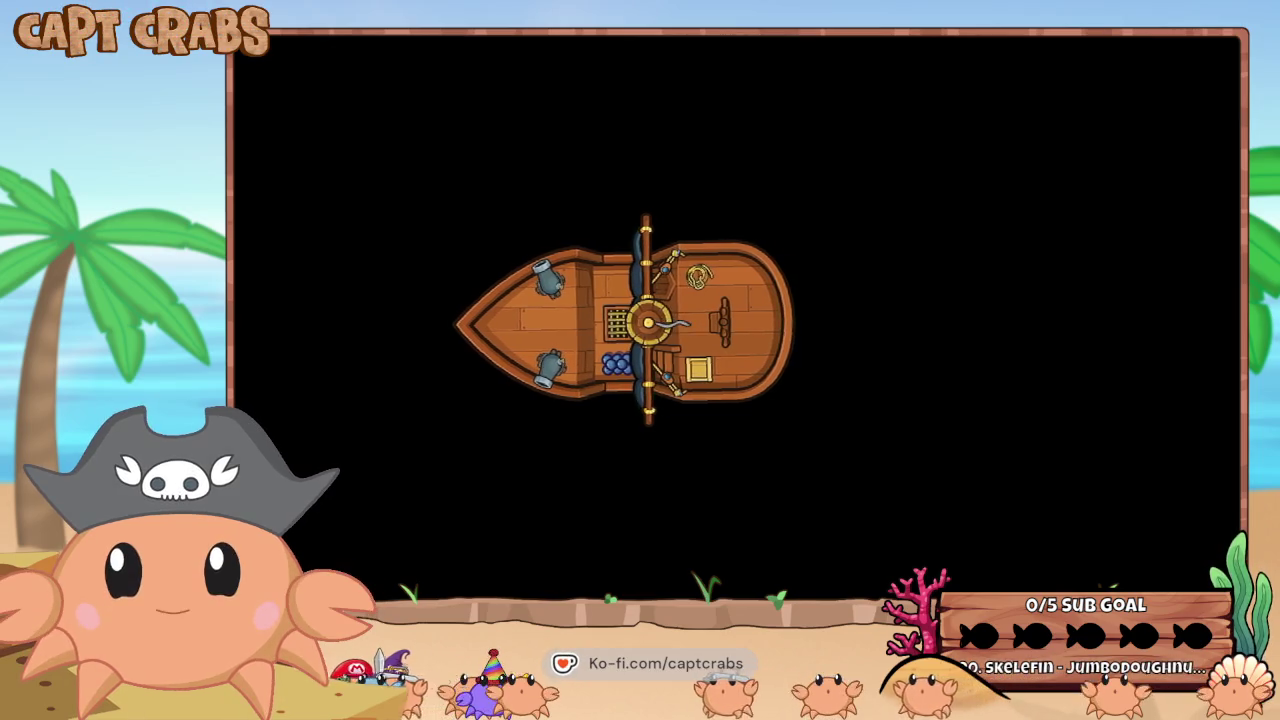
key(Right)
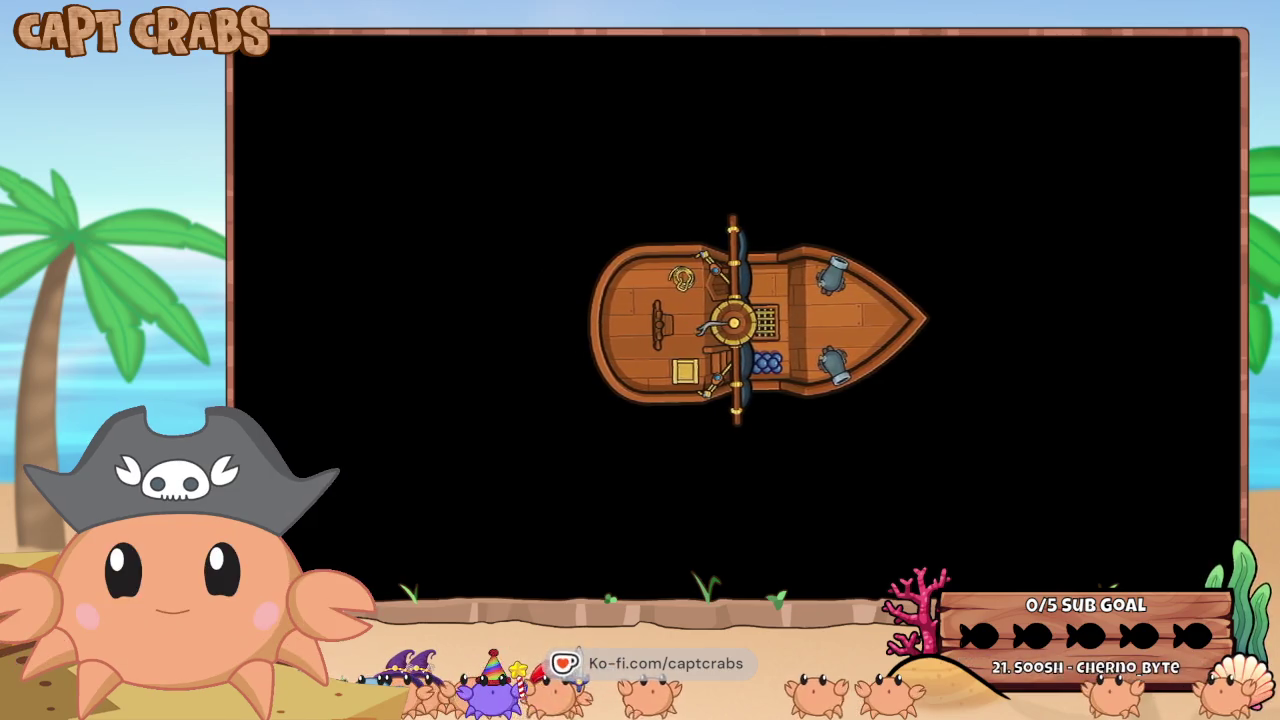
key(Left)
key(Up)
key(Right)
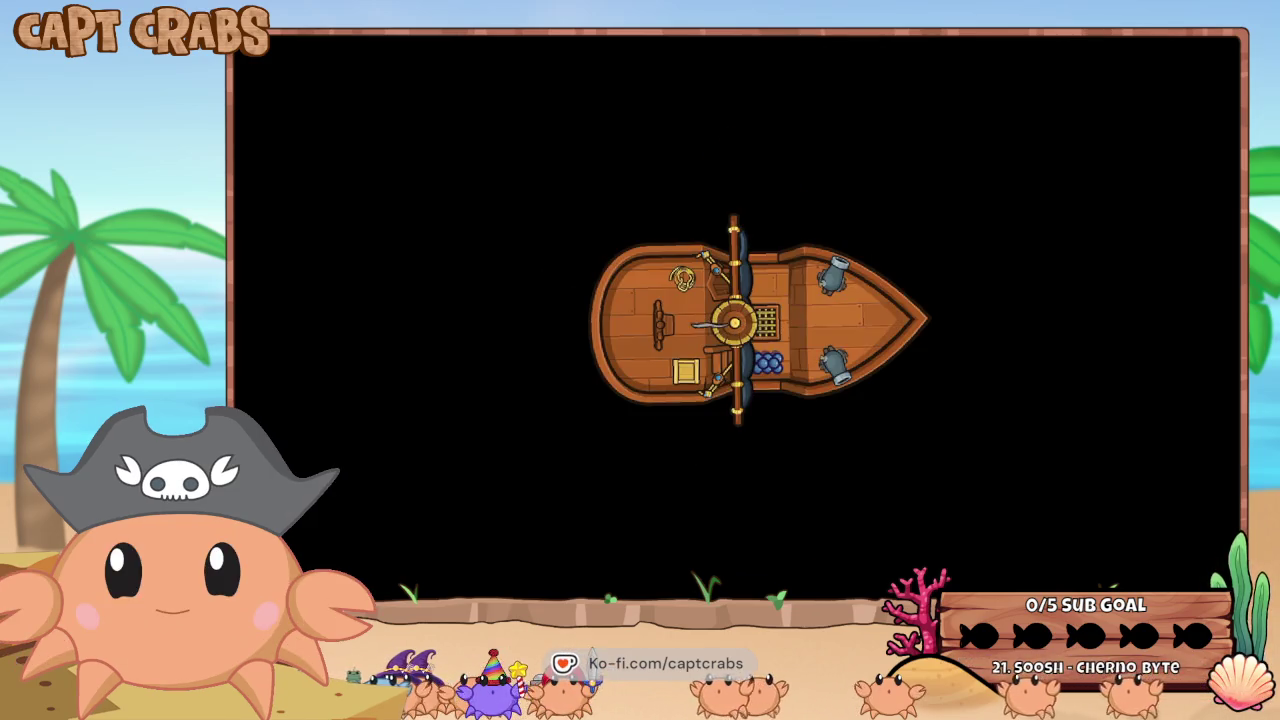
Turn the boat up and down, sail it forward, then open the player's window options.
key(Up)
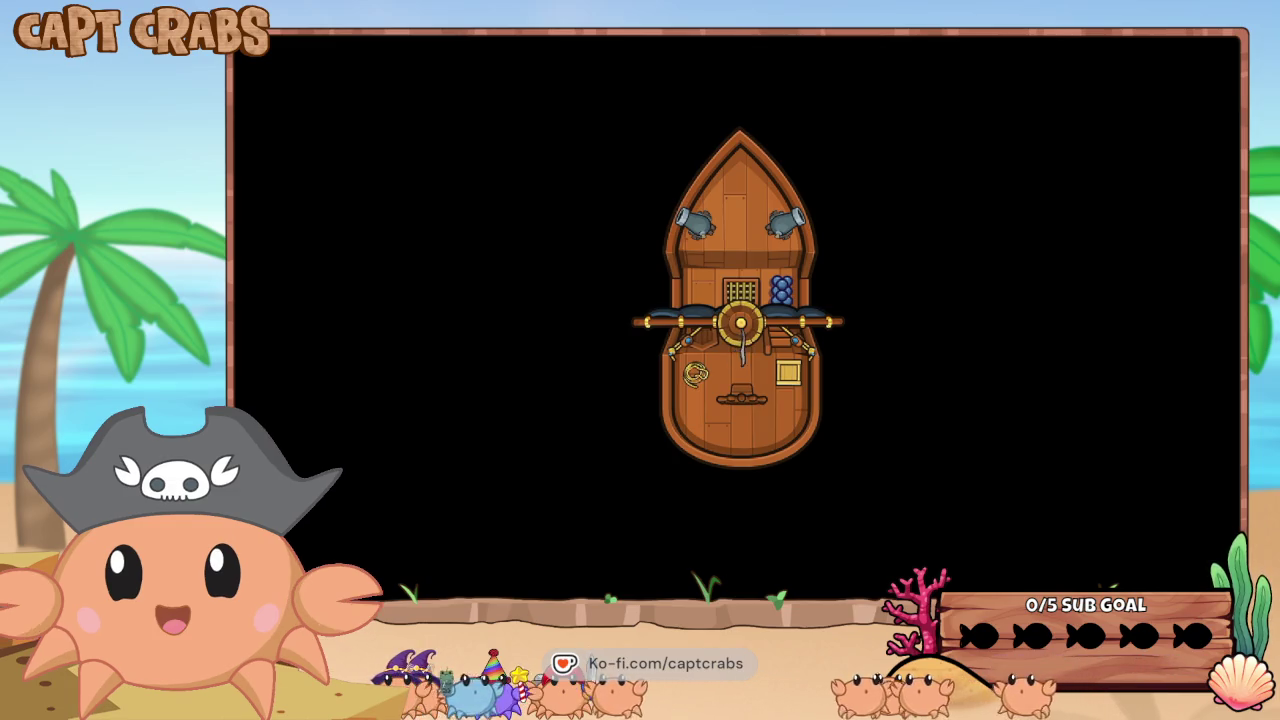
key(Down)
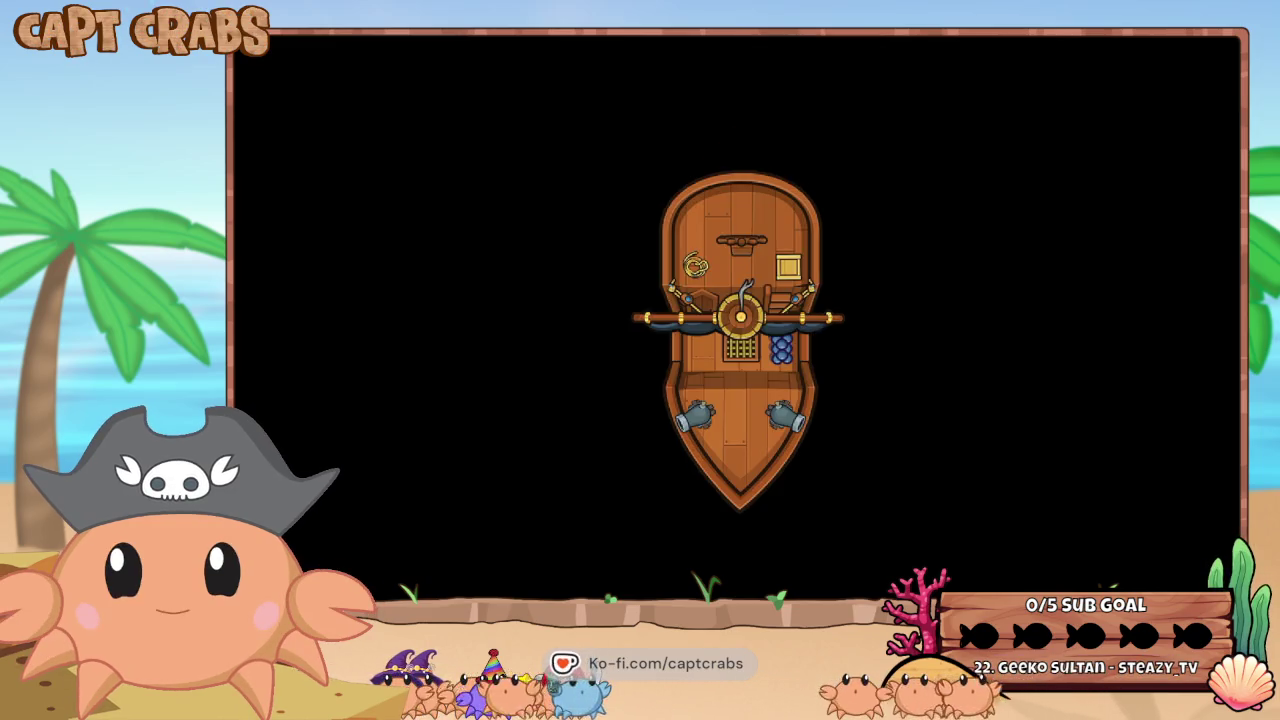
key(Up)
key(Down)
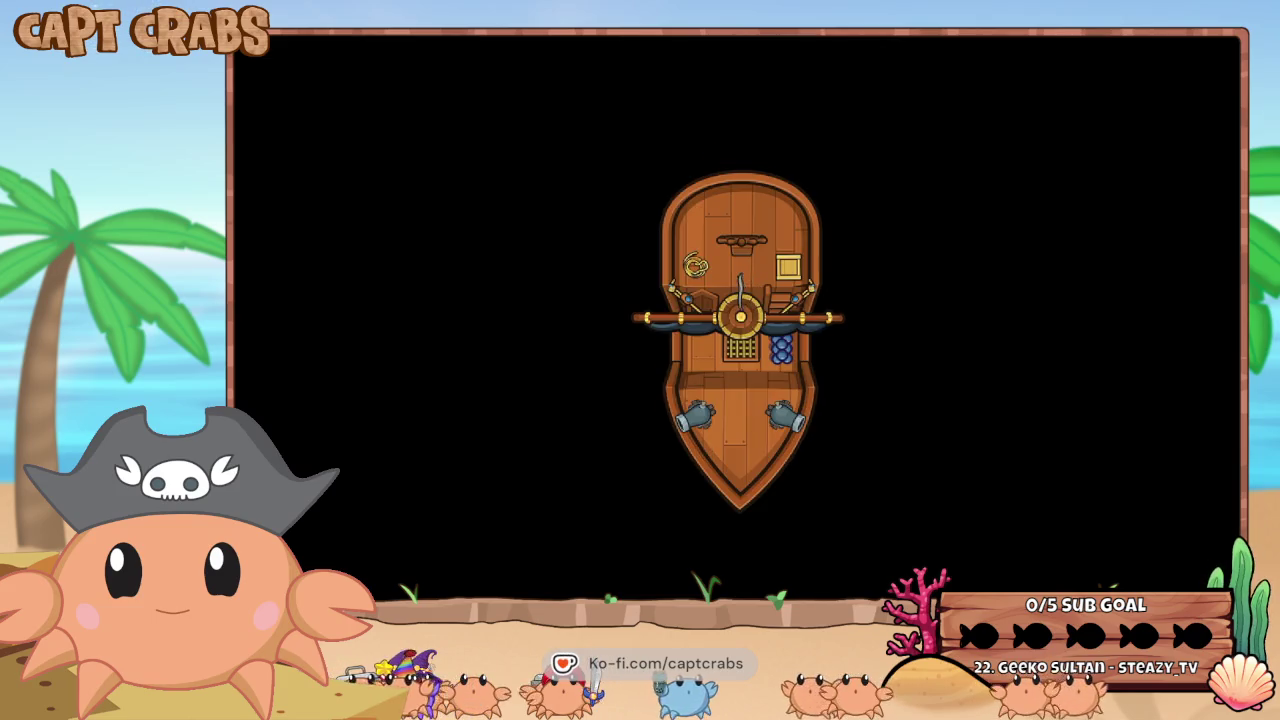
key(Up)
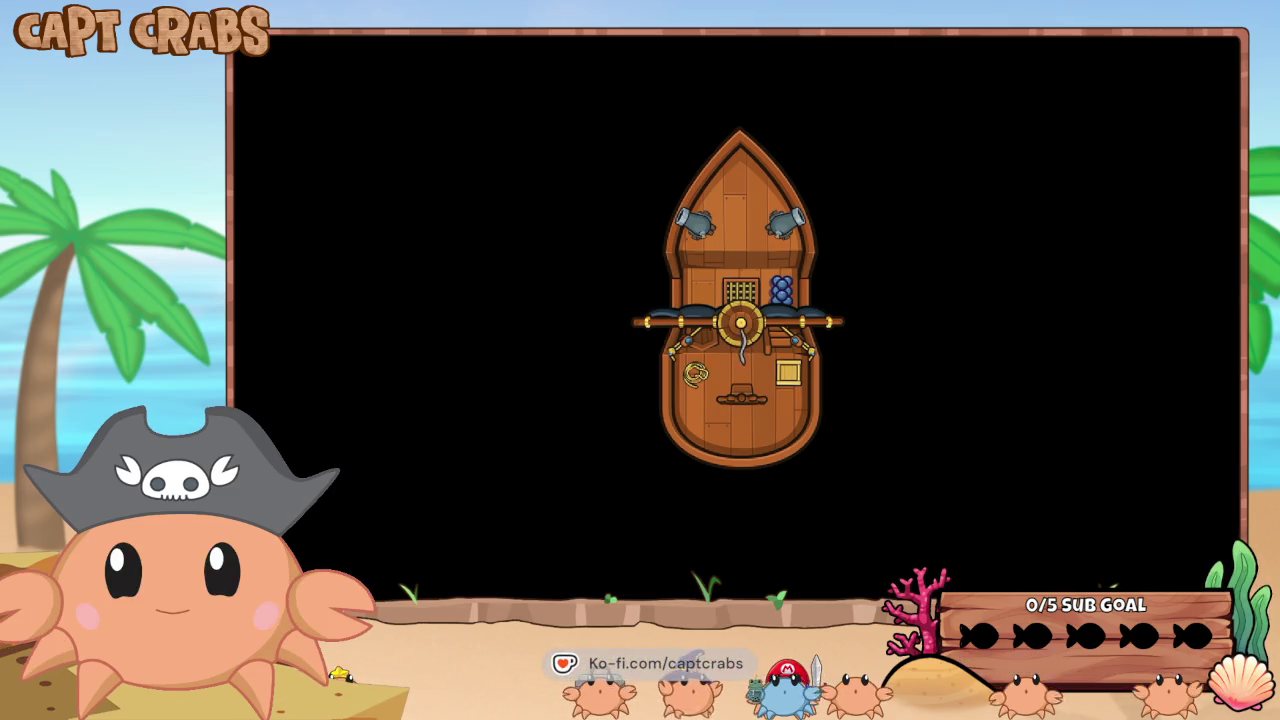
key(Up)
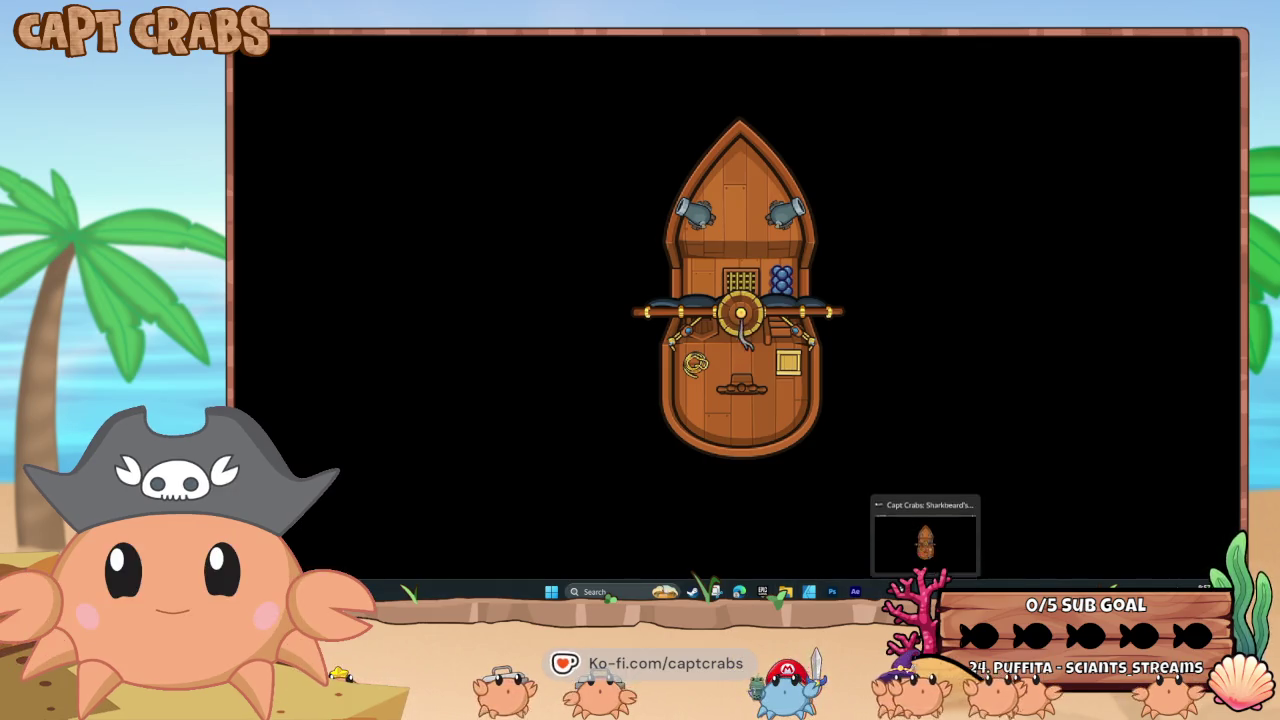
right_click(885, 591)
Bring the Pixel Game Maker MV editor back to the front.
click(897, 548)
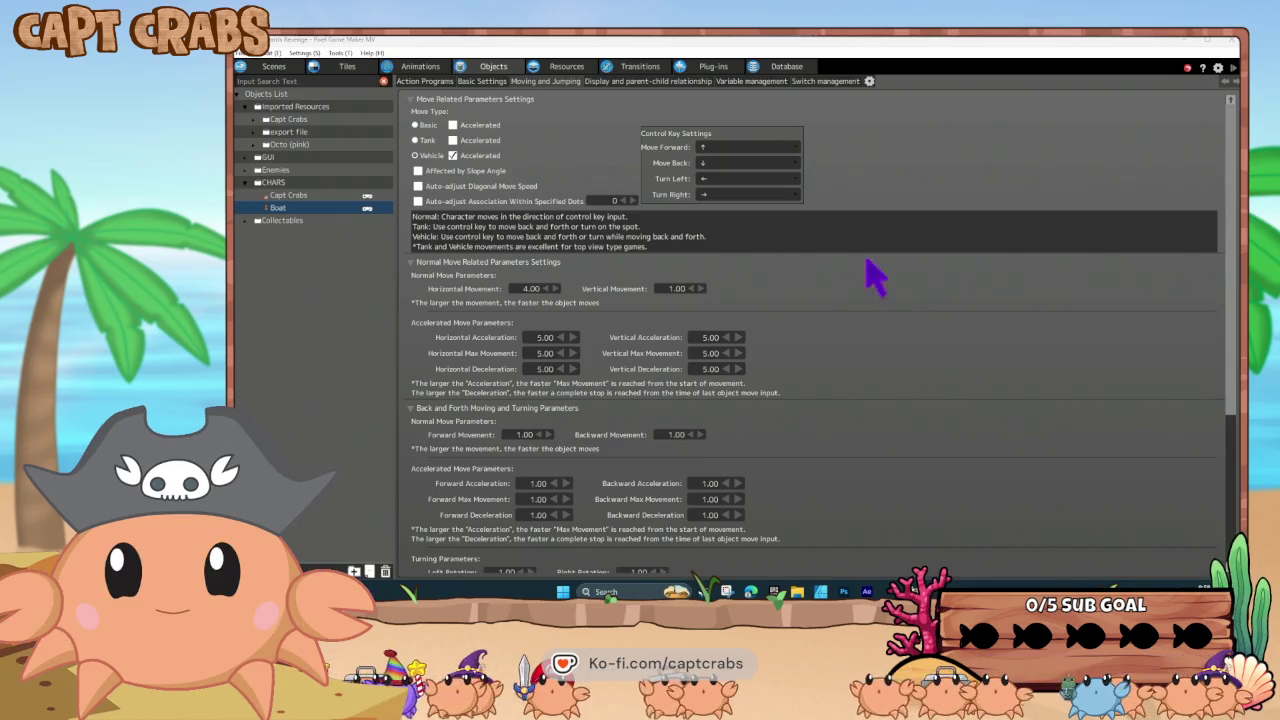
Open Project Settings at the Player Character Management page.
click(303, 53)
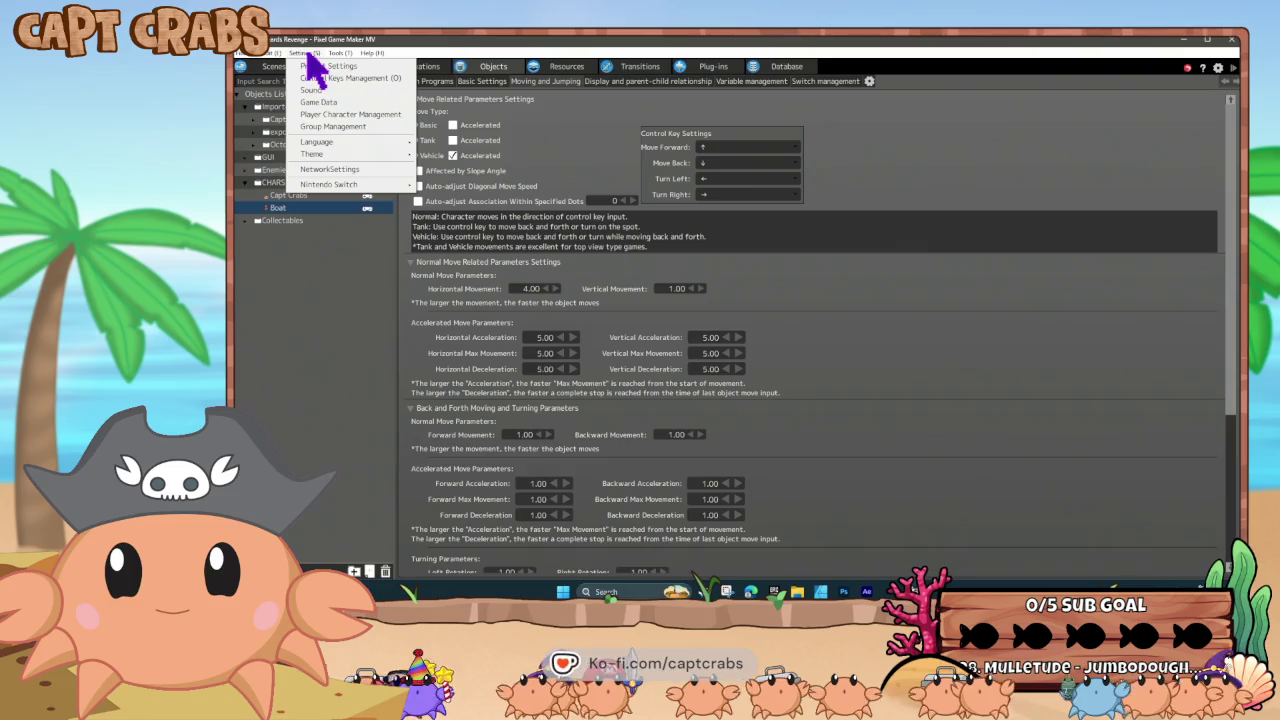
click(328, 67)
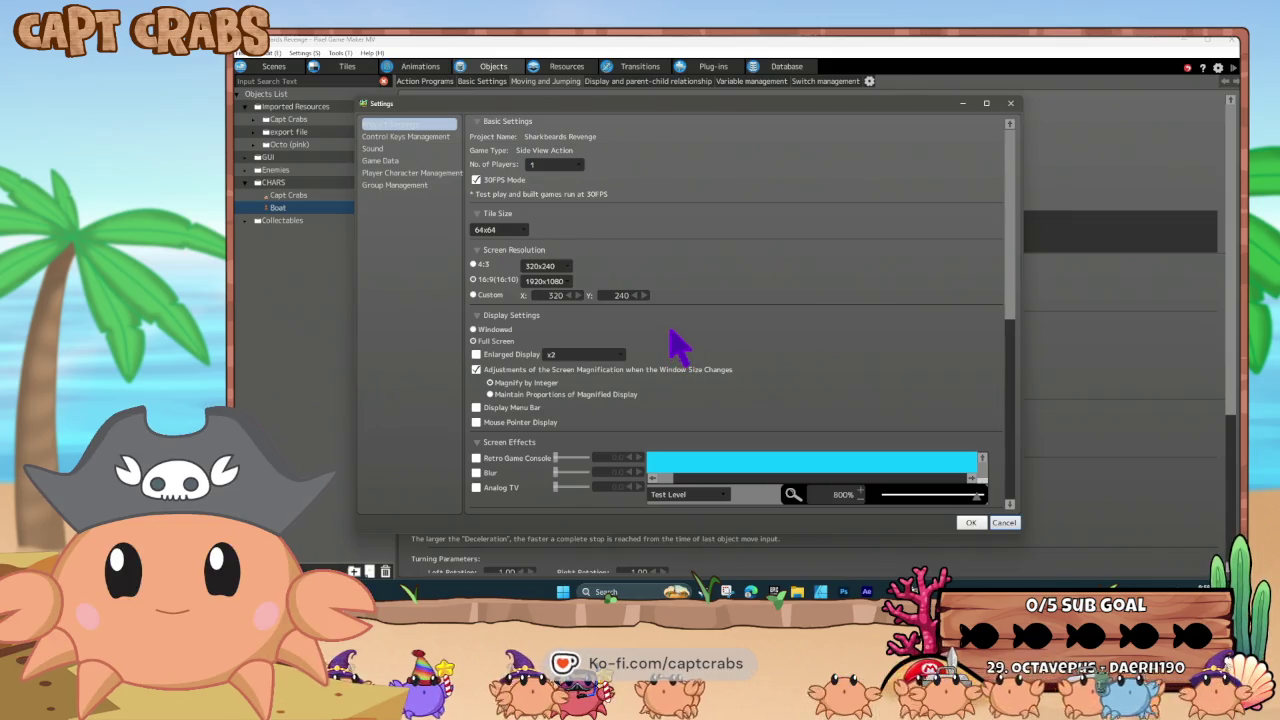
scroll(678, 340, down, 3)
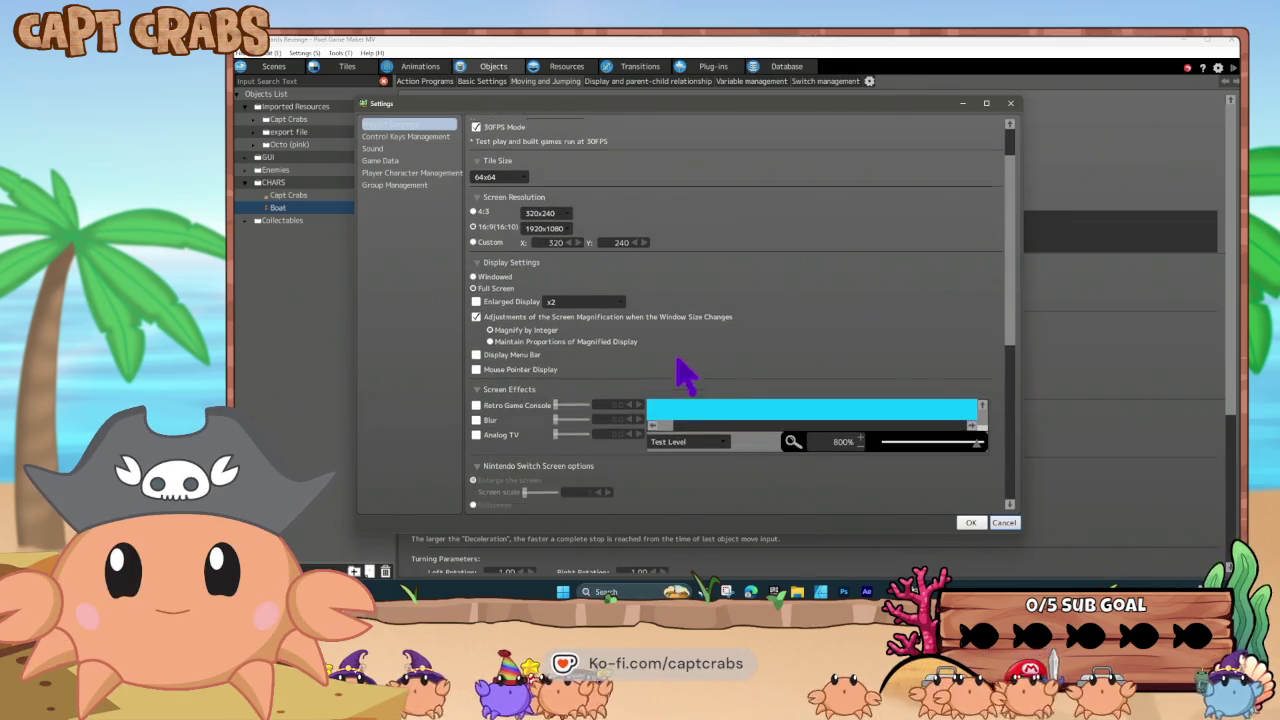
scroll(672, 373, down, 1)
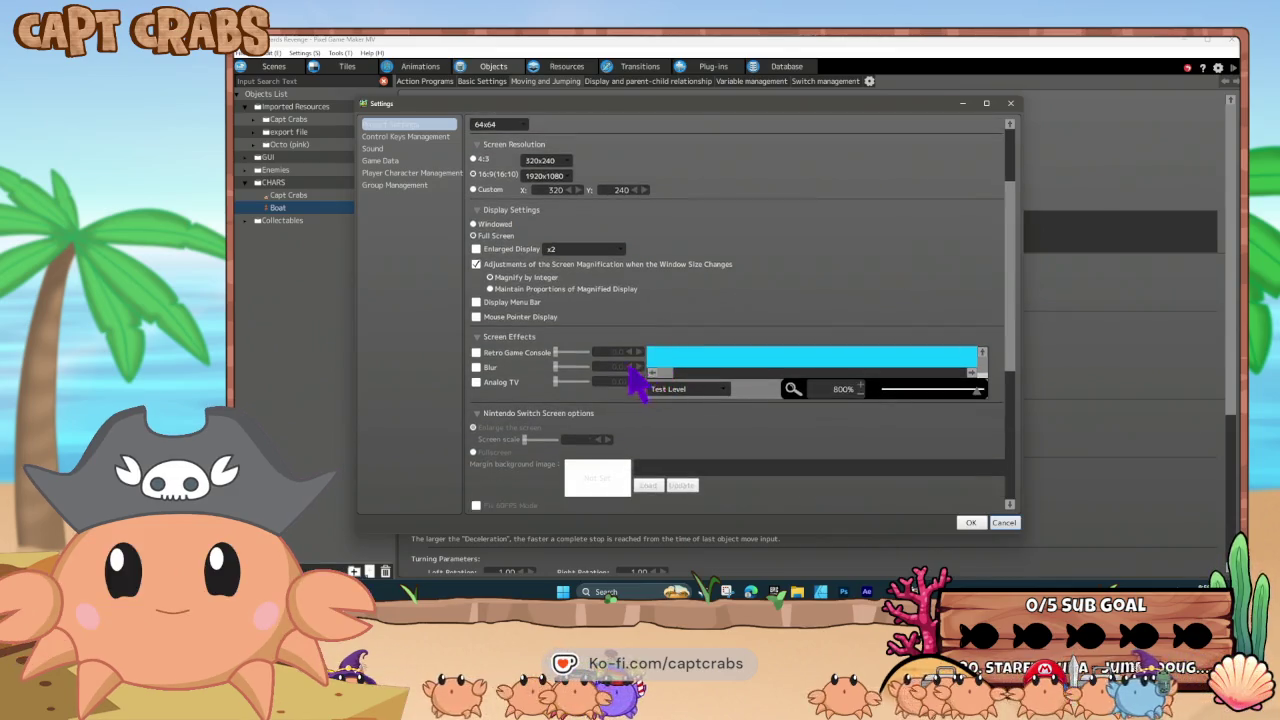
scroll(628, 371, up, 4)
click(406, 173)
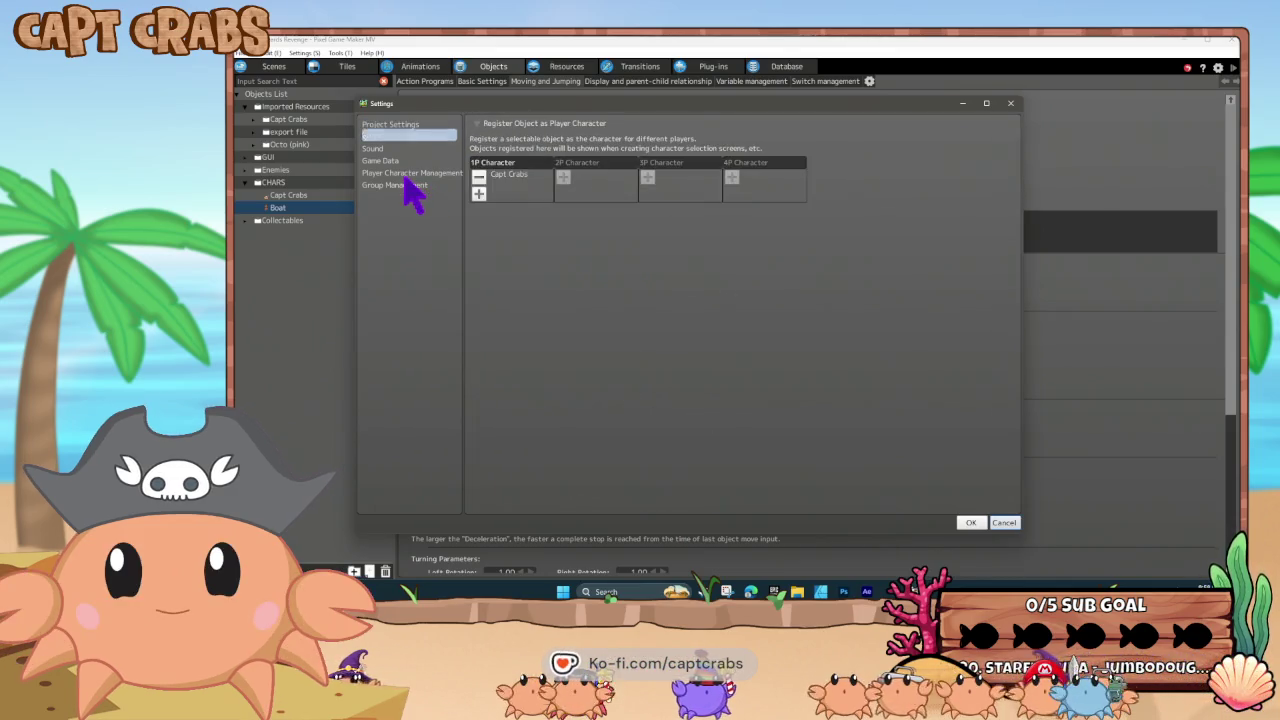
Add Boat as a 1P character beside Capt Crabs and apply the settings.
click(479, 194)
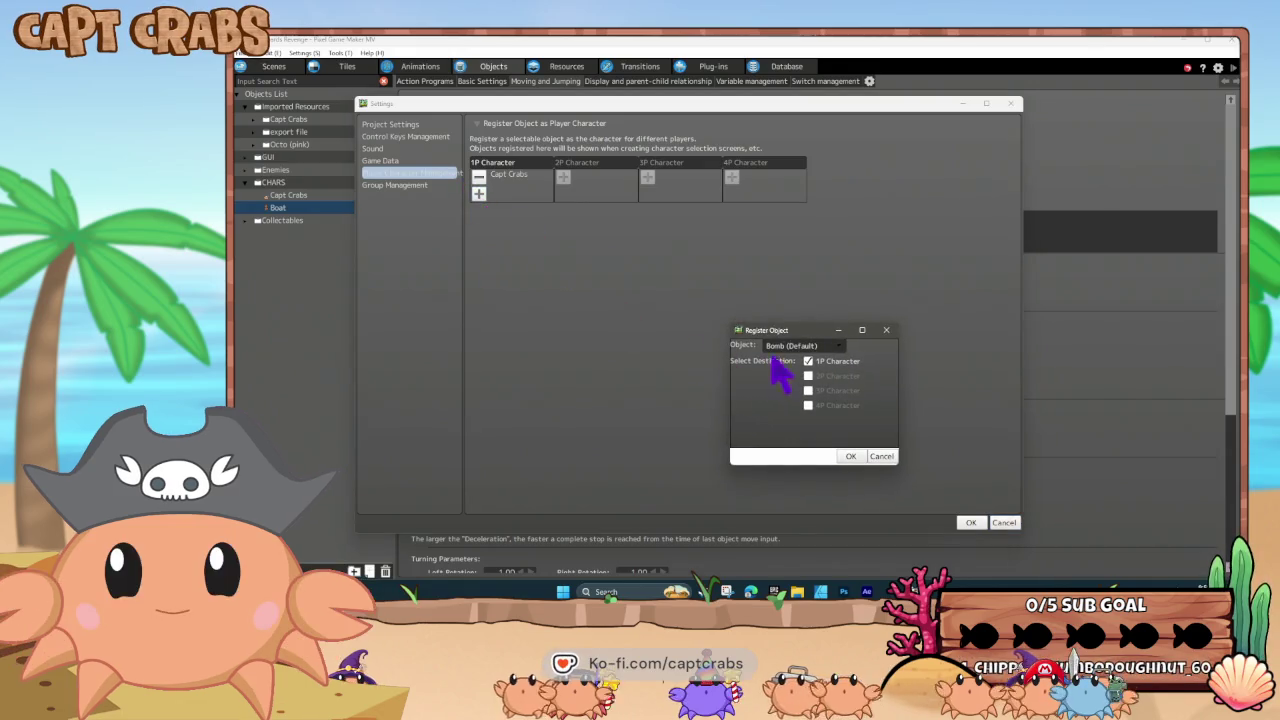
click(797, 346)
mouse_move(826, 397)
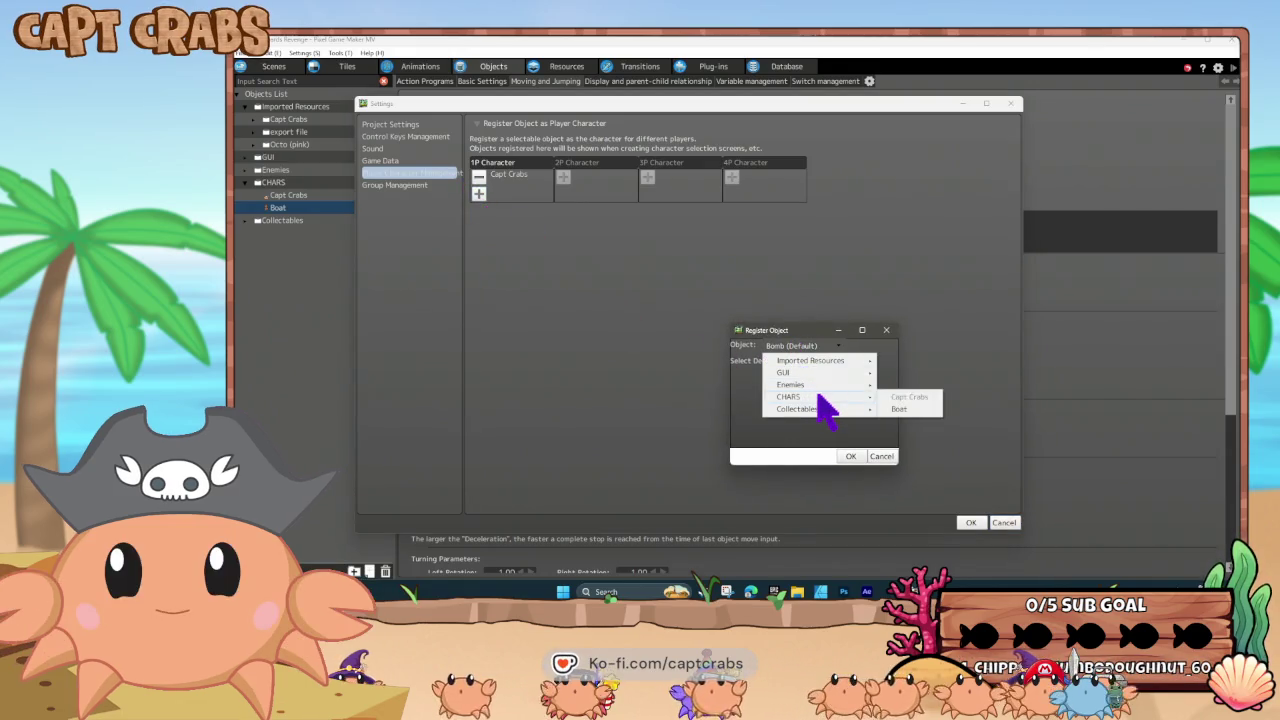
click(895, 408)
click(852, 458)
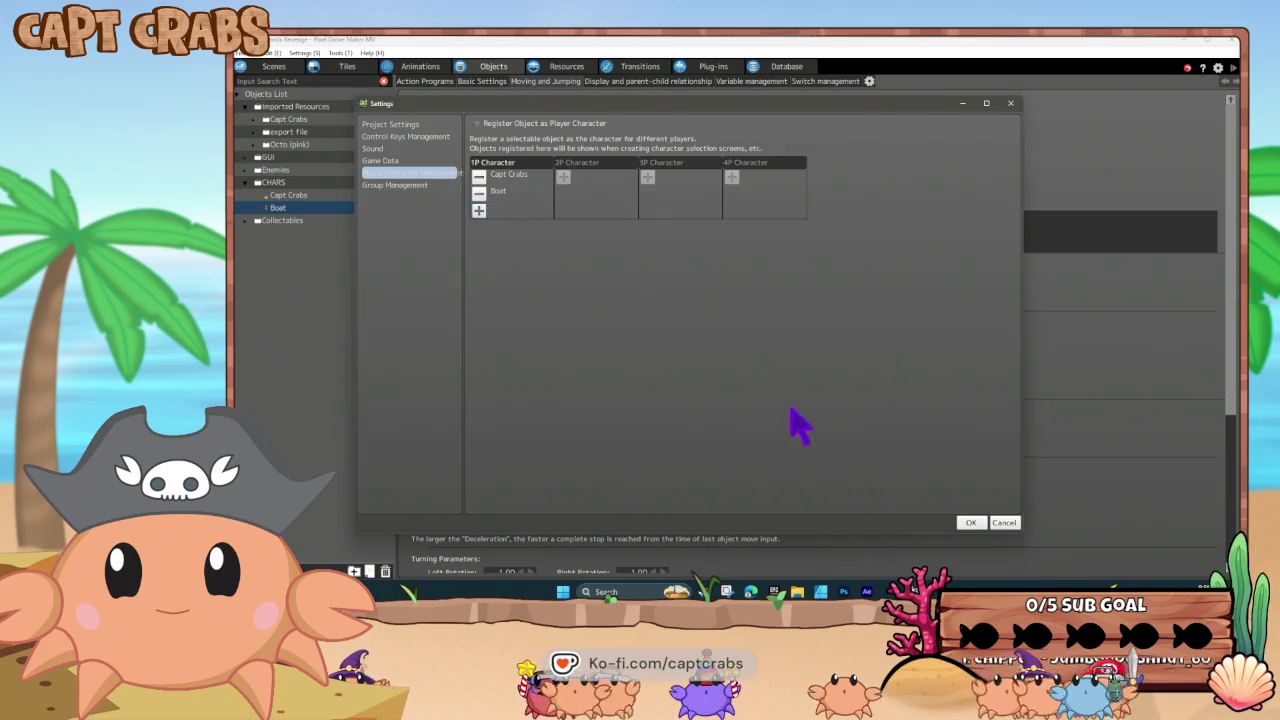
click(410, 185)
click(410, 173)
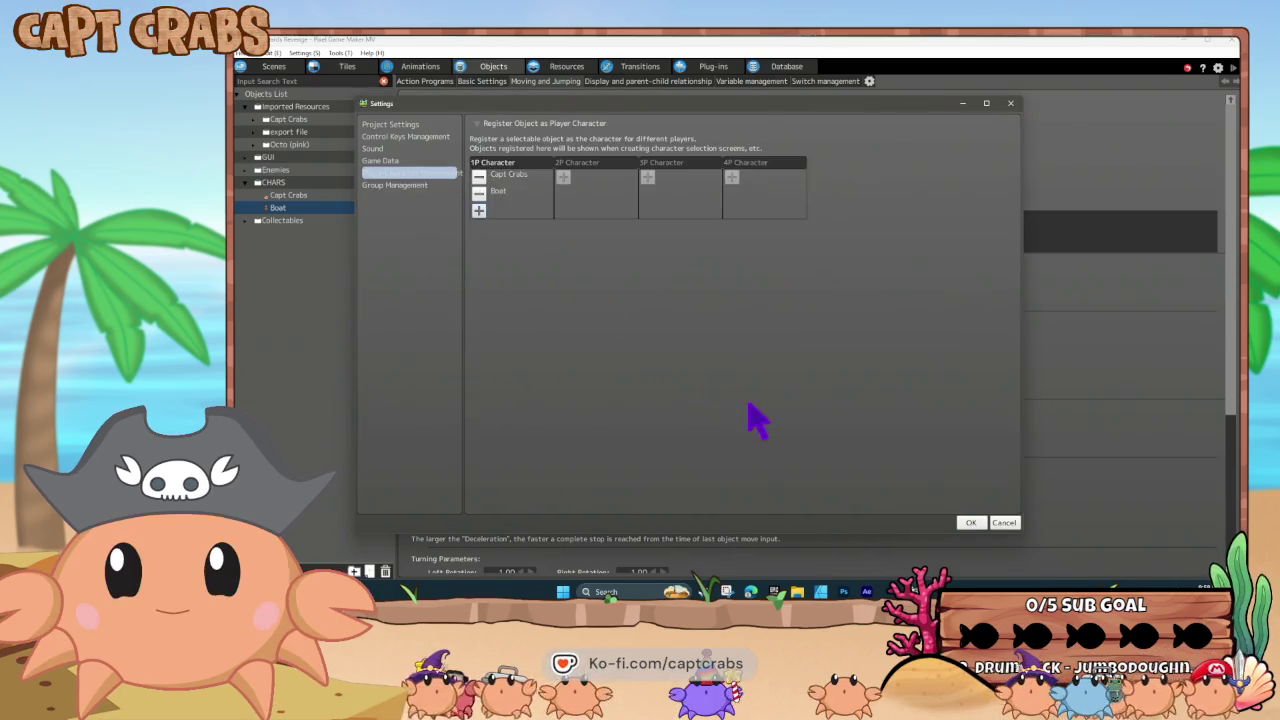
click(970, 523)
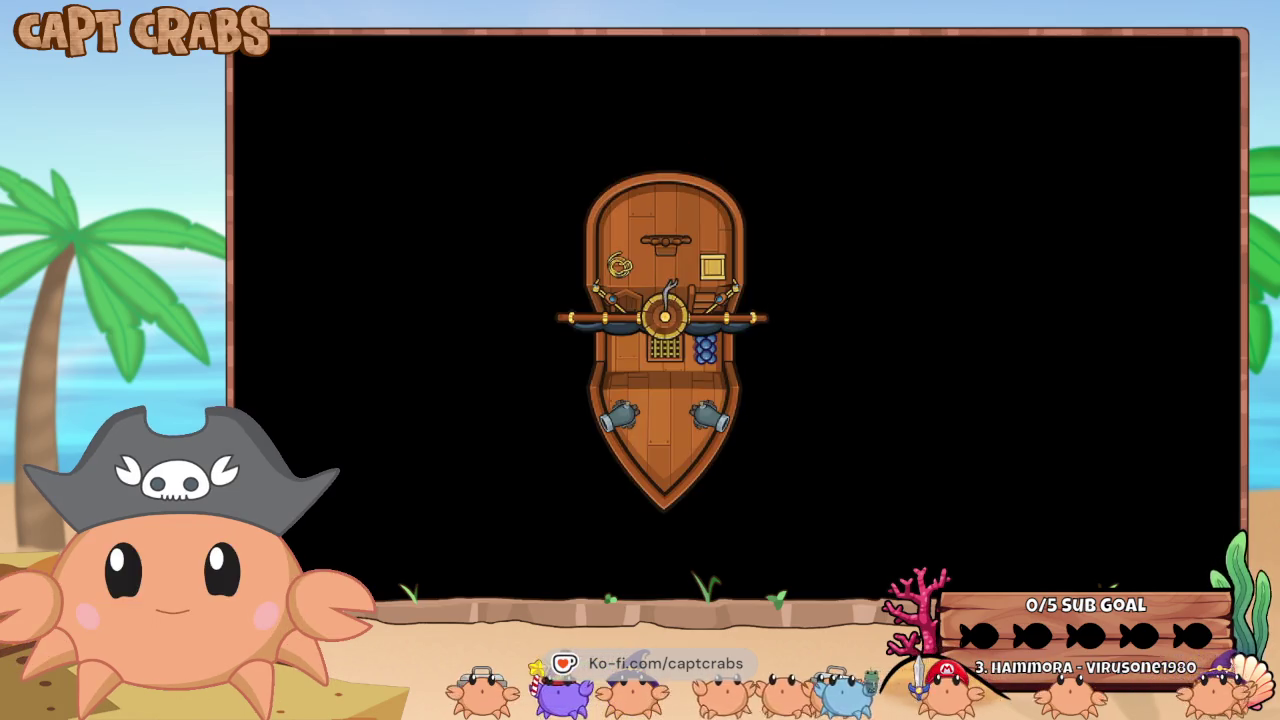
Turn the boat and sail it upward, then open the player's window options.
key(Up)
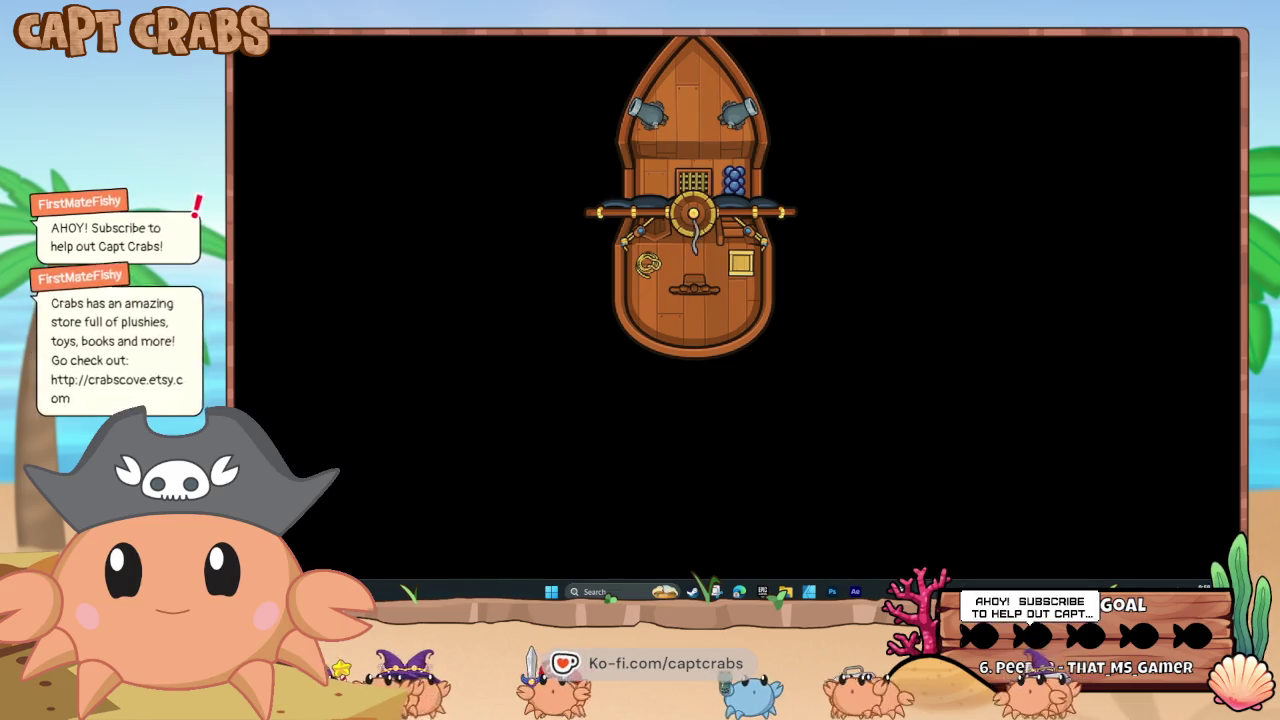
right_click(924, 591)
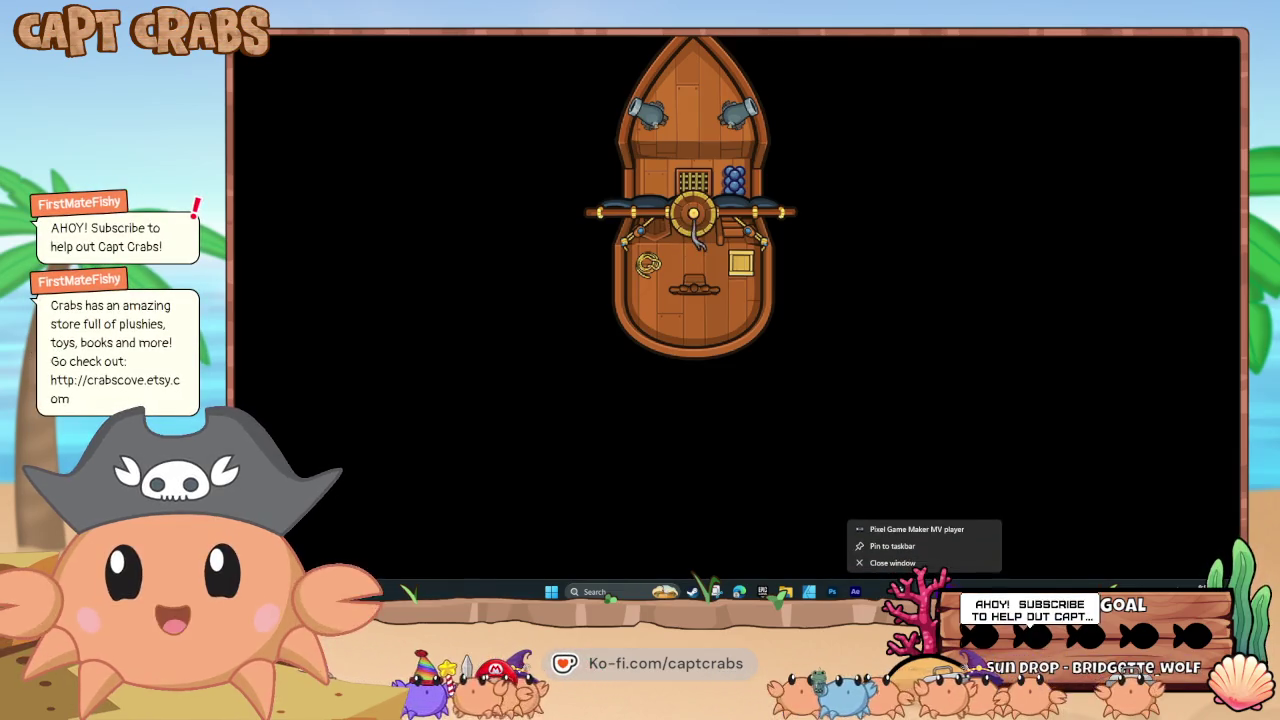
Close the test player and show the scene with the Boat on Layer 1.
click(892, 562)
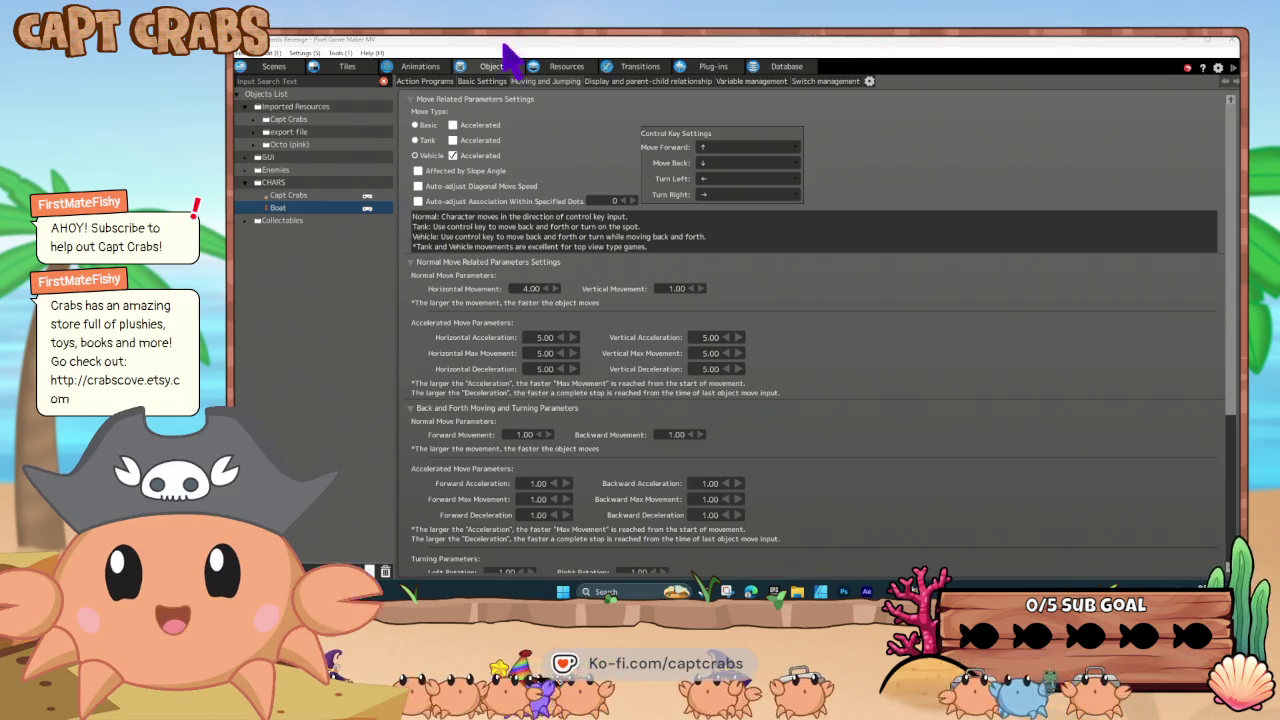
click(294, 74)
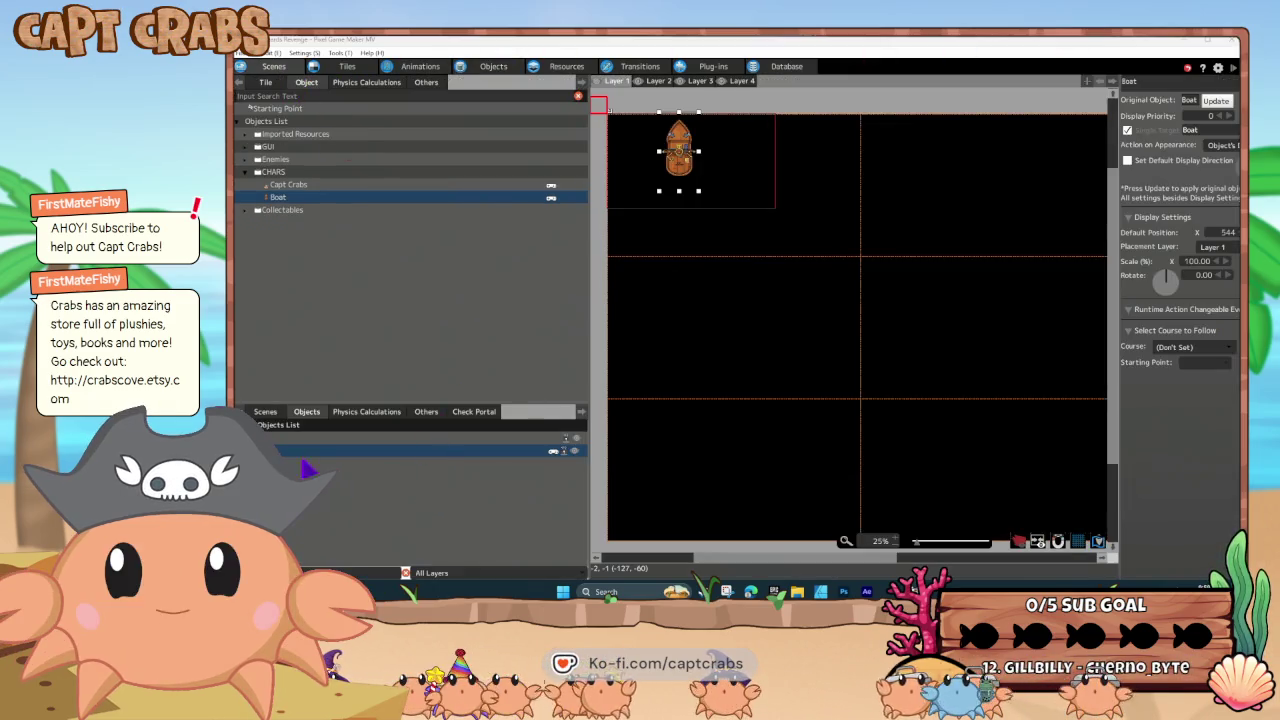
Turn on the scene background and choose Beach Day BG Looped as its image.
click(270, 437)
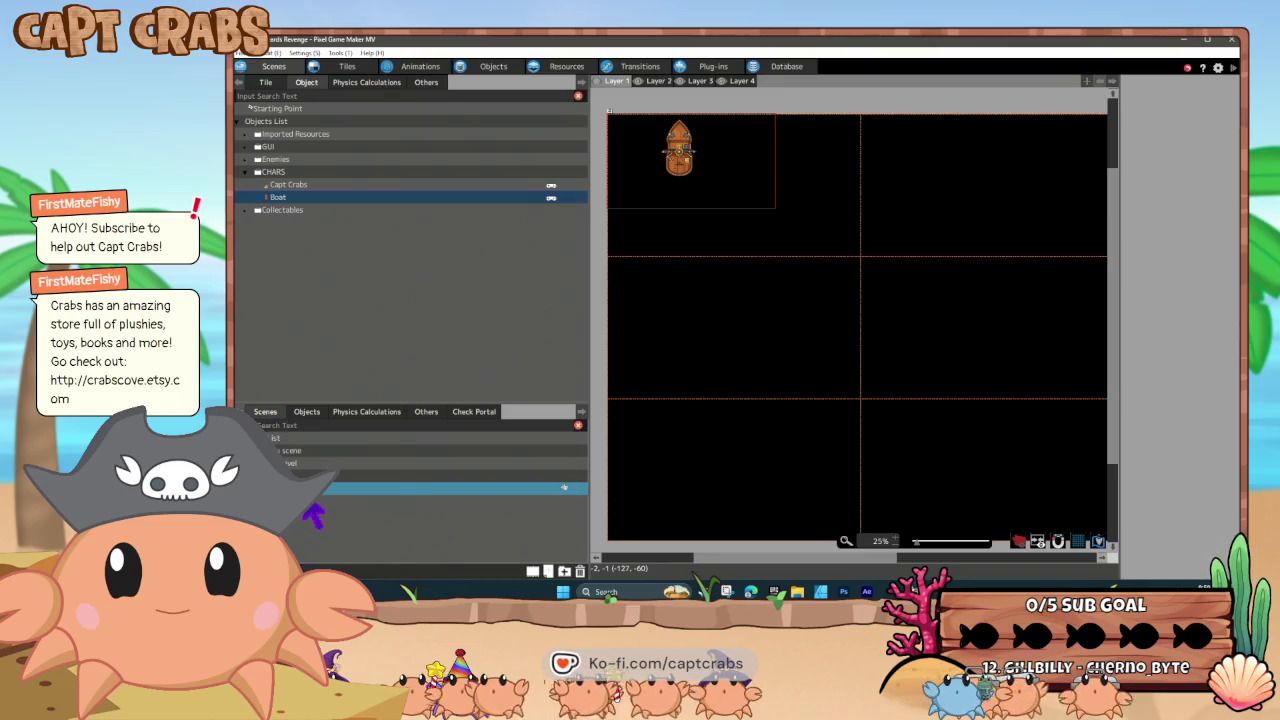
right_click(304, 505)
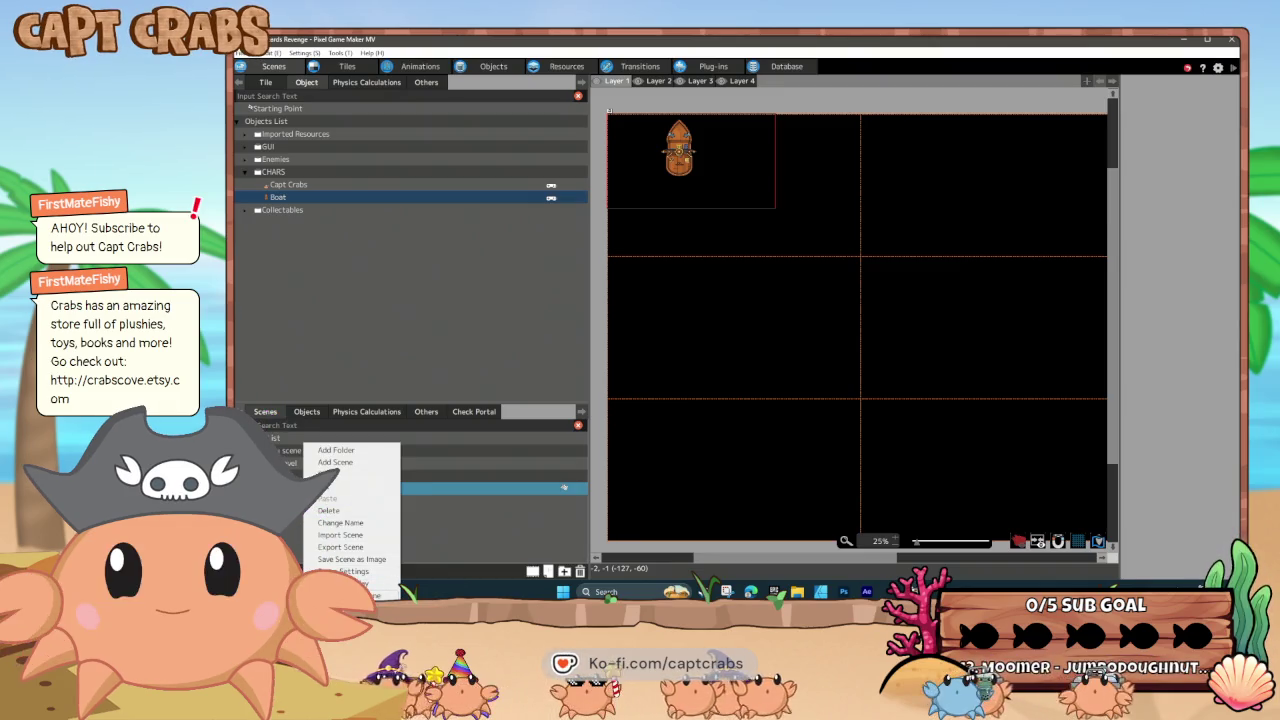
click(345, 571)
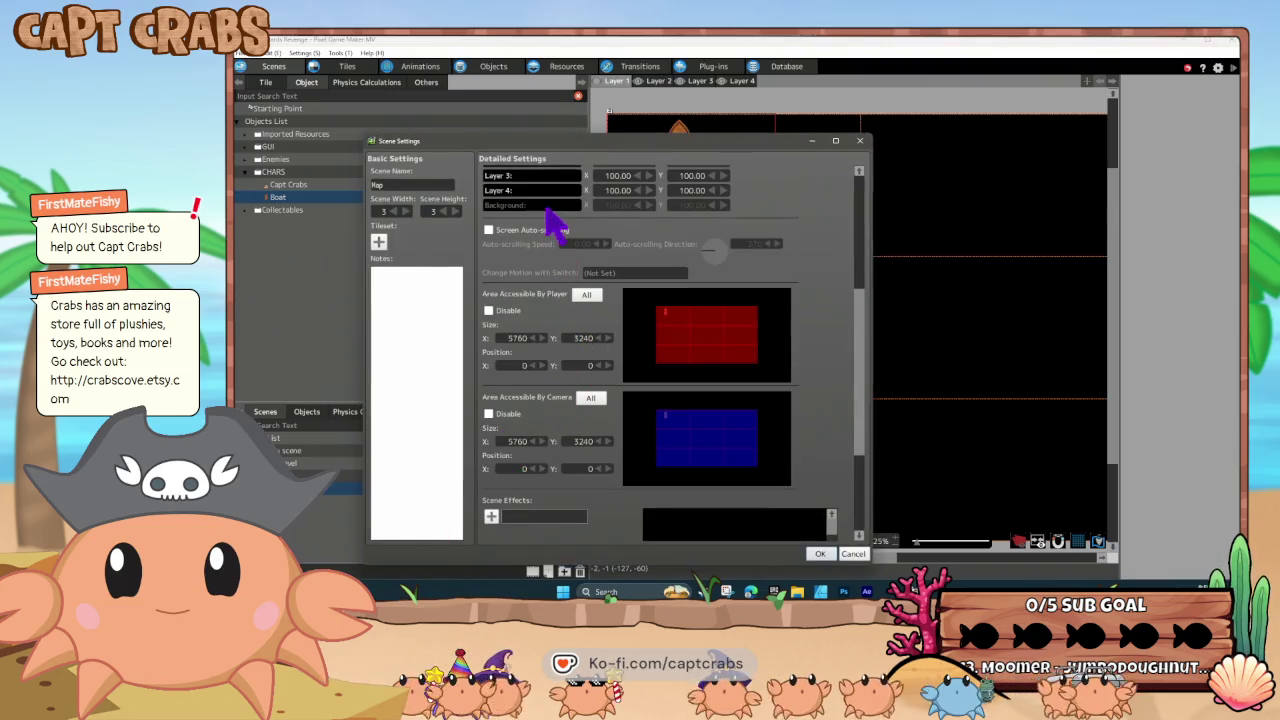
scroll(552, 260, up, 3)
scroll(548, 390, up, 3)
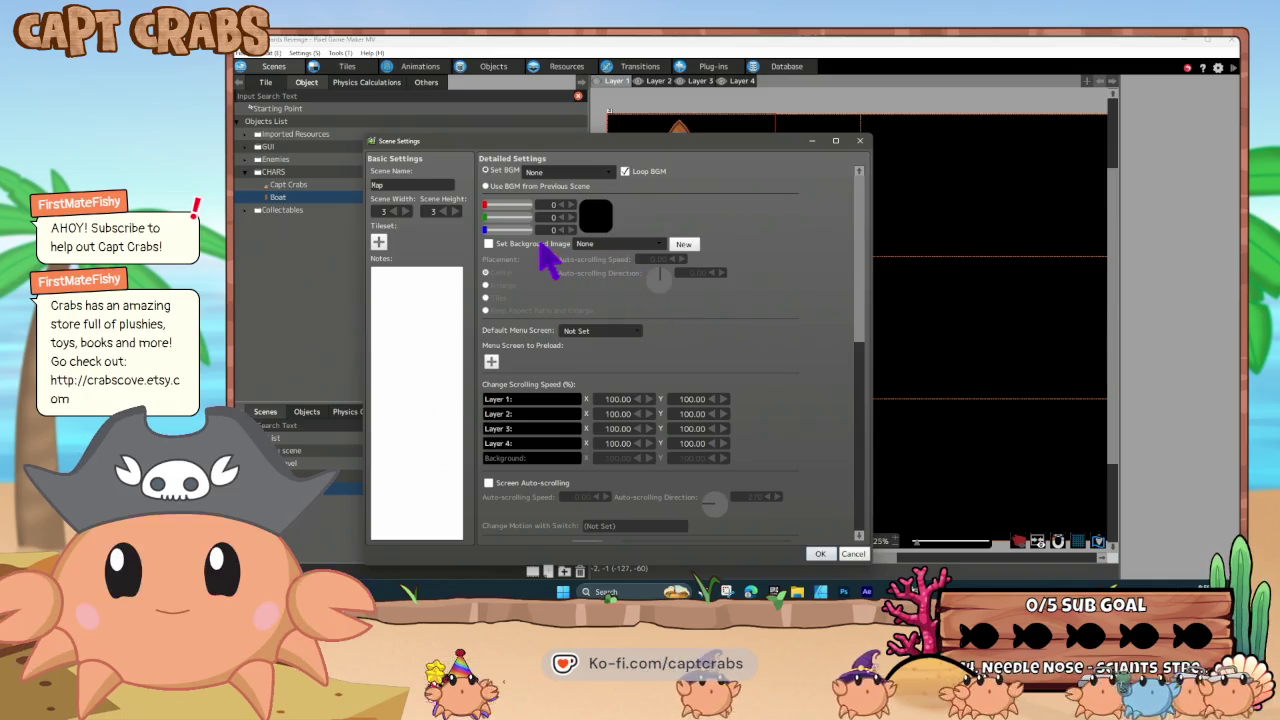
click(537, 244)
click(610, 244)
mouse_move(650, 310)
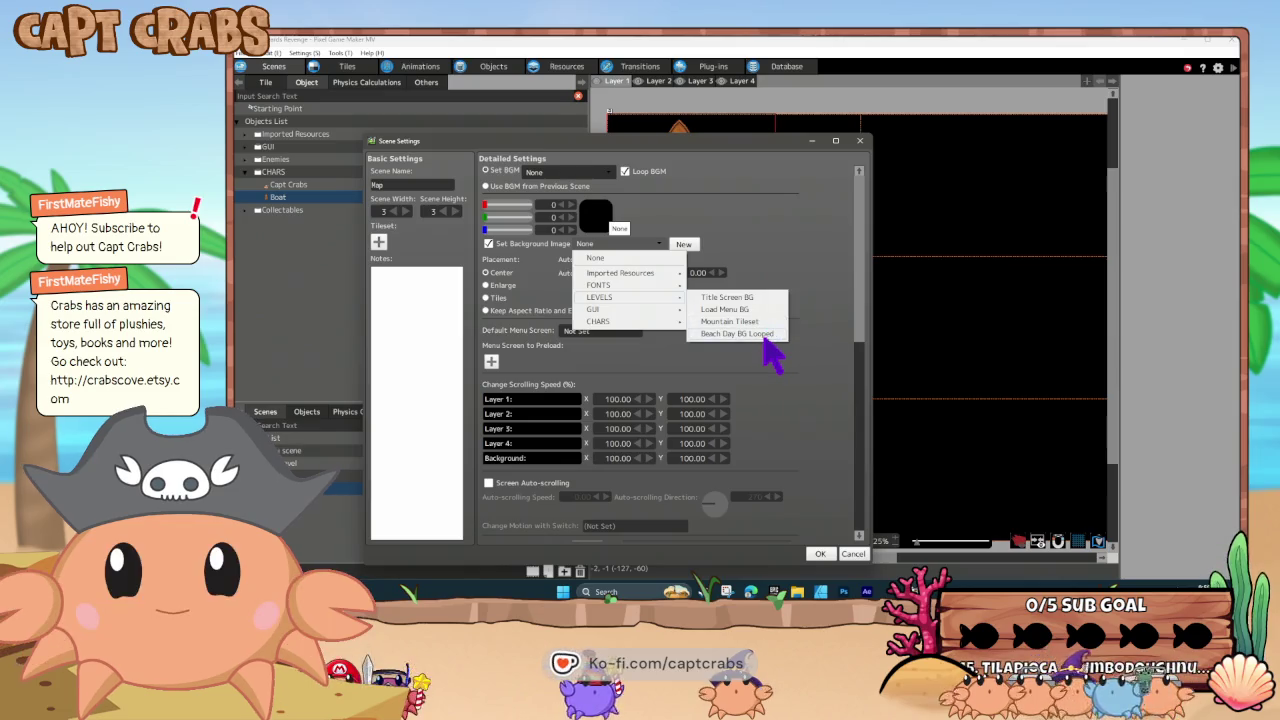
click(766, 336)
click(818, 553)
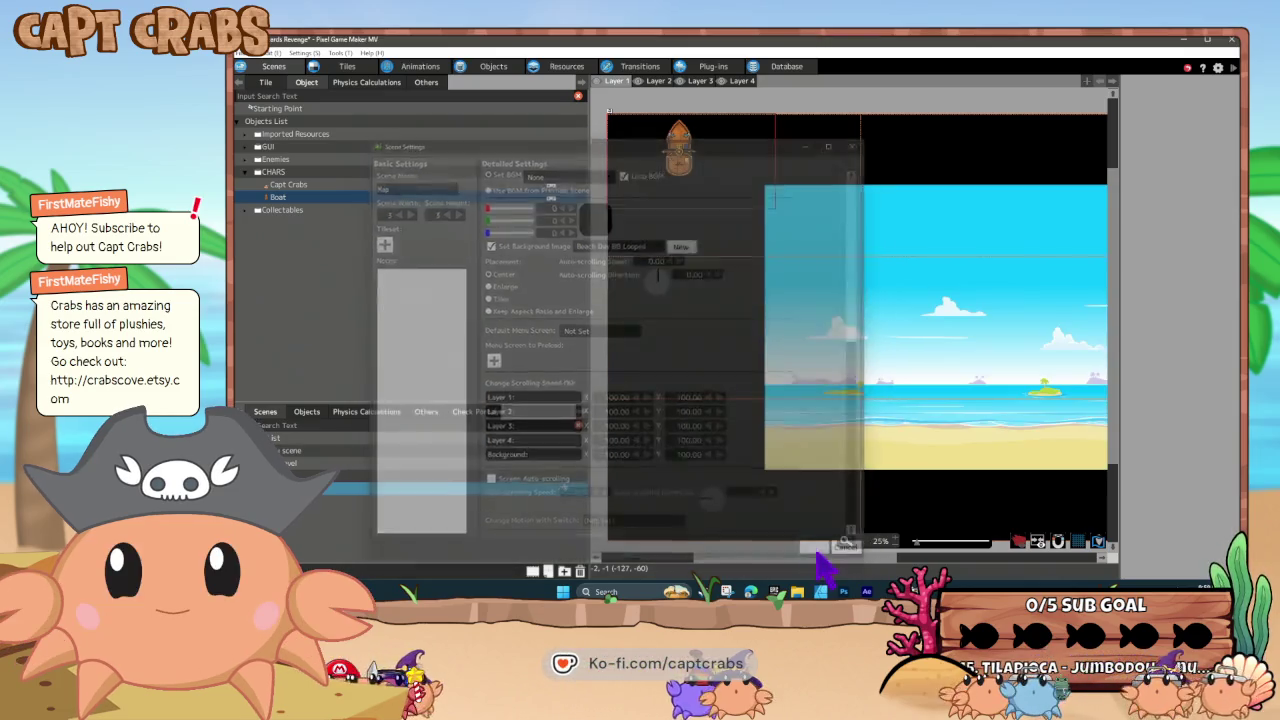
Set the scene background Placement to Tiles and apply it.
right_click(340, 488)
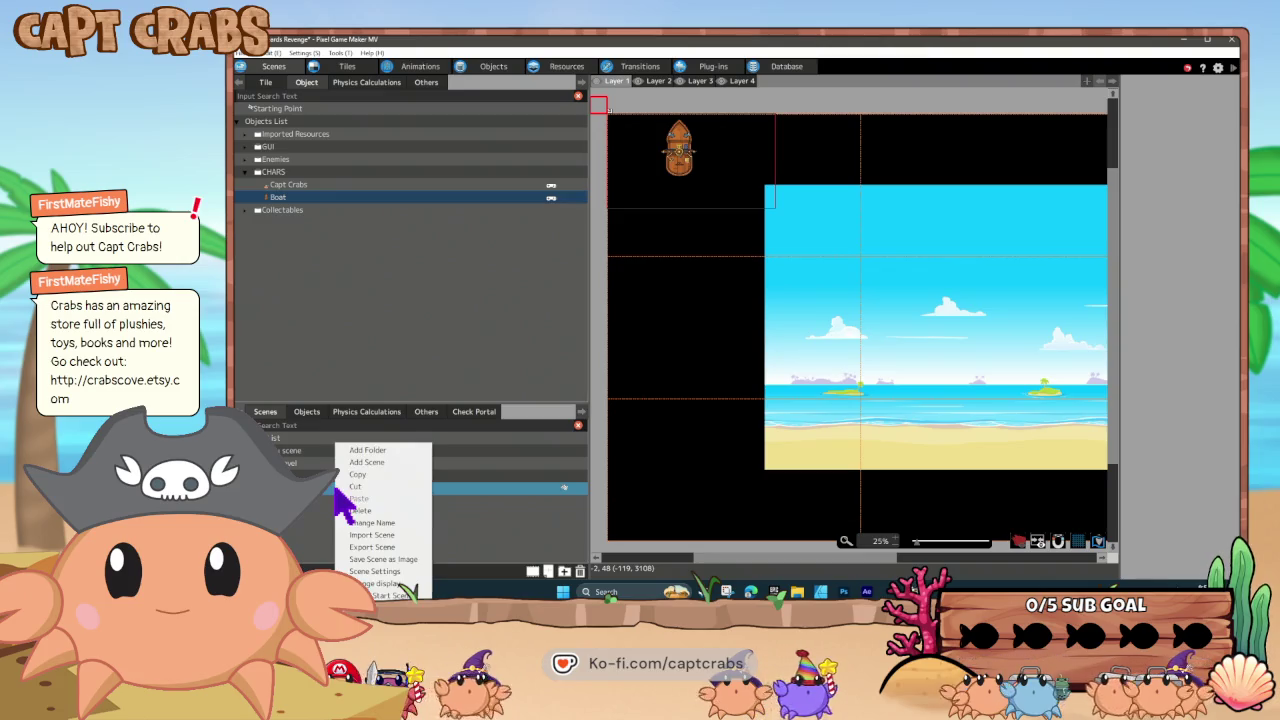
click(372, 571)
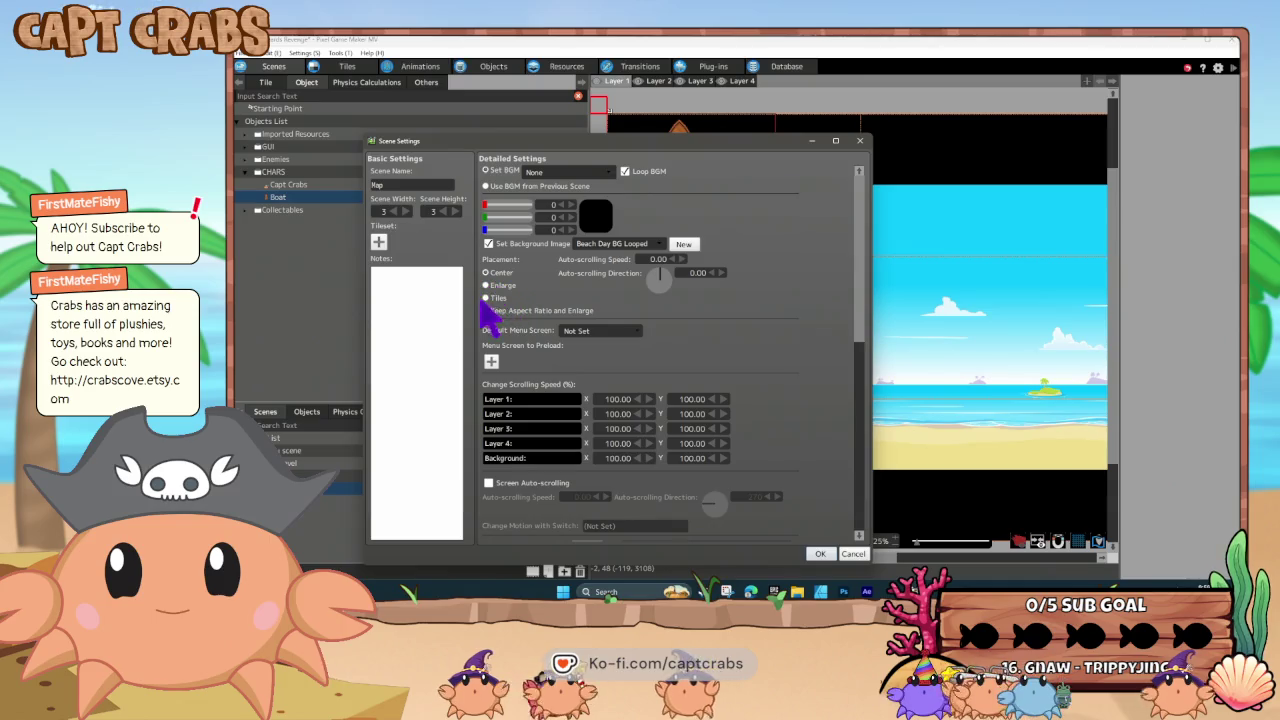
click(486, 299)
click(818, 553)
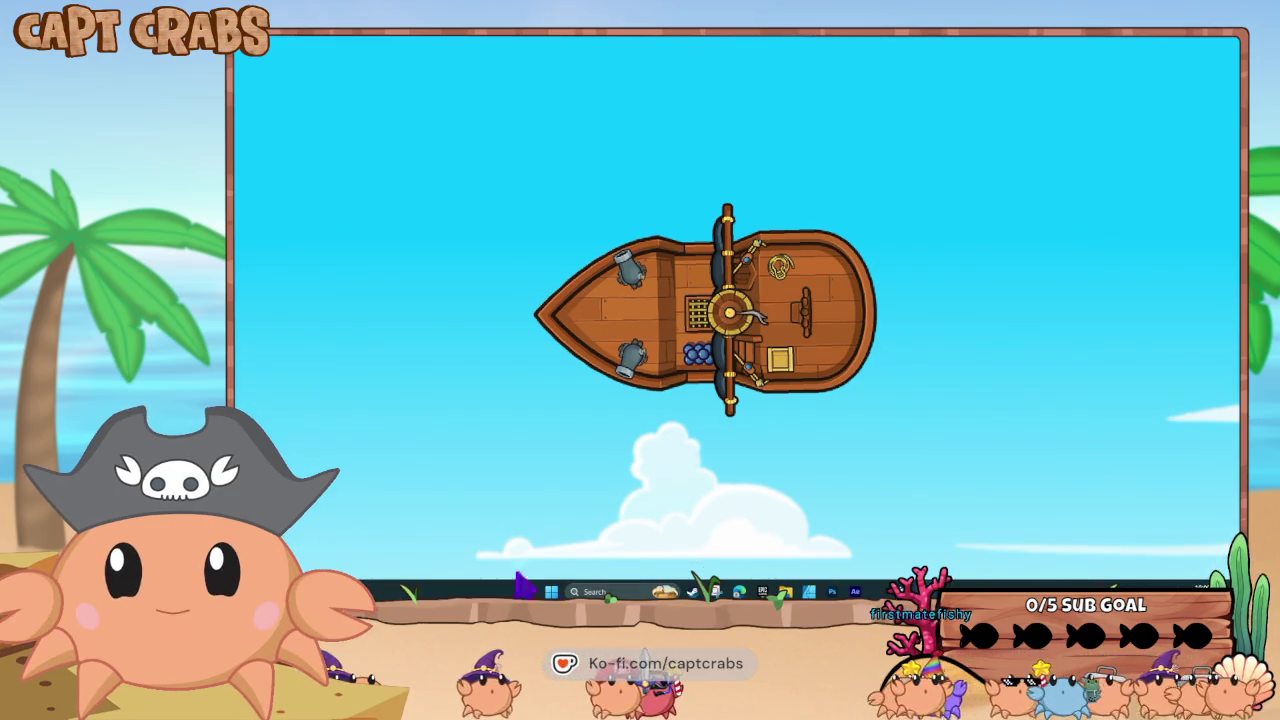
right_click(855, 591)
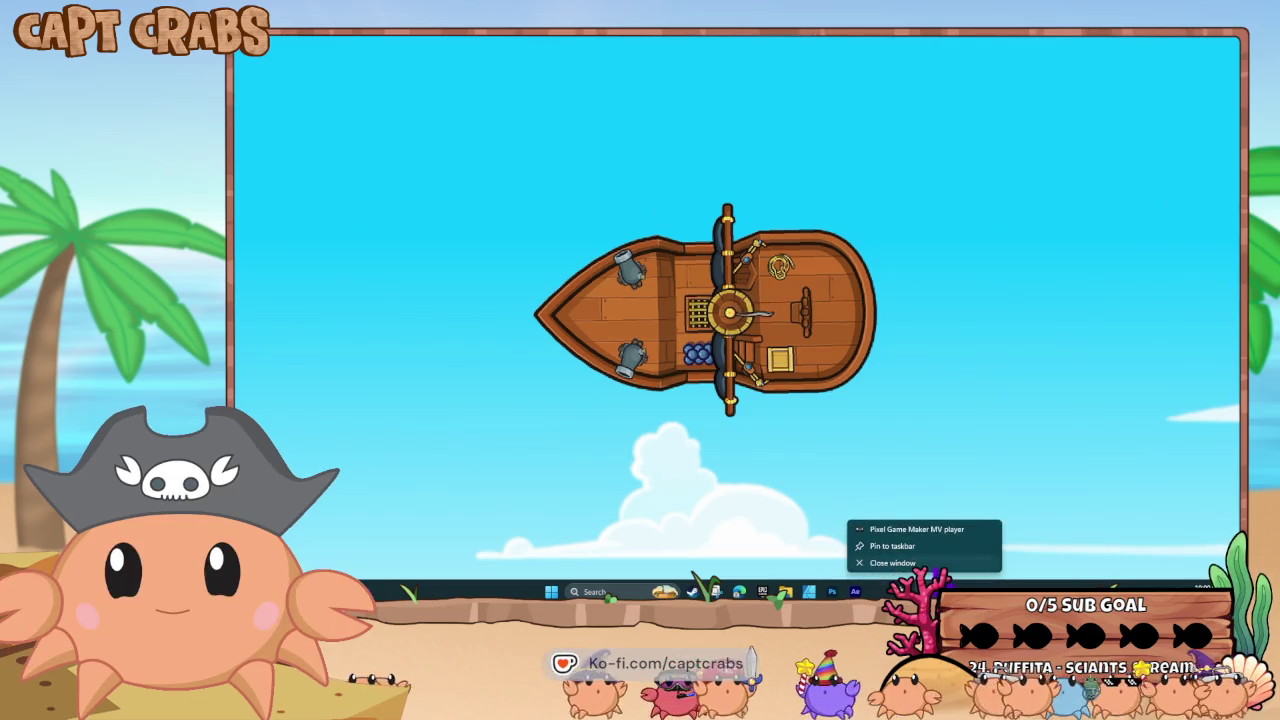
click(900, 558)
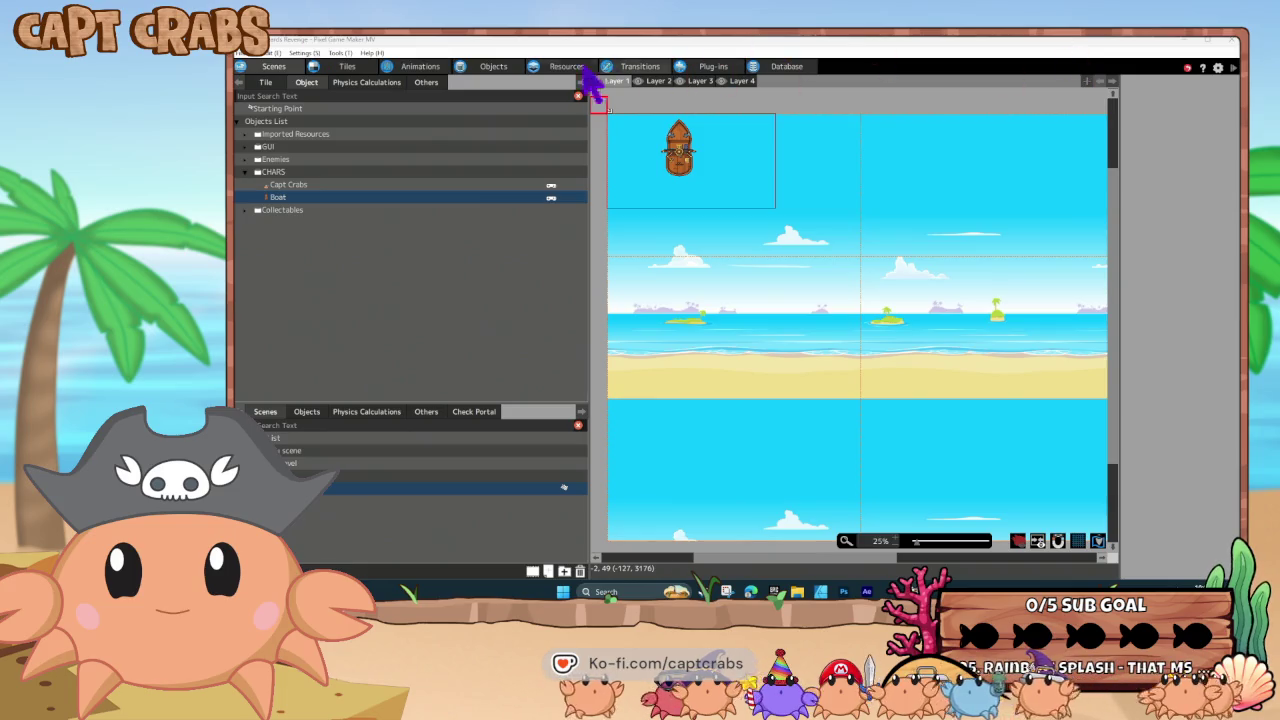
Switch the Boat to Basic movement with Accelerated enabled.
click(493, 66)
click(470, 157)
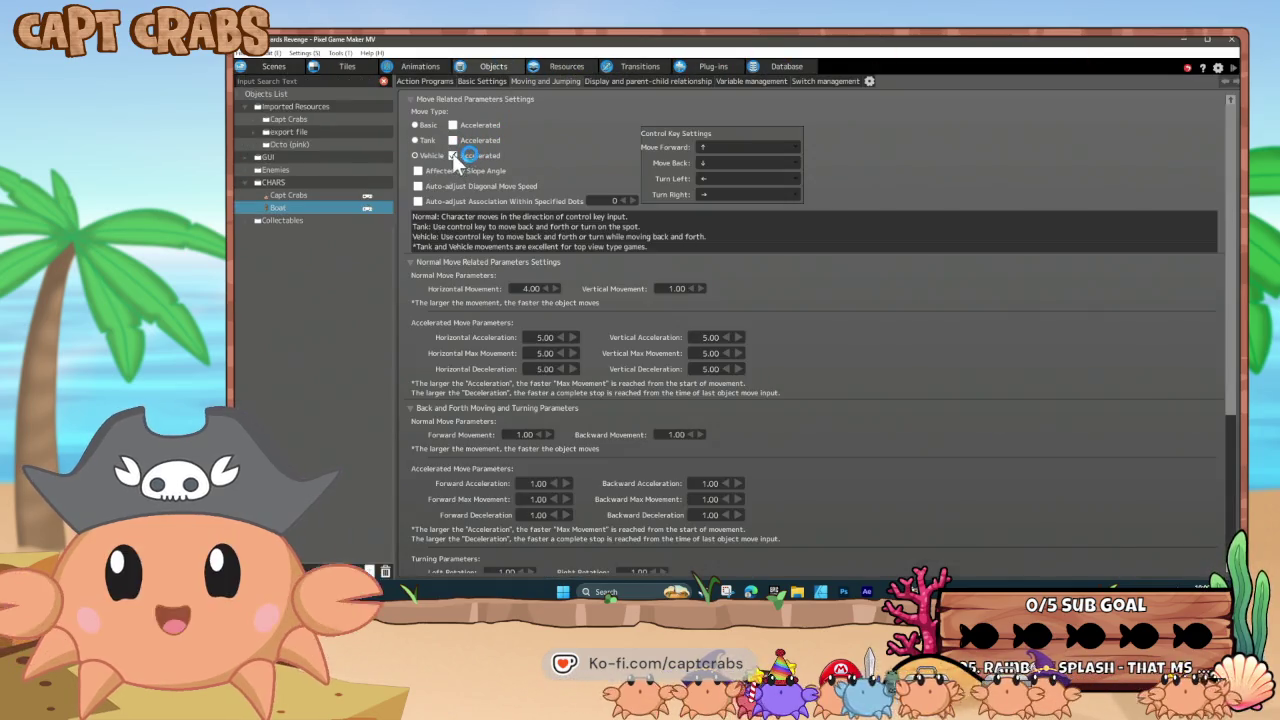
click(418, 126)
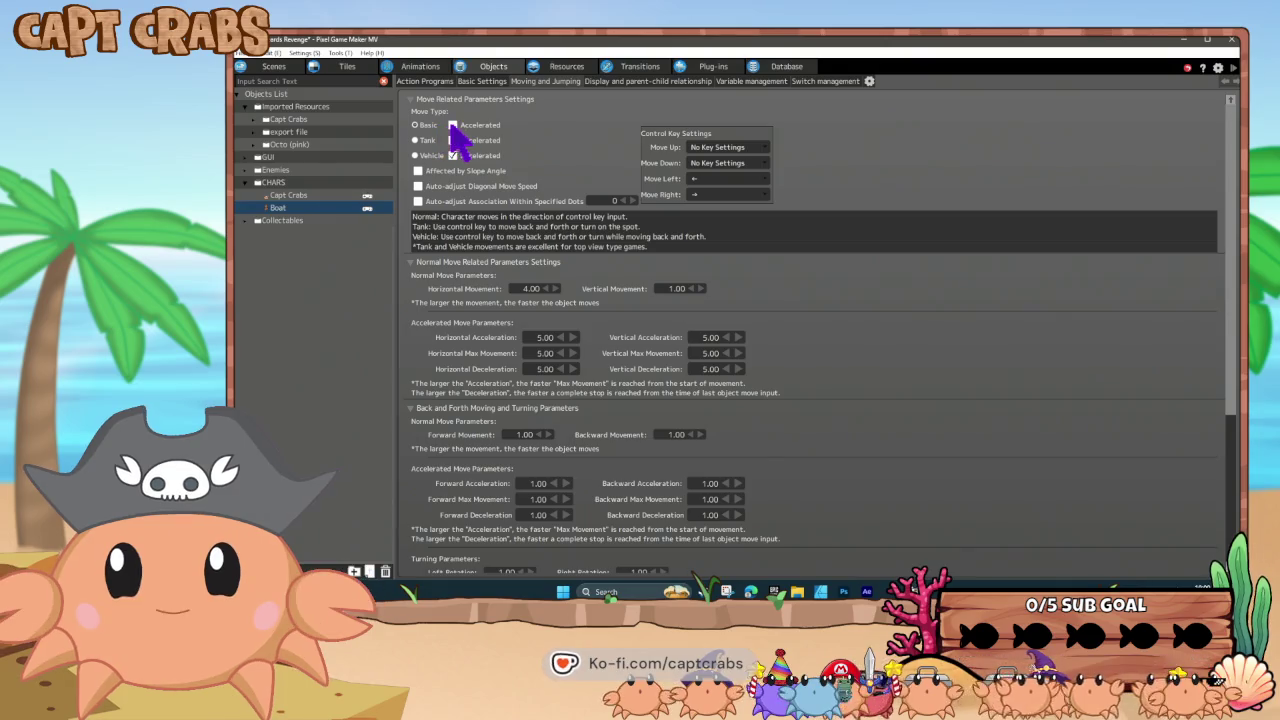
click(452, 126)
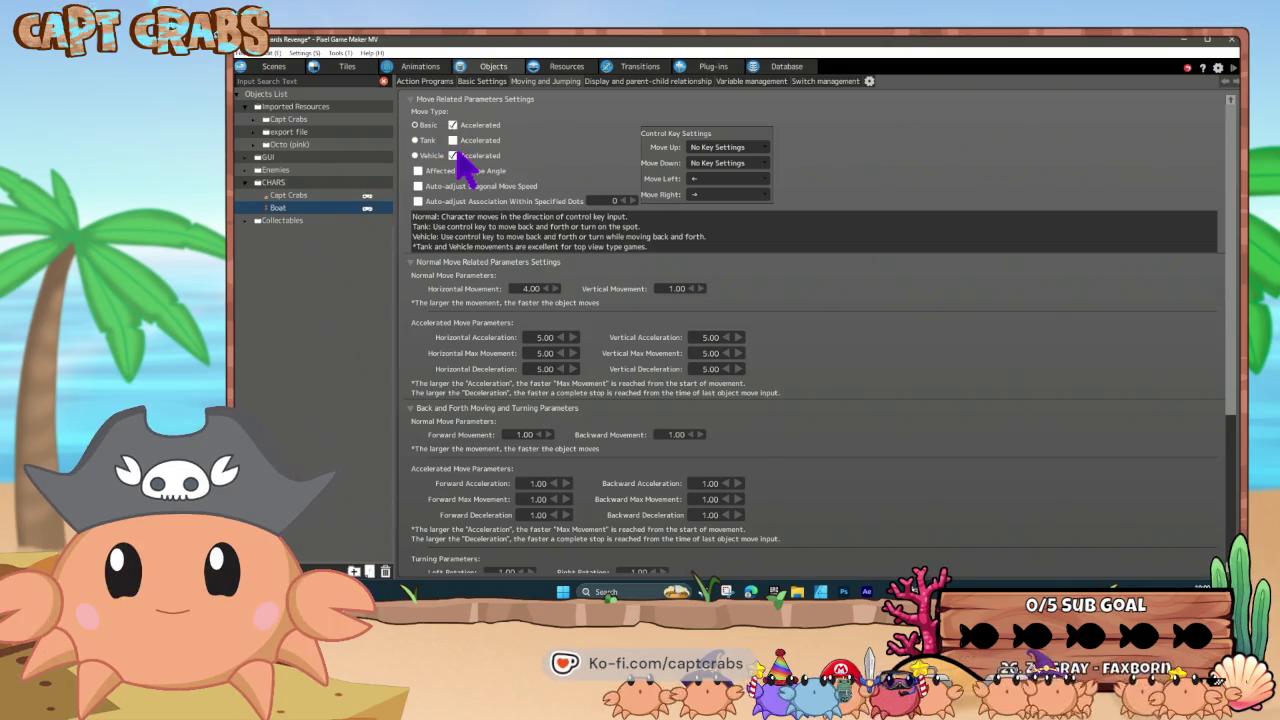
Assign the ↓ arrow to Move Down and the ↑ arrow to Move Up.
click(728, 163)
click(745, 291)
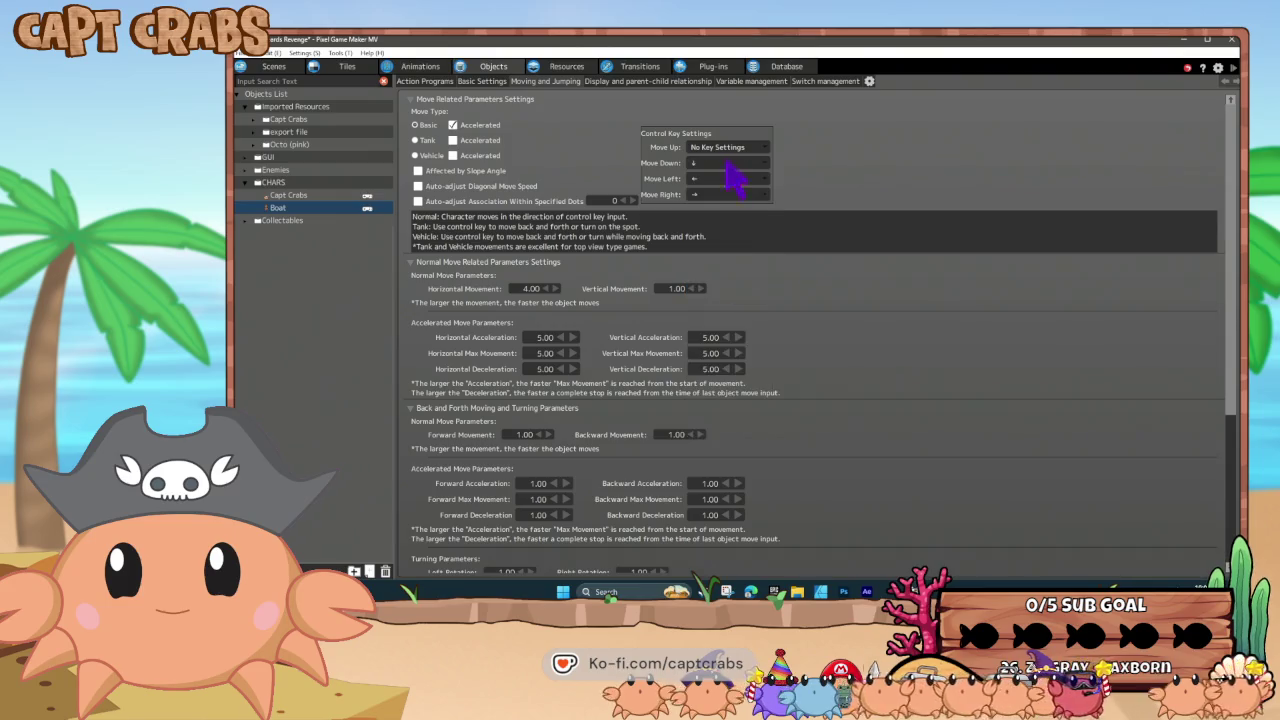
click(725, 148)
click(730, 265)
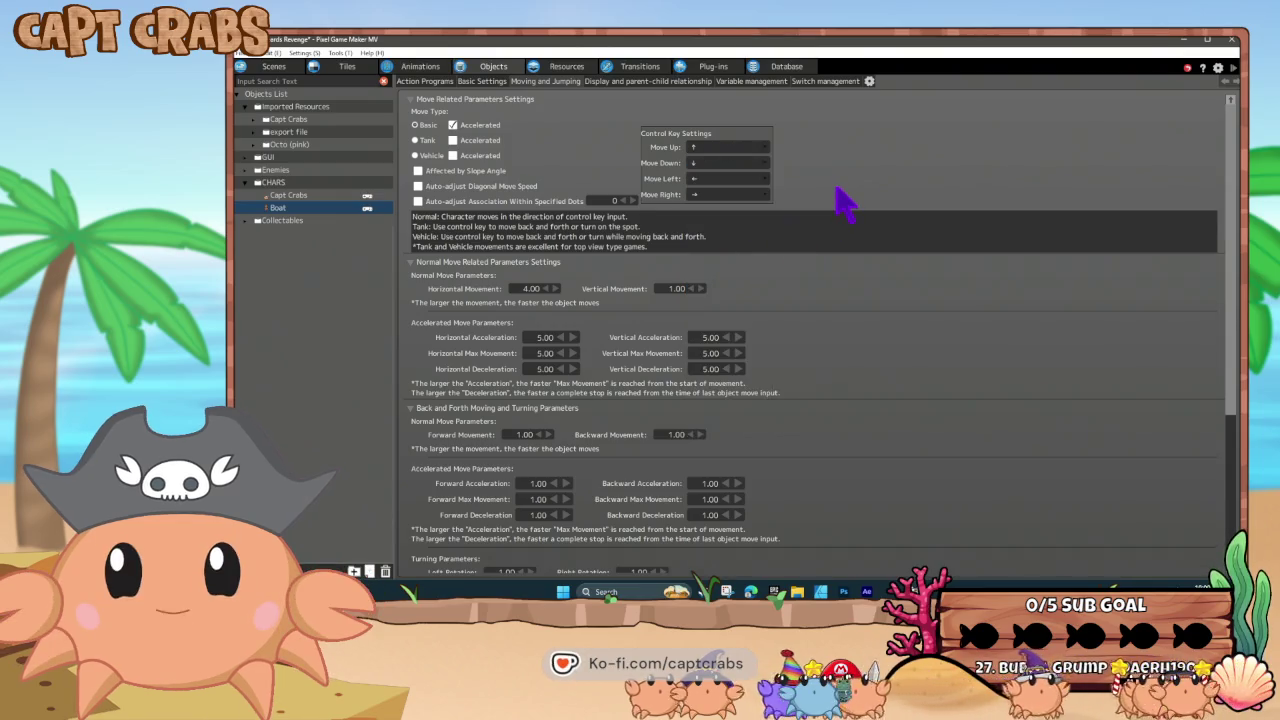
key(F5)
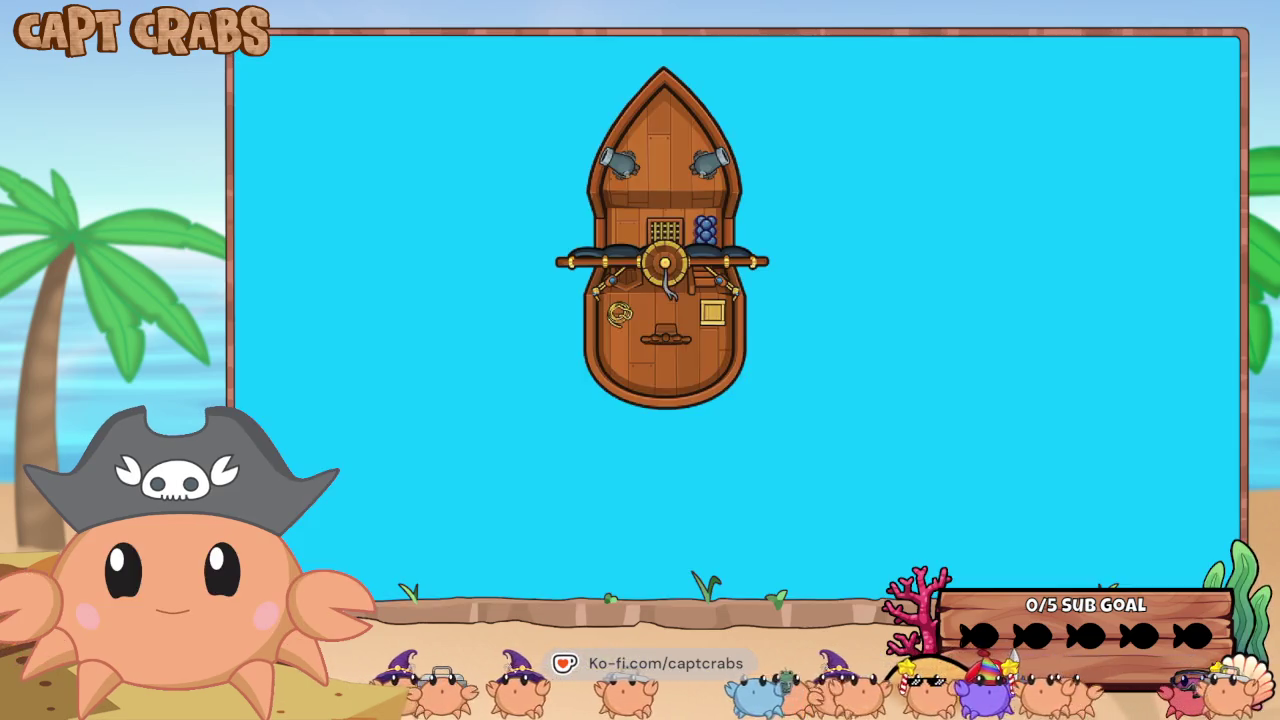
key(Right)
key(Down)
key(Left)
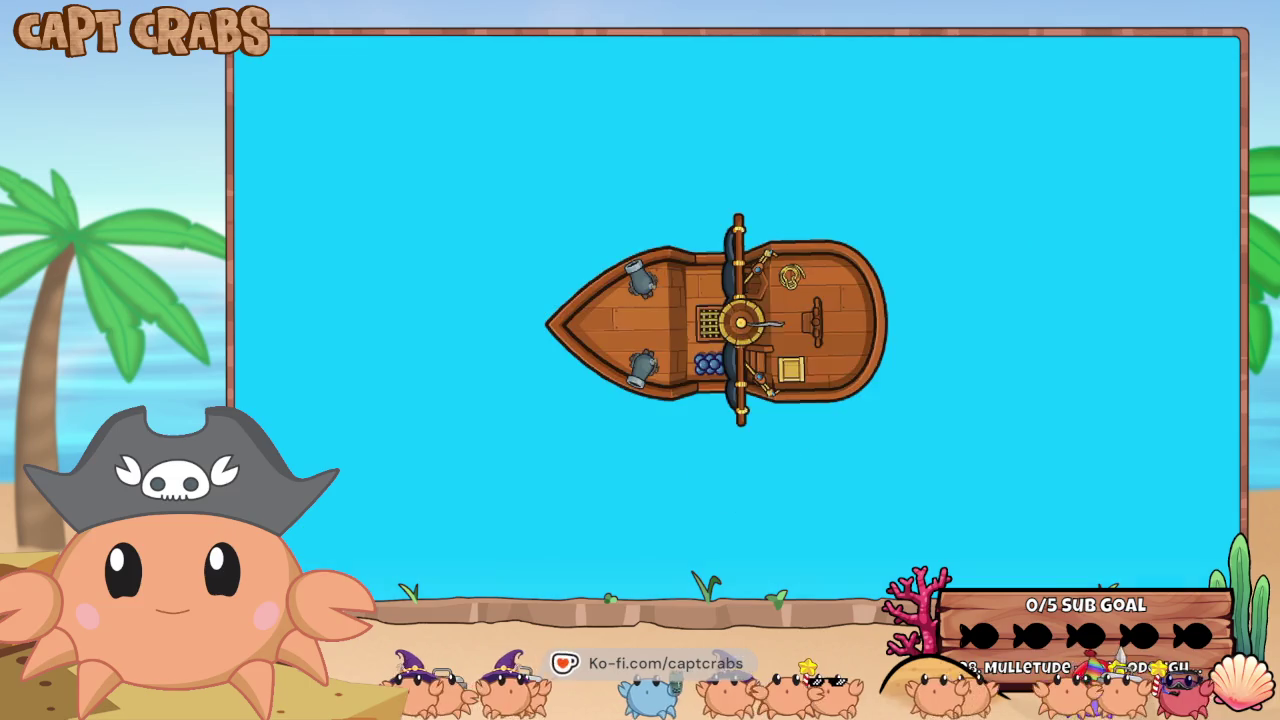
key(Down)
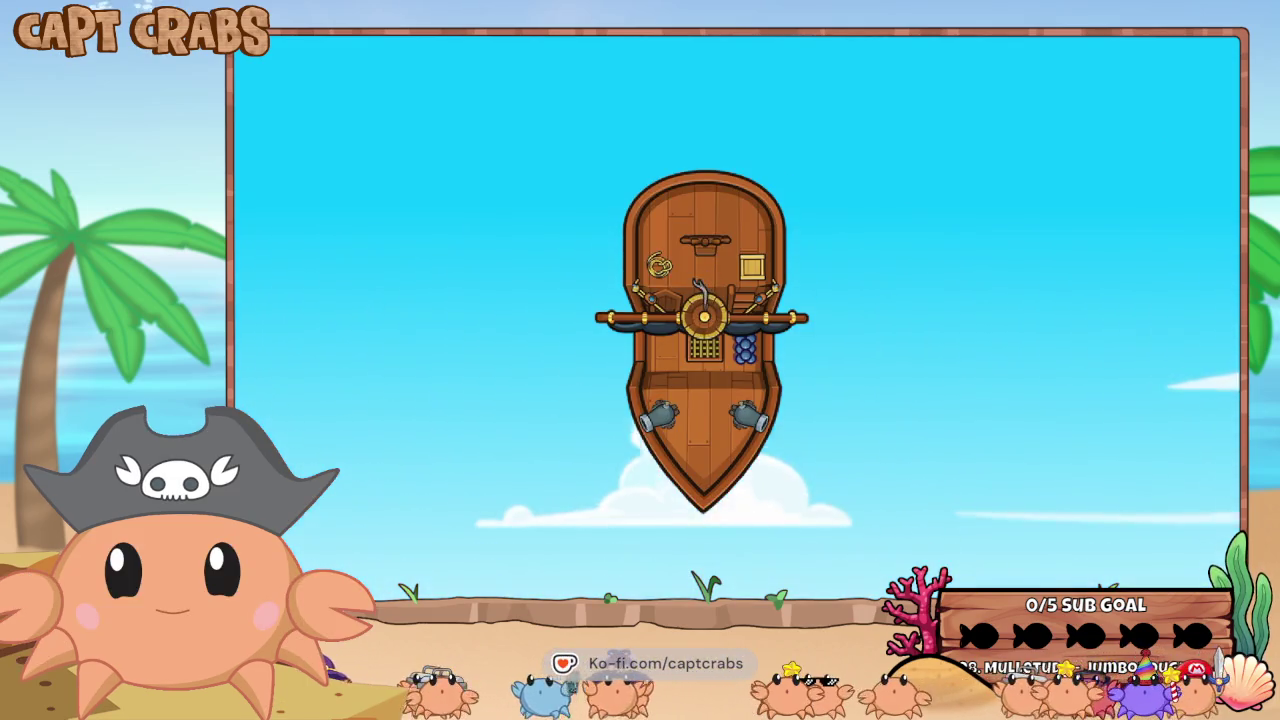
key(Right)
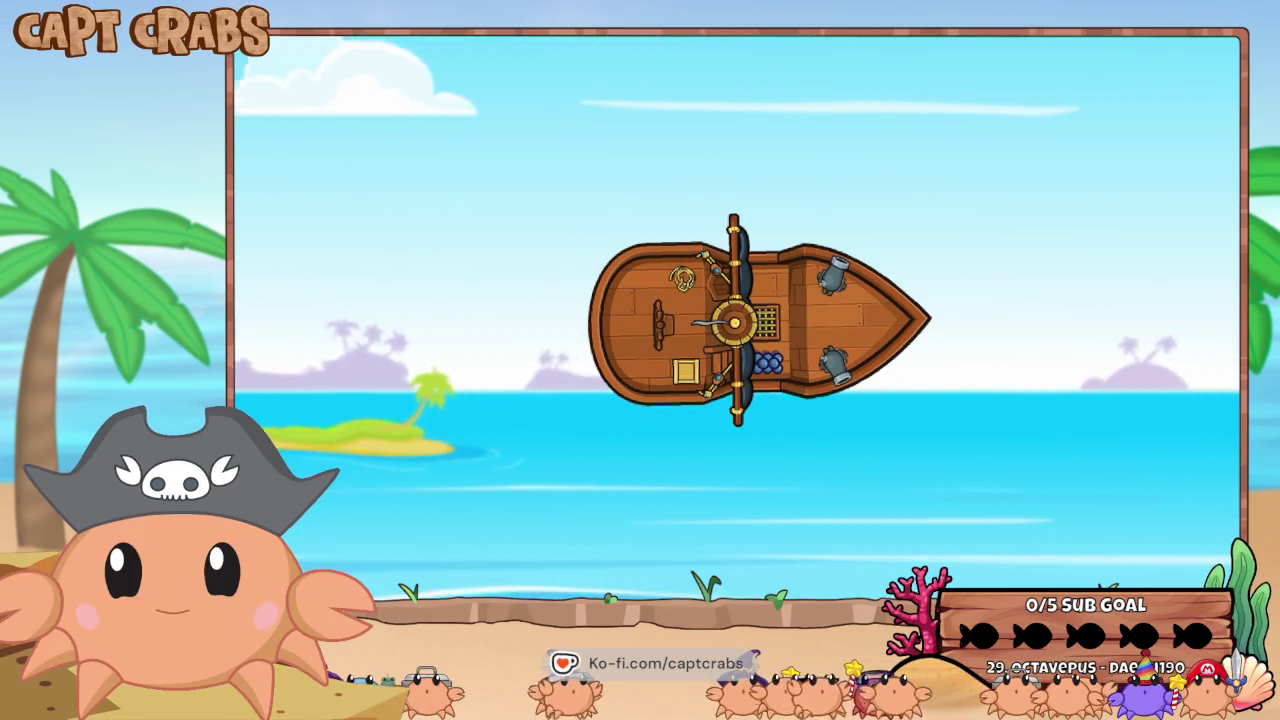
key(Down)
key(Left)
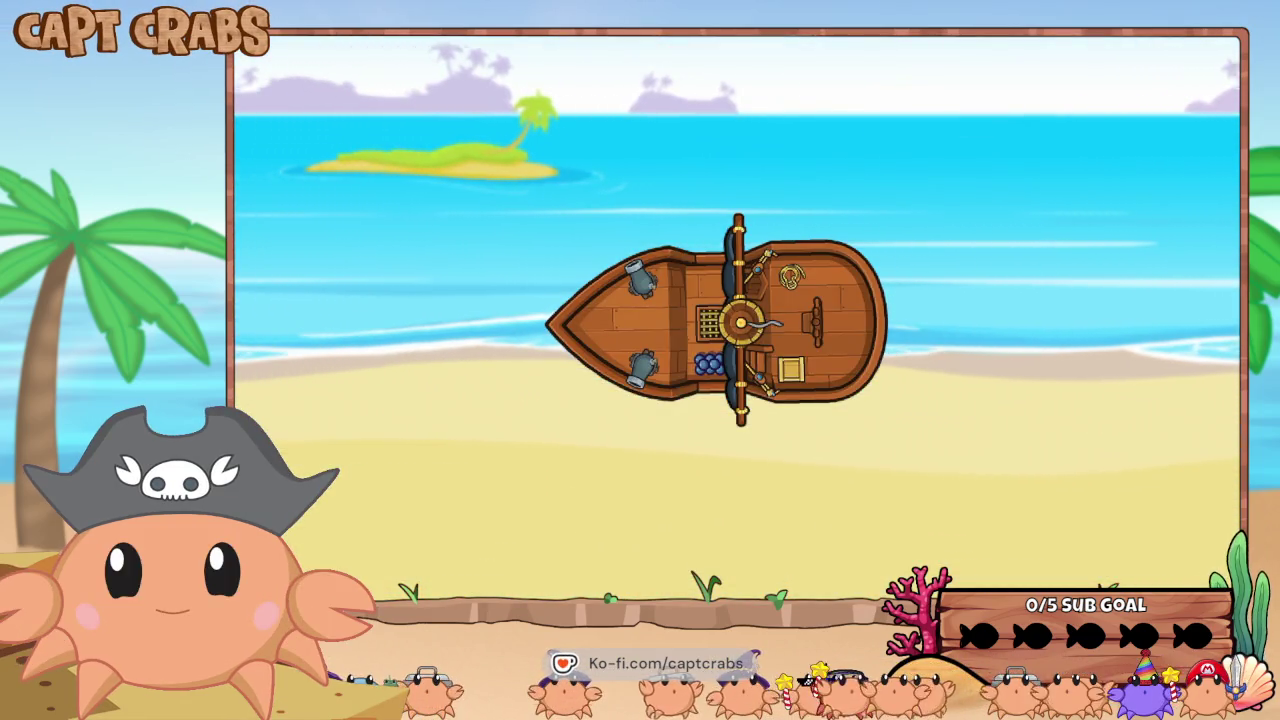
key(Down)
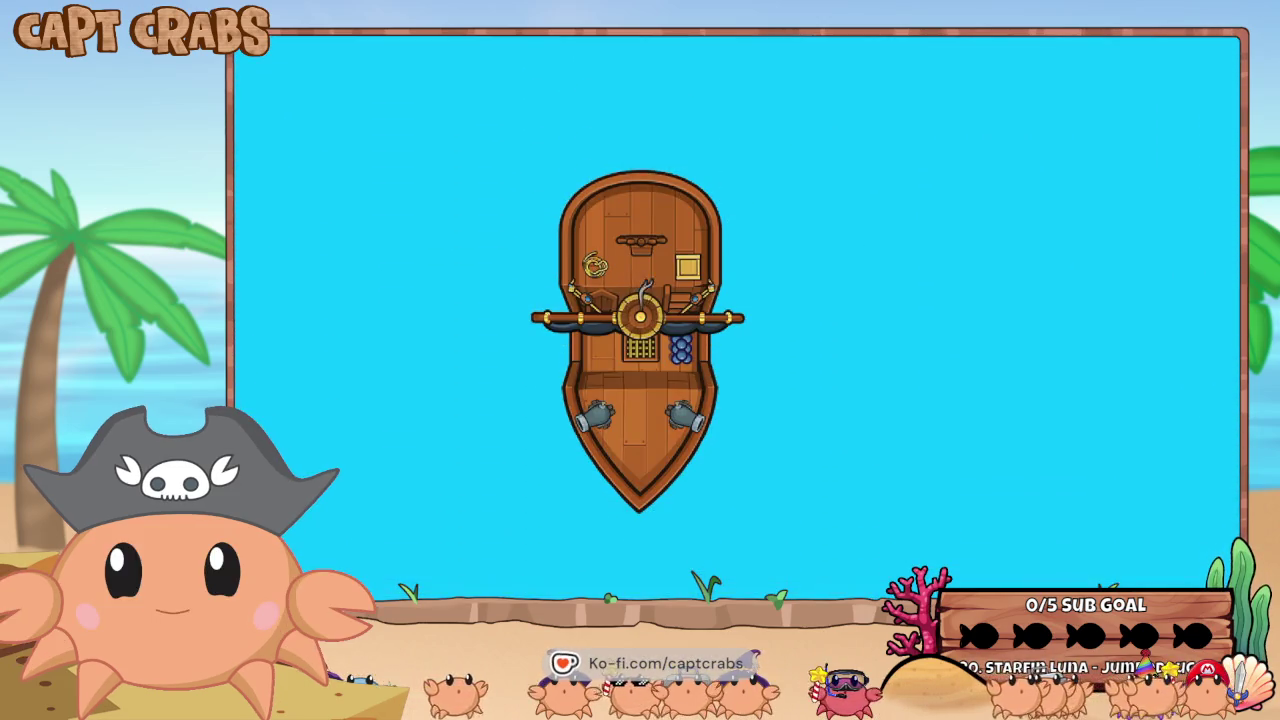
key(Right)
key(Down)
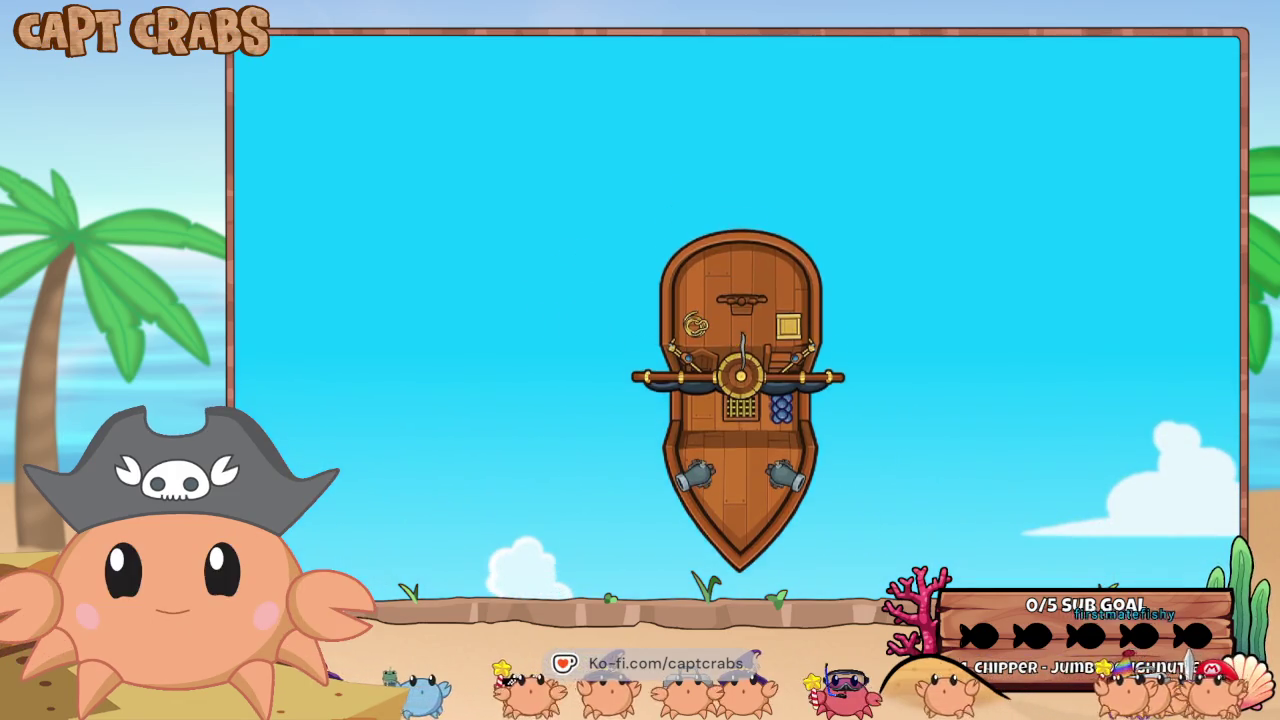
key(Right)
key(Down)
key(Up)
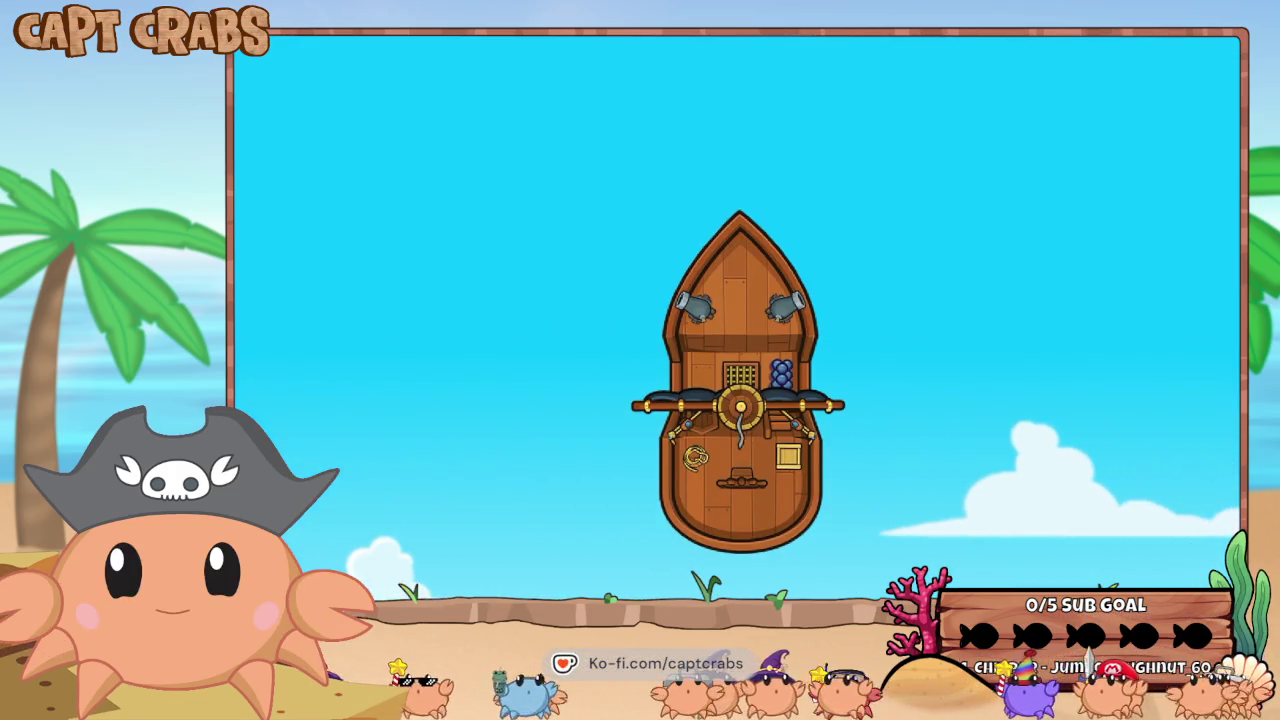
key(Right)
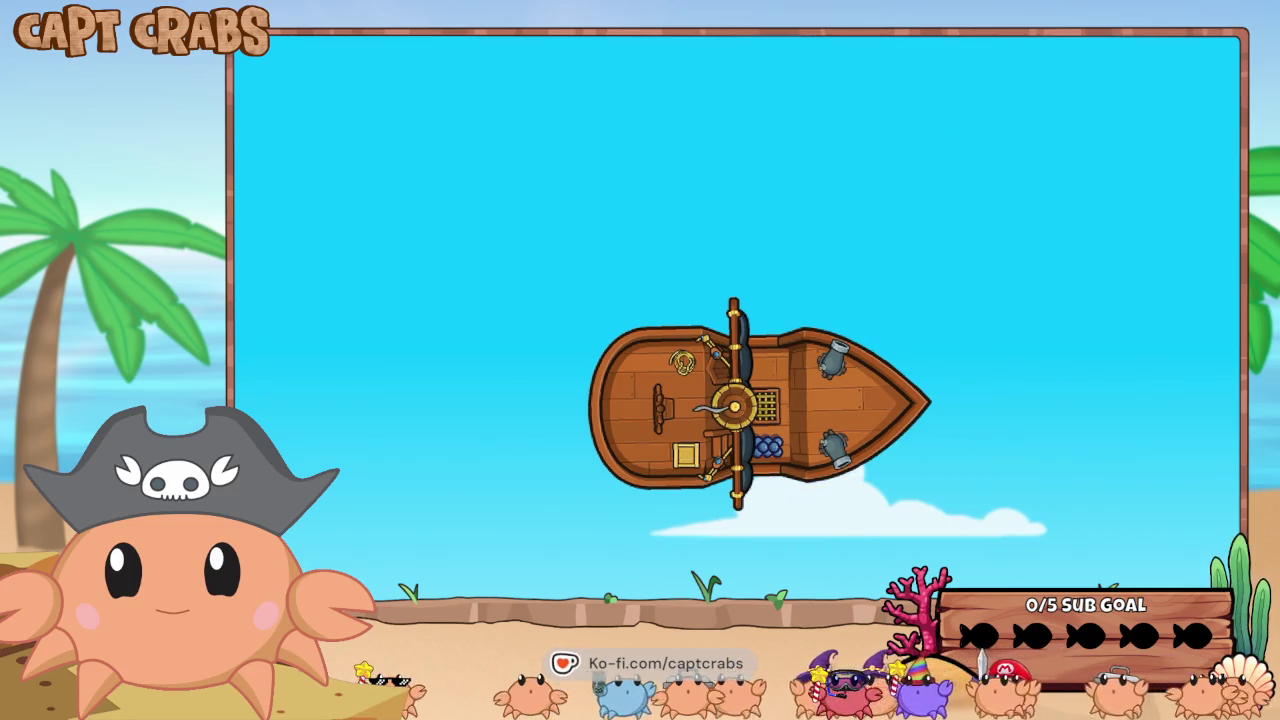
key(Up)
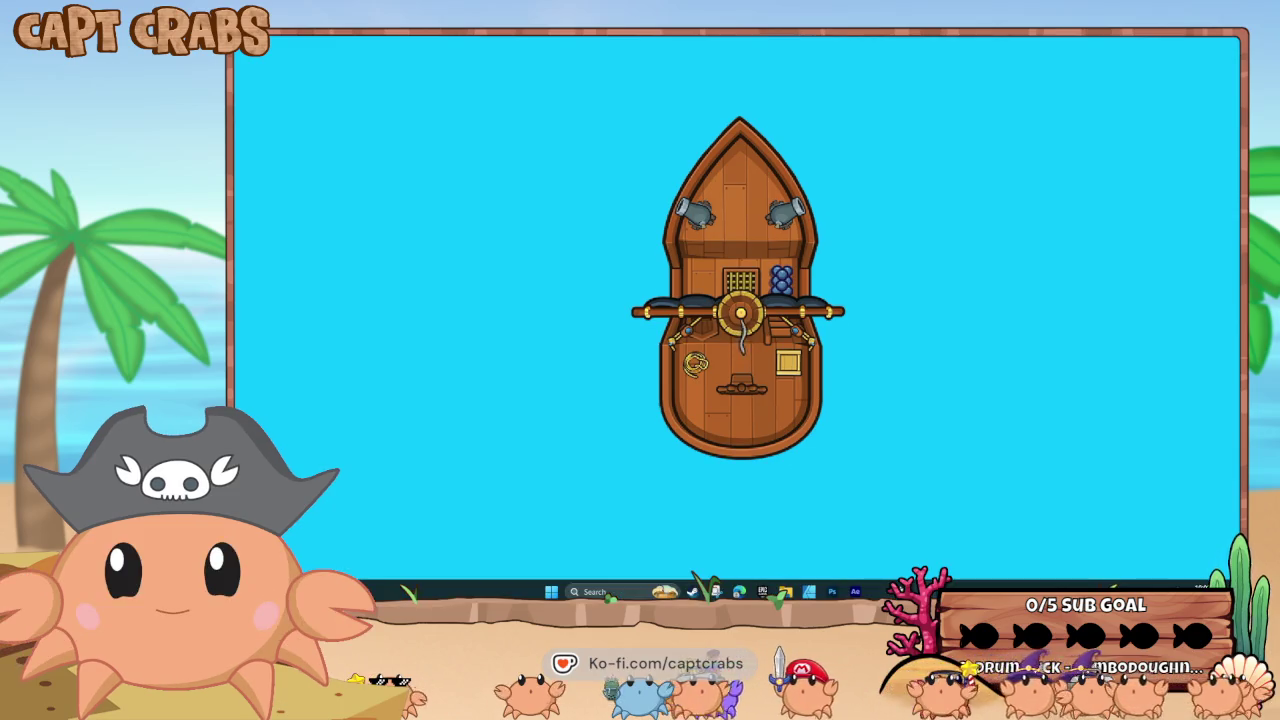
right_click(878, 592)
click(880, 566)
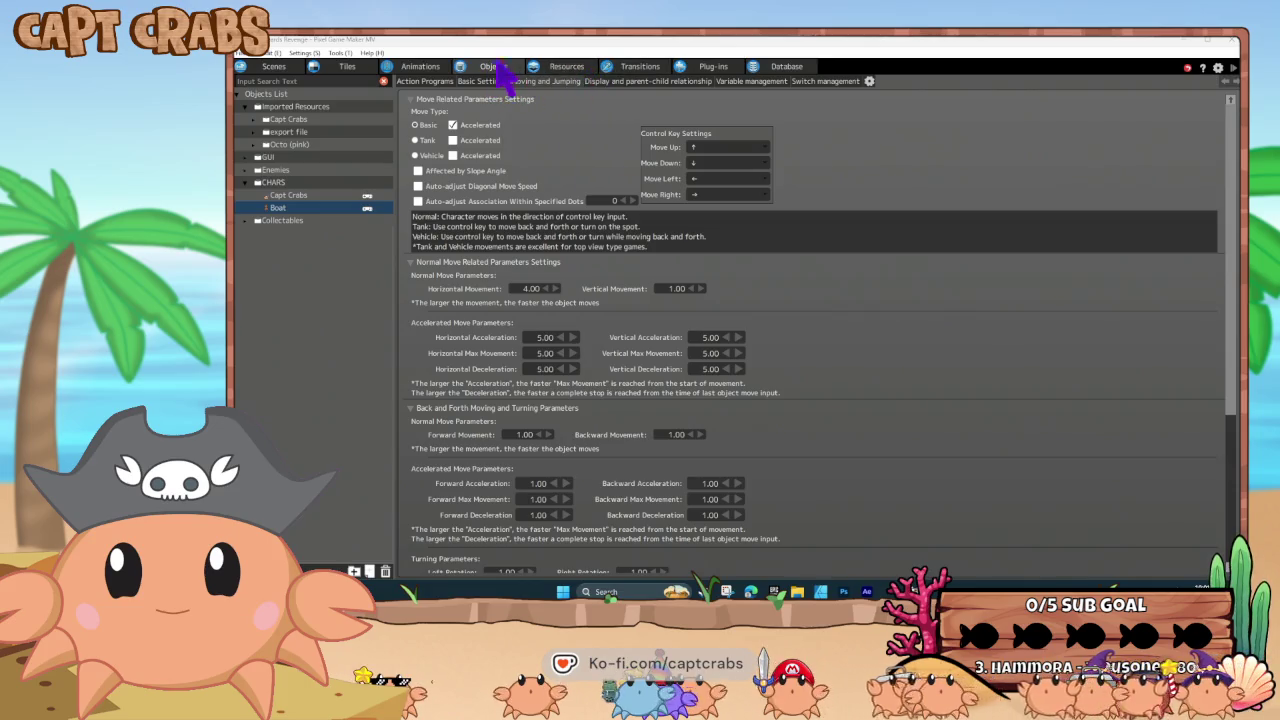
Paste a duplicate of the boat's IDLE motion and rename the IDLE(1) copy to WALK.
click(439, 70)
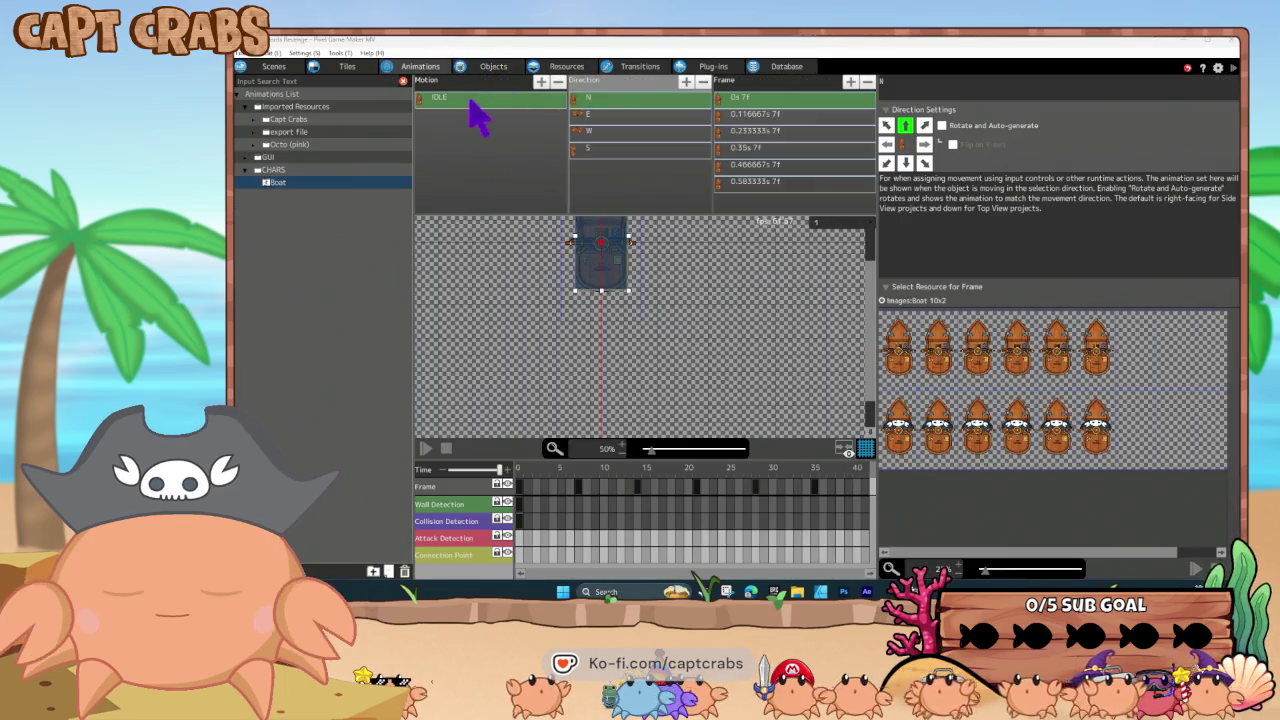
click(470, 101)
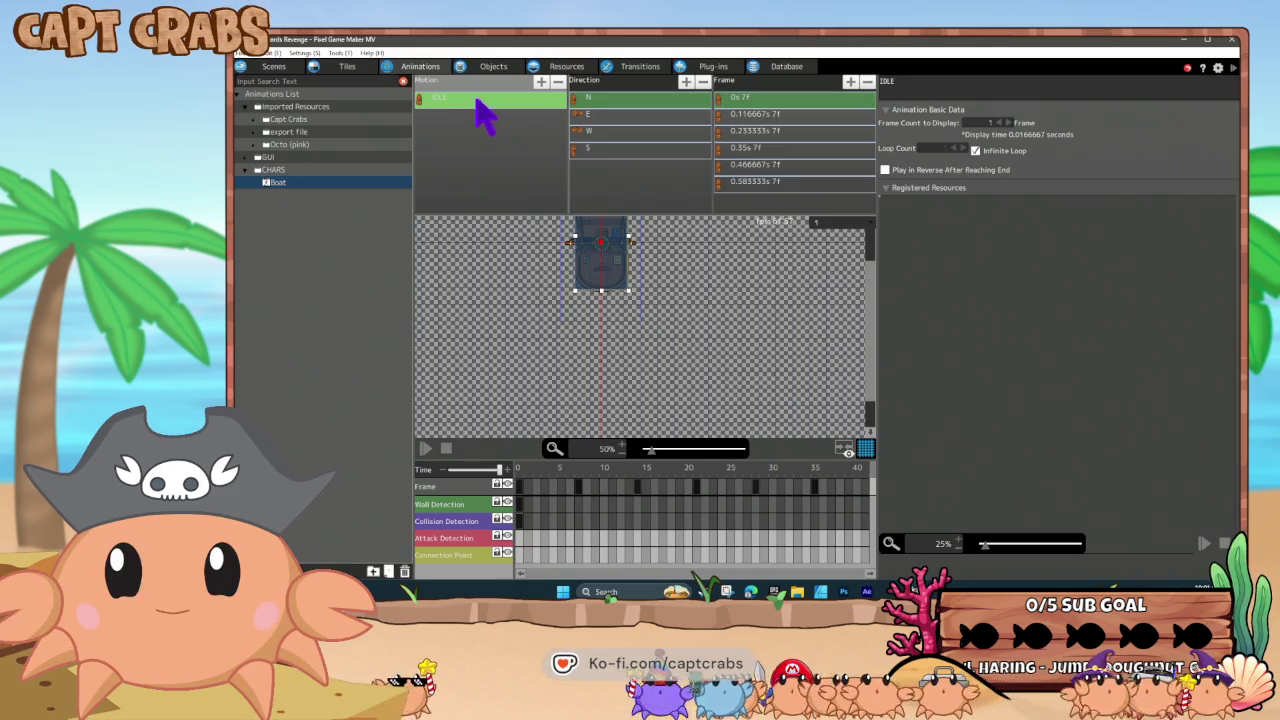
key(ctrl+v)
double_click(448, 116)
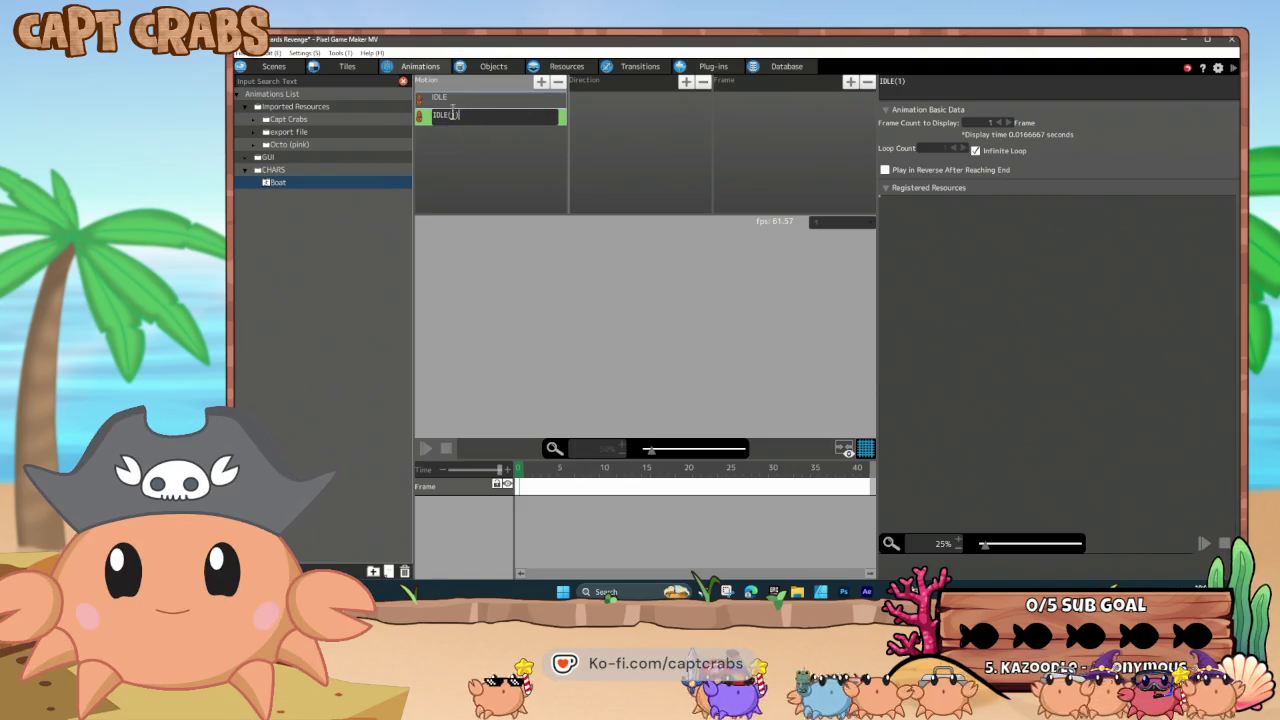
text(WALK)
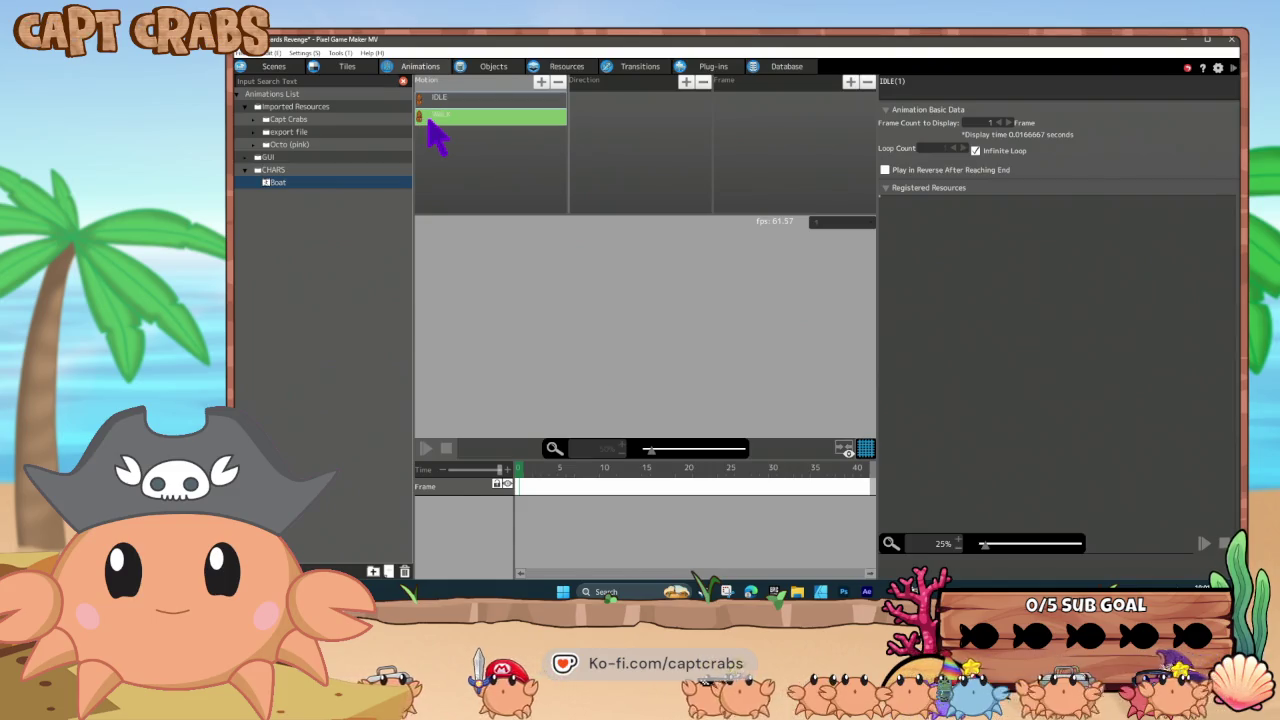
key(Return)
click(755, 100)
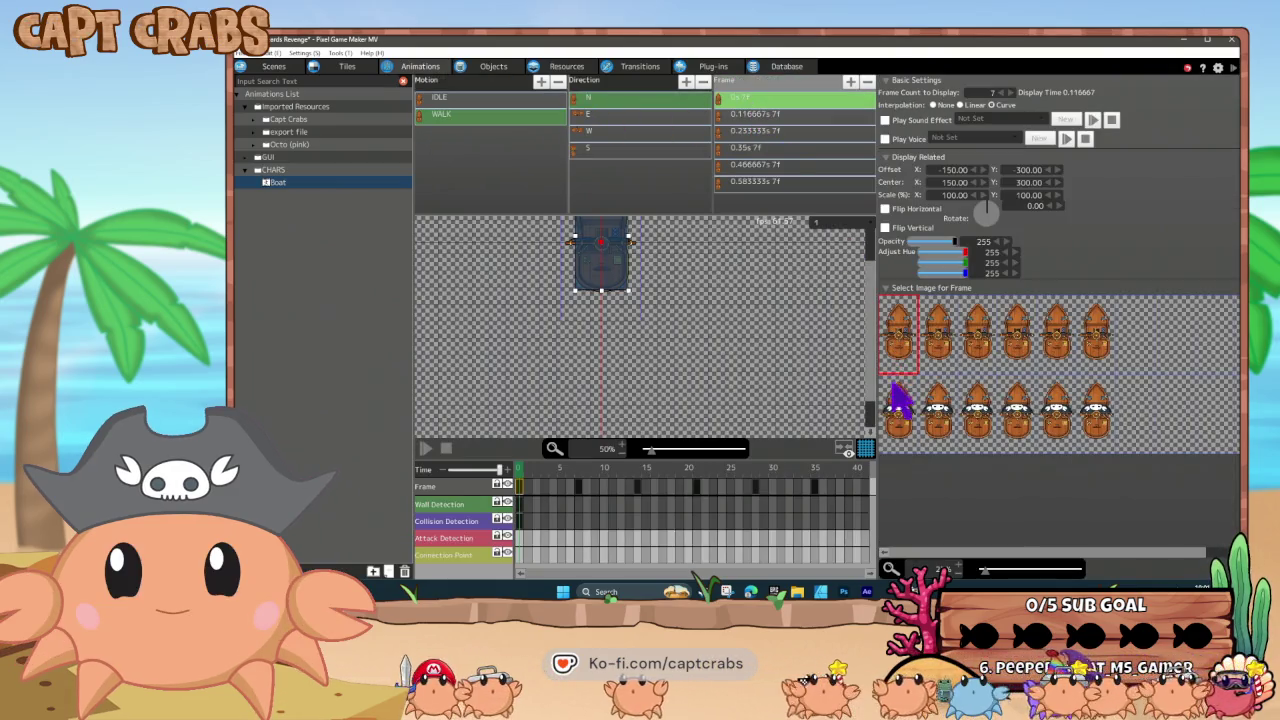
Step through the WALK motion's frames from 0.116667s to 0.583333s.
click(791, 115)
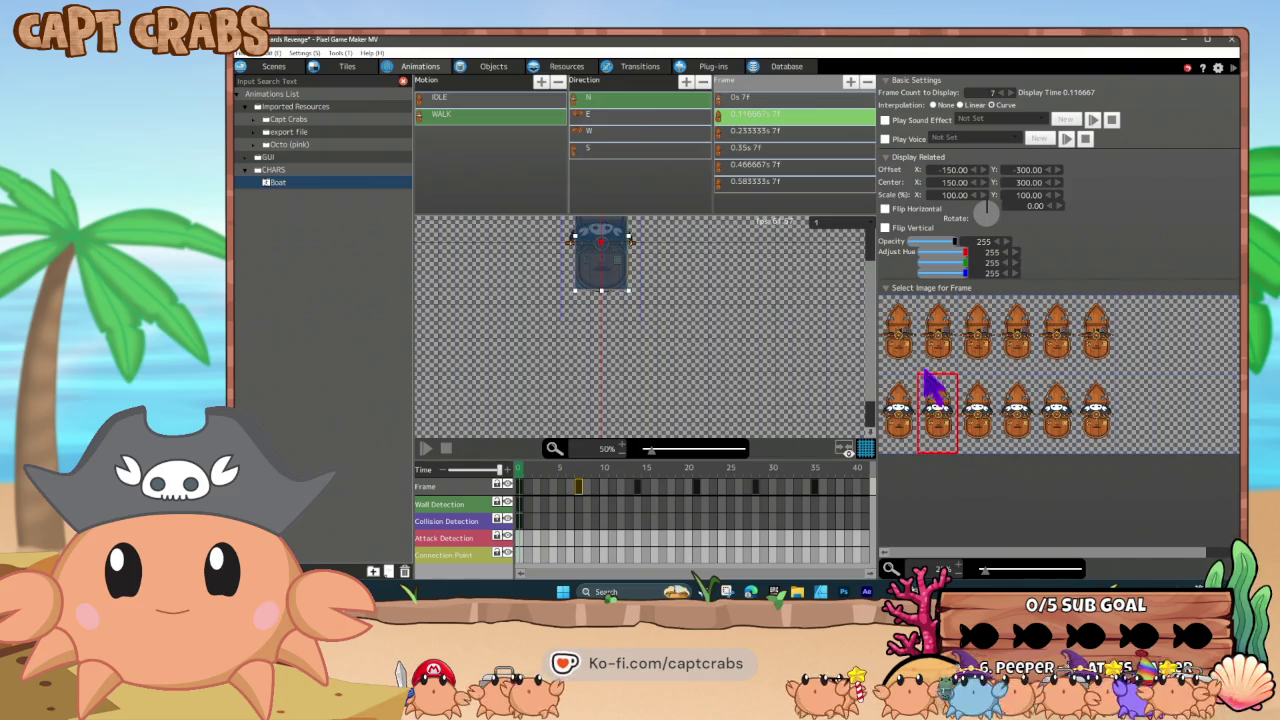
click(790, 131)
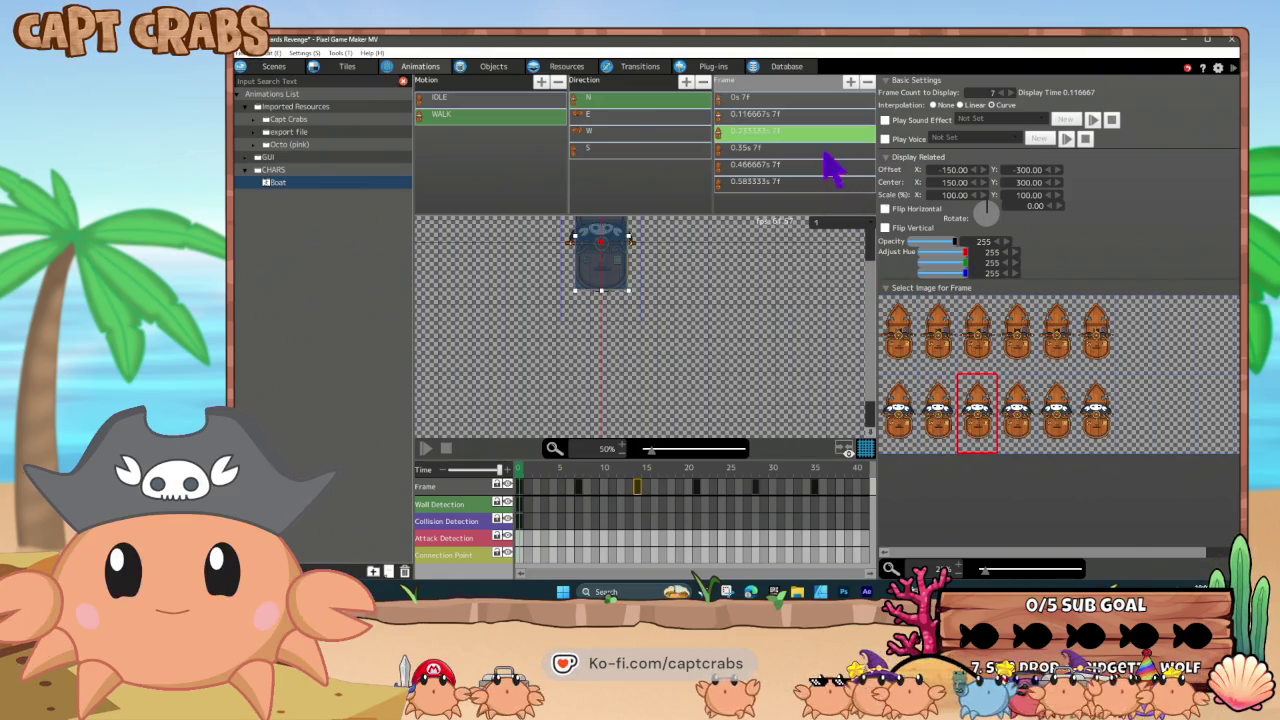
click(826, 149)
click(826, 165)
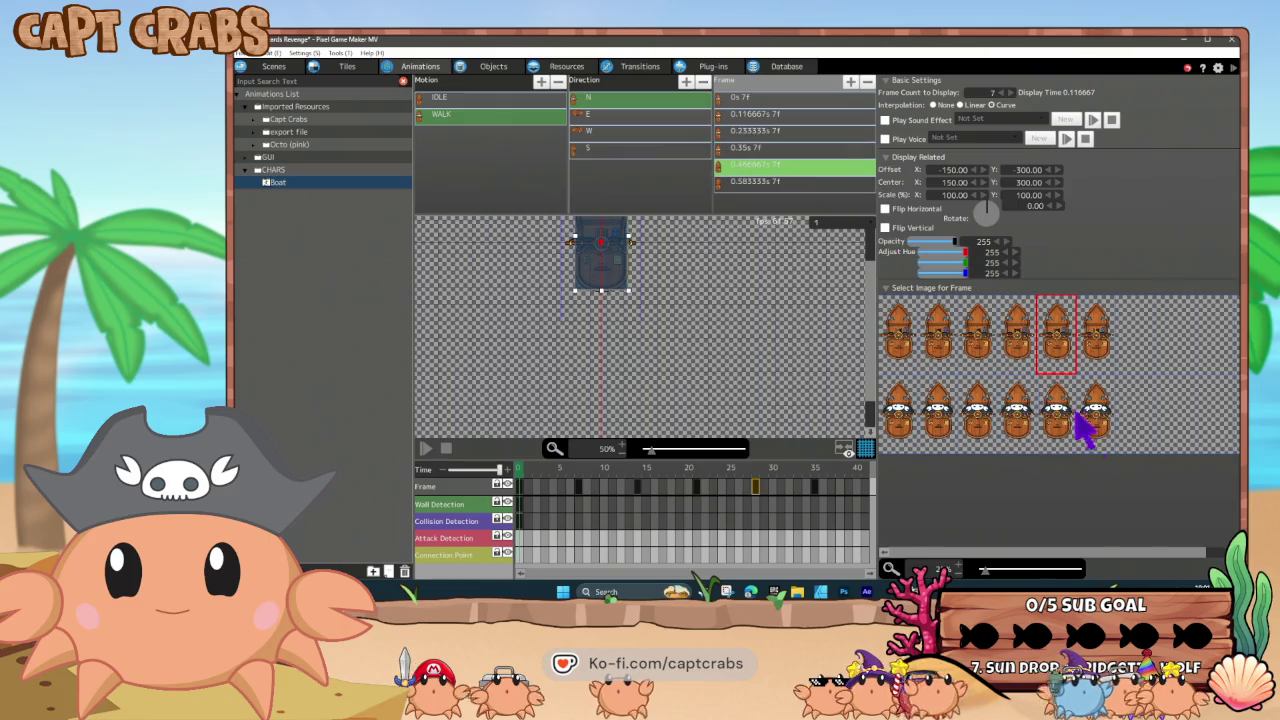
click(818, 184)
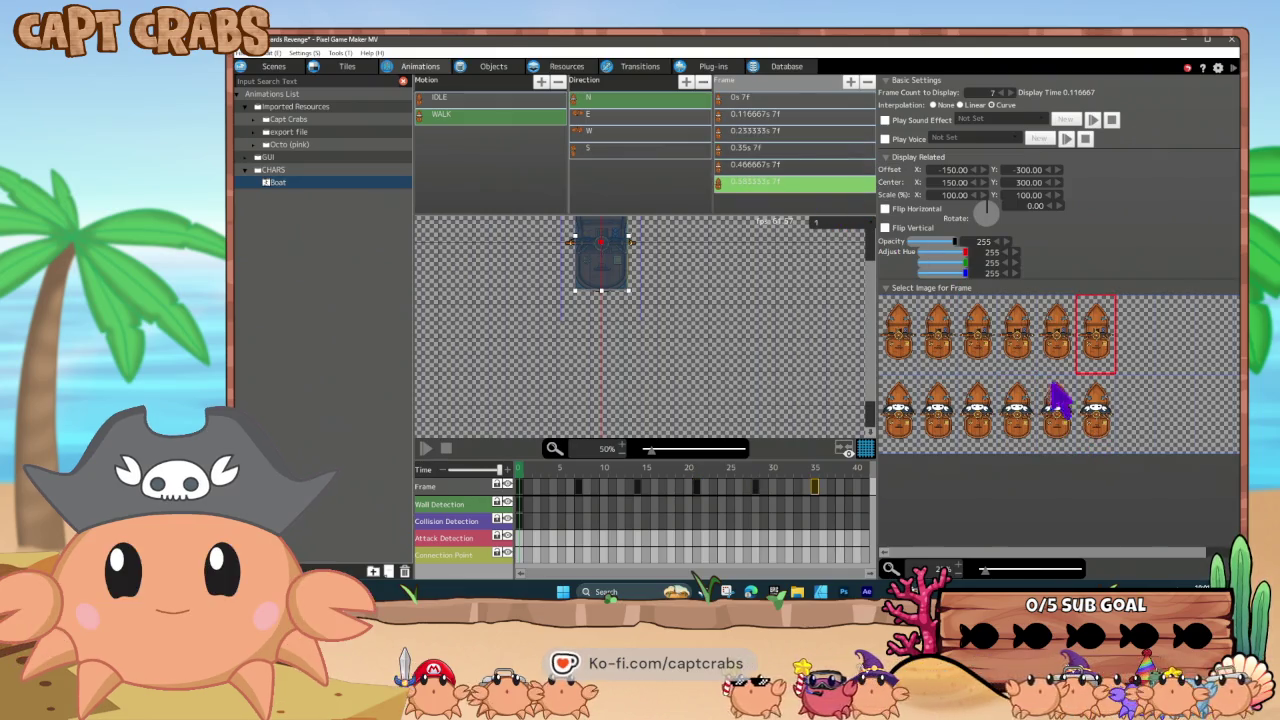
Give the six E-direction WALK frames the six bottom-row boat images in order.
click(640, 114)
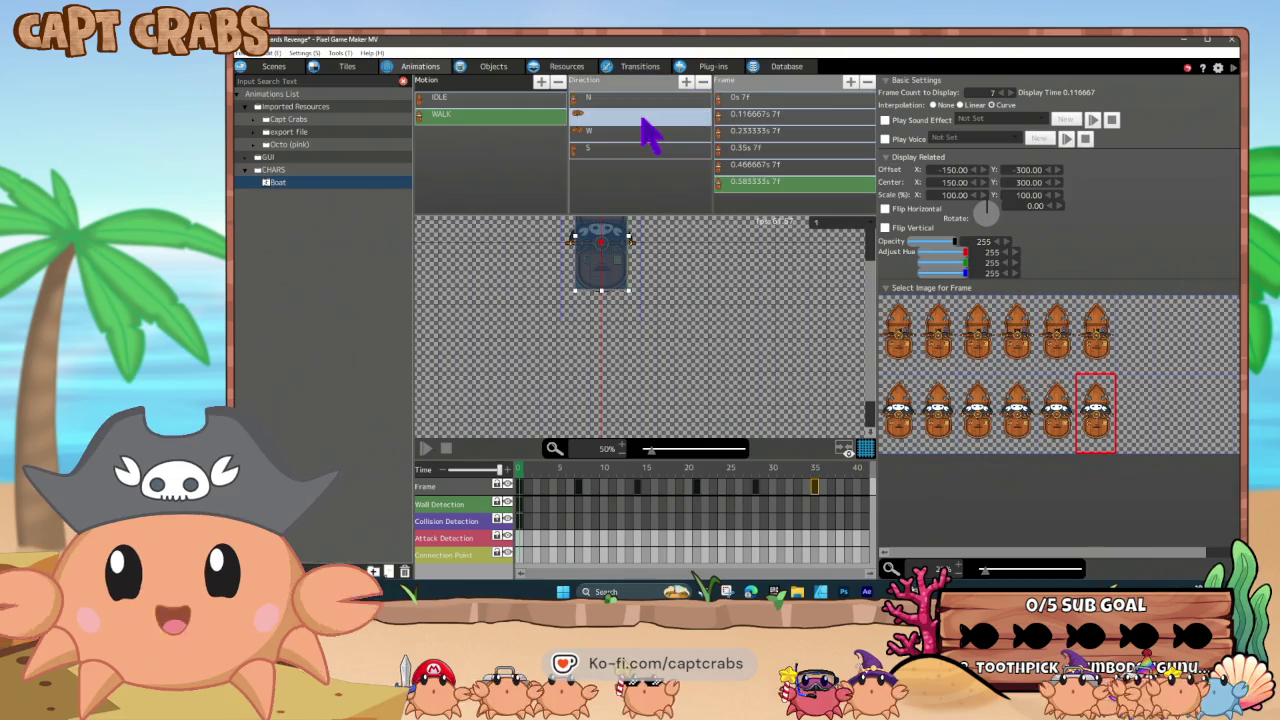
click(735, 99)
click(899, 420)
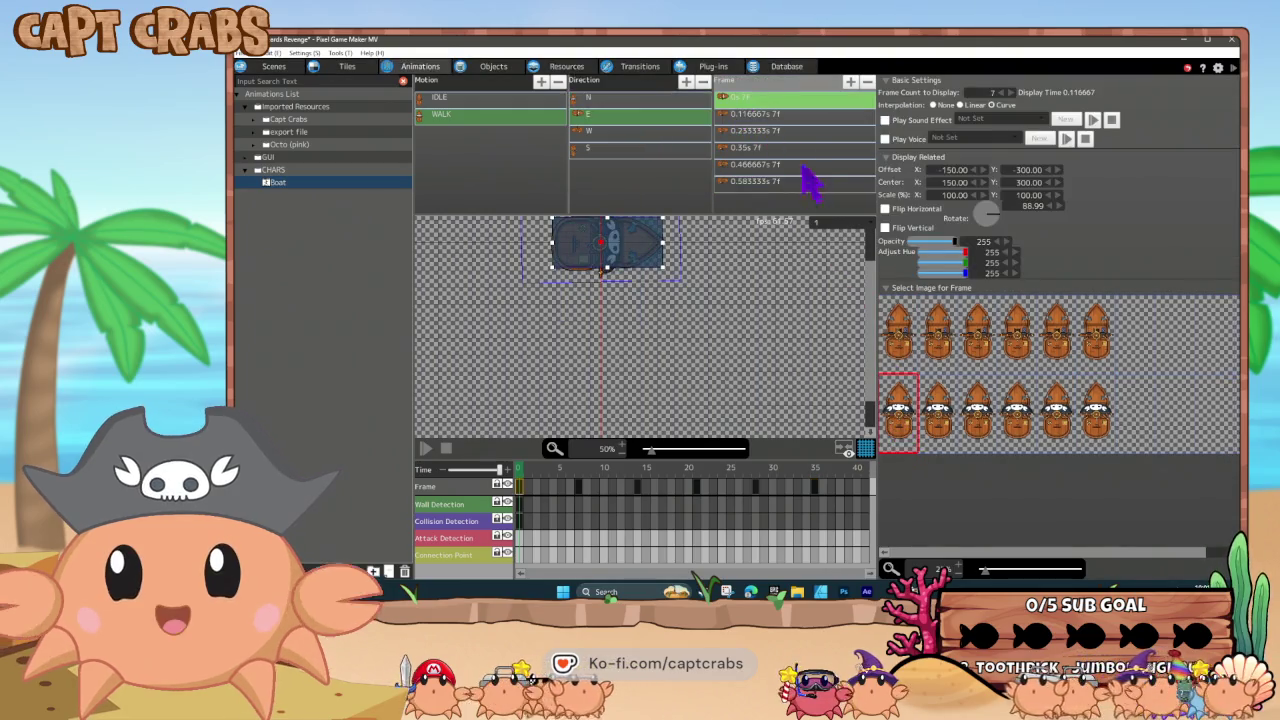
click(790, 114)
click(935, 395)
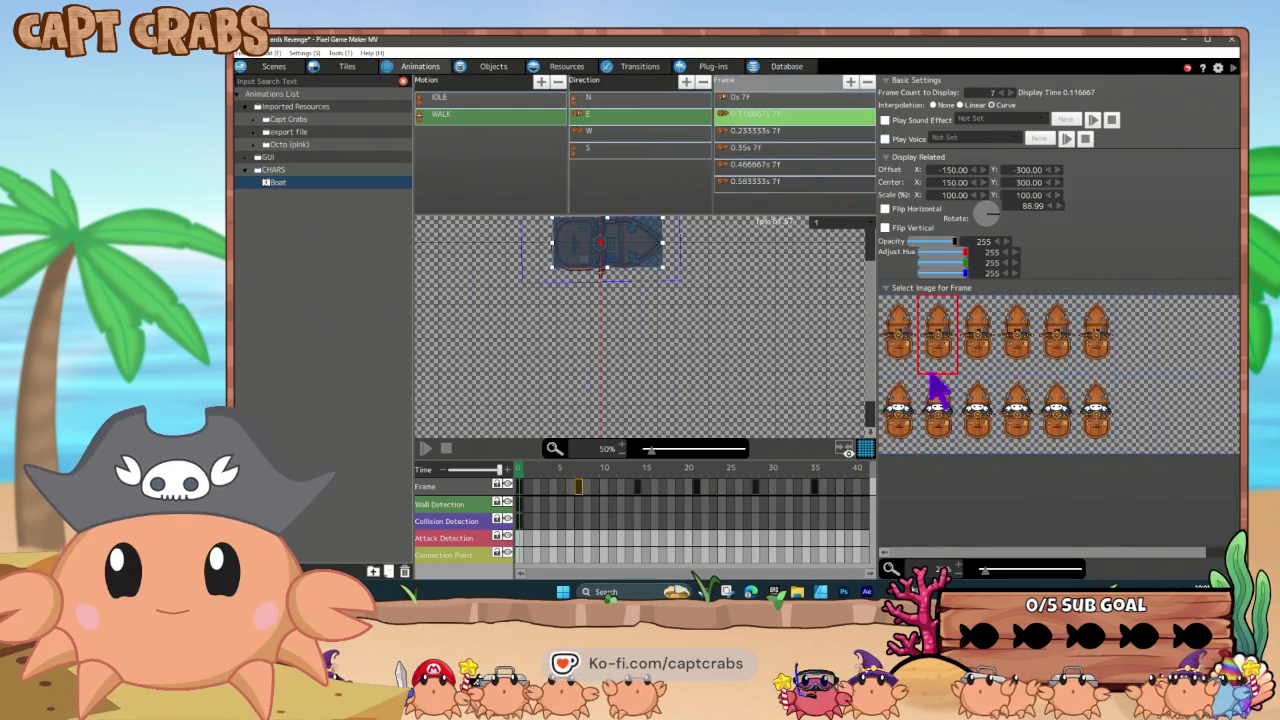
click(790, 131)
click(975, 420)
click(790, 148)
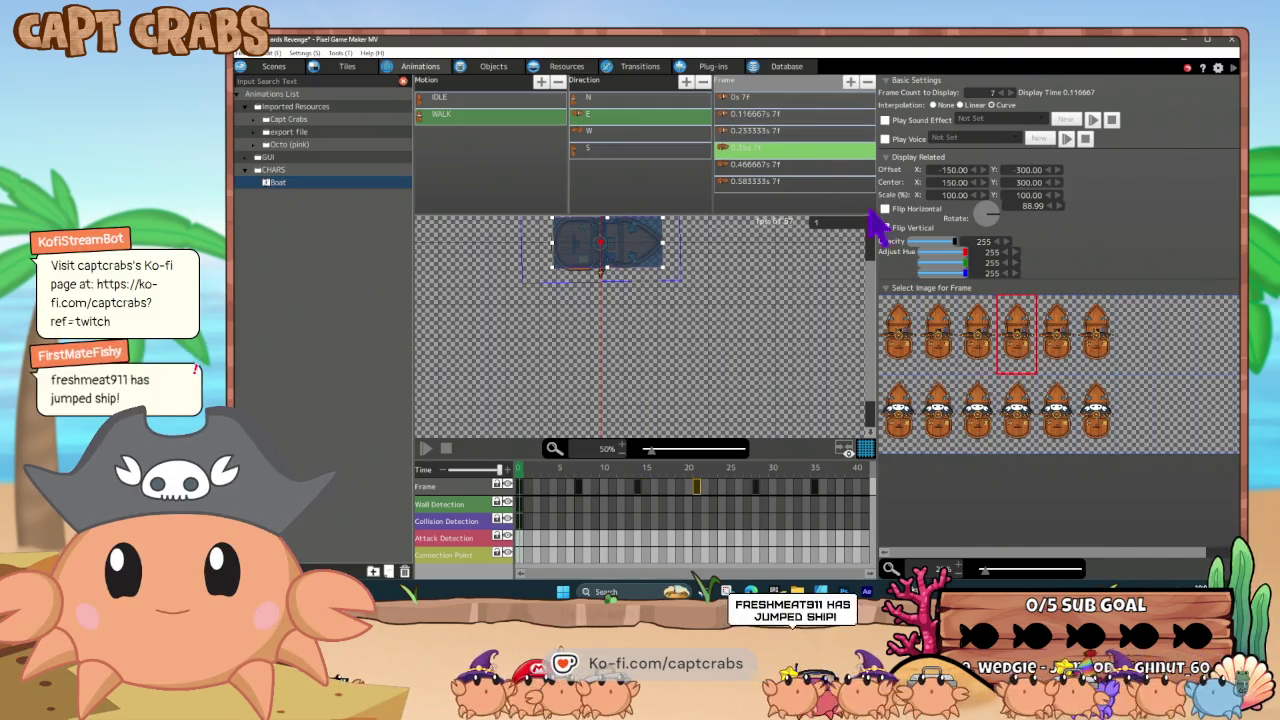
click(1012, 415)
click(805, 166)
click(1056, 415)
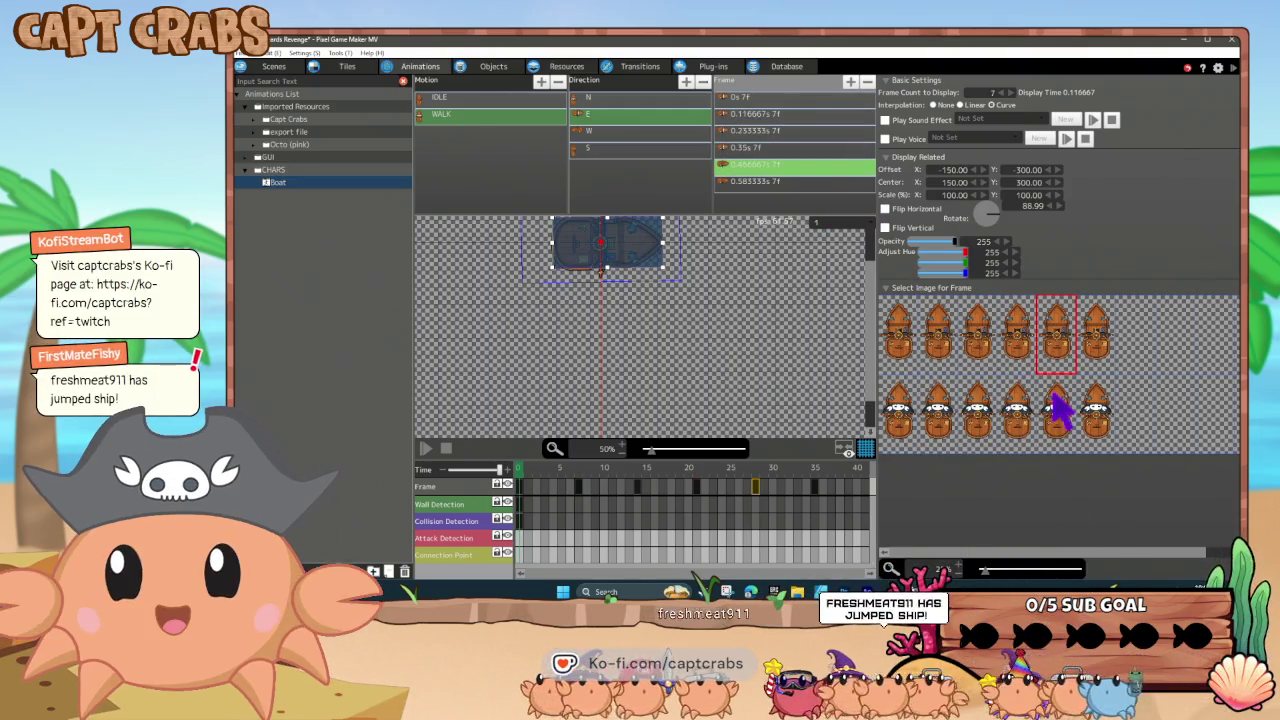
click(835, 182)
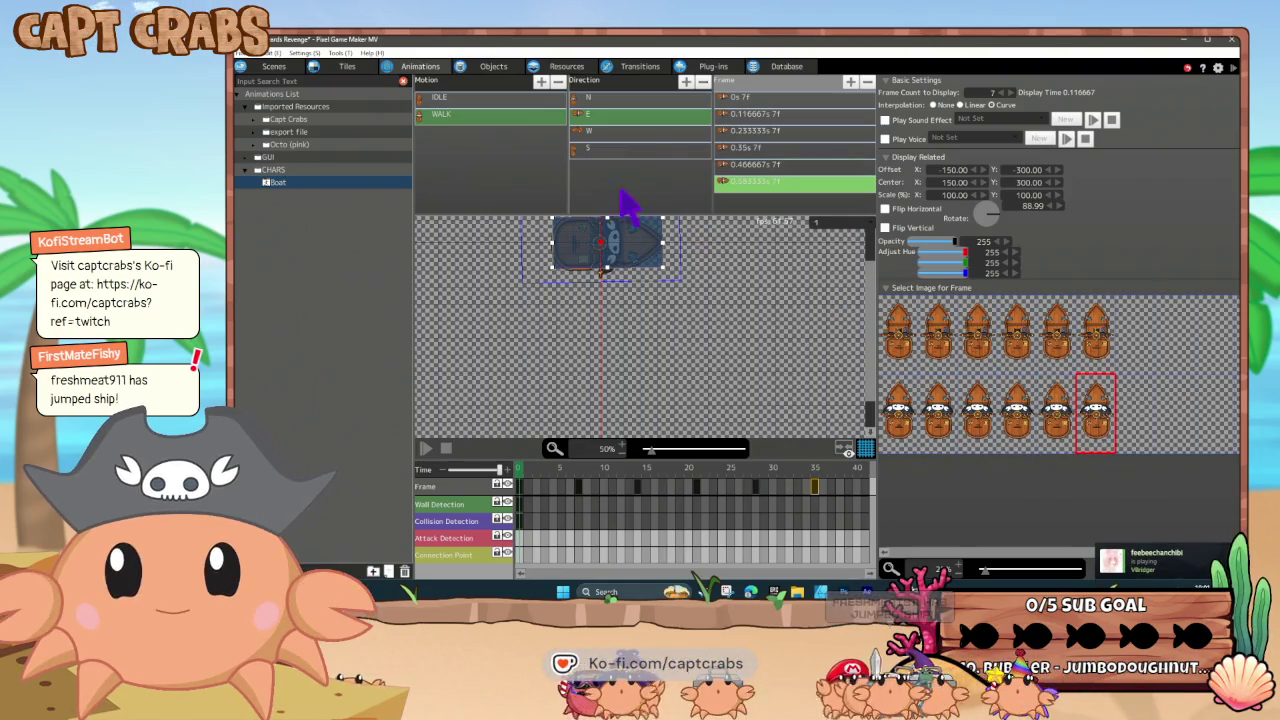
click(648, 132)
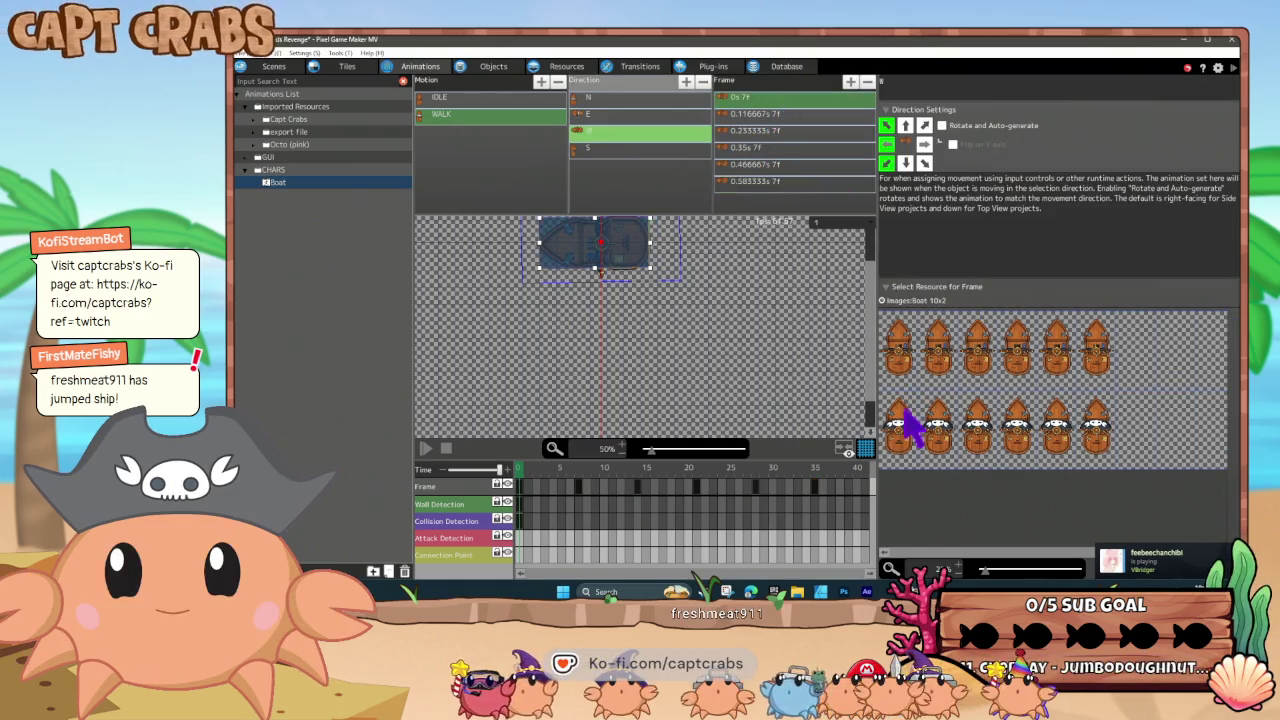
Give the west-facing WALK frames the first through fourth bottom-row boat images.
click(770, 100)
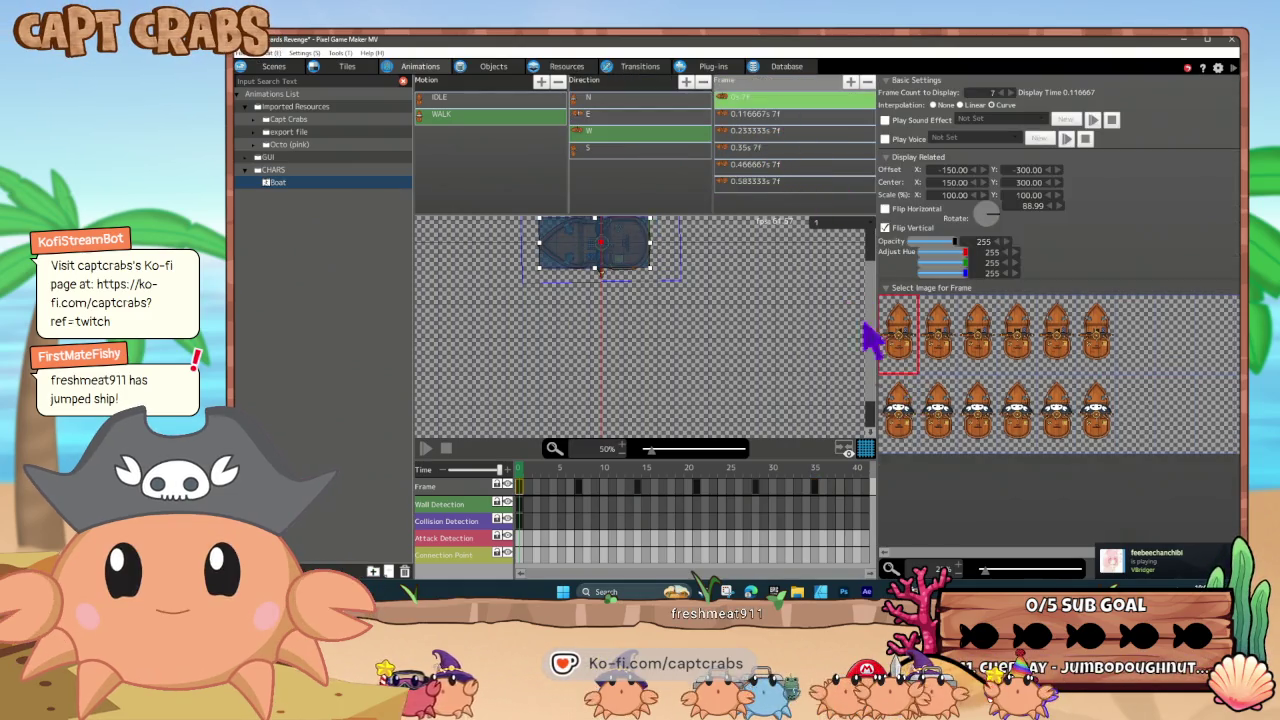
click(895, 425)
key(Down)
click(937, 406)
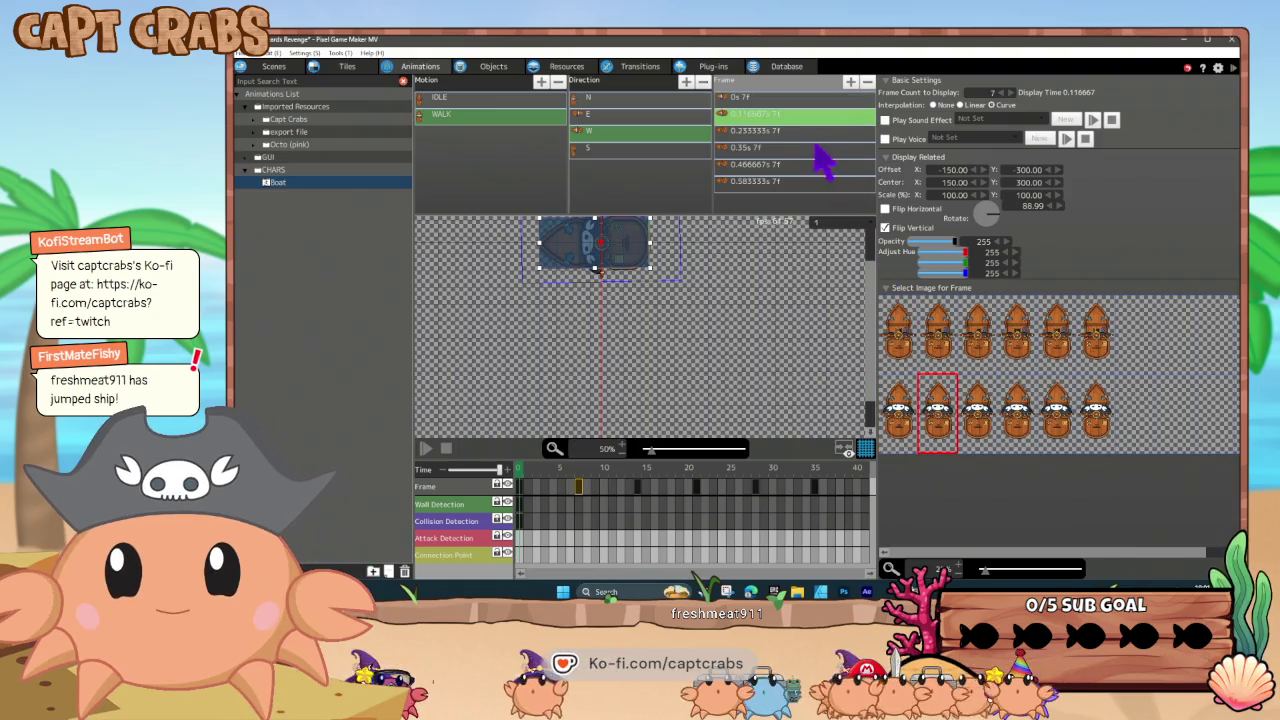
click(812, 133)
click(973, 425)
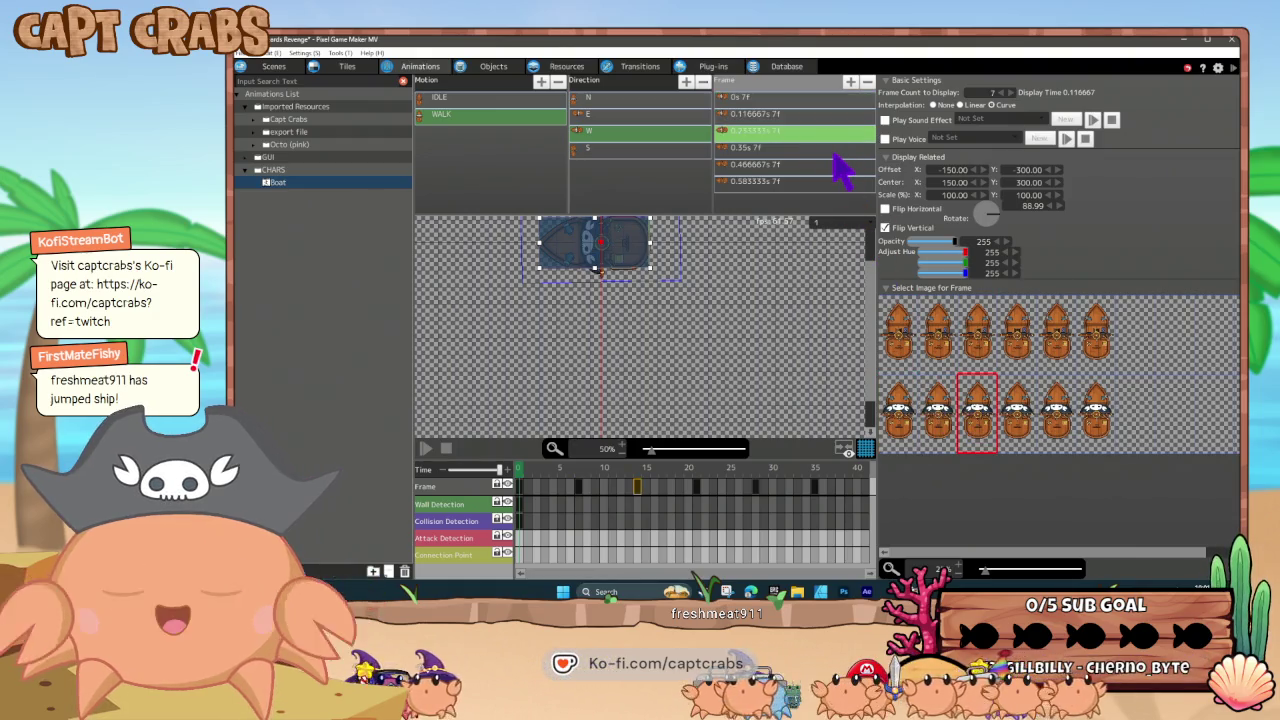
click(834, 148)
click(1016, 412)
click(825, 166)
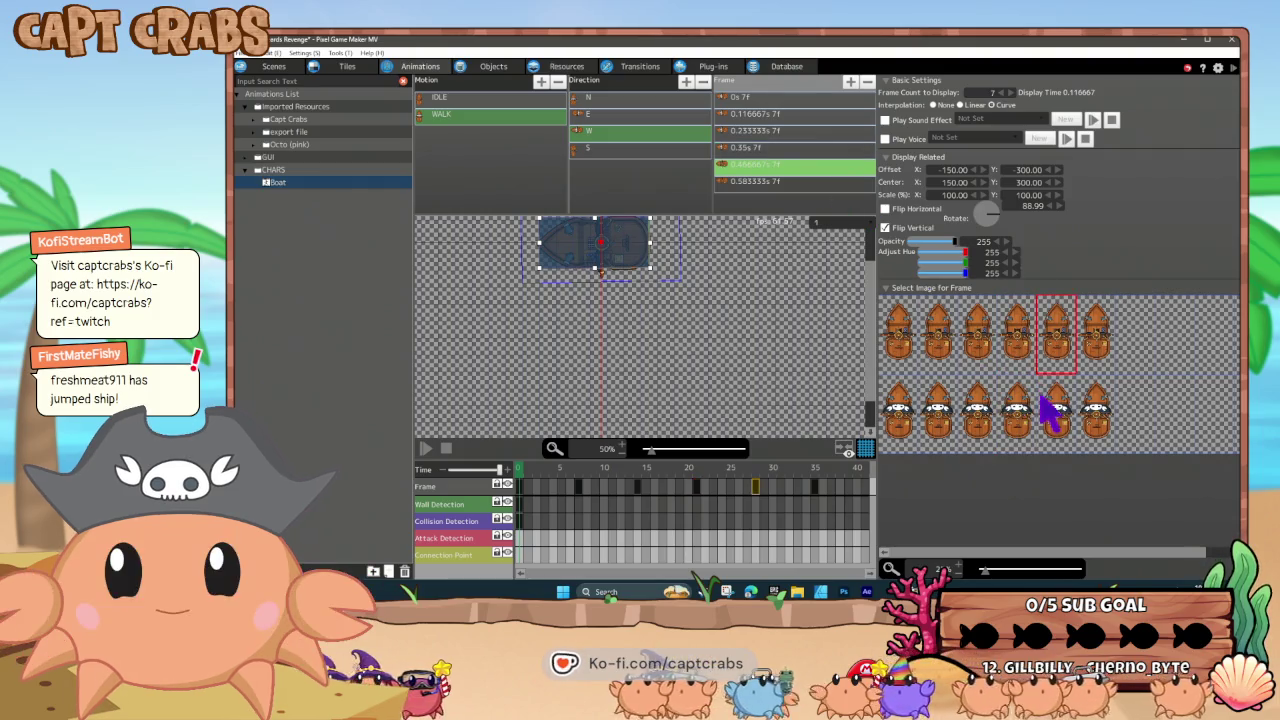
click(826, 183)
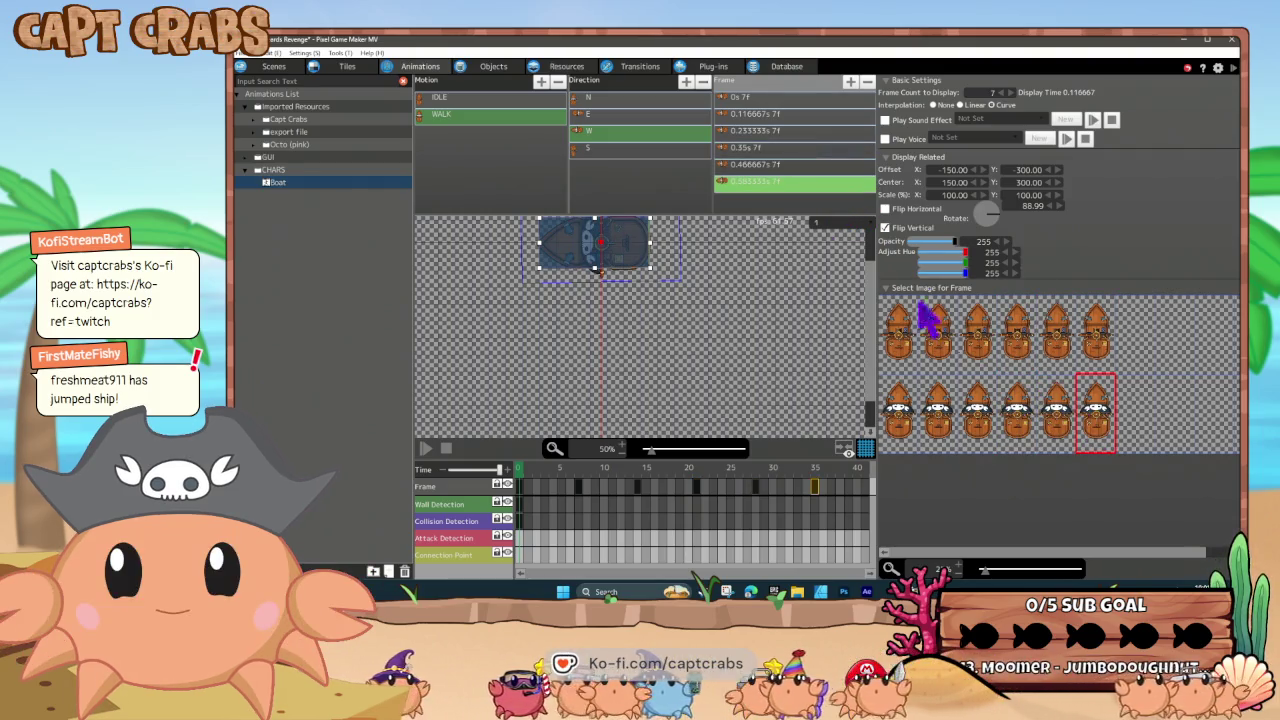
Give the south-facing WALK frames the third, fourth and fifth bottom-row boat images.
click(663, 150)
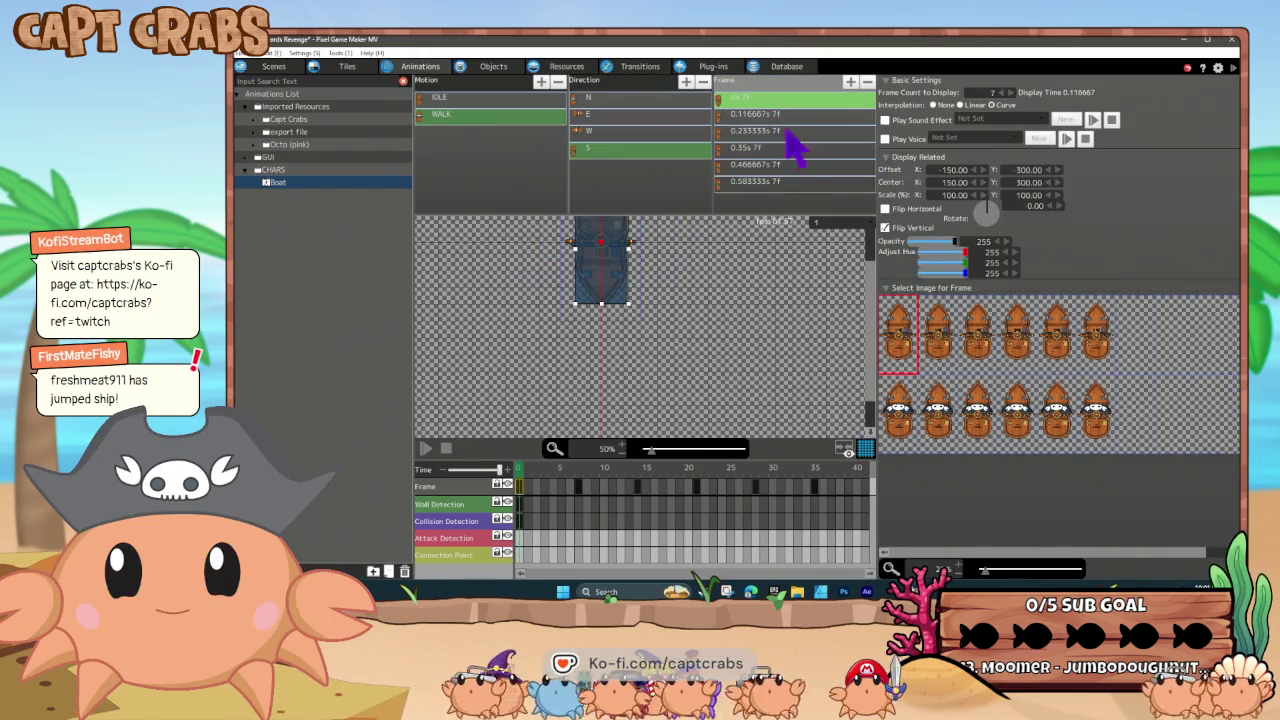
key(Down)
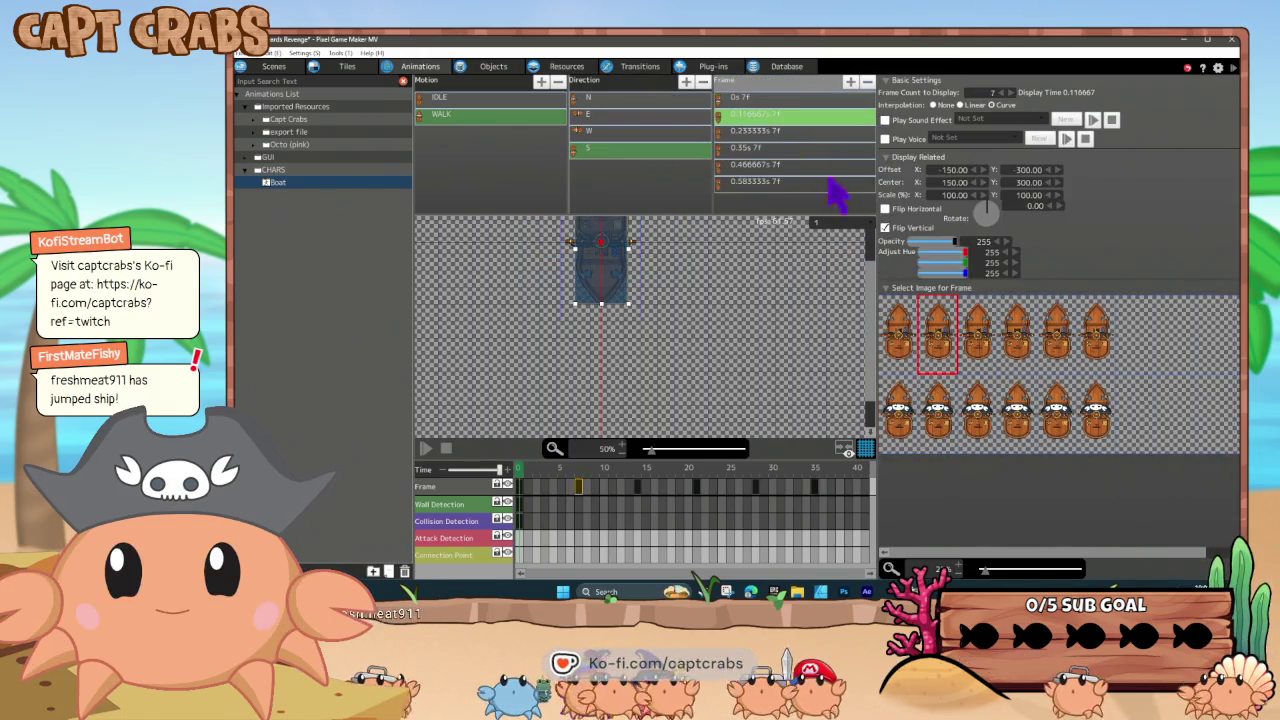
click(797, 134)
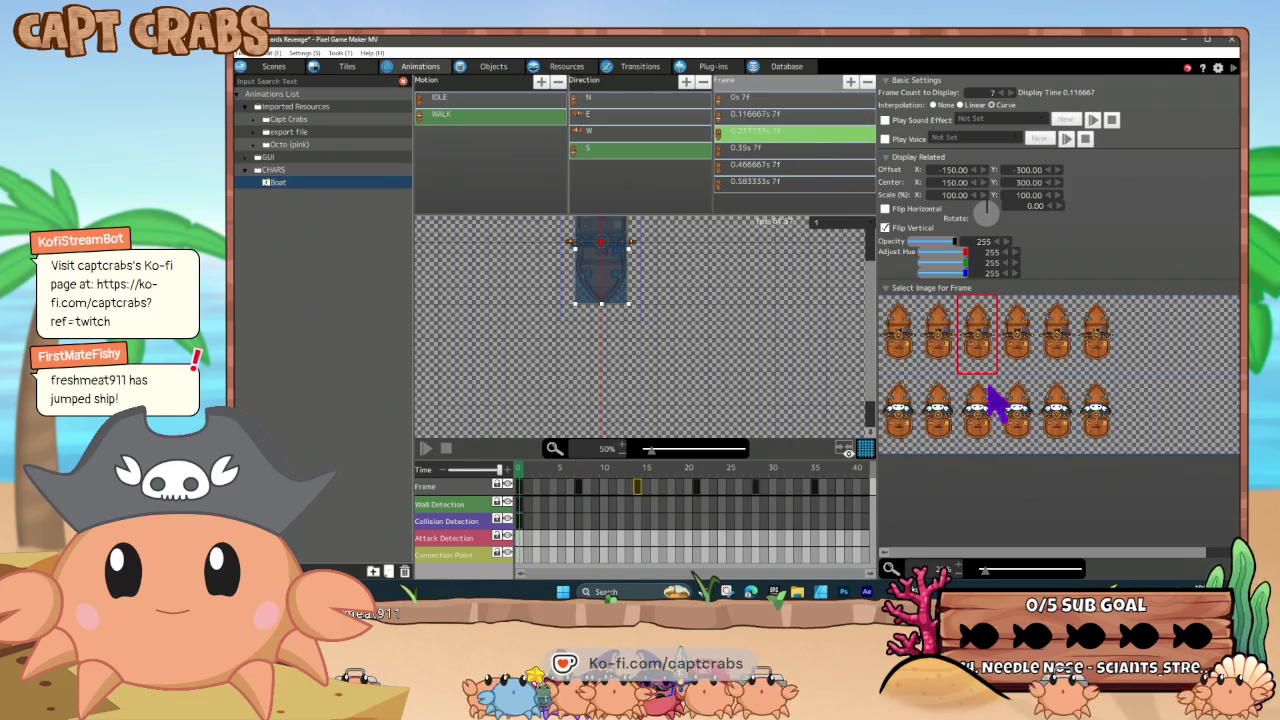
click(941, 360)
click(805, 150)
click(1022, 418)
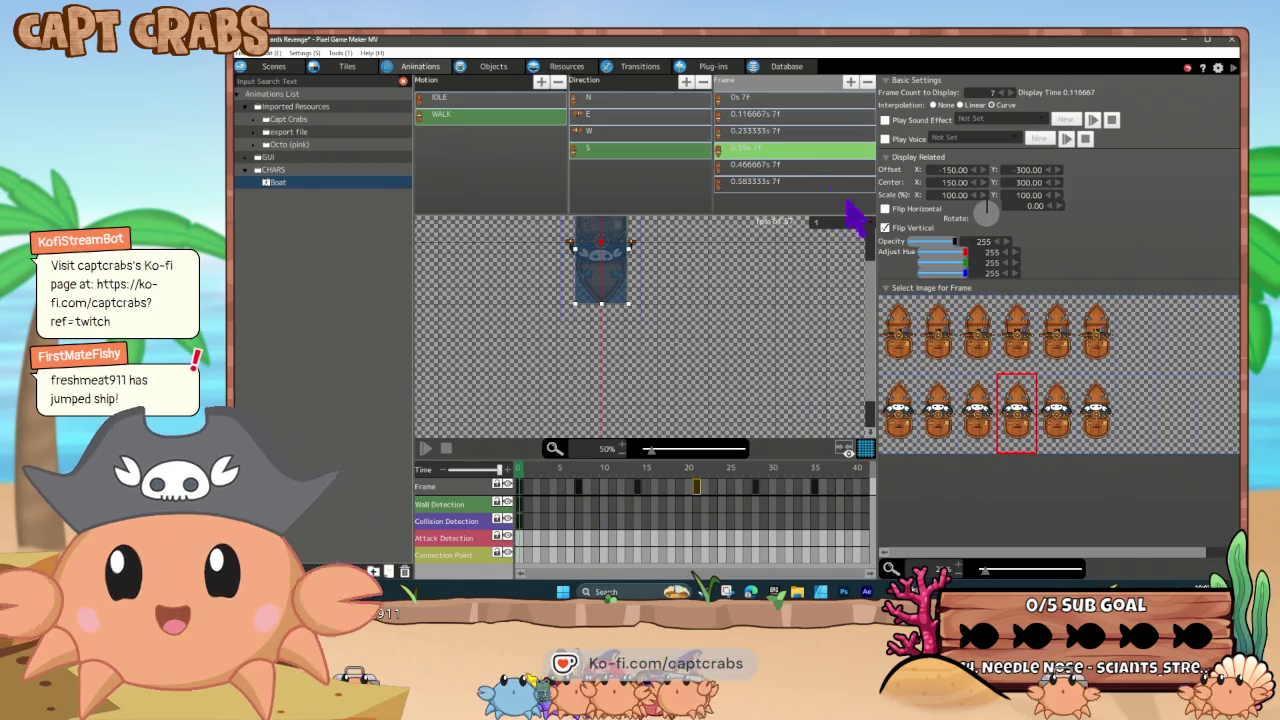
click(808, 165)
click(1058, 420)
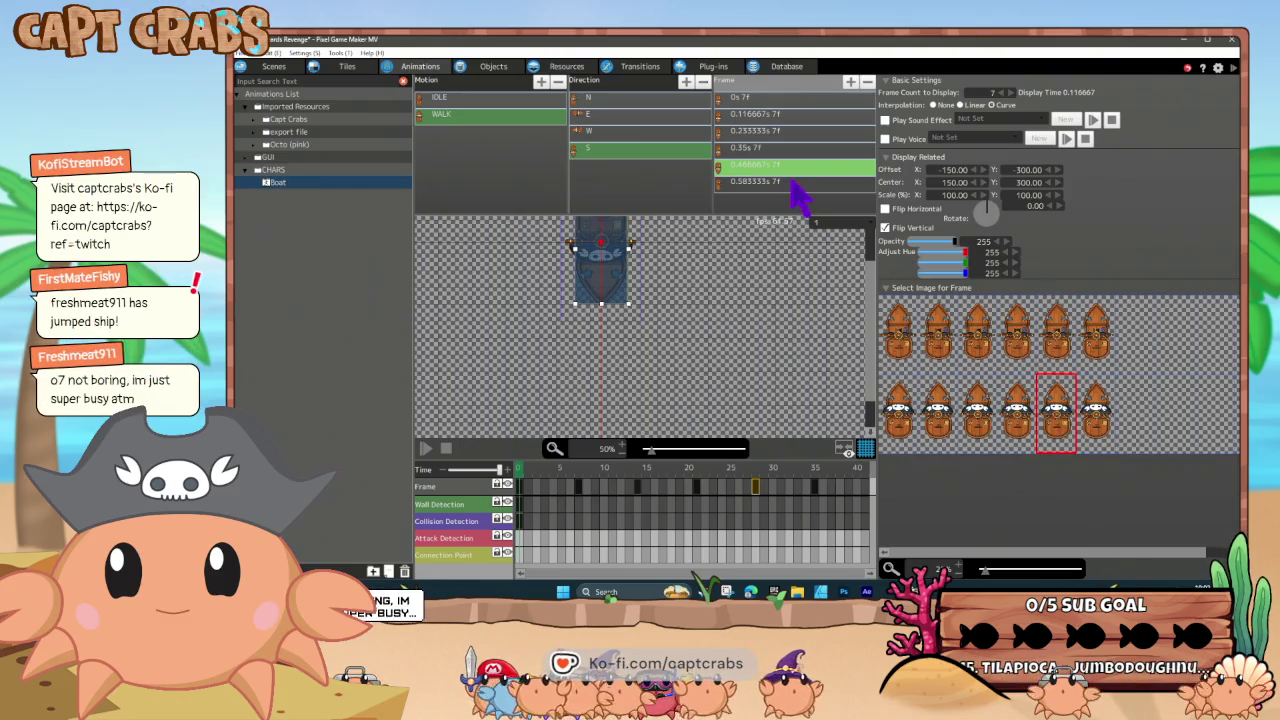
click(800, 182)
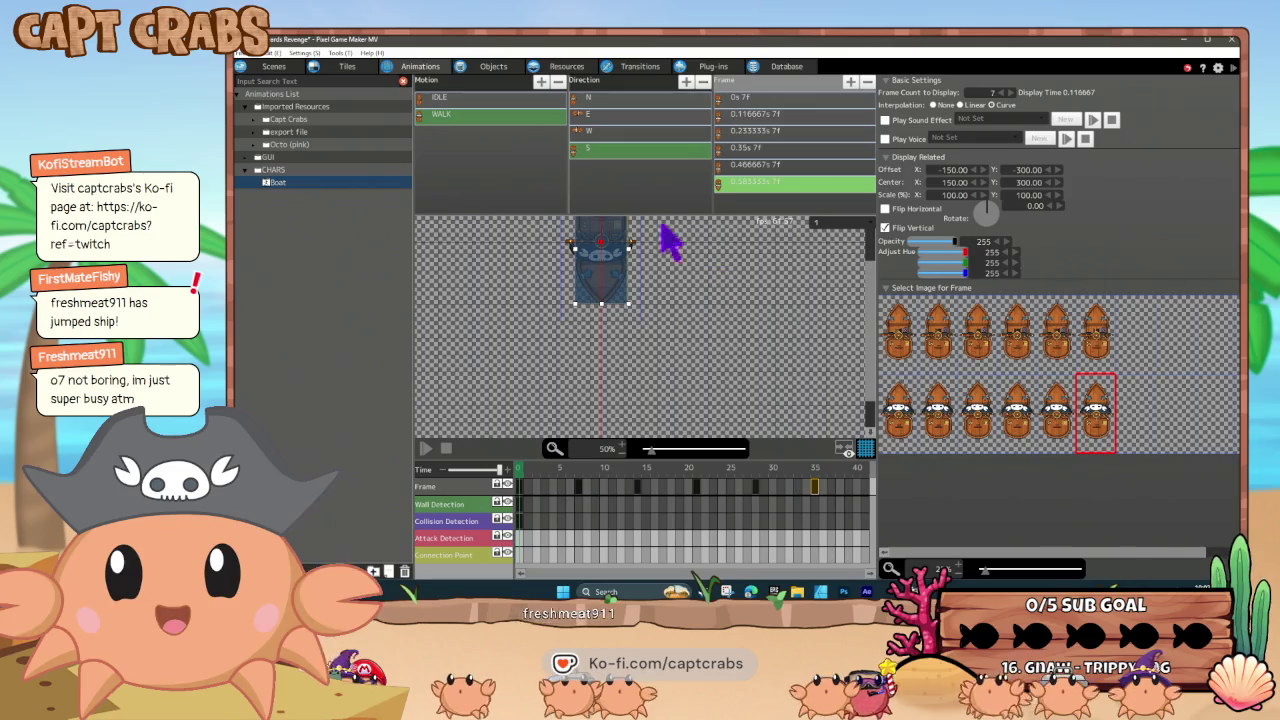
Set the Walk node in the Boat's action program to play the WALK motion.
click(557, 191)
click(493, 66)
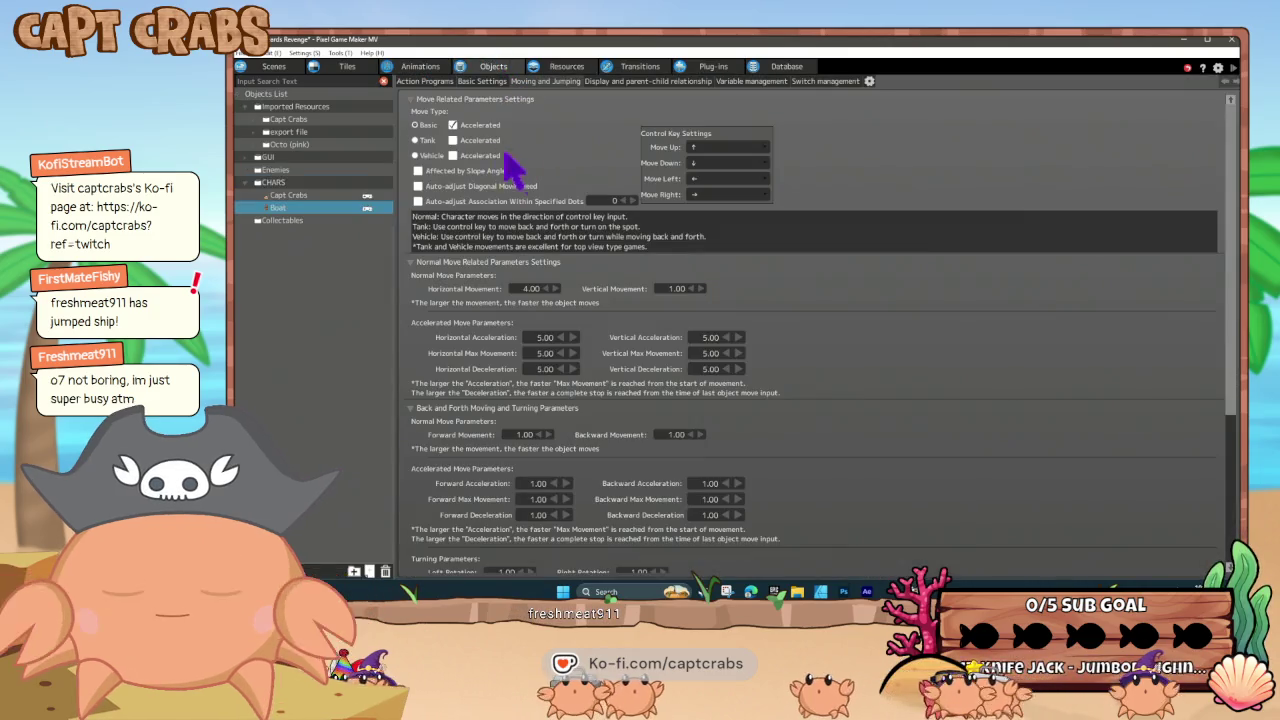
click(424, 81)
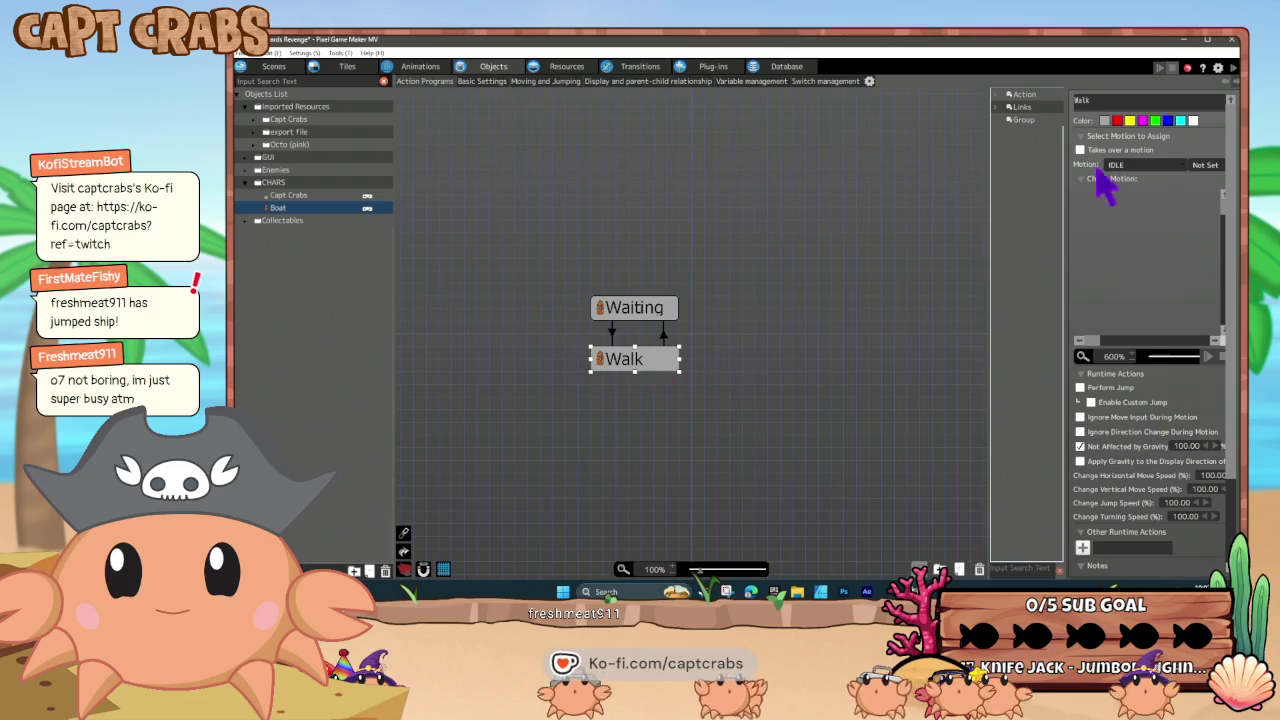
click(1149, 199)
click(731, 323)
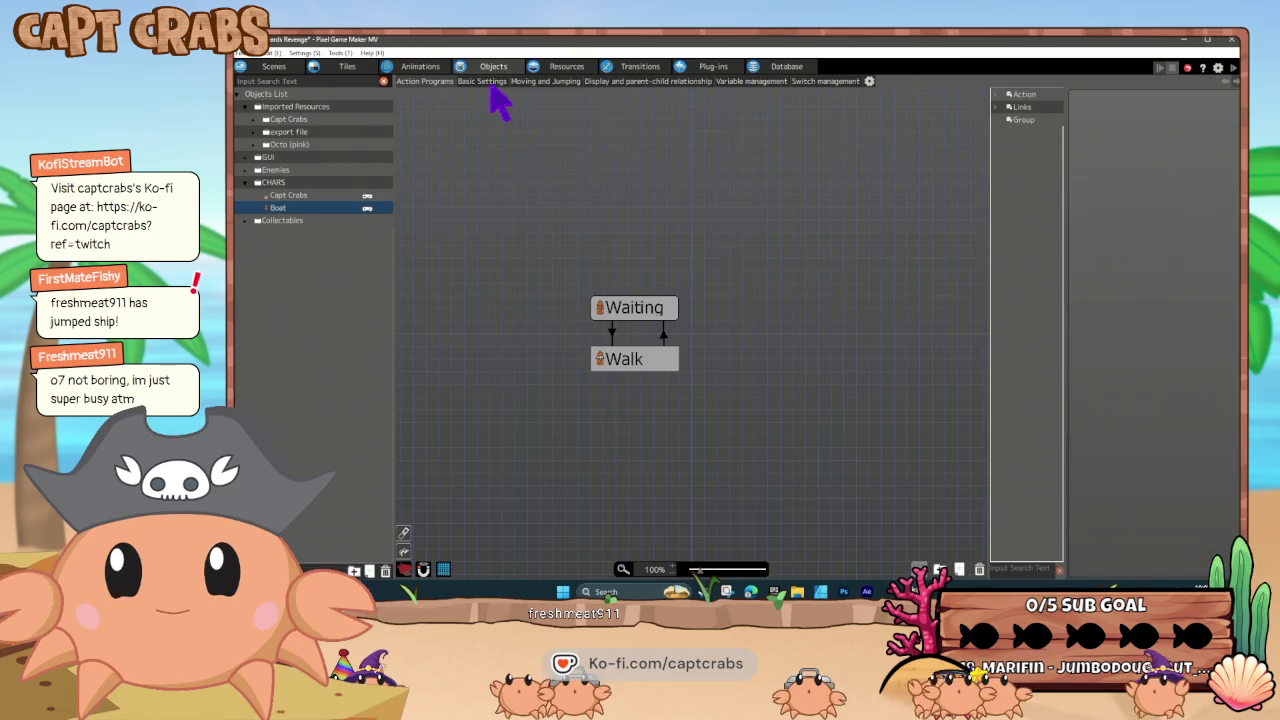
Enter 5 in all six forward/backward accelerated move parameters, then start a playtest.
click(547, 82)
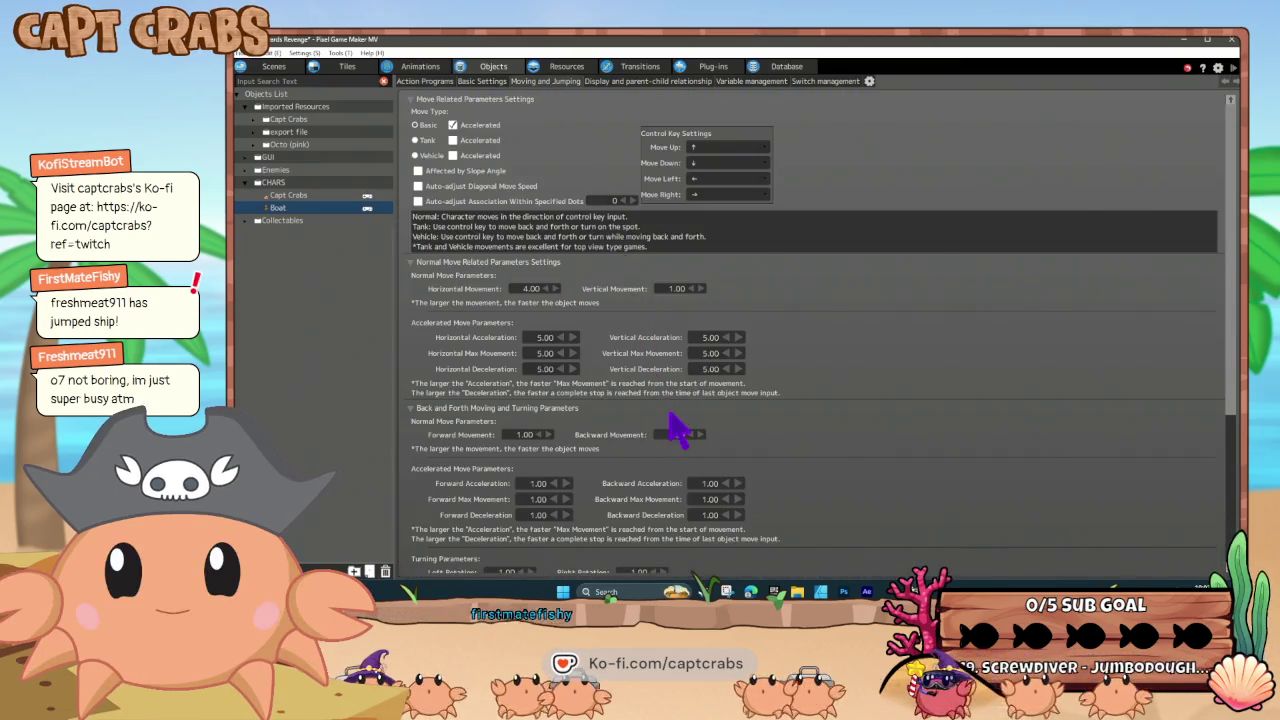
scroll(666, 428, down, 1)
text(5)
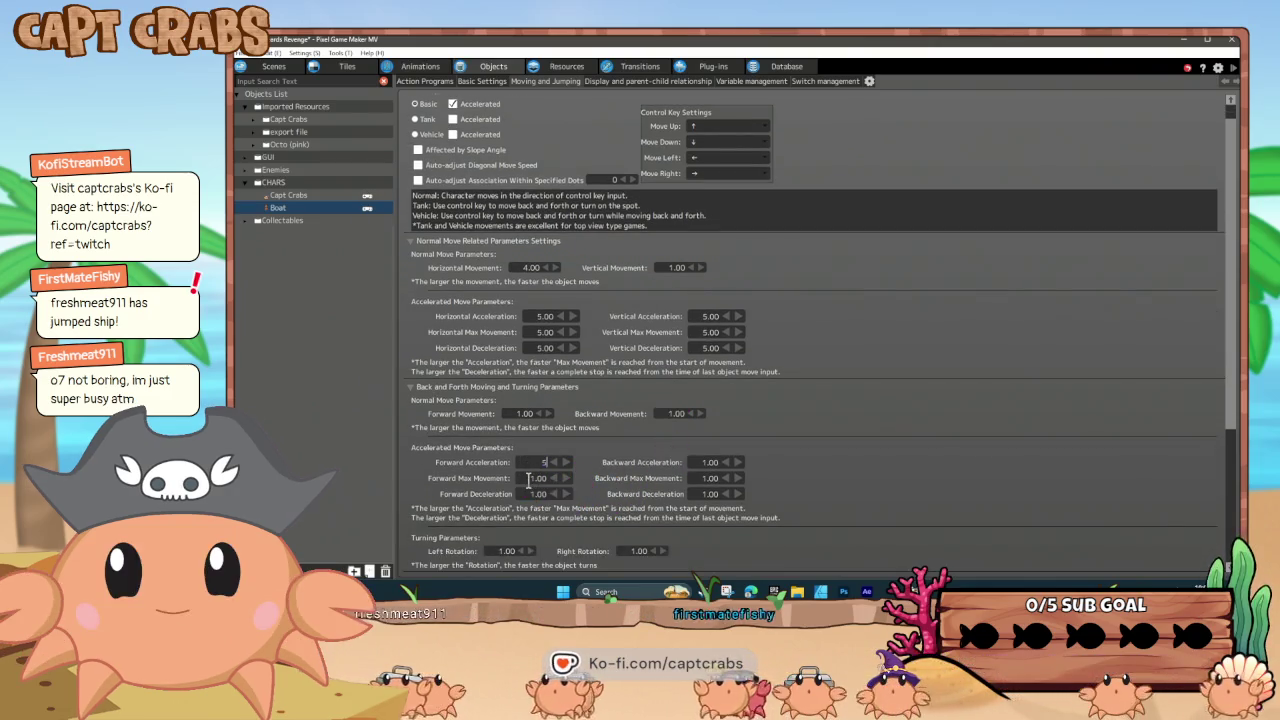
key(Tab)
text(5)
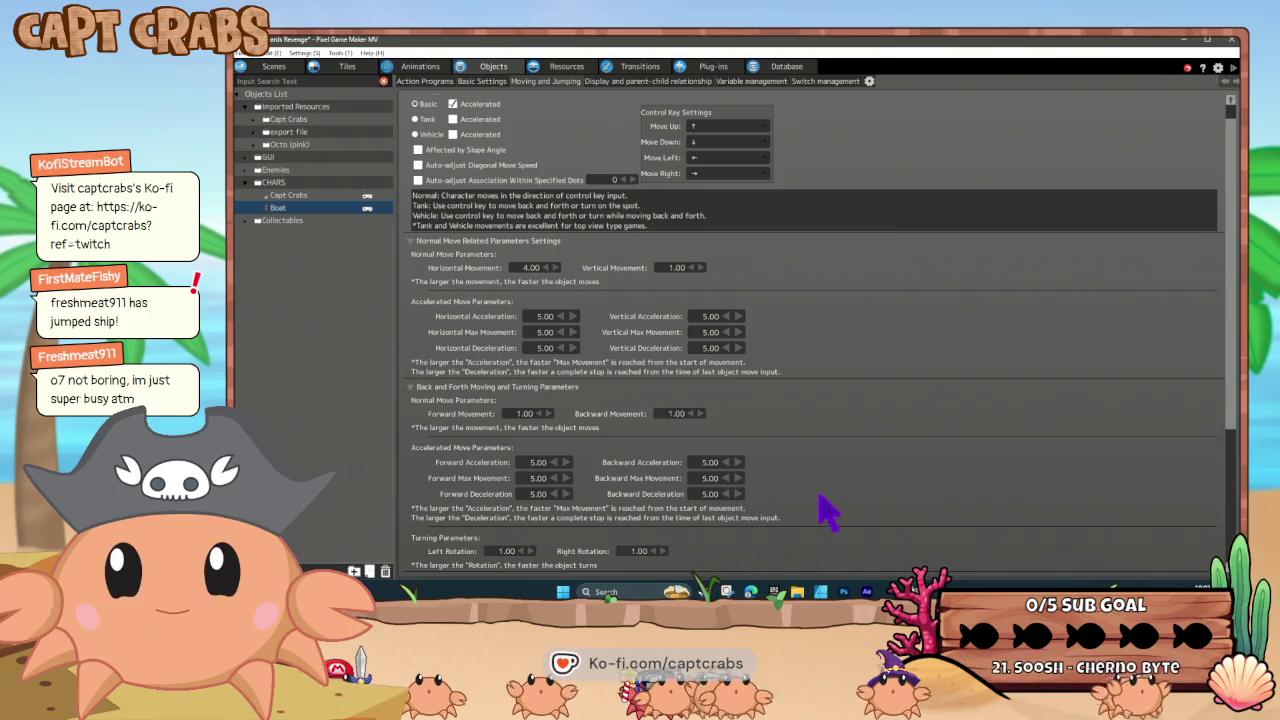
scroll(770, 449, up, 1)
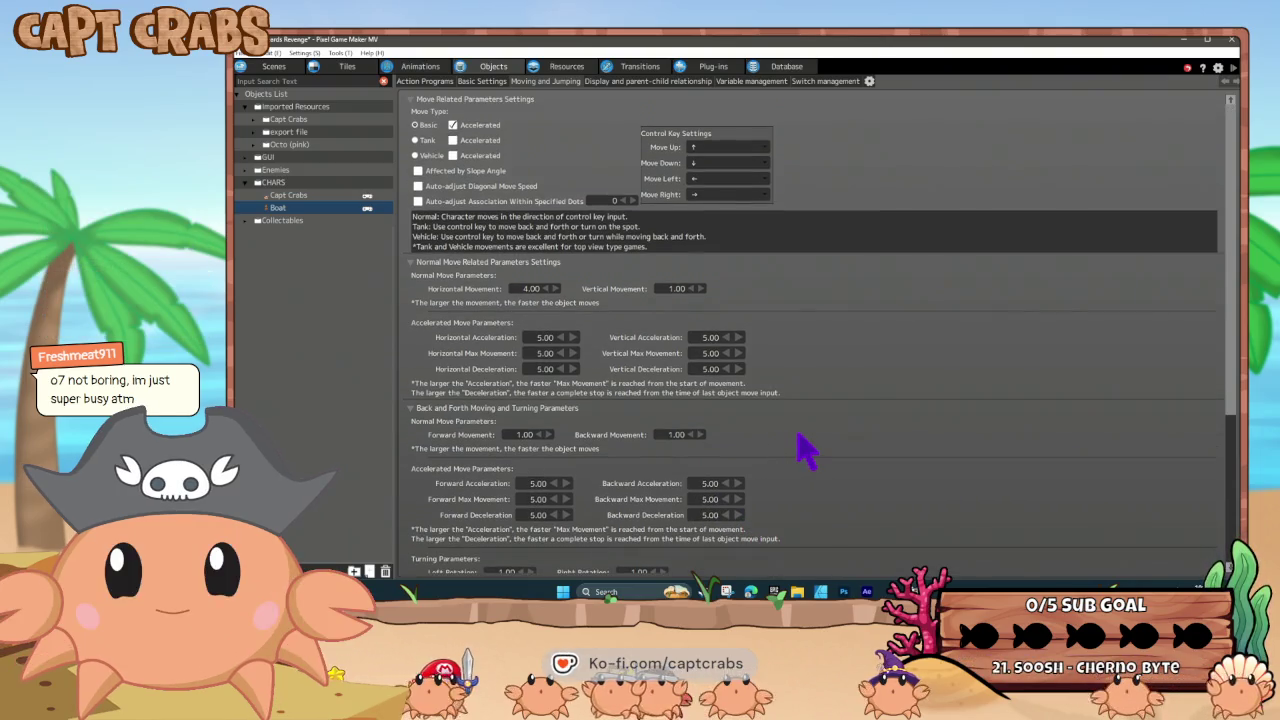
key(F5)
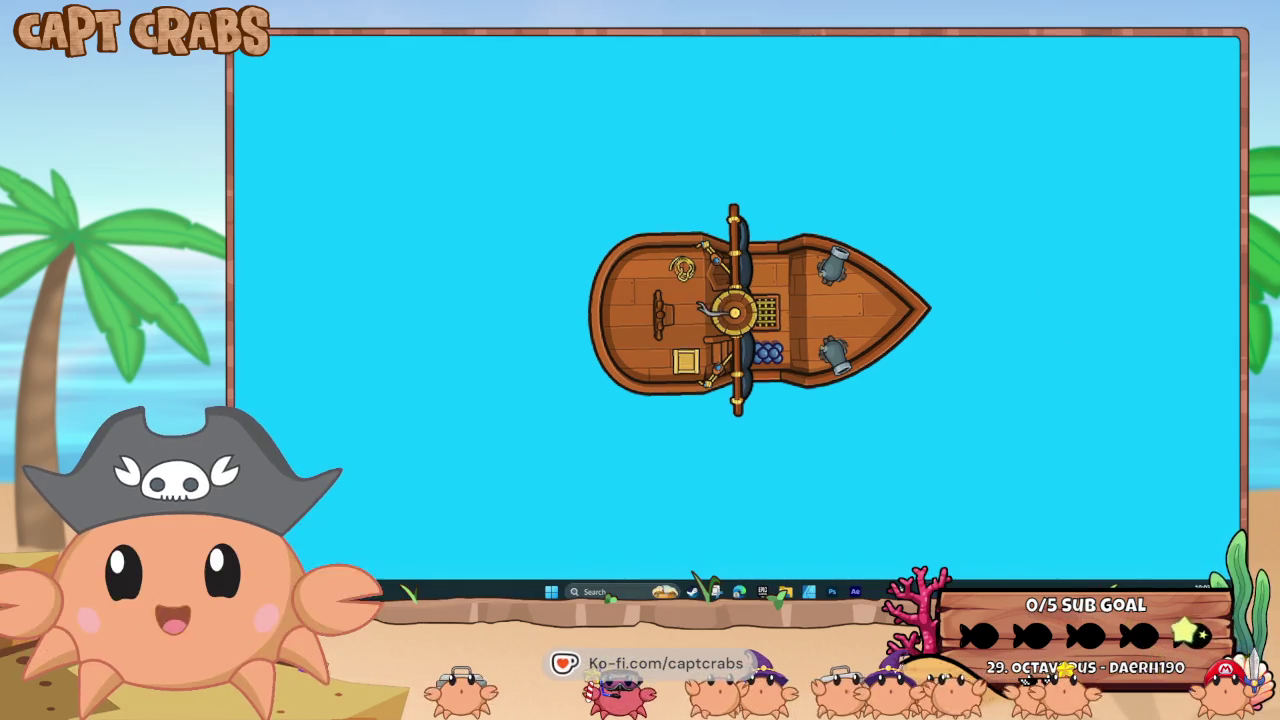
Bring the editor back to the front after watching the boat sail in the test play.
mouse_move(925, 591)
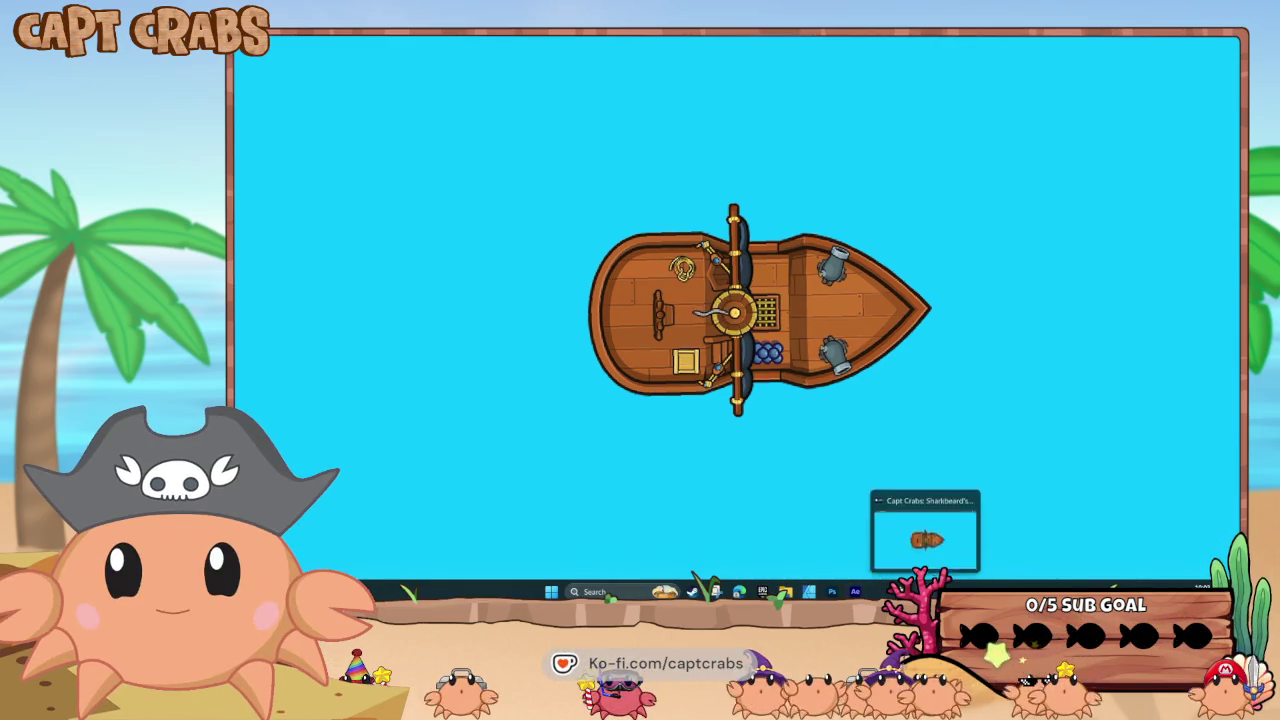
click(900, 543)
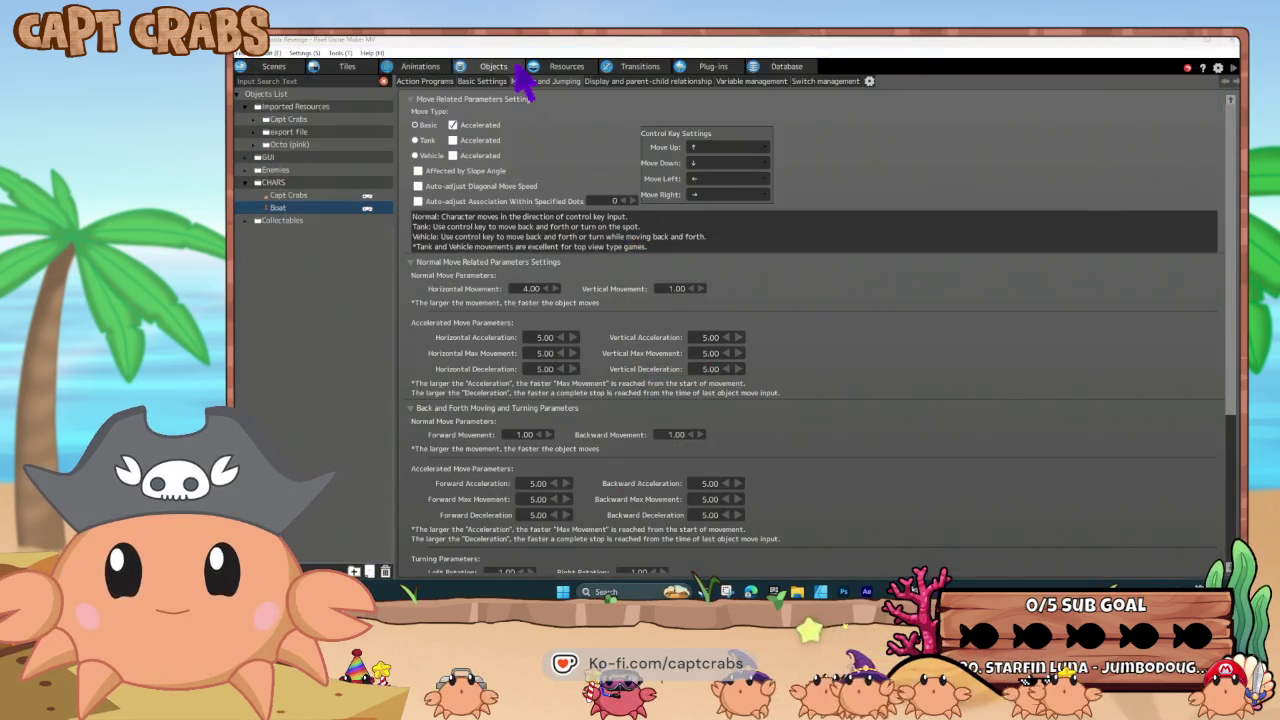
Check the scene's settings, cancel without changes, and reopen the Boat's movement settings.
click(288, 70)
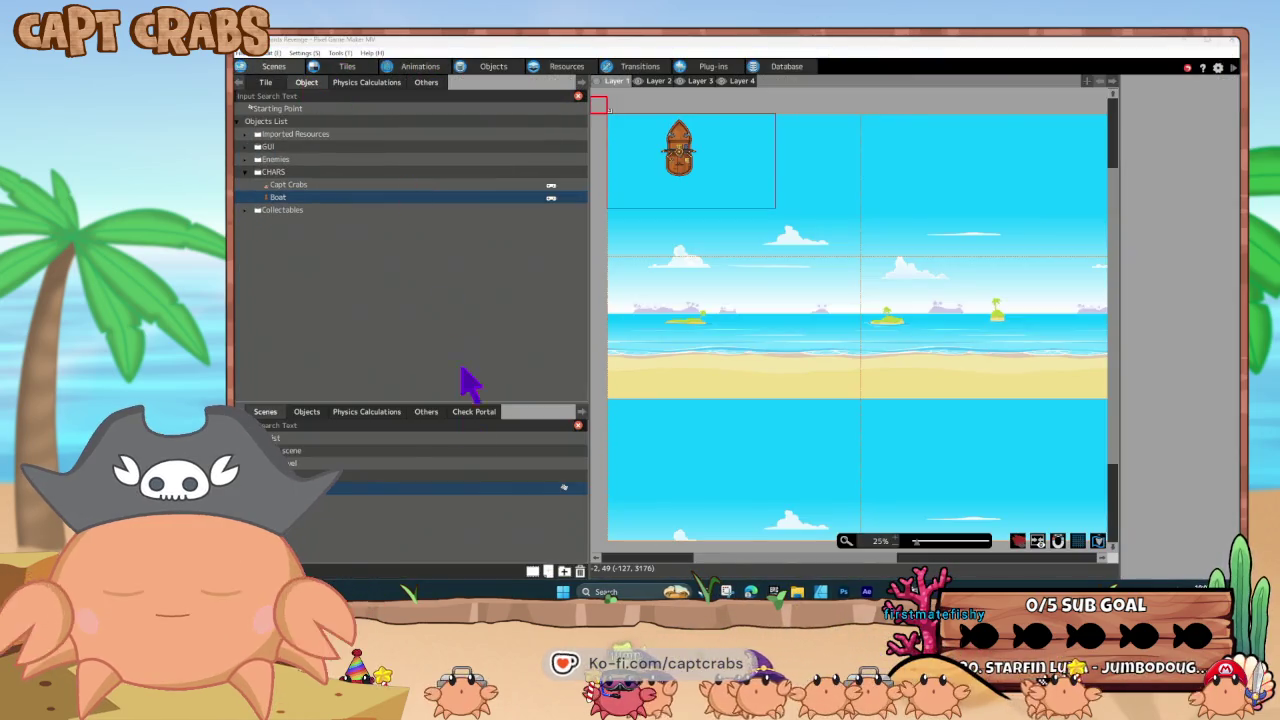
right_click(371, 490)
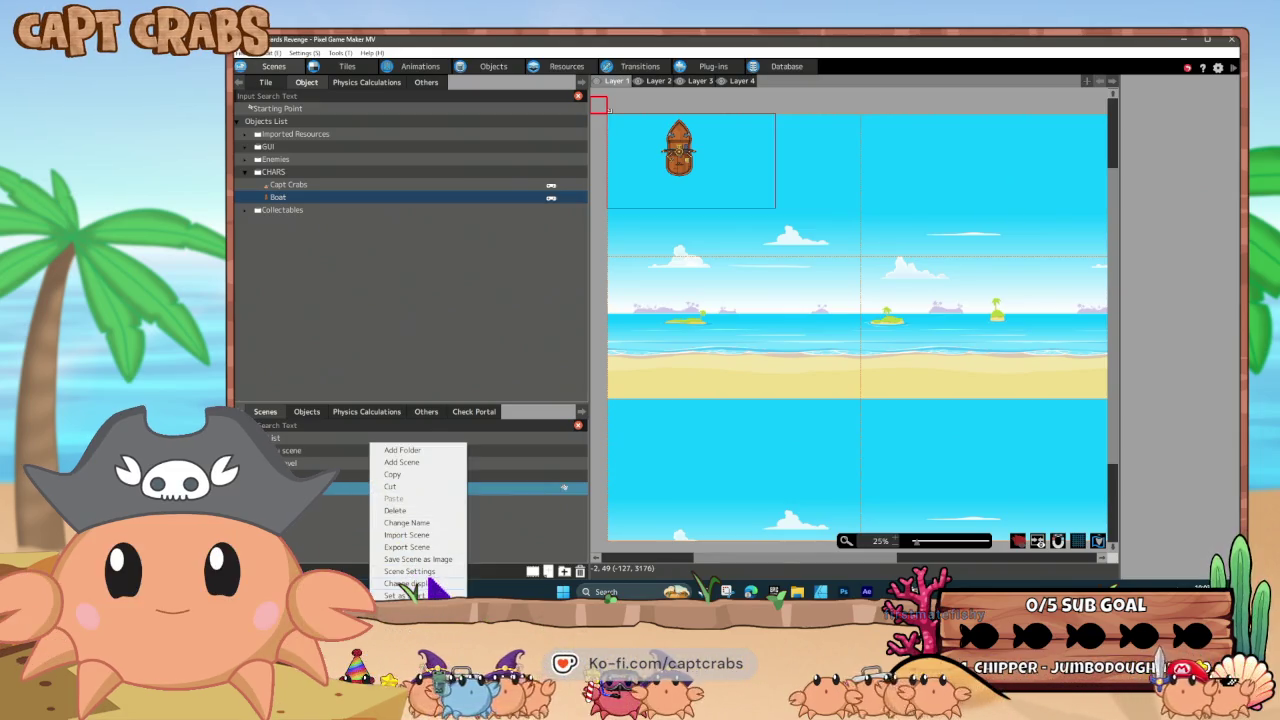
click(410, 571)
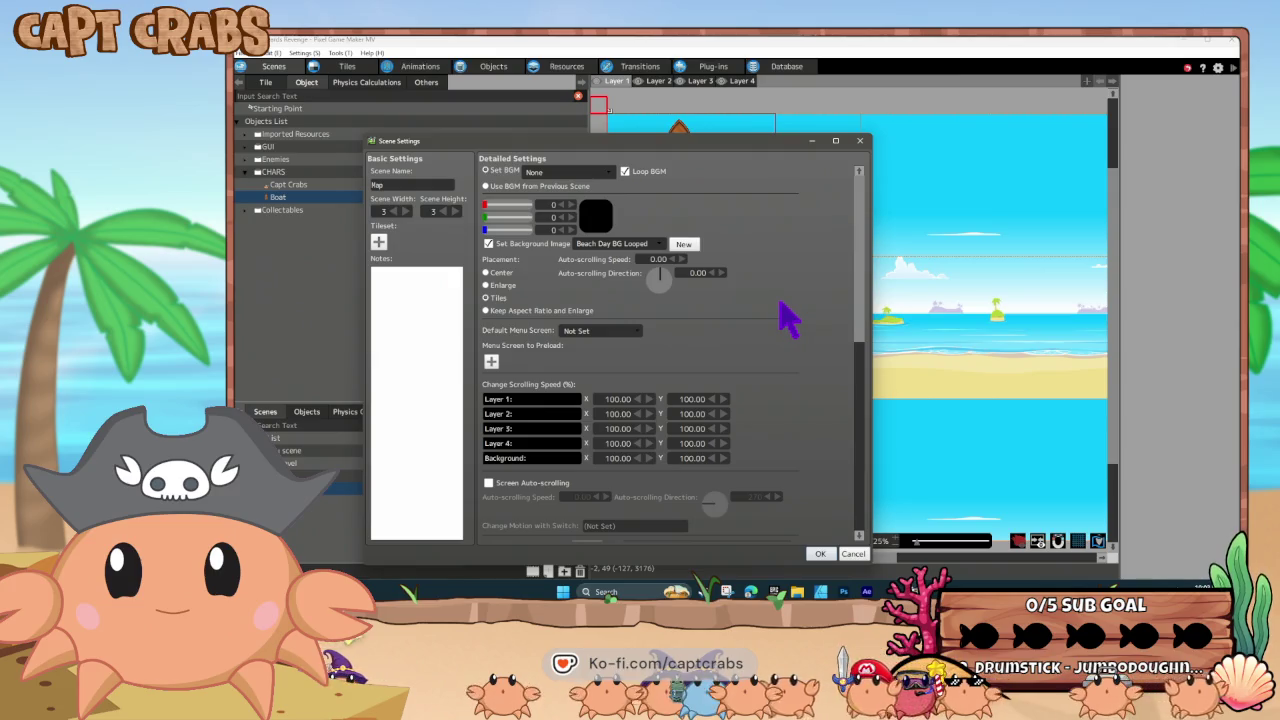
scroll(788, 330, down, 3)
scroll(788, 345, down, 1)
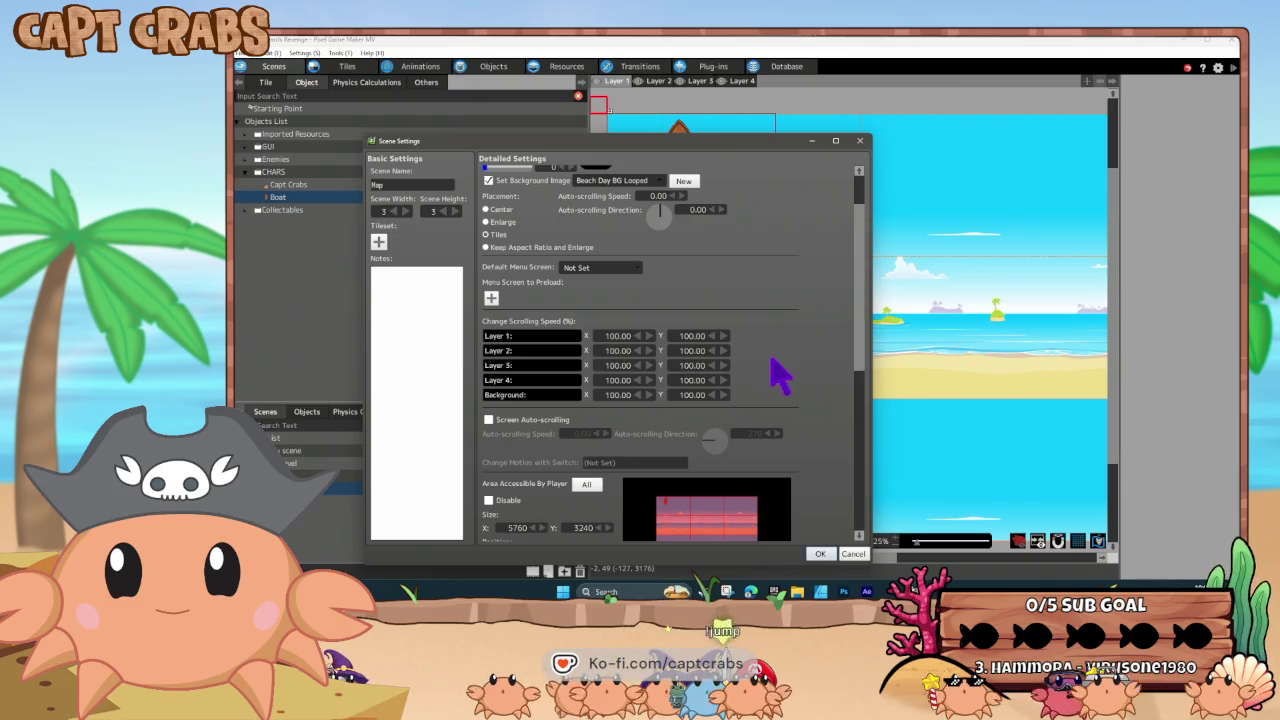
scroll(815, 426, down, 10)
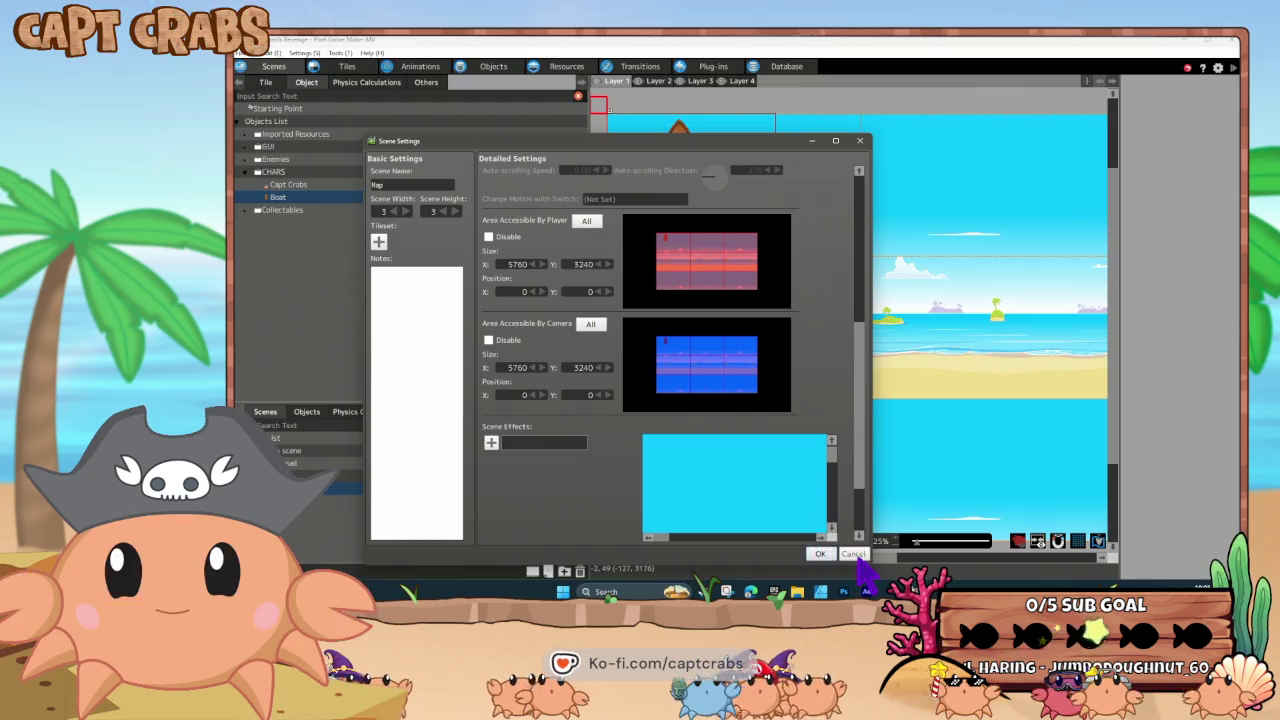
click(820, 553)
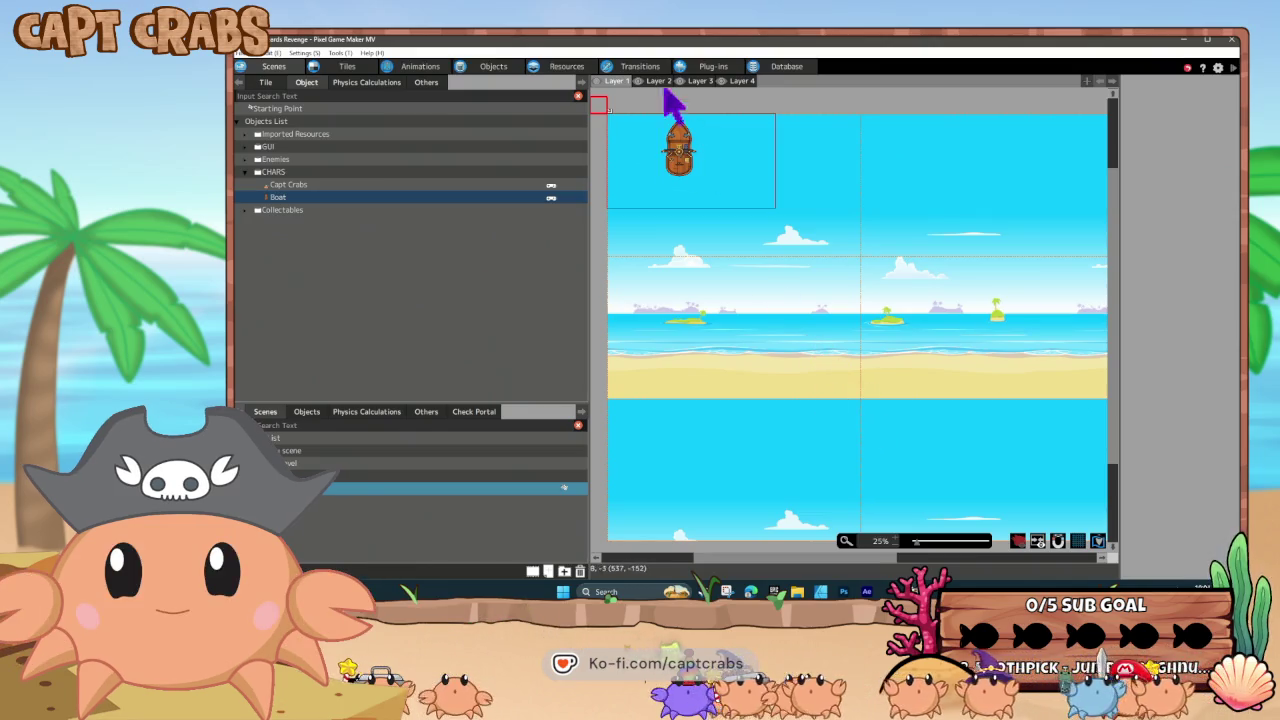
click(494, 68)
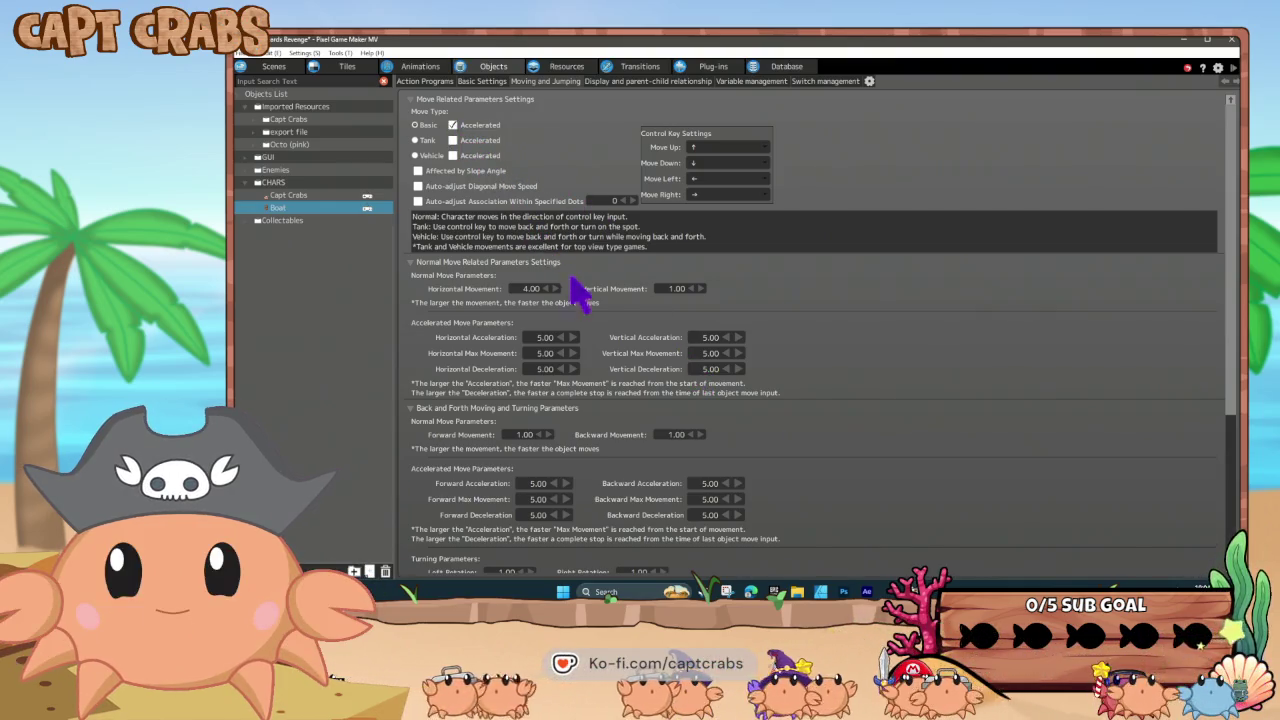
Set Vertical Movement to 4 and the horizontal and vertical acceleration and max movement to 10.
click(675, 288)
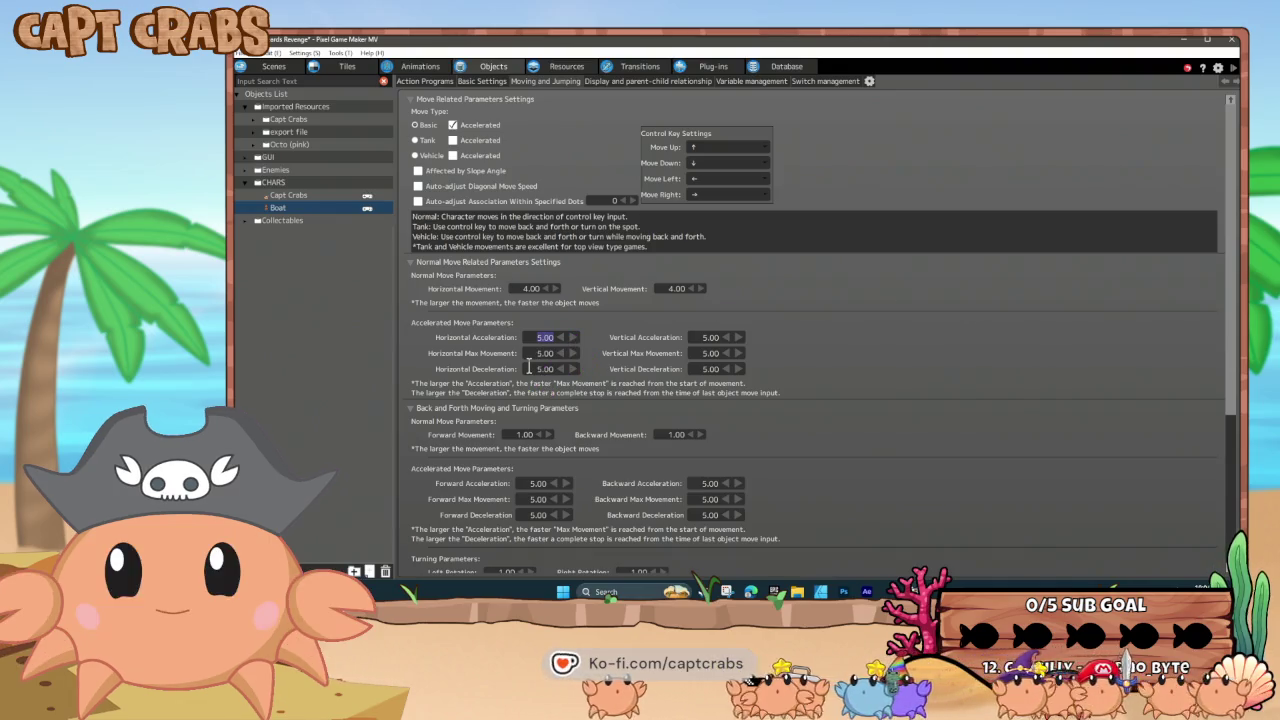
text(10)
key(Tab)
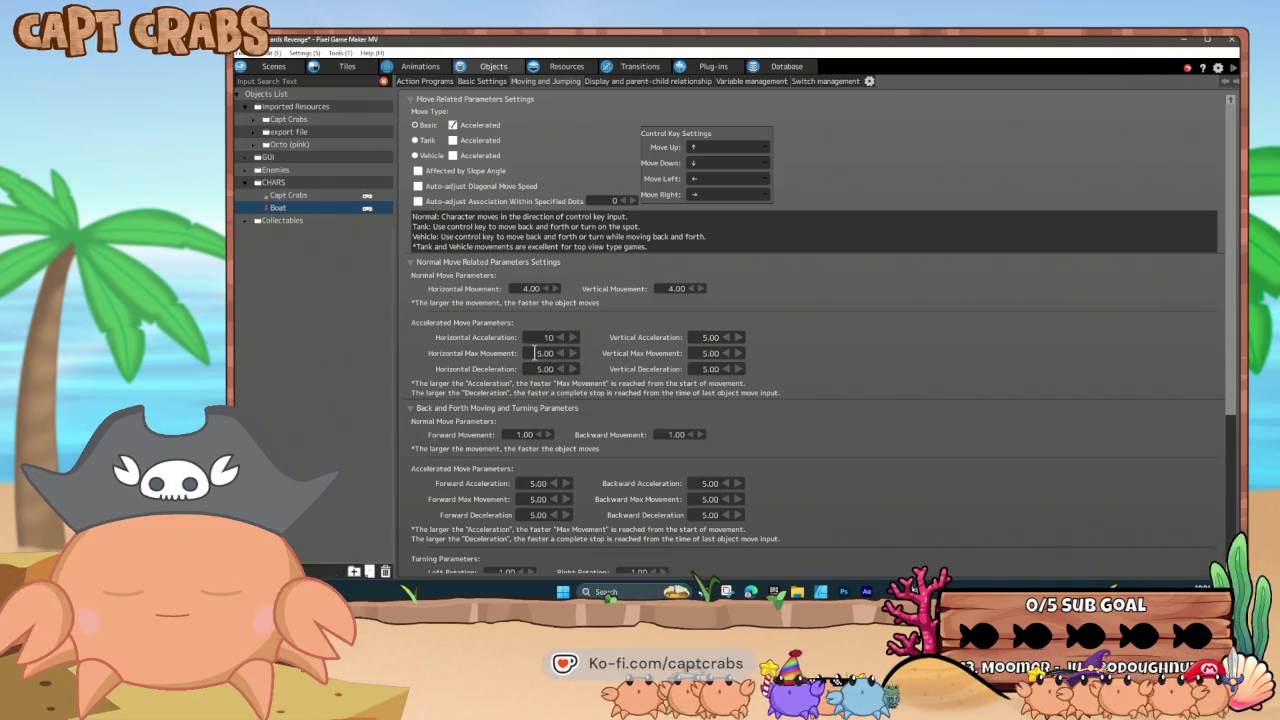
text(10)
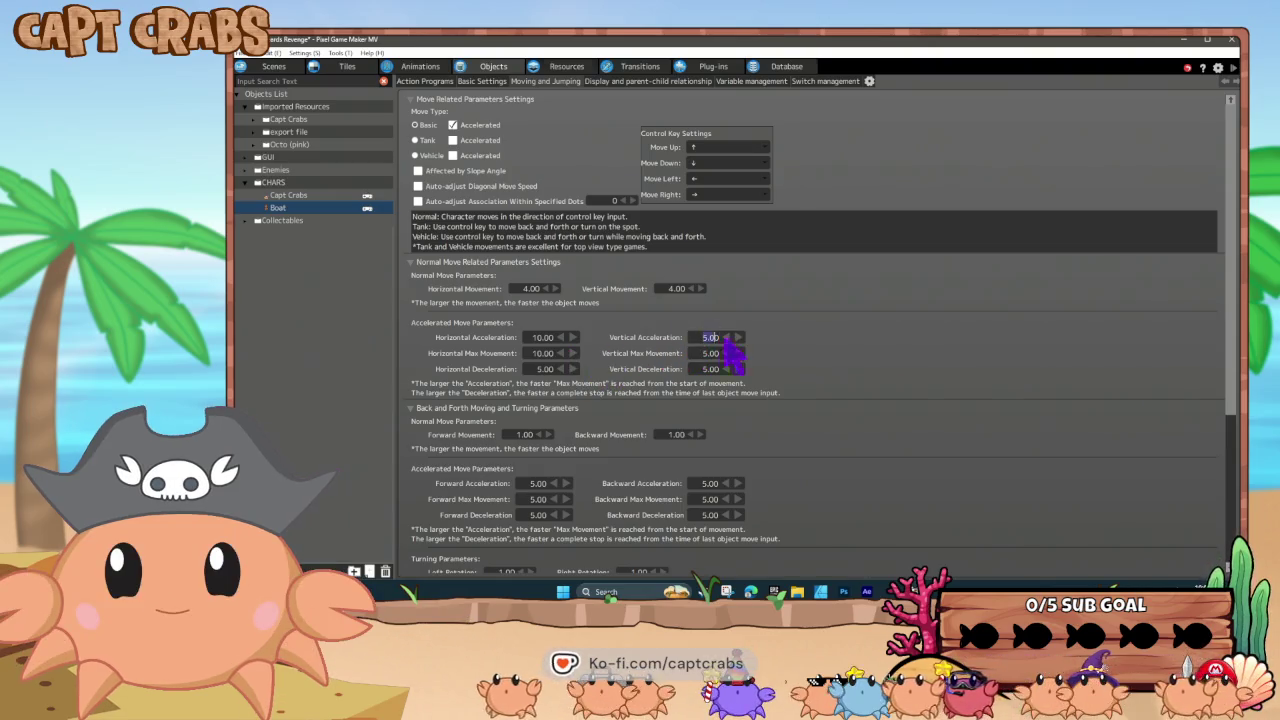
text(10)
key(Tab)
text(10)
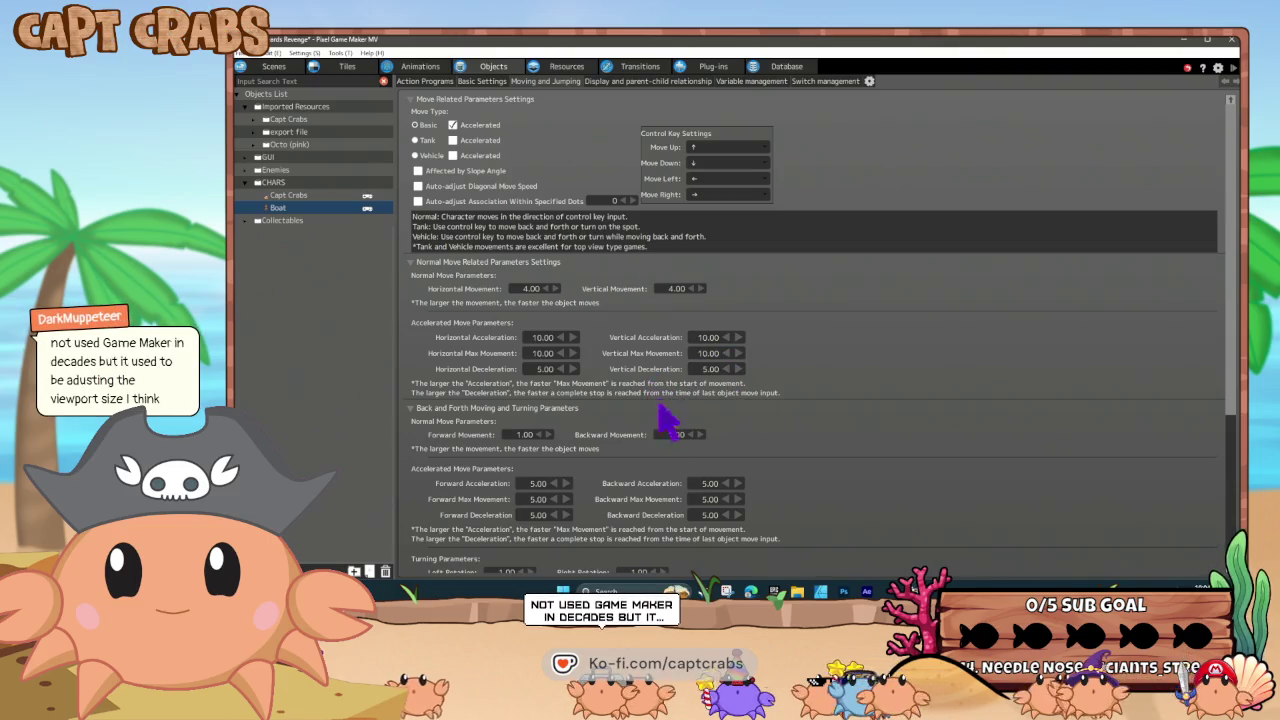
Set Forward and Backward Movement to 5 and raise the rotation values to 5.
click(546, 434)
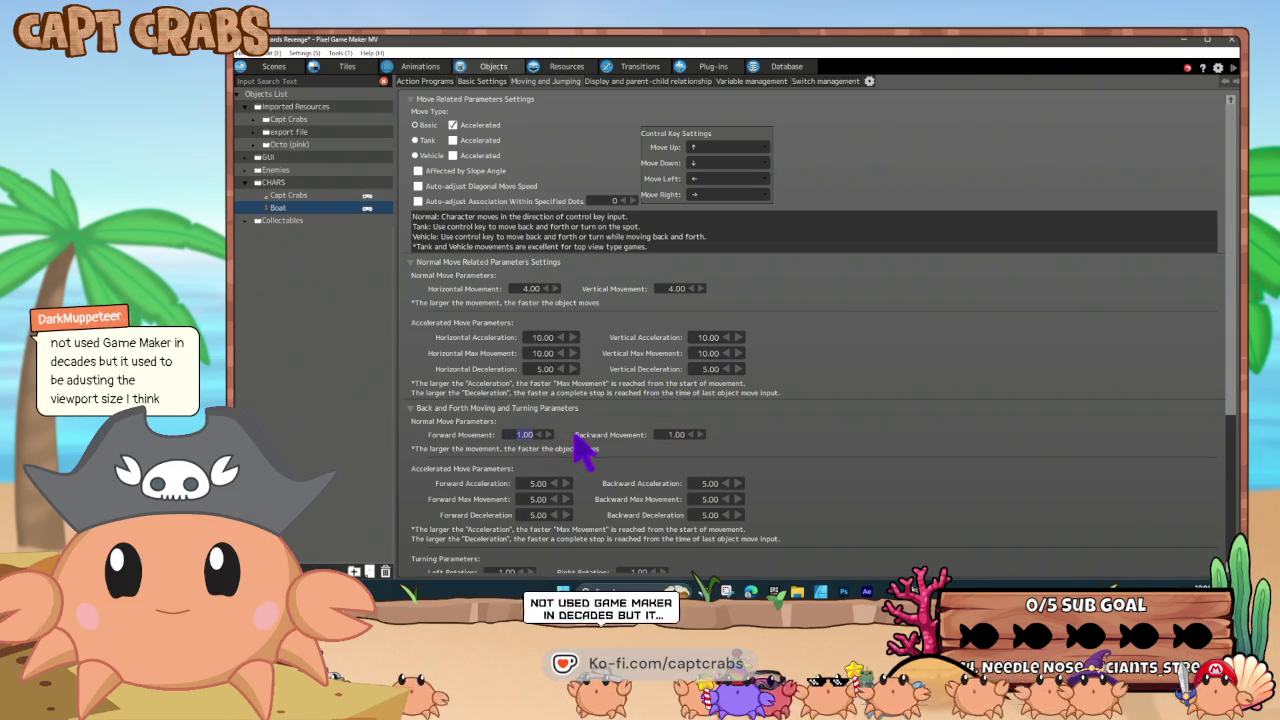
text(5)
click(678, 434)
text(5)
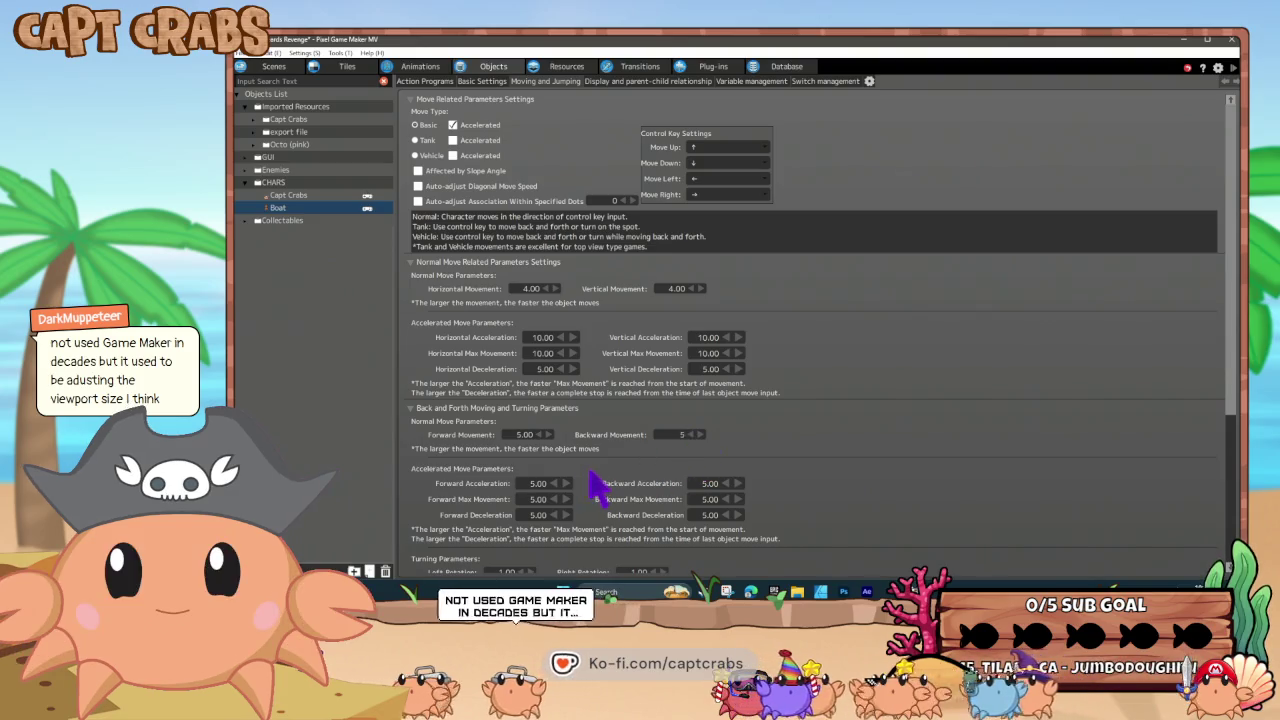
scroll(595, 485, down, 2)
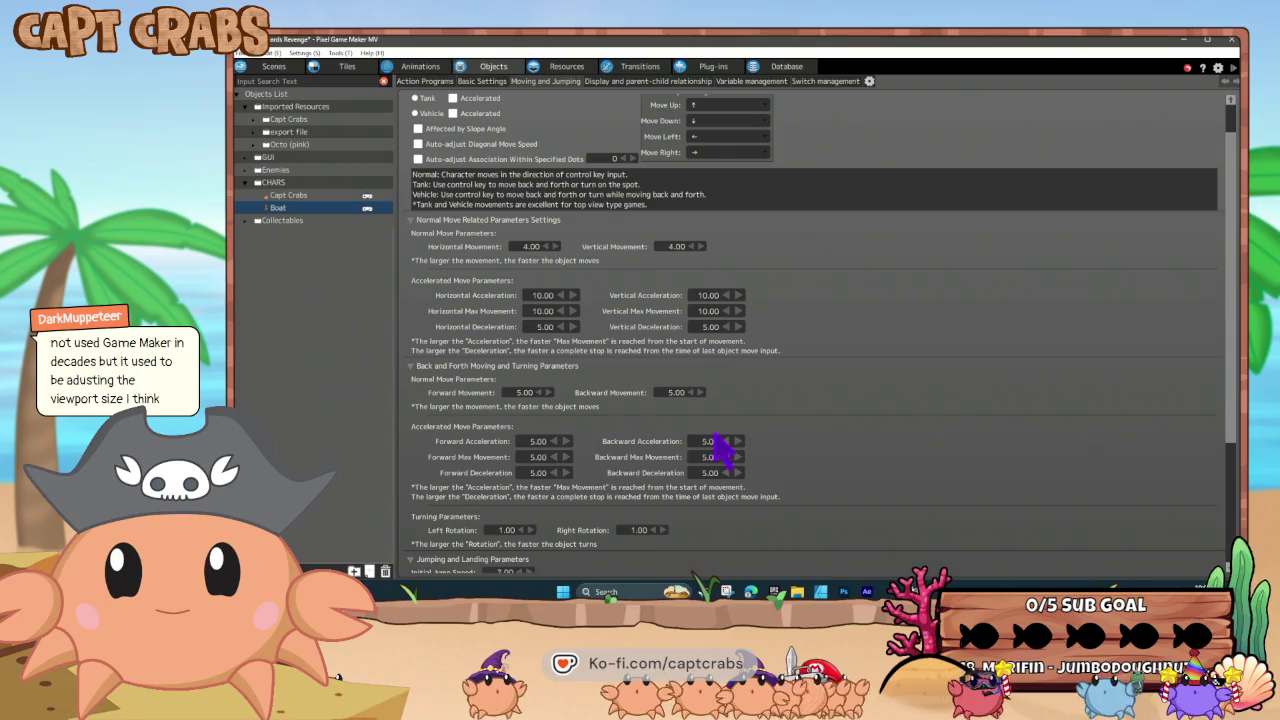
scroll(618, 482, down, 1)
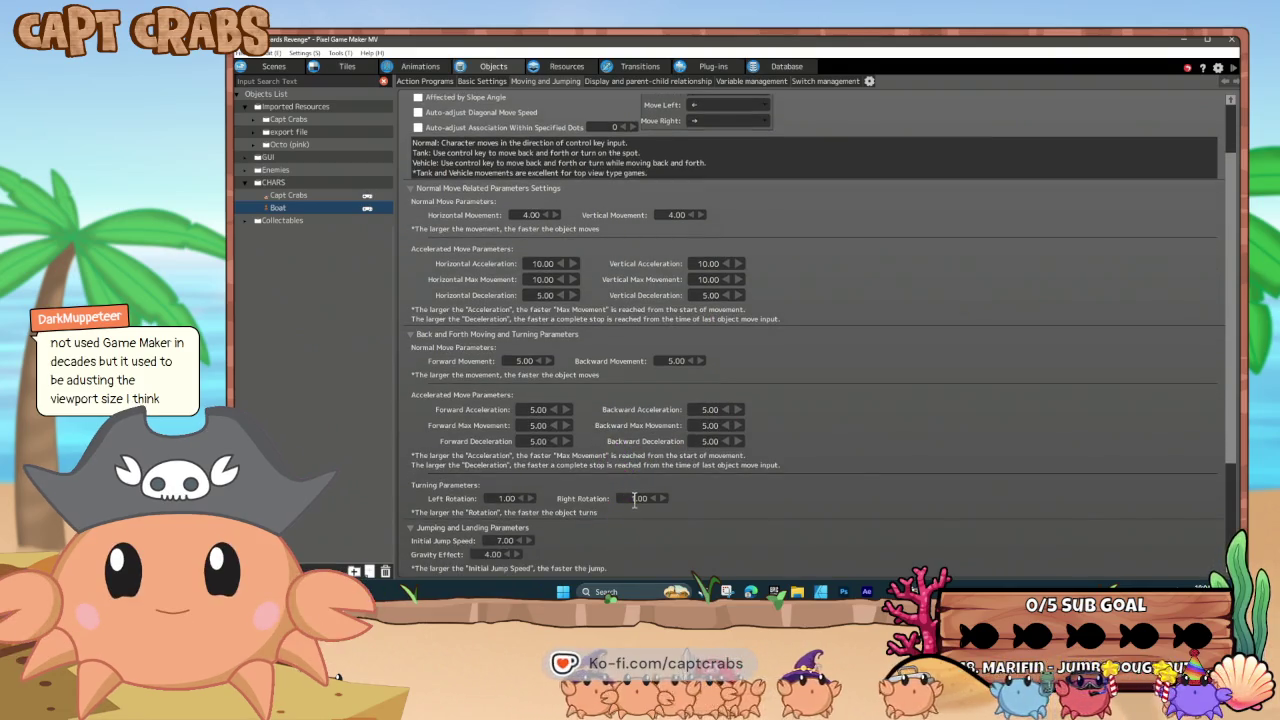
text(3)
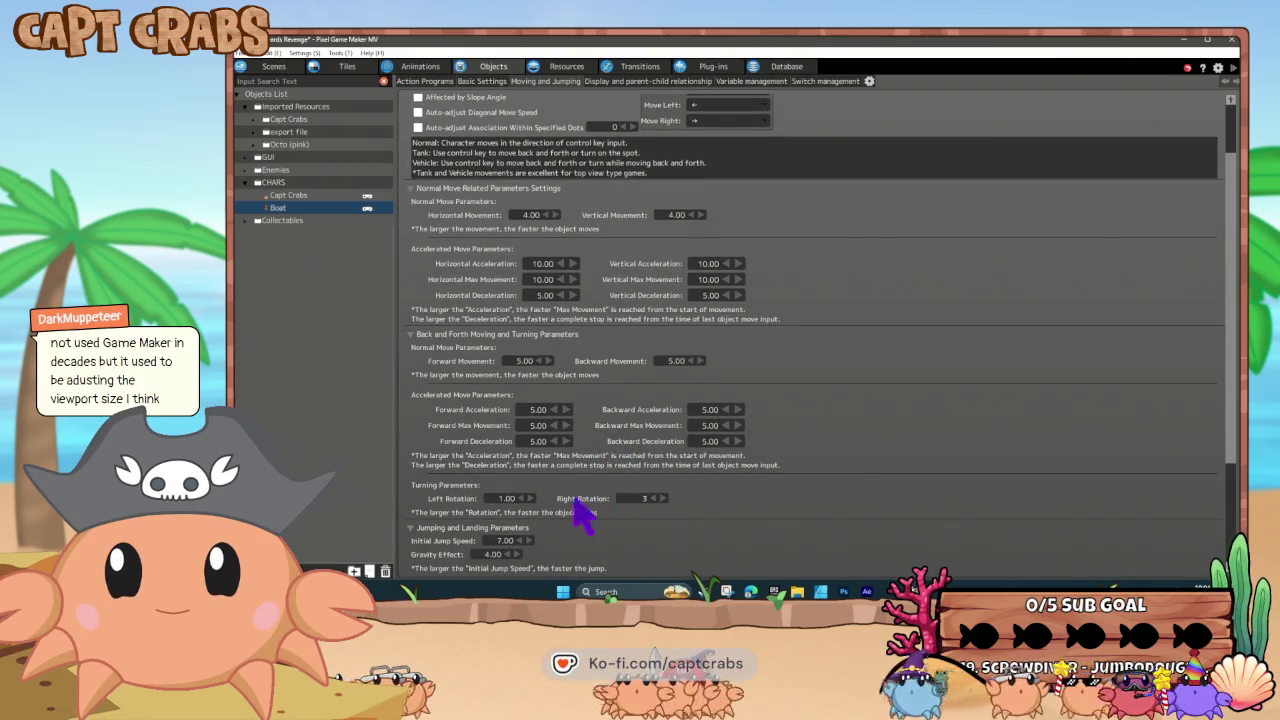
click(662, 498)
click(662, 498)
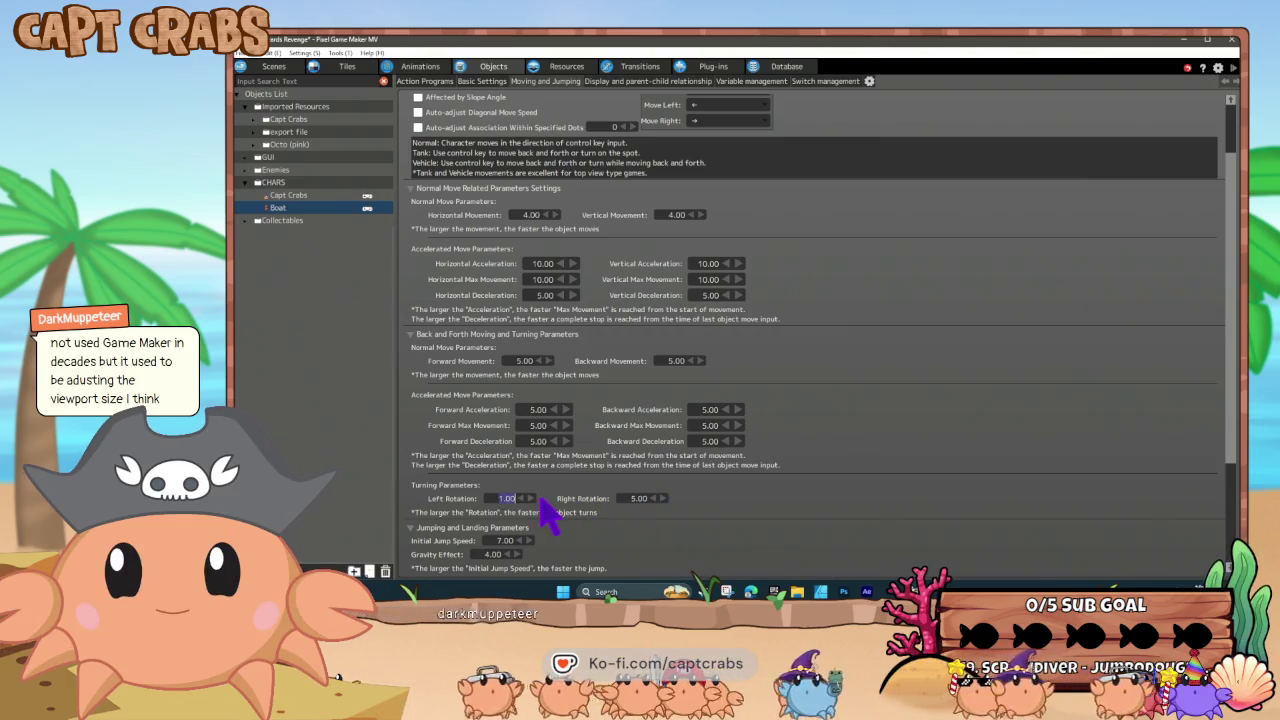
click(501, 498)
text(5)
Keep the jump input key at No Key Settings and launch a test play.
scroll(578, 500, down, 3)
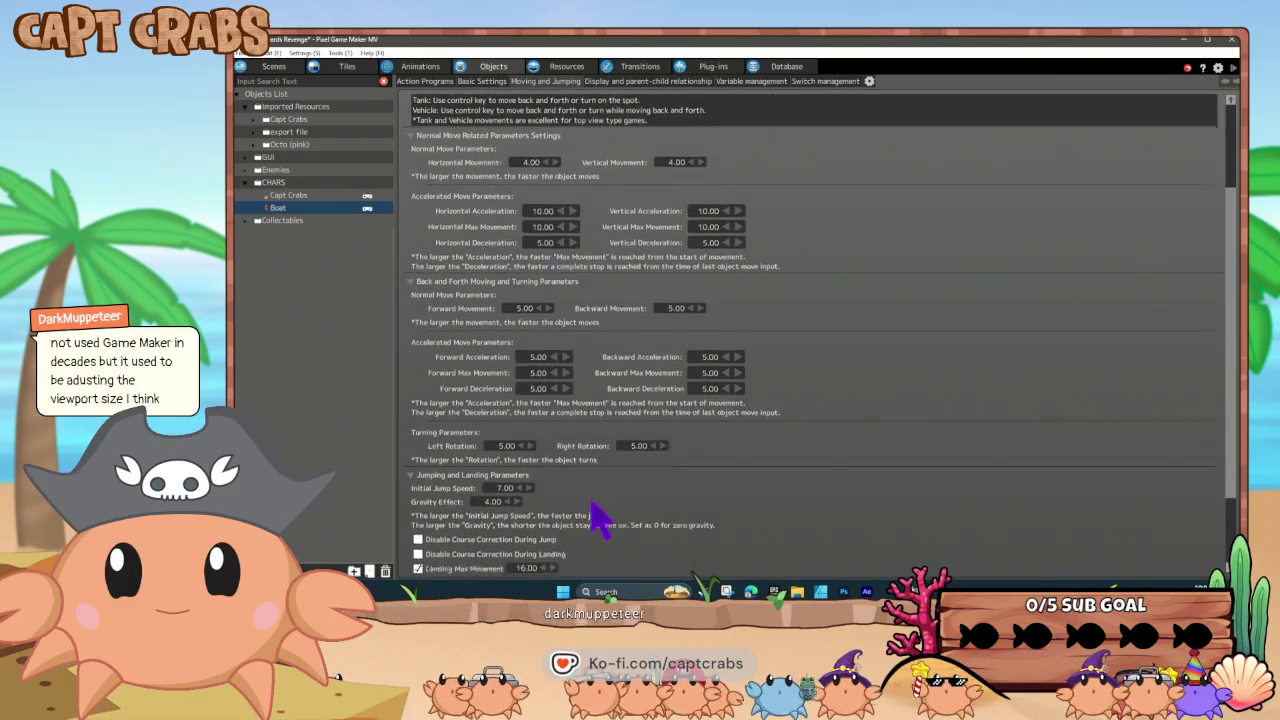
scroll(525, 495, down, 3)
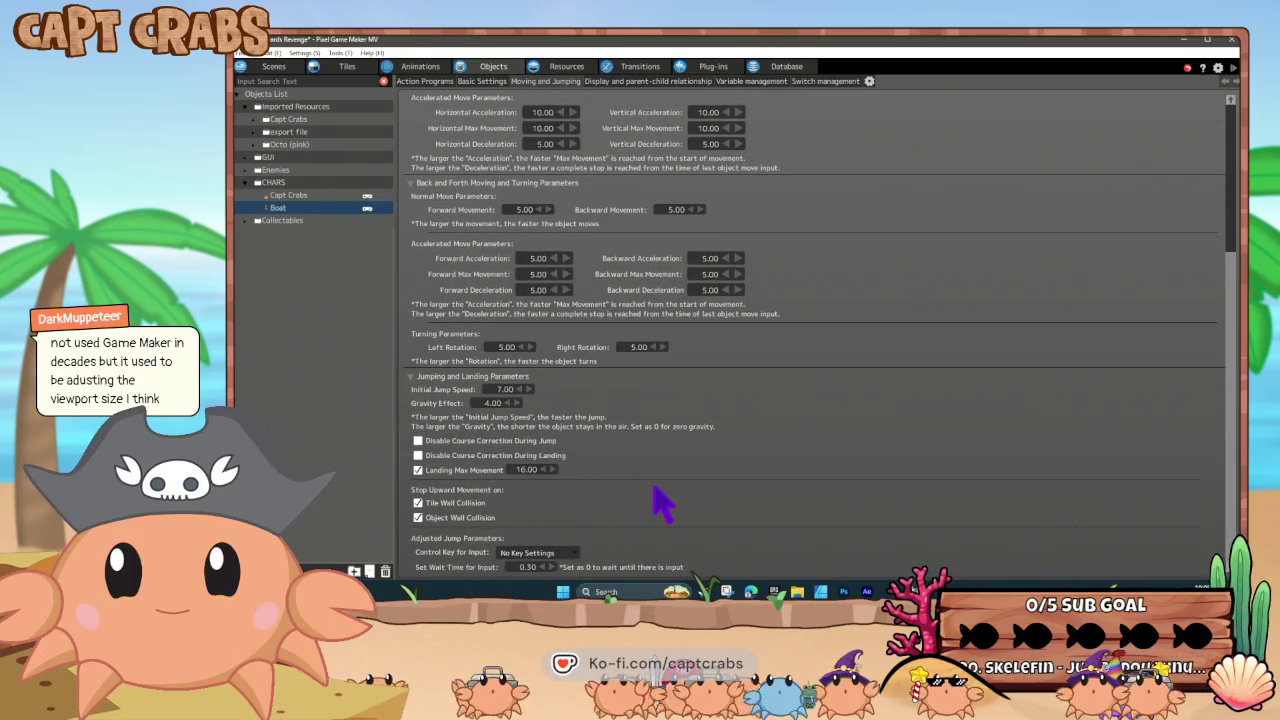
click(566, 550)
click(566, 550)
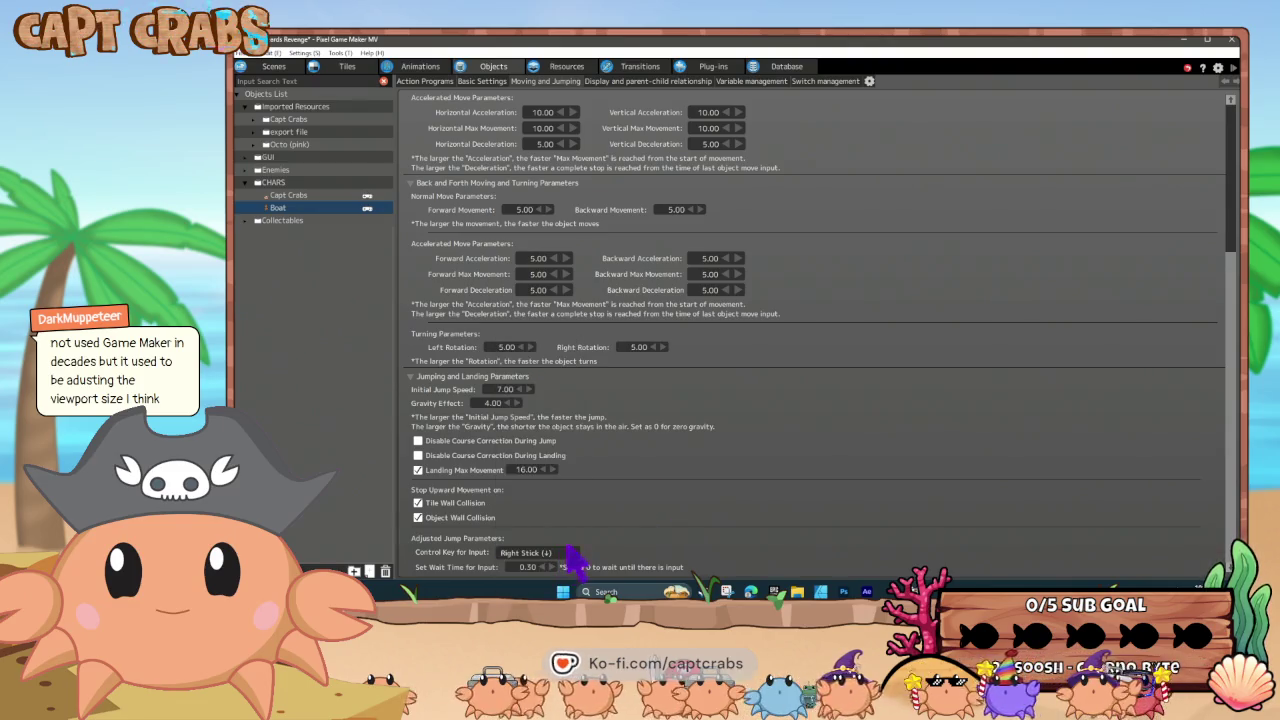
click(566, 550)
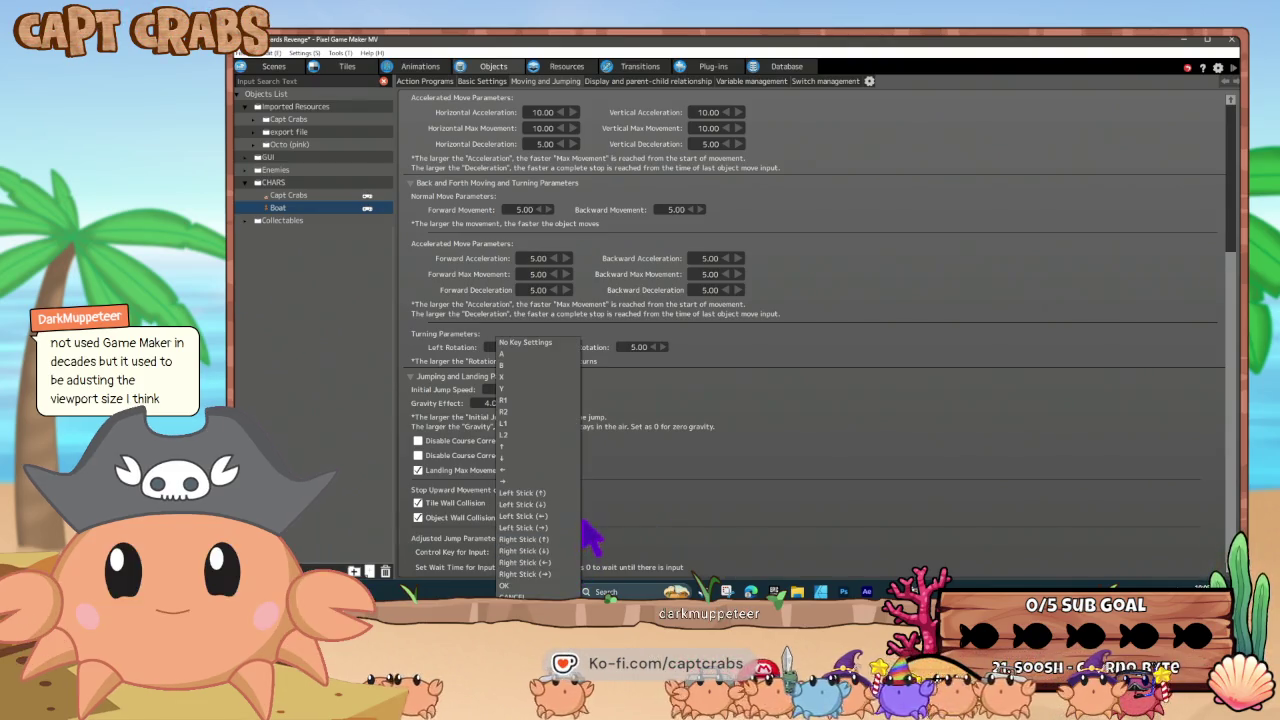
click(546, 342)
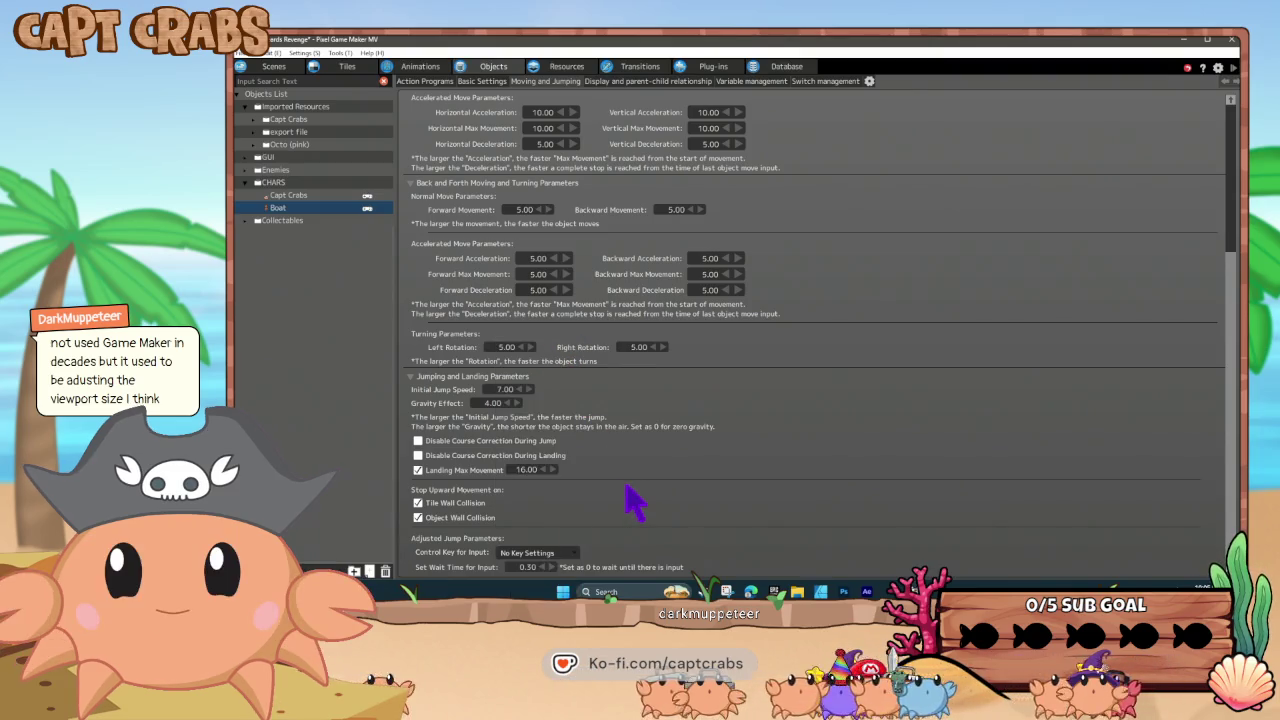
key(F5)
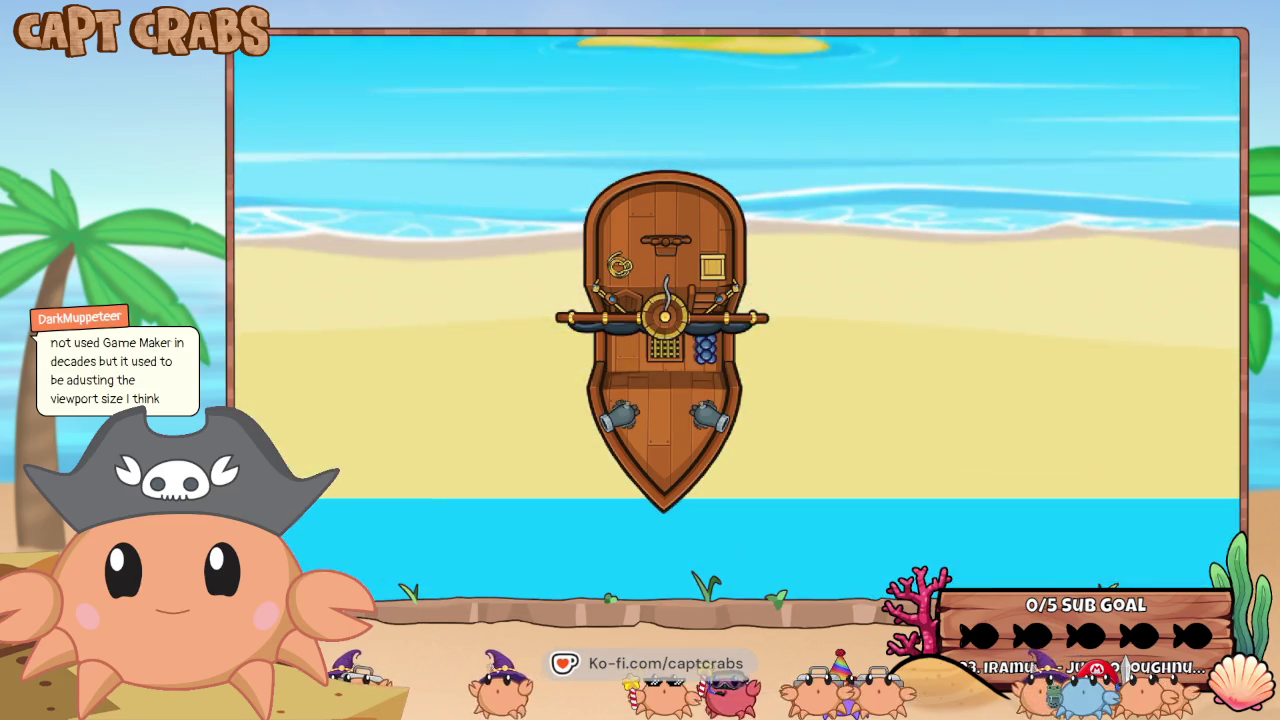
Steer the boat left around the ocean scene to test its turning, then end the test play.
key(Left)
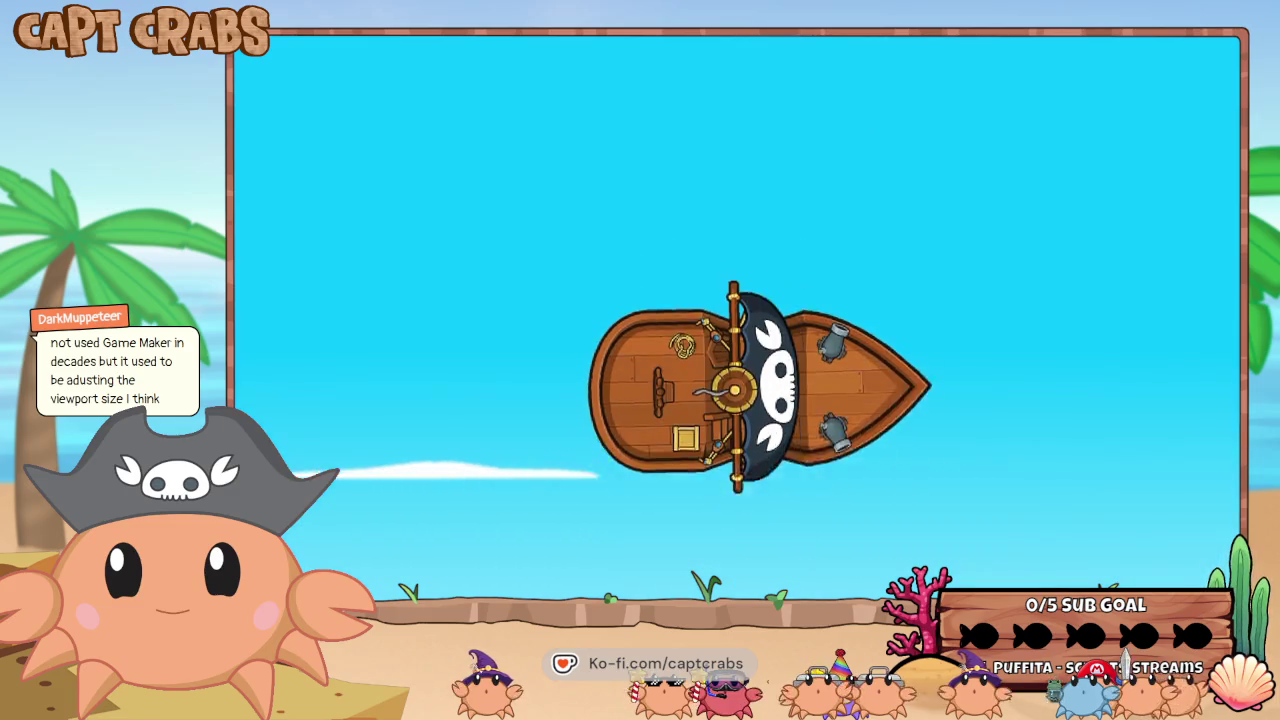
key(Left)
key(Left)
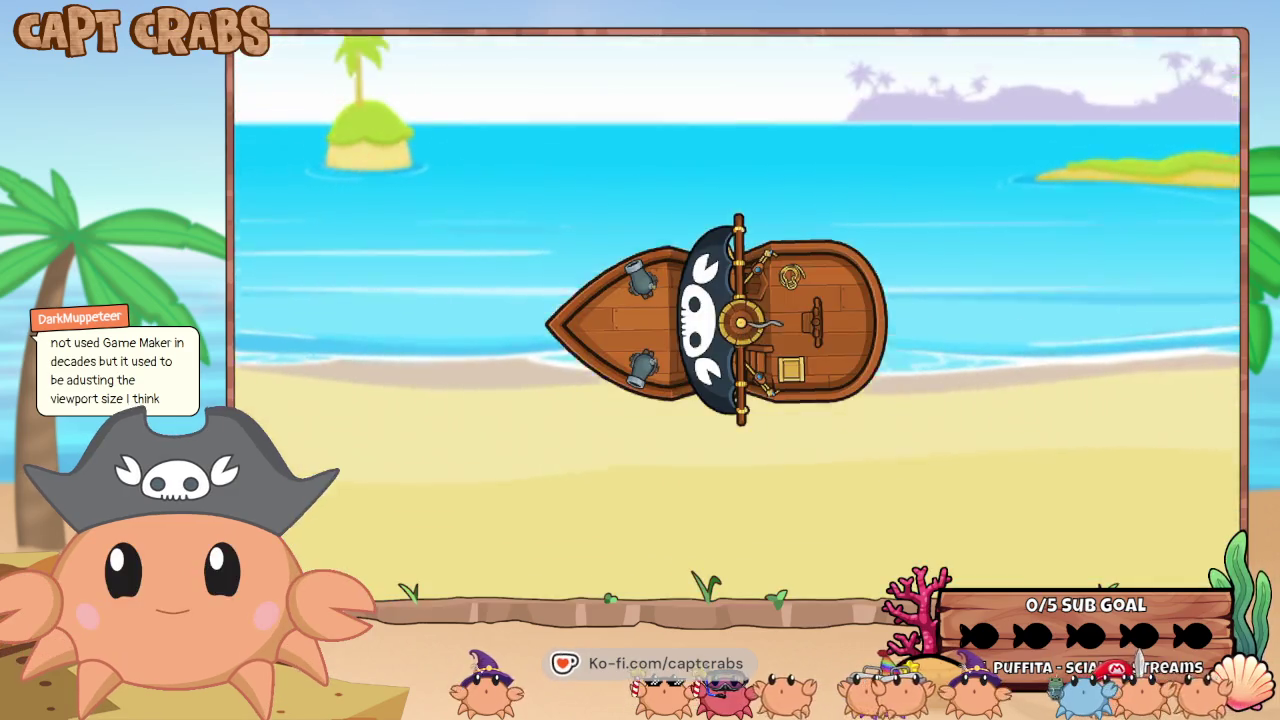
key(Escape)
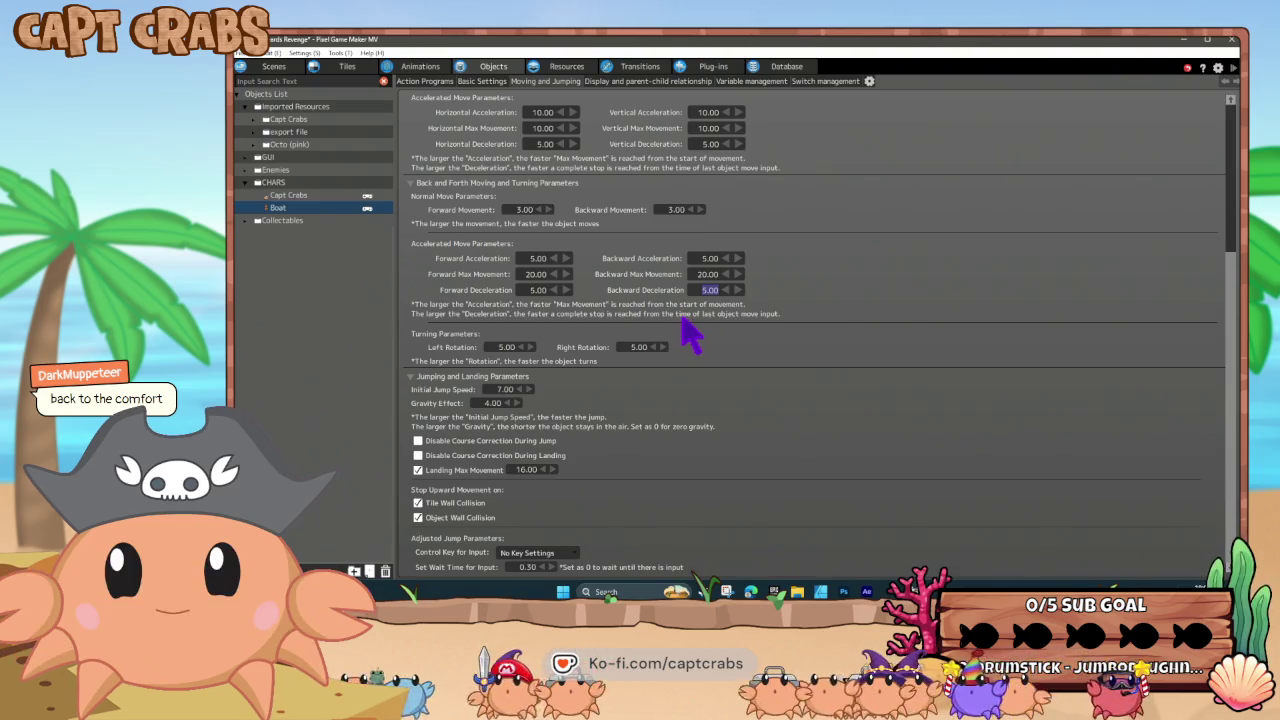
Set the Boat's forward and backward deceleration to 3.
text(3)
double_click(538, 290)
text(3)
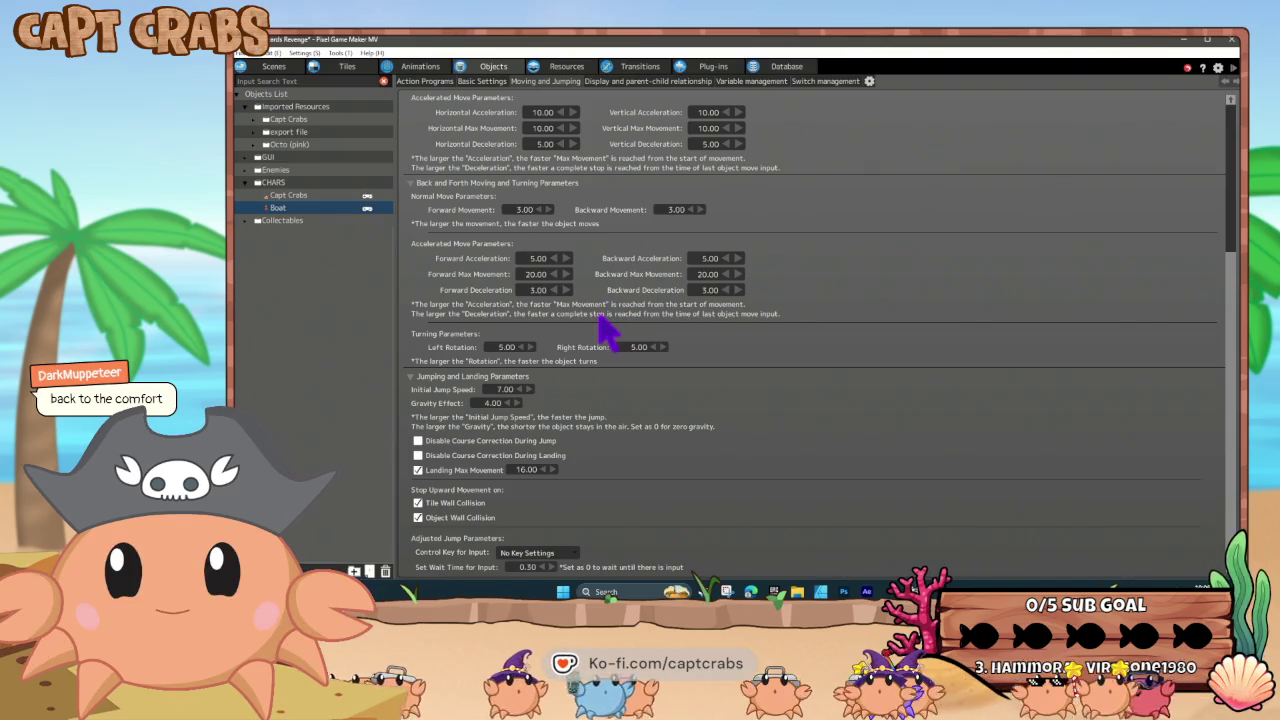
scroll(604, 318, up, 1)
scroll(601, 322, up, 3)
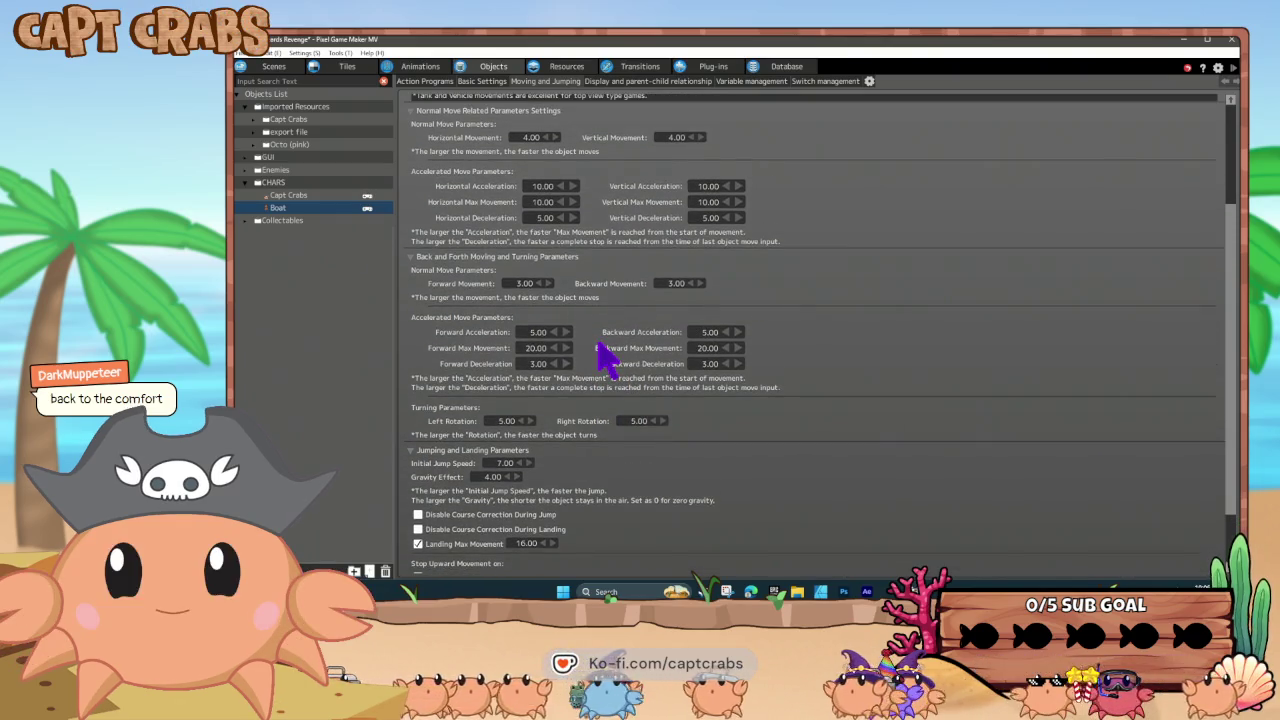
Set max movement to 20, acceleration to 5 and horizontal movement to 3.
double_click(538, 233)
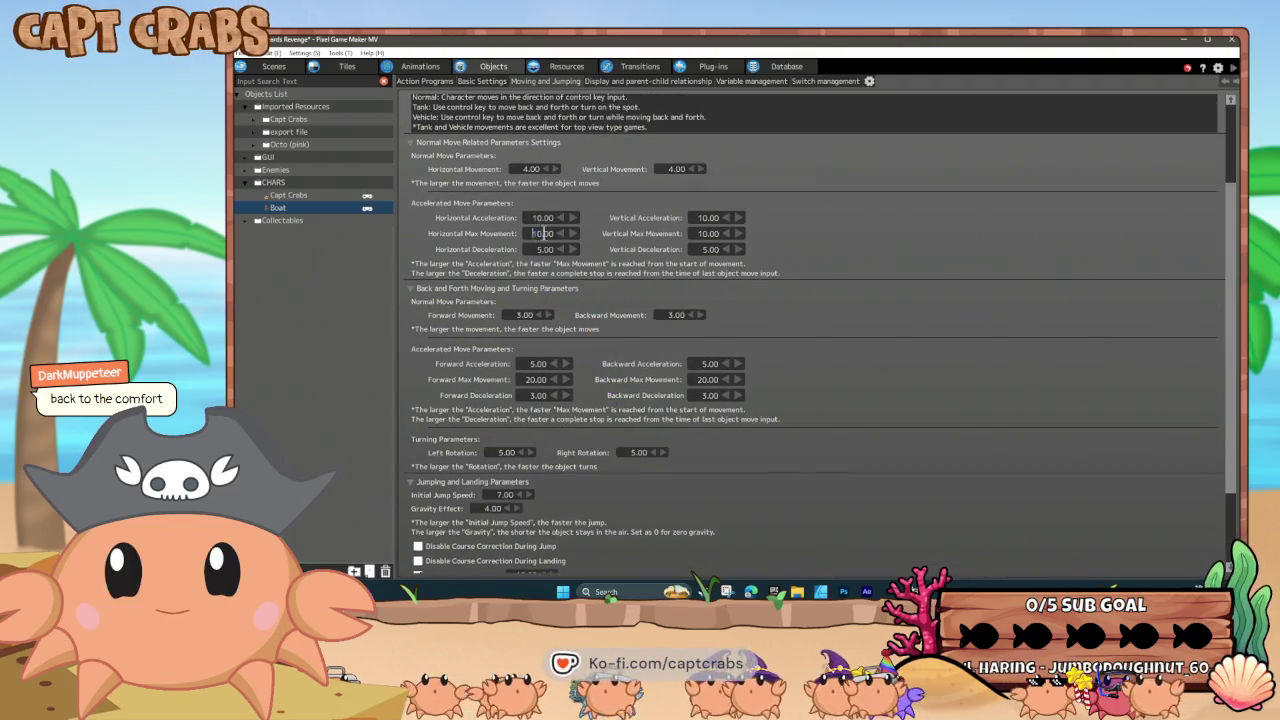
text(20)
double_click(712, 217)
text(5)
double_click(531, 217)
text(5)
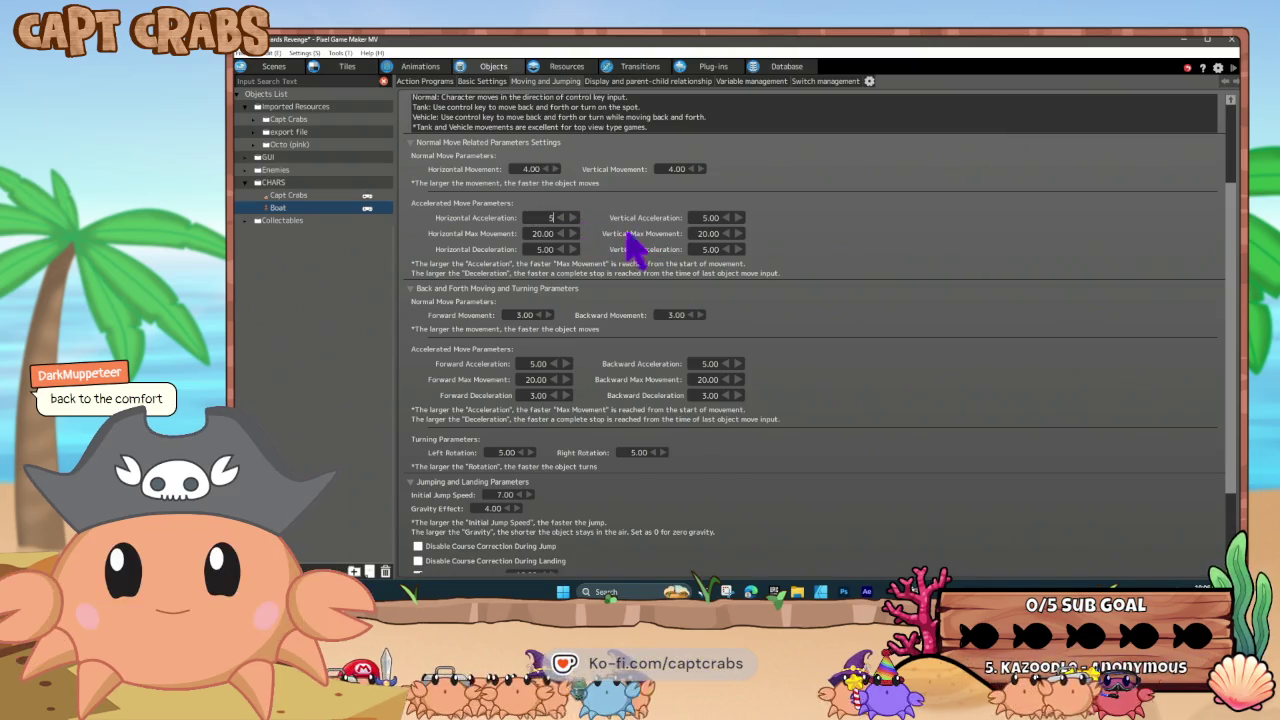
scroll(620, 270, up, 1)
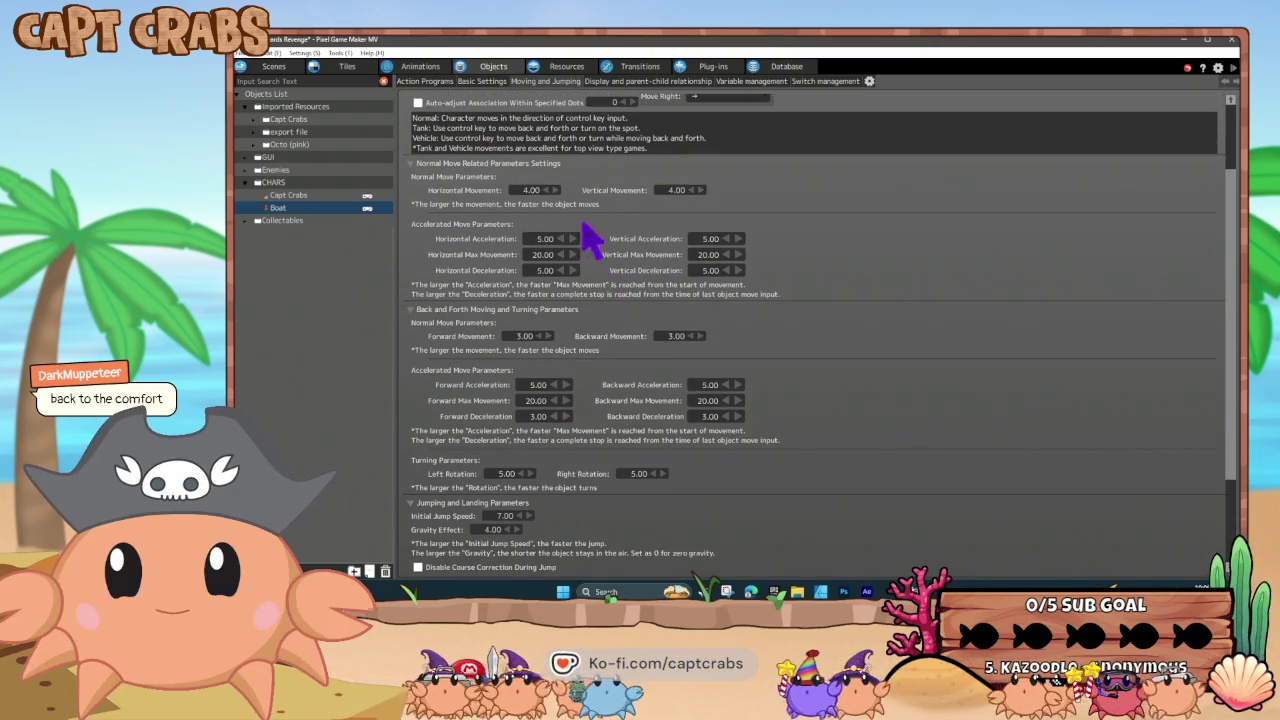
text(3)
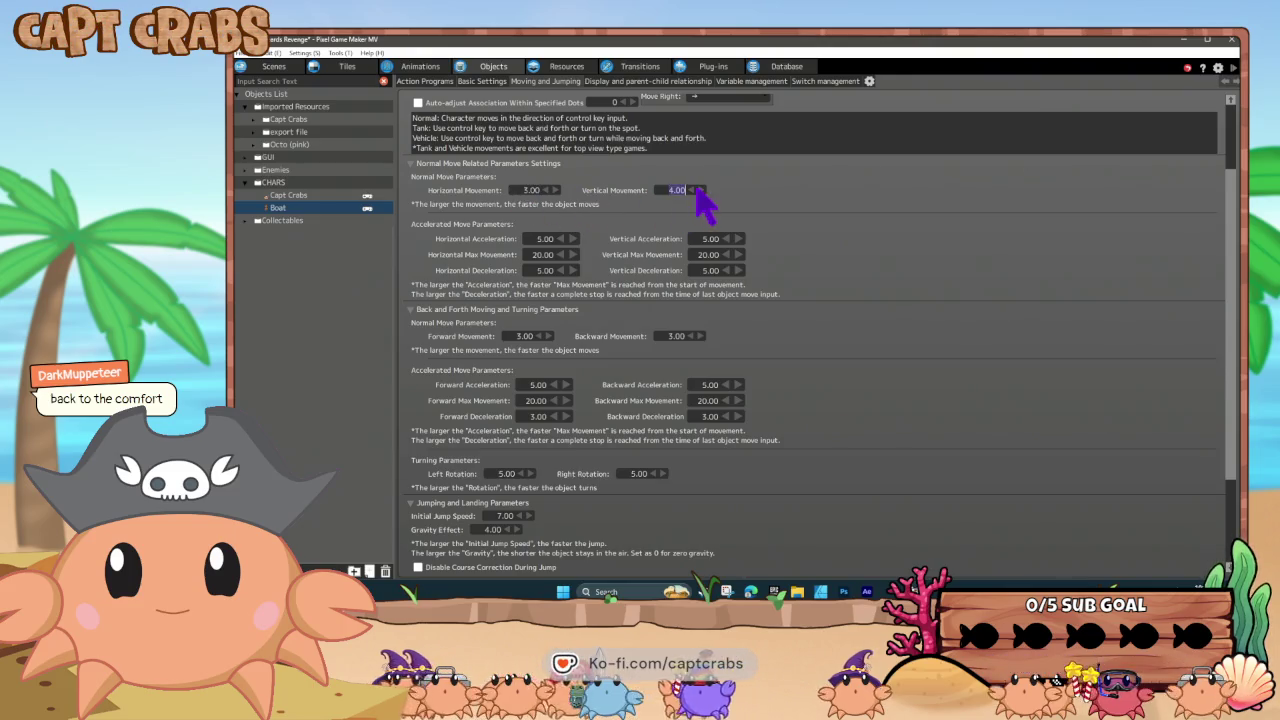
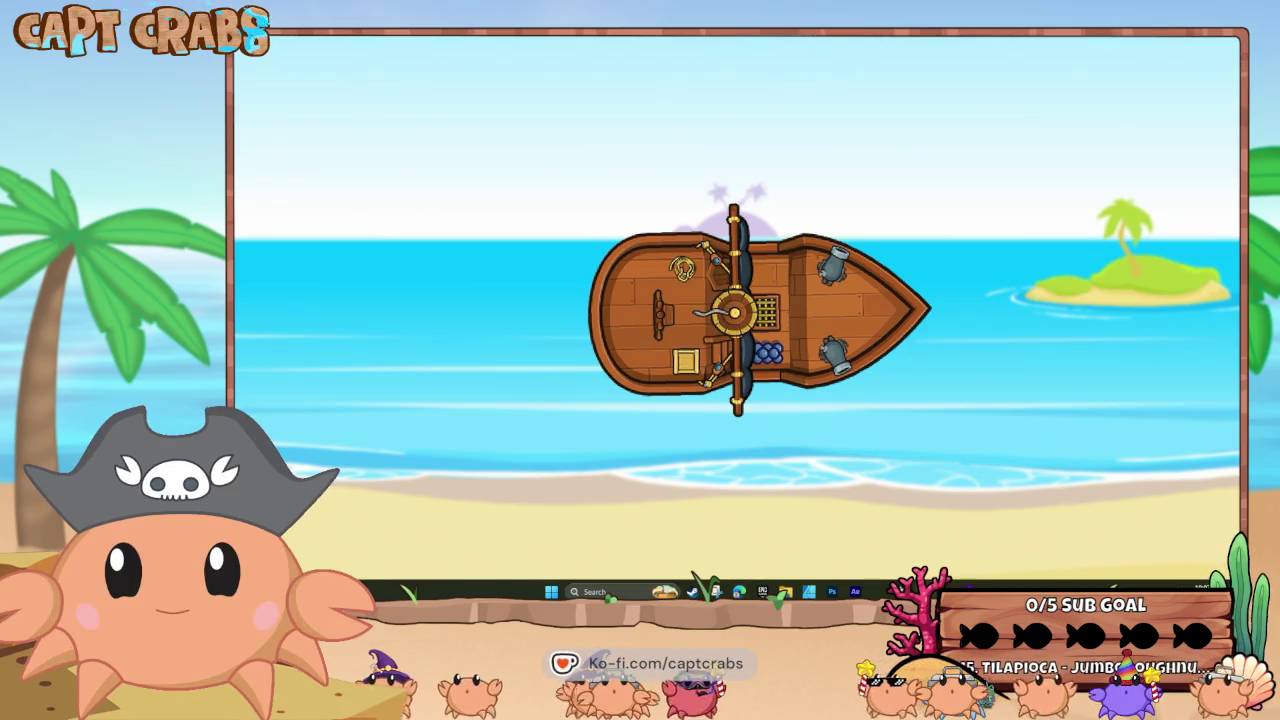
Close the running test player and return to the editor.
right_click(924, 591)
click(892, 562)
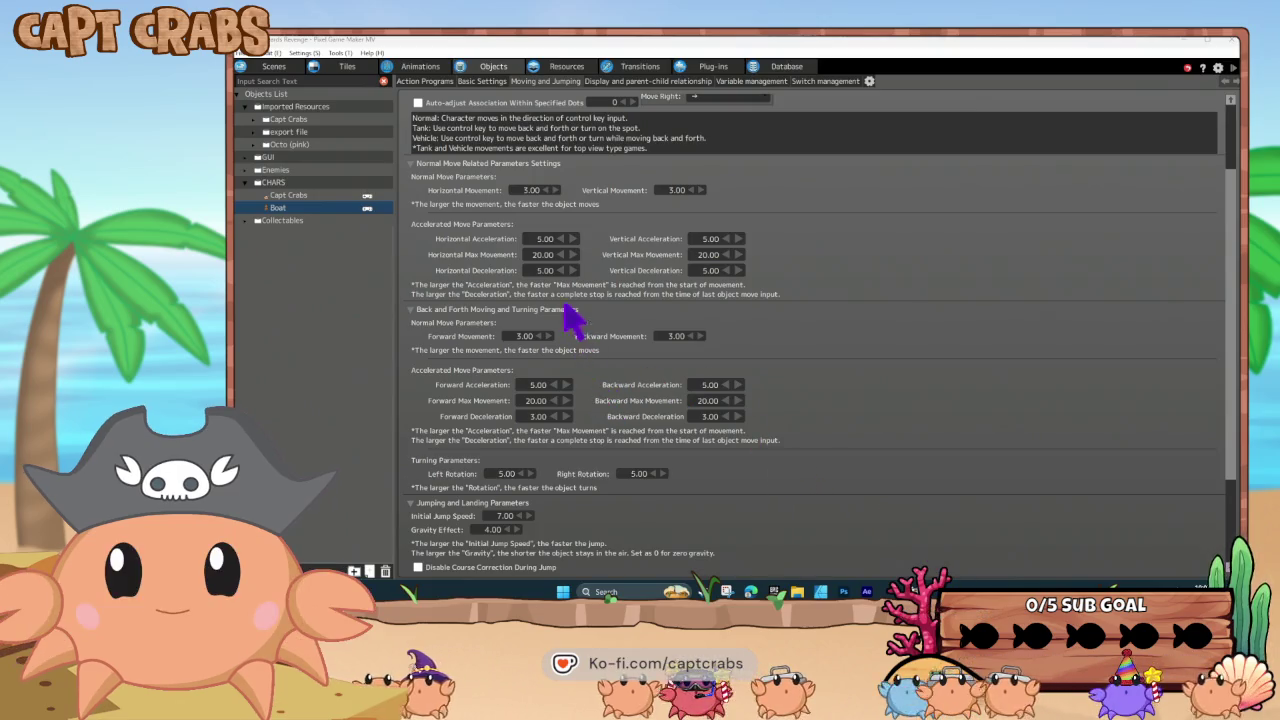
click(540, 258)
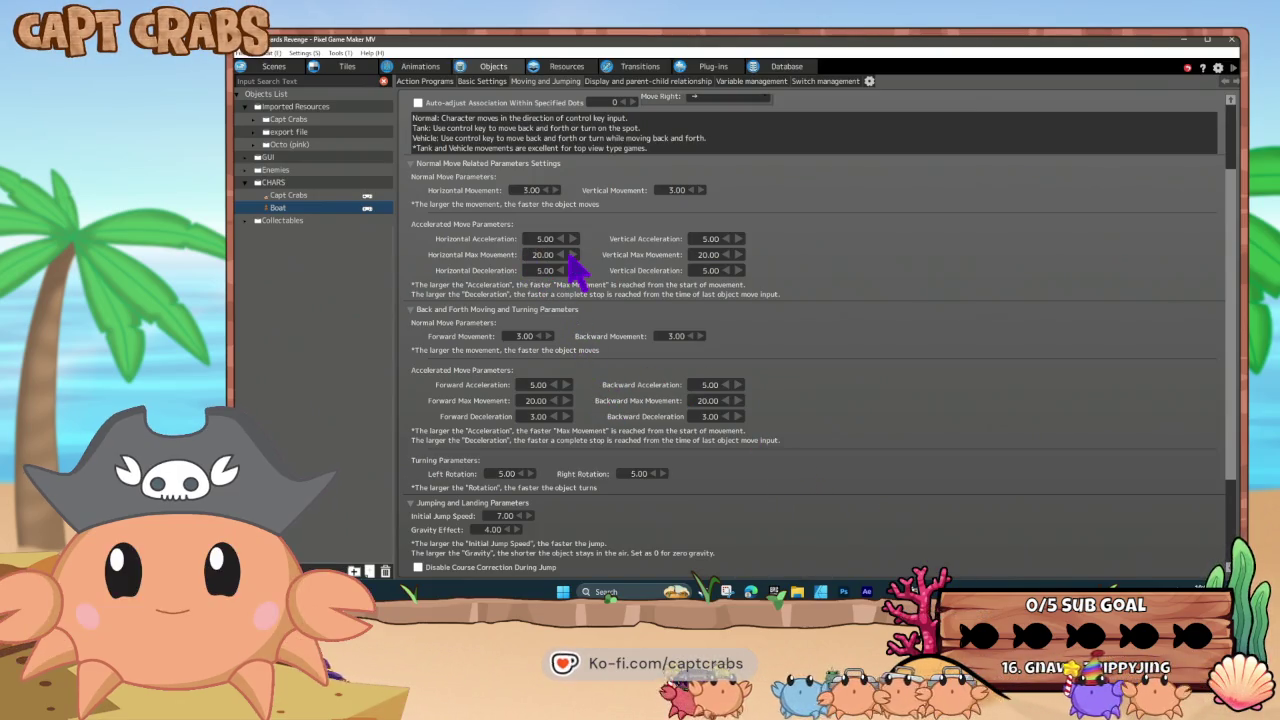
Set acceleration 3.00, max movement 5.00 and deceleration 1.00, then start a test play.
double_click(536, 257)
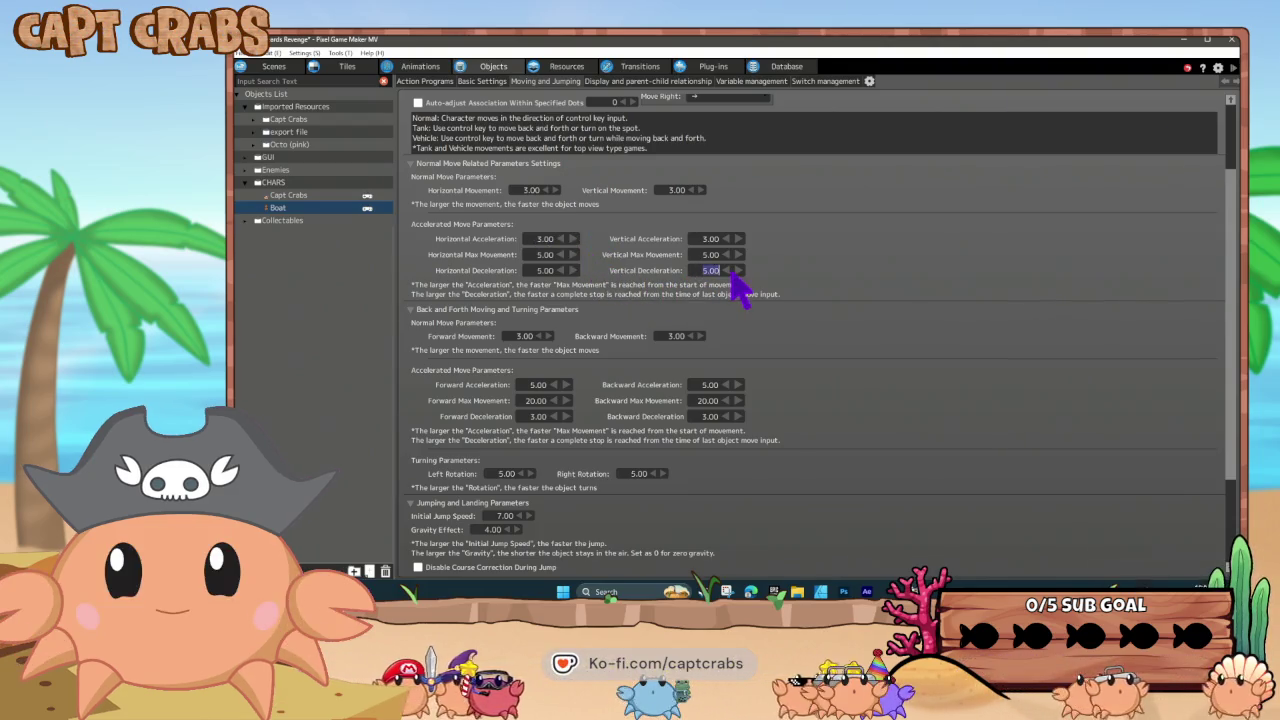
text(1)
key(Return)
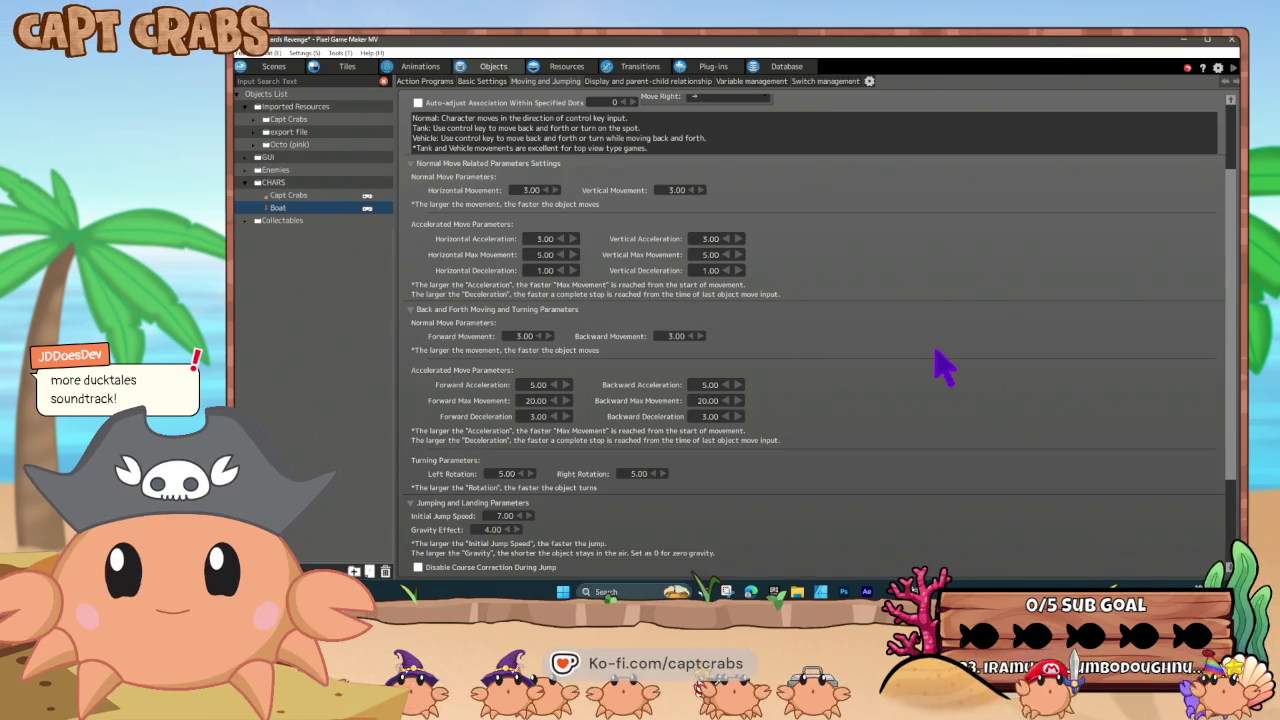
key(F5)
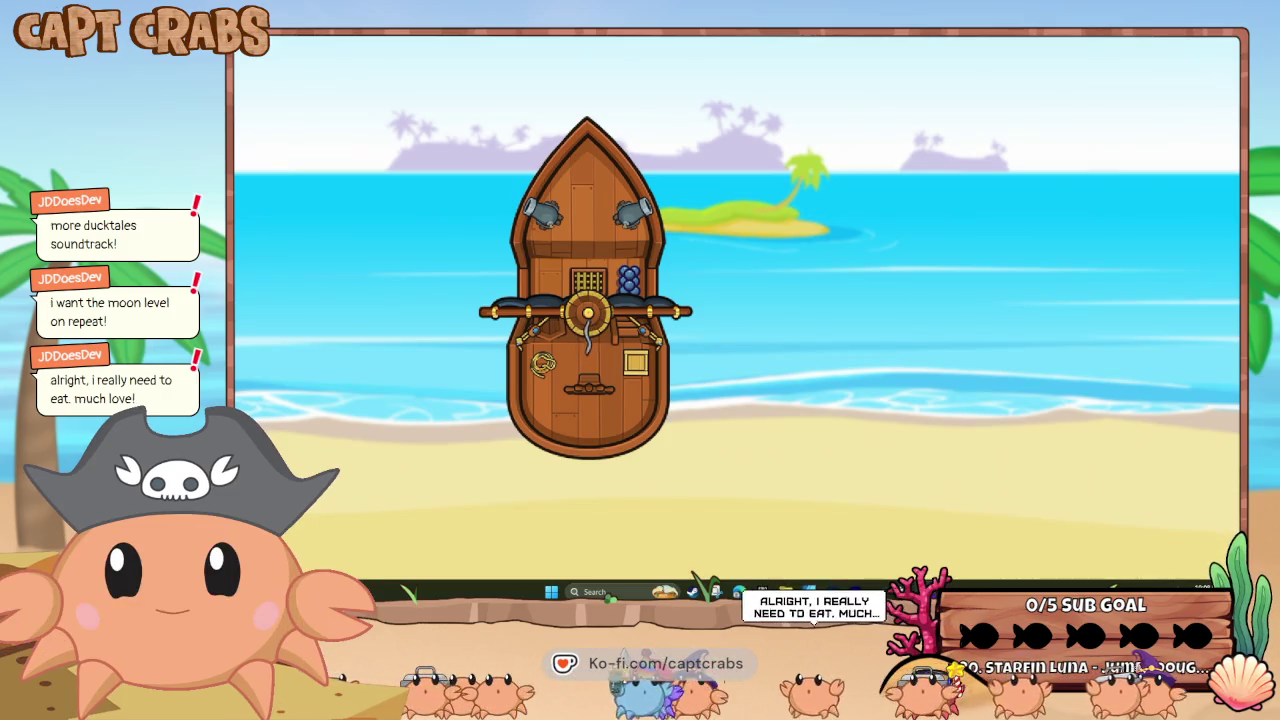
Close the test play and show the Boat's WALK animation frames.
right_click(855, 591)
click(880, 577)
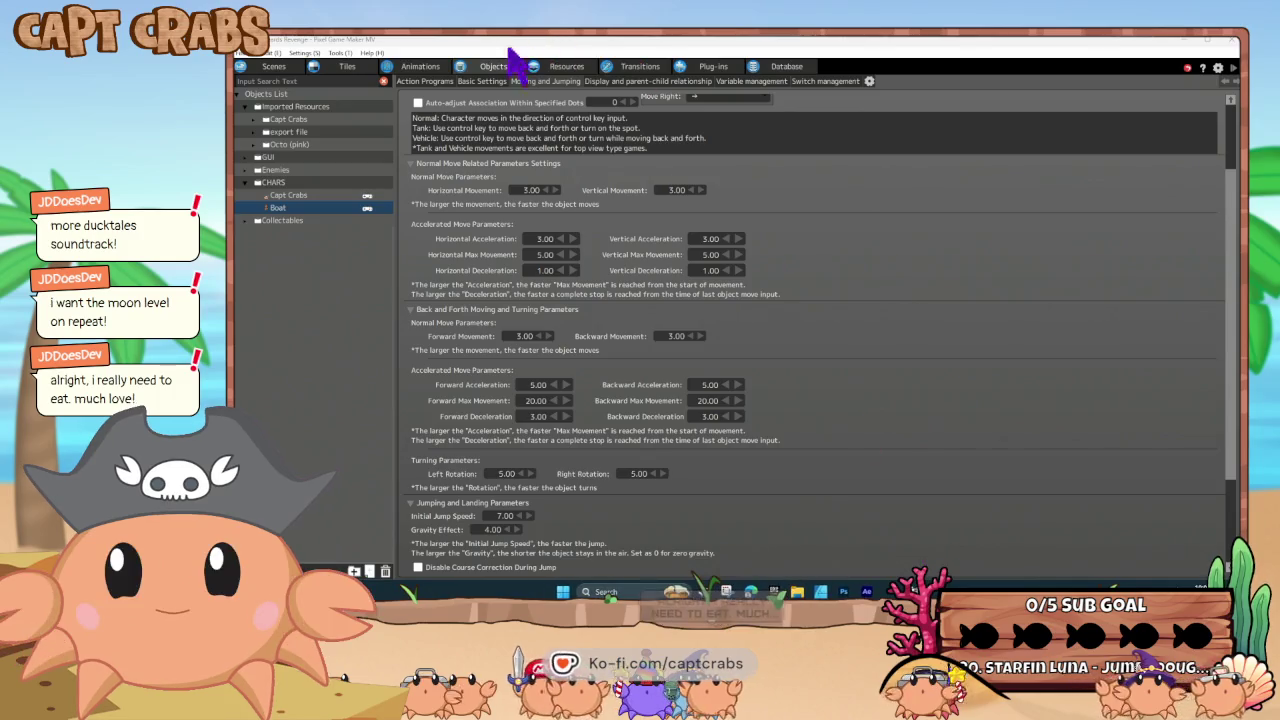
click(440, 72)
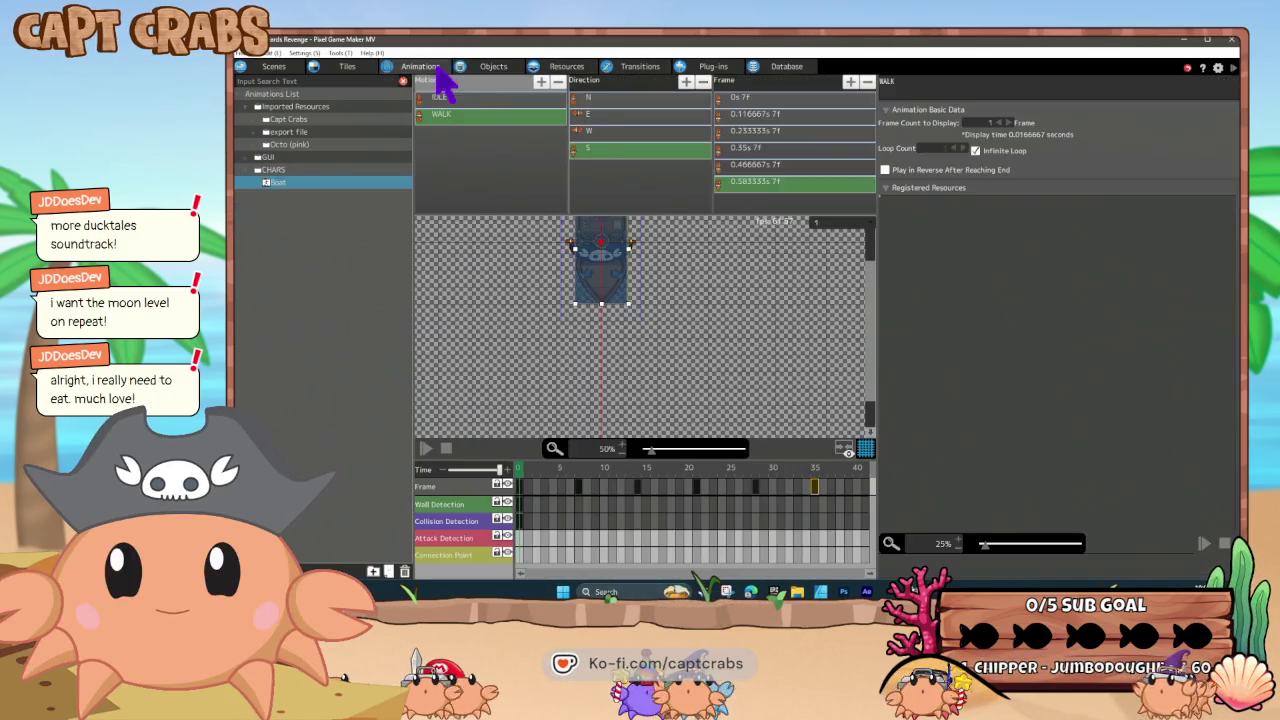
Duplicate the E walk direction, point the copy up-right and rename it NE.
click(595, 133)
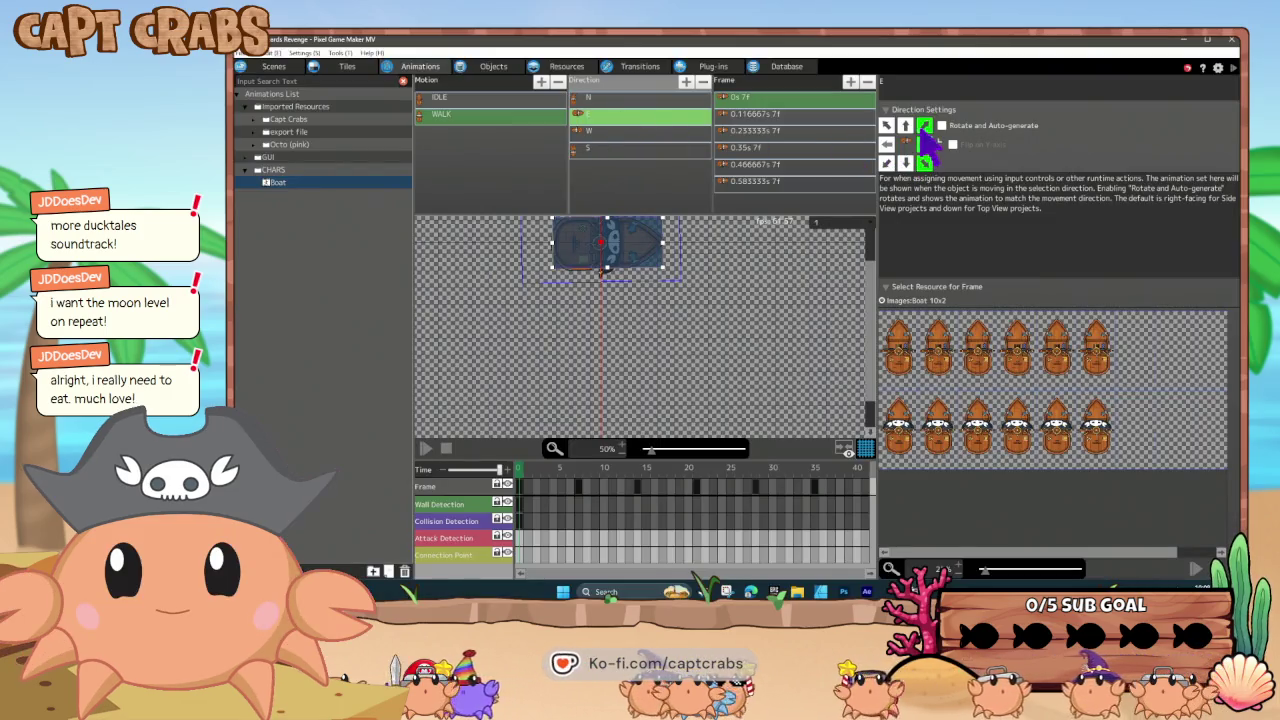
click(924, 145)
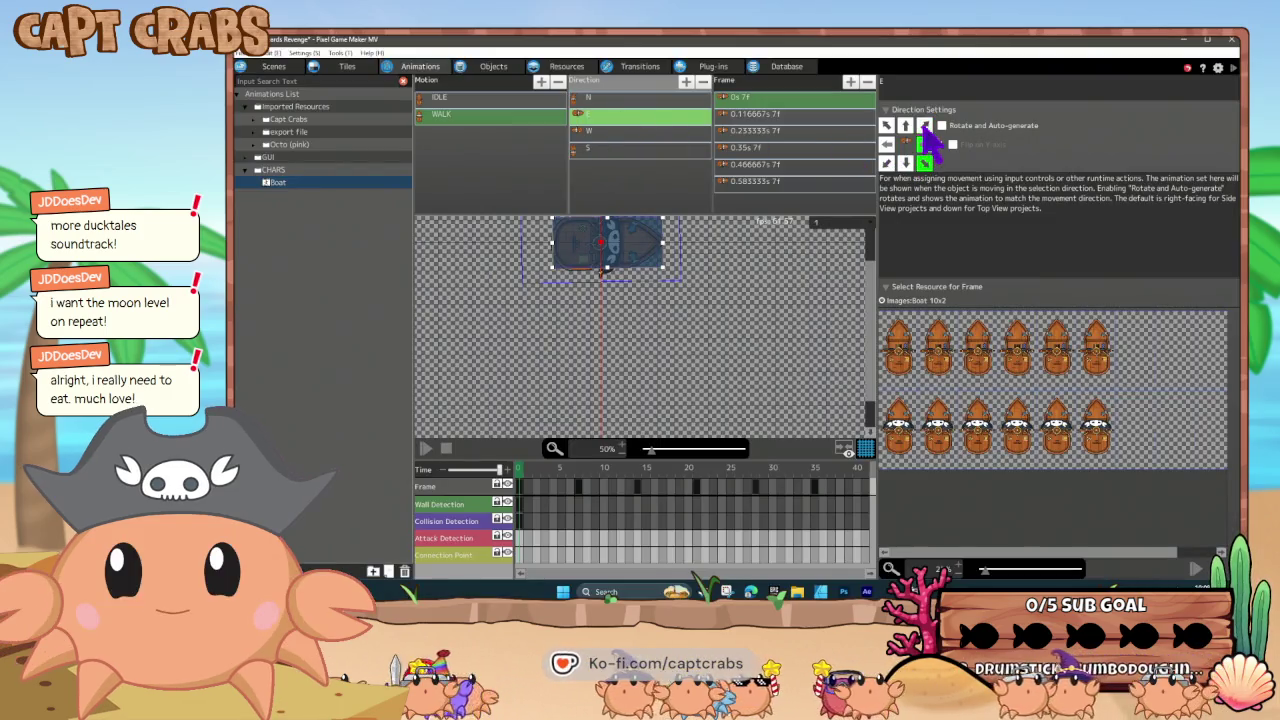
click(650, 133)
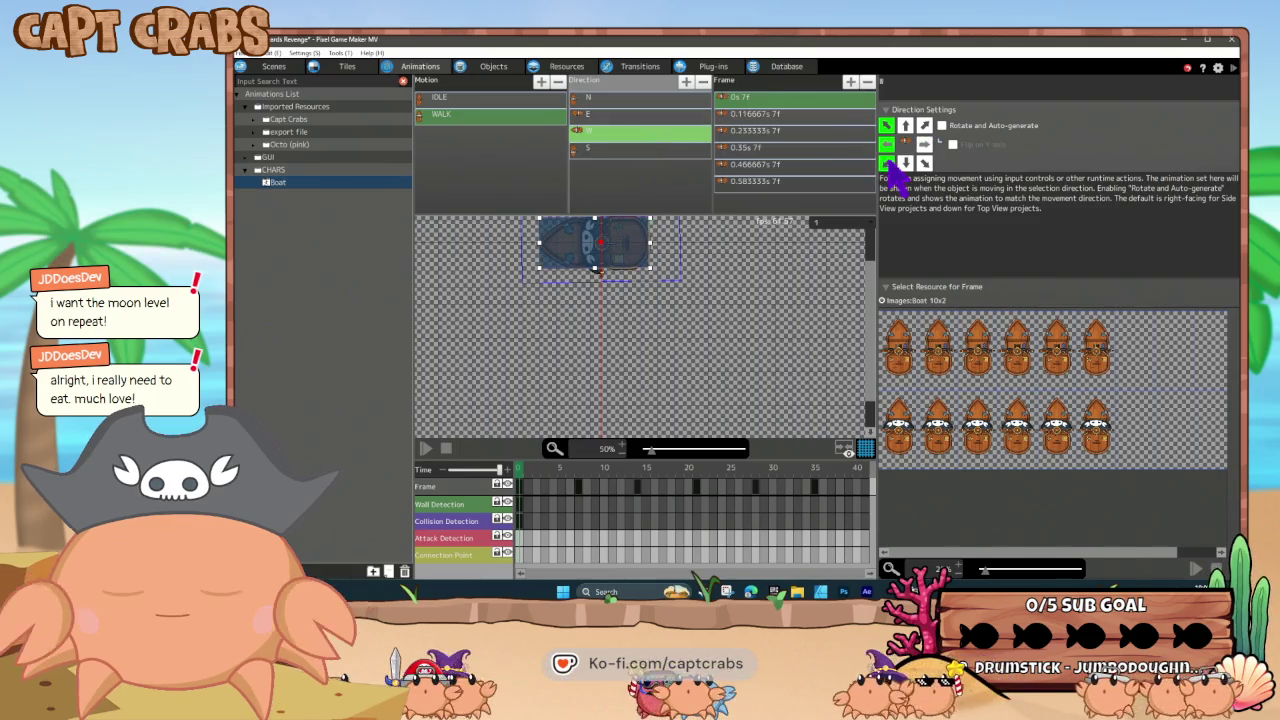
click(618, 117)
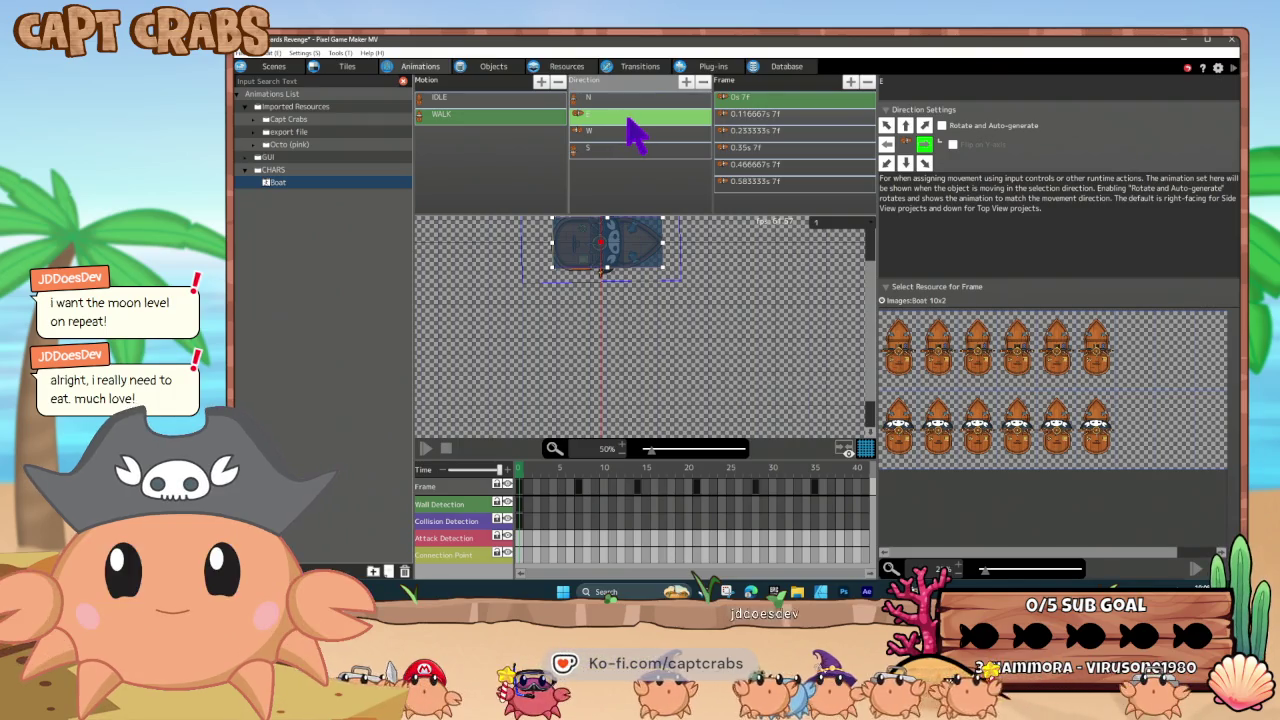
key(ctrl+v)
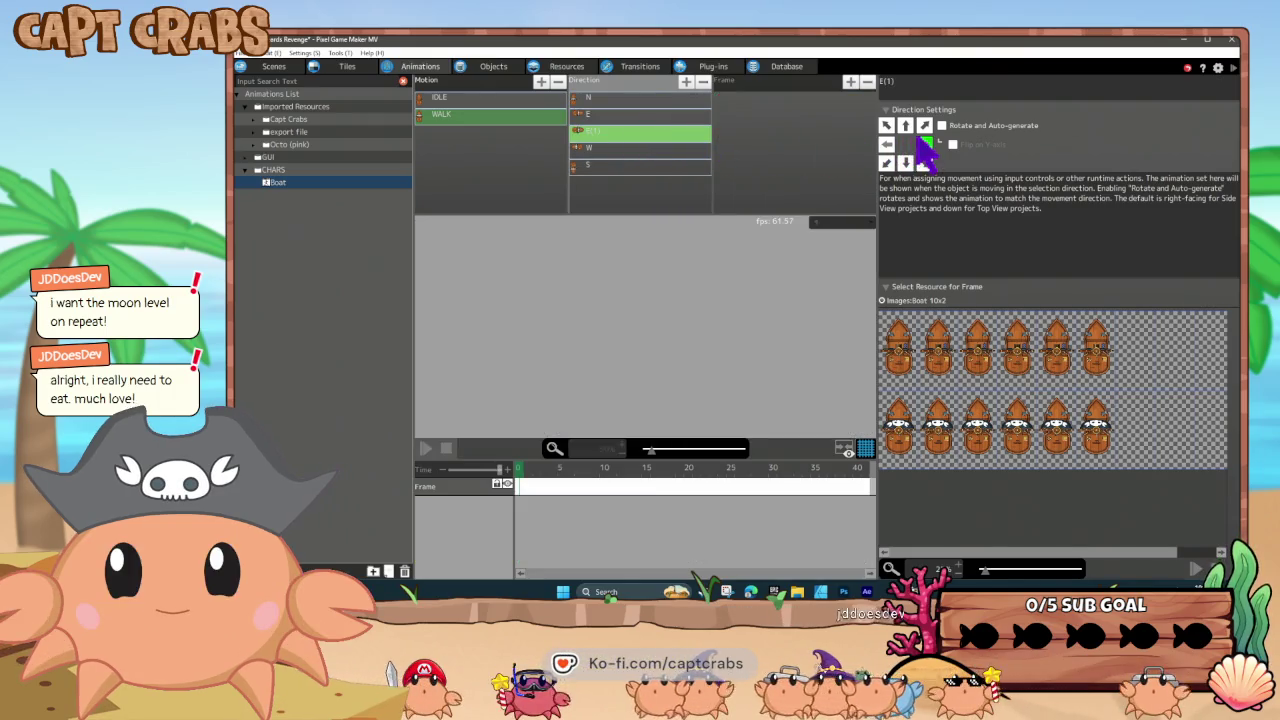
click(924, 125)
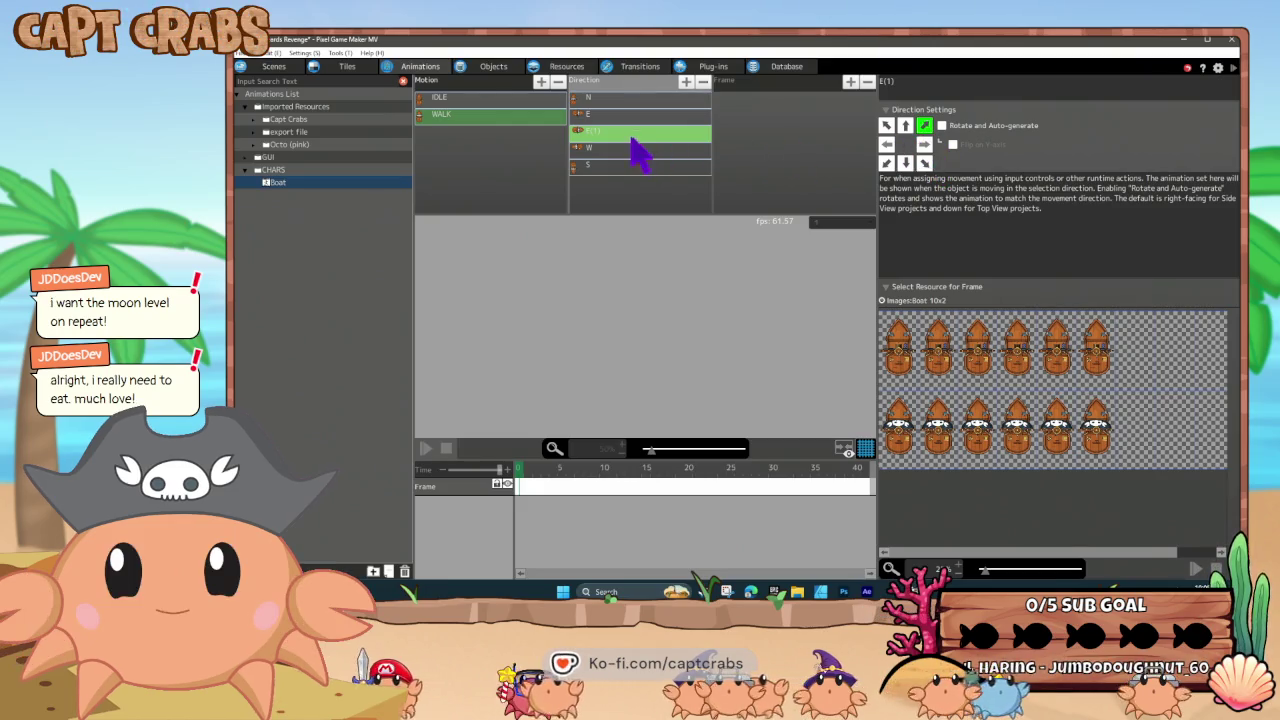
click(626, 131)
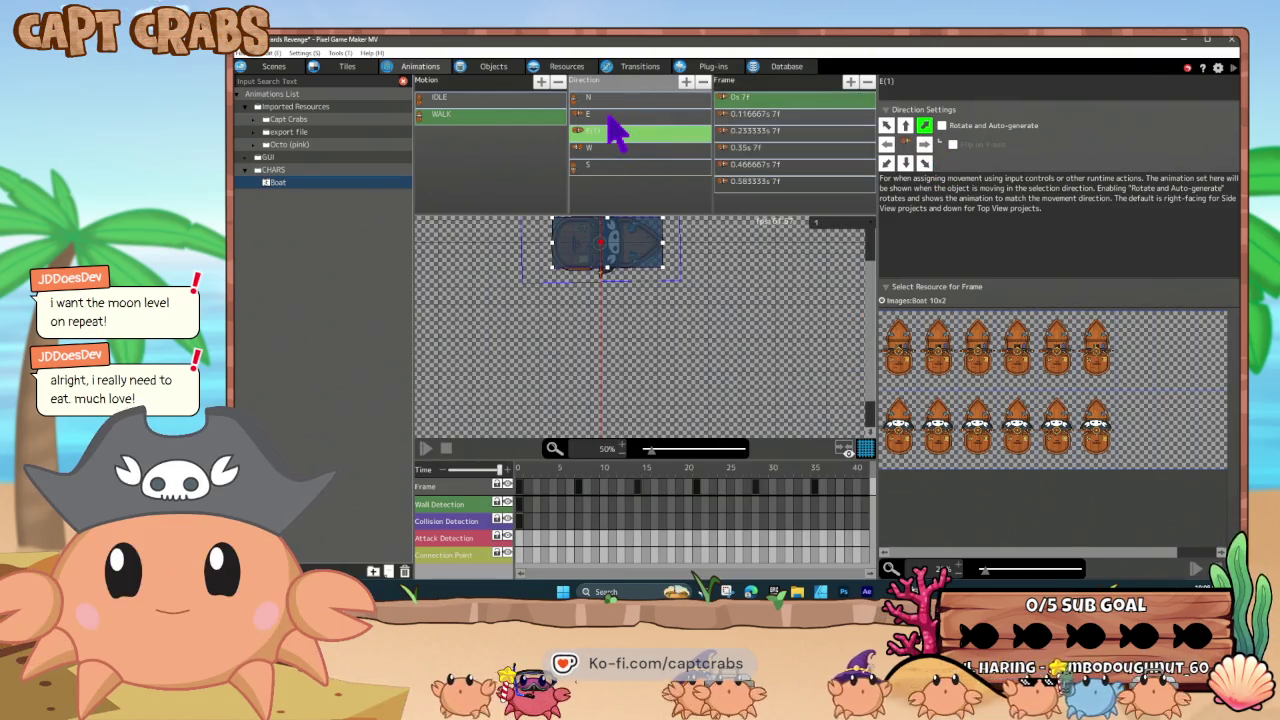
click(606, 148)
click(602, 134)
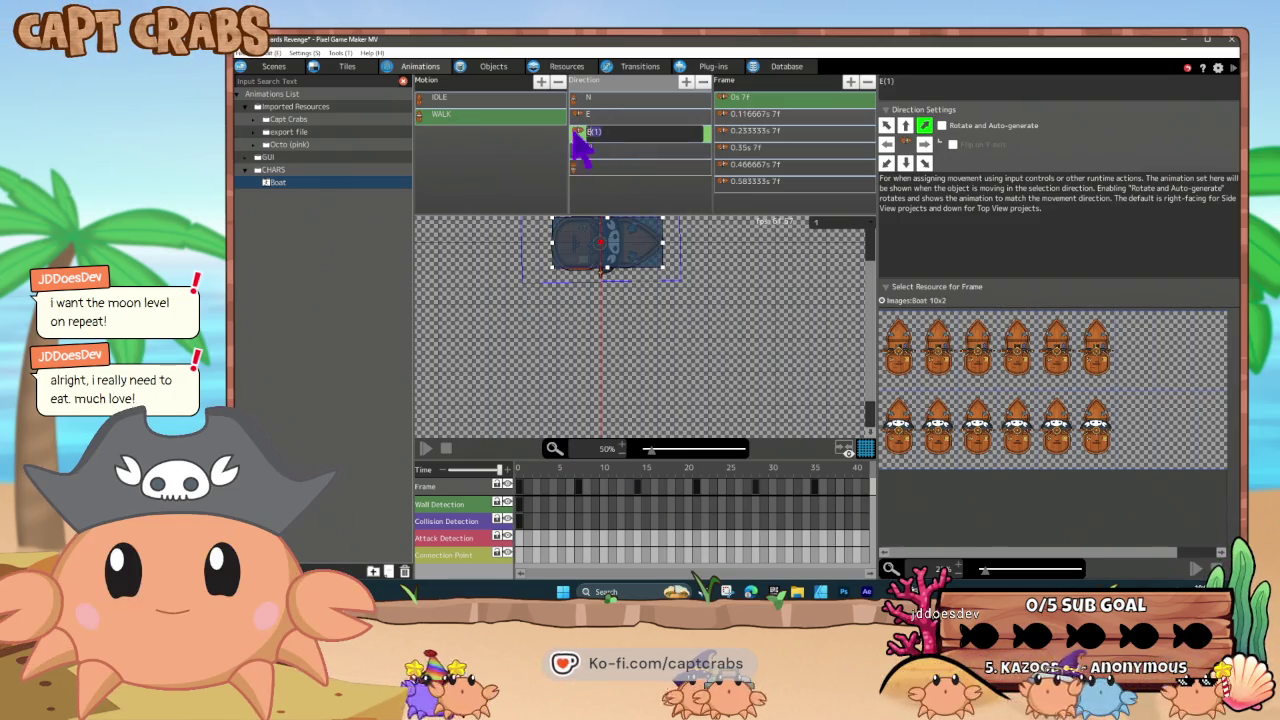
key(Return)
Rotate all six NE frames to about 40.82 degrees, then duplicate the NE direction.
click(766, 104)
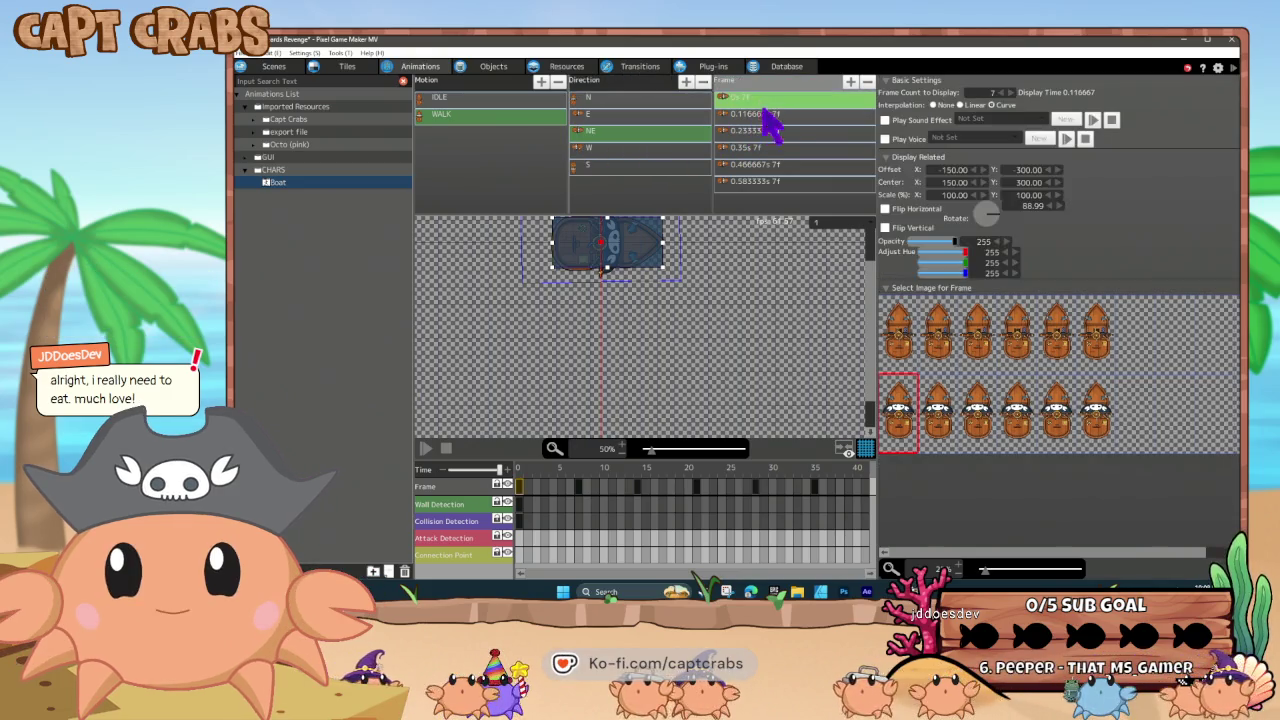
shift+click(776, 183)
drag(986, 220, 1010, 226)
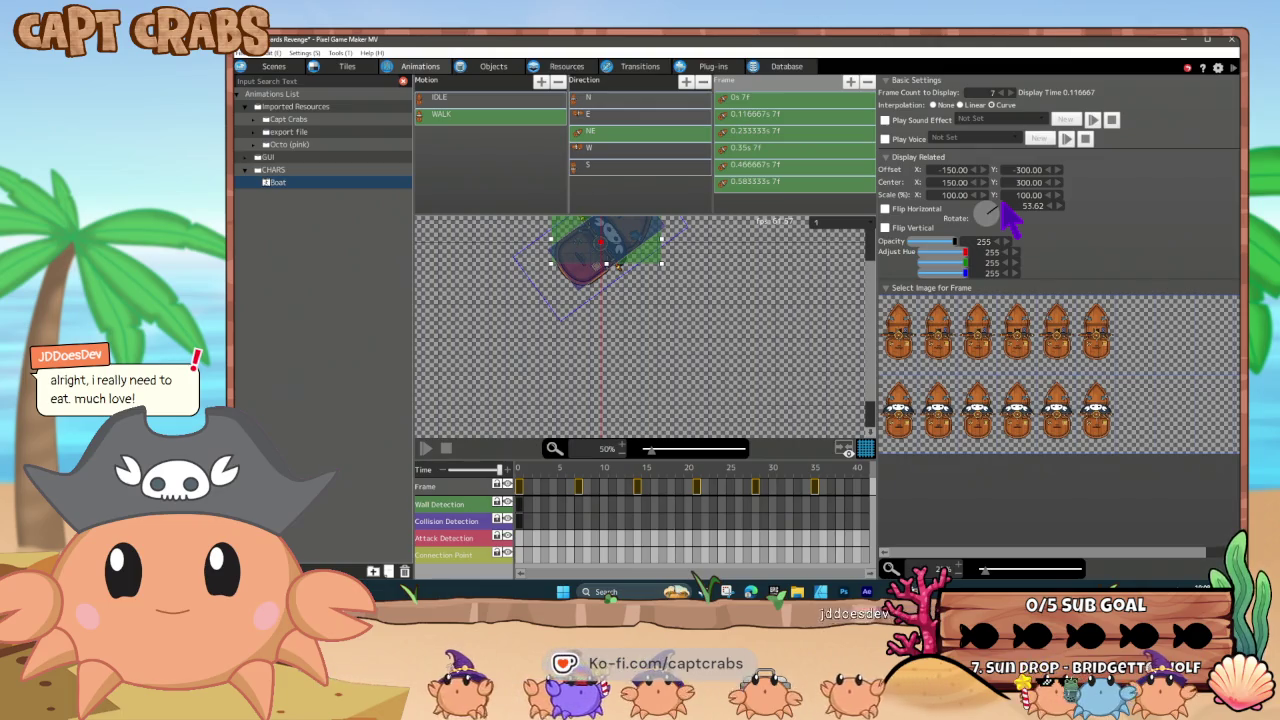
drag(1008, 210, 1006, 200)
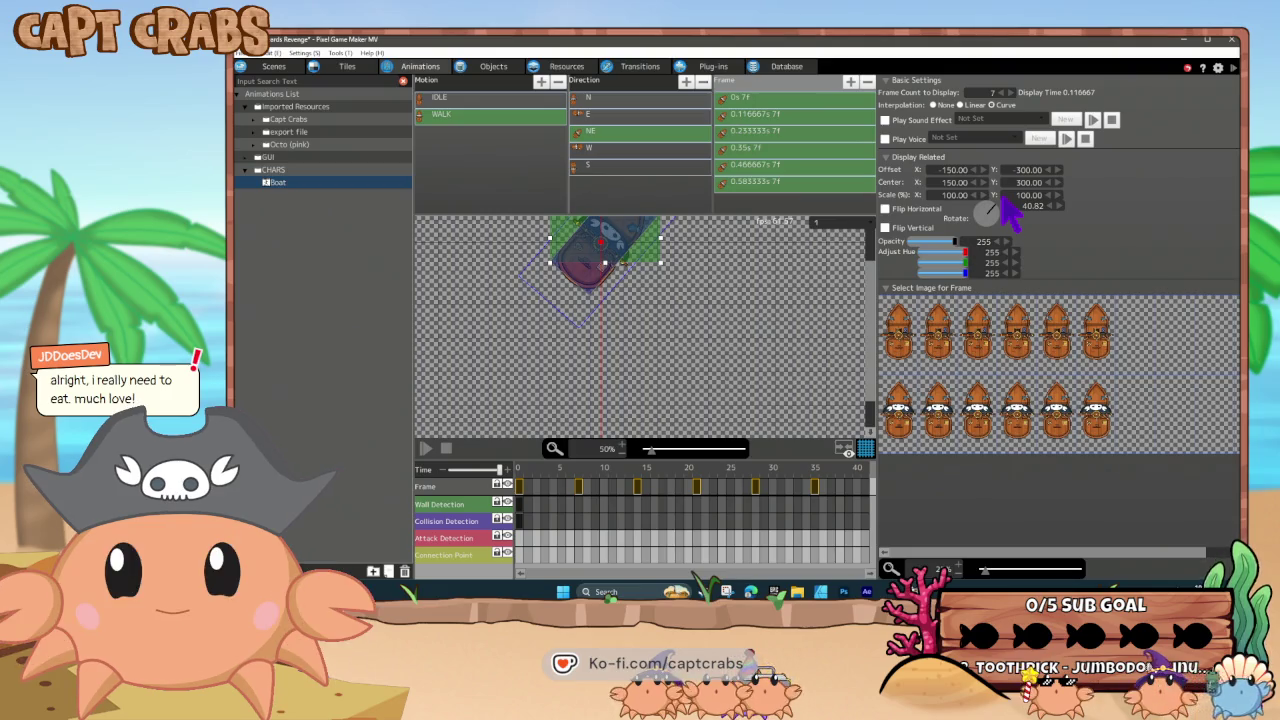
click(645, 135)
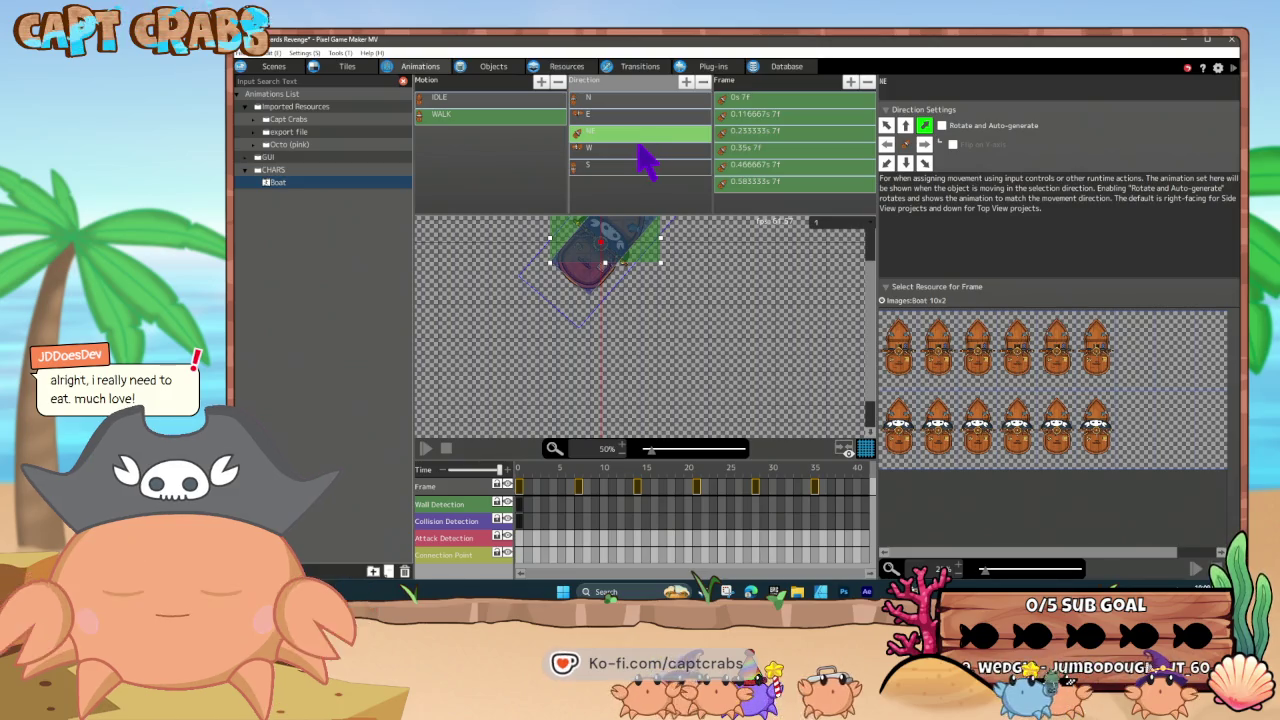
key(ctrl+v)
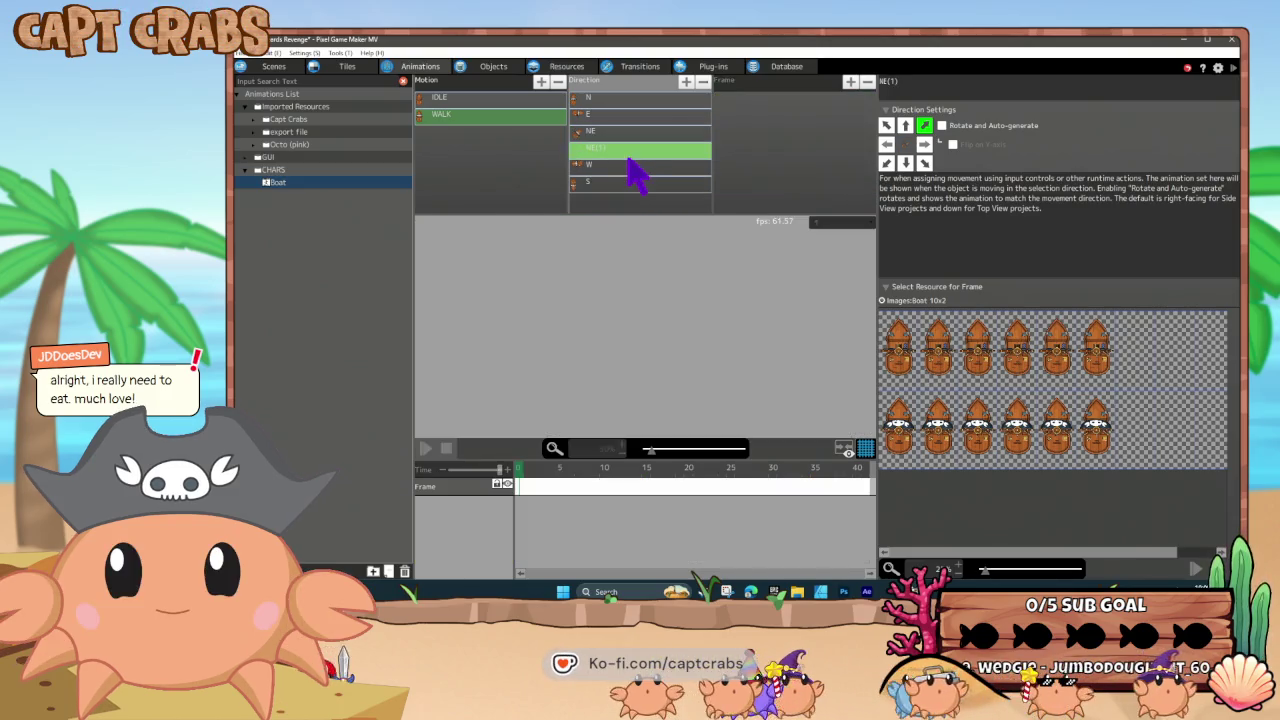
Rename the copy SE, point it down-right, and rotate its frames to about 134 degrees.
double_click(610, 149)
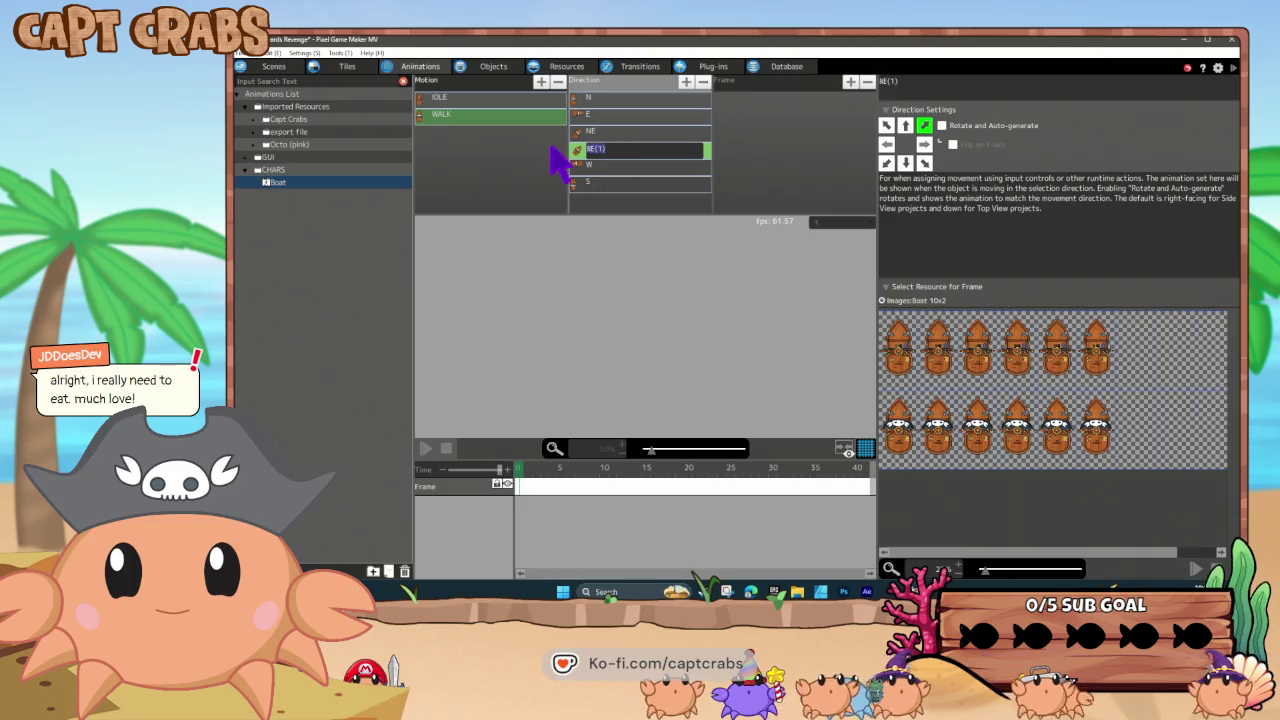
text(S)
key(Return)
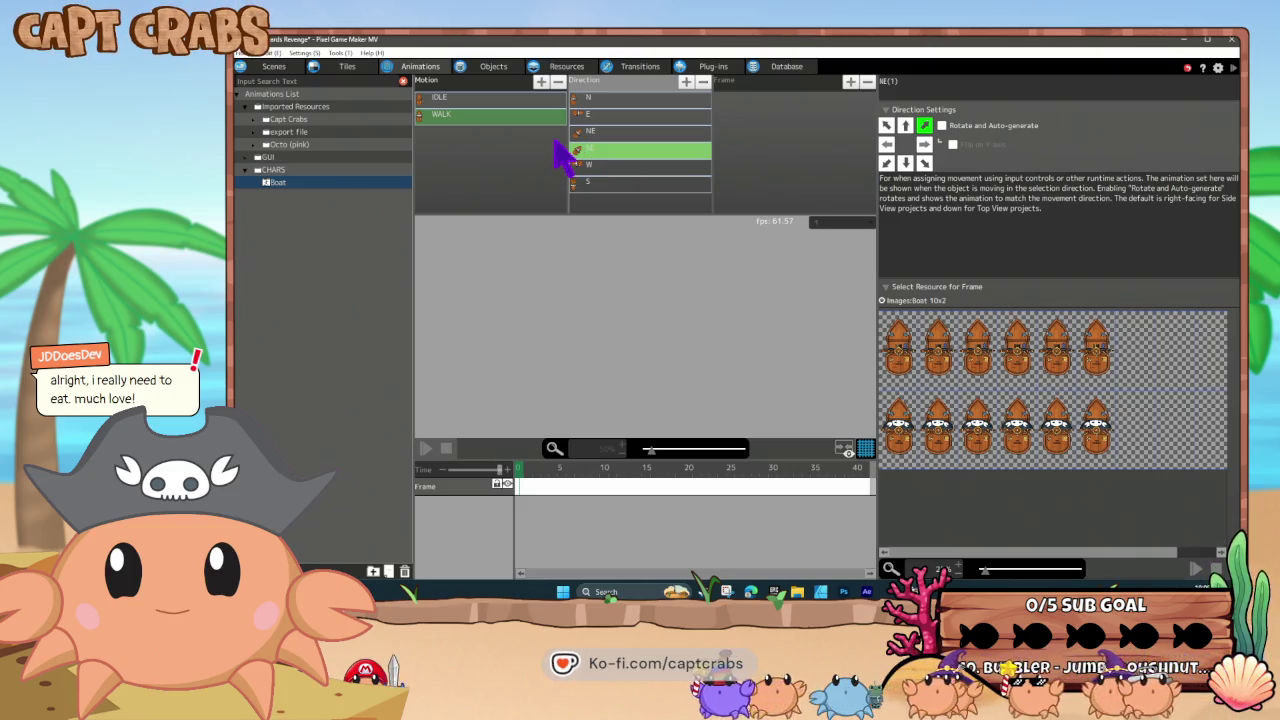
click(923, 142)
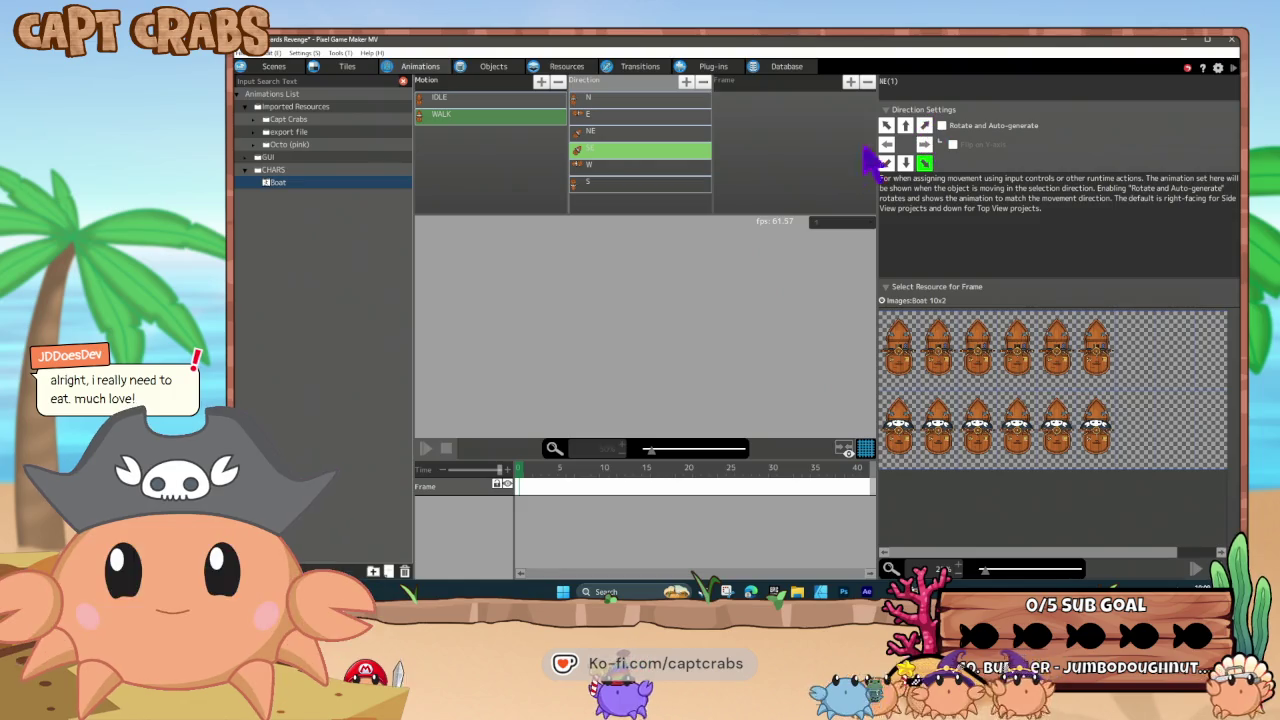
click(586, 152)
click(740, 100)
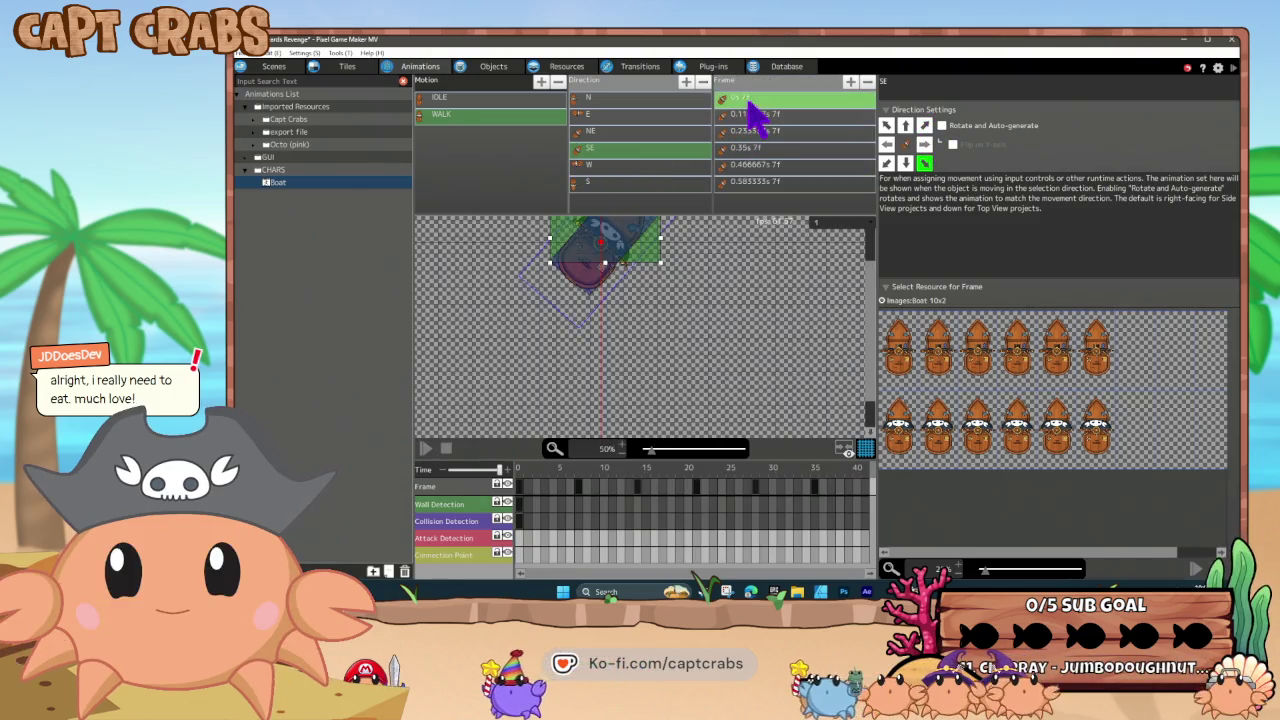
shift+click(770, 182)
drag(977, 223, 1008, 236)
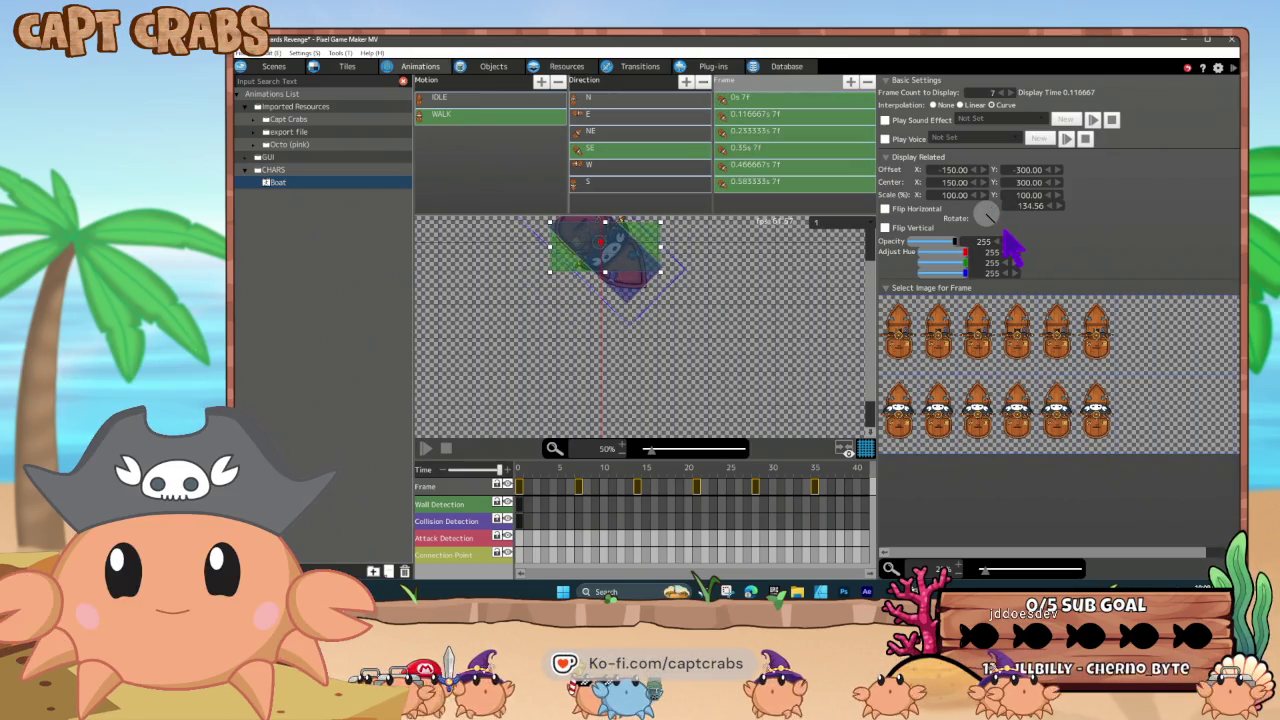
Duplicate SE as SW, point it down-left, and rotate its frames to about 228.26 degrees.
click(615, 152)
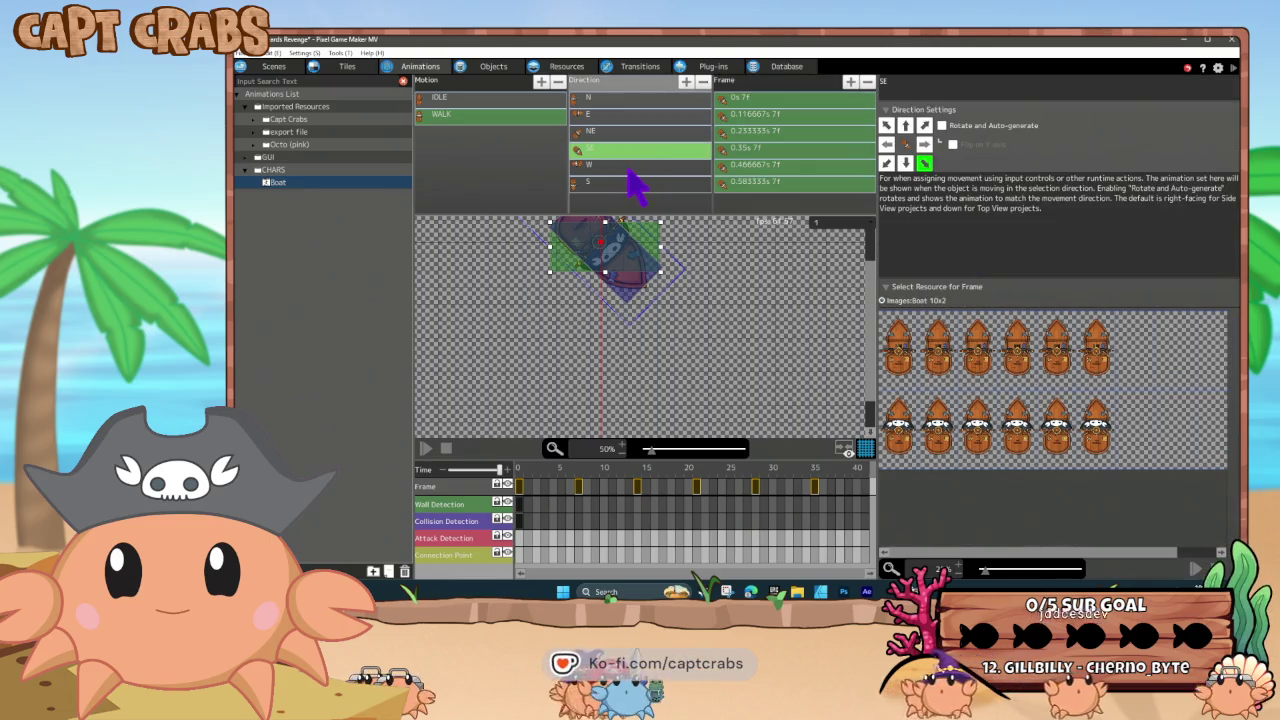
key(ctrl+v)
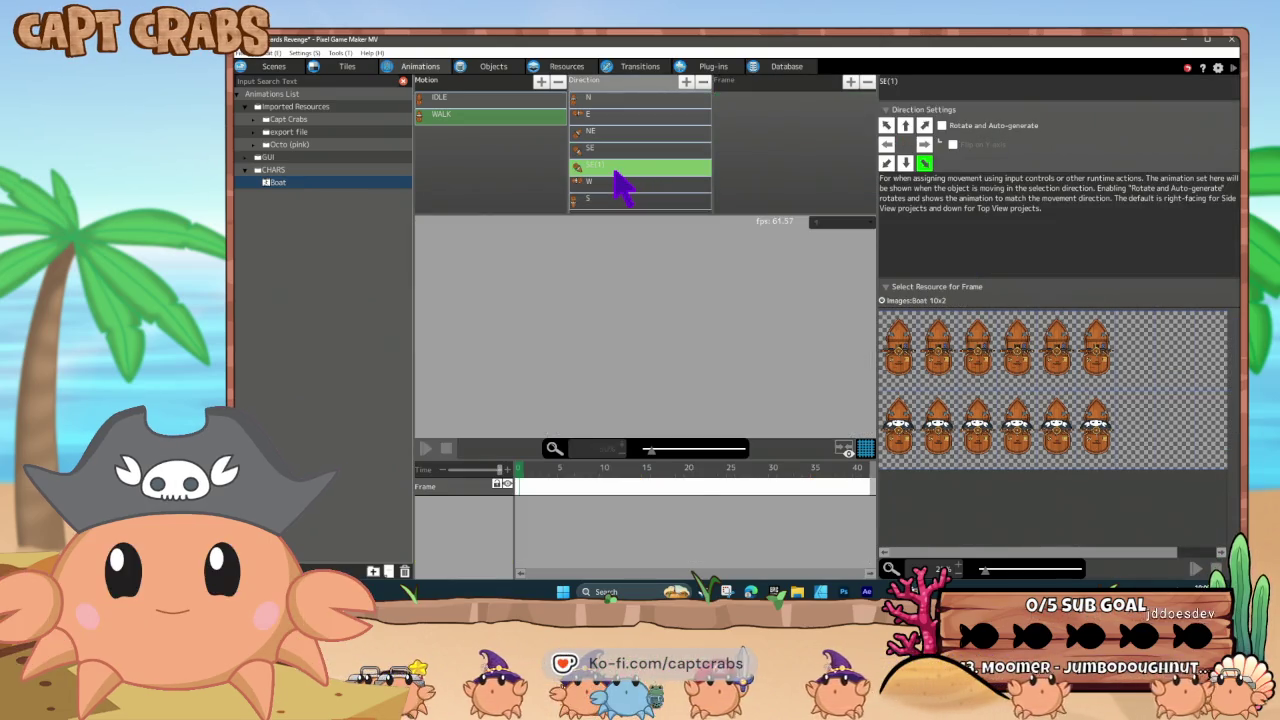
click(600, 168)
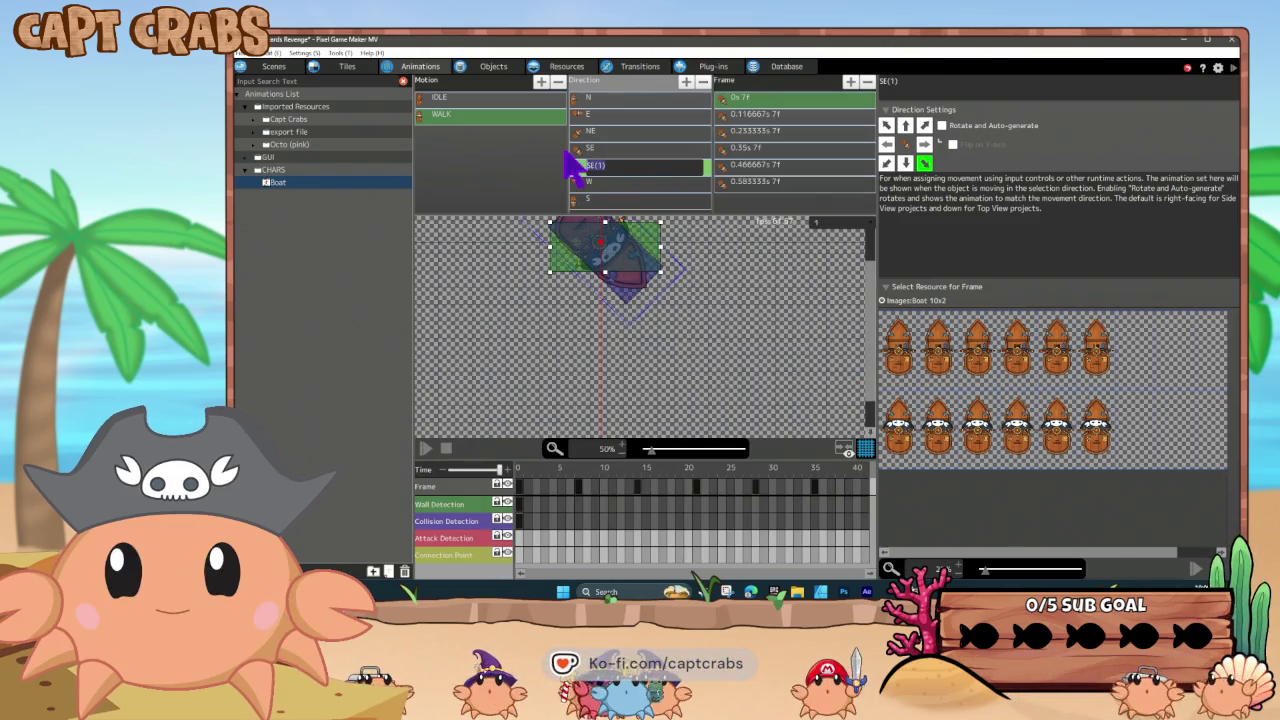
text(S)
key(Return)
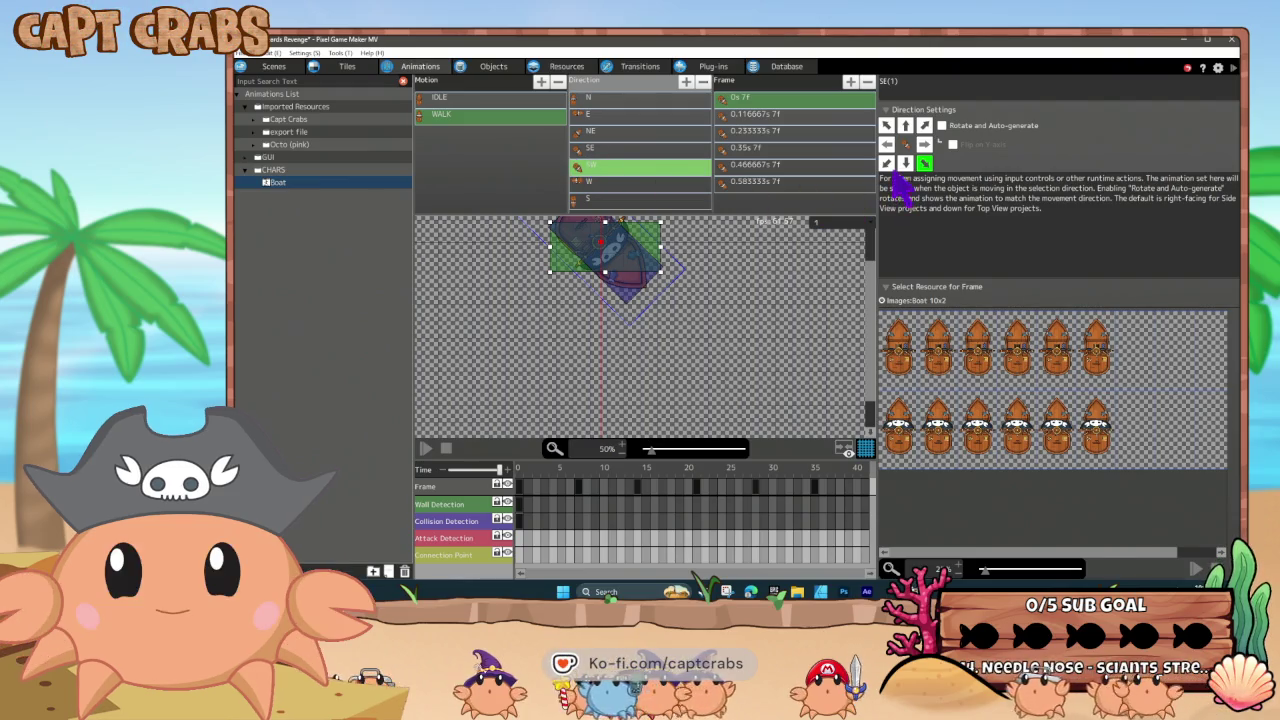
click(790, 104)
shift+click(800, 181)
drag(986, 223, 971, 229)
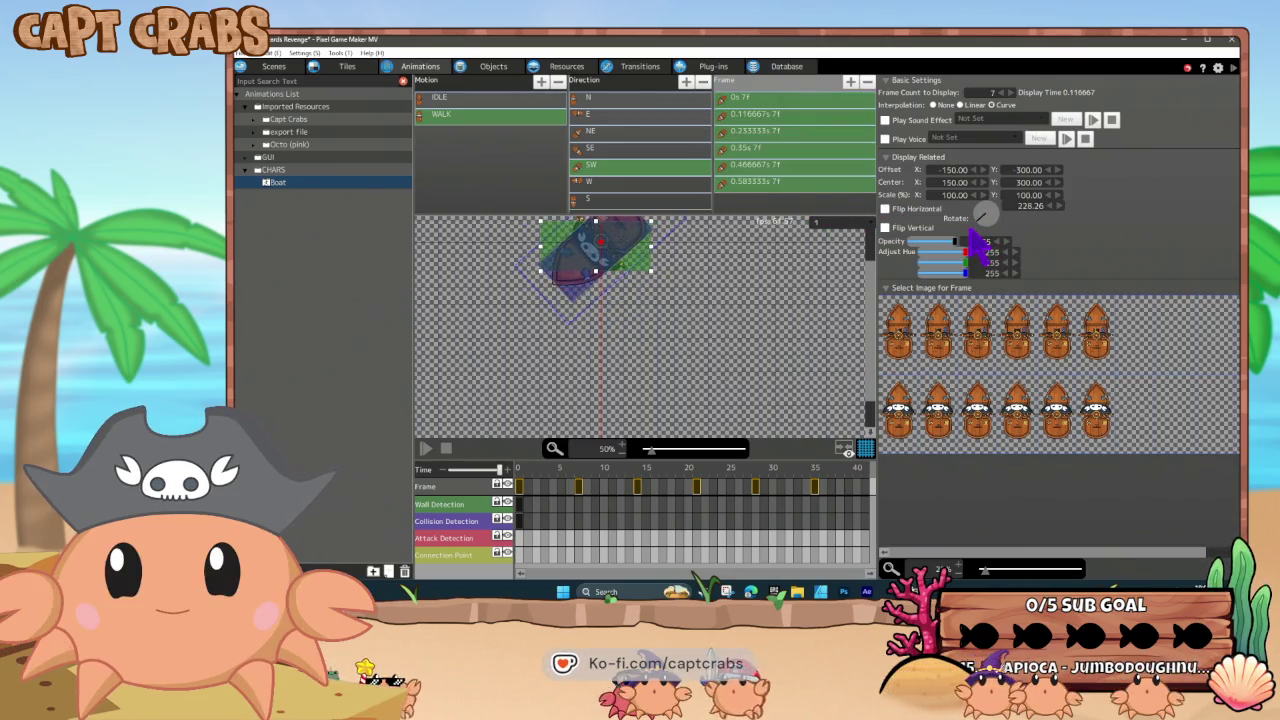
click(605, 133)
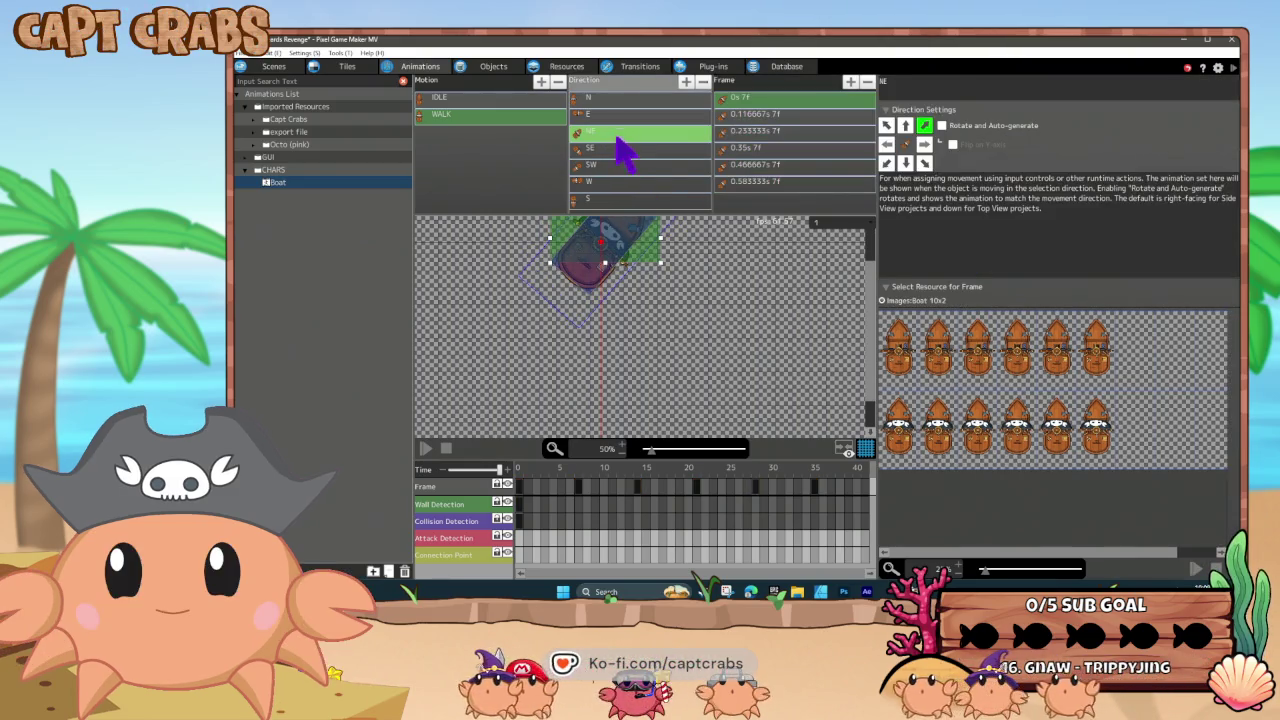
Add an NW walk direction, rotate all its frames to about -54.90 degrees, and save.
key(ctrl+v)
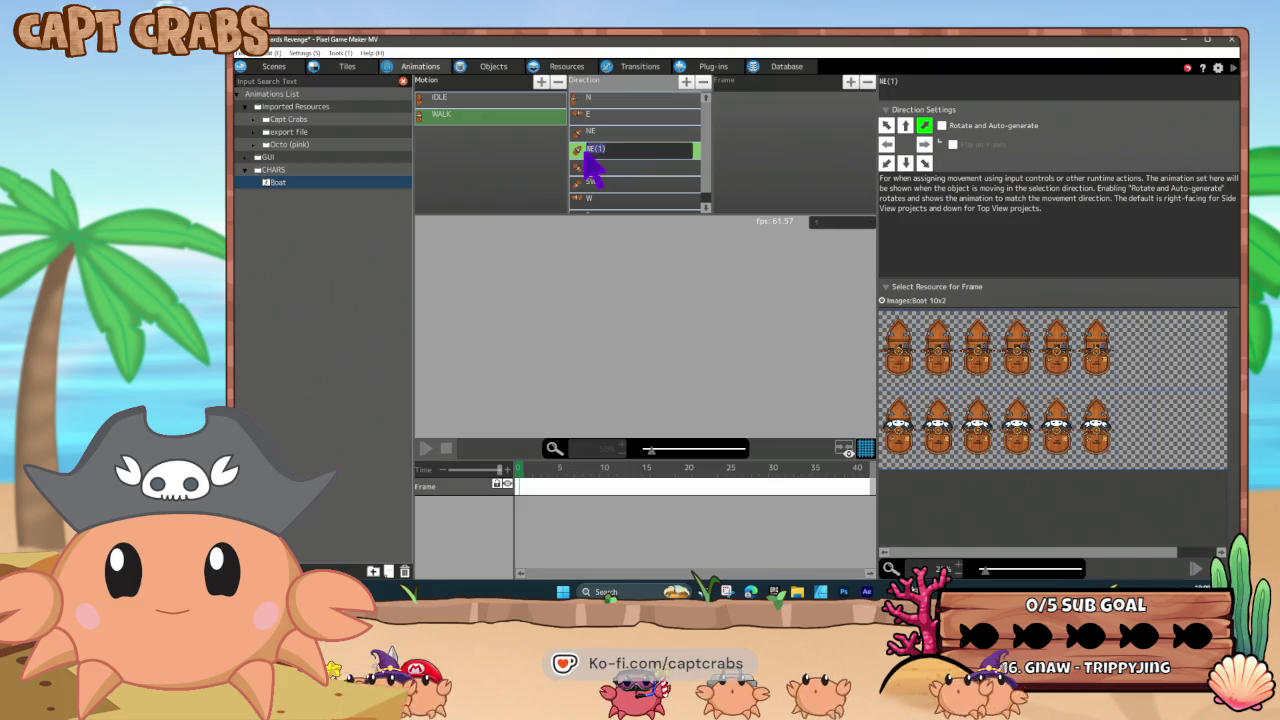
text(SE)
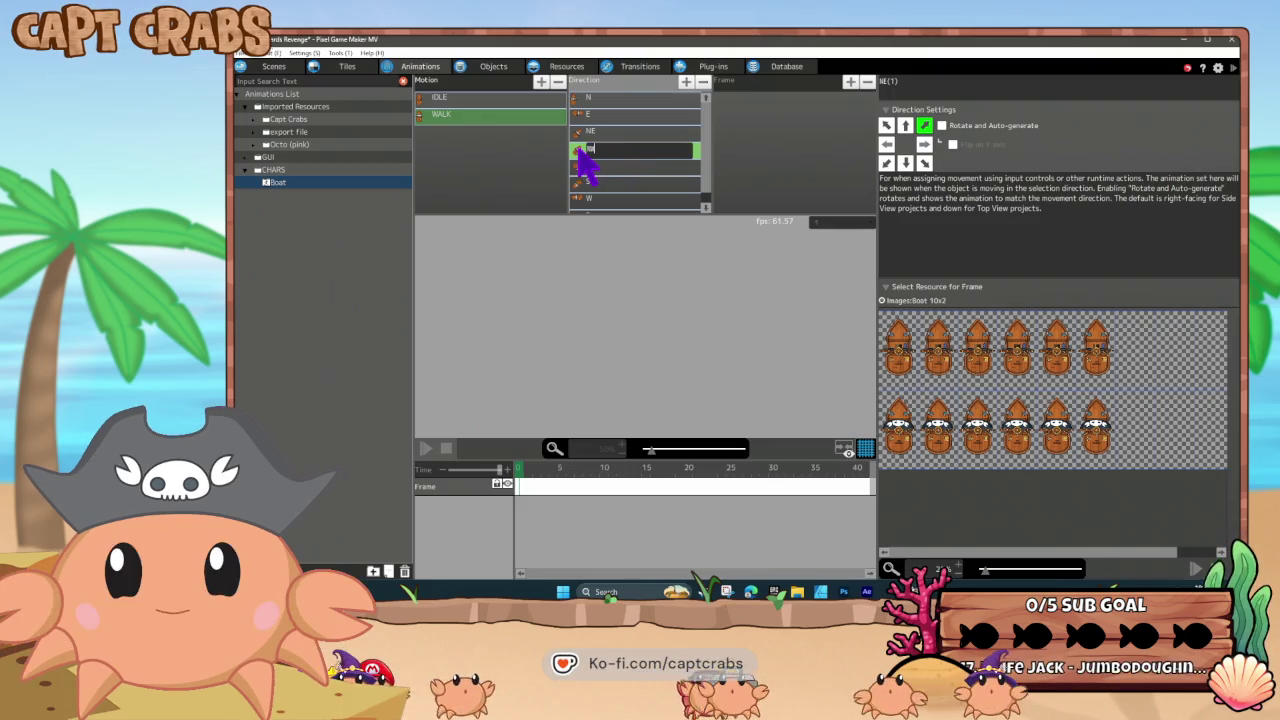
key(Return)
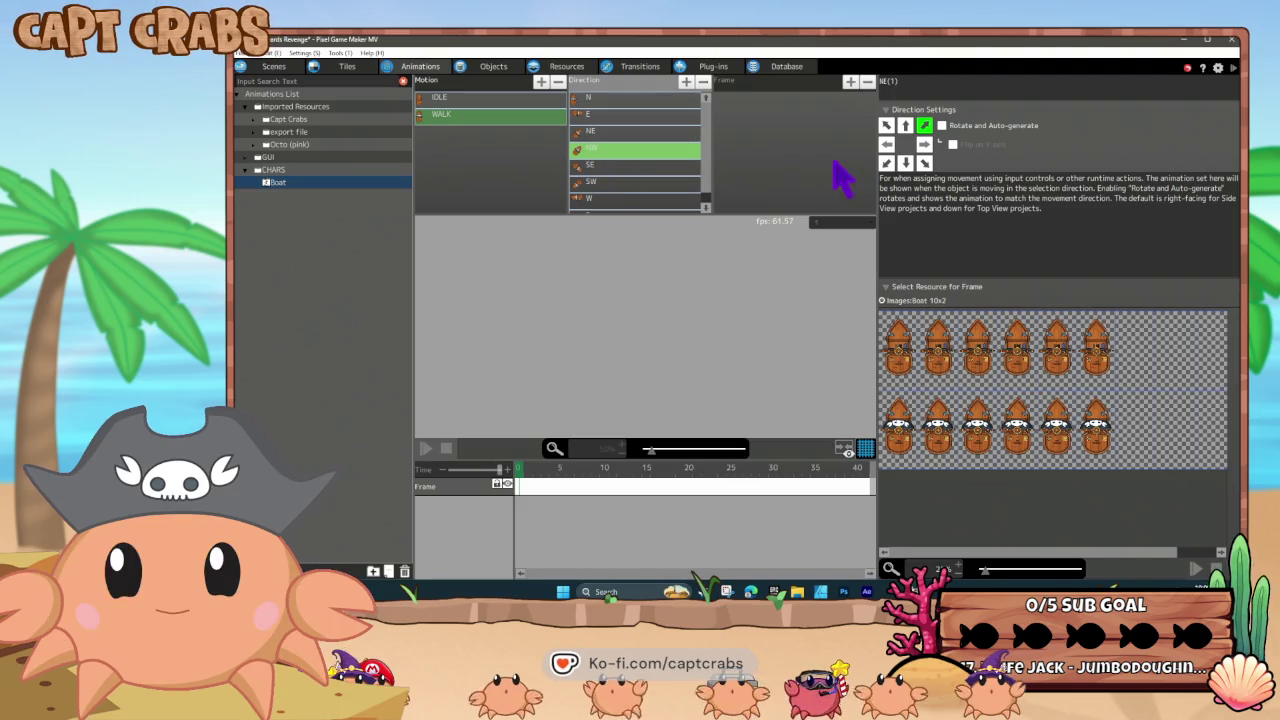
click(626, 150)
click(752, 100)
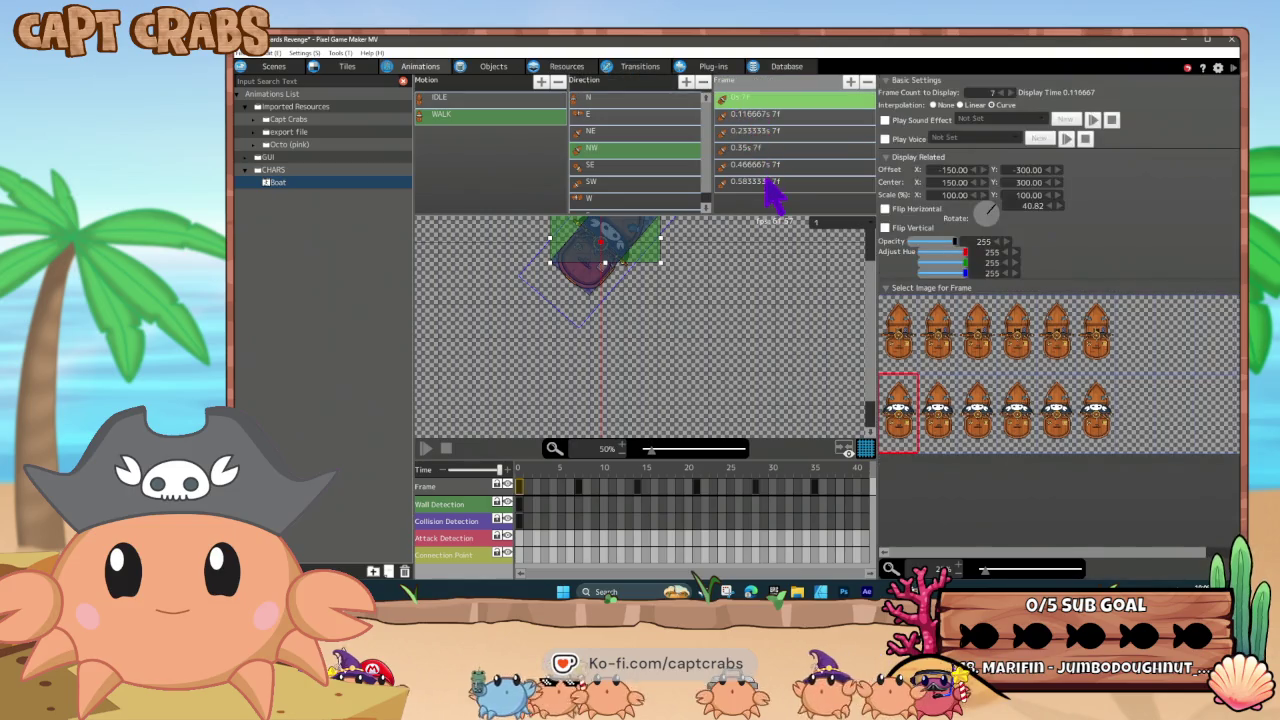
shift+click(760, 182)
drag(983, 201, 980, 214)
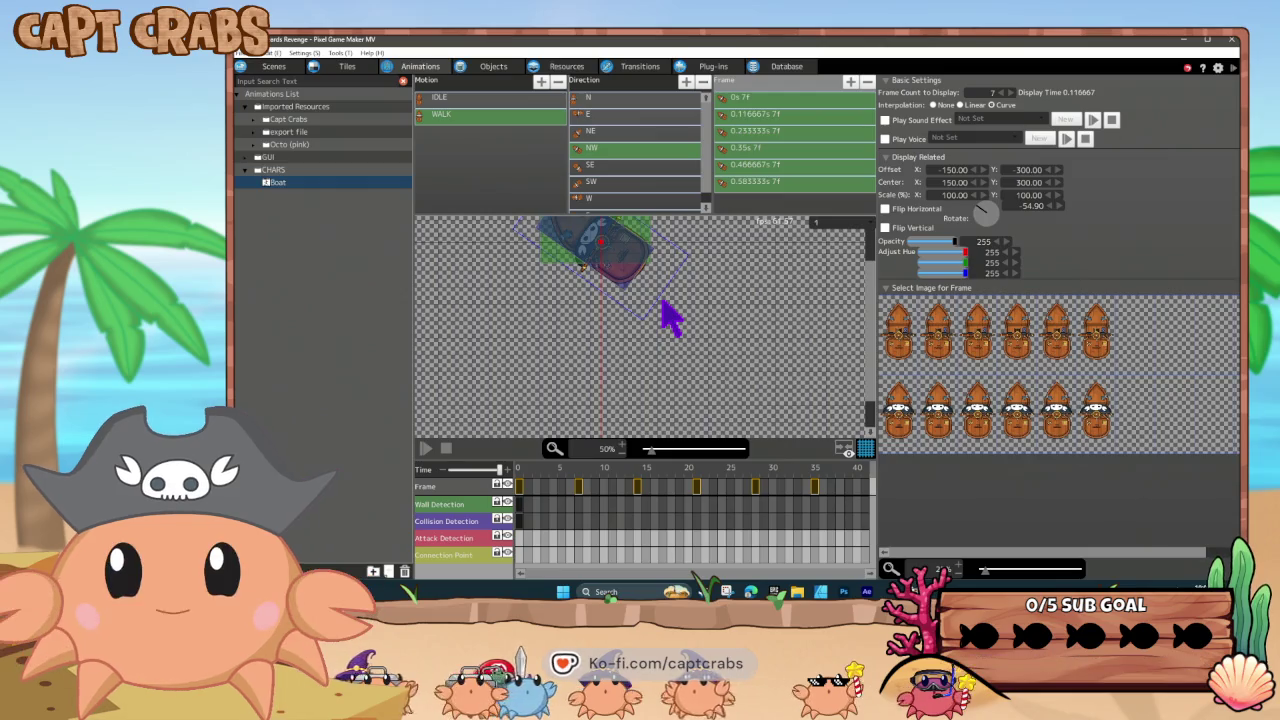
key(ctrl+s)
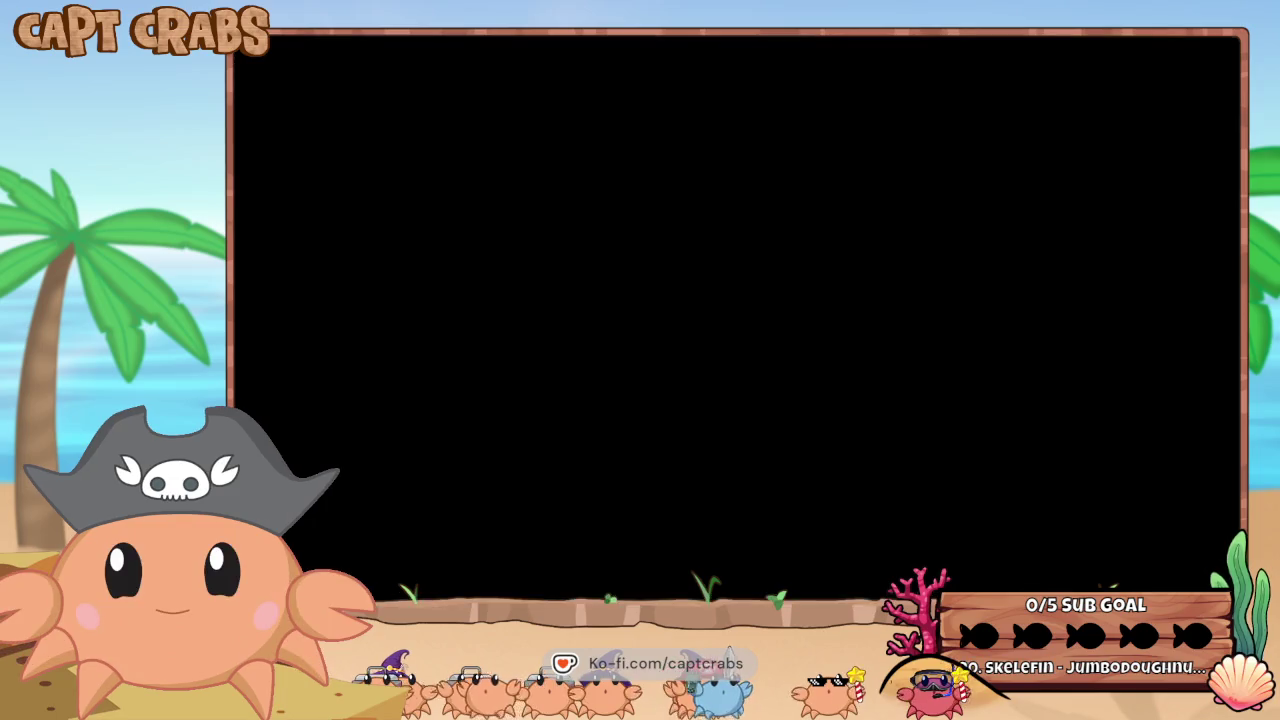
Sail the boat with the D and W keys toward the beach, then close the player.
key(d)
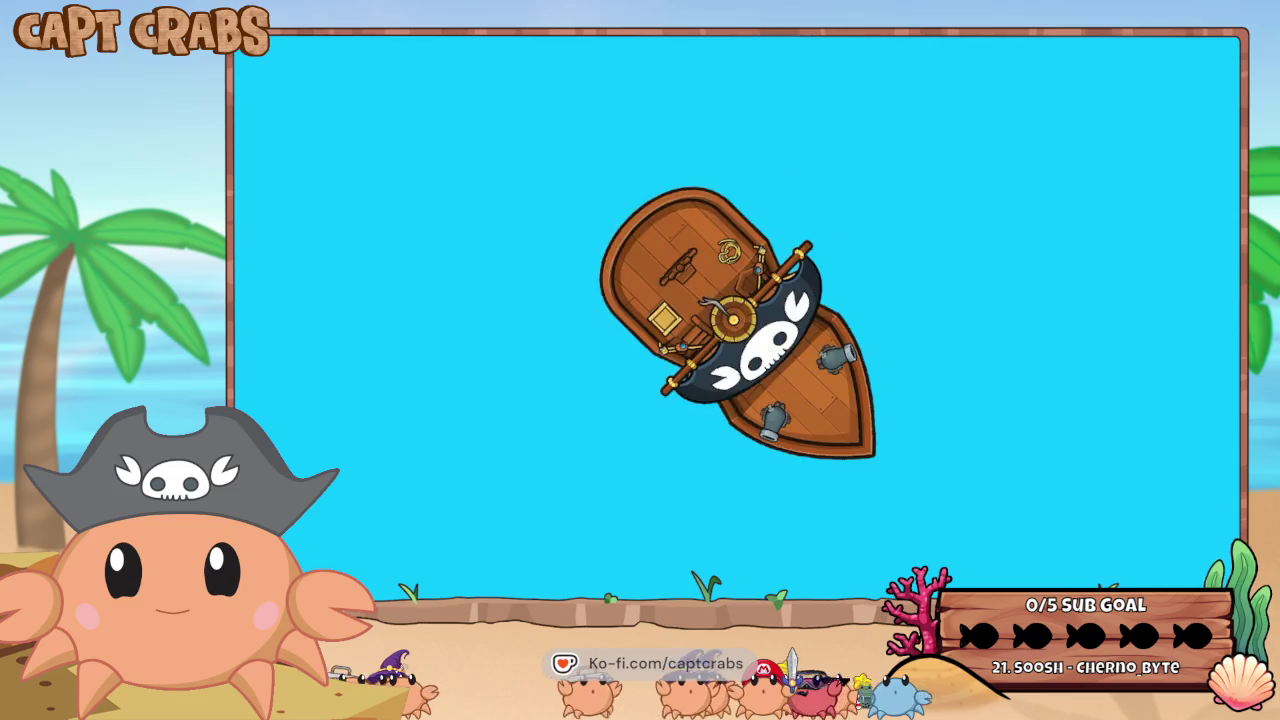
key(w)
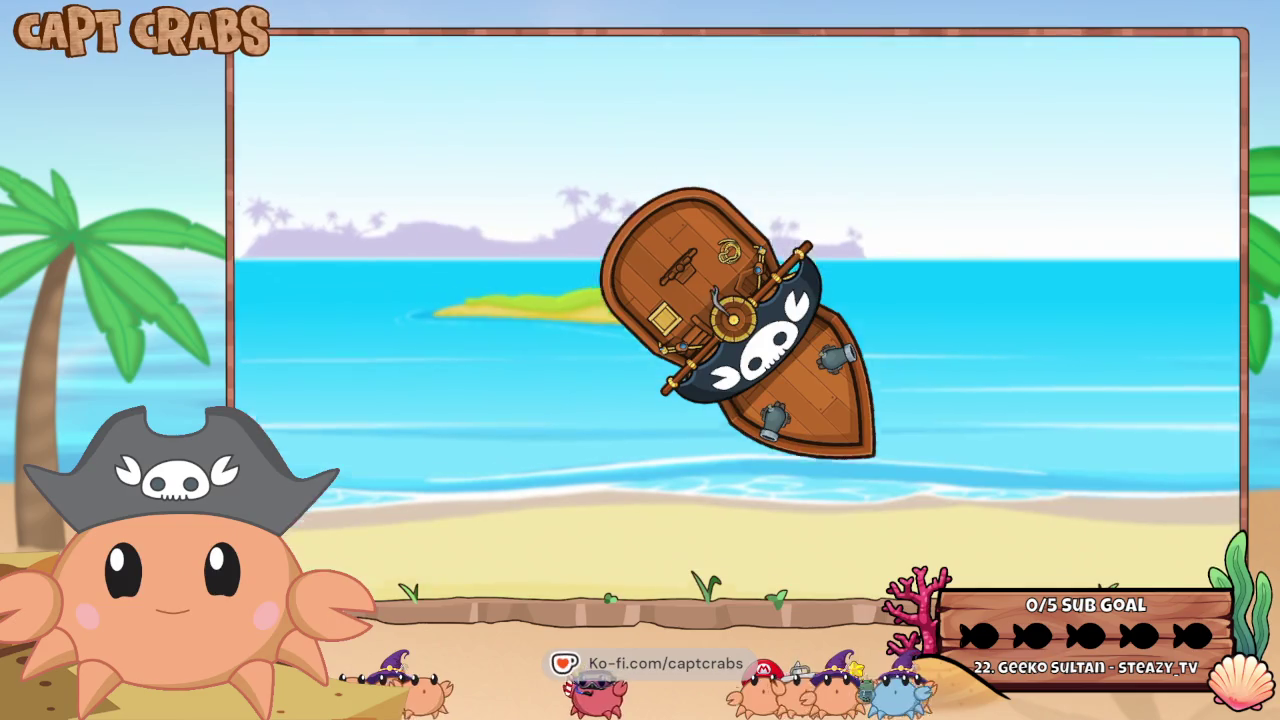
key(d)
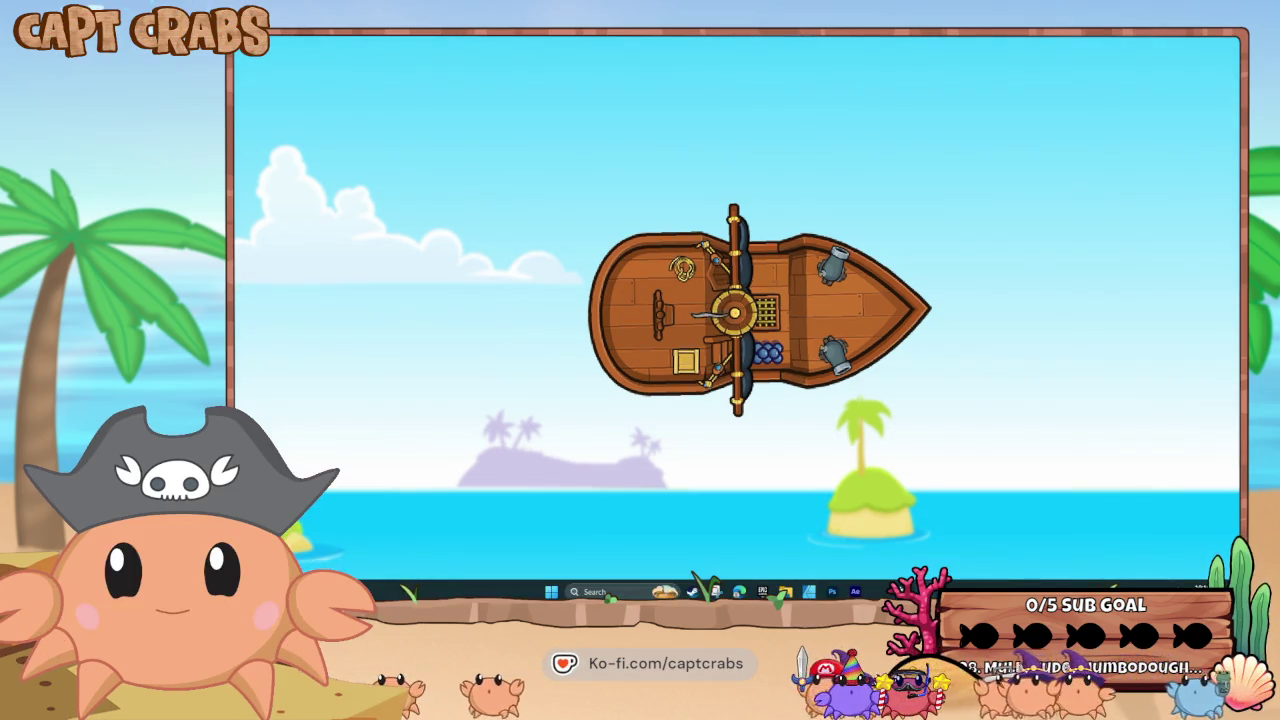
right_click(920, 591)
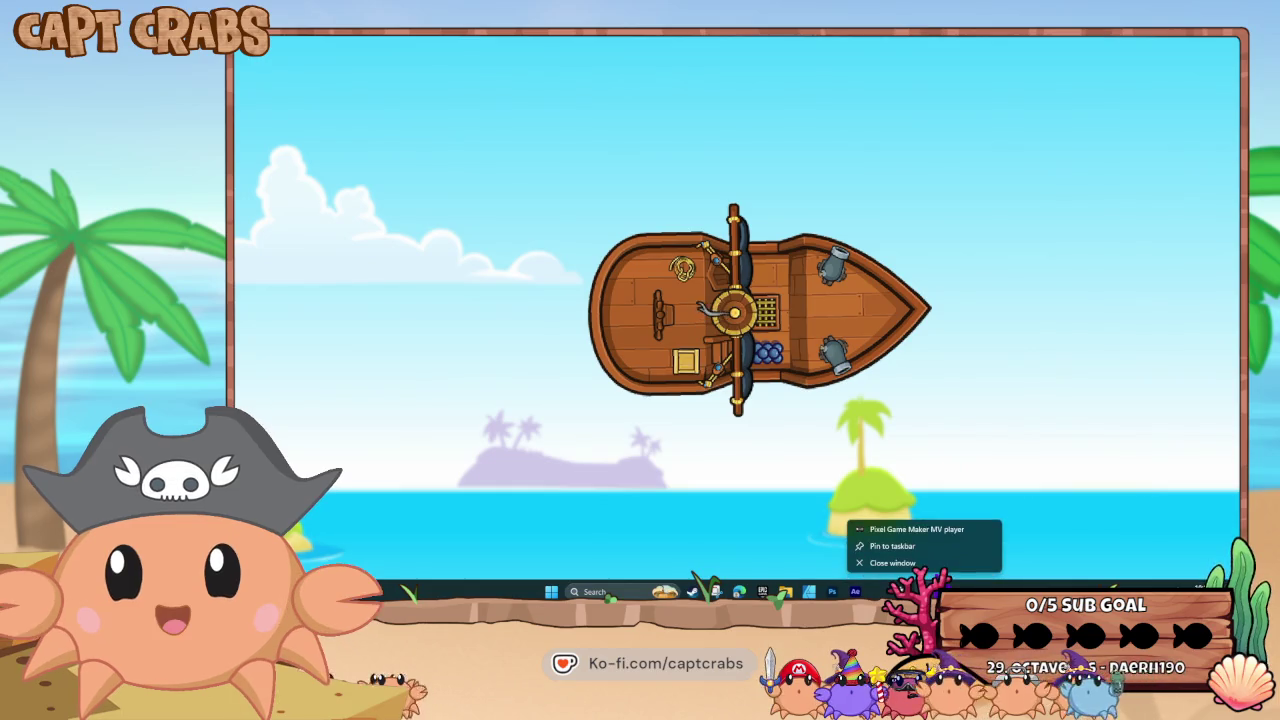
click(892, 563)
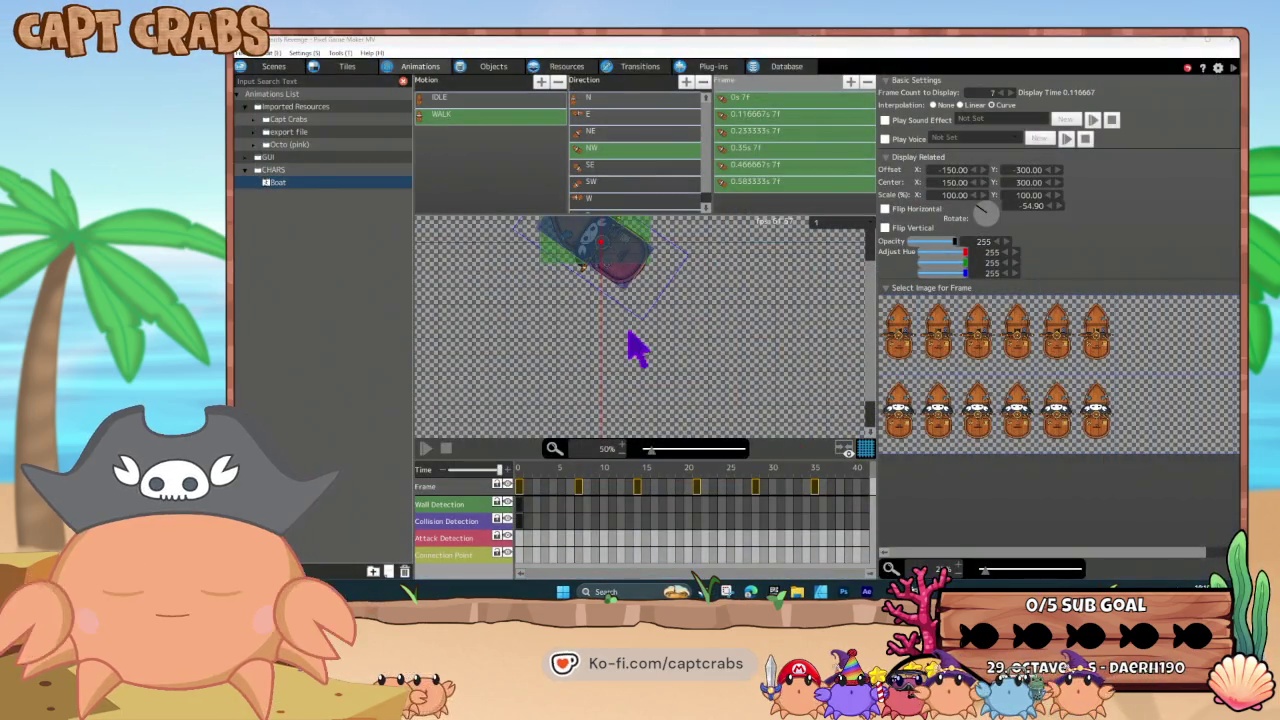
click(497, 67)
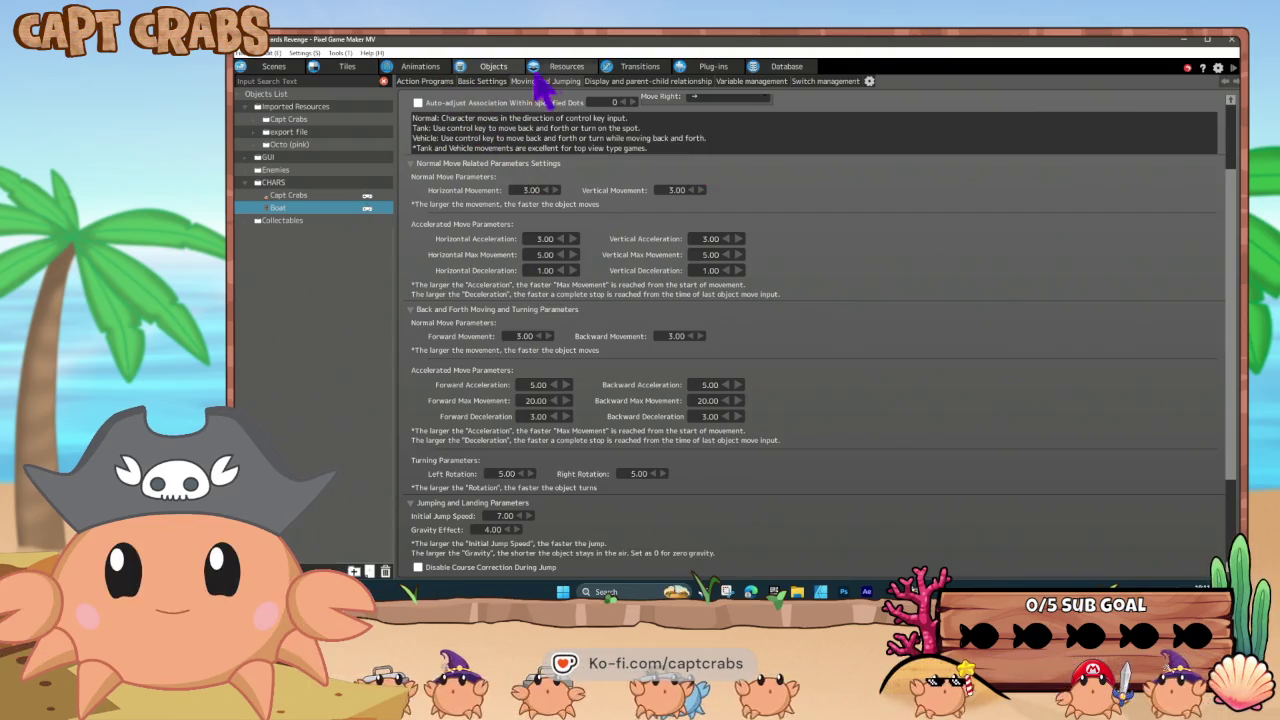
click(420, 66)
click(480, 115)
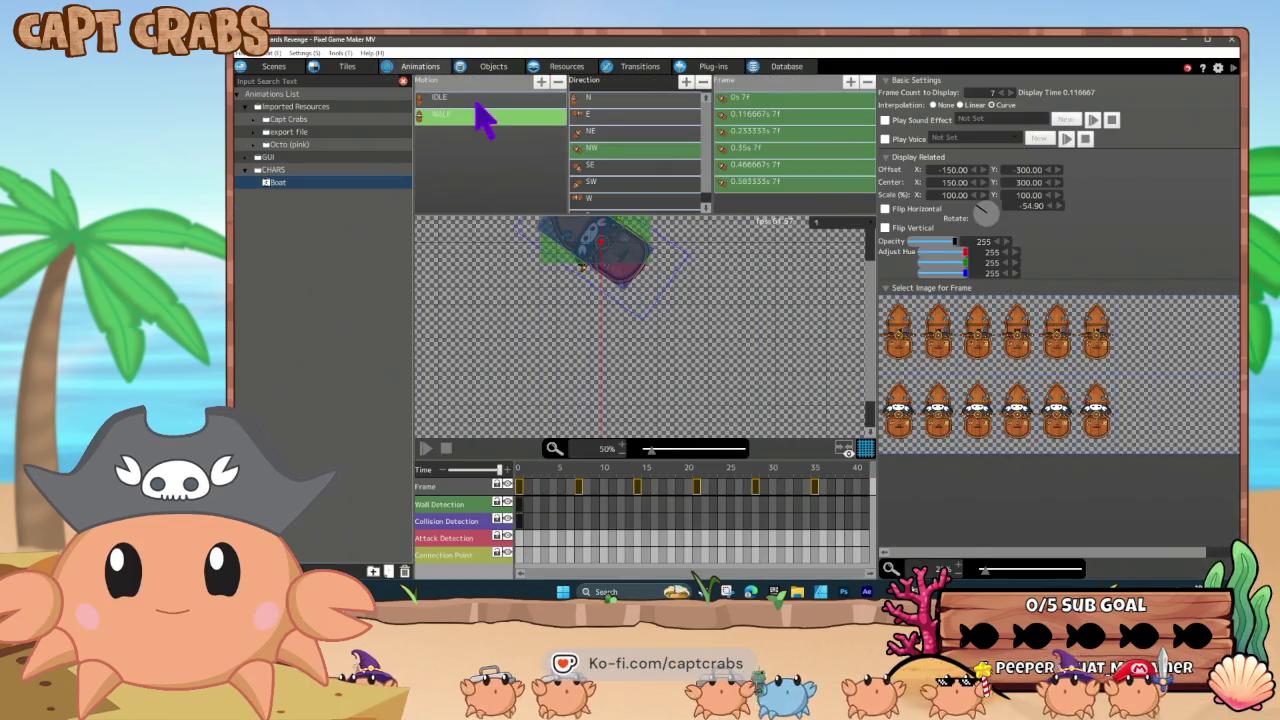
In the IDLE animation, duplicate N as NW and rotate its frames to about -56.31 degrees.
click(500, 102)
click(614, 104)
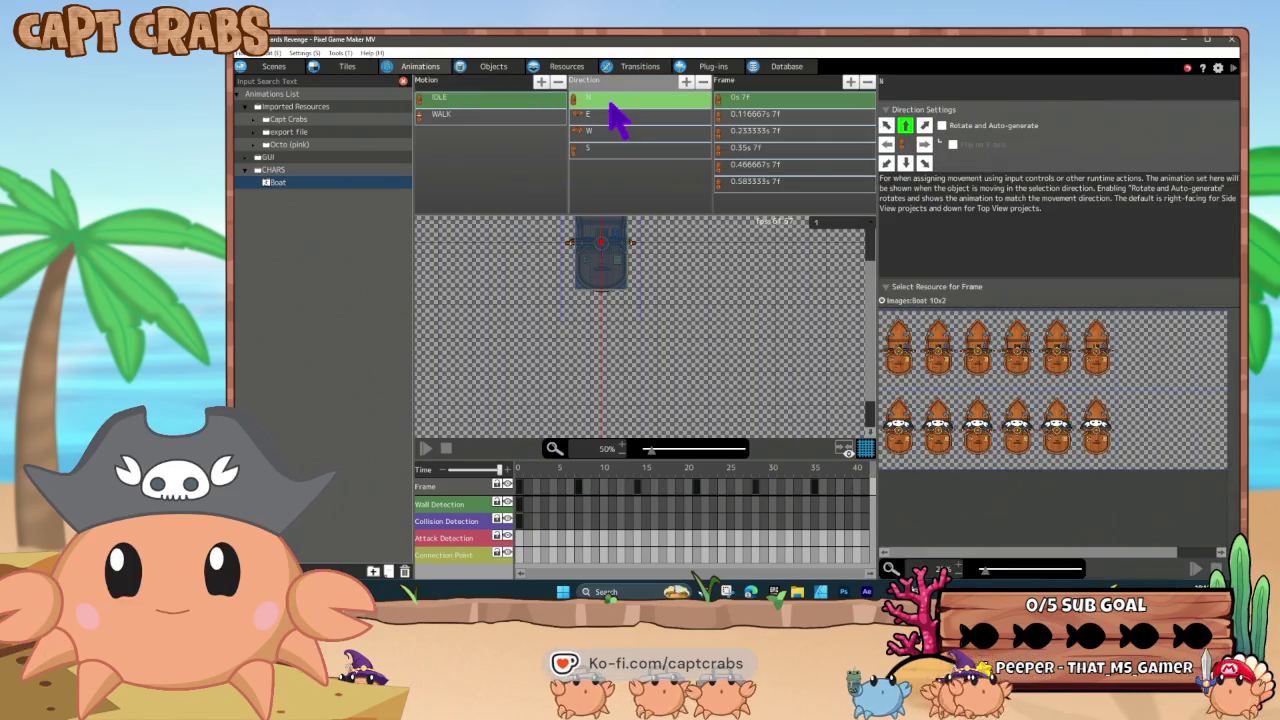
key(ctrl+v)
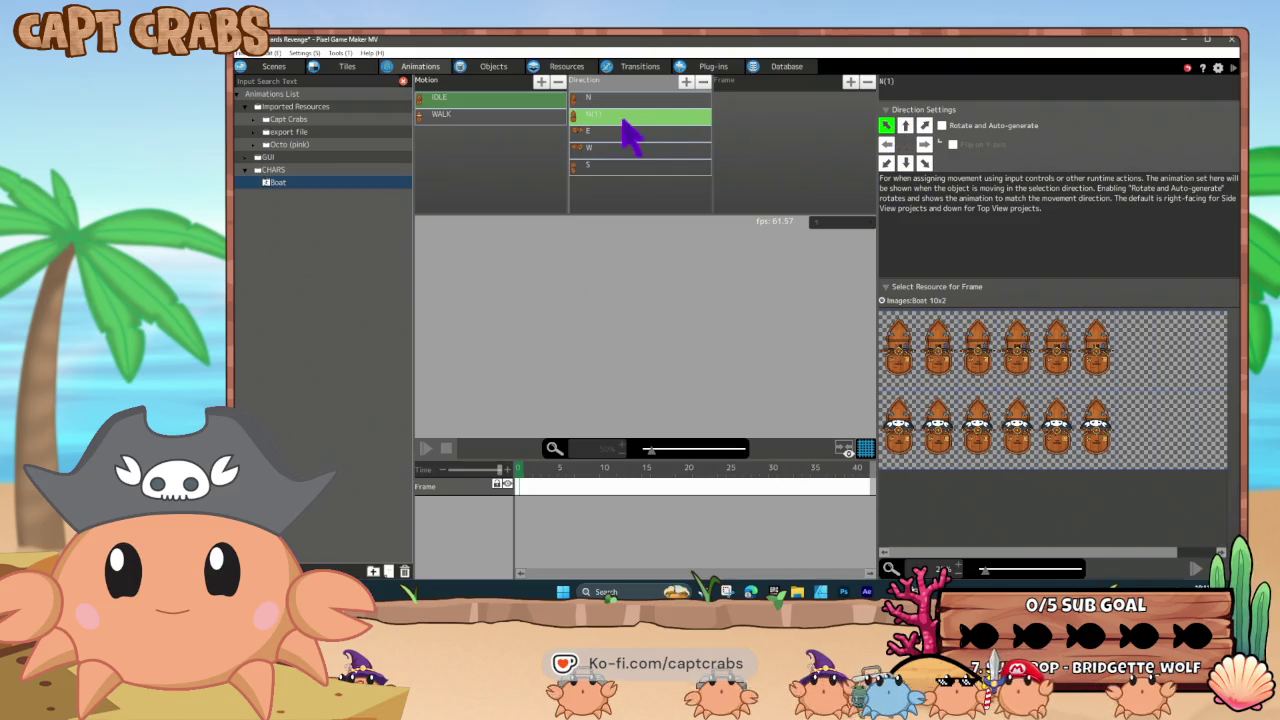
click(612, 116)
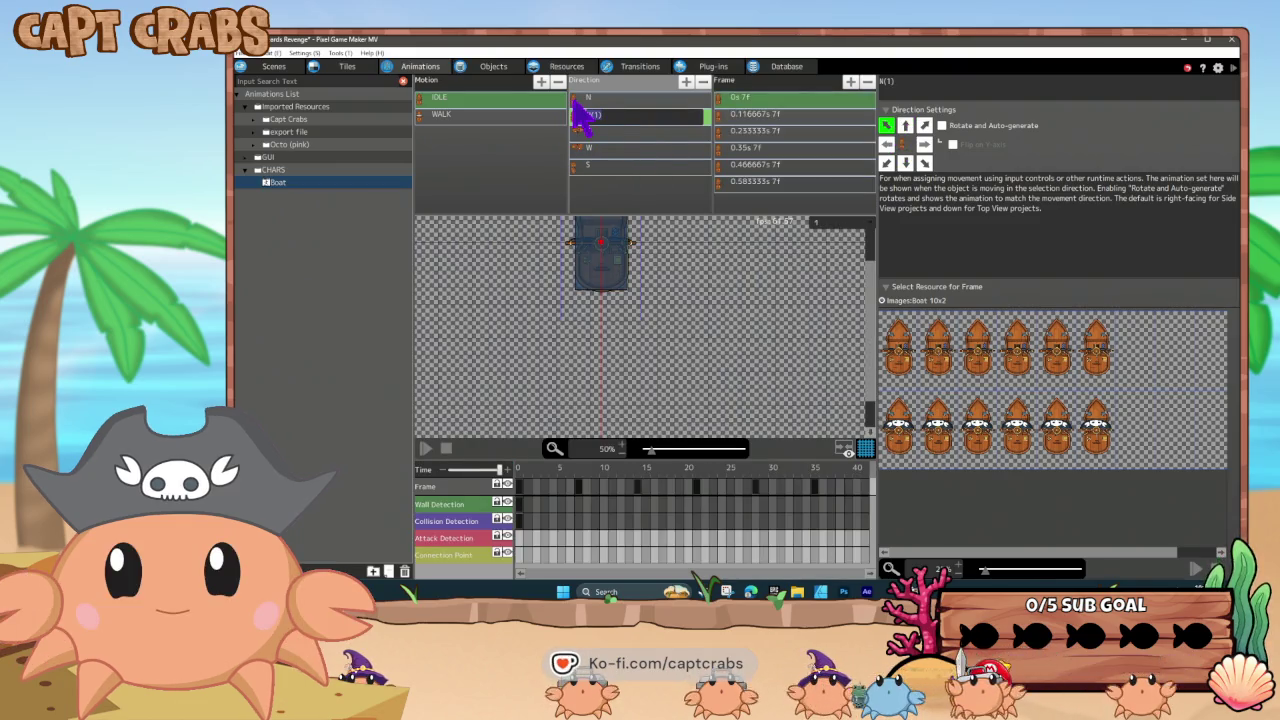
key(Return)
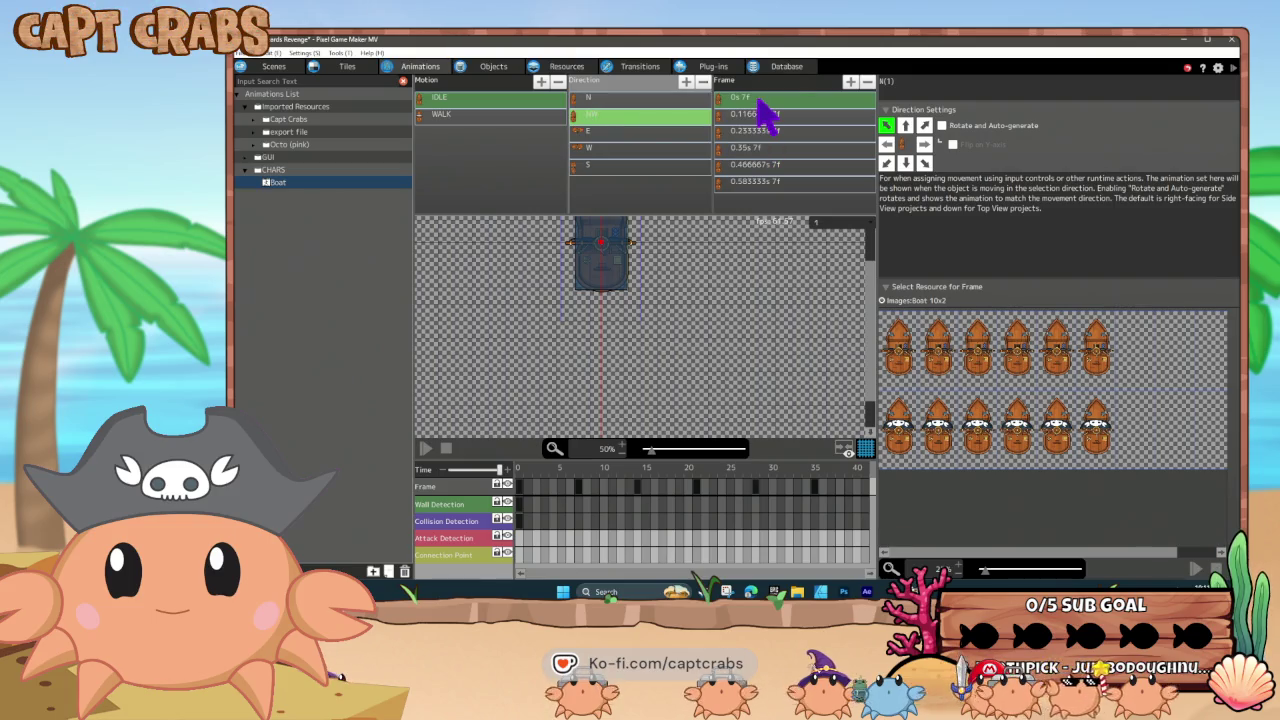
click(757, 100)
shift+click(784, 187)
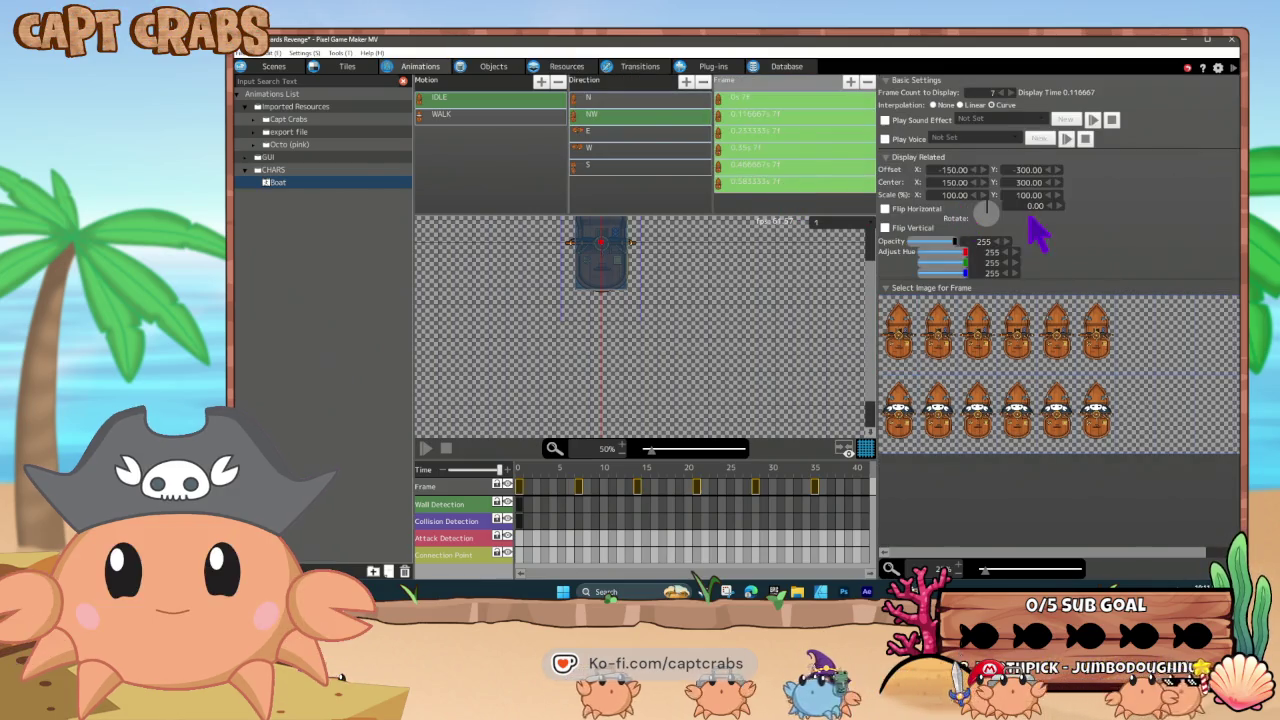
drag(996, 216, 981, 212)
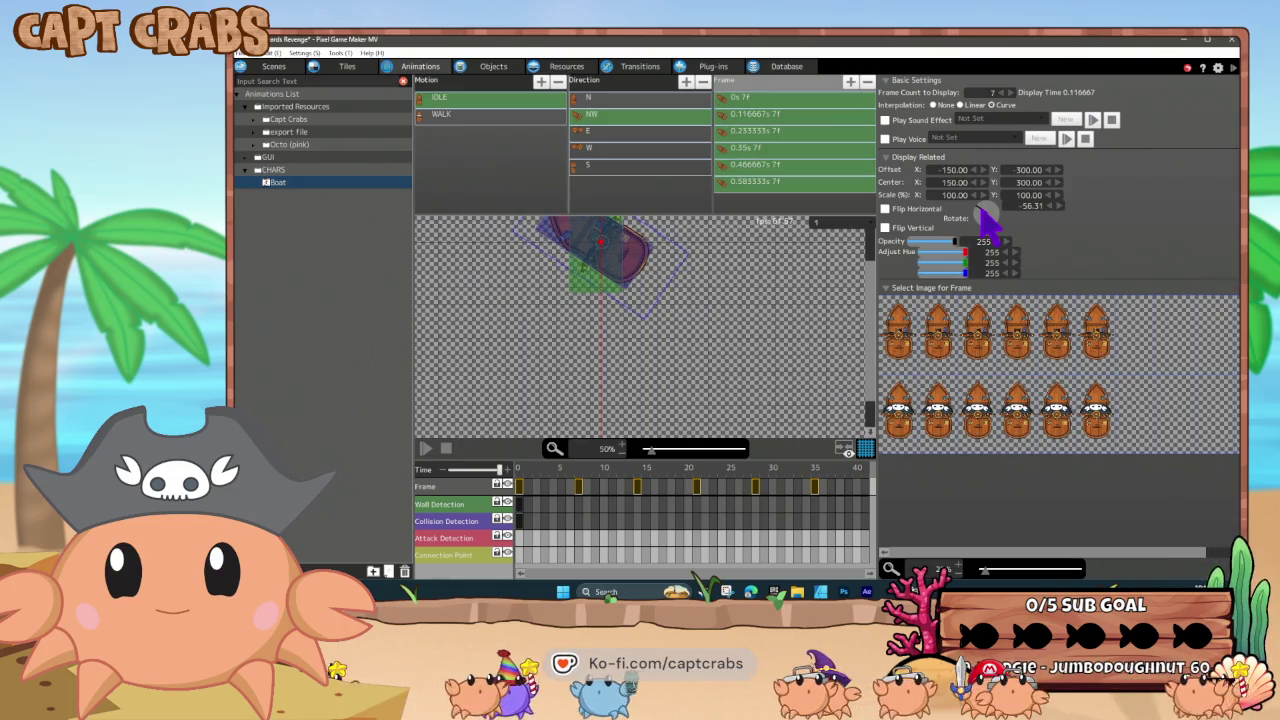
Add an NE direction with the up-right arrow, rotating all six frames to about 47.56 degrees.
click(588, 116)
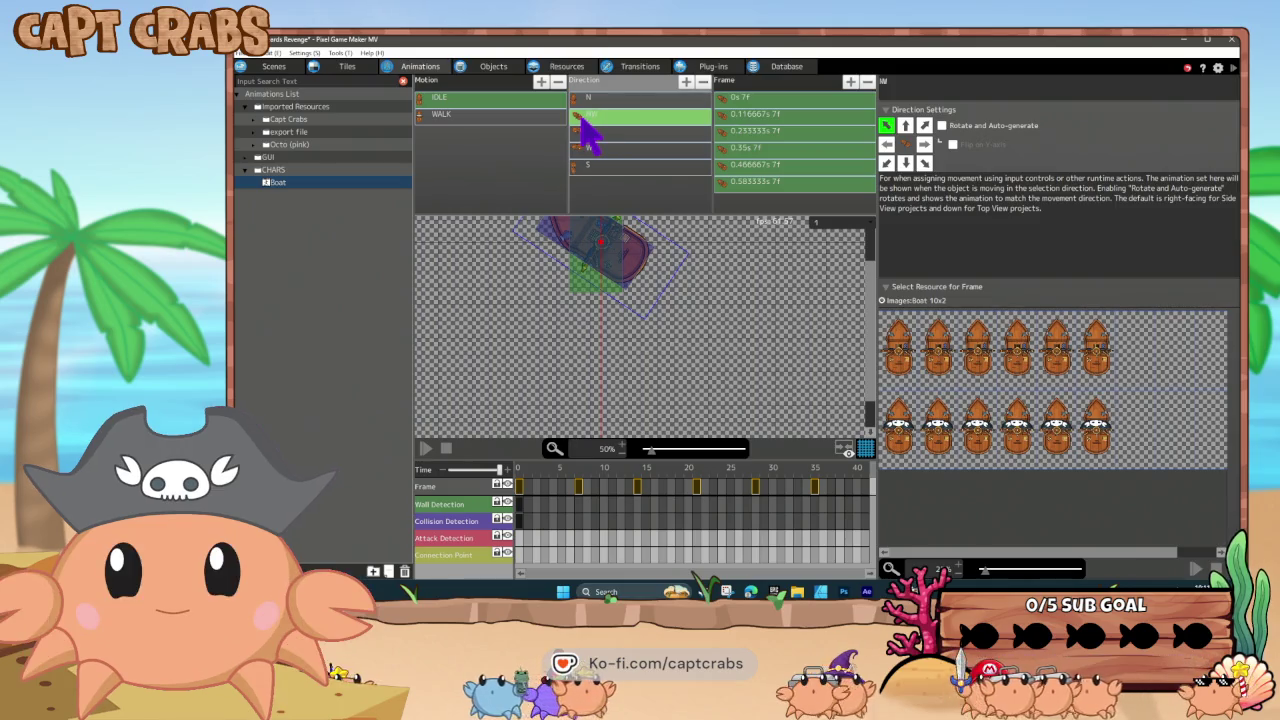
click(604, 136)
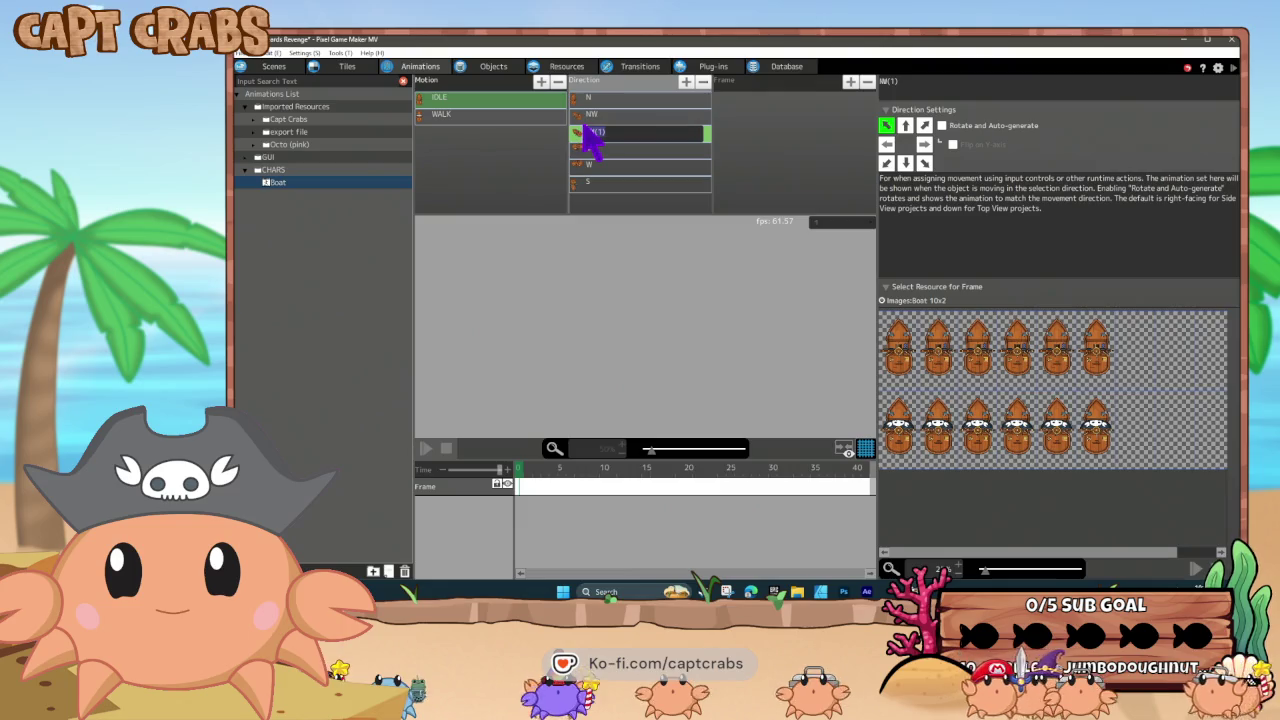
click(924, 126)
click(573, 138)
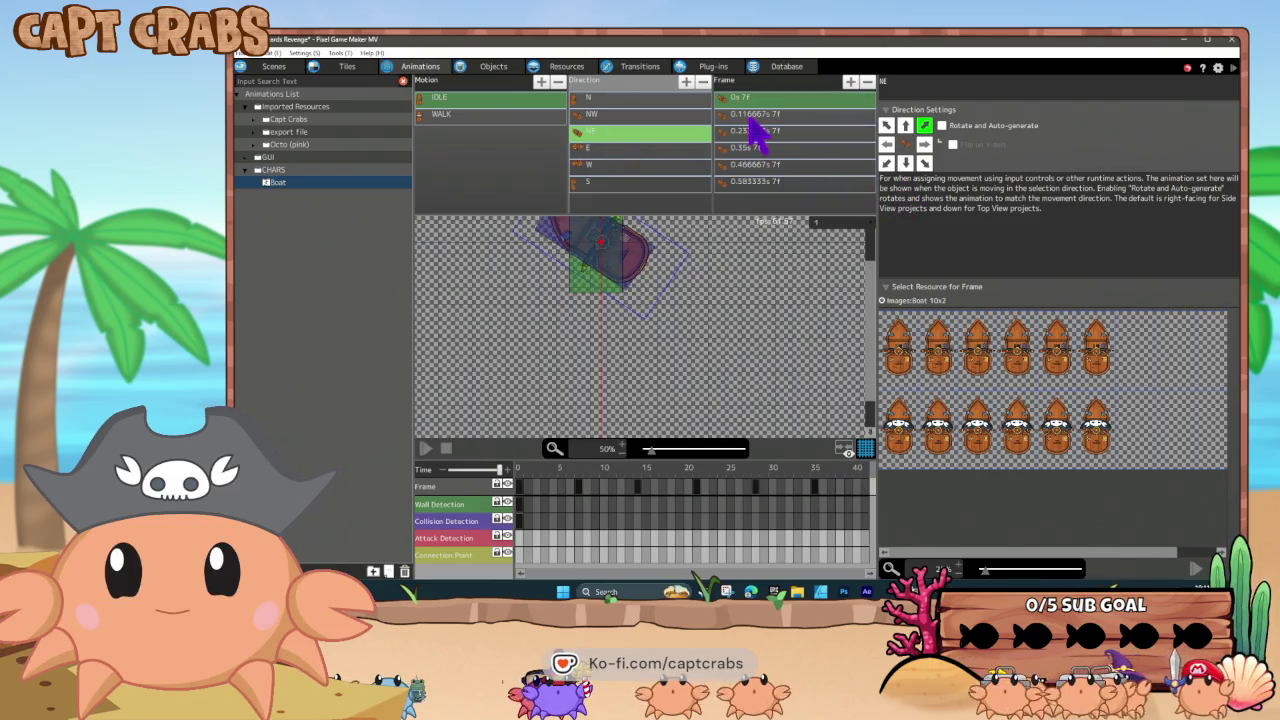
click(762, 130)
drag(790, 164, 805, 203)
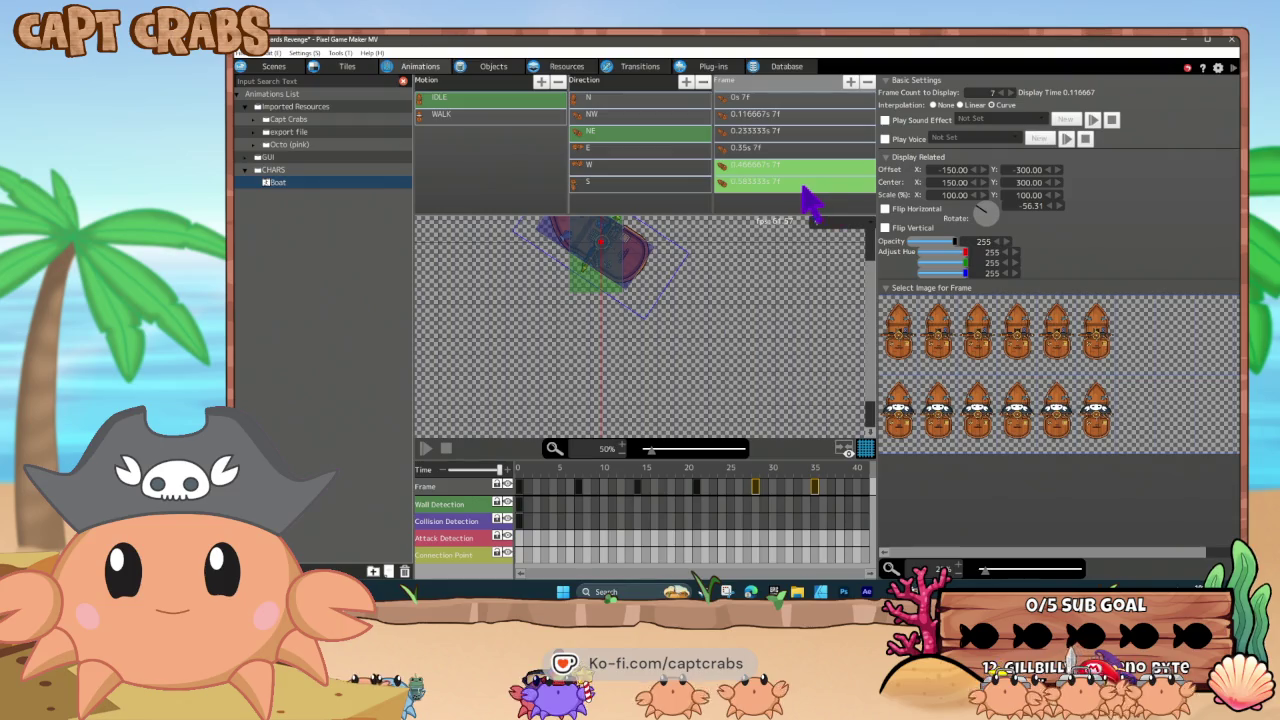
click(770, 100)
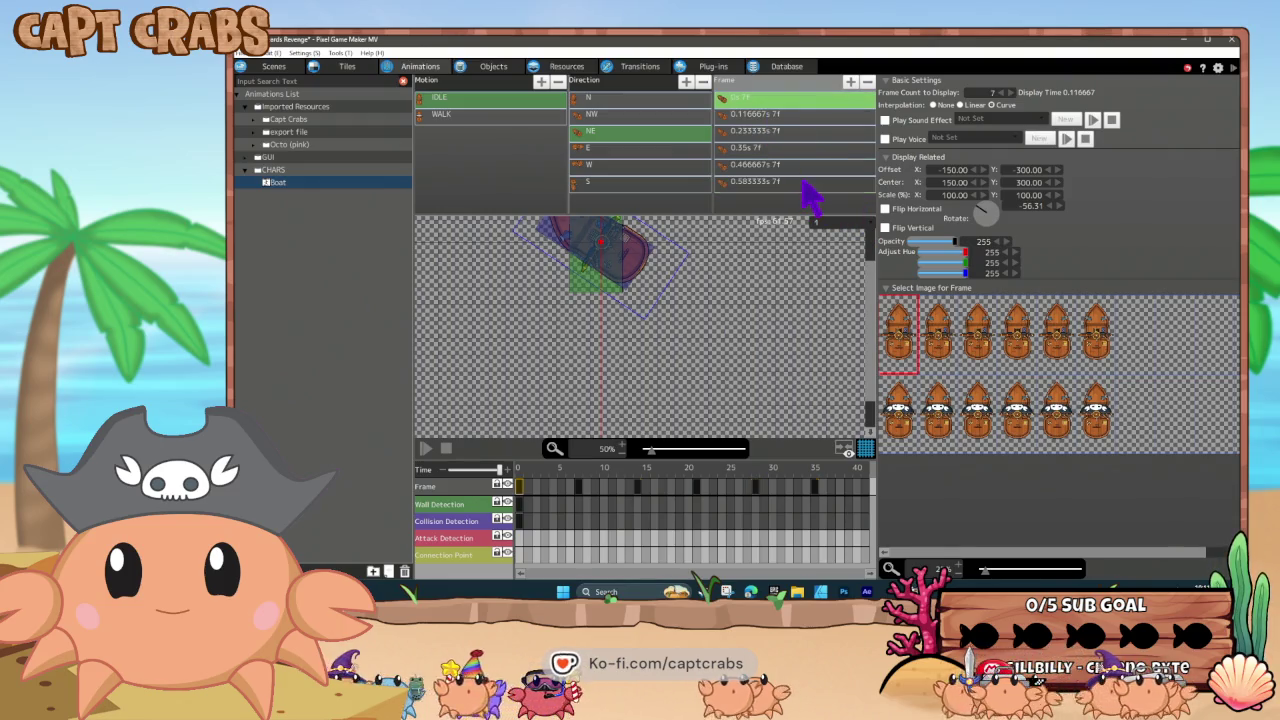
shift+click(802, 181)
drag(982, 213, 996, 204)
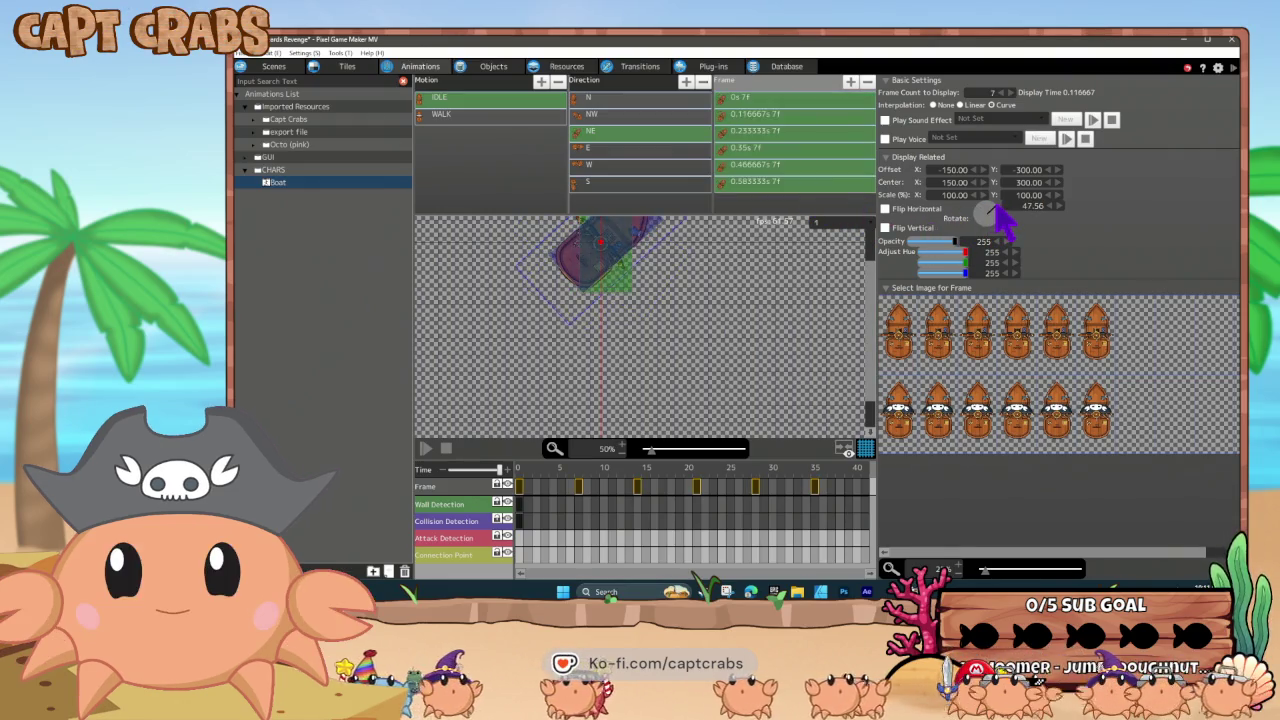
click(641, 149)
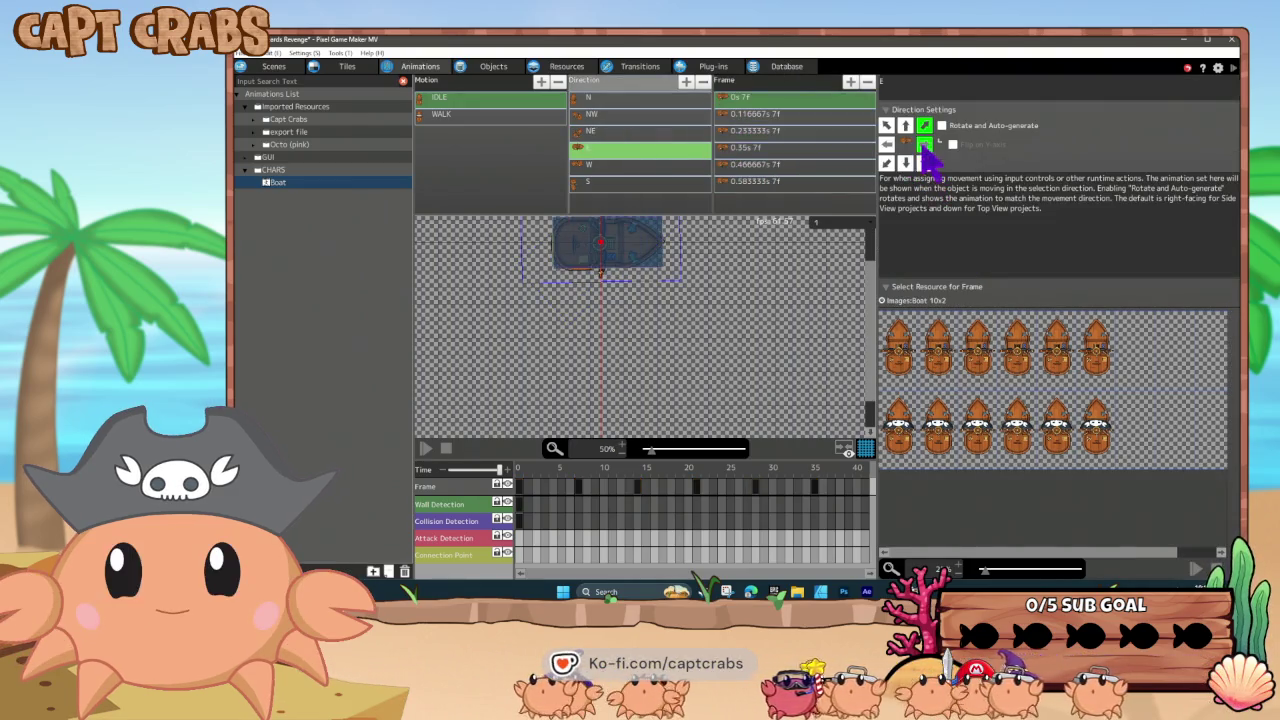
Add a copy of the W direction named SW, rotating its frames to face lower-left.
click(651, 164)
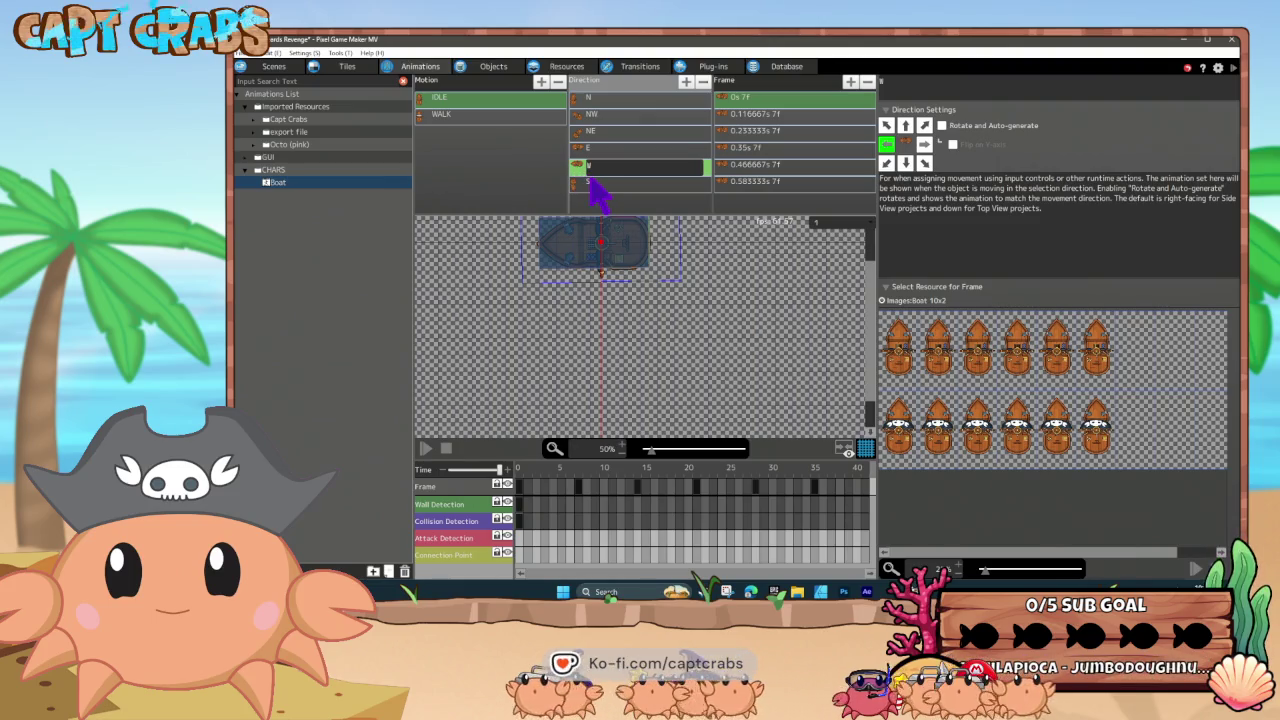
click(596, 184)
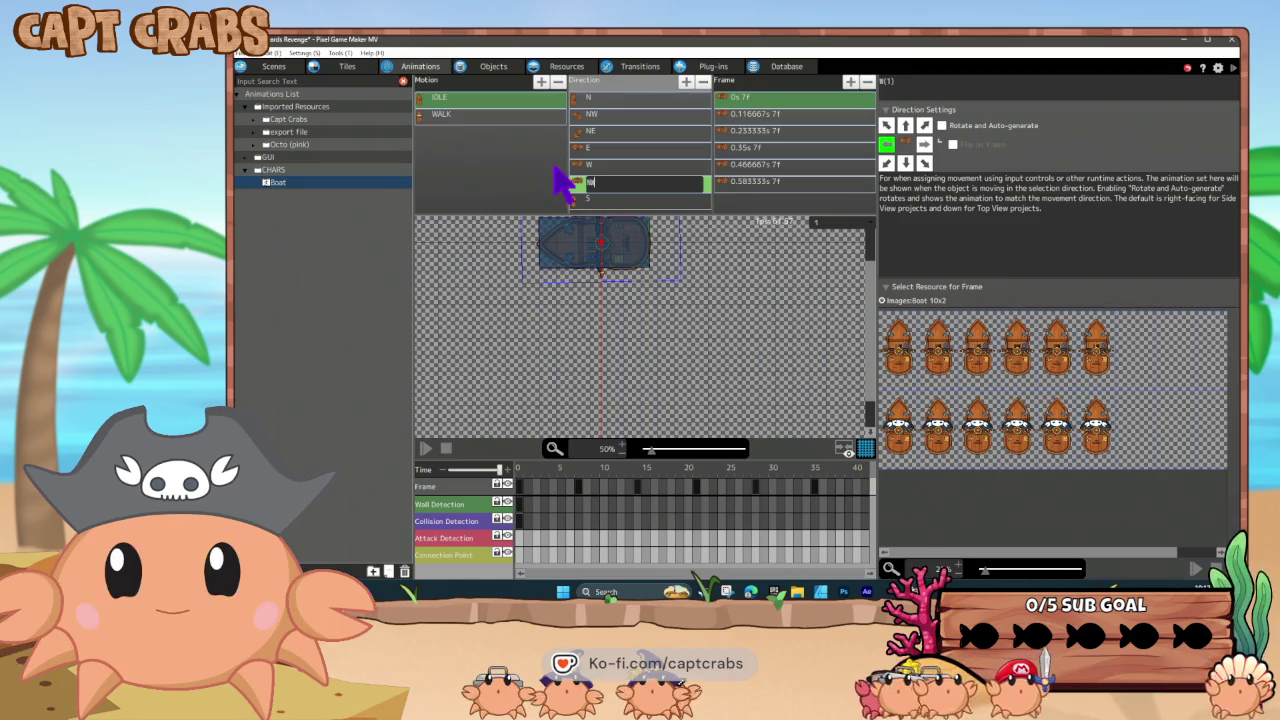
key(Return)
click(793, 339)
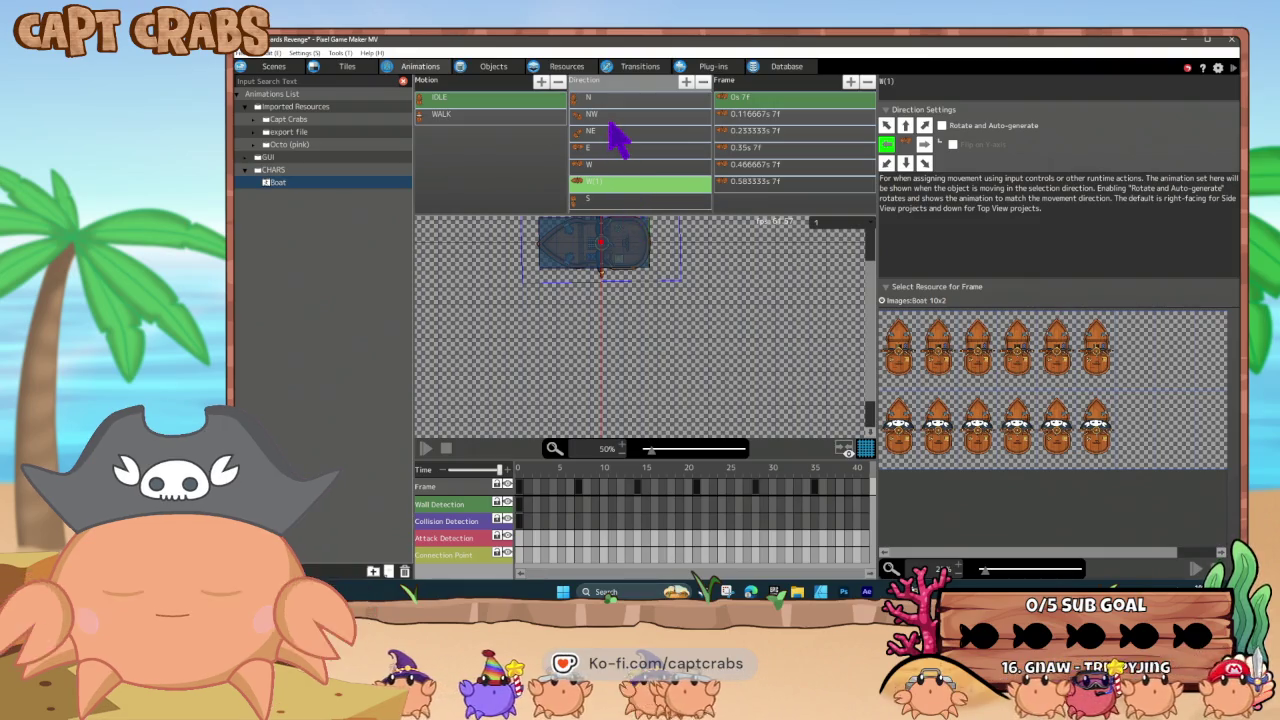
double_click(594, 184)
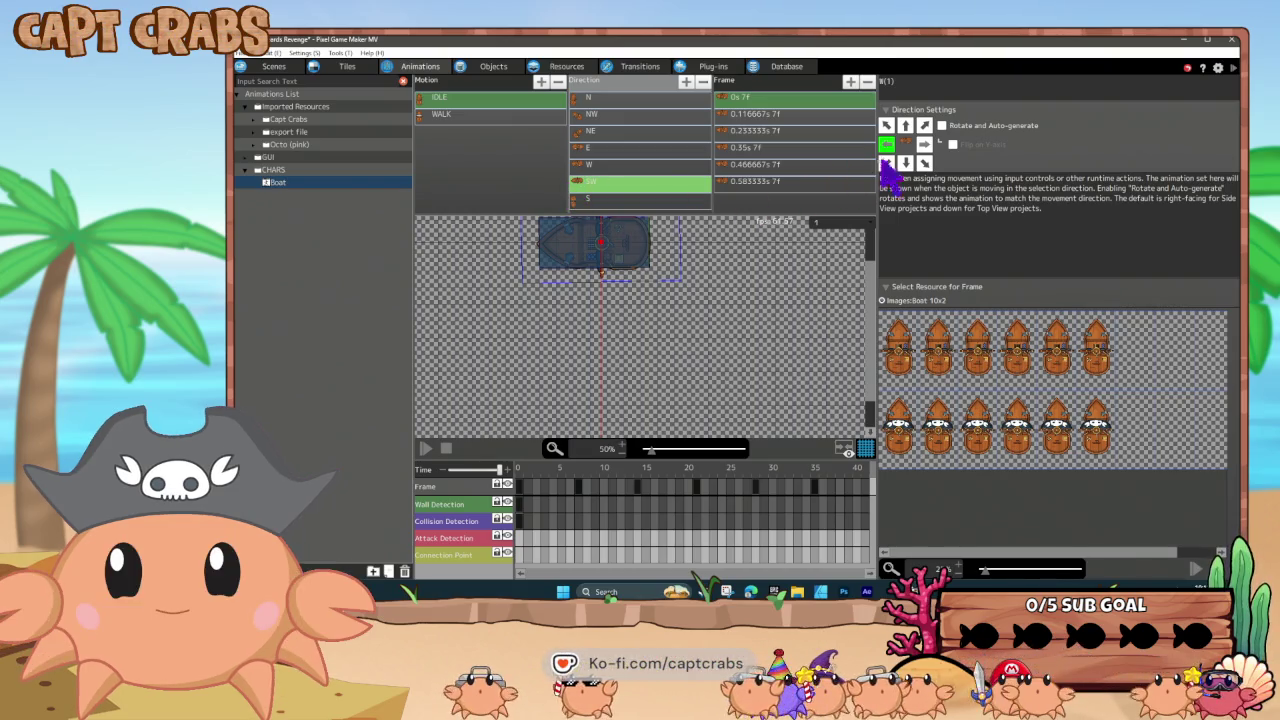
click(785, 97)
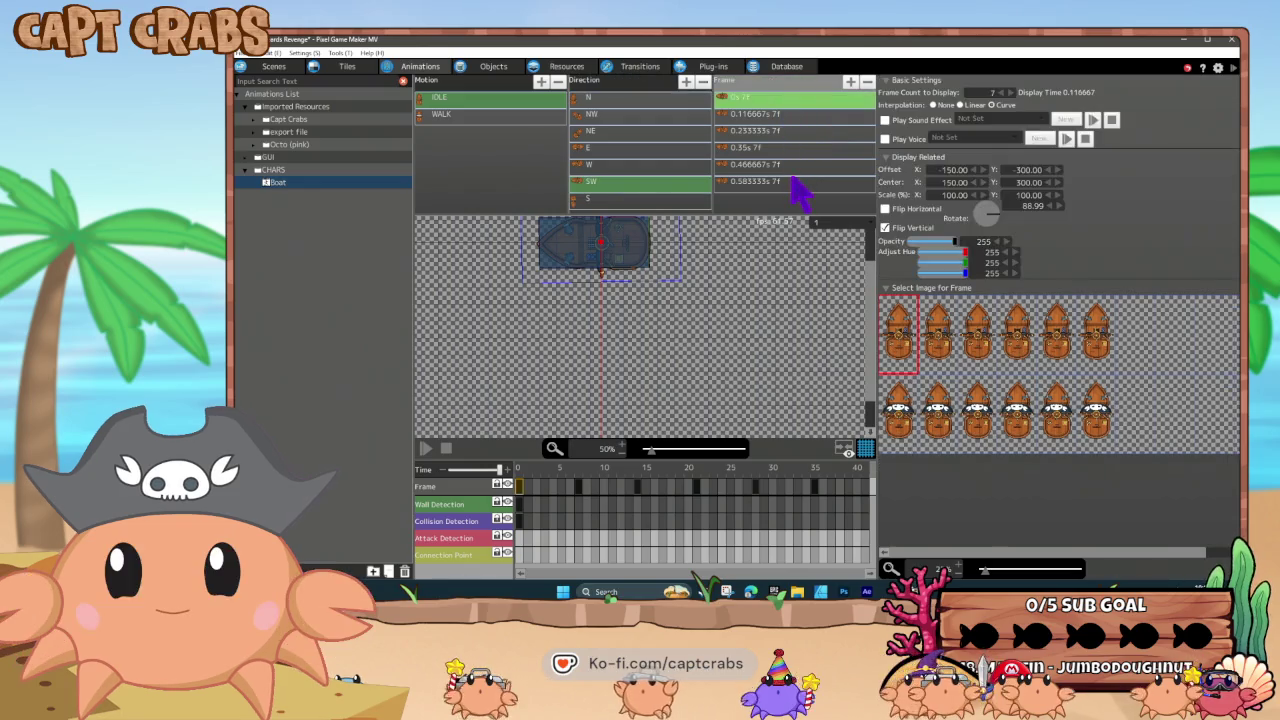
shift+click(804, 184)
mouse_move(992, 218)
mouse_down()
mouse_move(984, 229)
mouse_move(1006, 234)
mouse_move(986, 214)
mouse_move(1013, 183)
mouse_up()
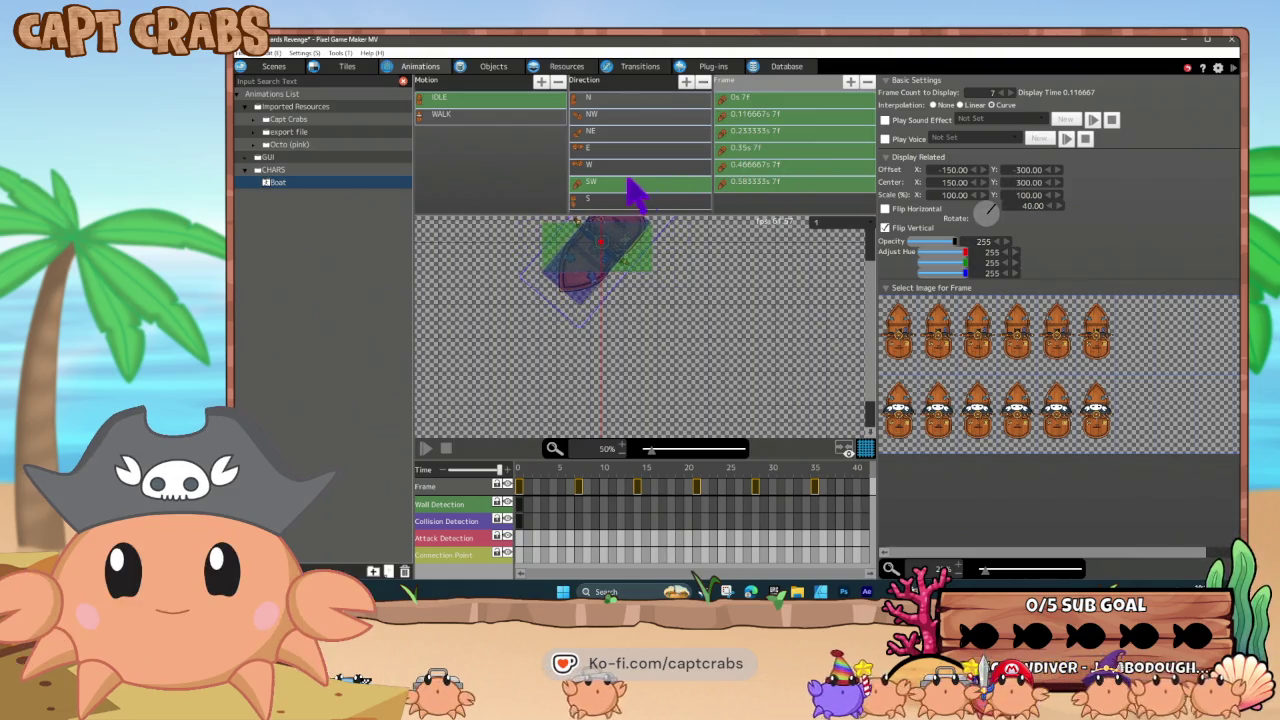
Add an SE direction to IDLE and rotate all six frames to roughly -58 degrees.
click(580, 184)
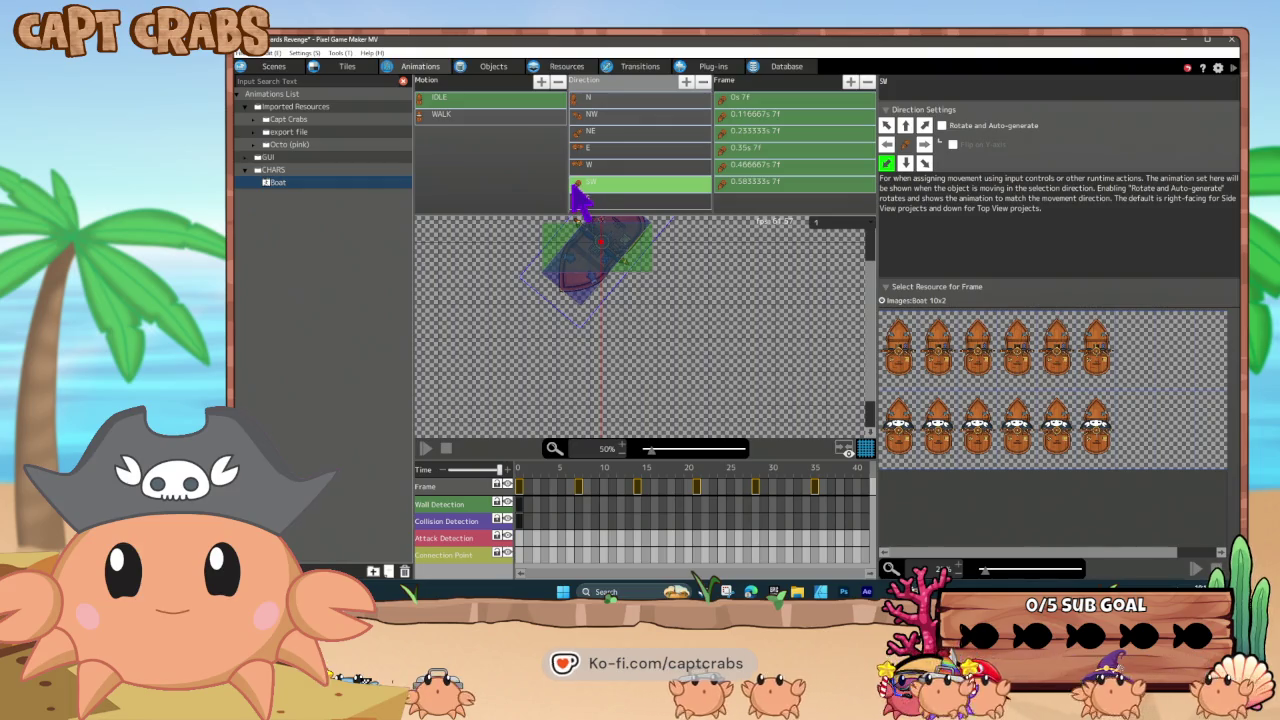
double_click(580, 198)
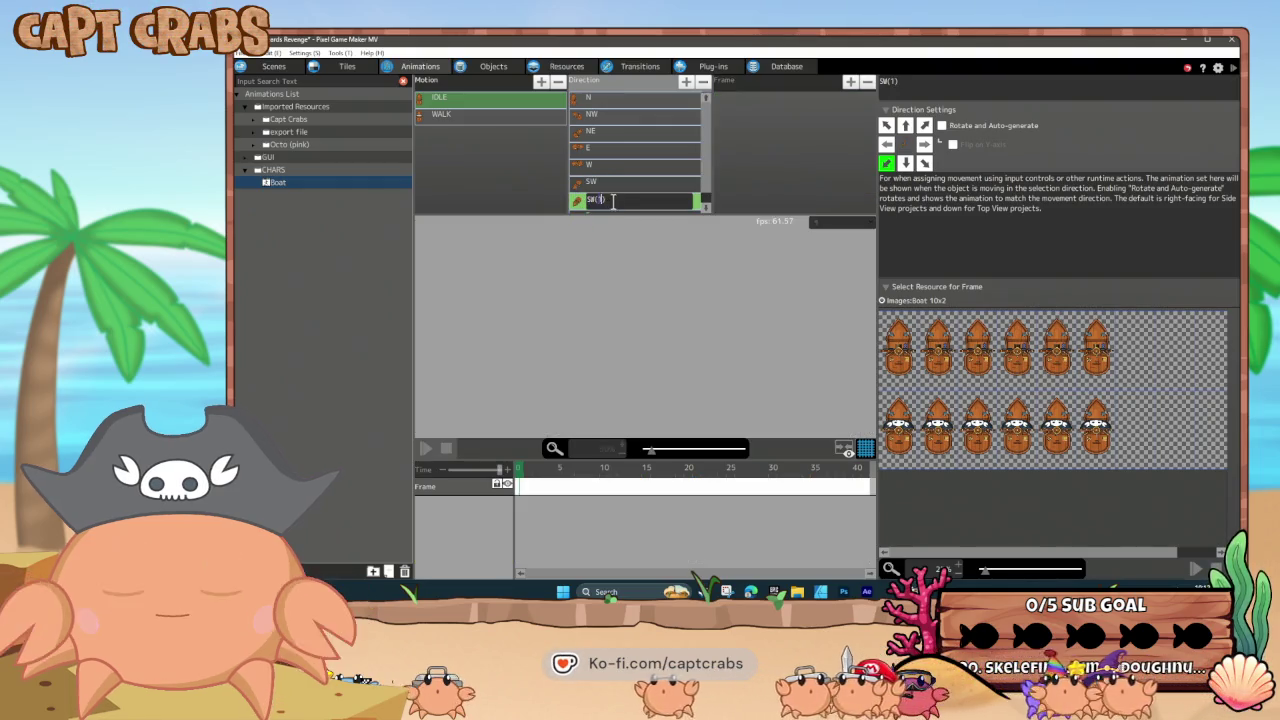
text(S)
key(Return)
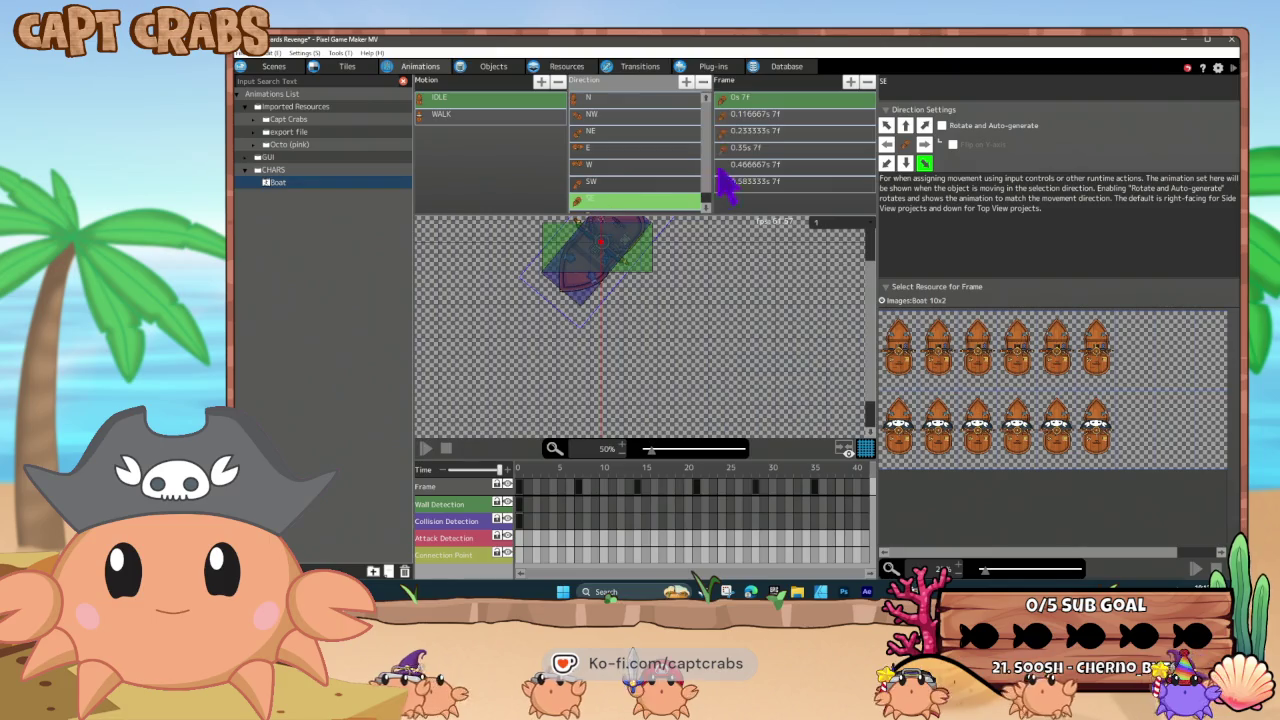
click(744, 104)
click(784, 184)
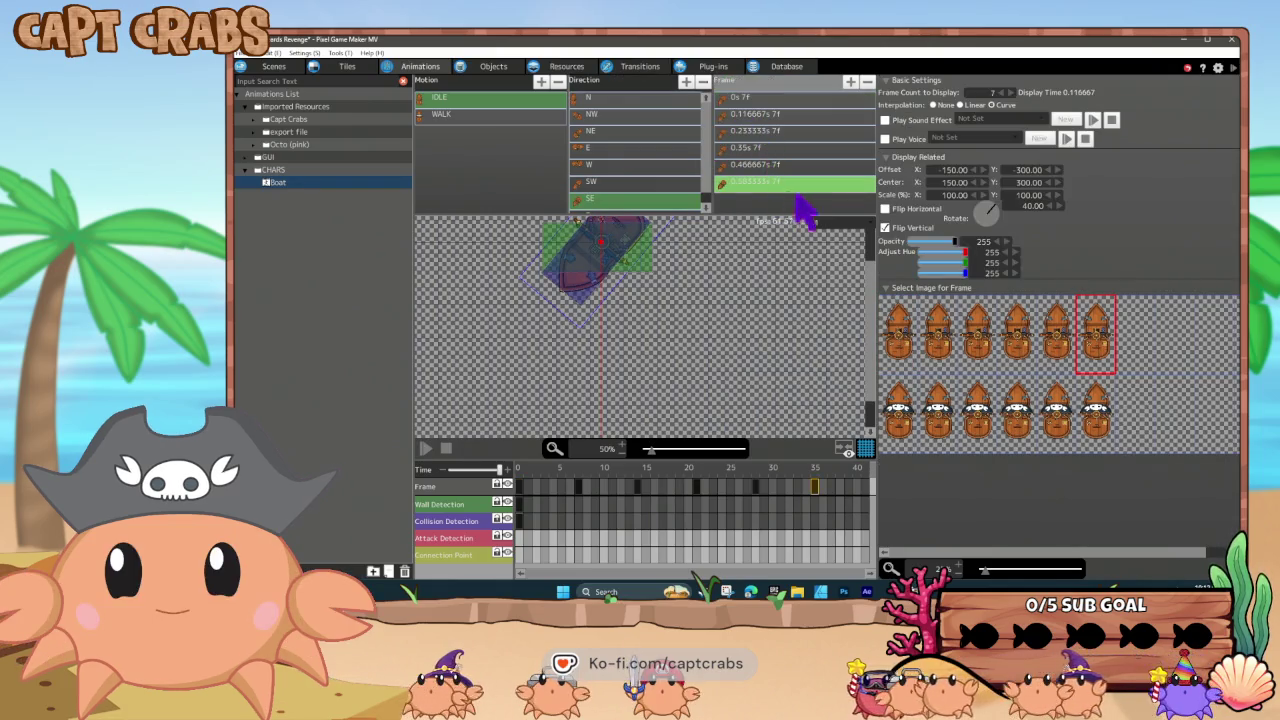
key(ctrl+a)
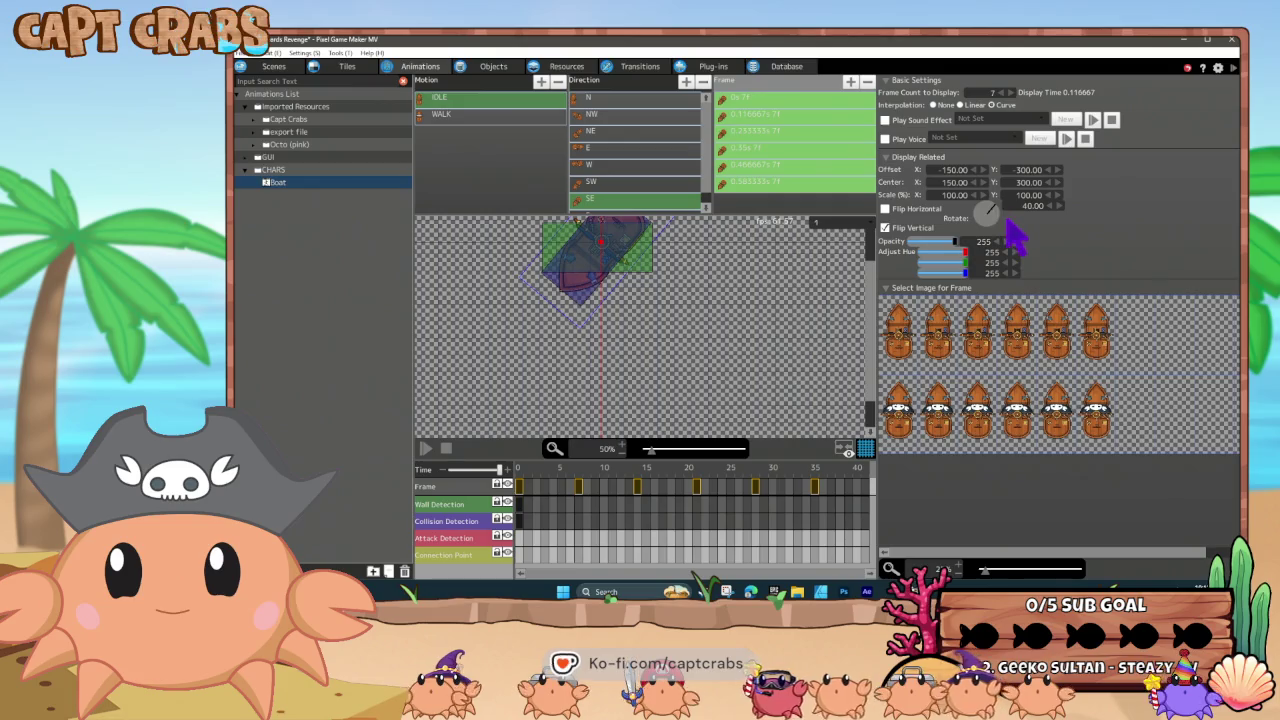
mouse_move(994, 212)
mouse_down()
mouse_move(976, 212)
mouse_move(987, 218)
mouse_up()
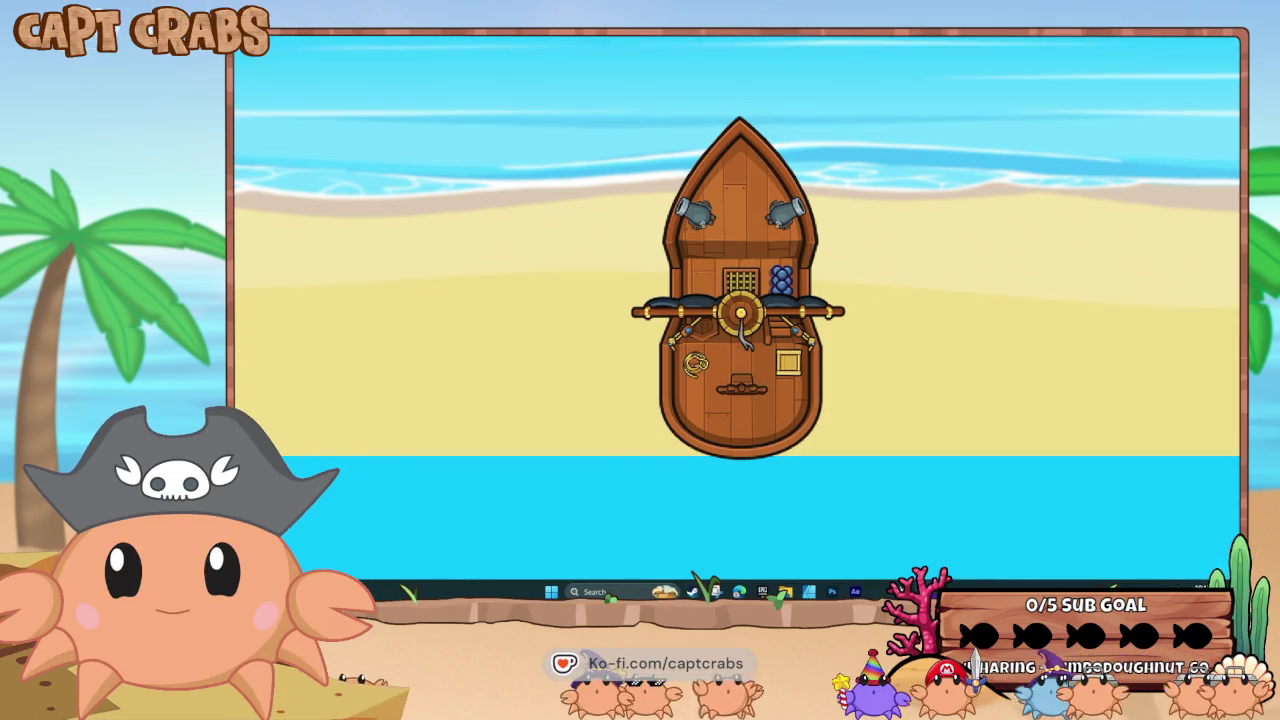
Restore the Pixel Game Maker MV editor window from the taskbar.
click(900, 537)
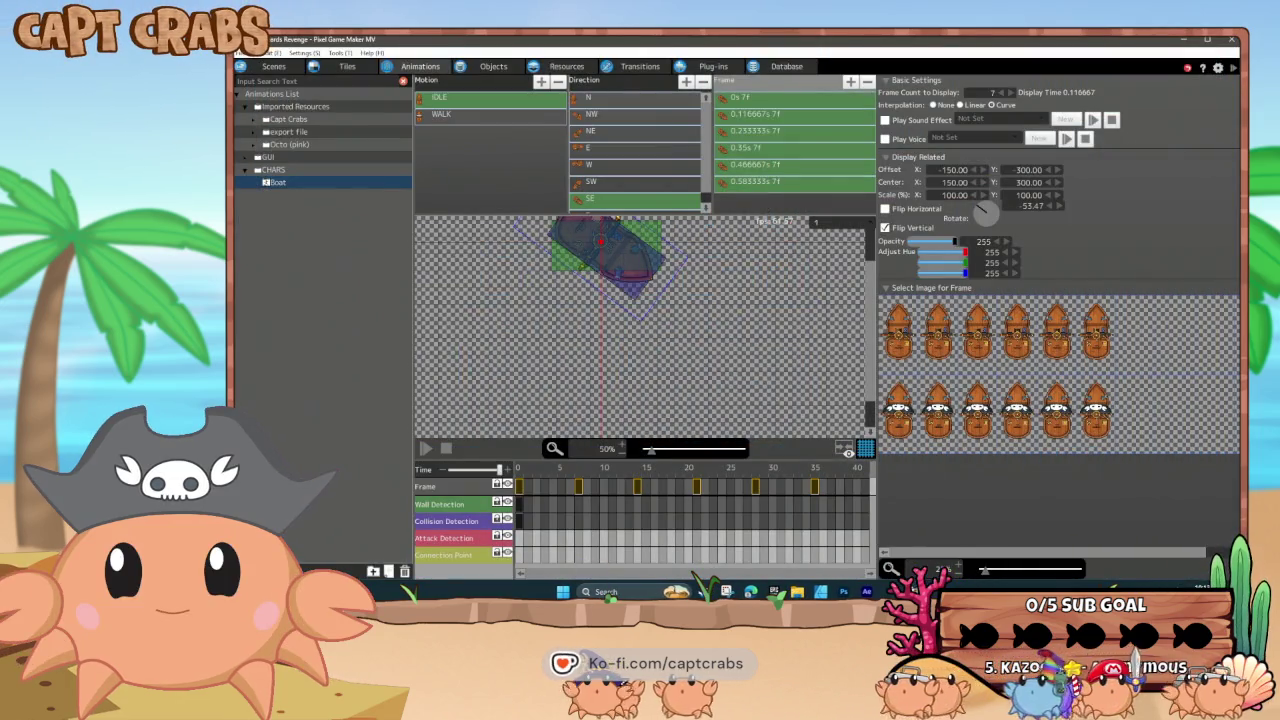
Switch from Pixel Game Maker MV to the two-row boat sprite sheet in Photoshop.
key(alt+Tab)
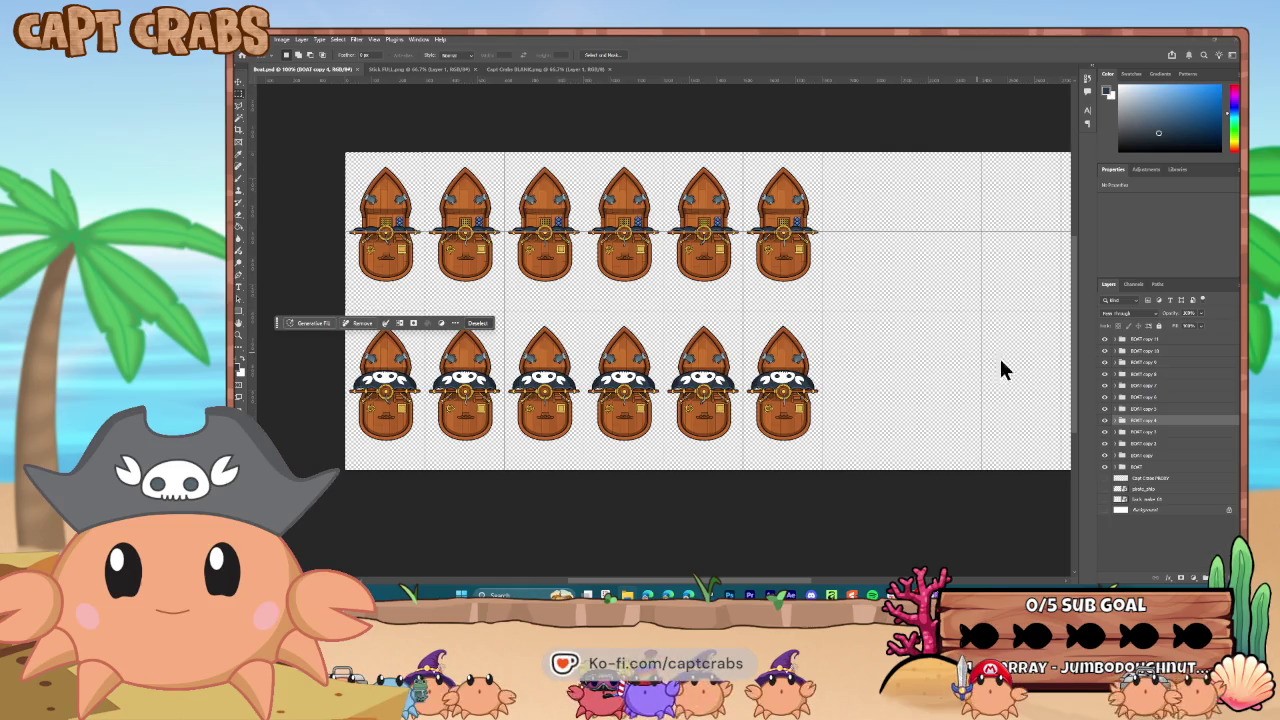
Place the back_wake images into the boat sprite sheet.
click(1145, 479)
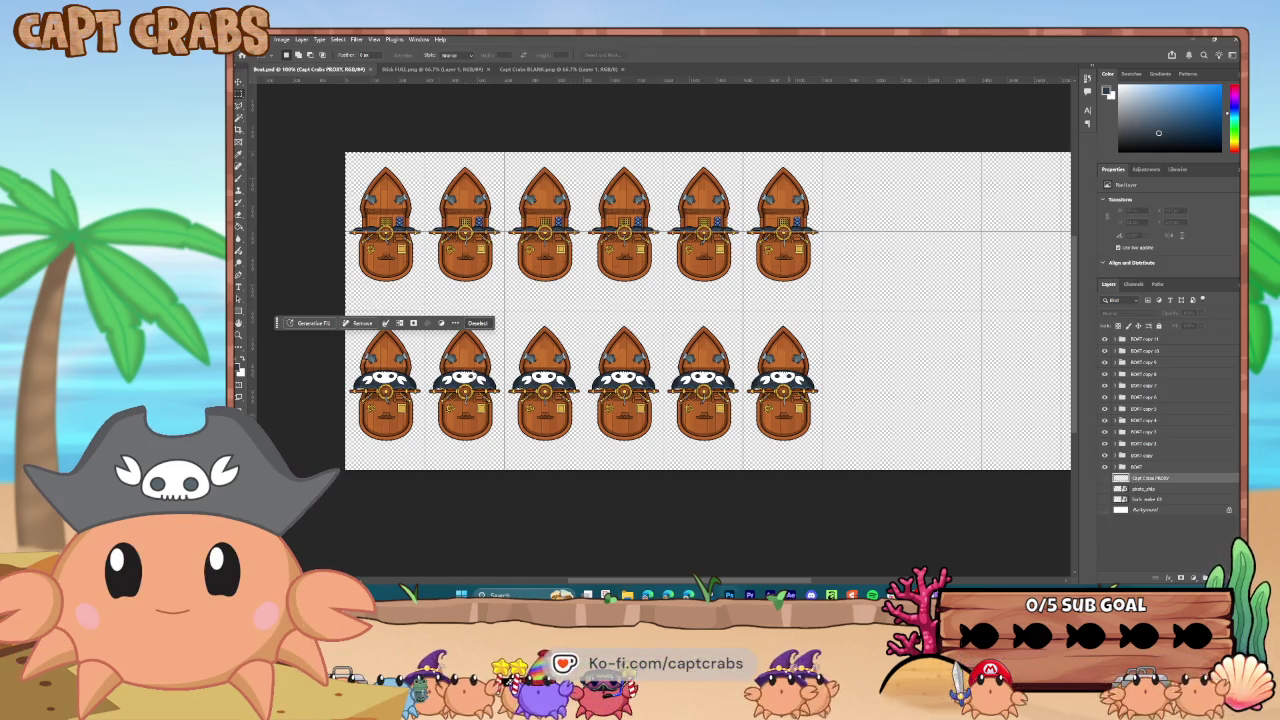
mouse_move(1145, 479)
mouse_down()
mouse_move(700, 380)
mouse_move(310, 322)
mouse_move(337, 271)
mouse_move(470, 277)
mouse_up()
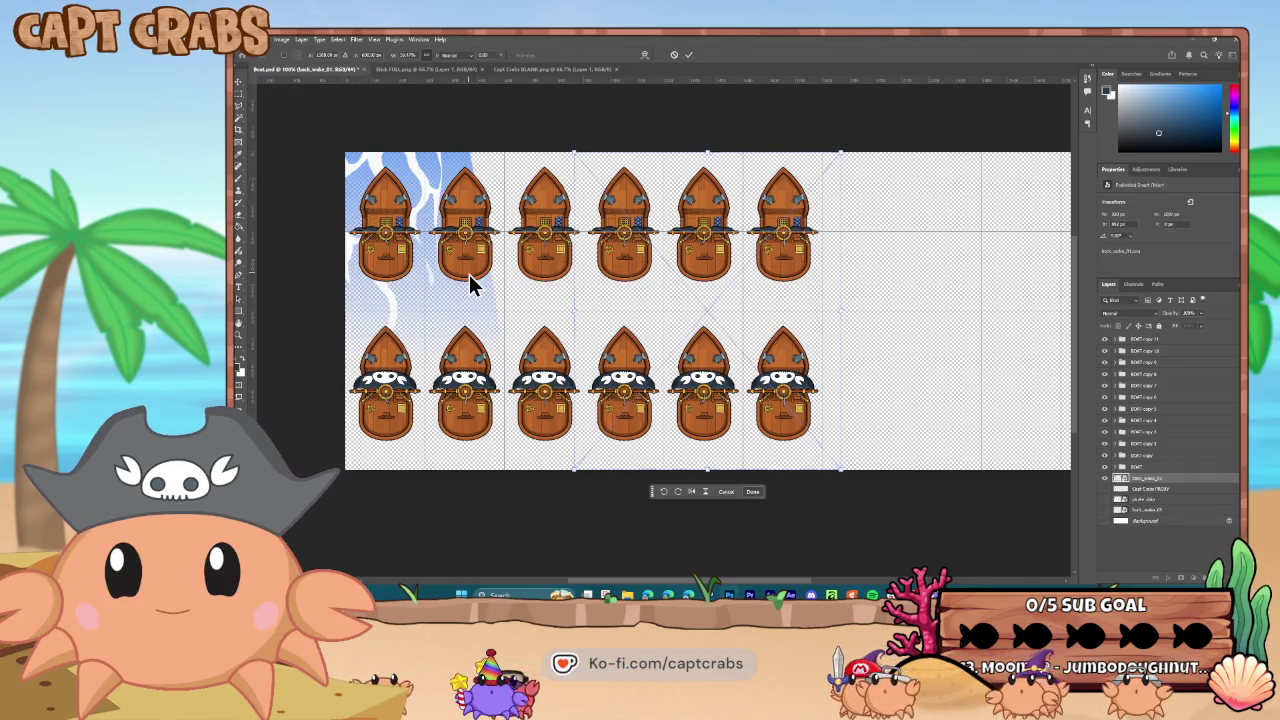
key(Return)
key(Return)
key(Return)
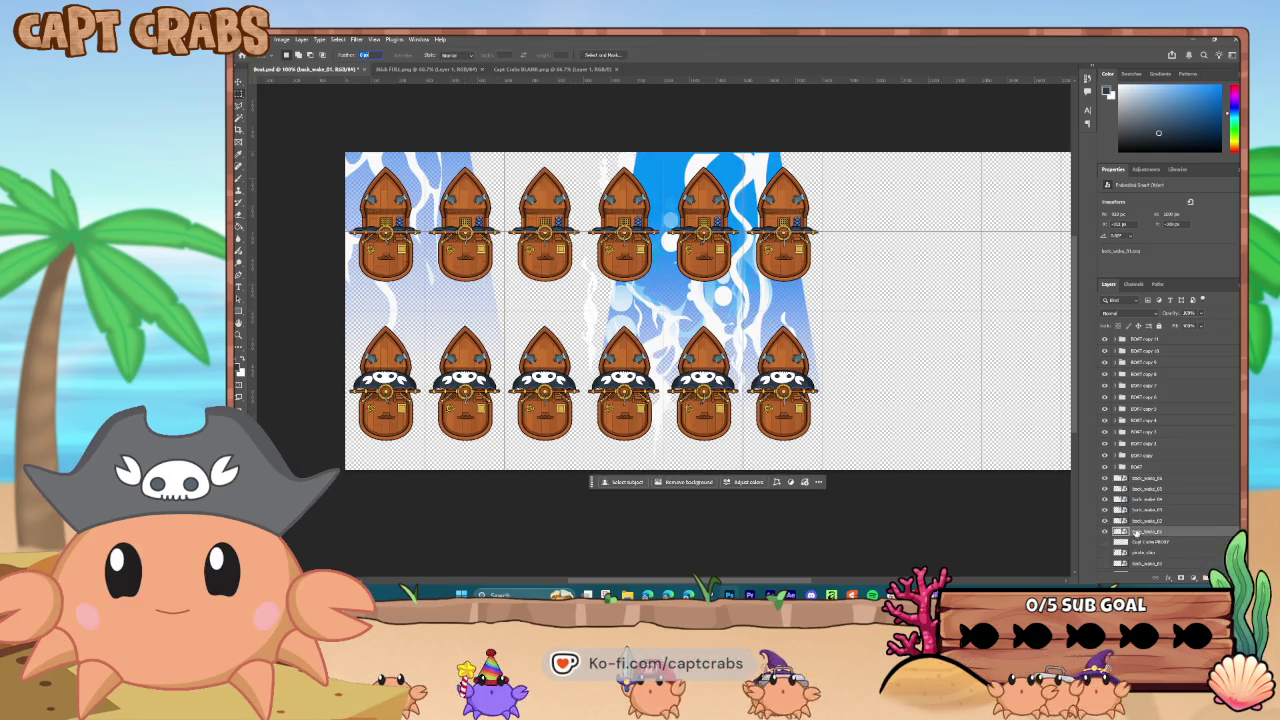
Move a wake image right and shrink it down to boat size.
click(240, 82)
mouse_move(470, 190)
mouse_down()
mouse_move(535, 180)
mouse_move(760, 197)
mouse_move(746, 198)
mouse_up()
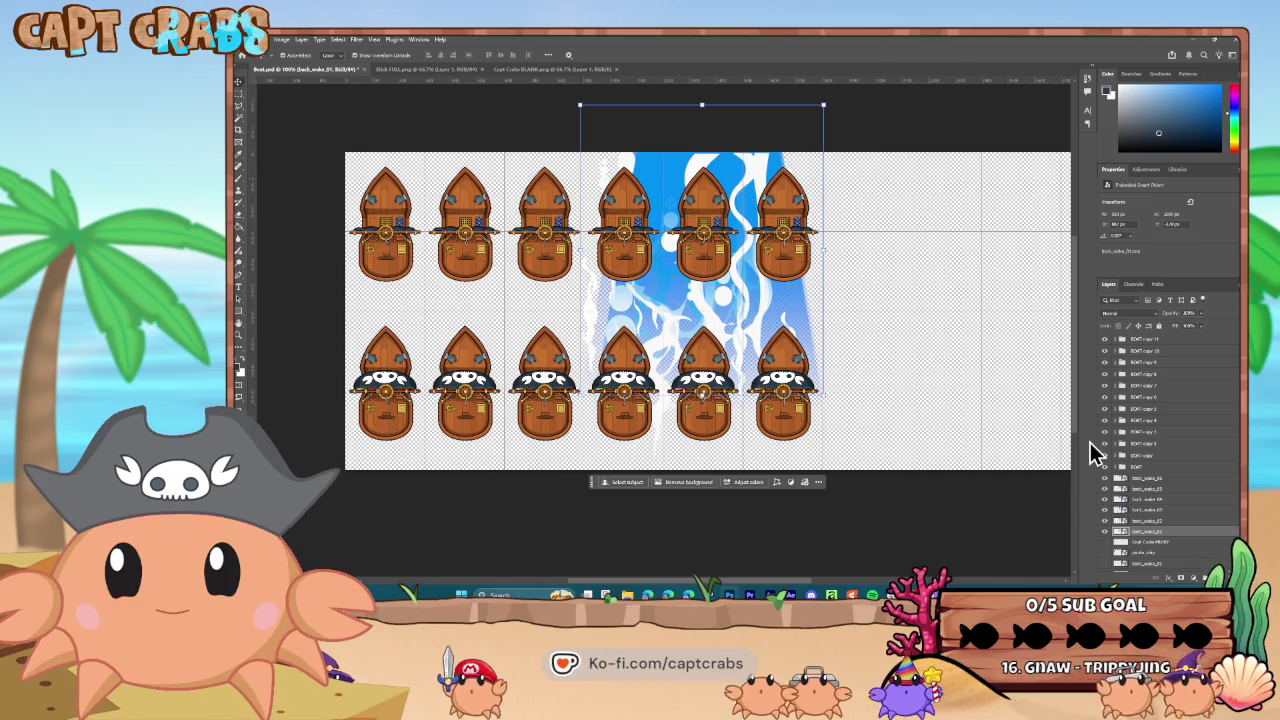
click(813, 301)
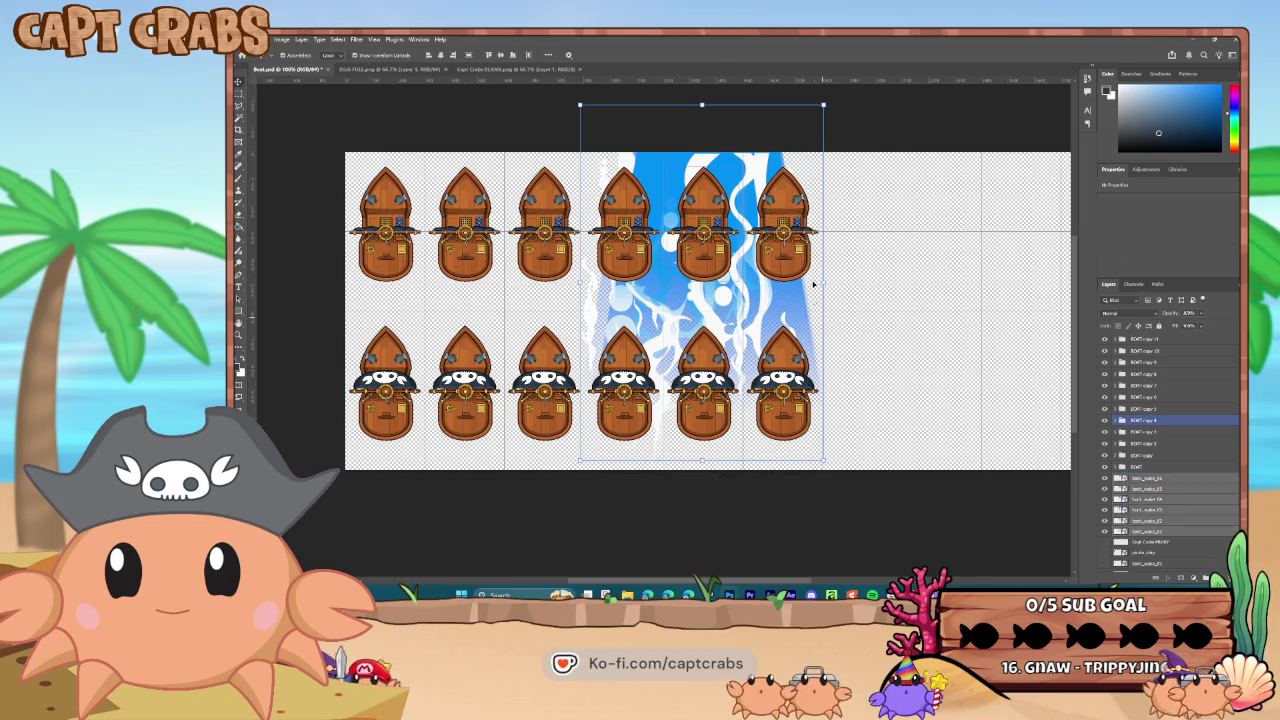
mouse_move(823, 104)
mouse_down()
mouse_move(733, 241)
mouse_move(688, 282)
mouse_move(647, 362)
mouse_move(400, 369)
mouse_up()
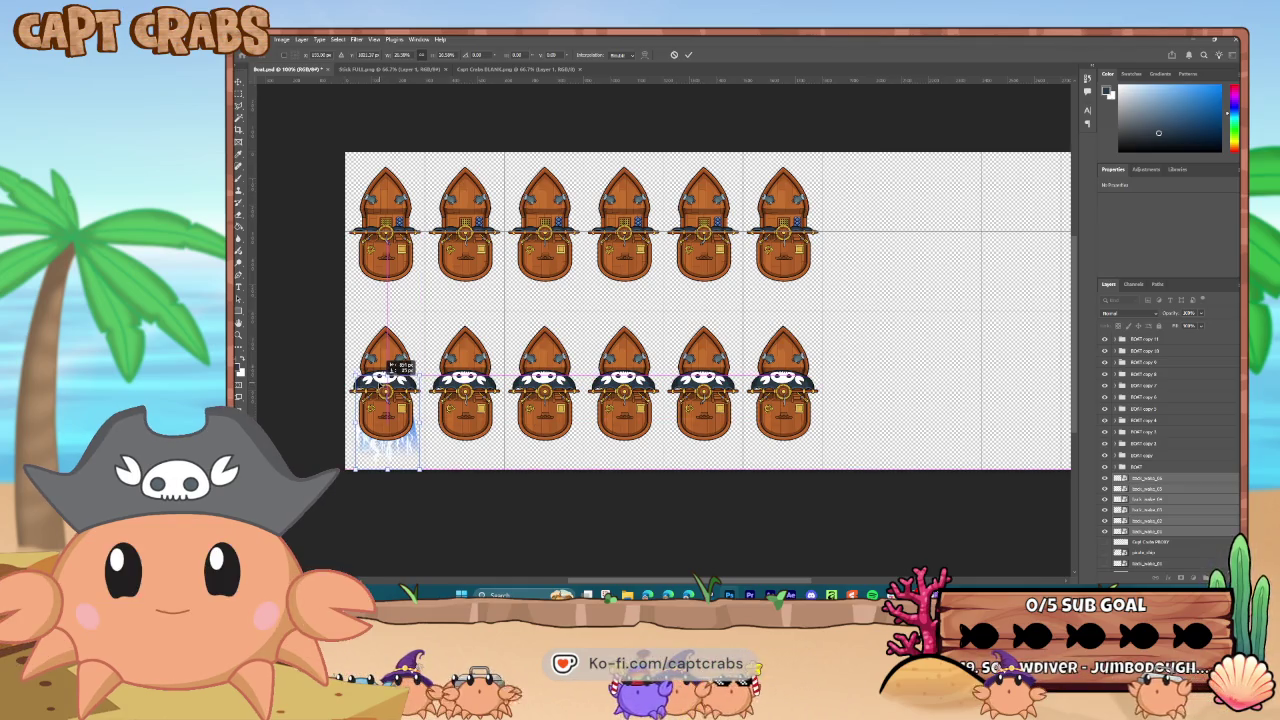
Commit the wake resize and set a wake under the second bottom-row boat.
key(Return)
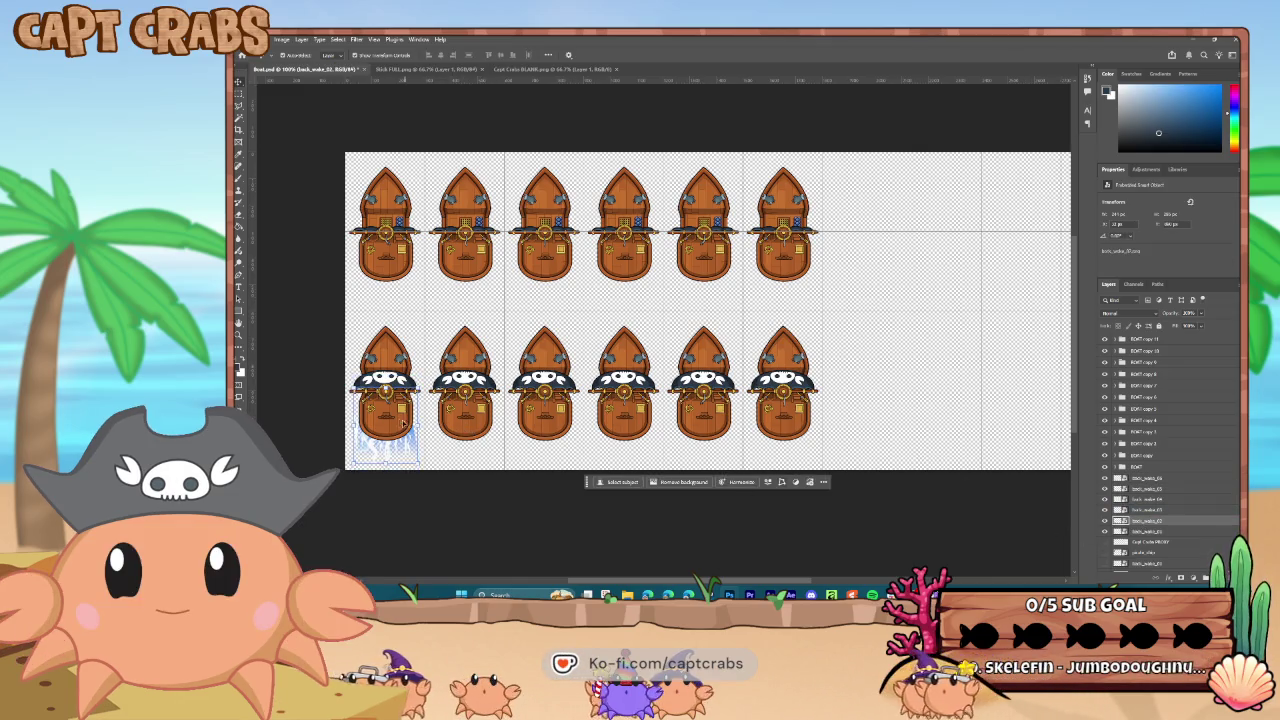
click(455, 410)
drag(455, 410, 430, 412)
key(ctrl+z)
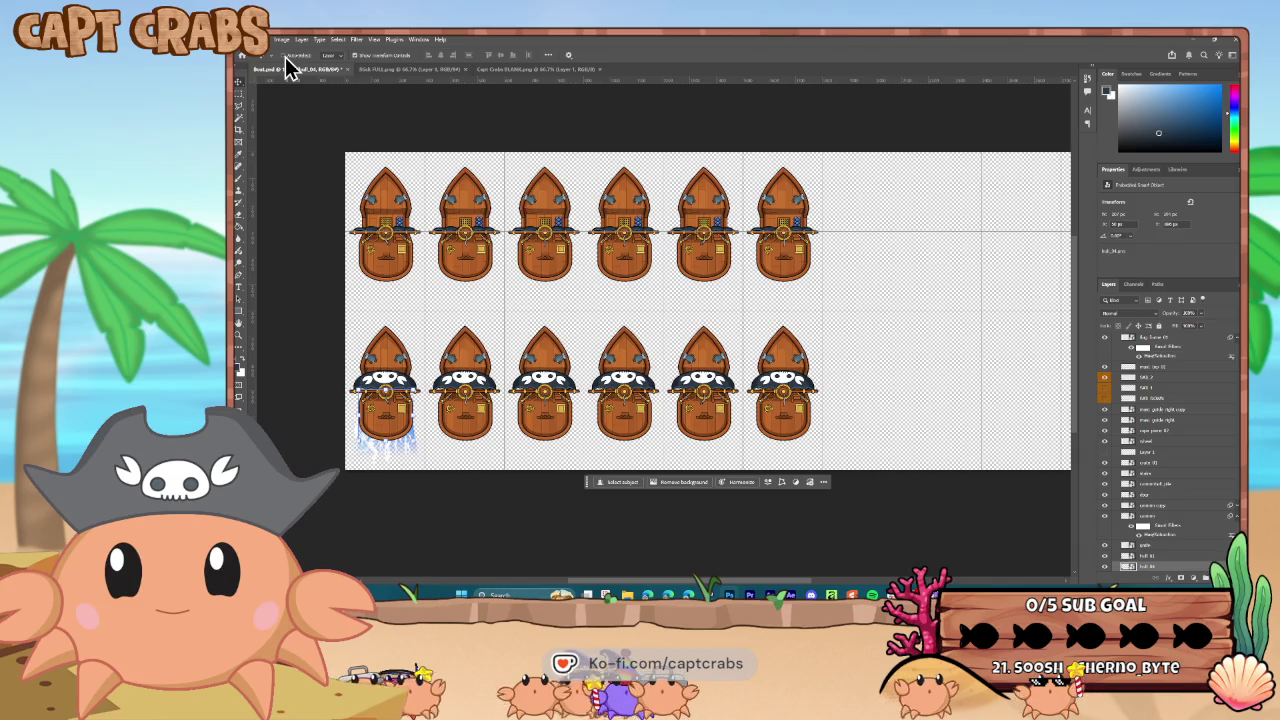
scroll(1189, 513, down, 8)
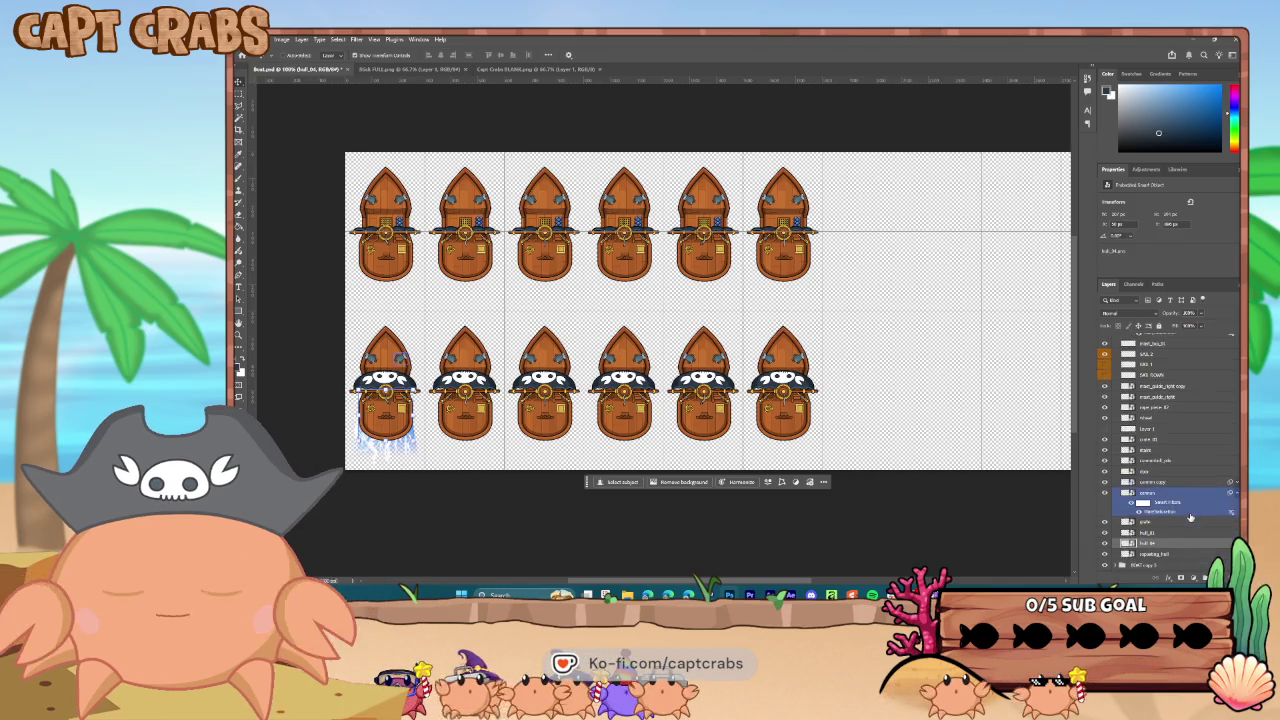
click(1148, 514)
drag(395, 458, 466, 448)
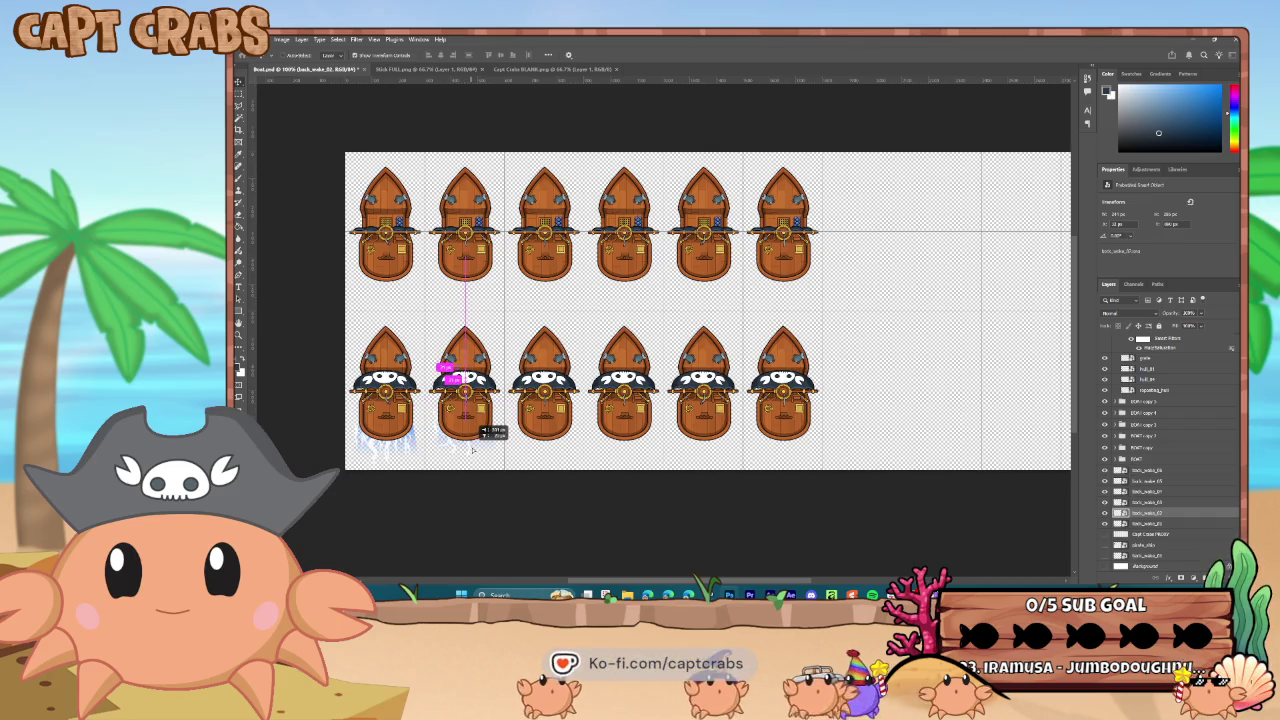
drag(472, 450, 474, 450)
Position wakes under the third, fourth, fifth and sixth bottom-row boats.
click(1150, 503)
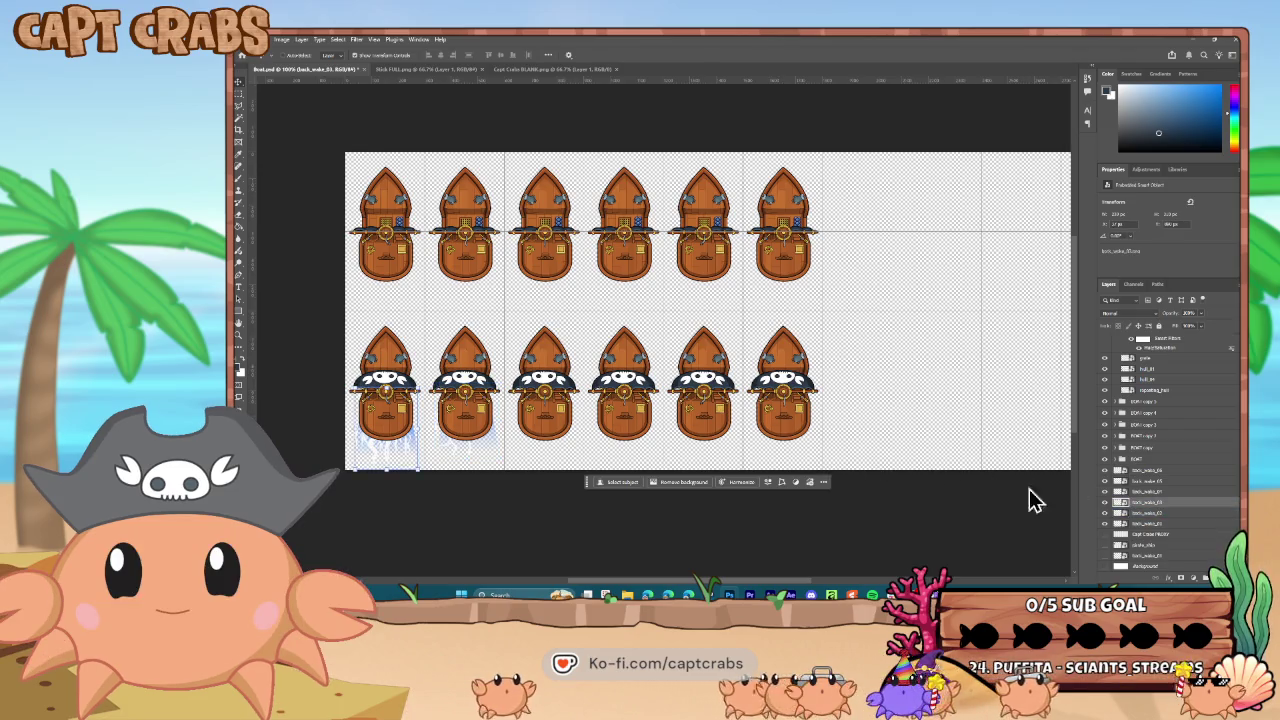
mouse_move(394, 453)
mouse_down()
mouse_move(530, 428)
mouse_move(545, 428)
mouse_move(548, 451)
mouse_up()
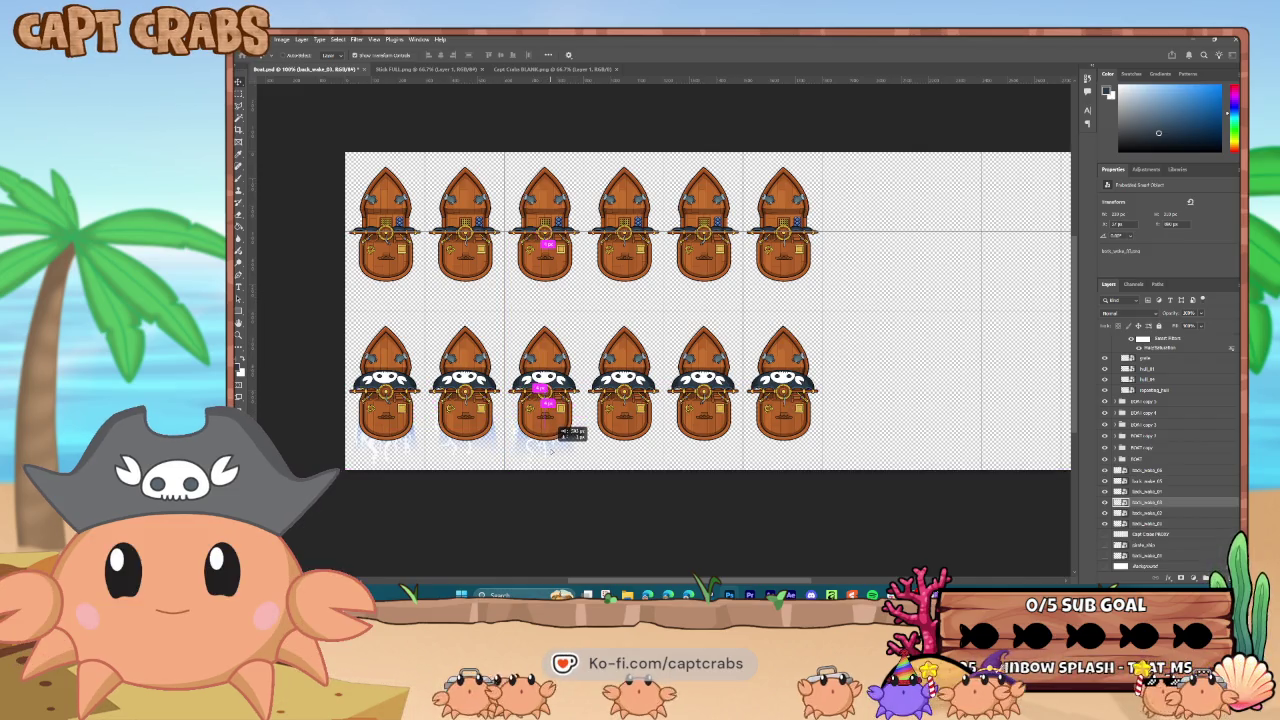
drag(560, 430, 560, 431)
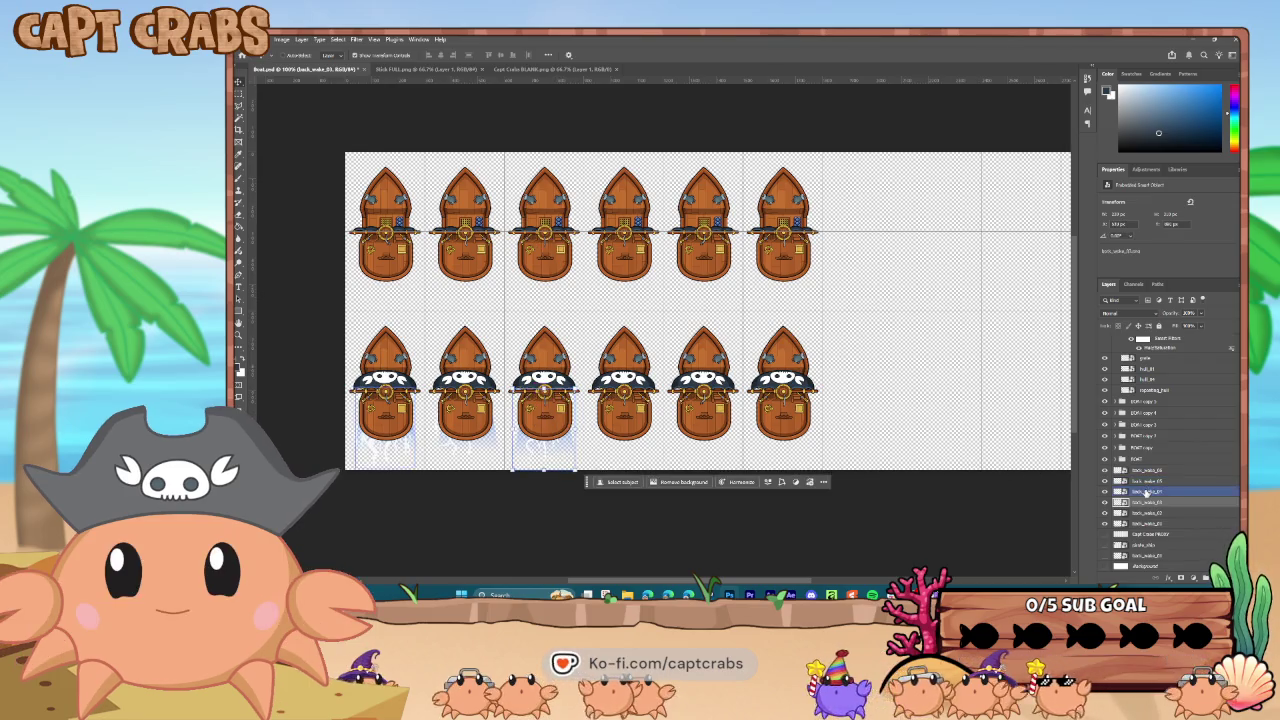
drag(447, 450, 640, 446)
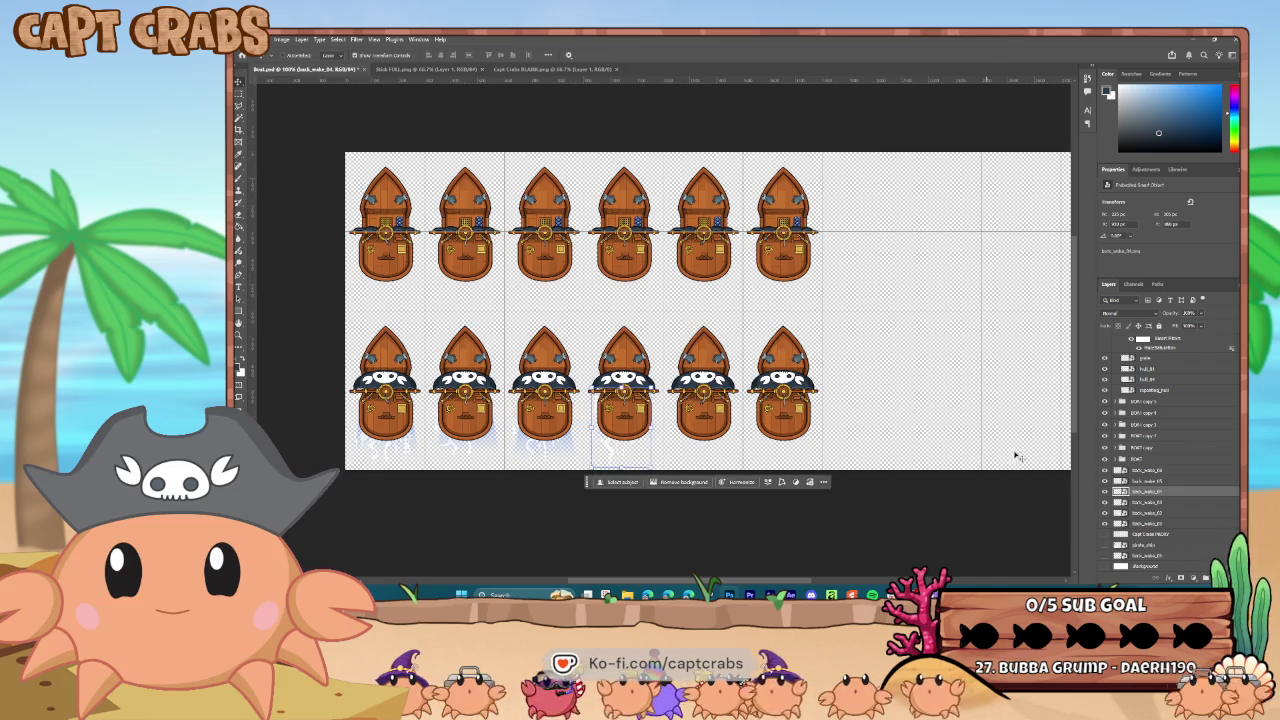
click(1147, 481)
mouse_move(444, 453)
mouse_down()
mouse_move(429, 428)
mouse_move(627, 412)
mouse_move(695, 415)
mouse_move(706, 430)
mouse_up()
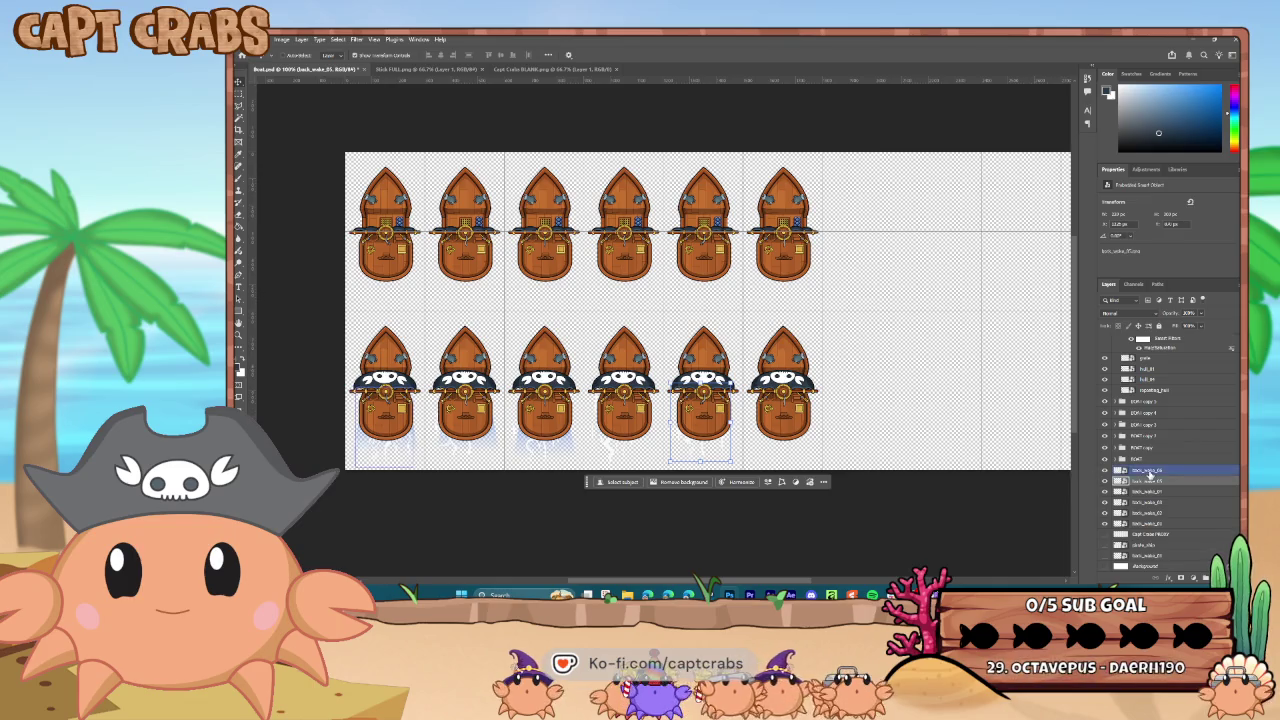
mouse_move(381, 425)
mouse_down()
mouse_move(563, 404)
mouse_move(758, 404)
mouse_move(777, 427)
mouse_up()
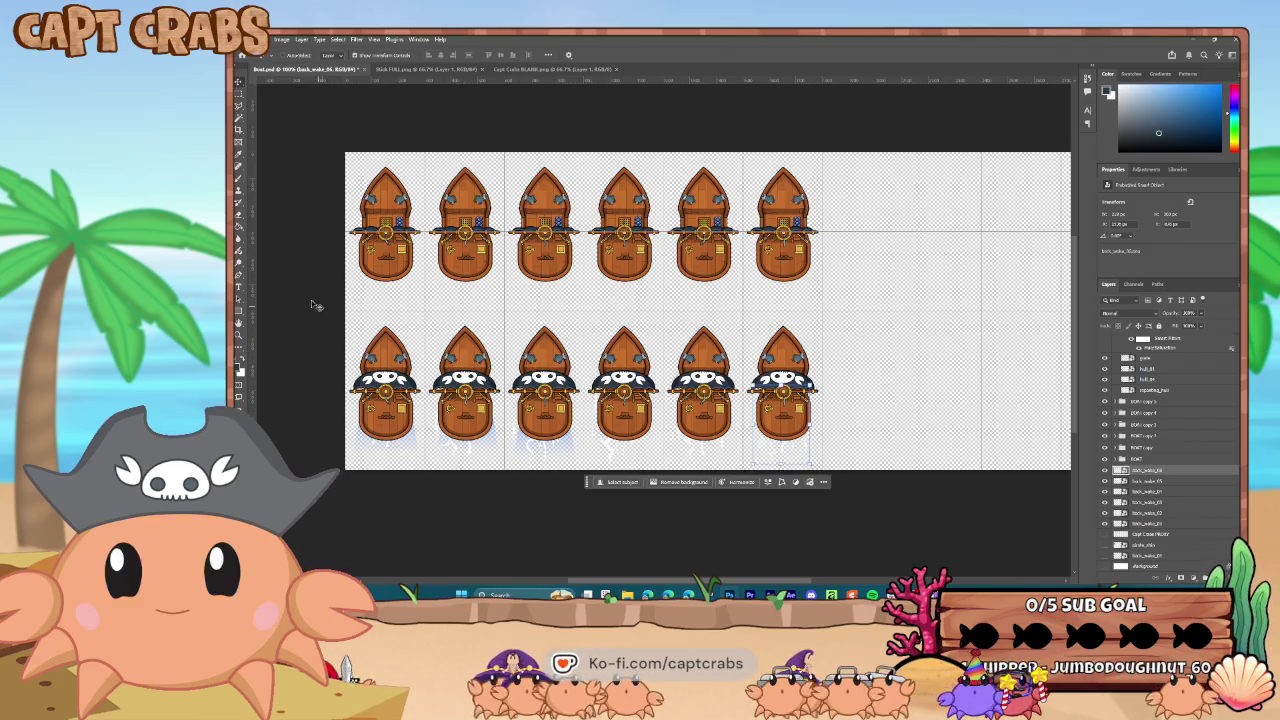
click(250, 39)
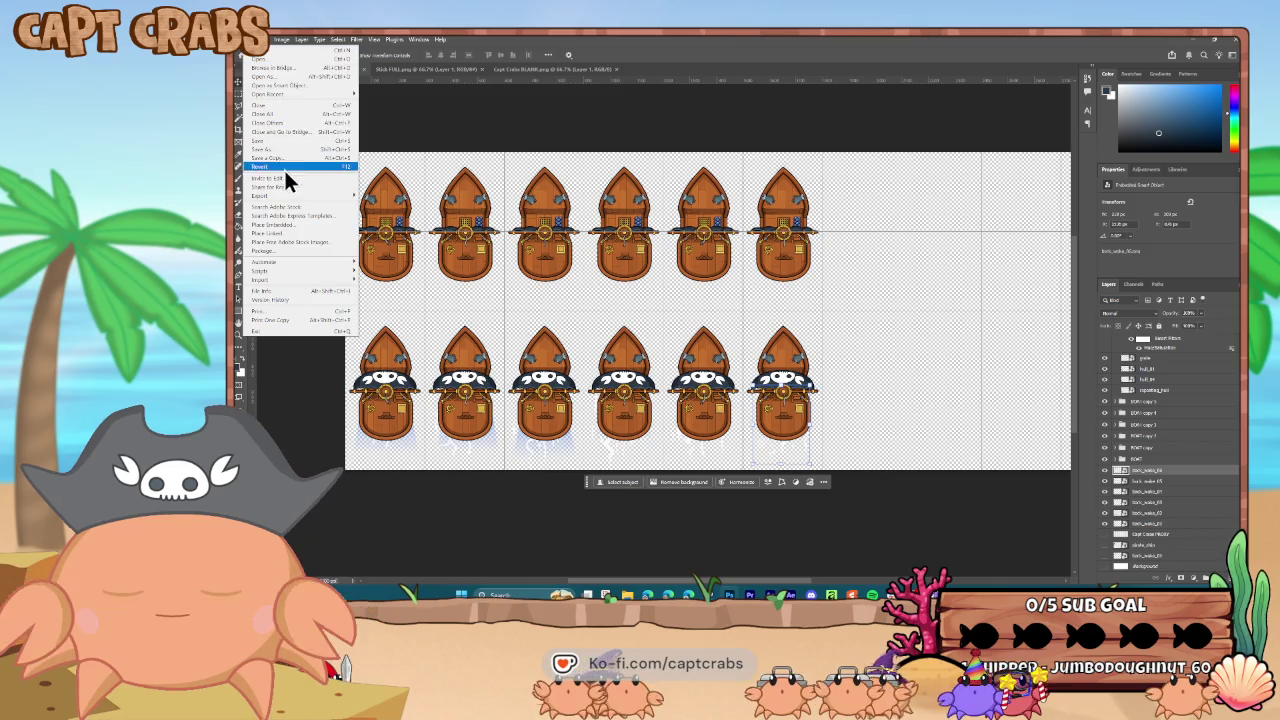
Quick-export the sheet as PNG, overwriting Boat.png, and return to Pixel Game Maker MV.
mouse_move(290, 197)
click(378, 198)
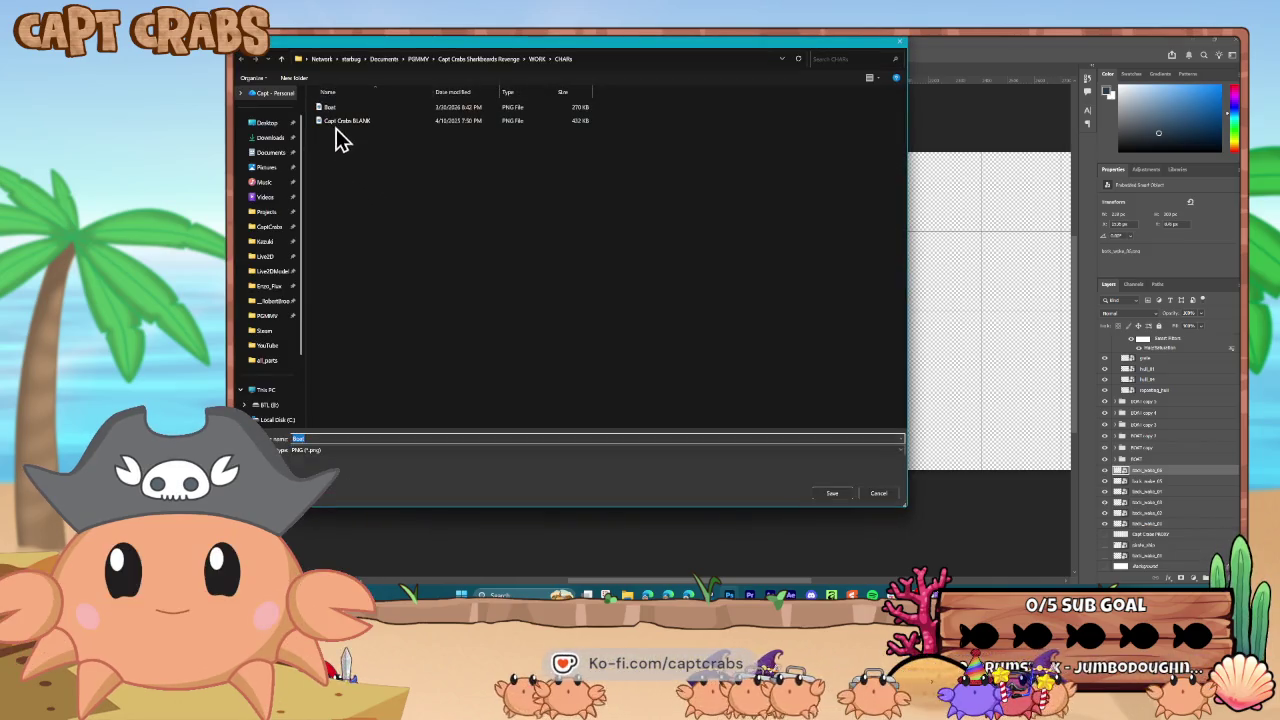
double_click(336, 106)
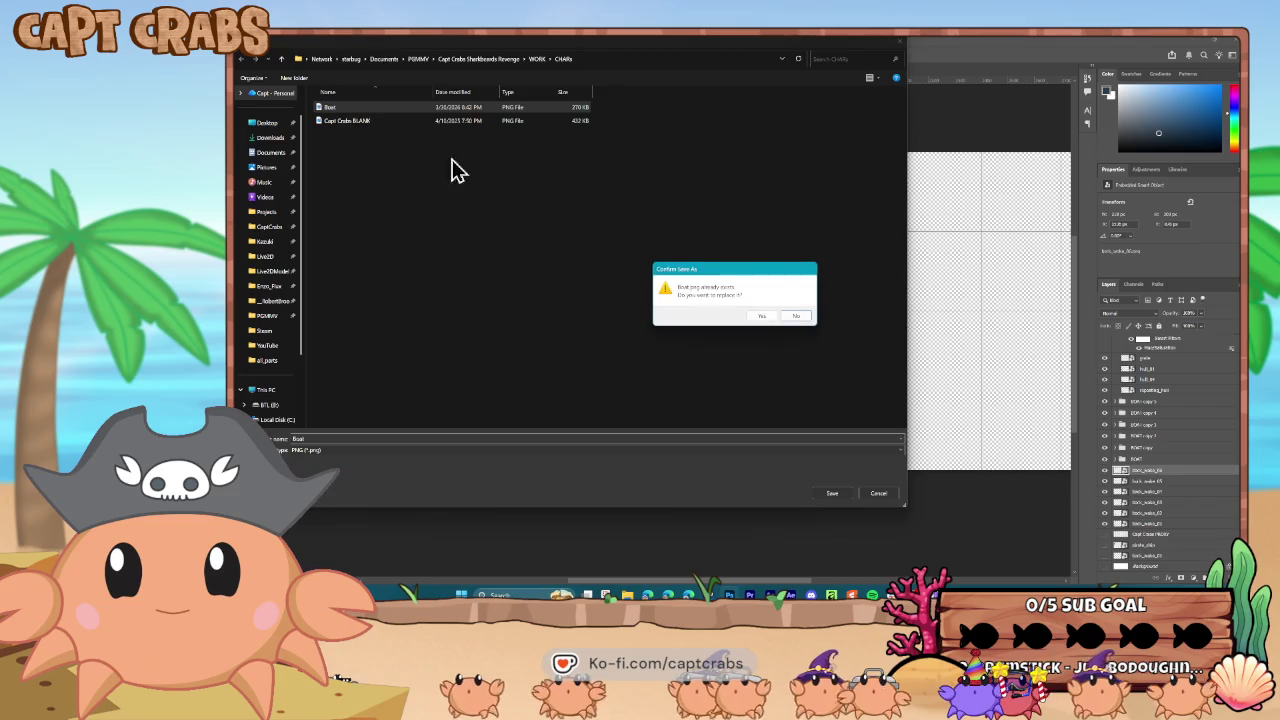
click(762, 316)
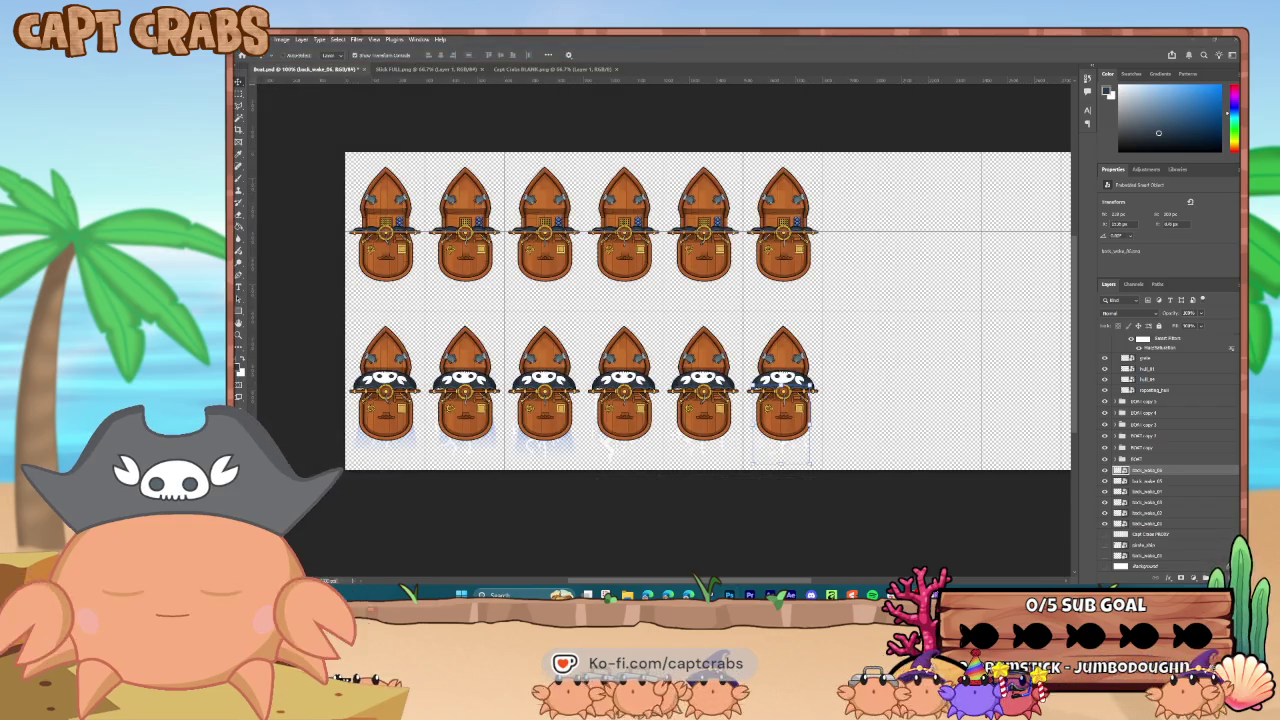
key(alt+Tab)
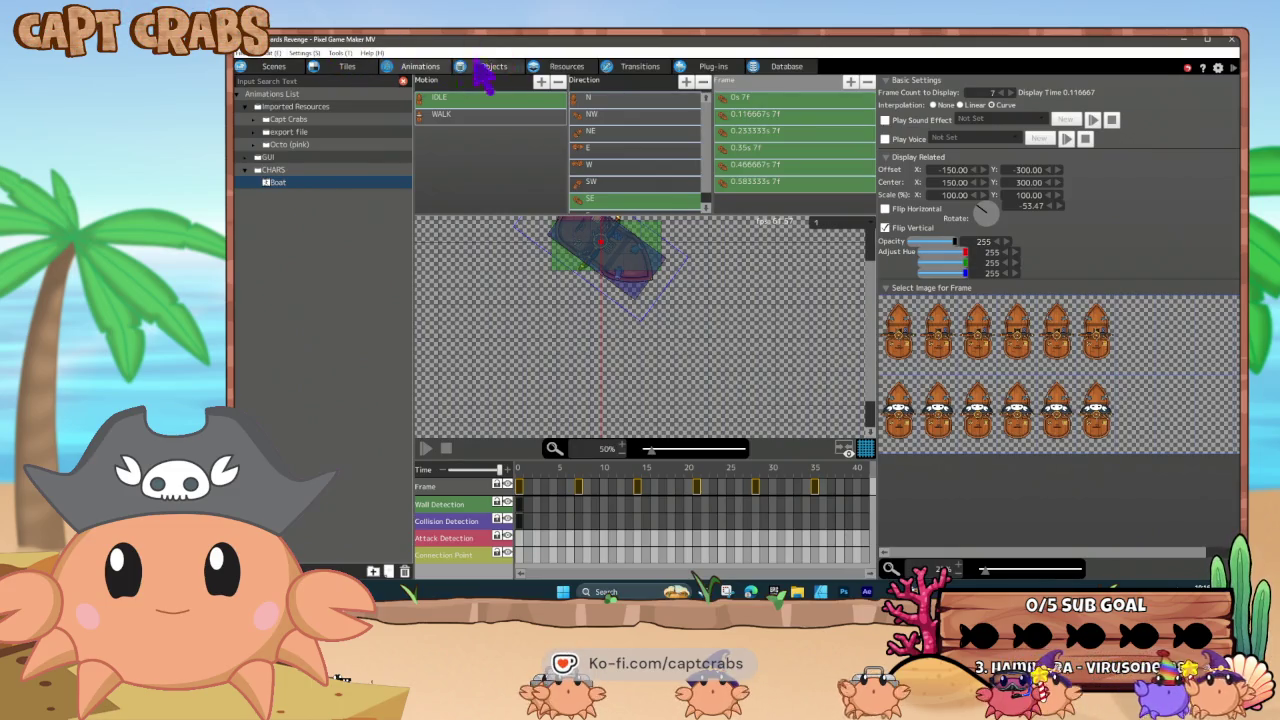
Update the Boat image in Resources, then open the boat's WALK animation.
click(566, 67)
click(534, 136)
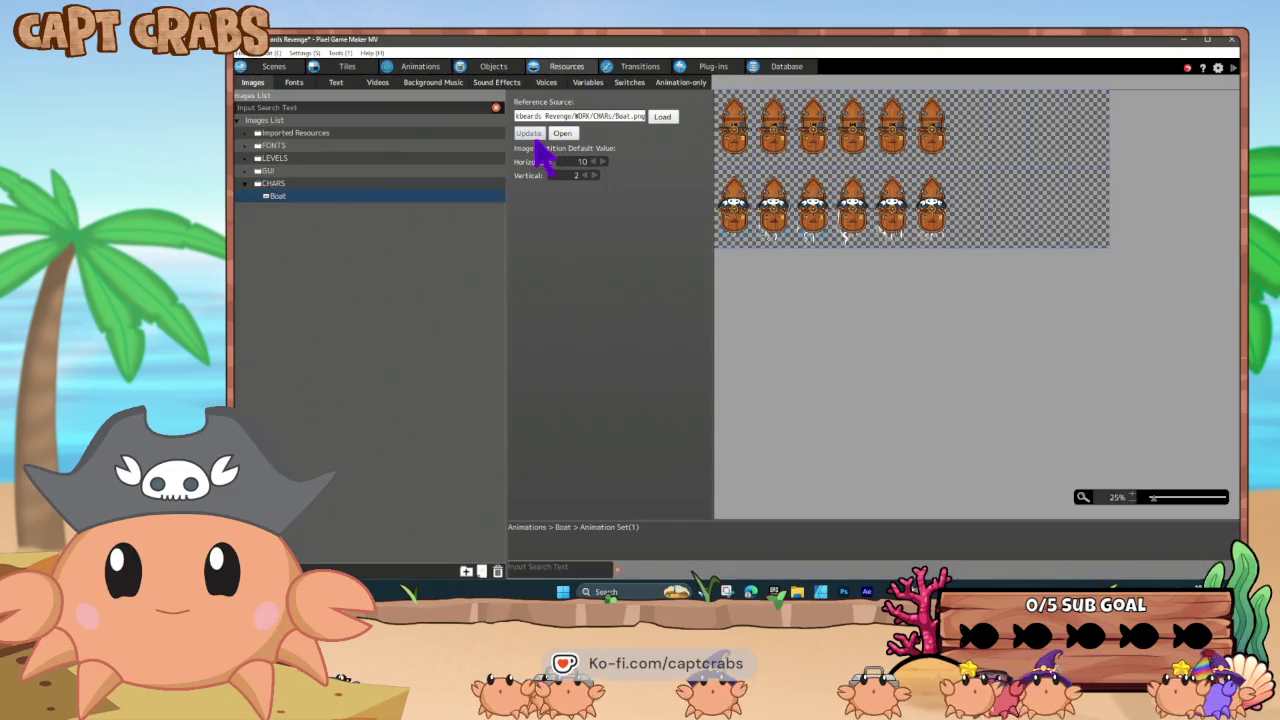
click(488, 67)
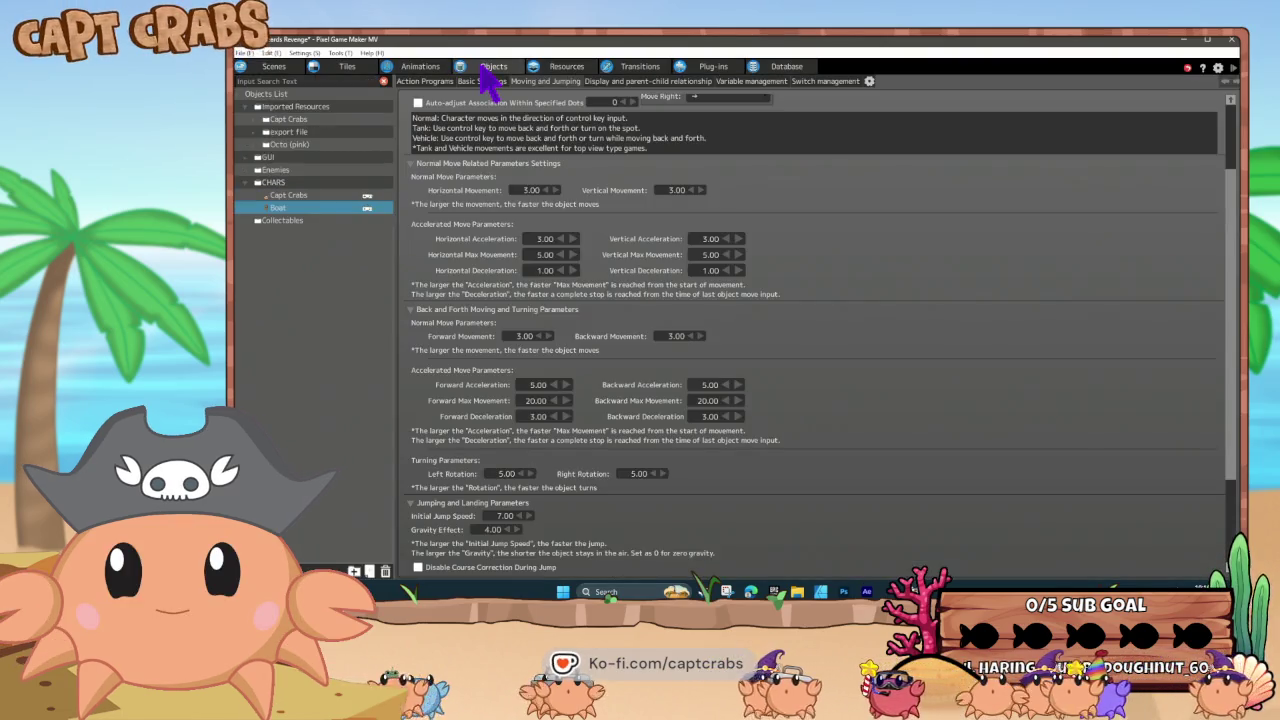
click(418, 70)
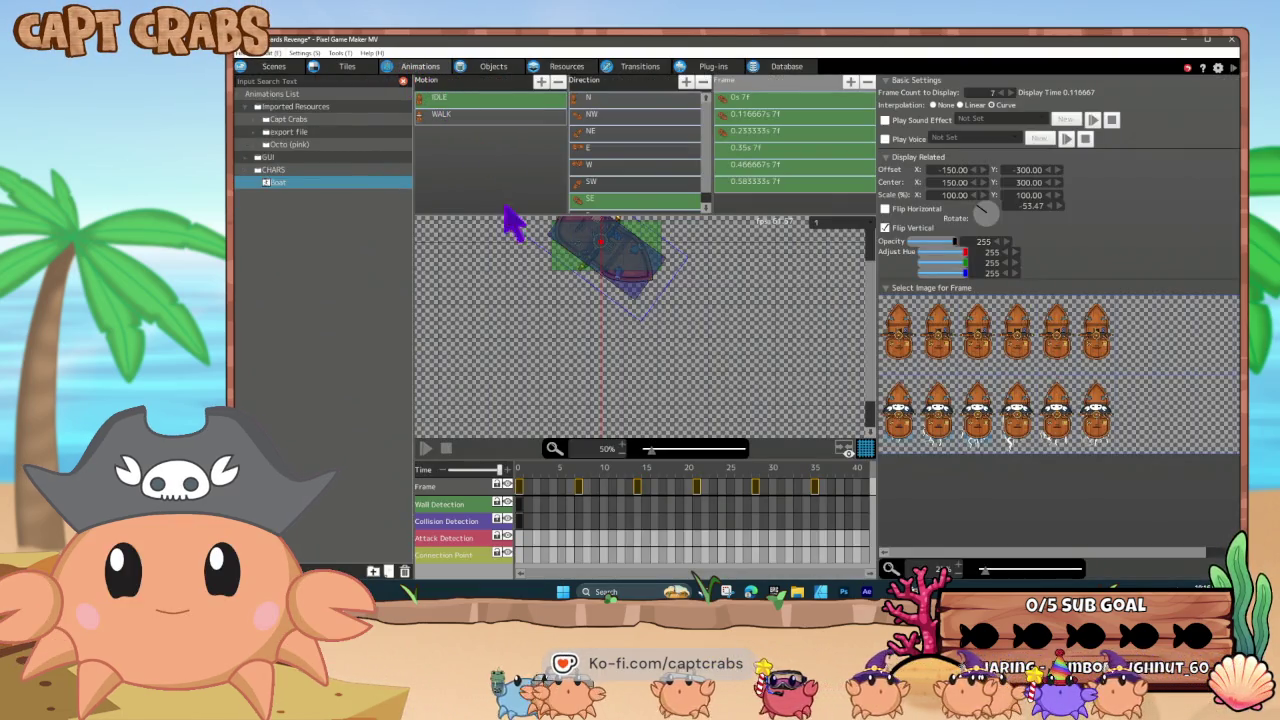
click(452, 114)
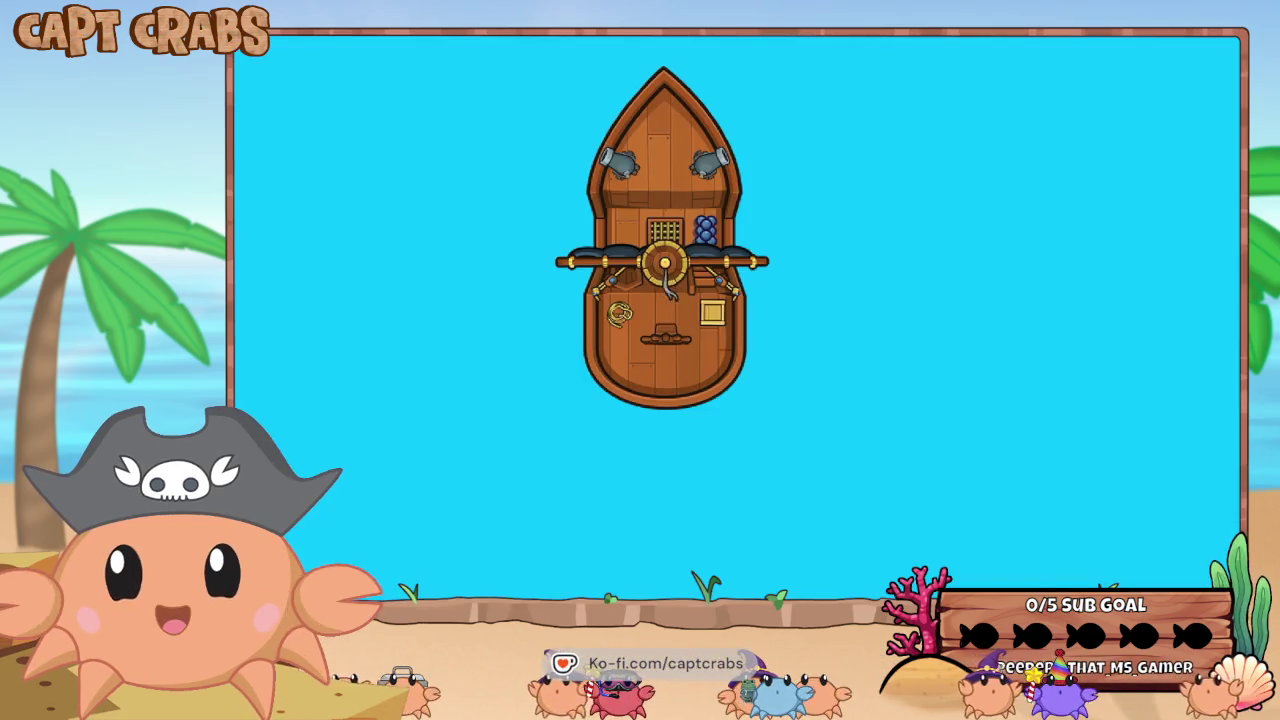
Sail the boat right and downward in the test play, then close it.
key(d)
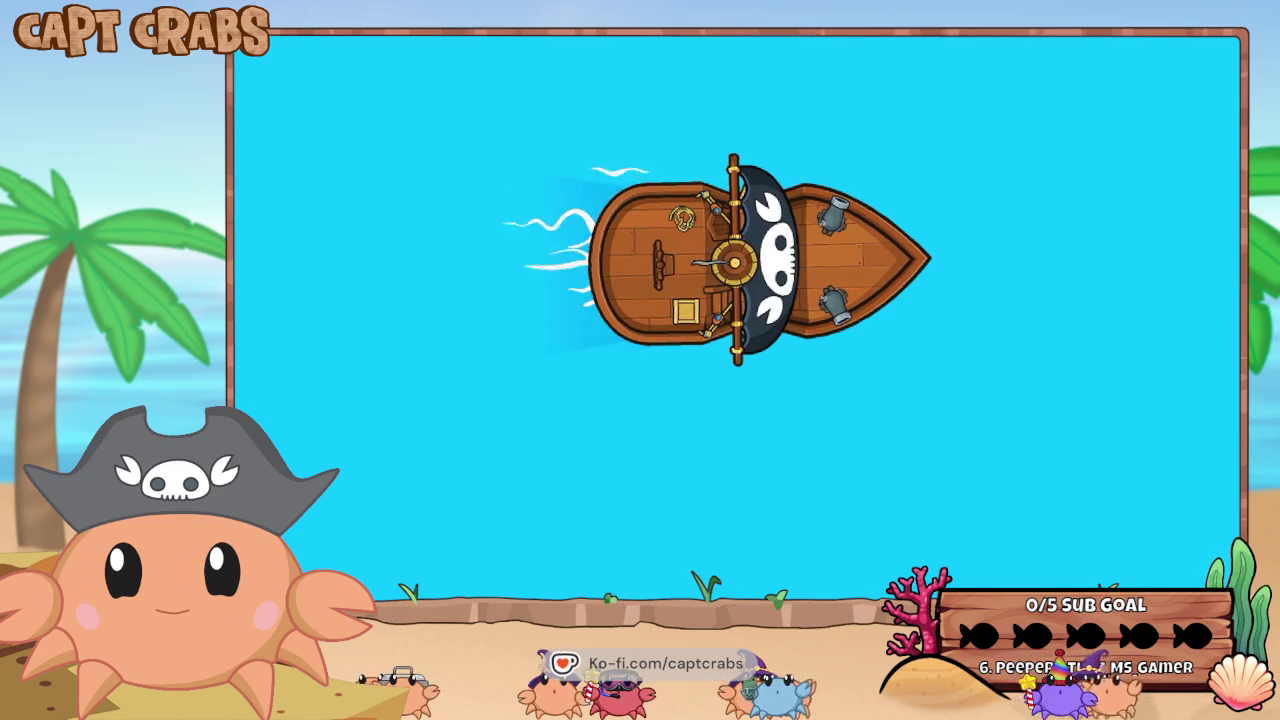
key(s)
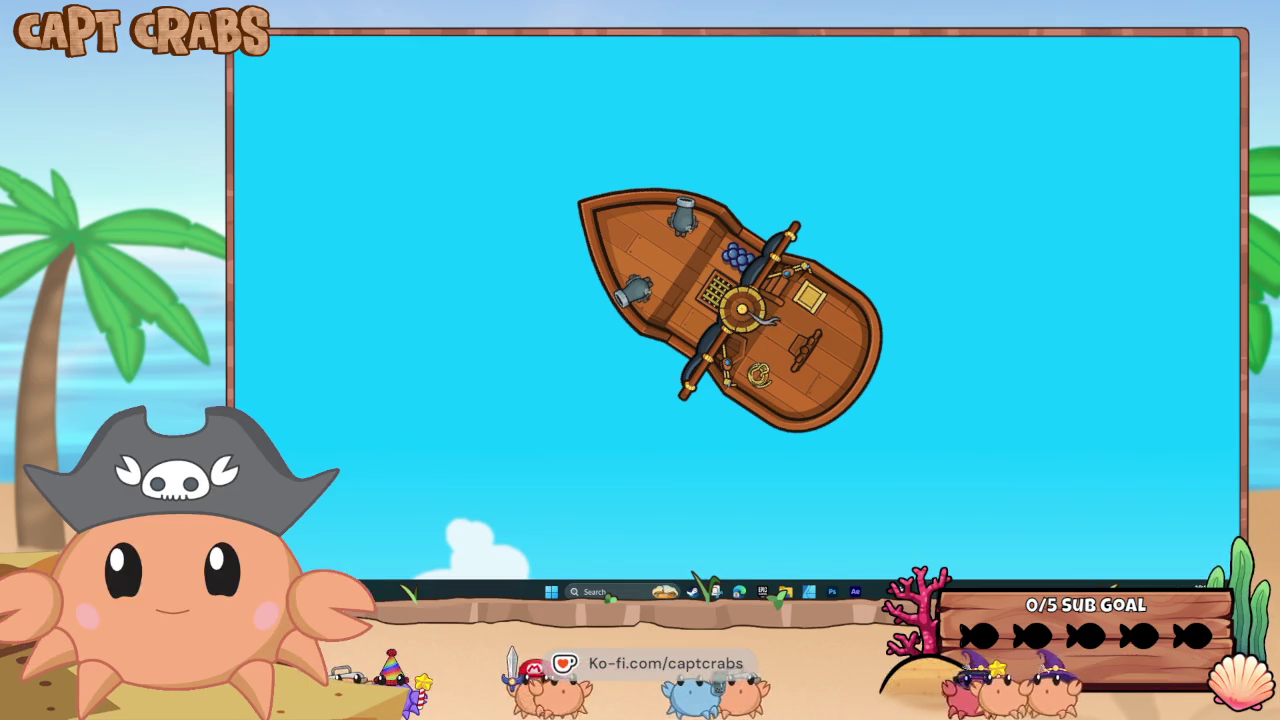
key(Escape)
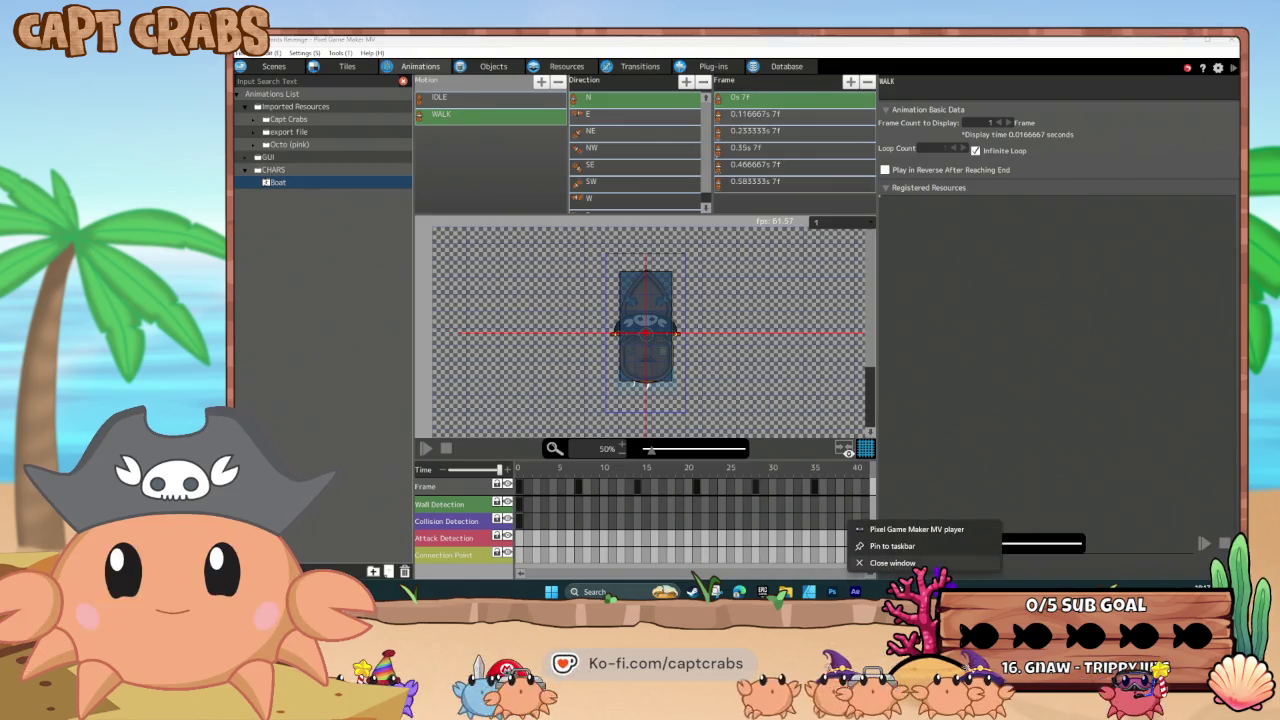
Show the top of the Boat's movement settings, then start a test play and sail right.
click(494, 67)
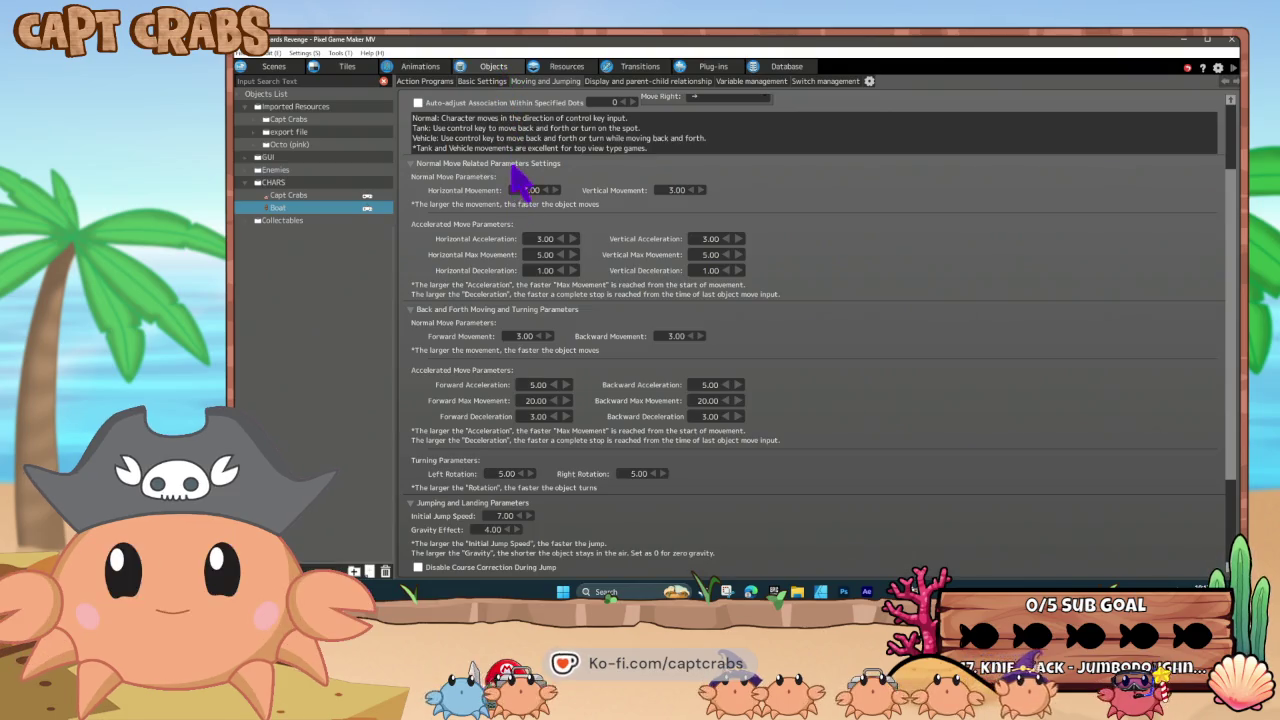
scroll(510, 195, up, 3)
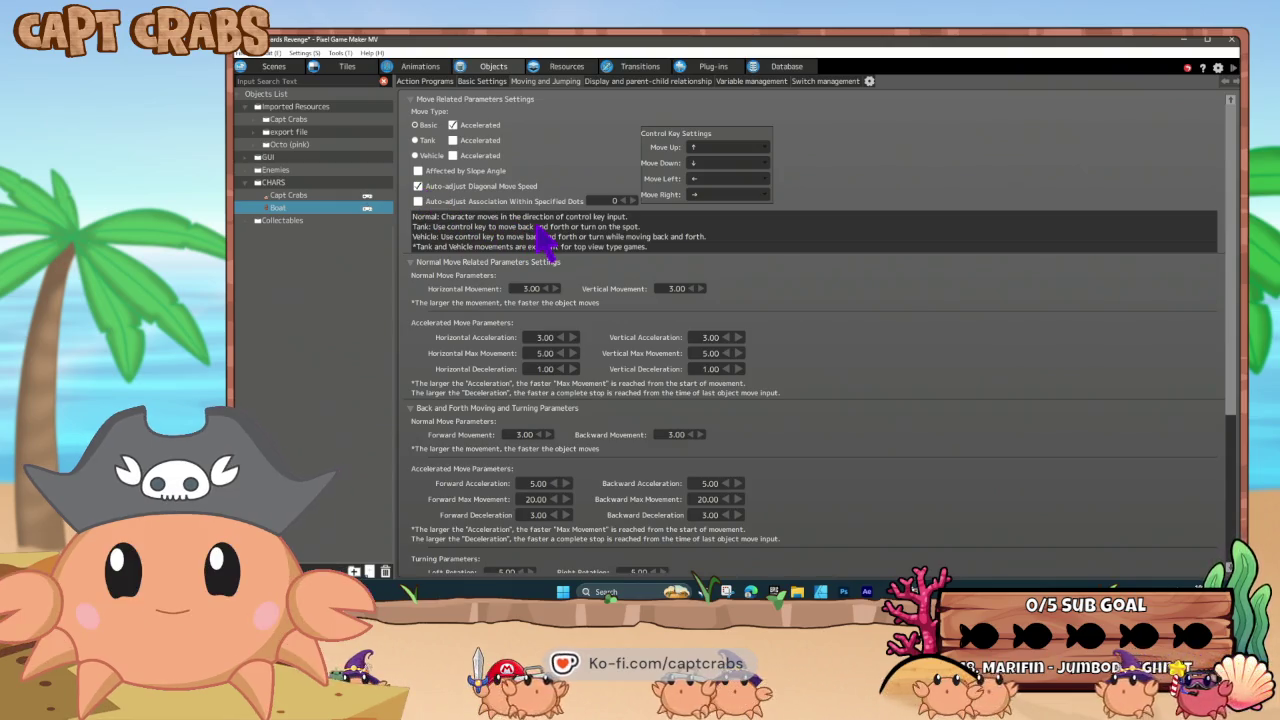
key(F5)
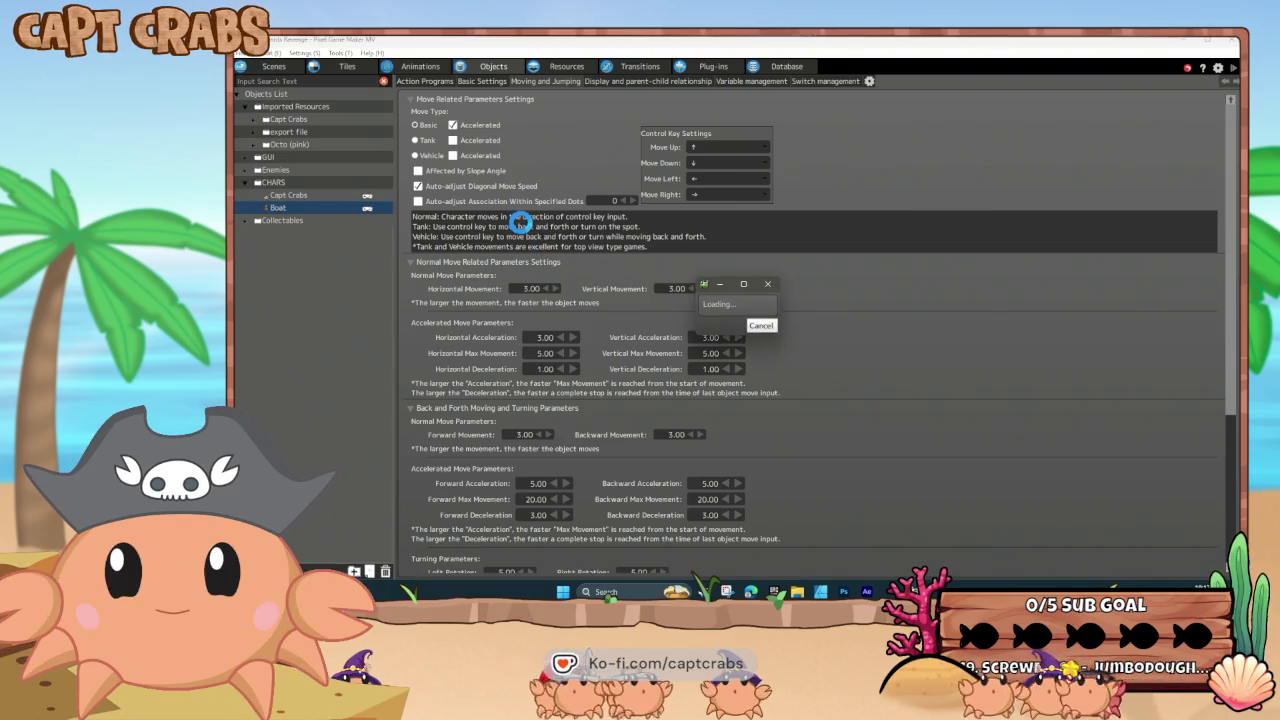
key(d)
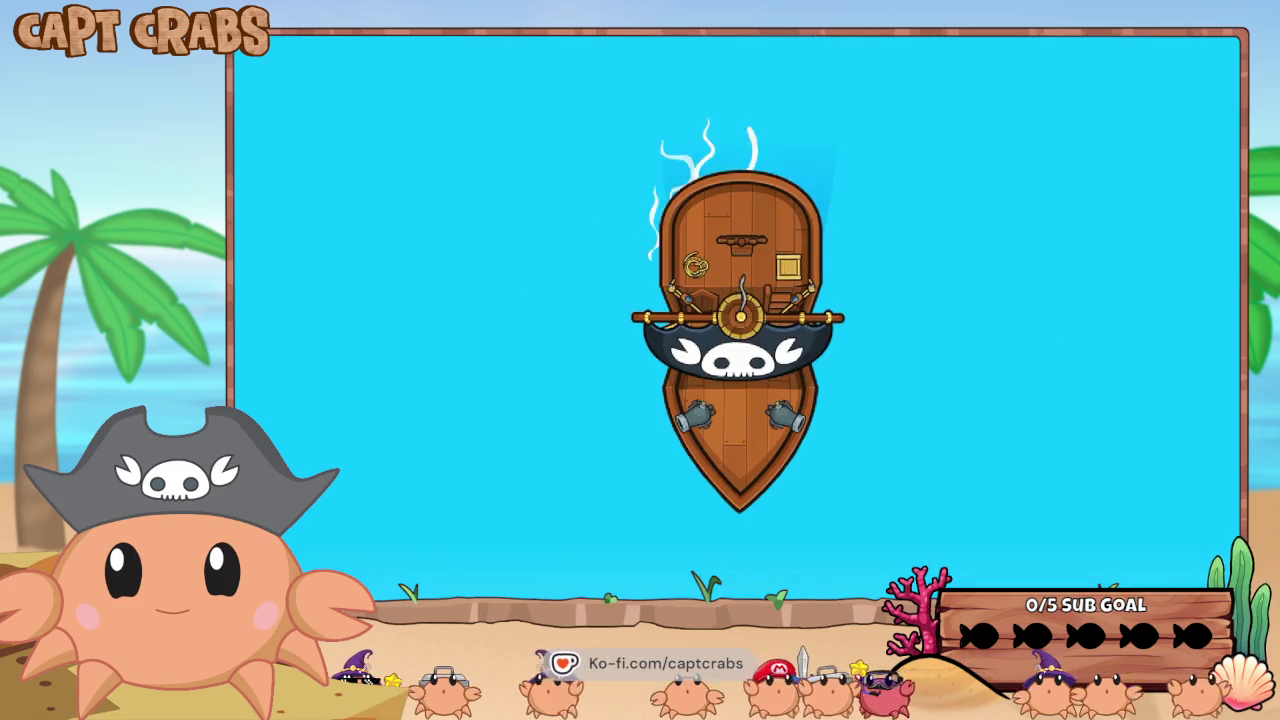
Sail the boat left, down, up and right, then return to the editor's Boat settings.
key(a)
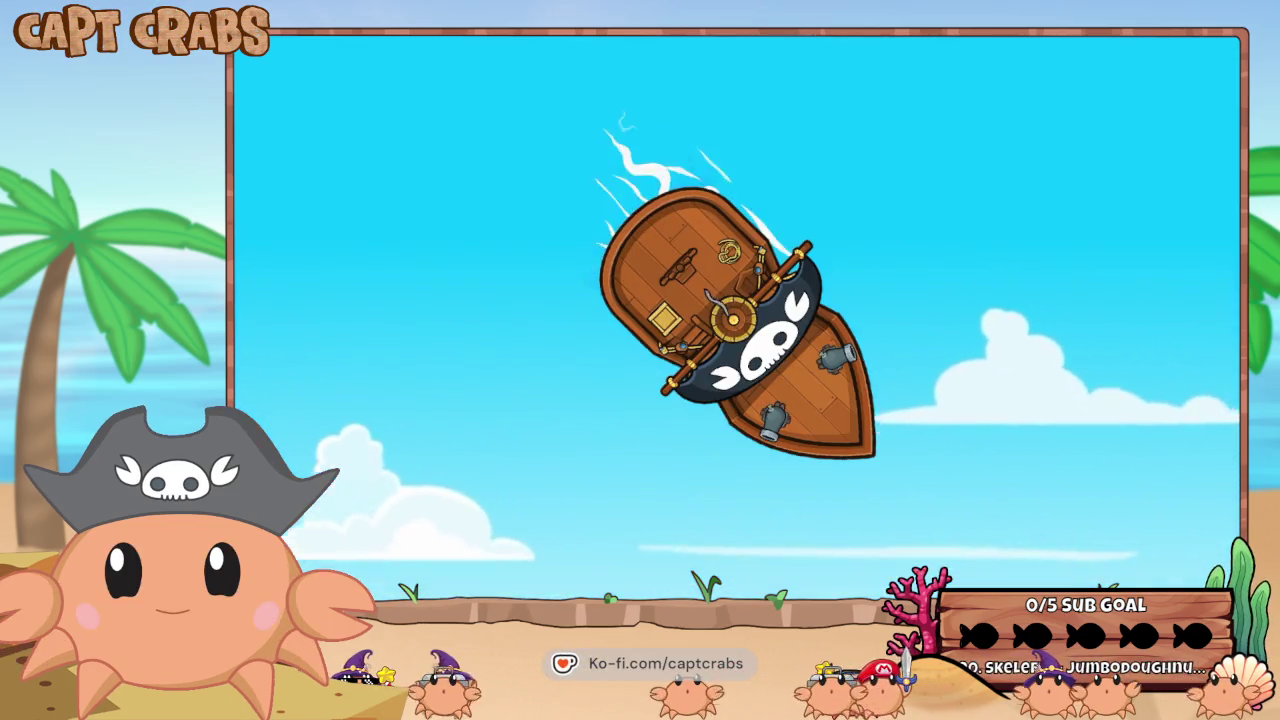
key(s)
key(w)
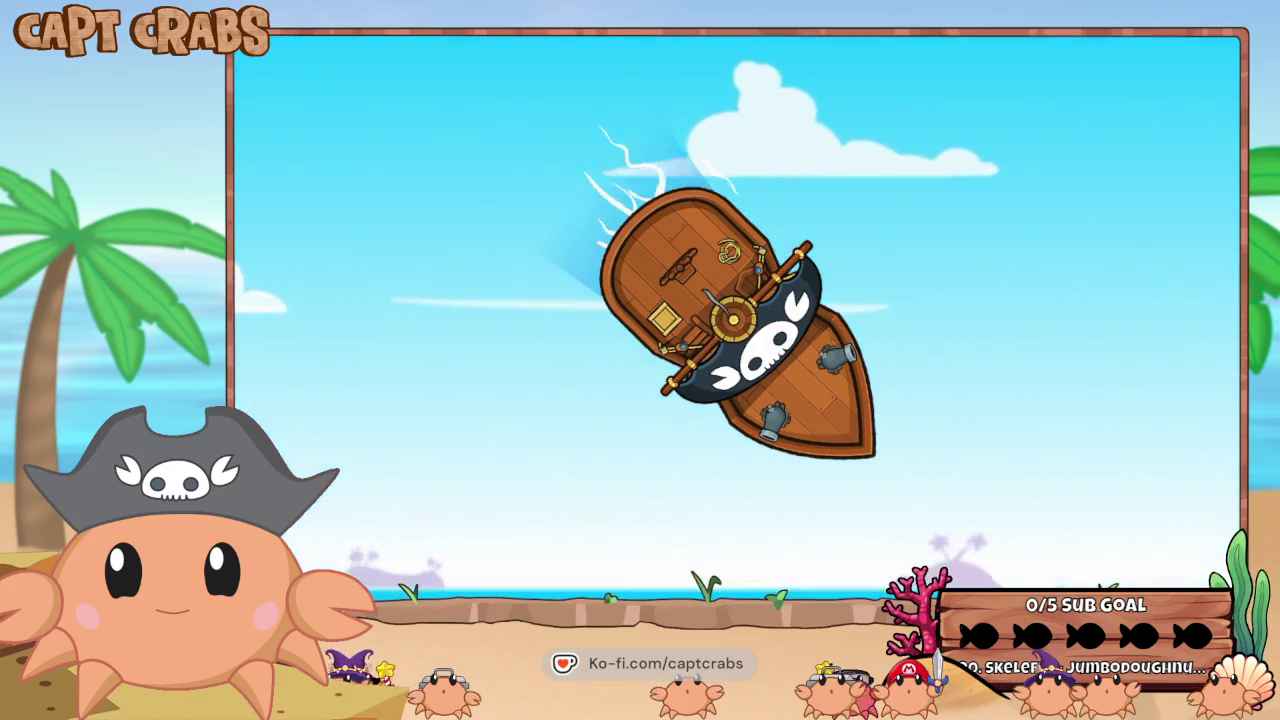
key(s)
key(w)
key(d)
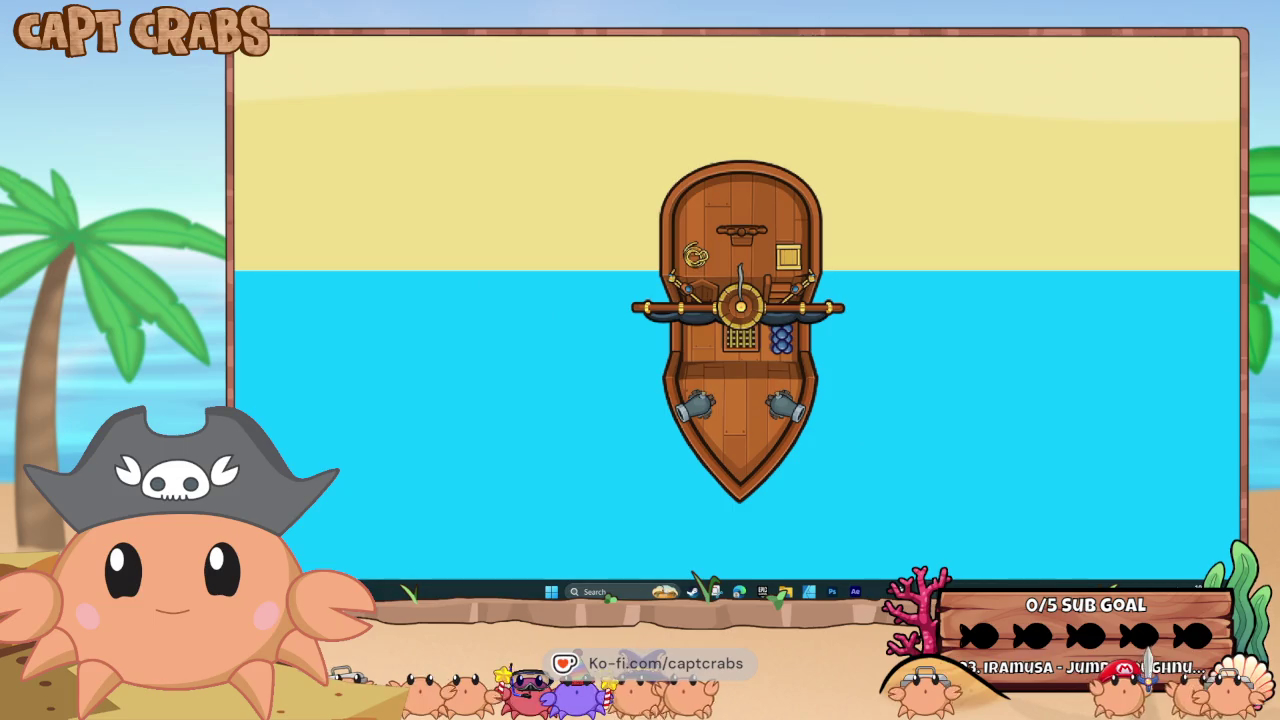
key(alt+Tab)
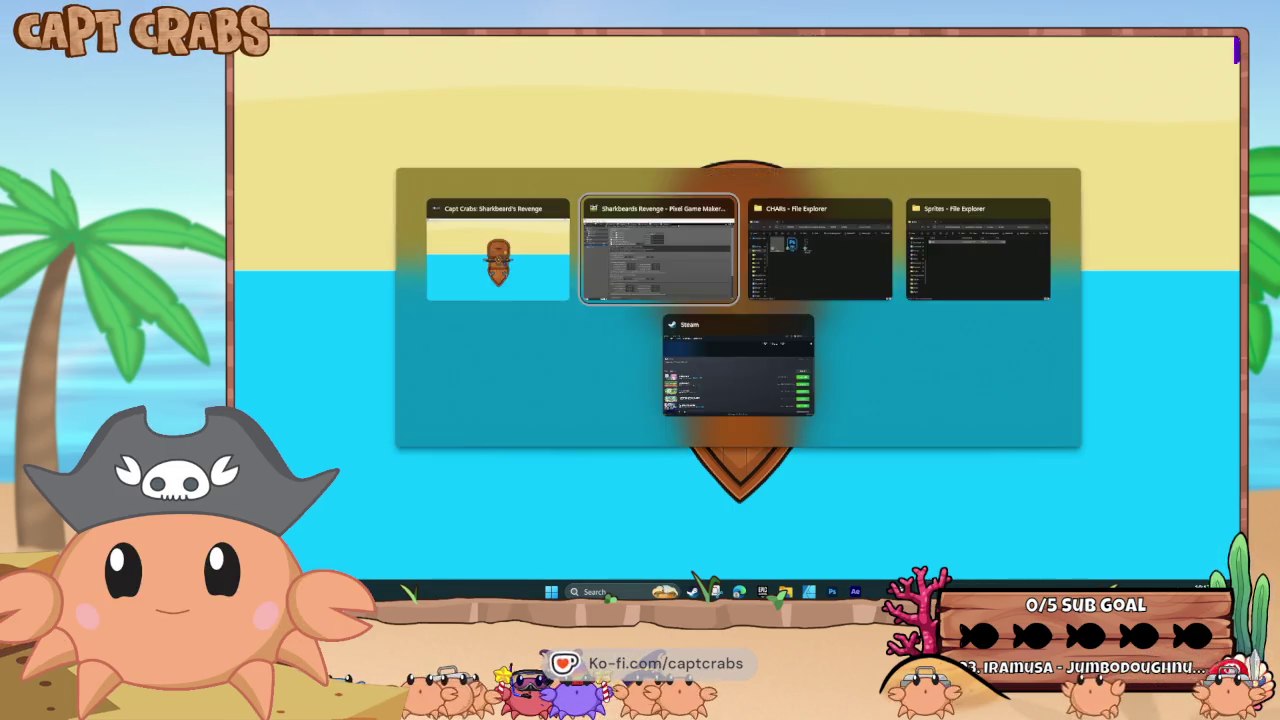
right_click(925, 591)
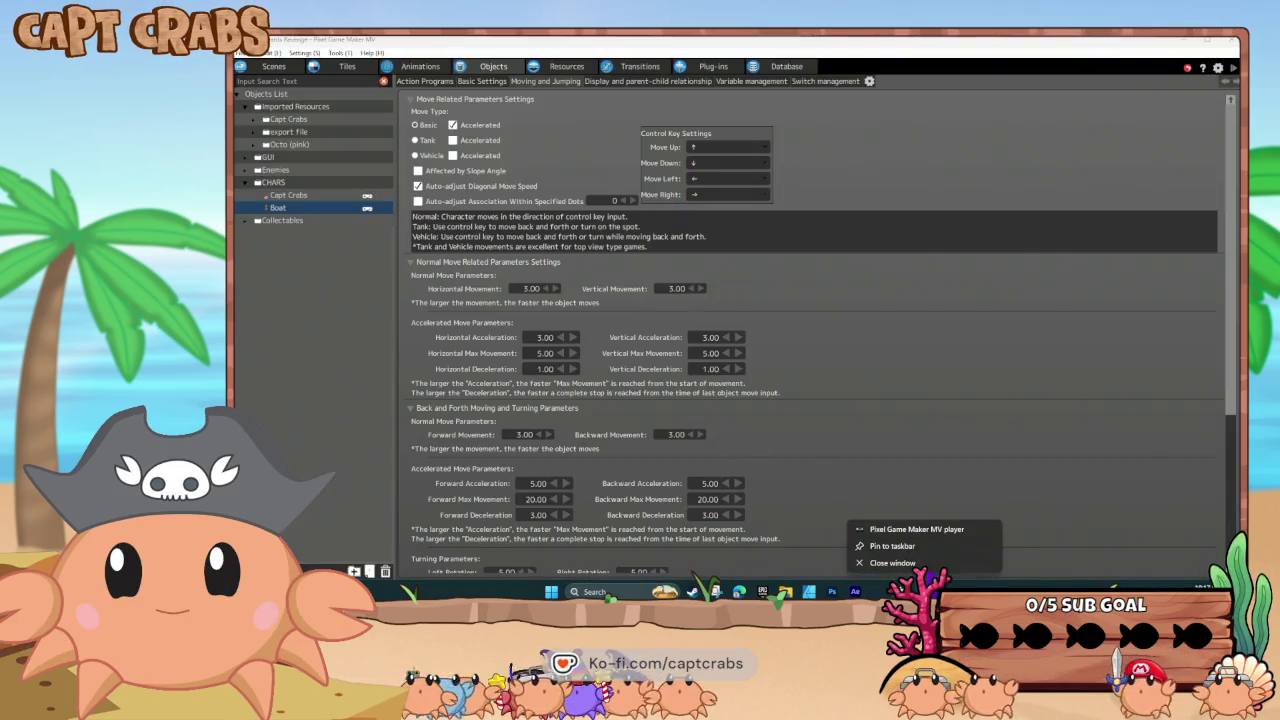
Close the test player, disable diagonal speed auto-adjust, and set Vertical Max Movement to 6.00.
click(892, 565)
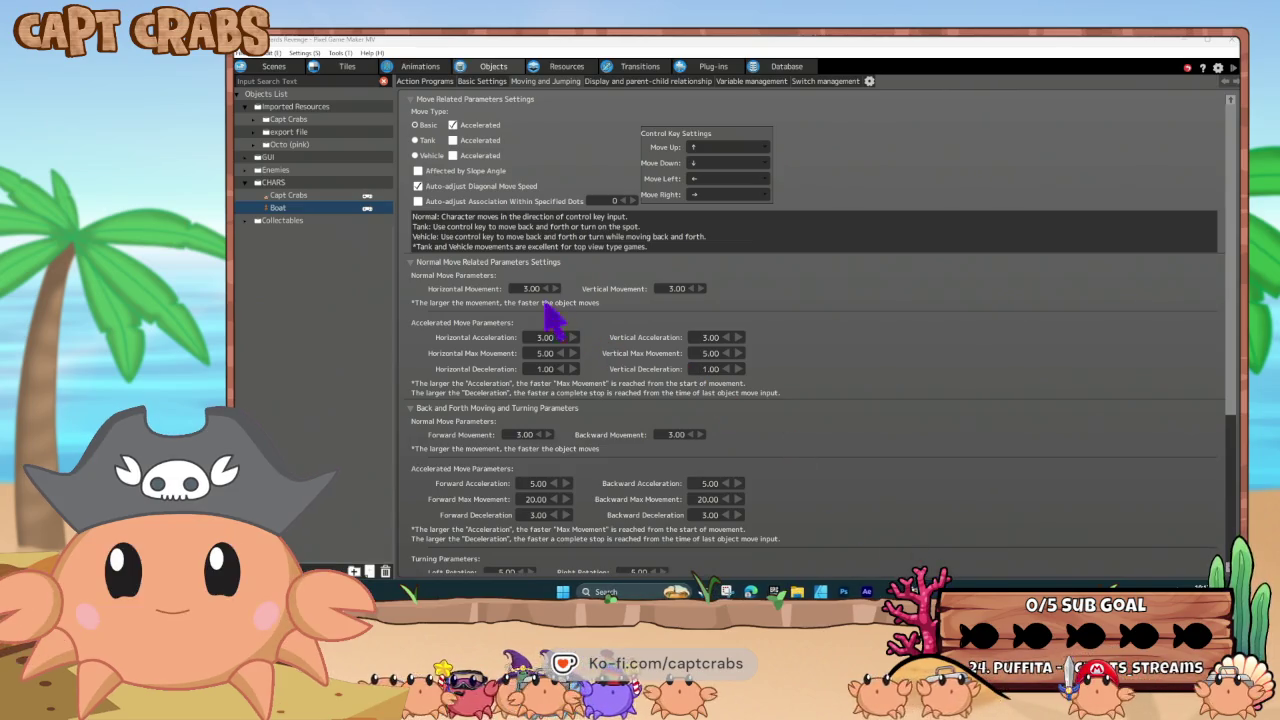
click(419, 186)
text(4)
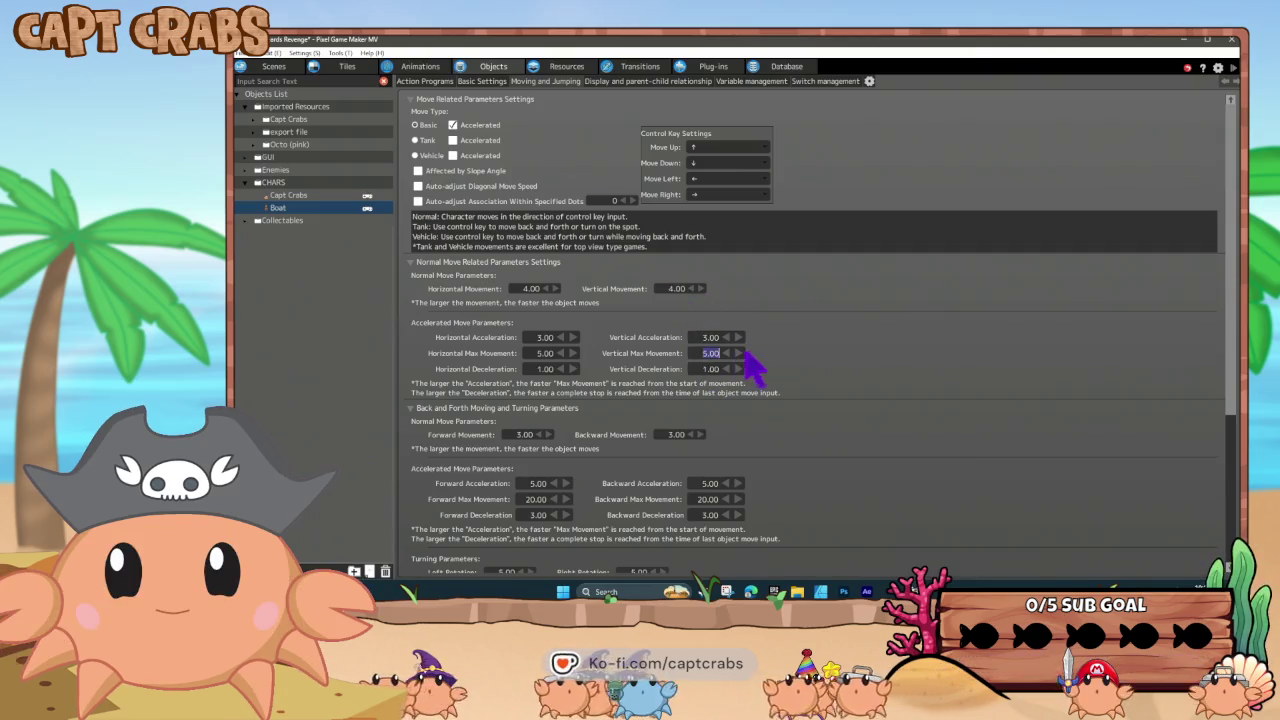
text(6)
click(545, 353)
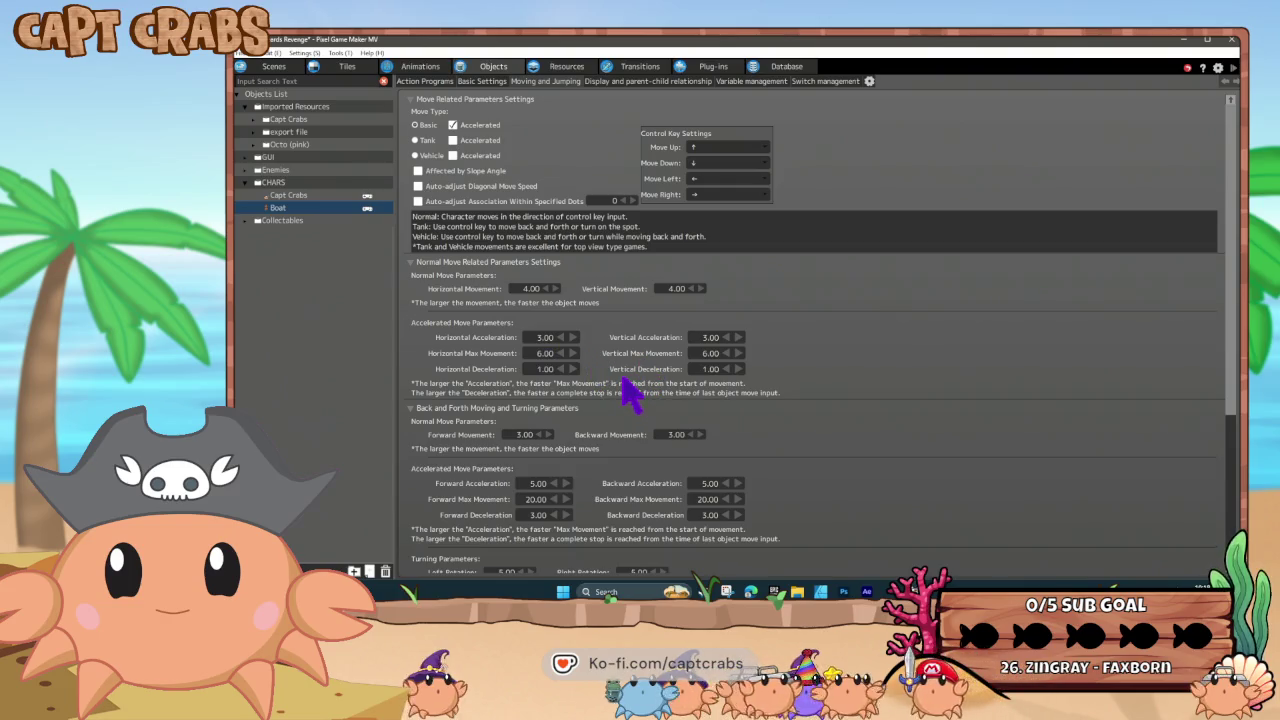
scroll(628, 393, down, 3)
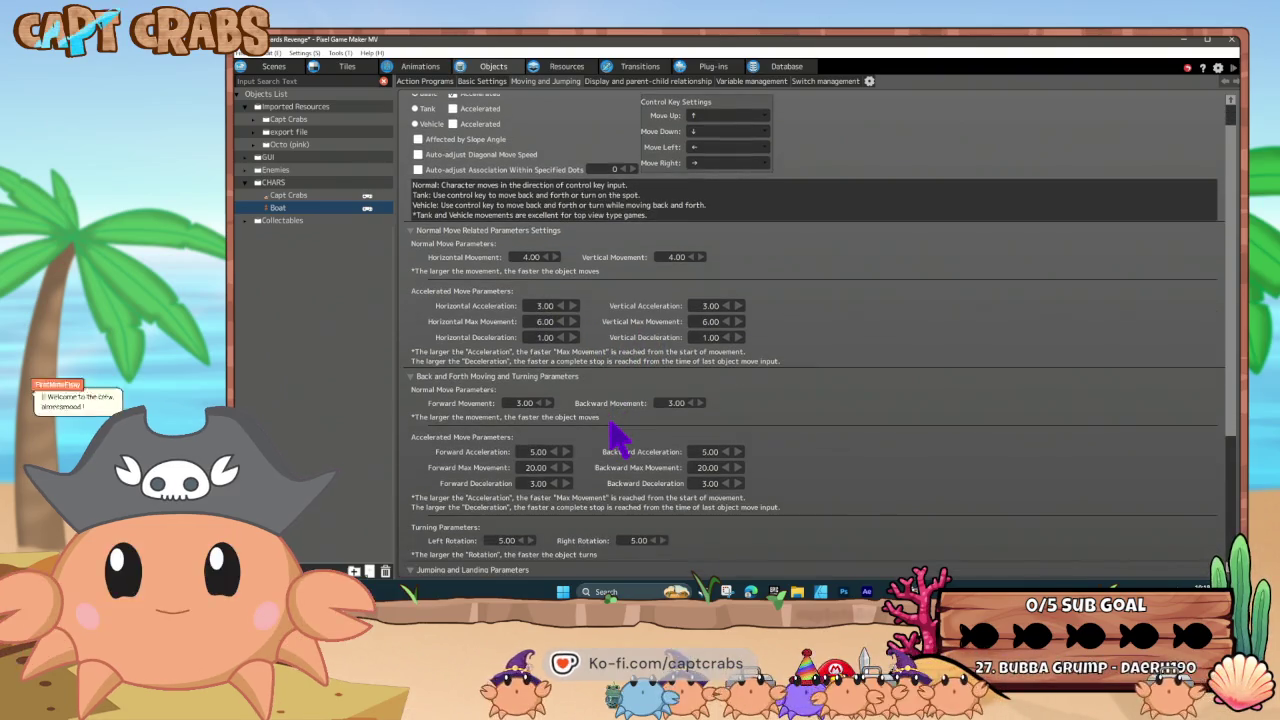
scroll(617, 440, down, 1)
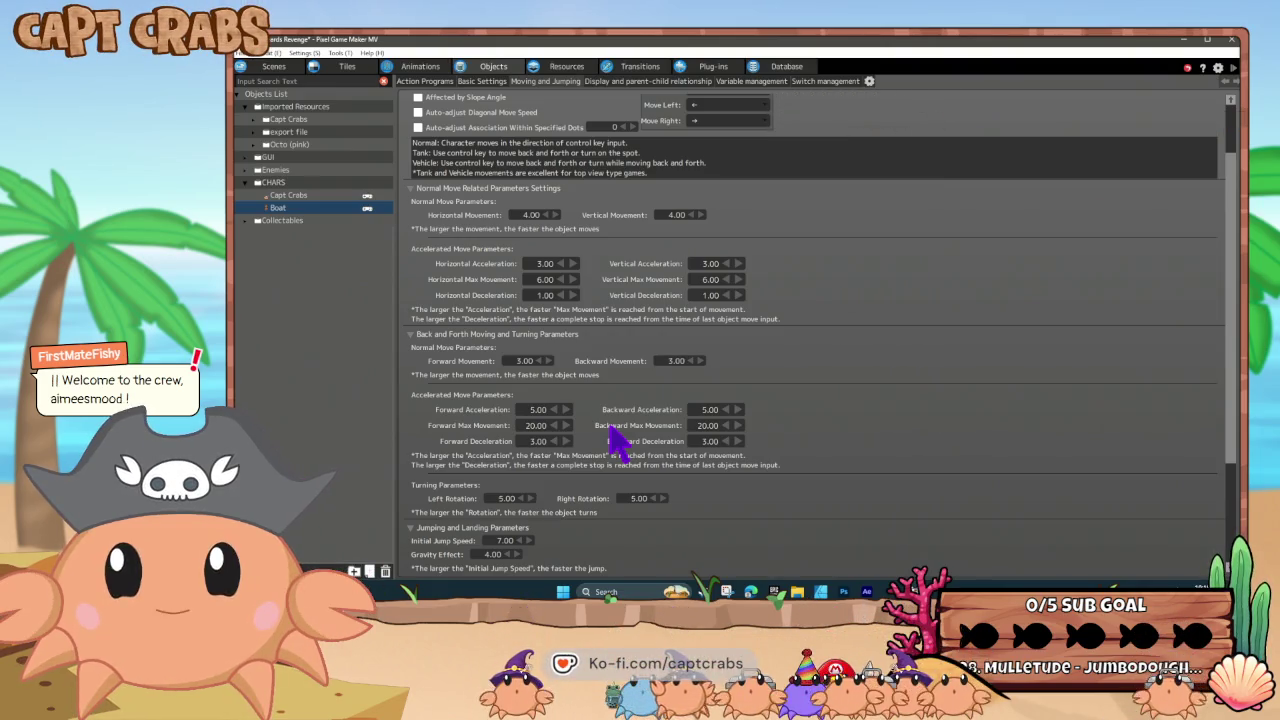
scroll(620, 428, down, 4)
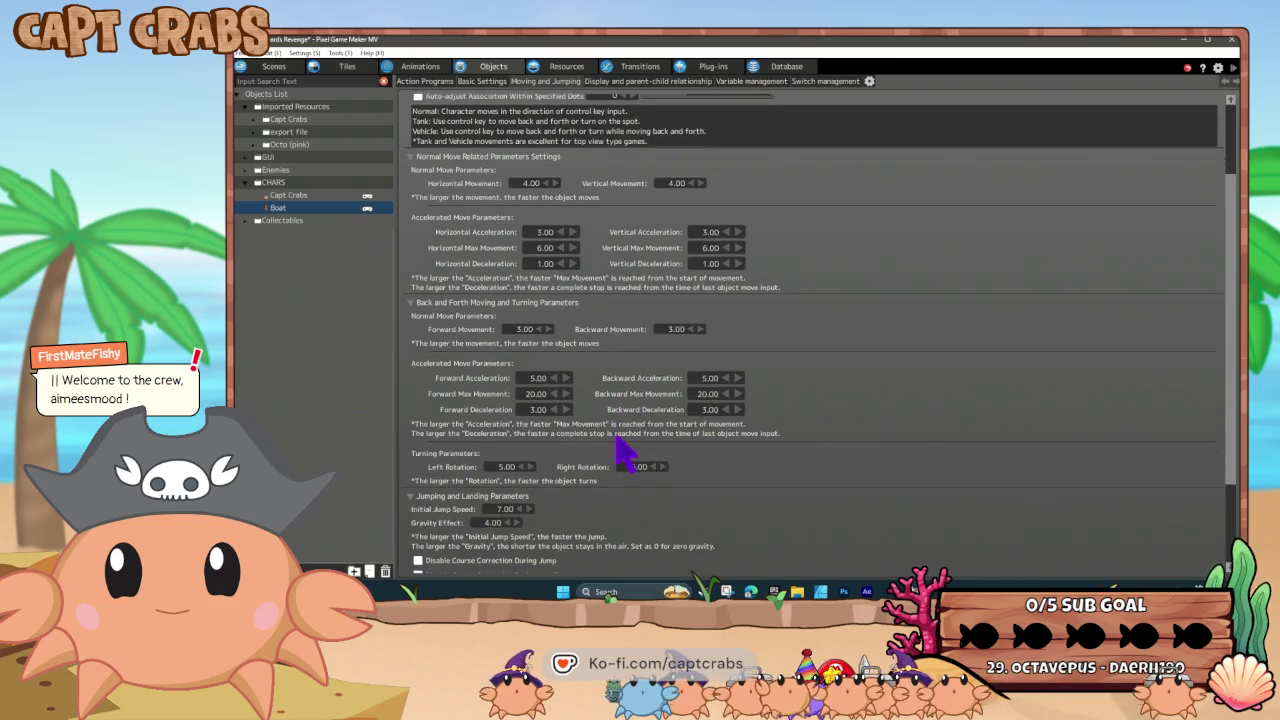
scroll(616, 436, down, 5)
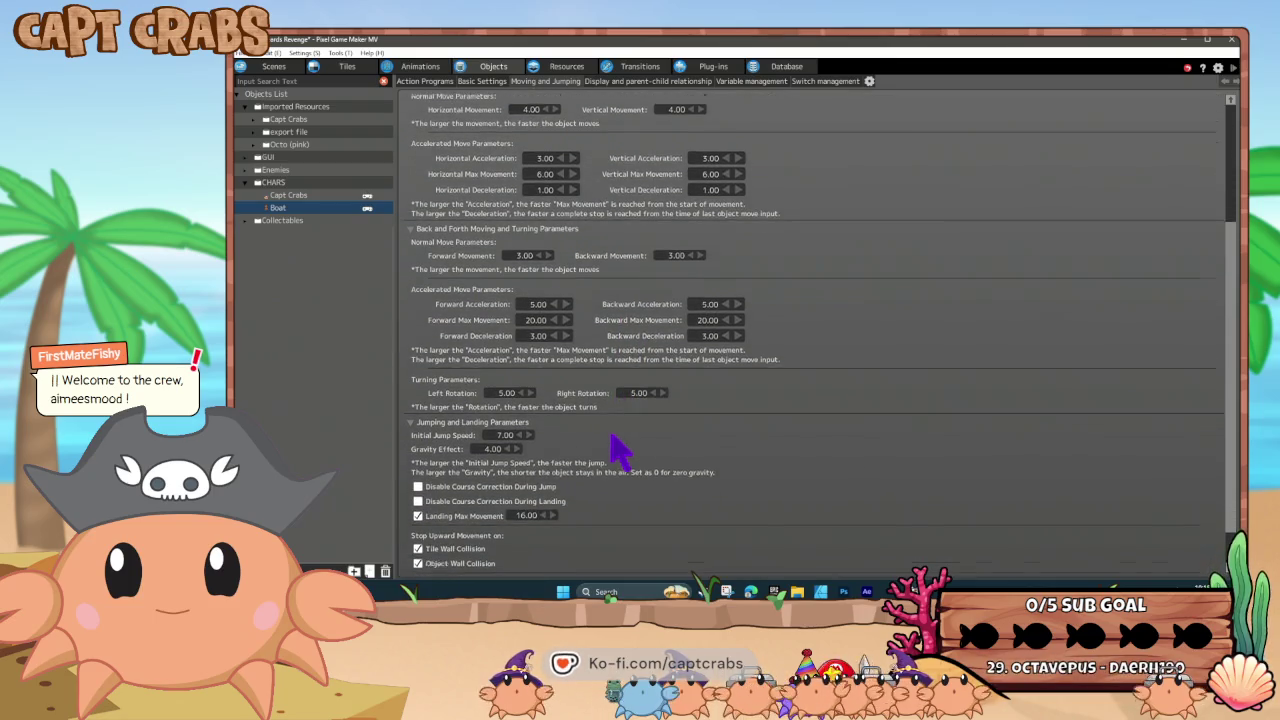
Keep Waiting as the Boat's default action, then view its Waiting/Walk action program.
click(481, 81)
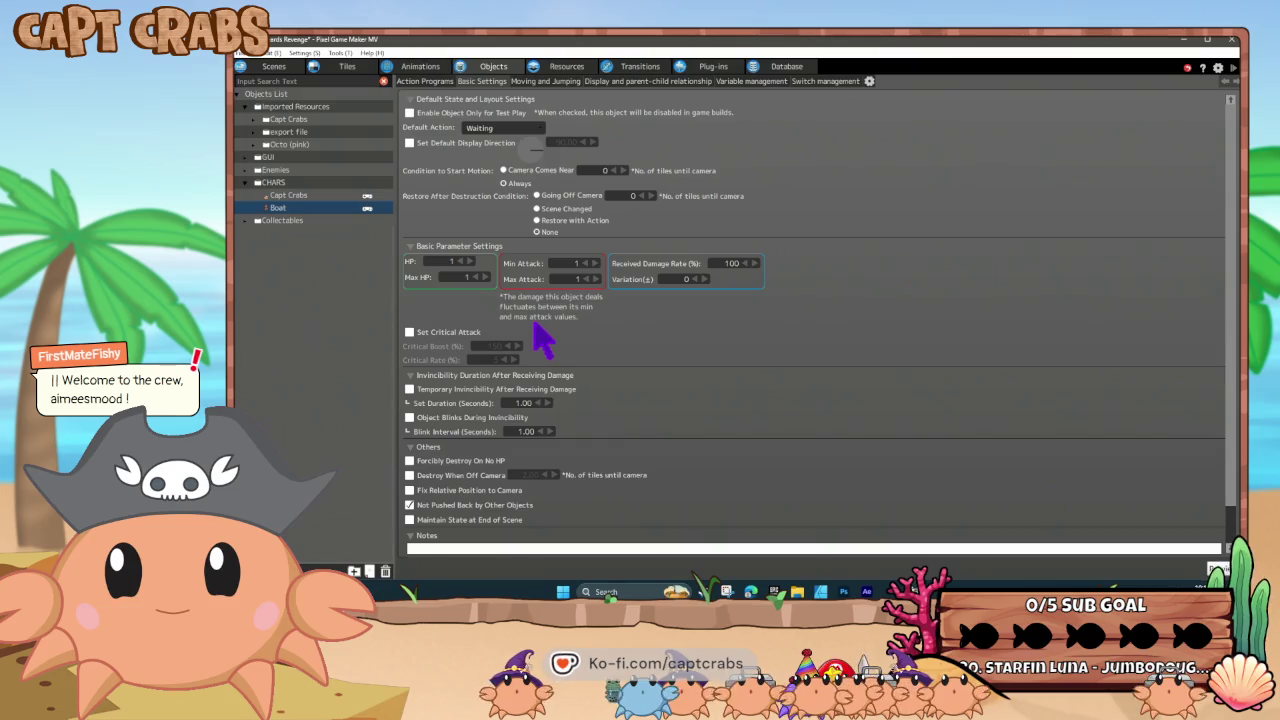
click(517, 138)
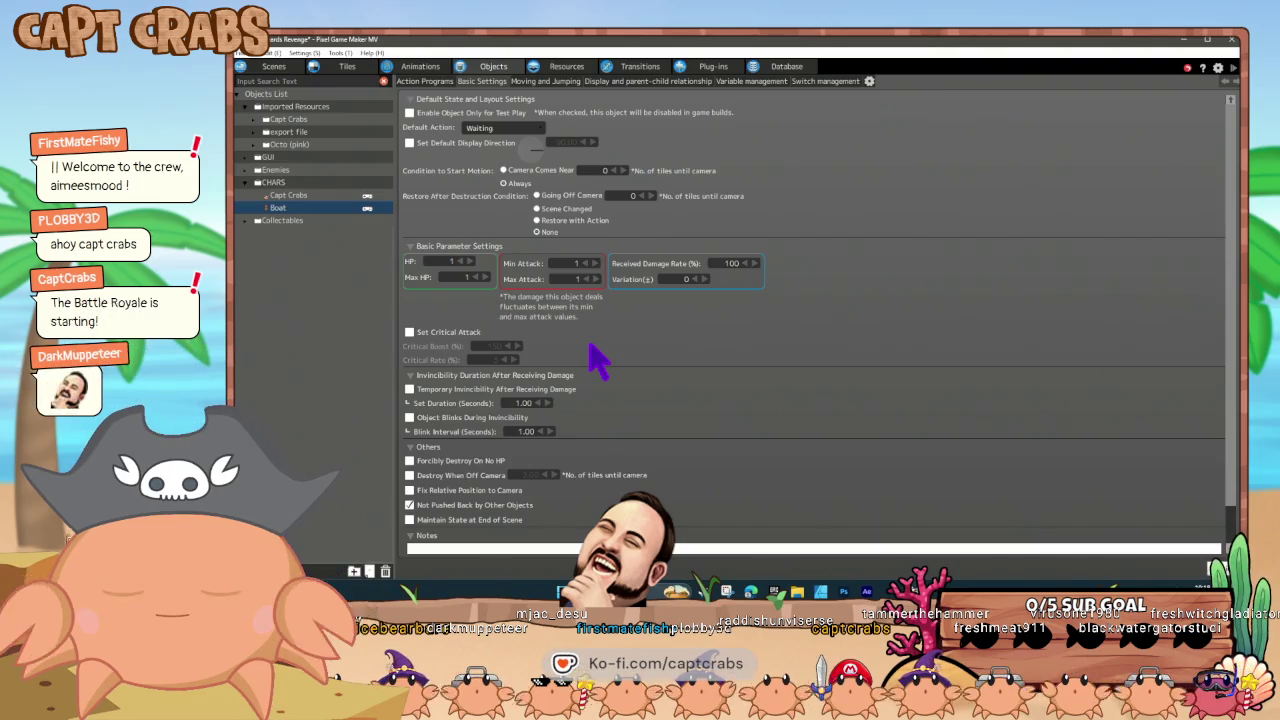
scroll(675, 447, down, 1)
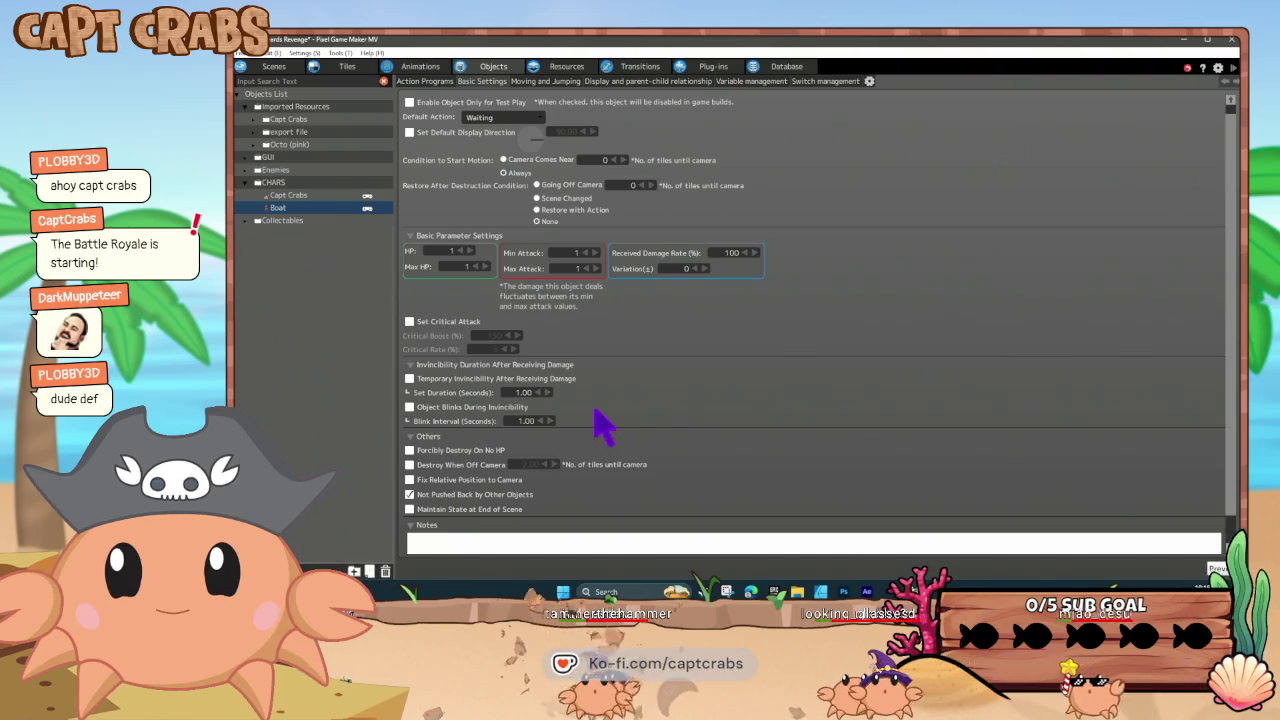
scroll(603, 430, down, 2)
scroll(600, 430, up, 3)
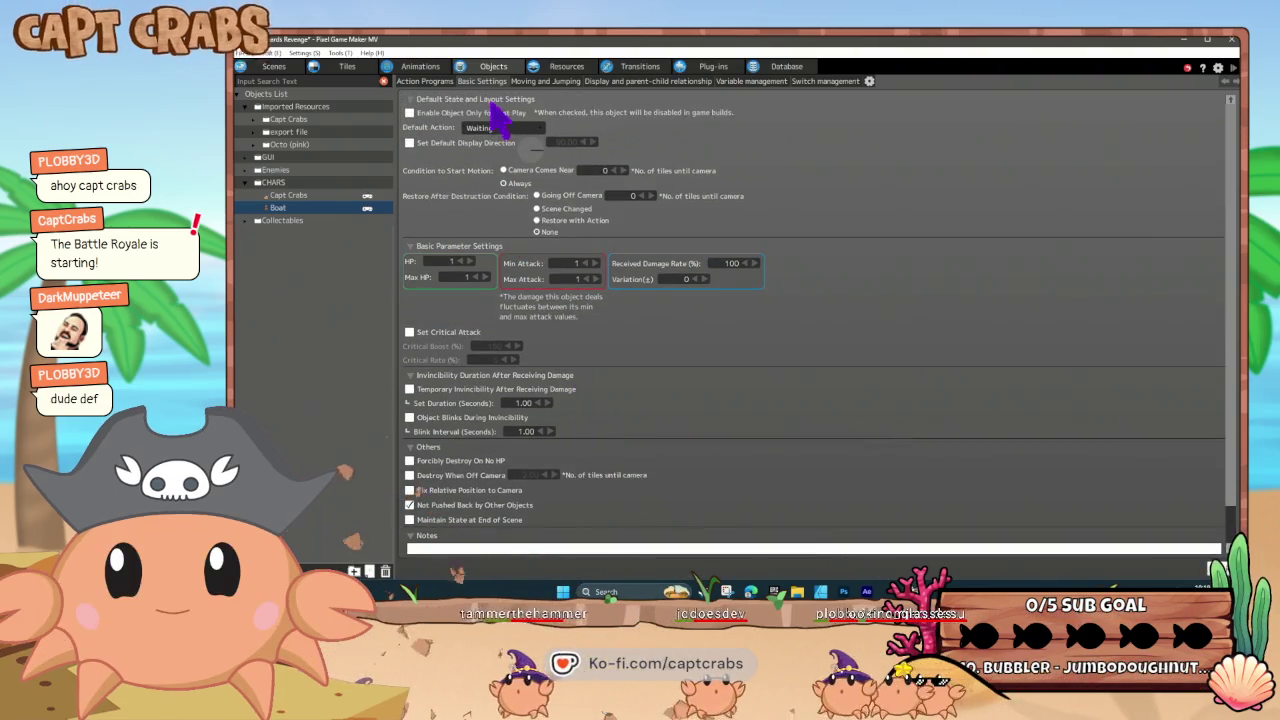
click(546, 81)
click(440, 82)
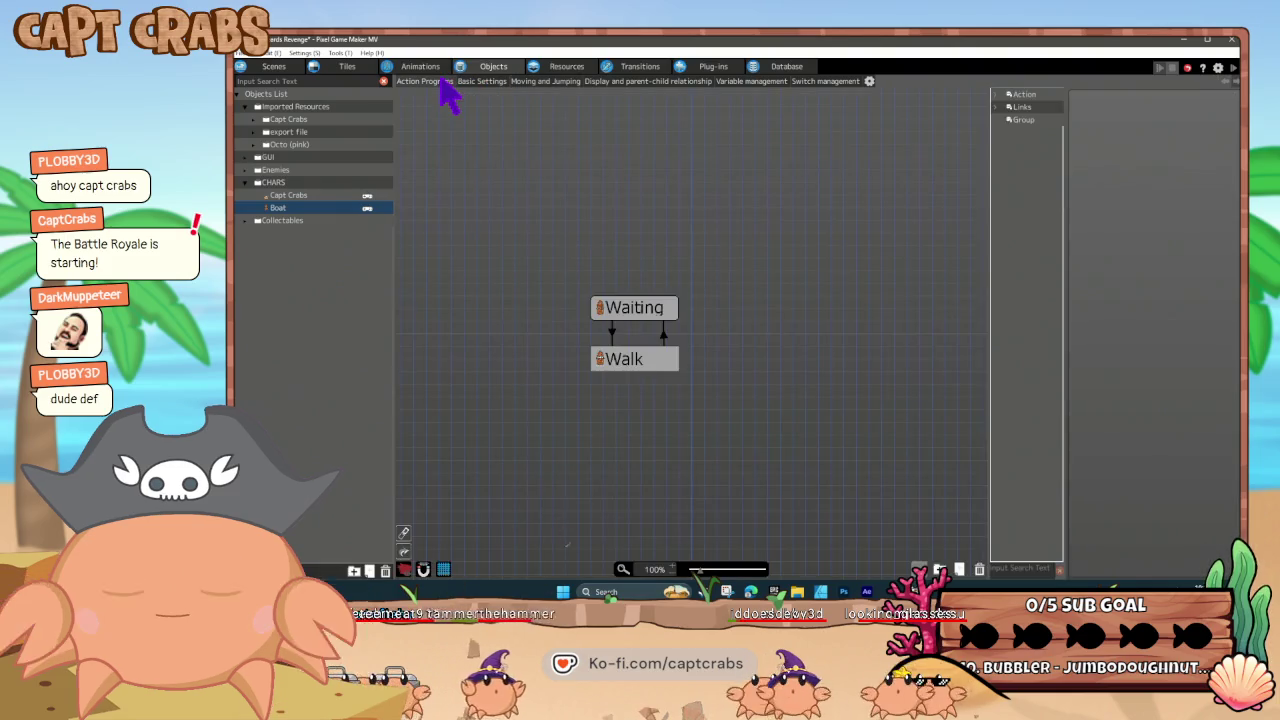
click(630, 358)
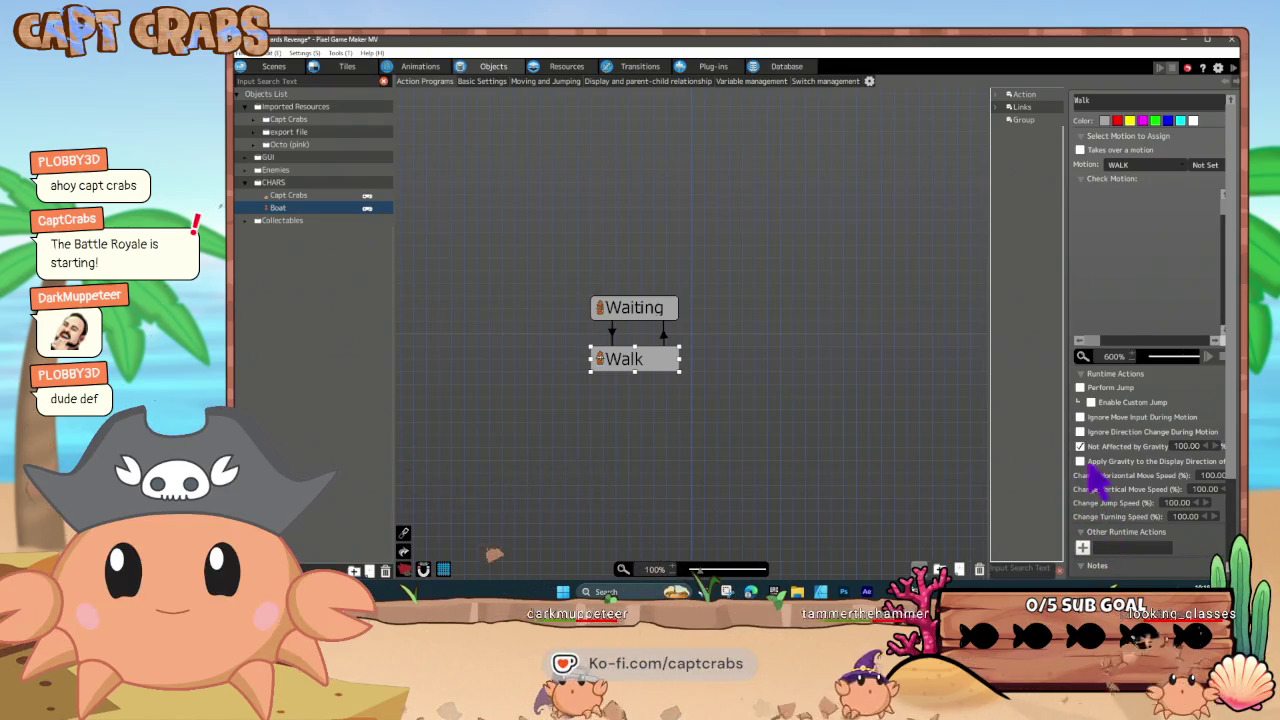
scroll(1093, 482, down, 3)
scroll(1090, 482, up, 3)
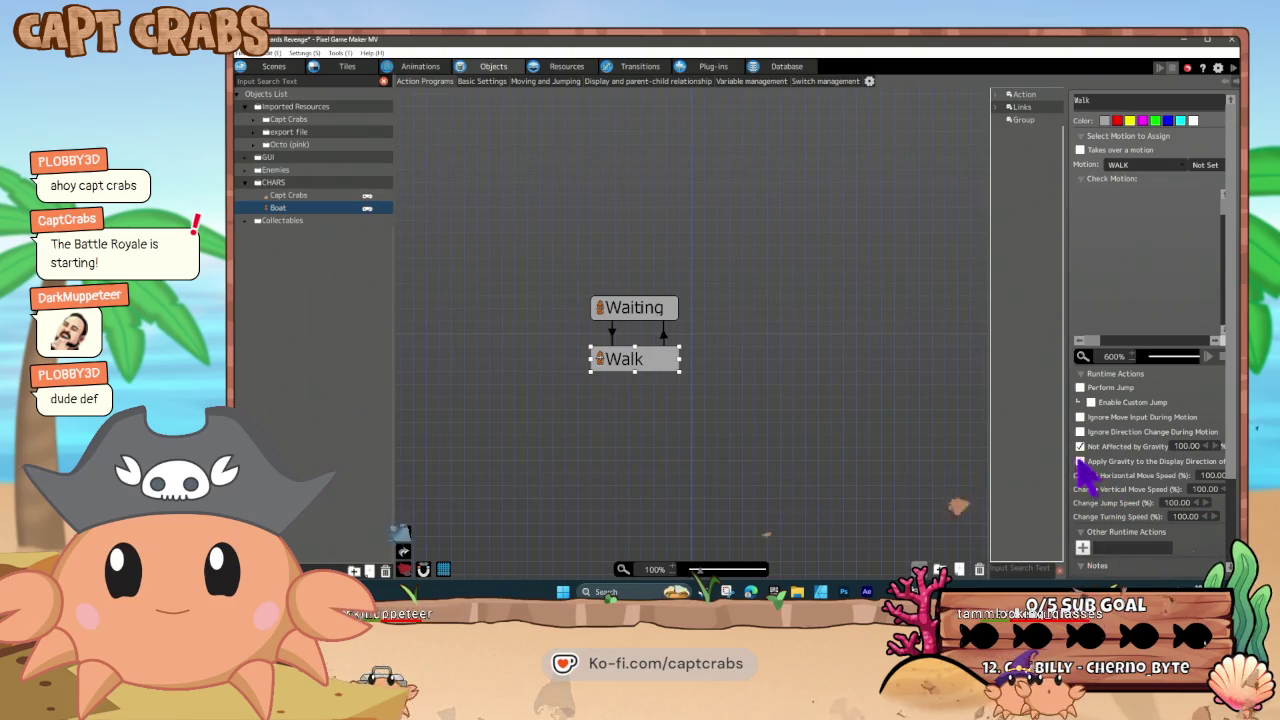
click(660, 315)
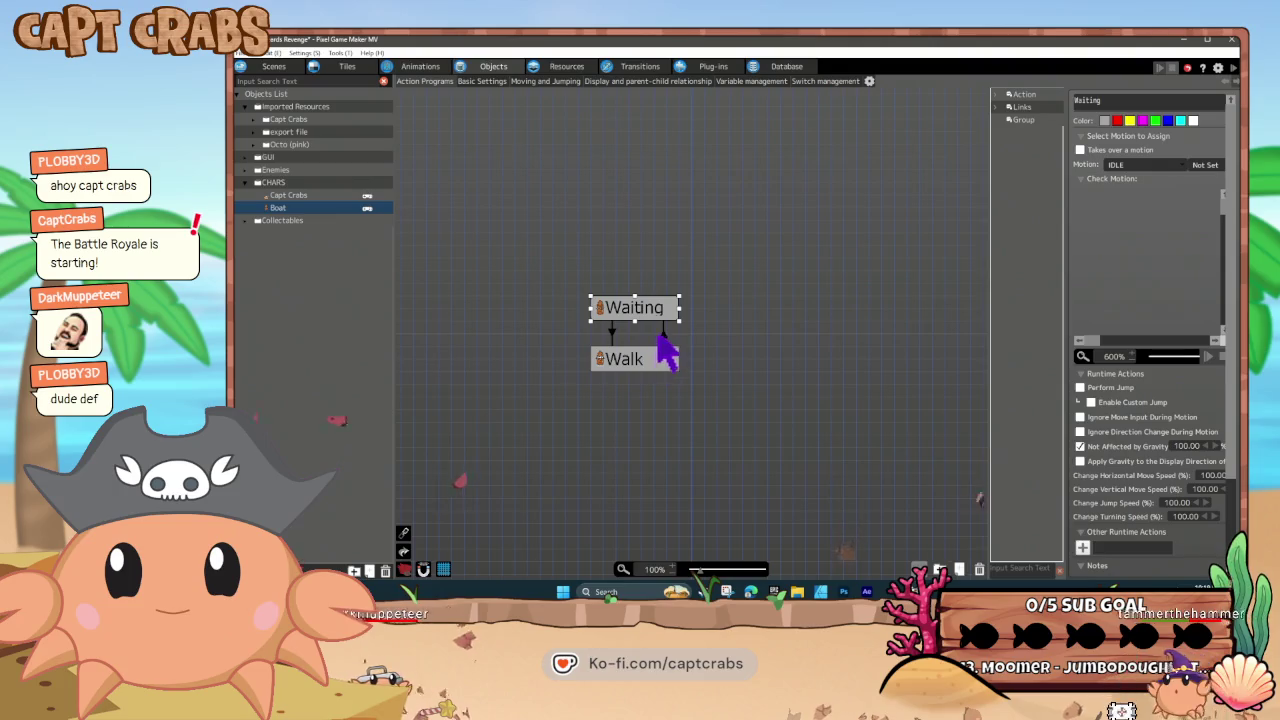
click(662, 338)
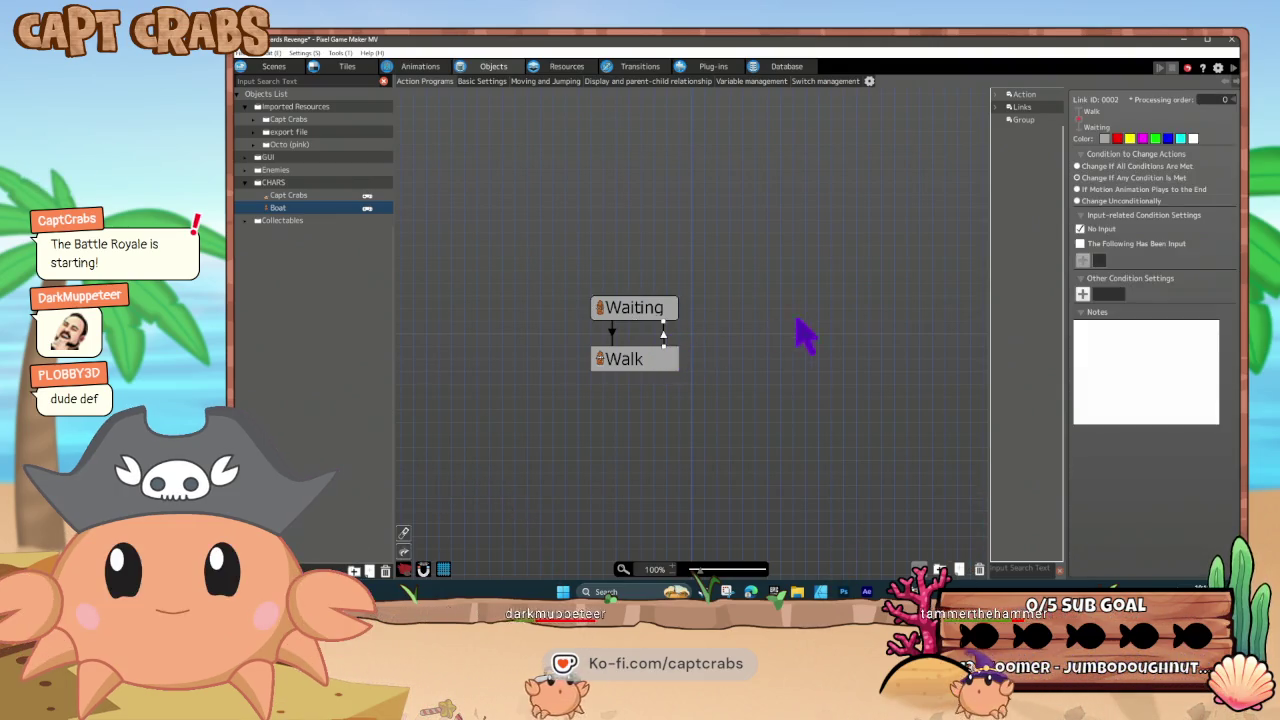